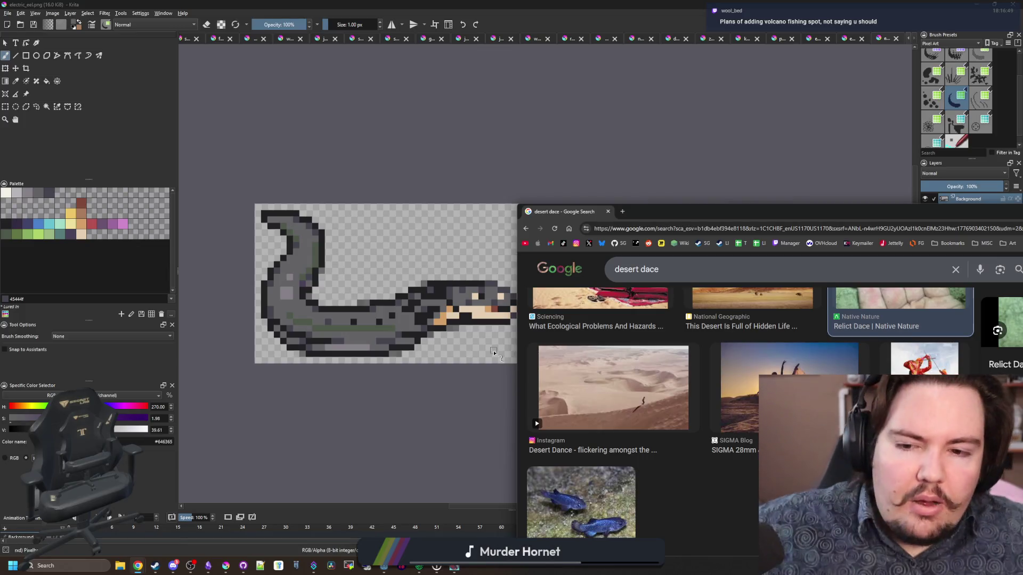
Step: Close the browser and close the koi sprite document without saving
click(608, 212)
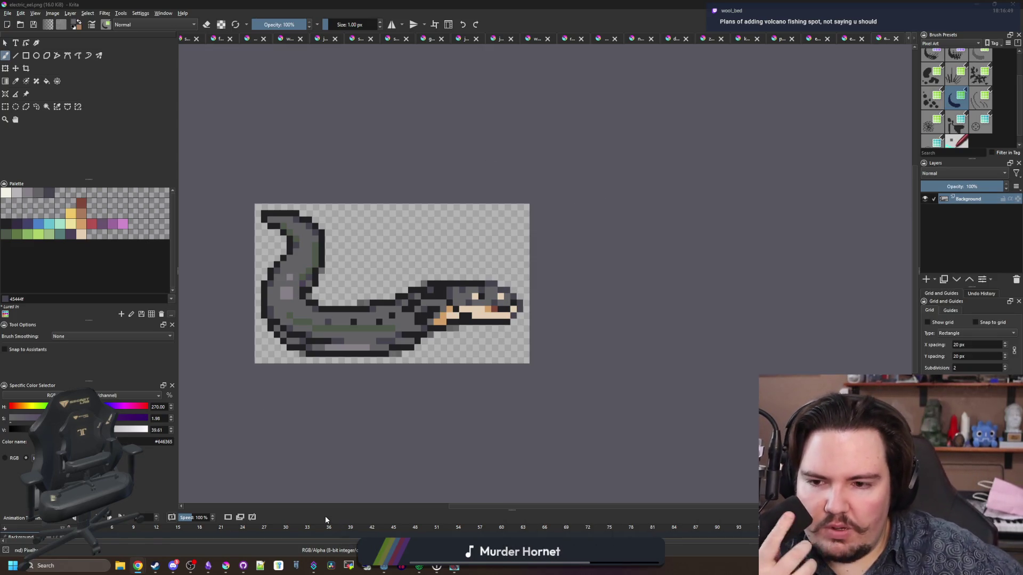
mouse_move(173, 566)
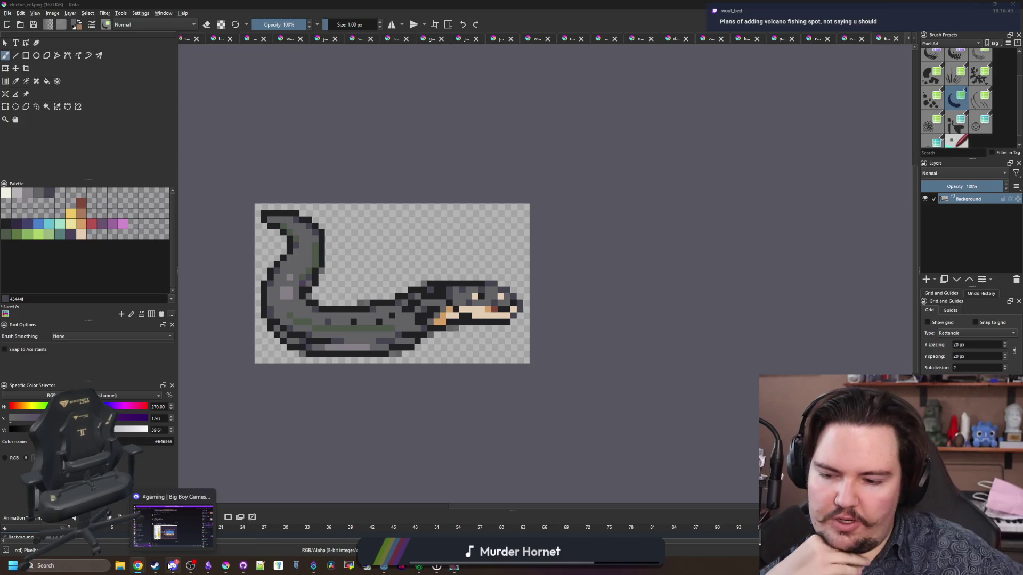
click(741, 39)
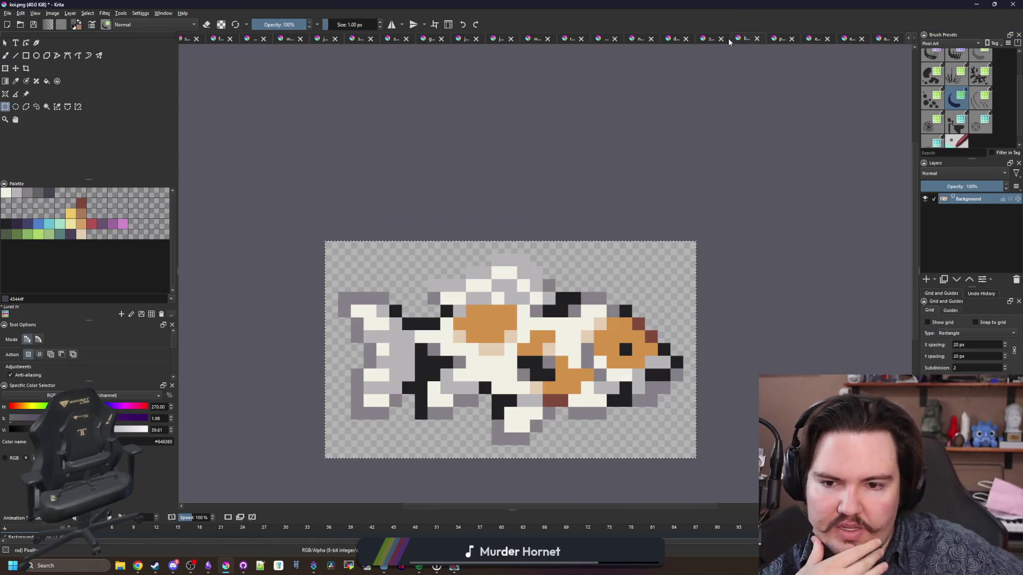
click(756, 39)
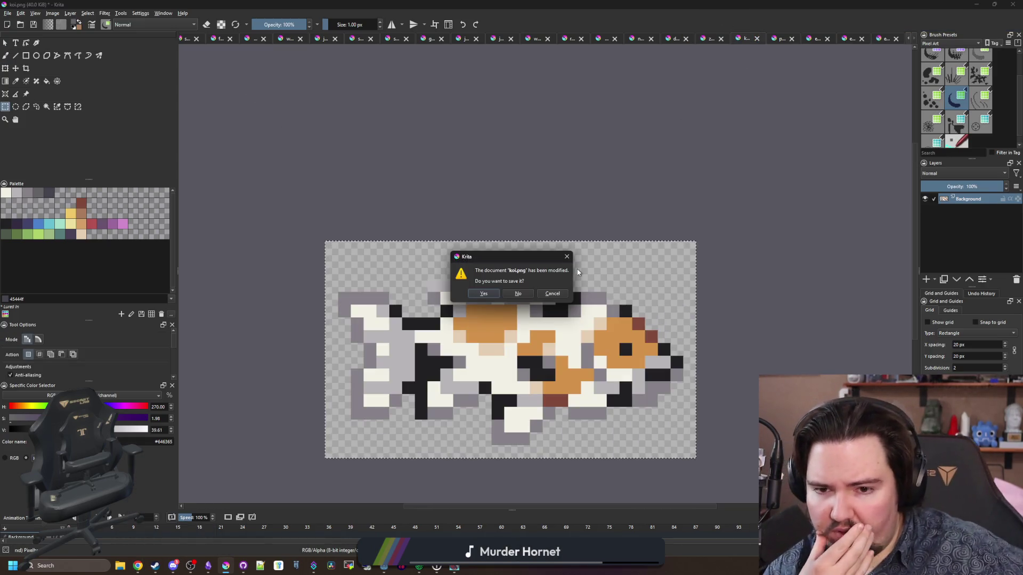
click(517, 293)
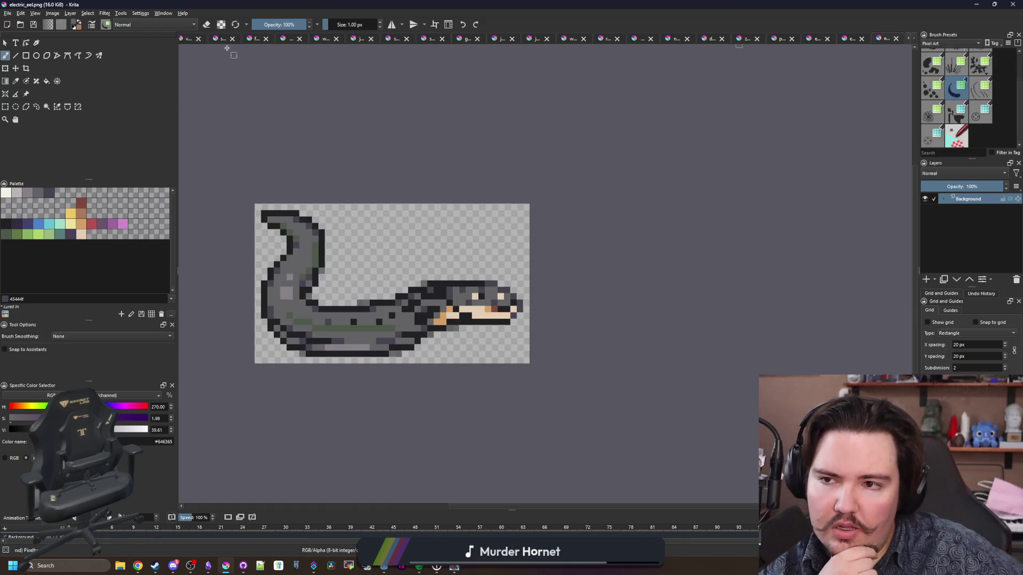
Step: Close the vslider, hslider, area_highlight and slider_grabber_disabled documents
click(187, 38)
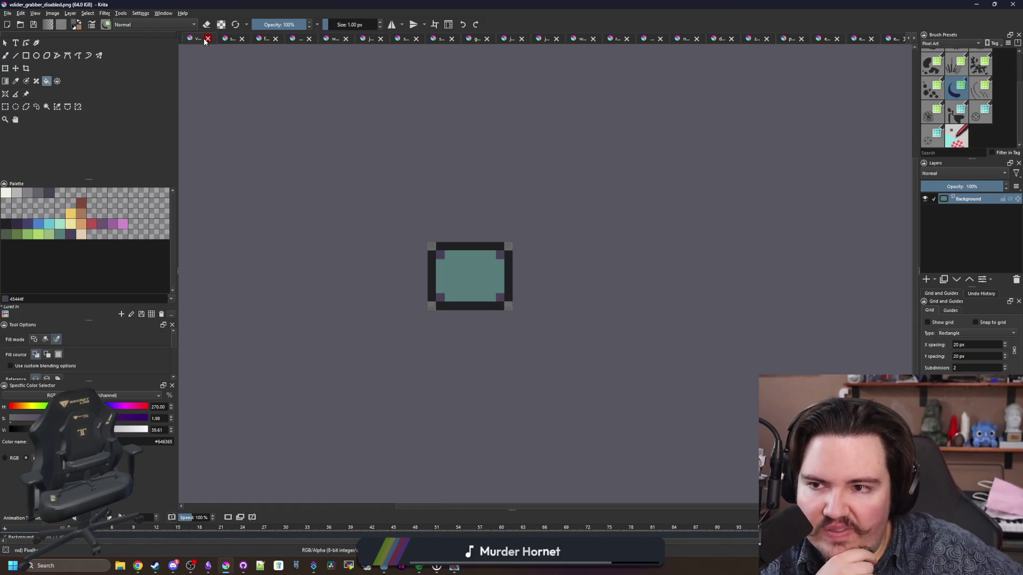
click(205, 40)
click(184, 37)
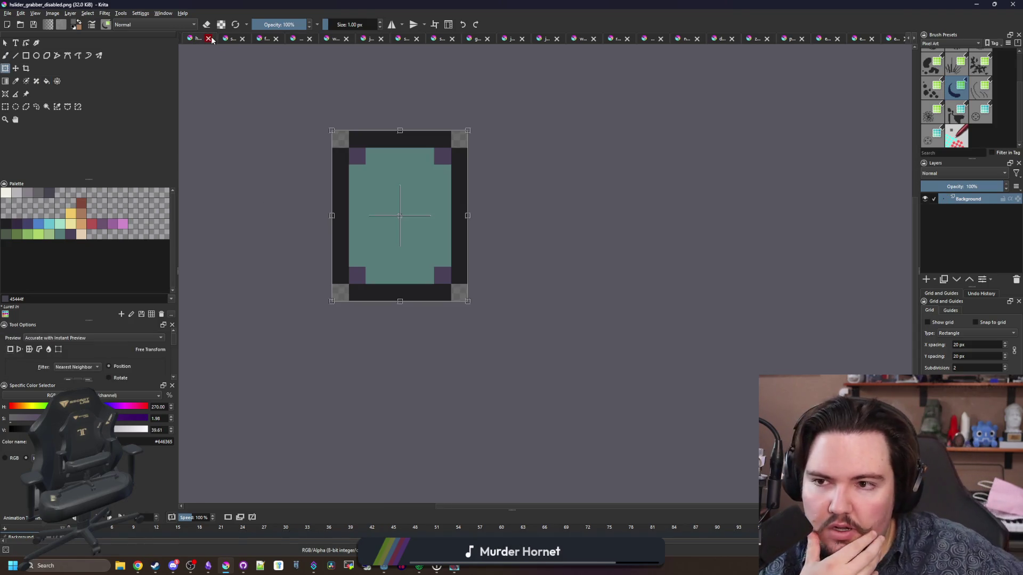
click(209, 39)
click(190, 42)
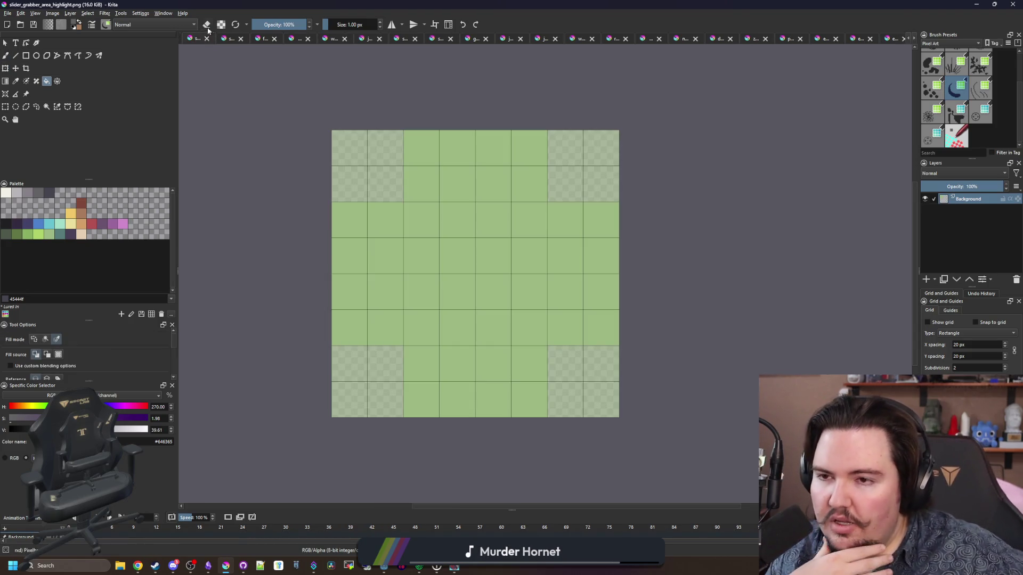
click(206, 39)
click(191, 42)
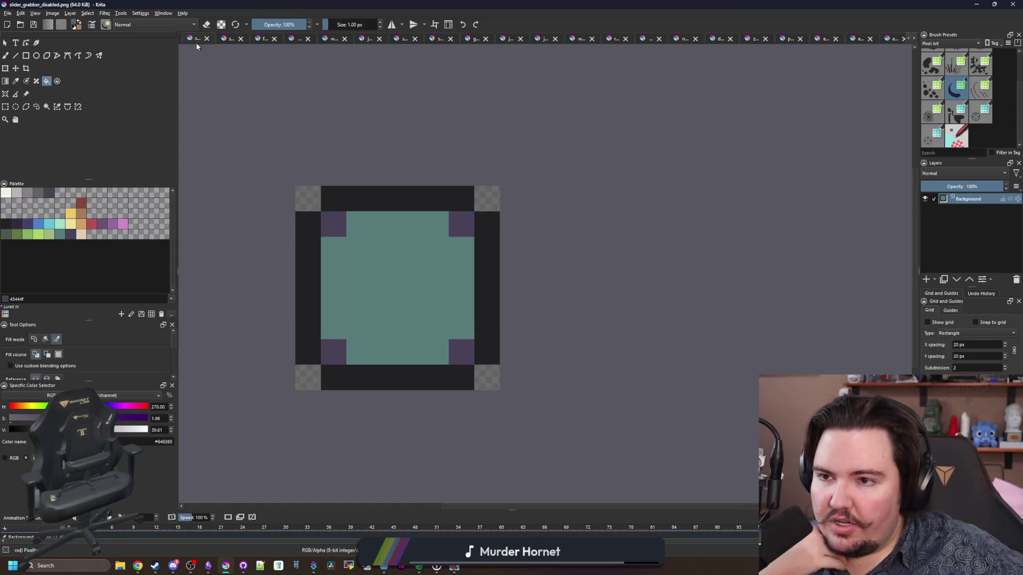
click(204, 40)
Step: Close slider_grabber.png without saving, then close the flag_belarusian document
click(196, 41)
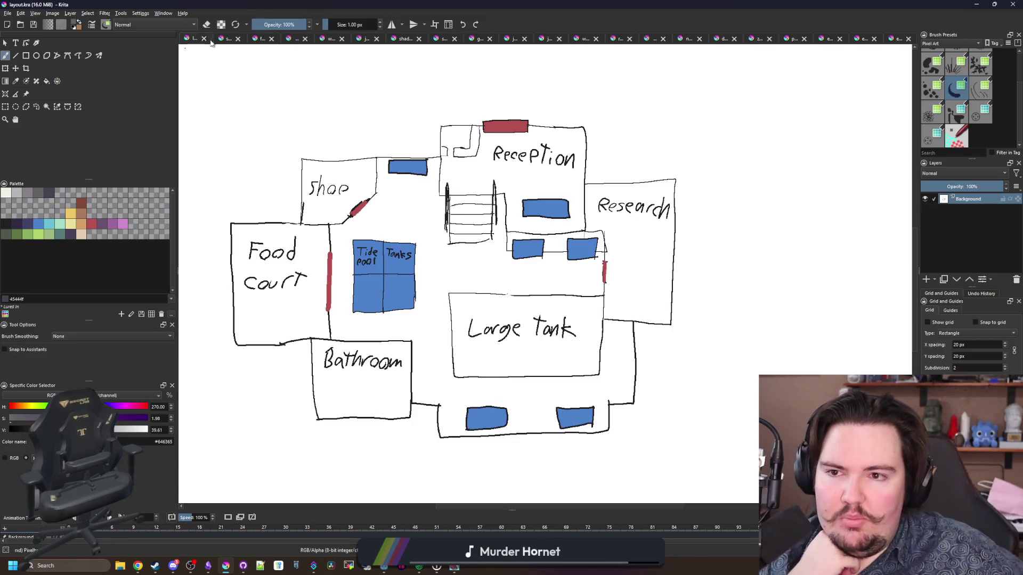
click(226, 41)
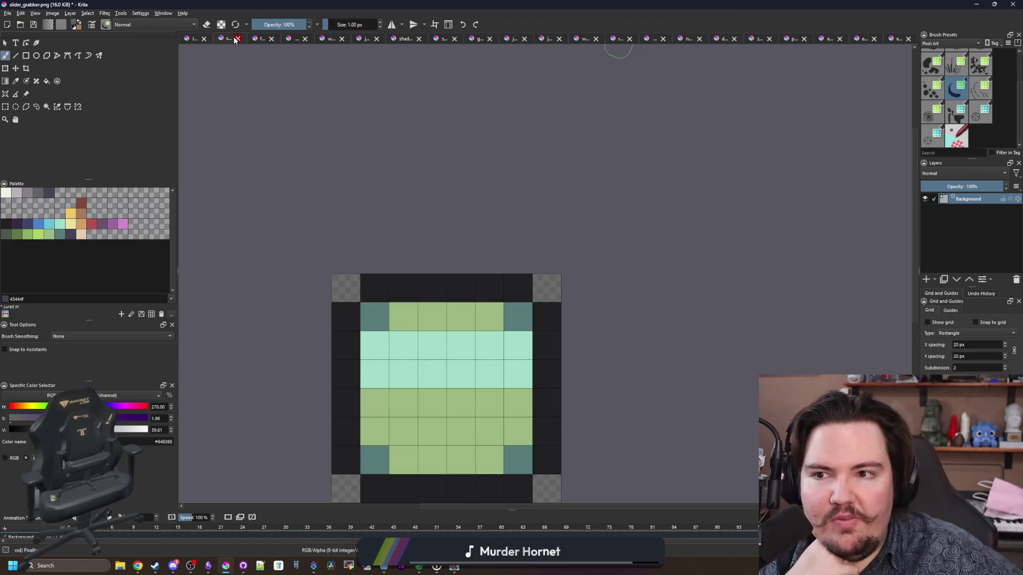
click(237, 38)
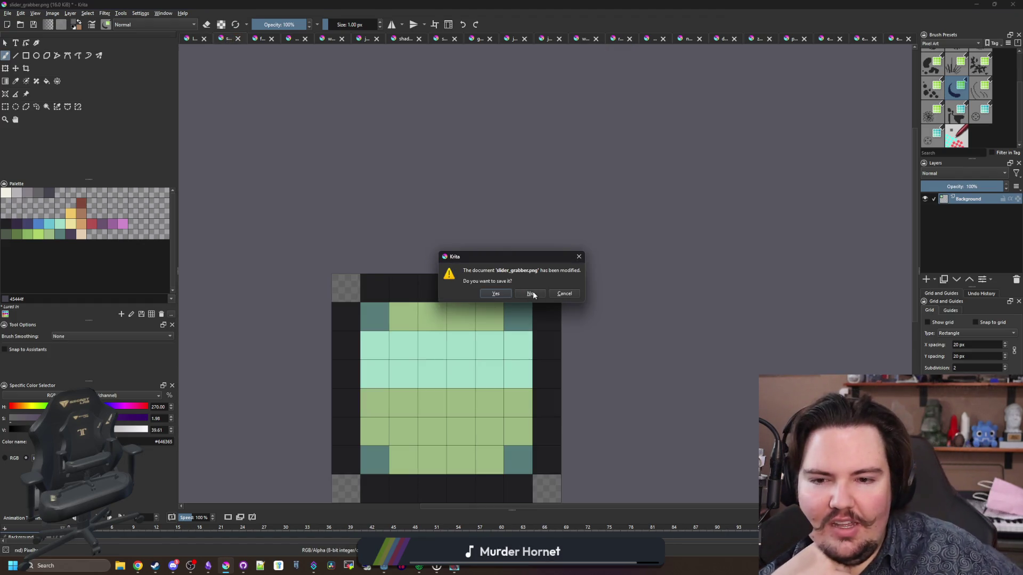
click(533, 294)
click(239, 40)
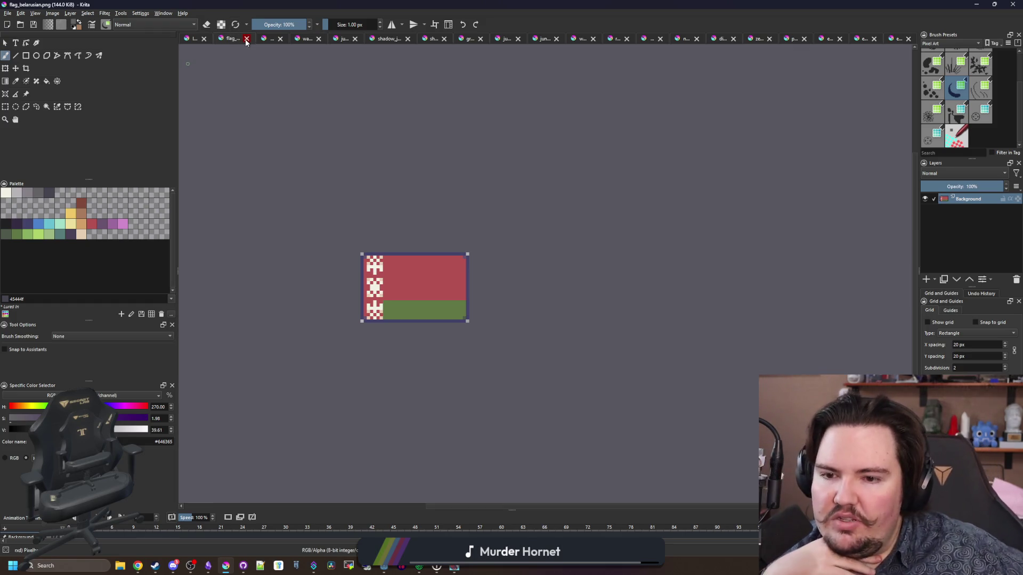
click(247, 38)
Step: Discard and close the unsaved sketch, the next asset document and jungle_tree
click(231, 40)
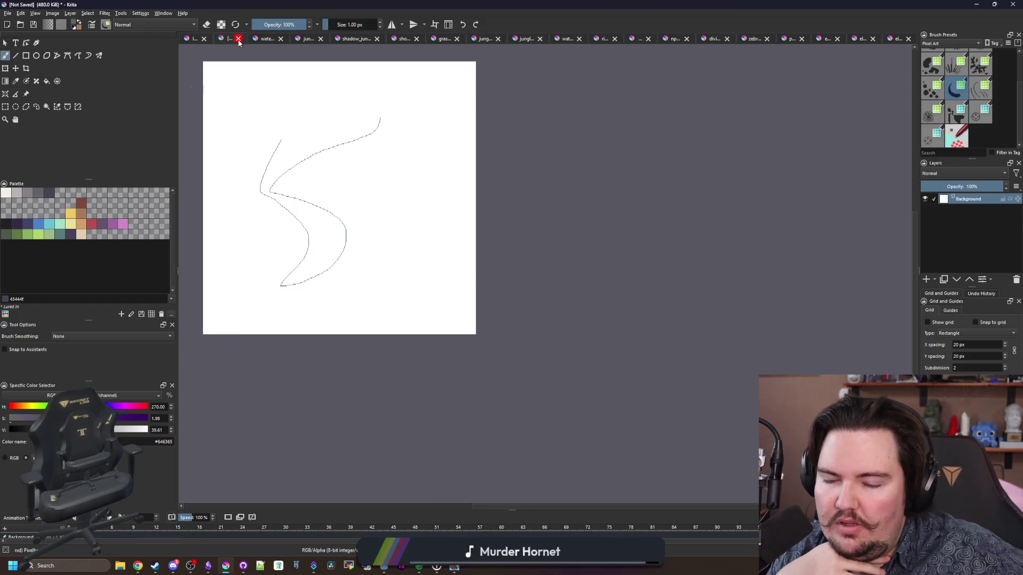
click(238, 38)
click(524, 293)
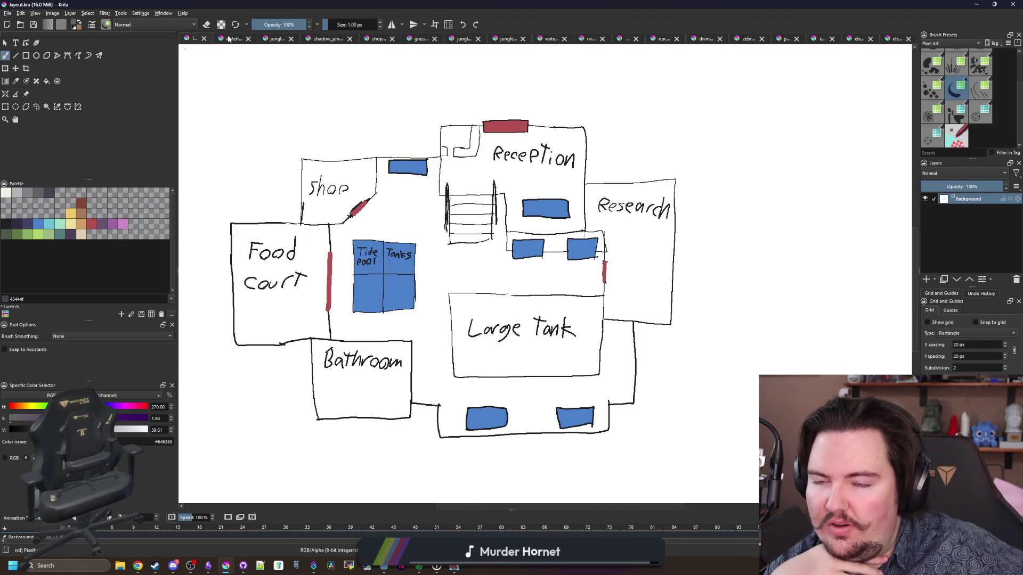
click(231, 40)
click(249, 38)
click(232, 40)
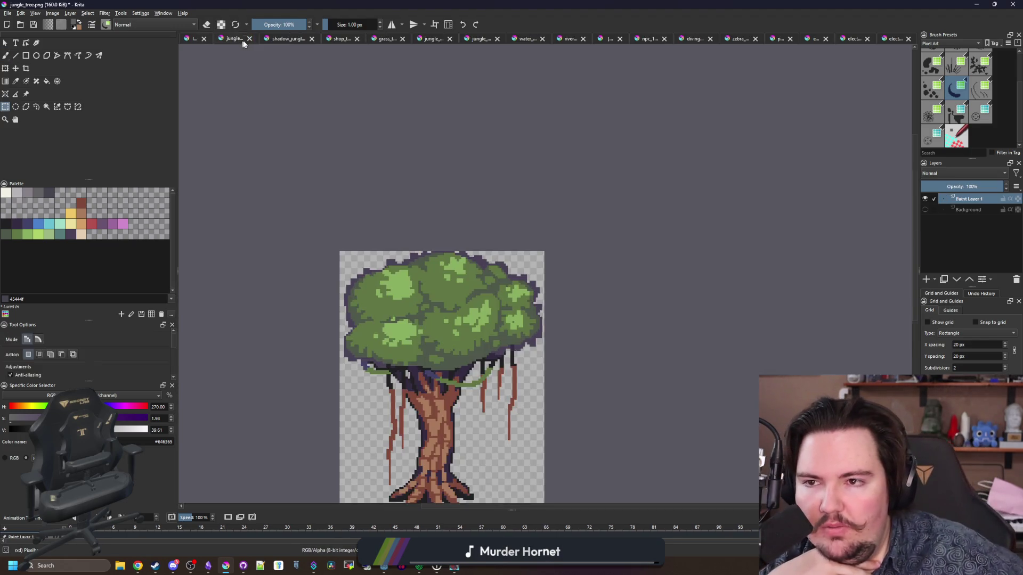
click(250, 39)
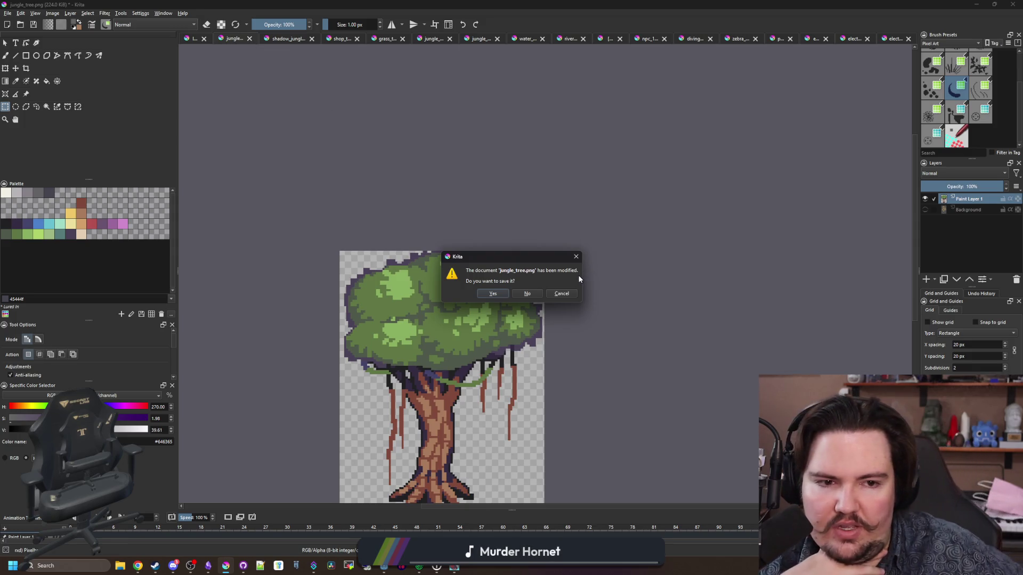
click(534, 294)
Step: Close shadow_jungle_tree, shop/grass tilesets, jungle_texture, jungle_shrub, water_grass, river_rock; open design notes
click(264, 37)
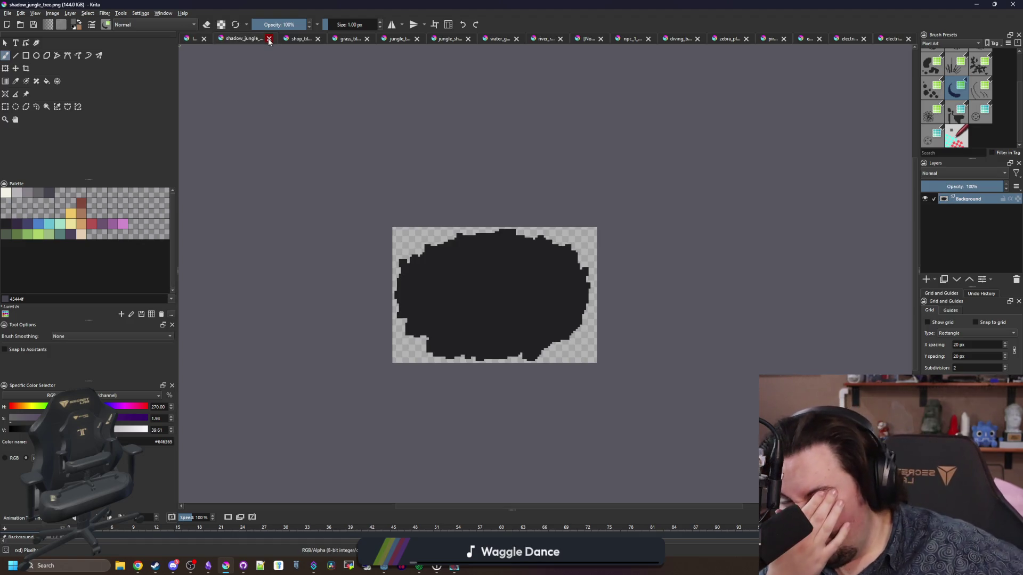
click(269, 40)
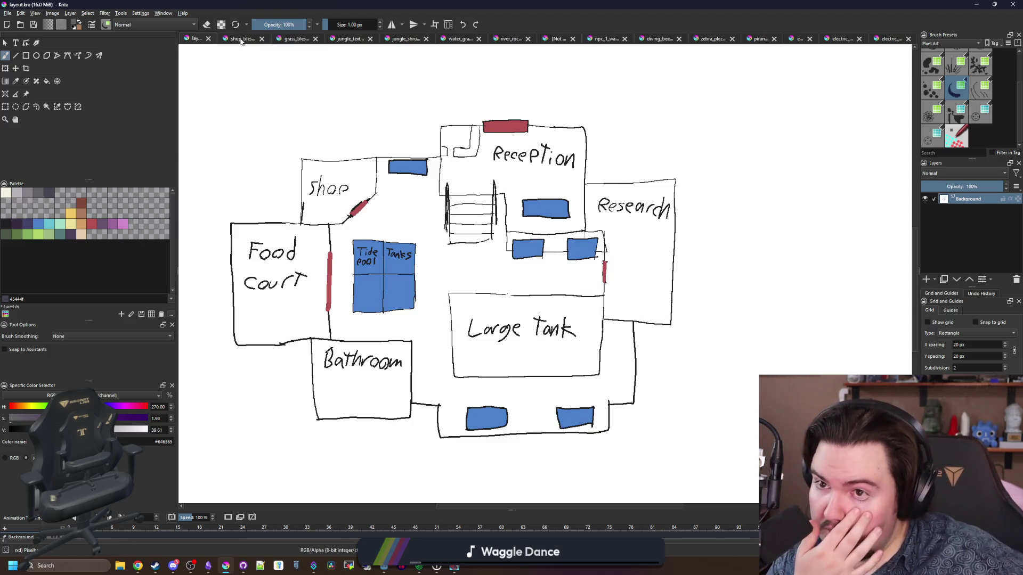
click(250, 41)
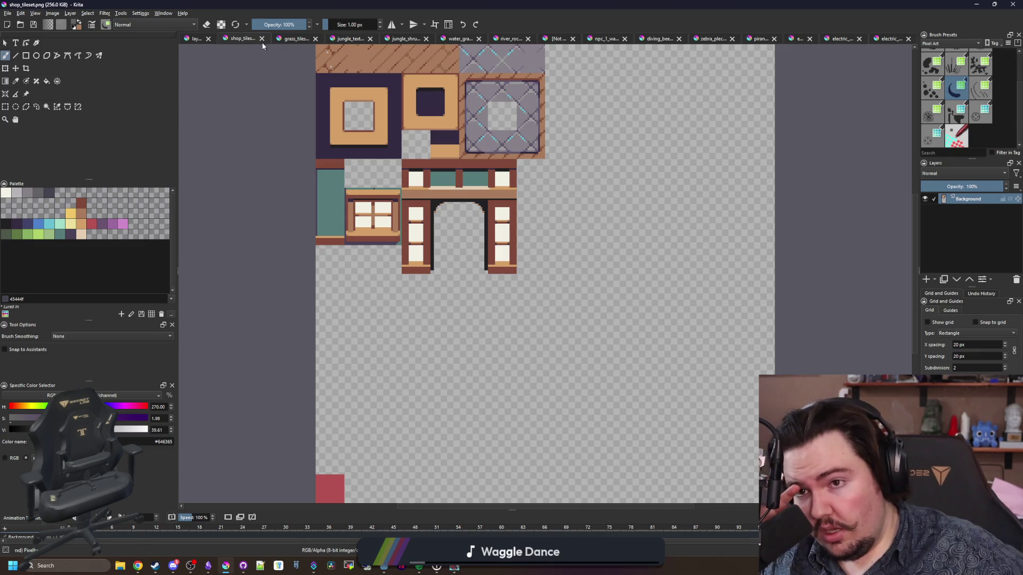
click(262, 41)
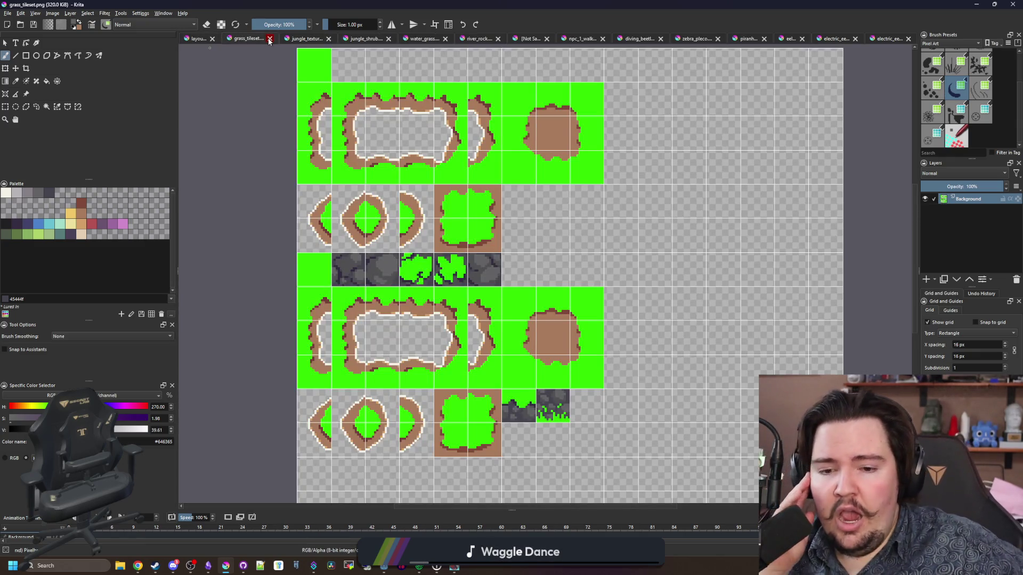
click(269, 40)
click(269, 41)
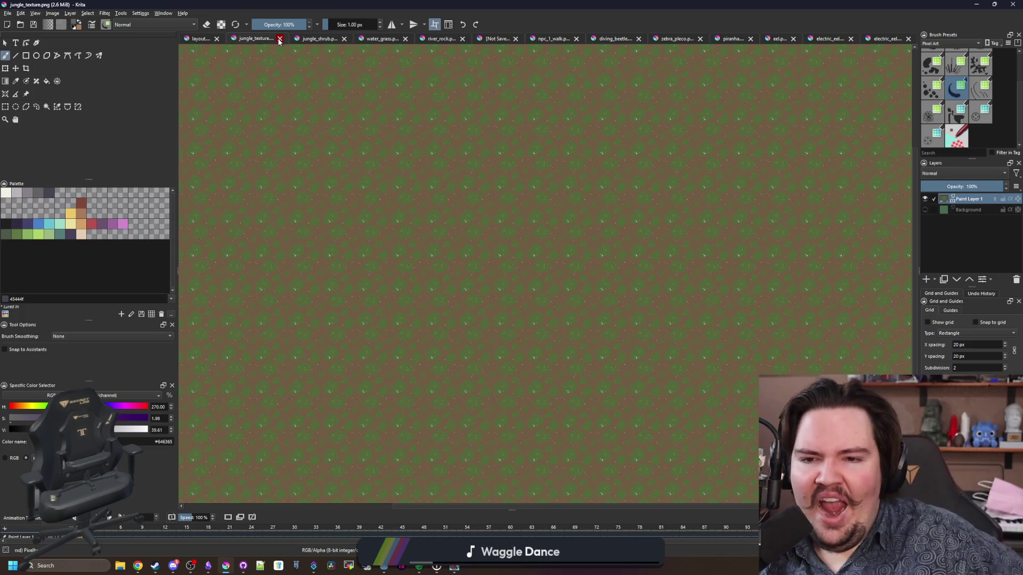
click(279, 41)
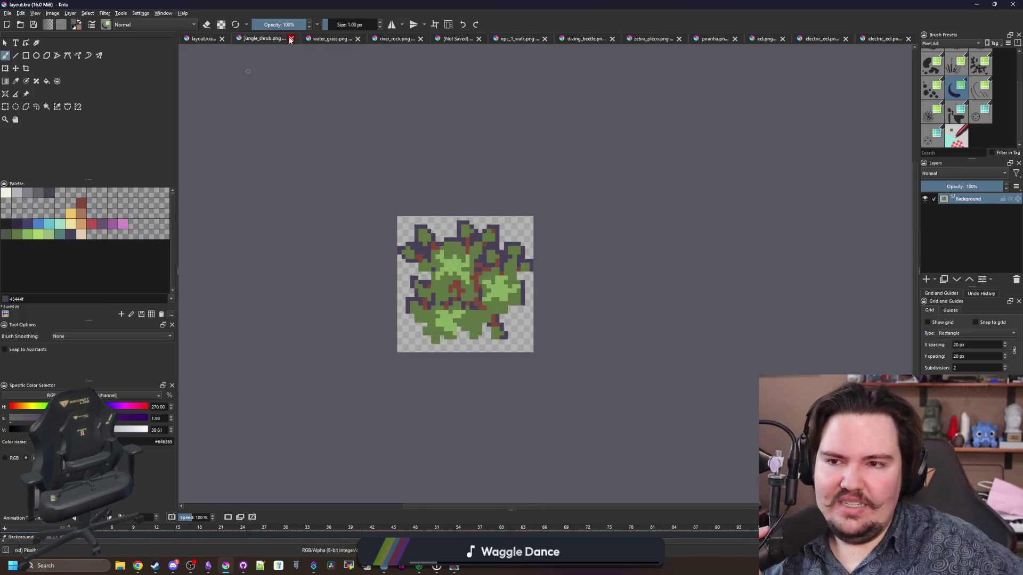
click(291, 40)
click(311, 41)
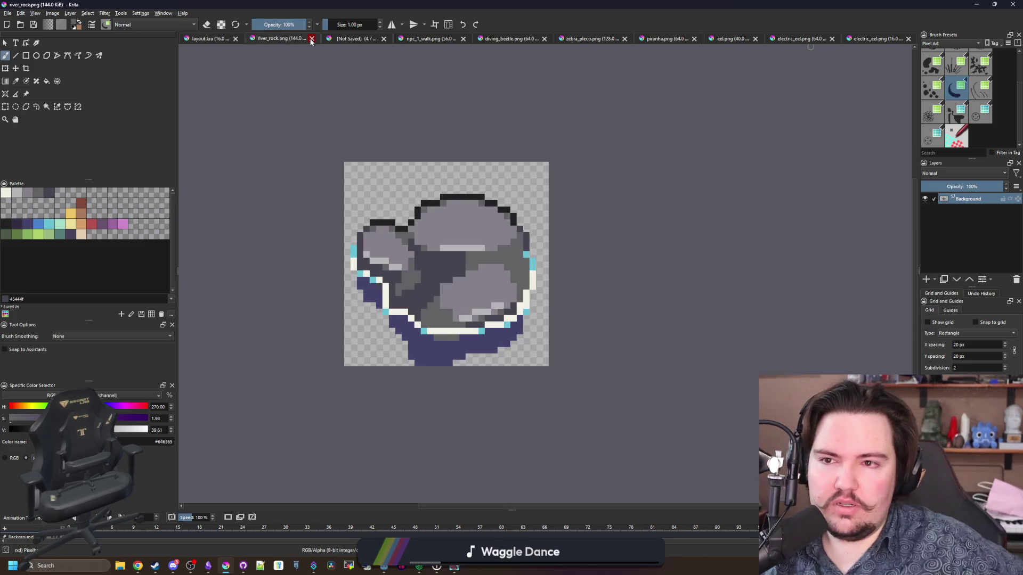
click(312, 41)
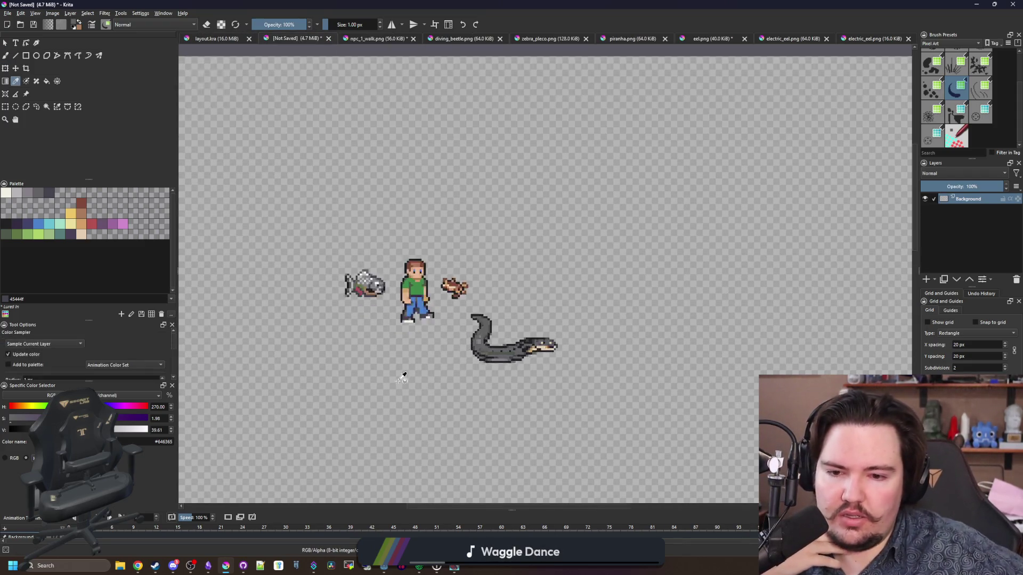
scroll(403, 378, up, 2)
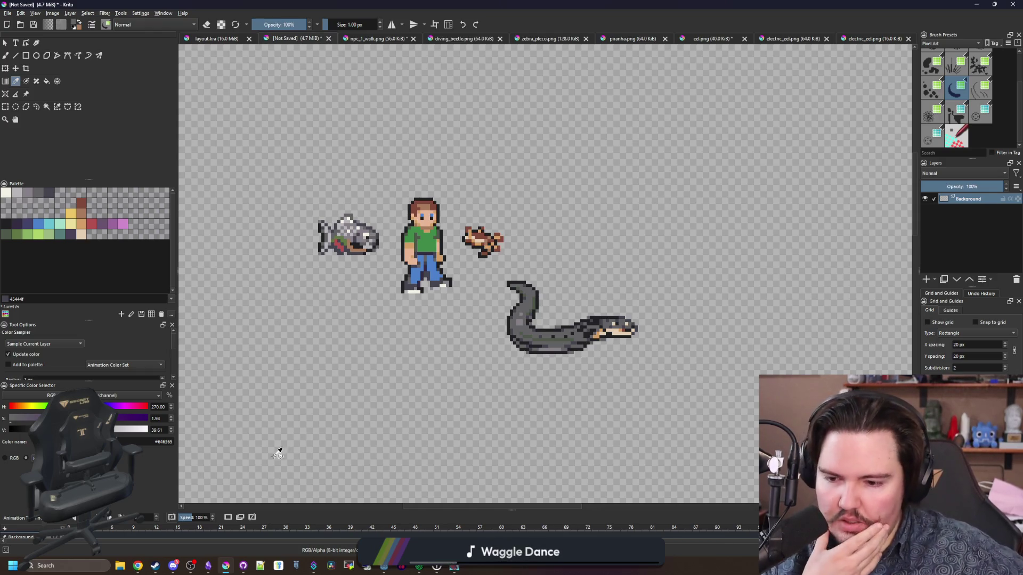
click(209, 567)
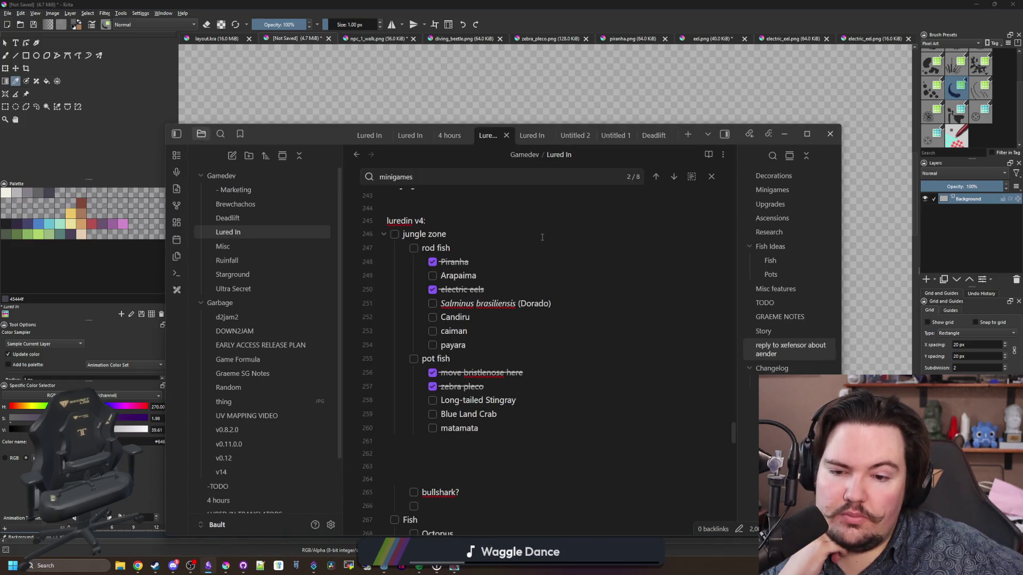
click(416, 74)
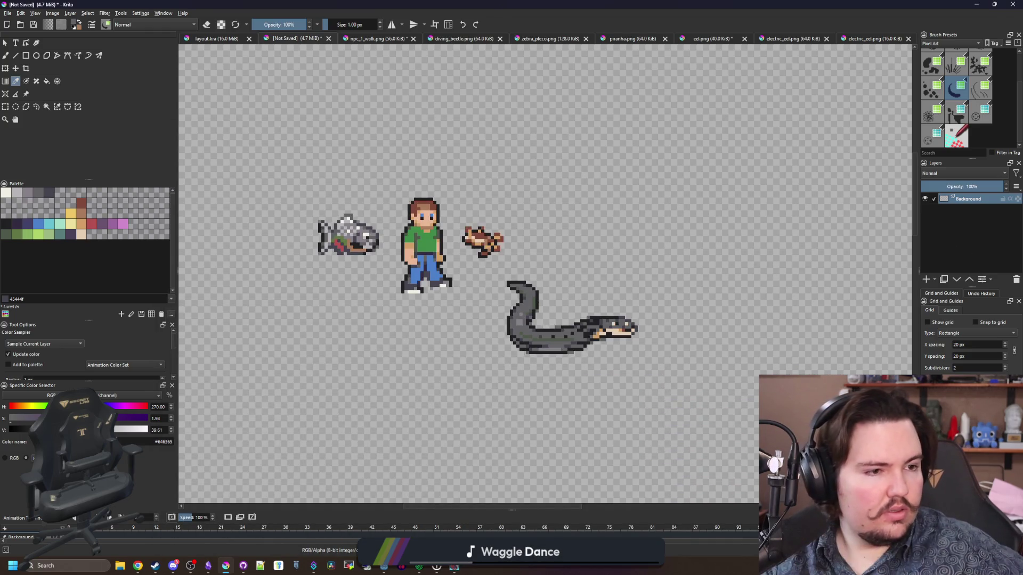
click(138, 566)
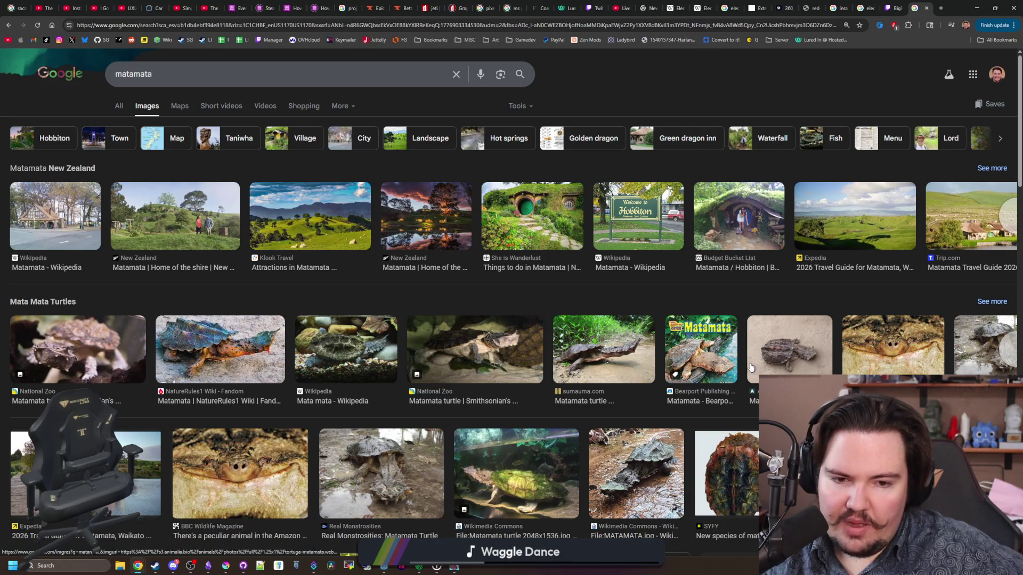
Step: Preview the Wikimedia Commons matamata photo, then search 'leaf turtle' in a new tab
click(642, 476)
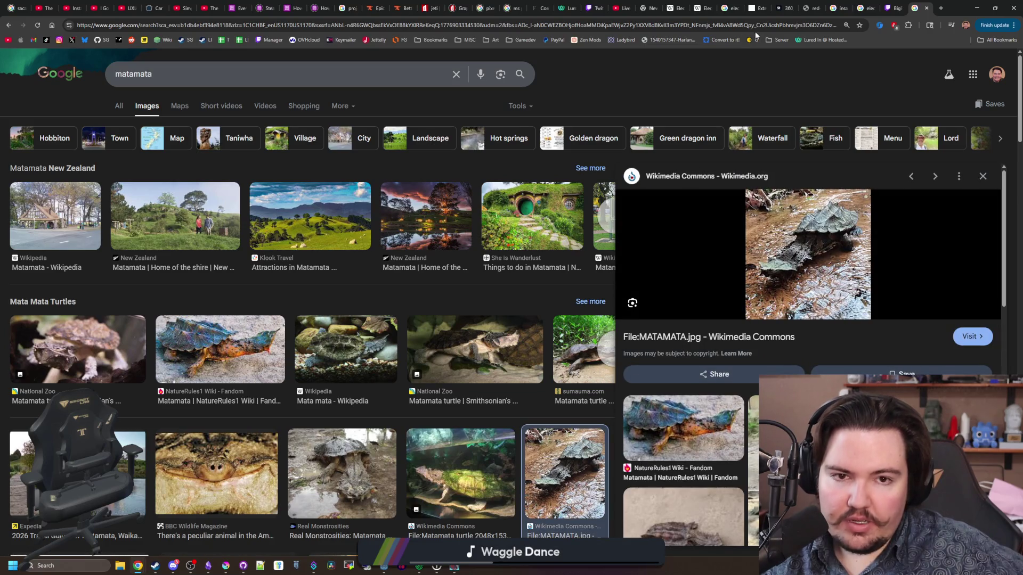
click(941, 9)
text(leaf turtl)
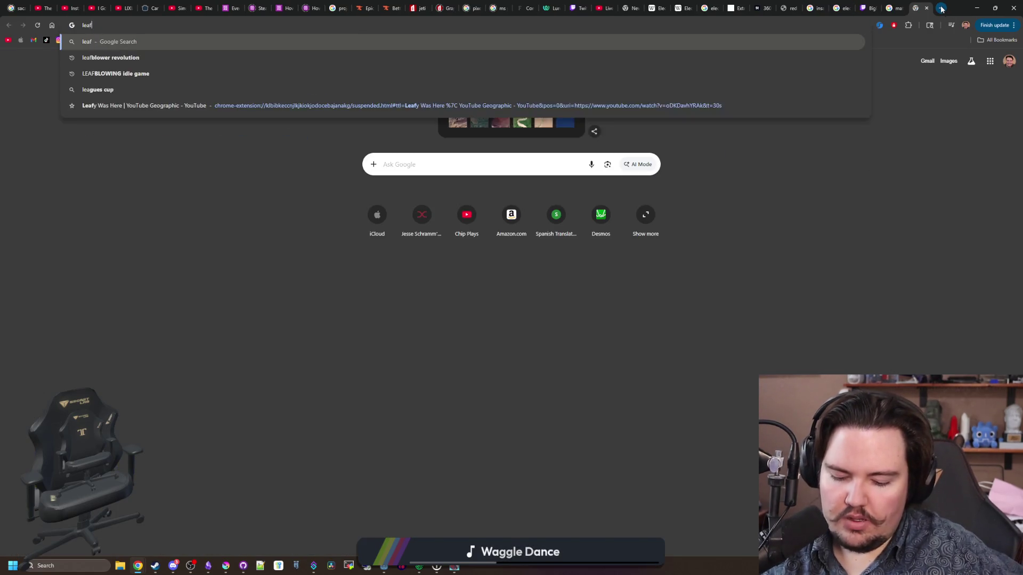
key(Return)
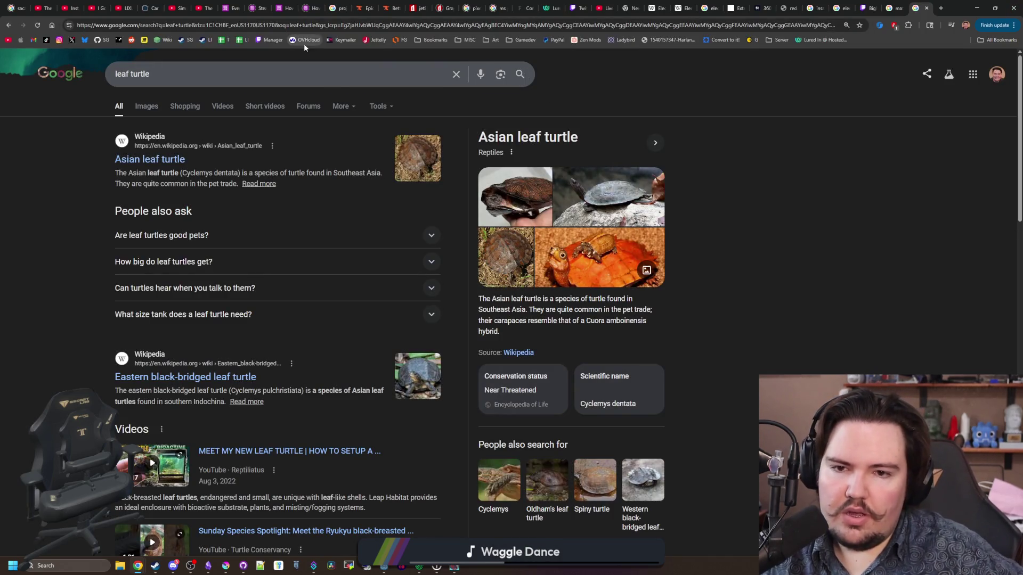
Step: Back on the matamata tab, preview the Cincinnati Zoo and white-background image results
click(893, 9)
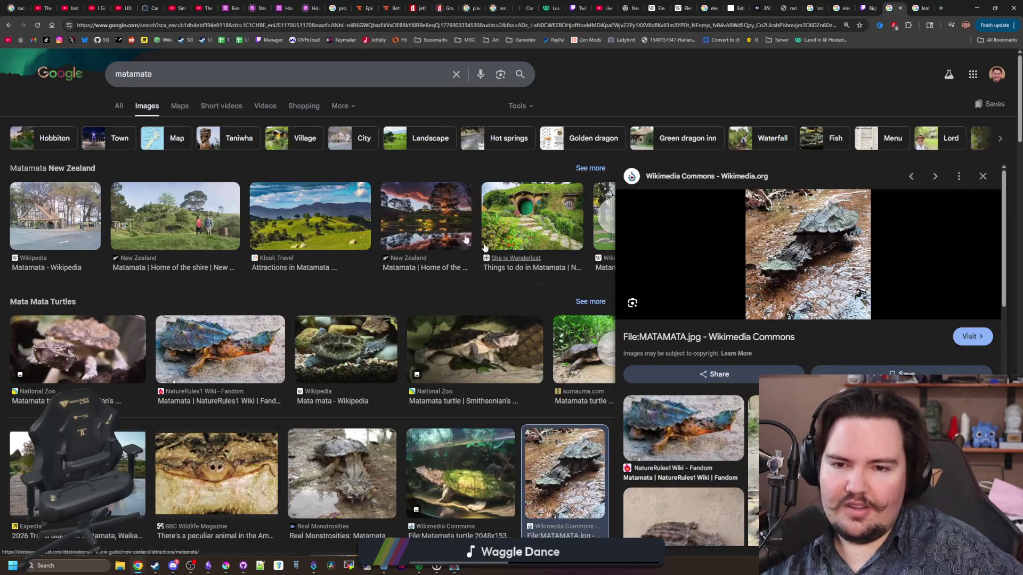
click(119, 106)
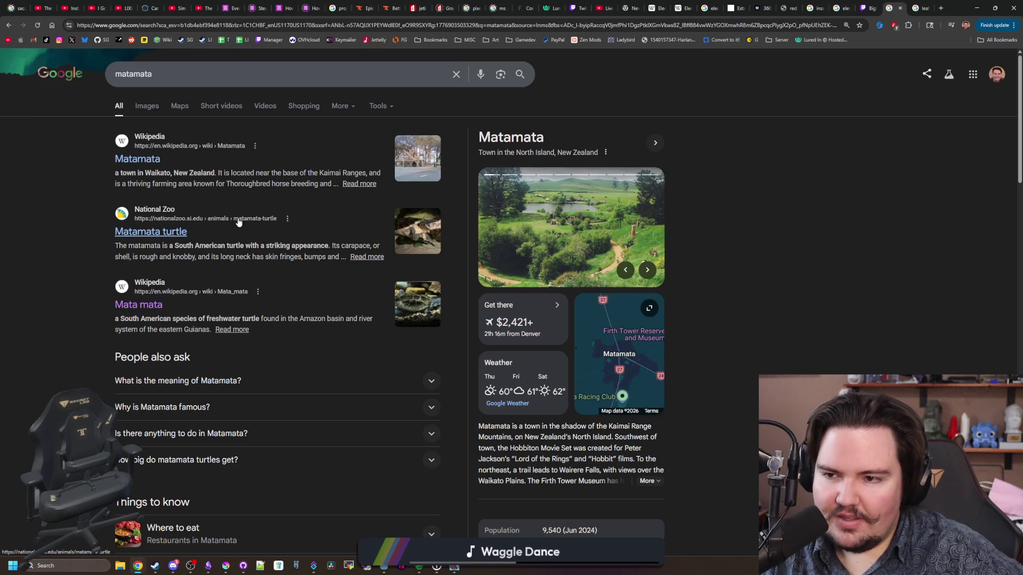
click(155, 108)
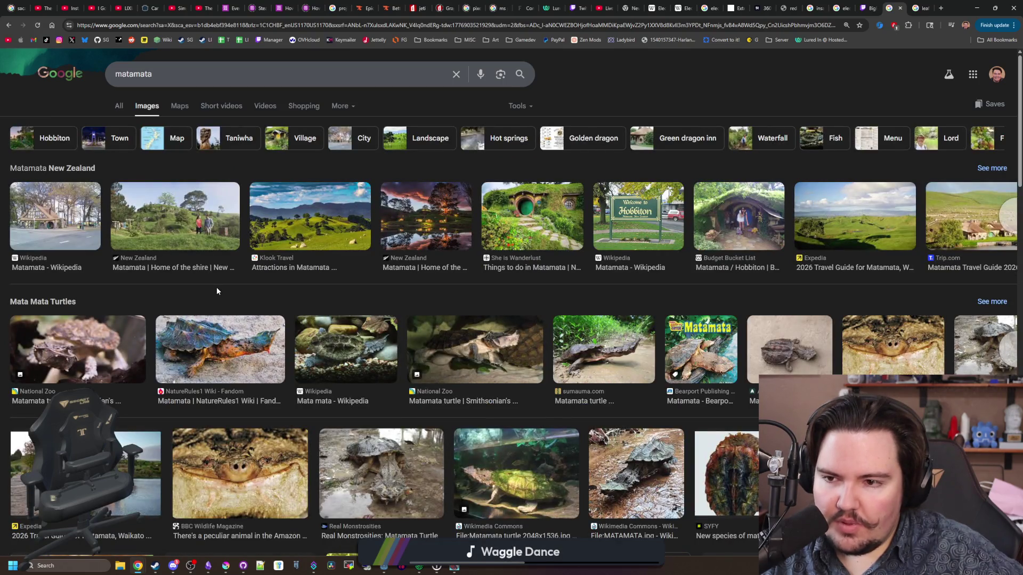
scroll(142, 322, down, 4)
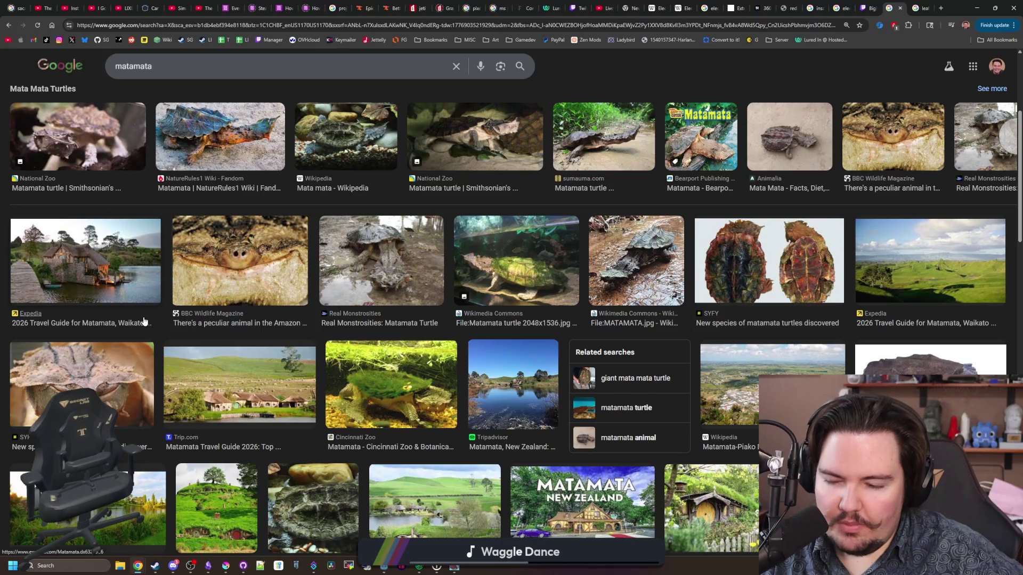
click(377, 365)
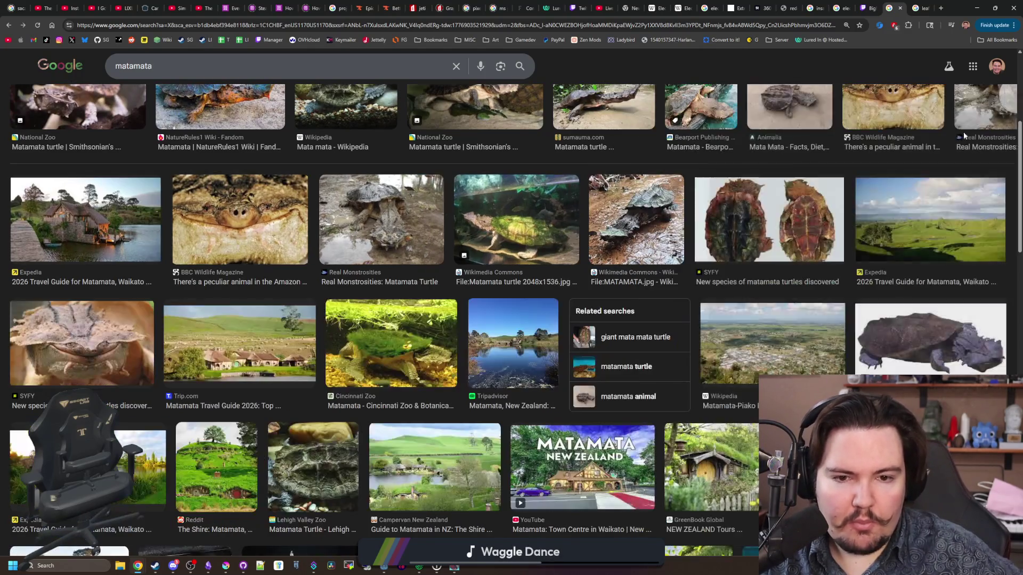
click(982, 107)
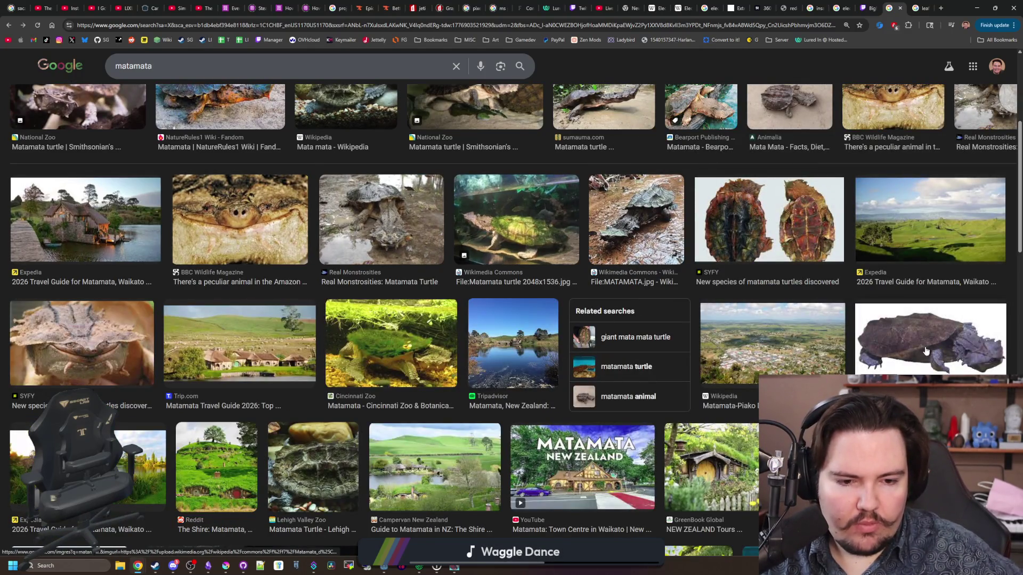
click(926, 351)
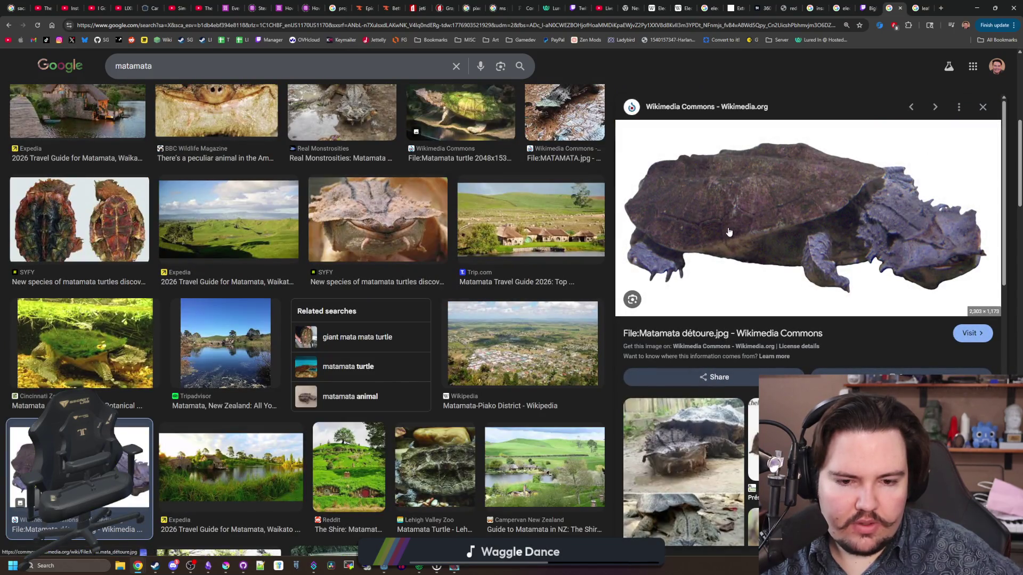
Step: Return to the All results and open the Matamata Wikipedia article
scroll(299, 268, up, 7)
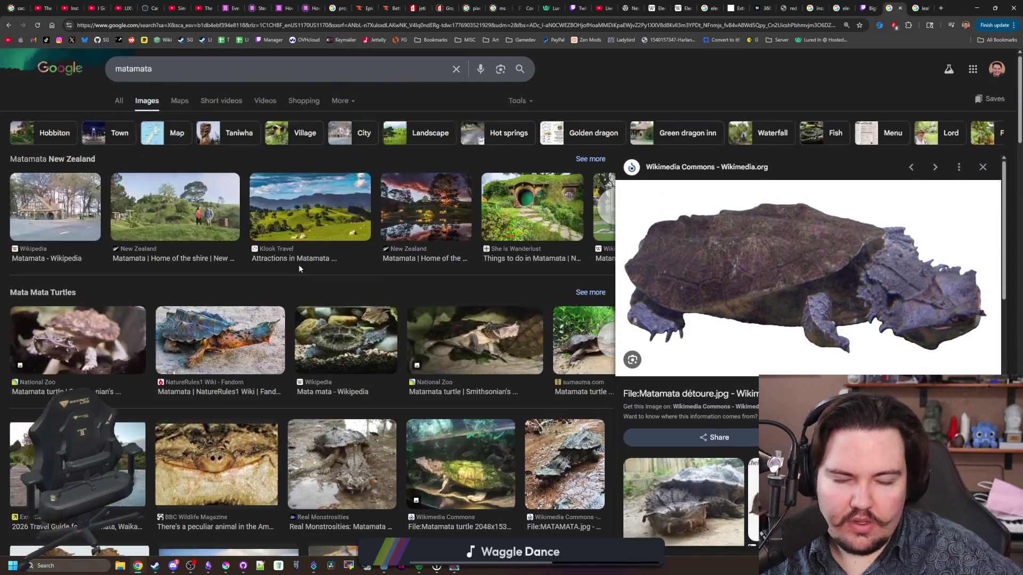
click(118, 101)
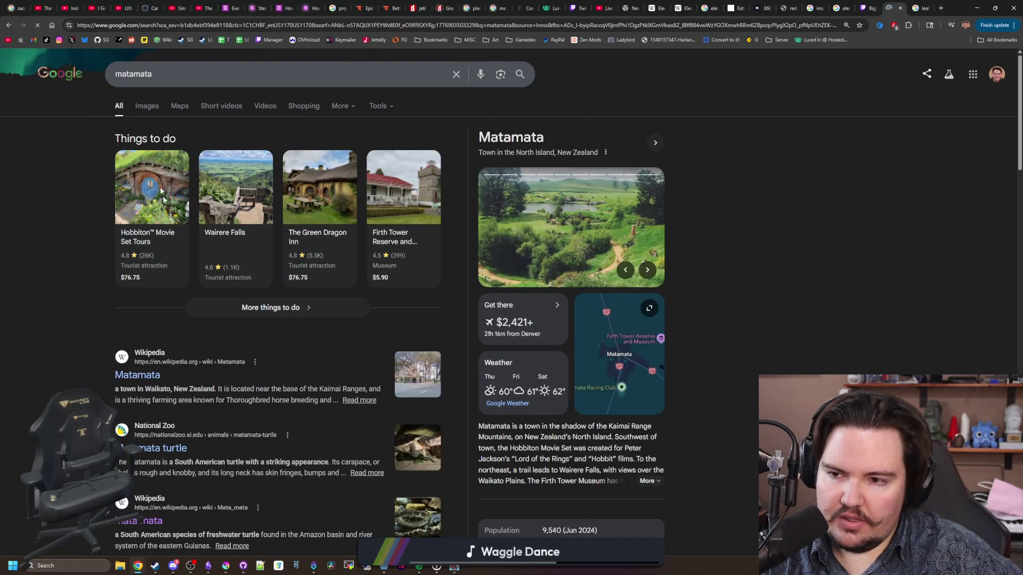
click(155, 376)
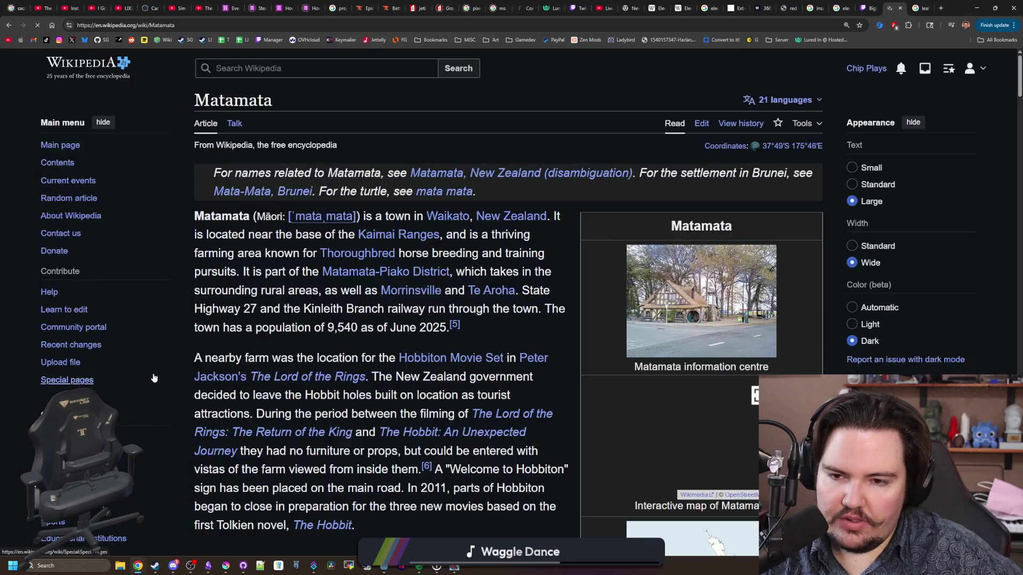
Step: Go back from the town page and open the Mata mata turtle Wikipedia article
key(alt+Left)
scroll(165, 286, down, 3)
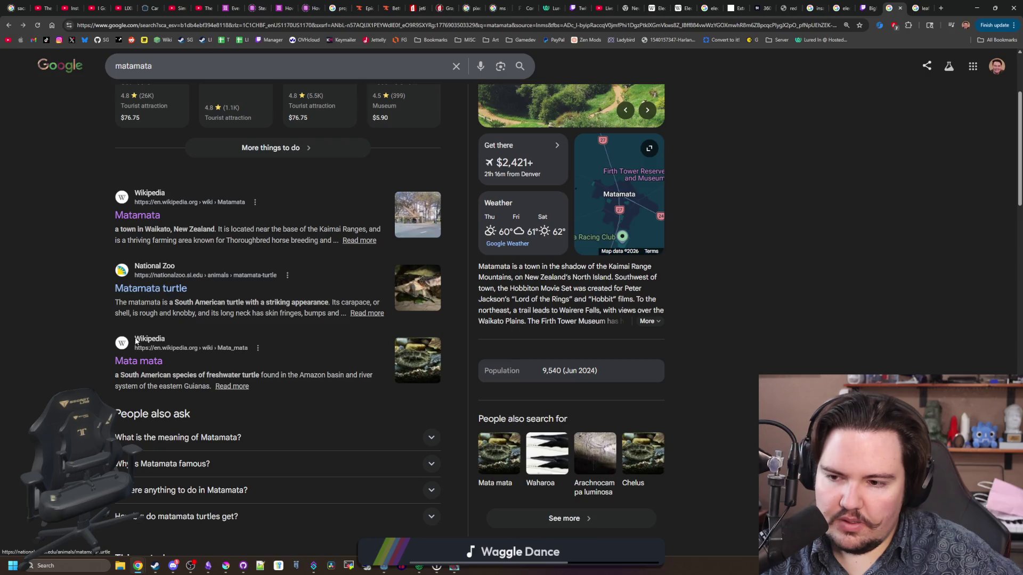
click(136, 361)
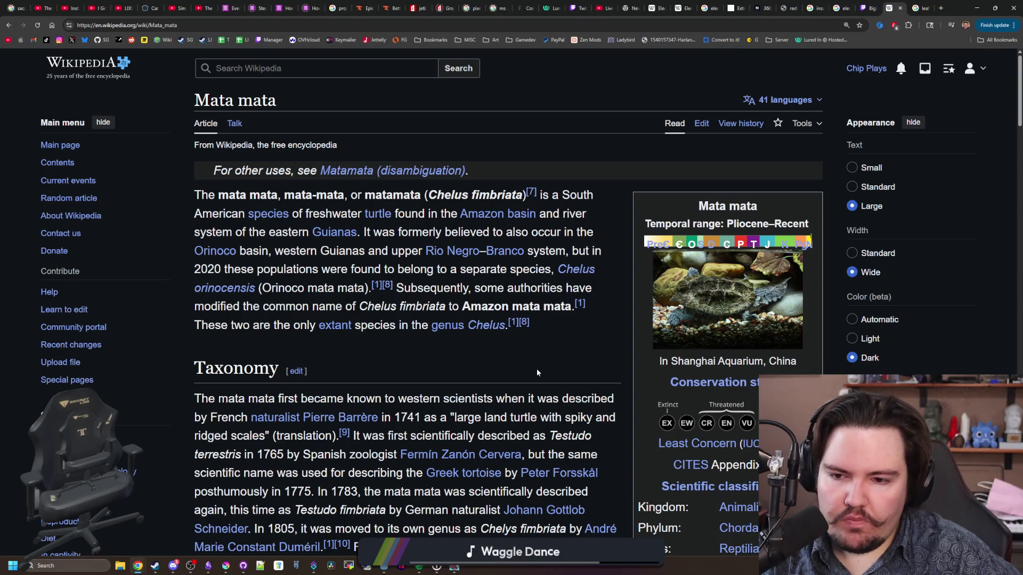
scroll(222, 303, down, 1)
drag(247, 274, 407, 275)
click(413, 275)
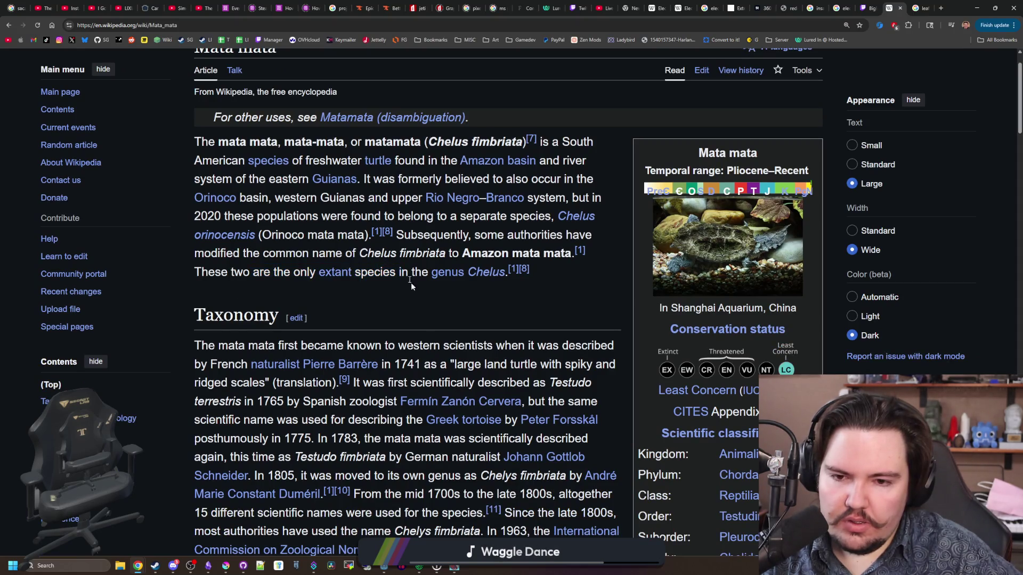
scroll(509, 344, down, 2)
scroll(509, 343, up, 2)
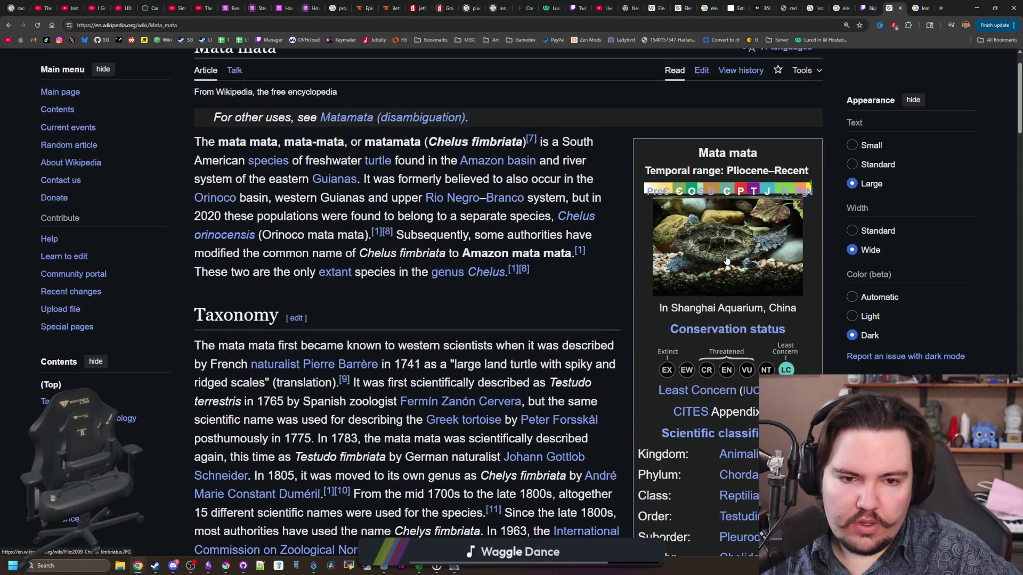
Step: View the infobox photo, top-down turtle drawing and aquarium photo full size
click(727, 260)
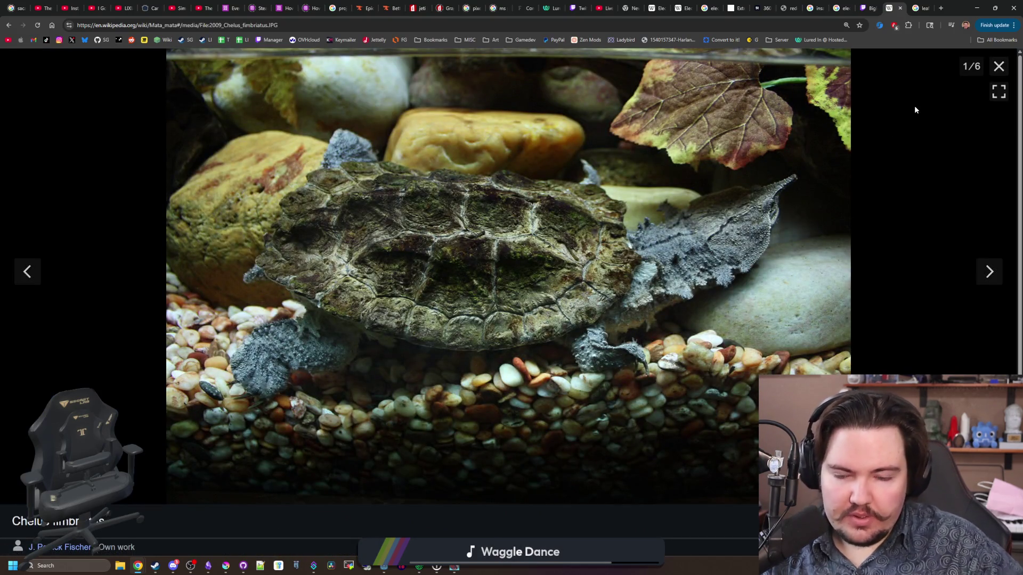
click(998, 66)
scroll(593, 229, down, 7)
scroll(593, 229, down, 10)
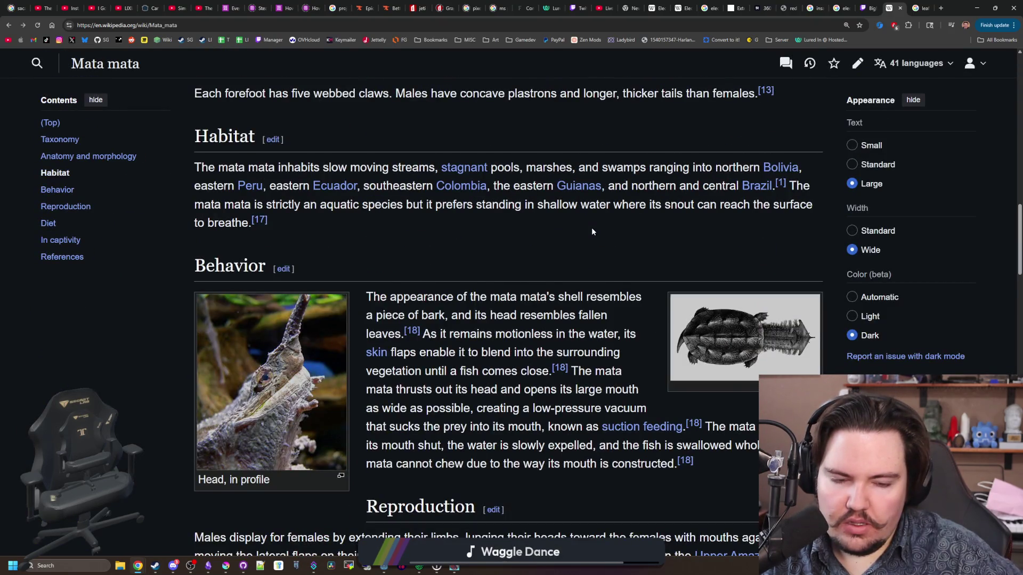
scroll(591, 231, down, 2)
click(753, 202)
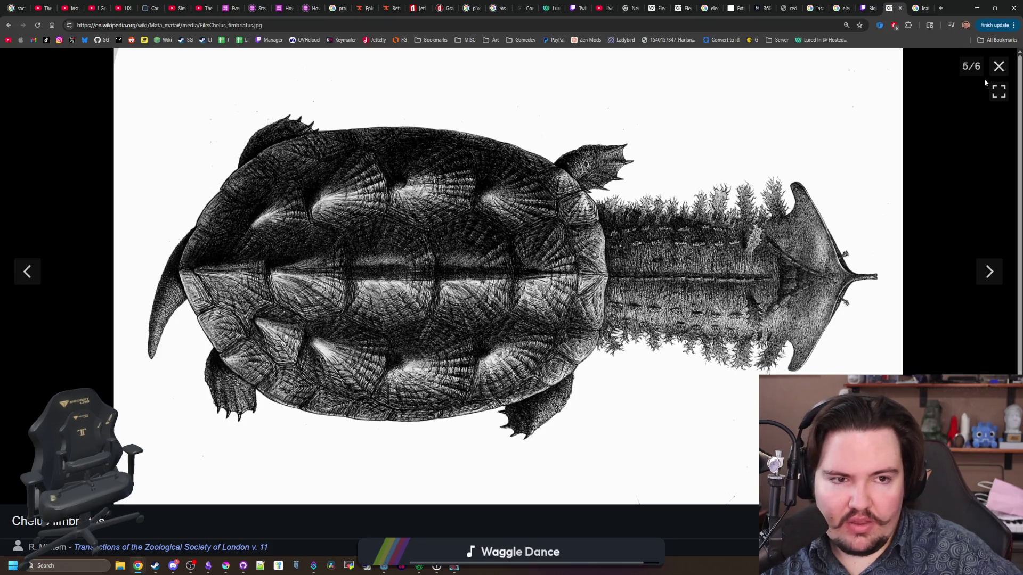
click(998, 66)
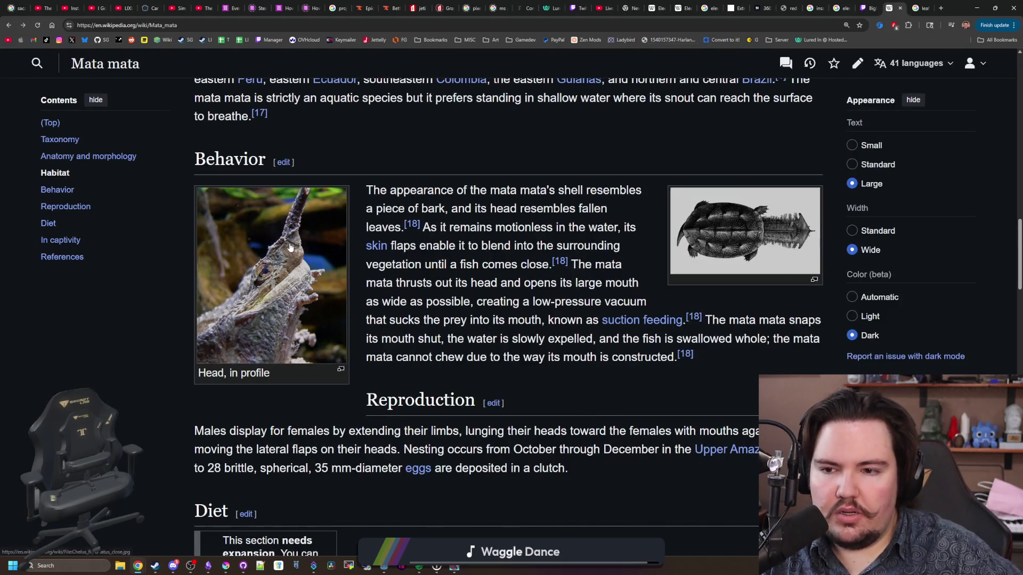
scroll(289, 241, down, 10)
click(745, 331)
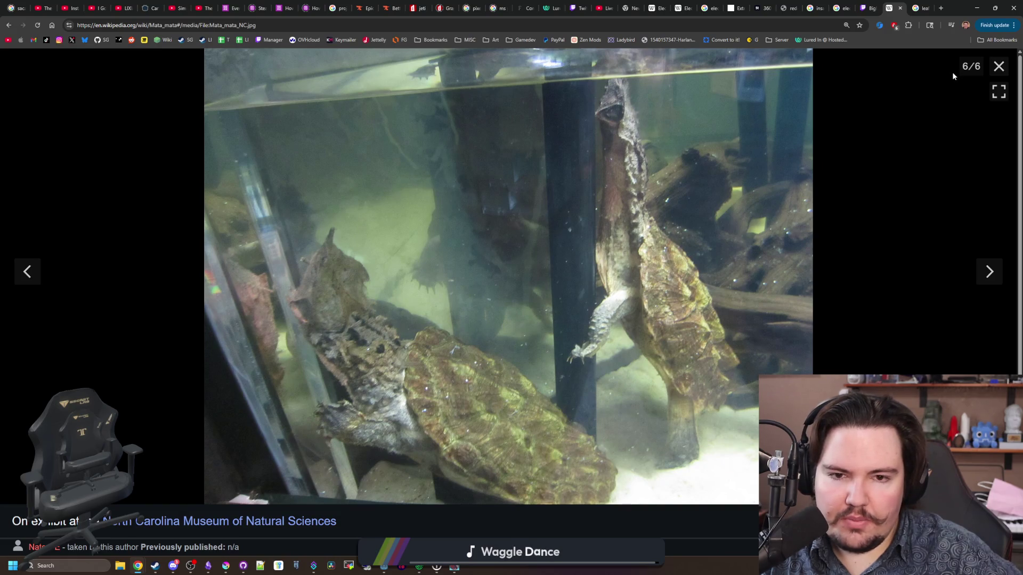
click(998, 66)
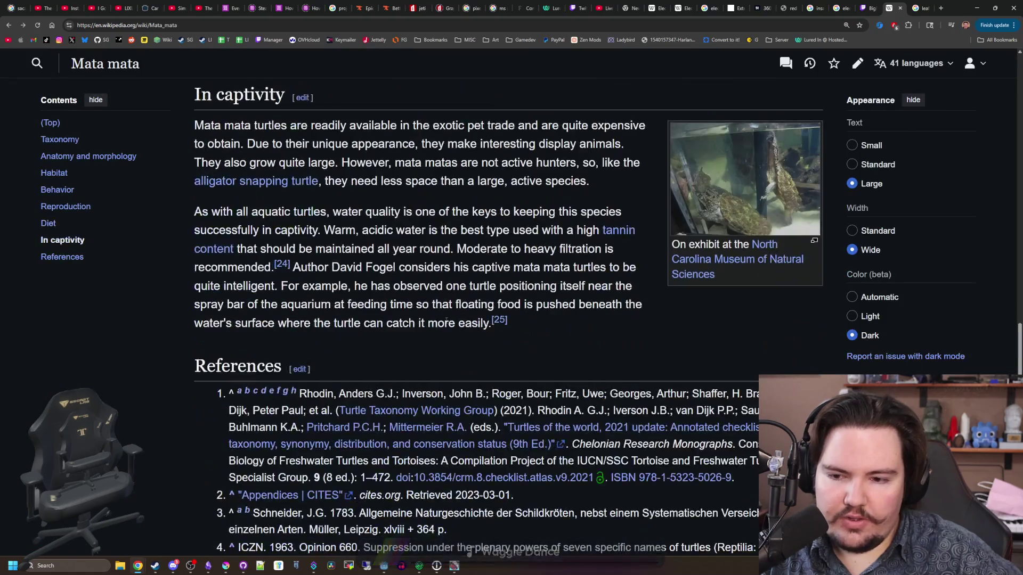
scroll(677, 175, up, 15)
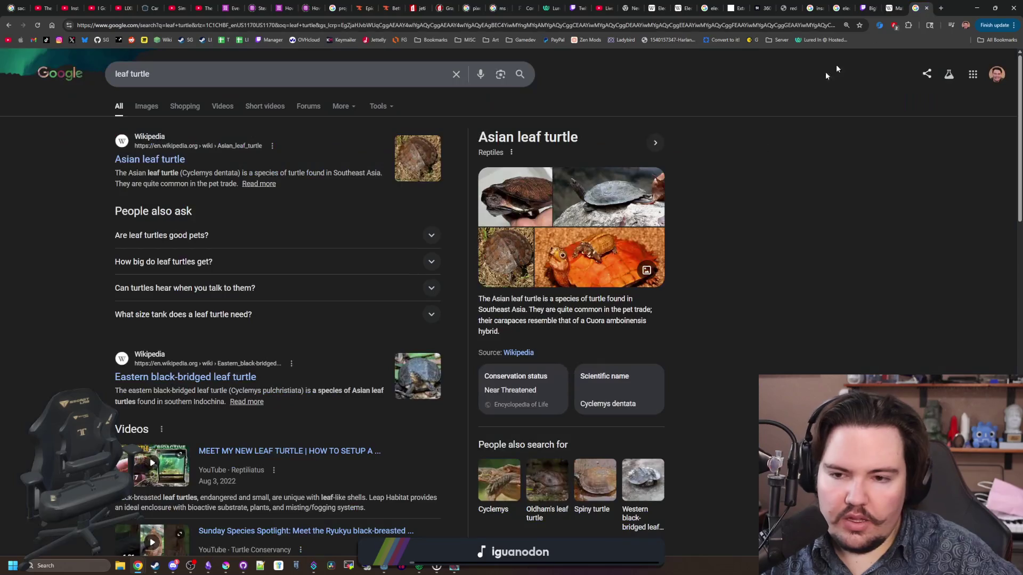
Step: In the leaf turtle tab, search 'matamata turtle' and show image results
click(919, 8)
click(94, 64)
text(m)
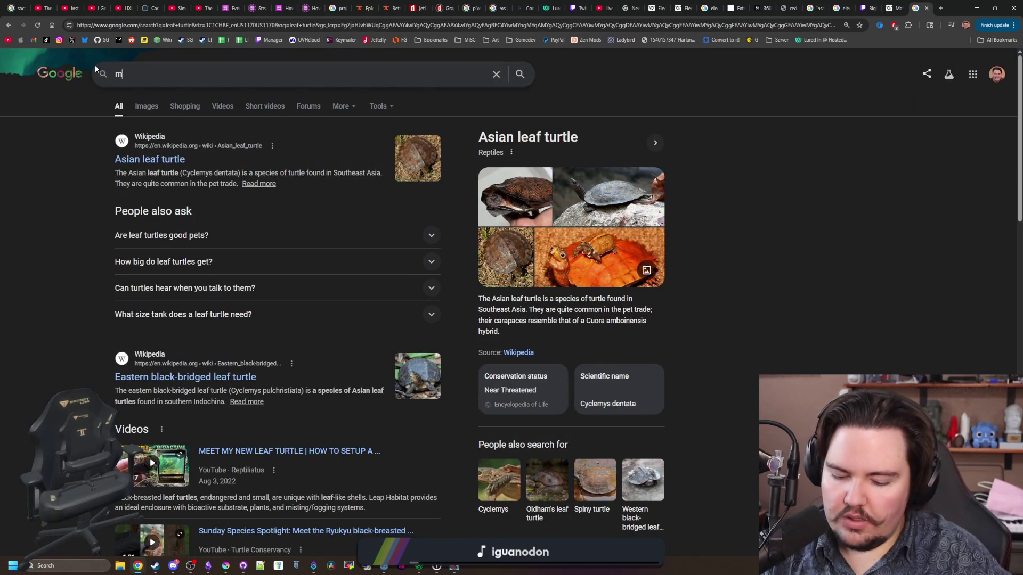
text(atamata)
key(Return)
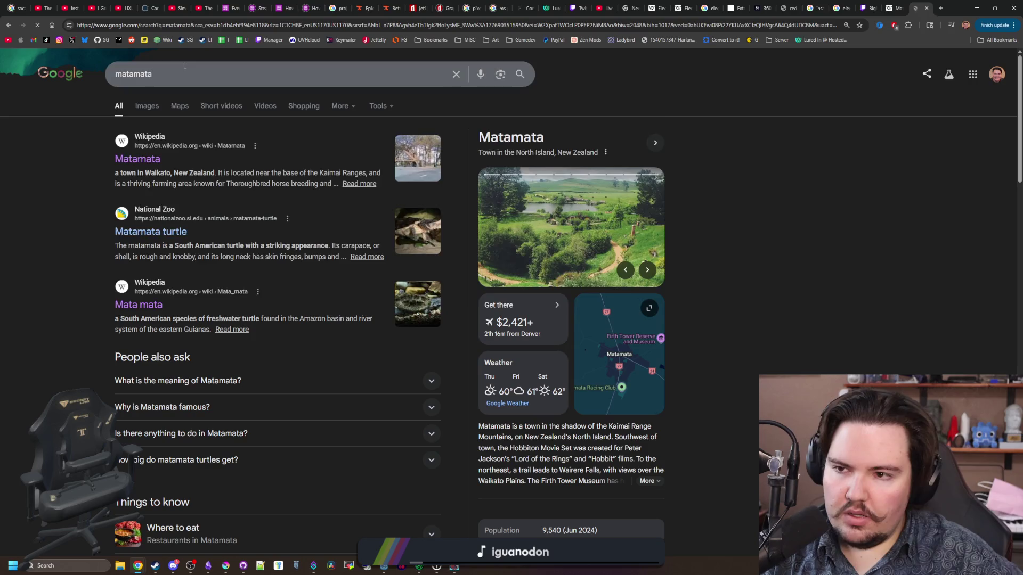
click(184, 65)
text(turtle)
key(Return)
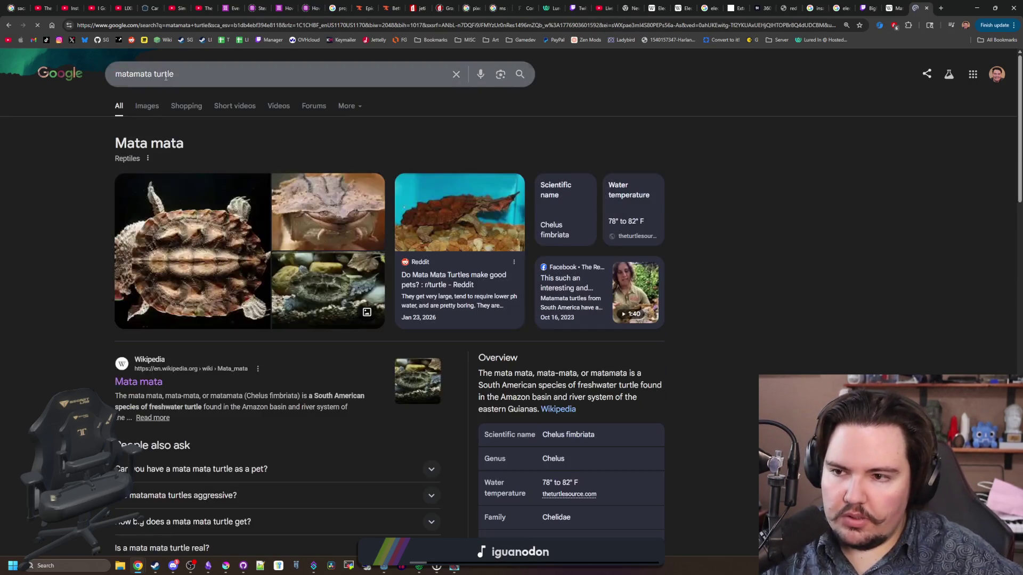
click(145, 108)
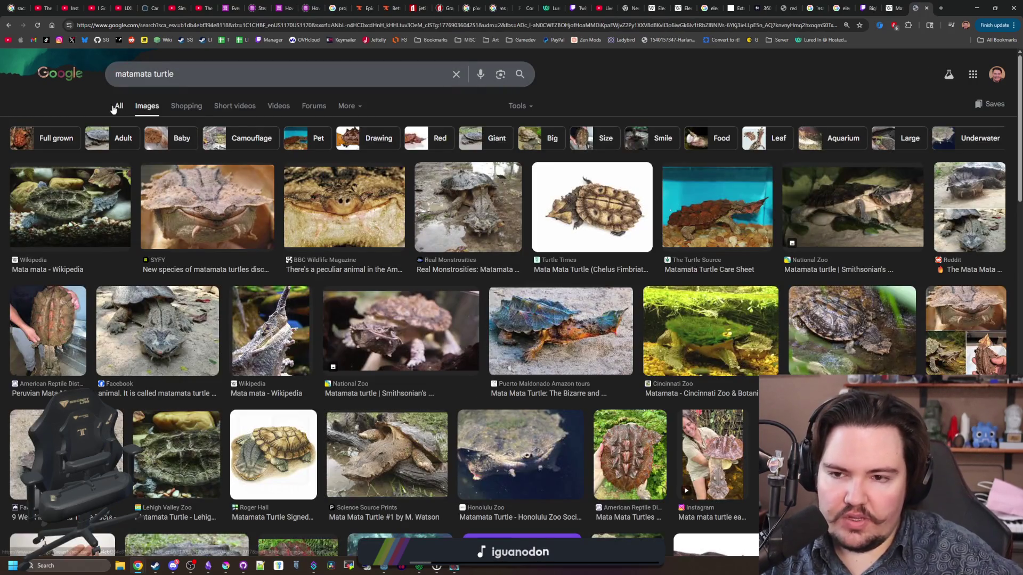
Step: Preview the Turtle Source, Reptiles Magazine and Underground Reptiles matamata photos
click(729, 209)
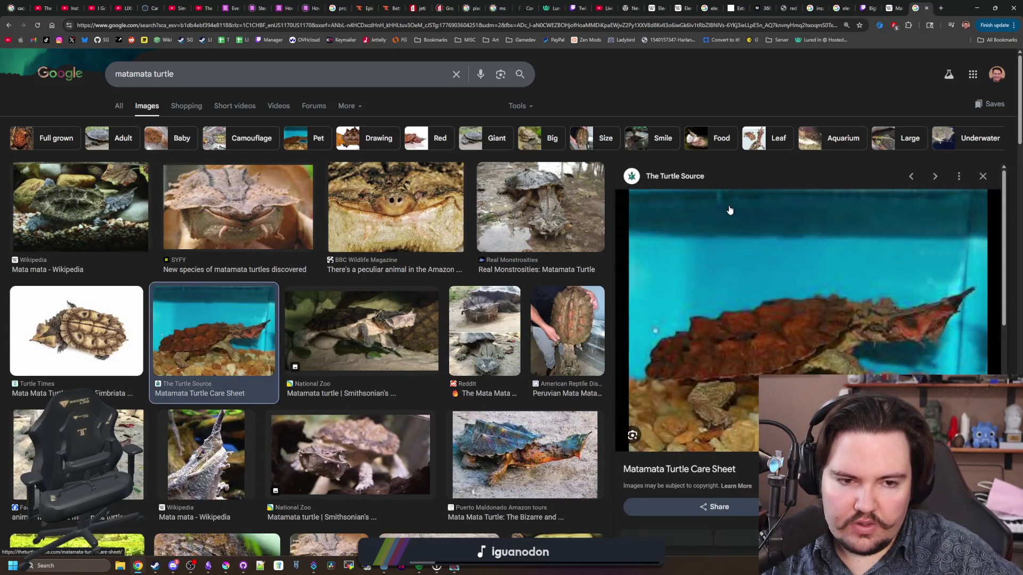
scroll(464, 275, down, 3)
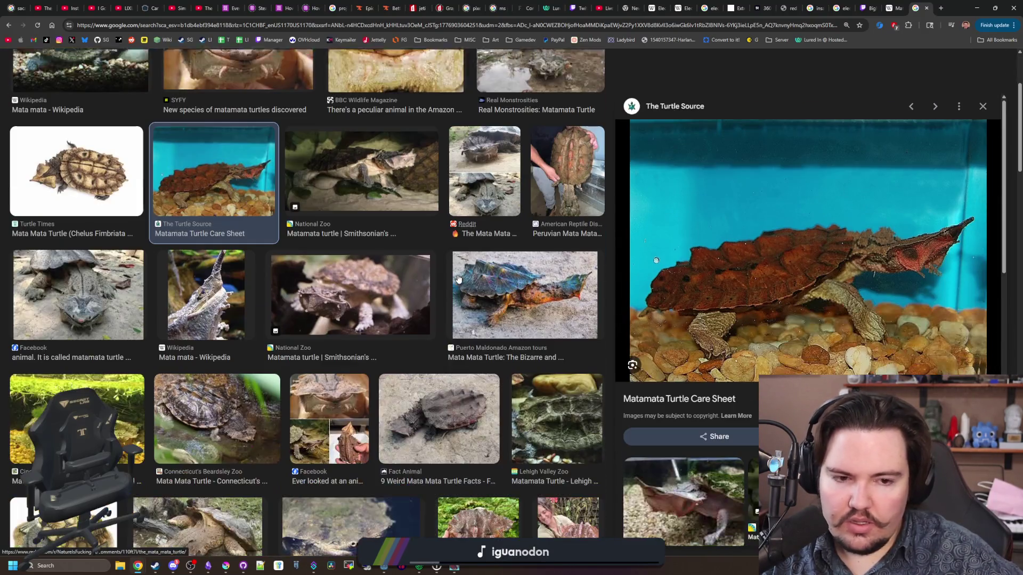
scroll(458, 279, down, 9)
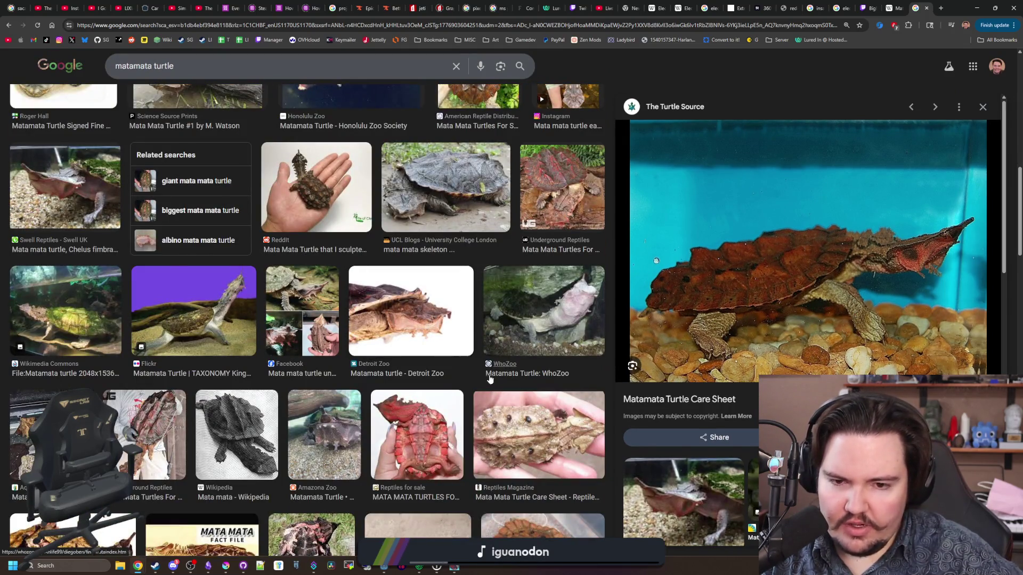
scroll(457, 281, down, 2)
click(548, 336)
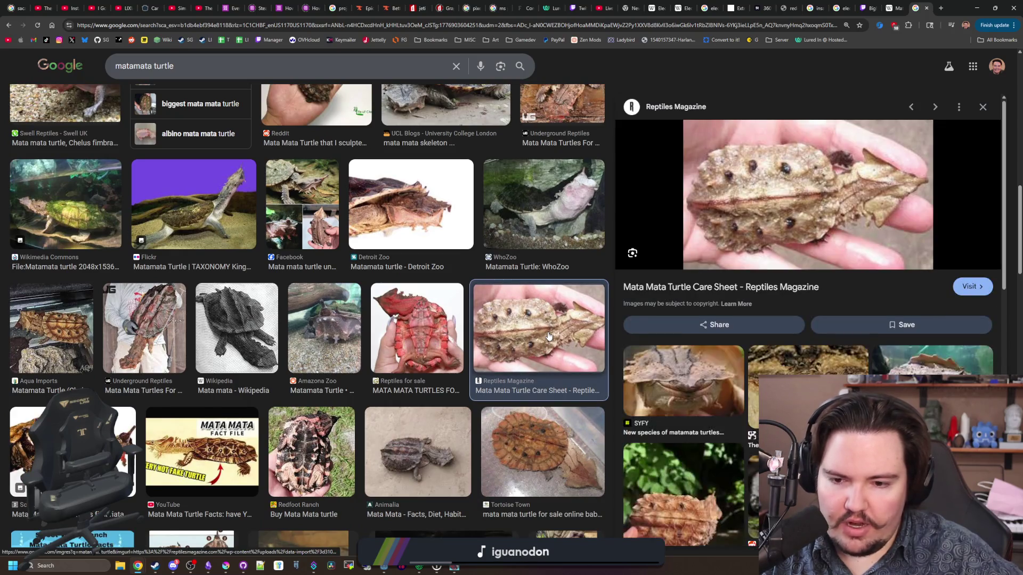
click(144, 335)
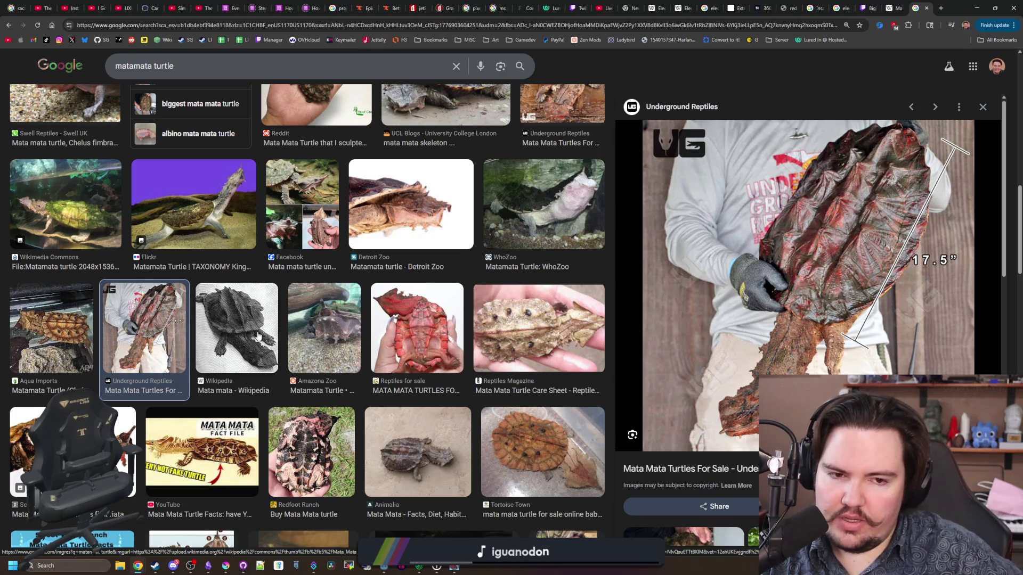
Step: Preview the Instagram video, Peruvian Mata Mata and Turtle Source photos, then return to Krita
scroll(525, 264, down, 5)
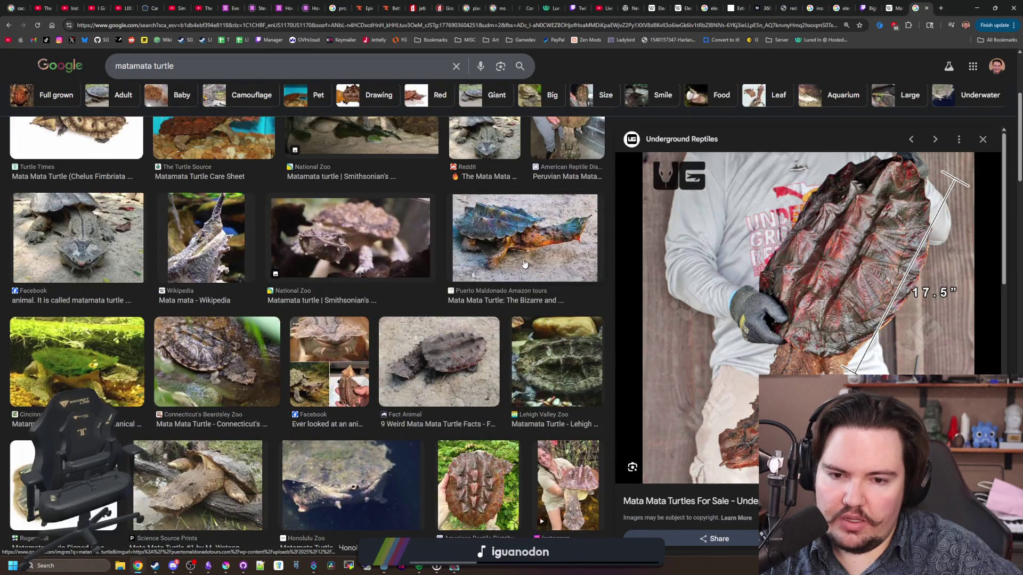
click(560, 490)
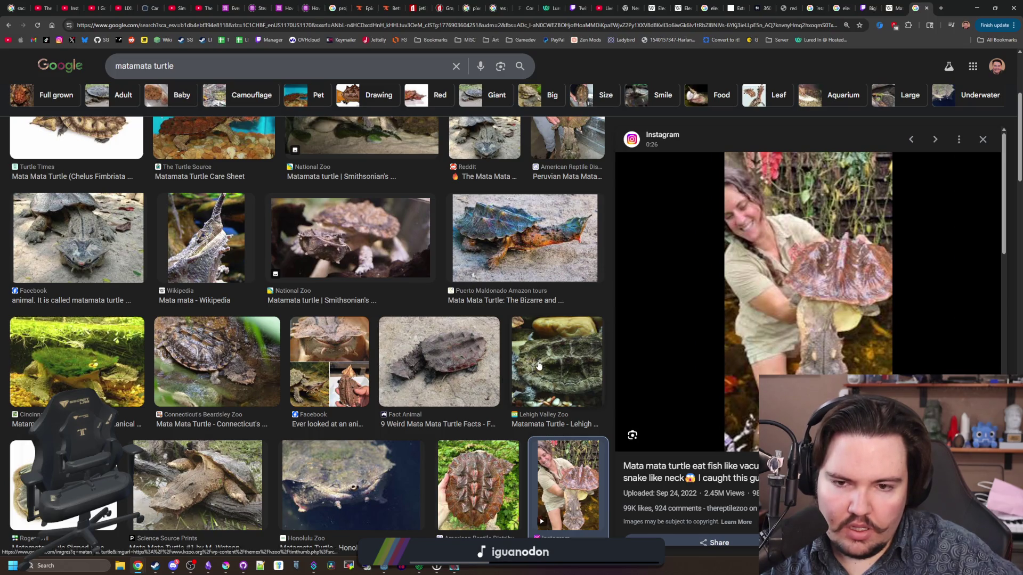
scroll(503, 375, up, 4)
click(573, 343)
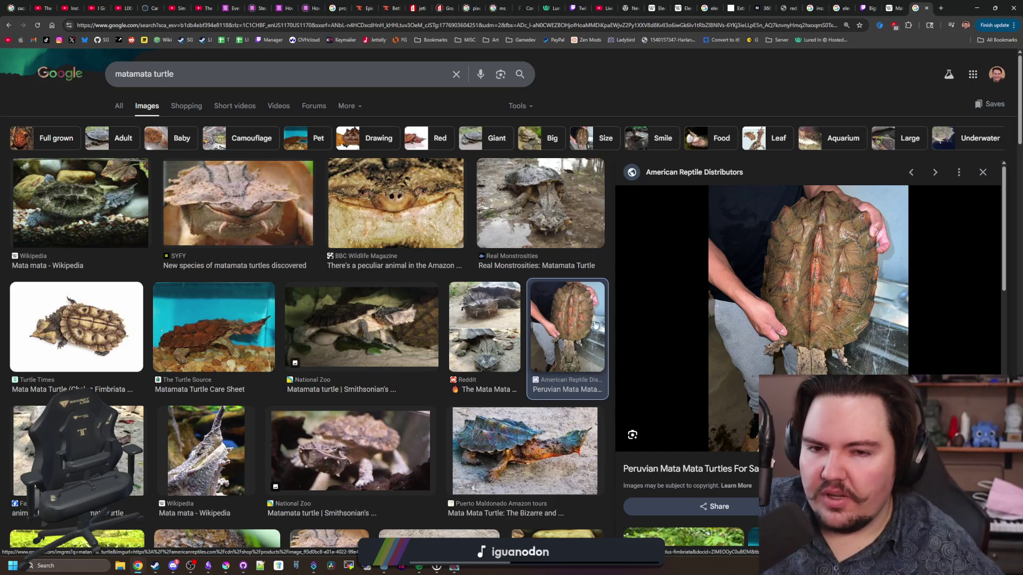
click(181, 319)
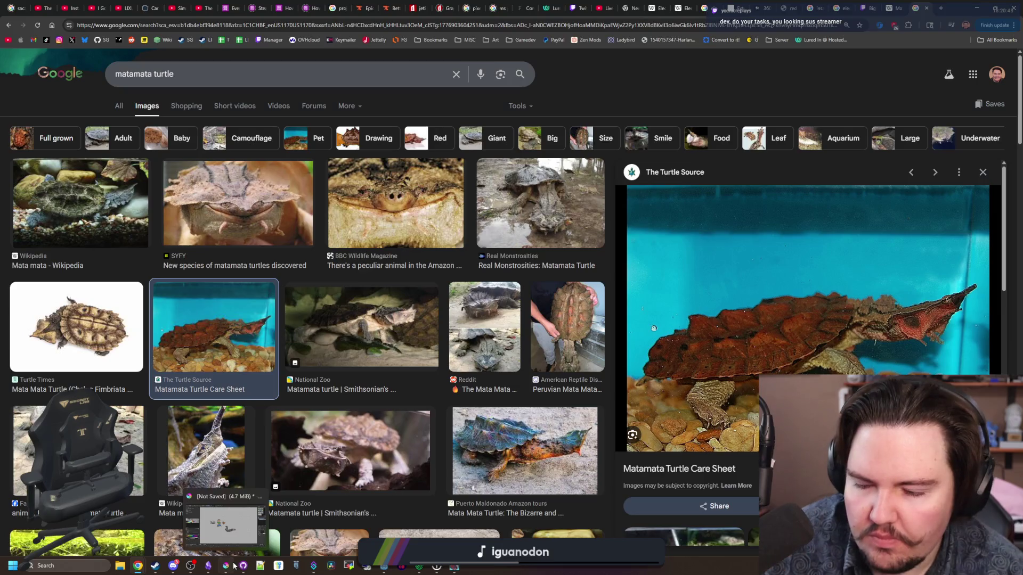
click(235, 566)
scroll(347, 296, up, 2)
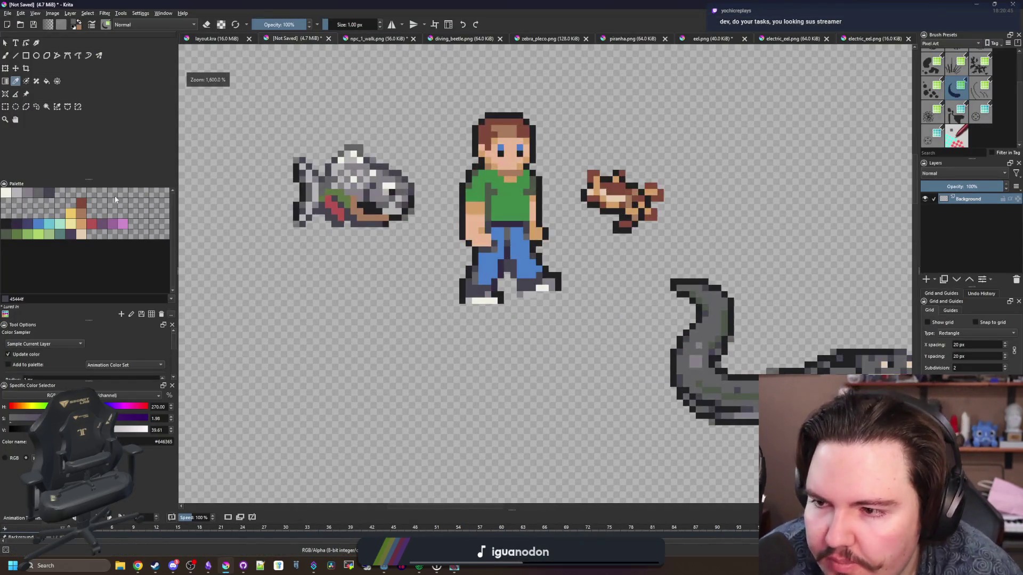
Step: Draw a filled red (b45252) rectangle below the grey fish sprite
click(93, 226)
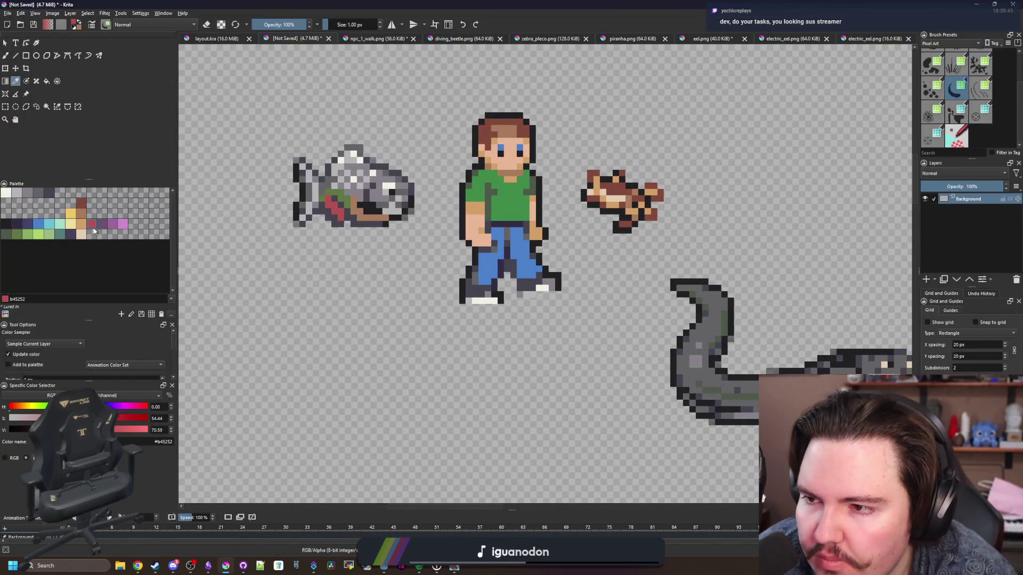
click(26, 56)
scroll(411, 244, up, 2)
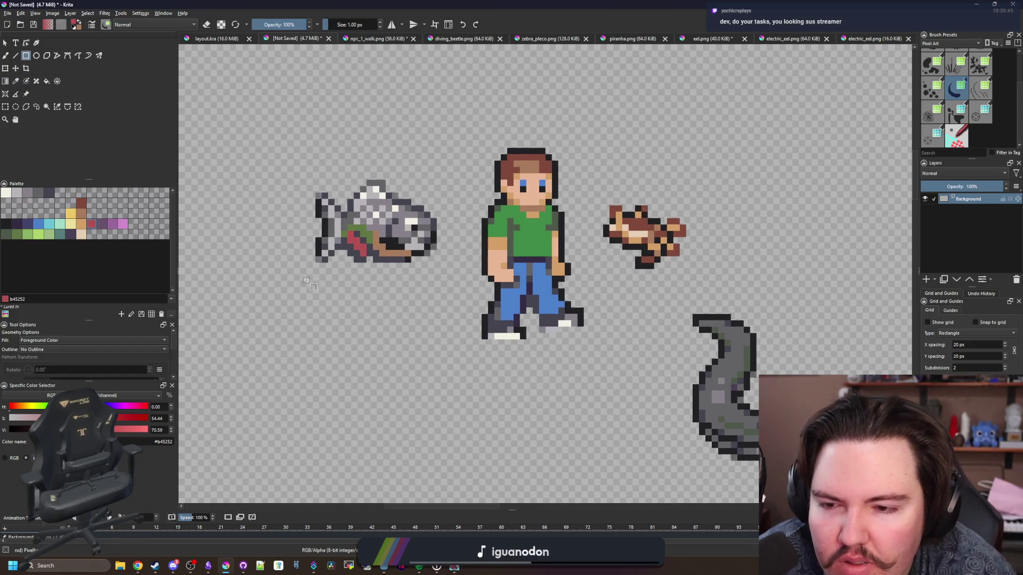
mouse_move(299, 275)
mouse_down()
mouse_move(481, 336)
mouse_move(512, 367)
mouse_up()
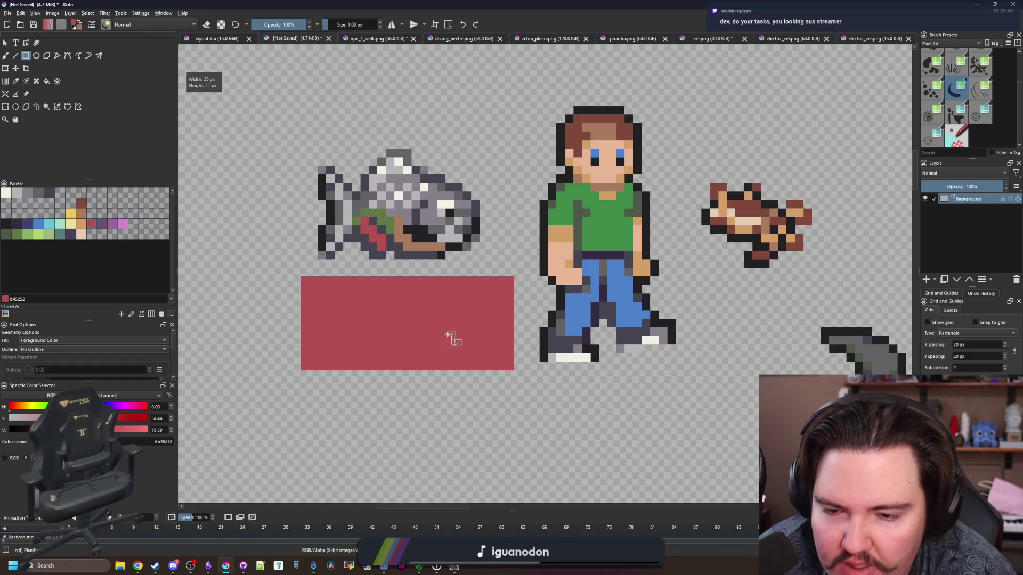
scroll(442, 334, down, 2)
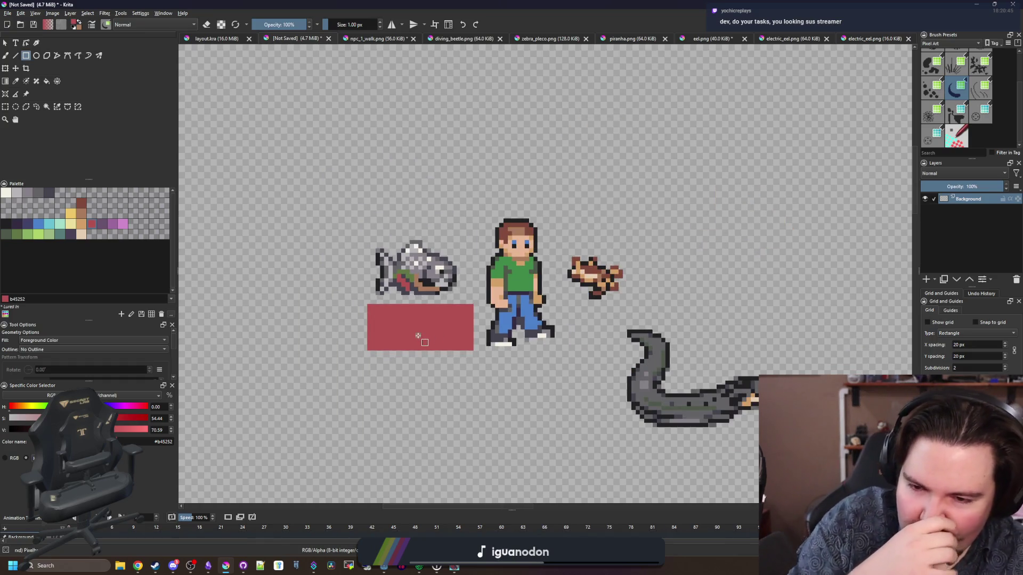
scroll(419, 336, up, 3)
scroll(418, 336, down, 6)
scroll(418, 337, up, 7)
Step: Switch to the brush with cream colour and glance at the turtle references in the browser
key(b)
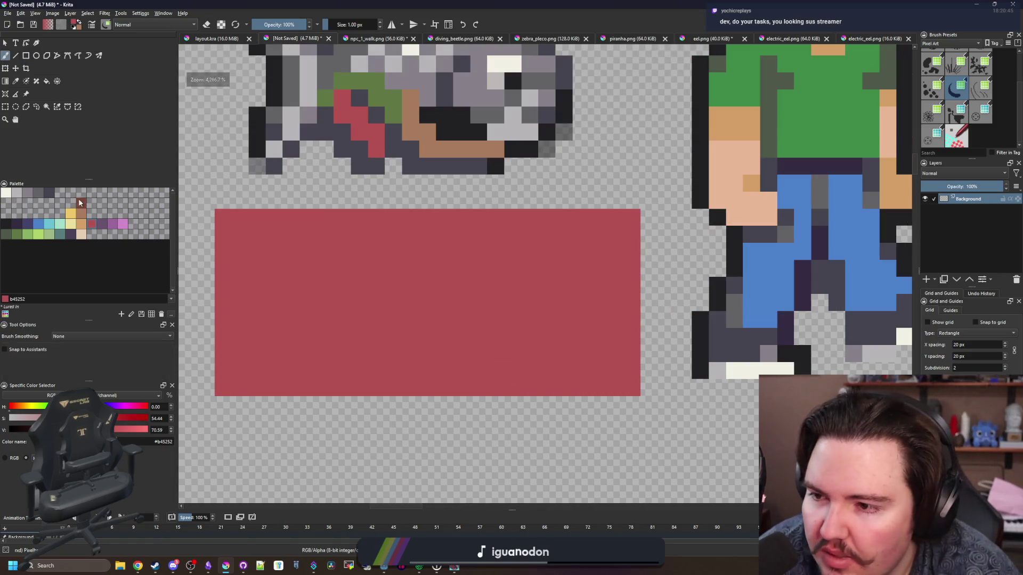
click(6, 194)
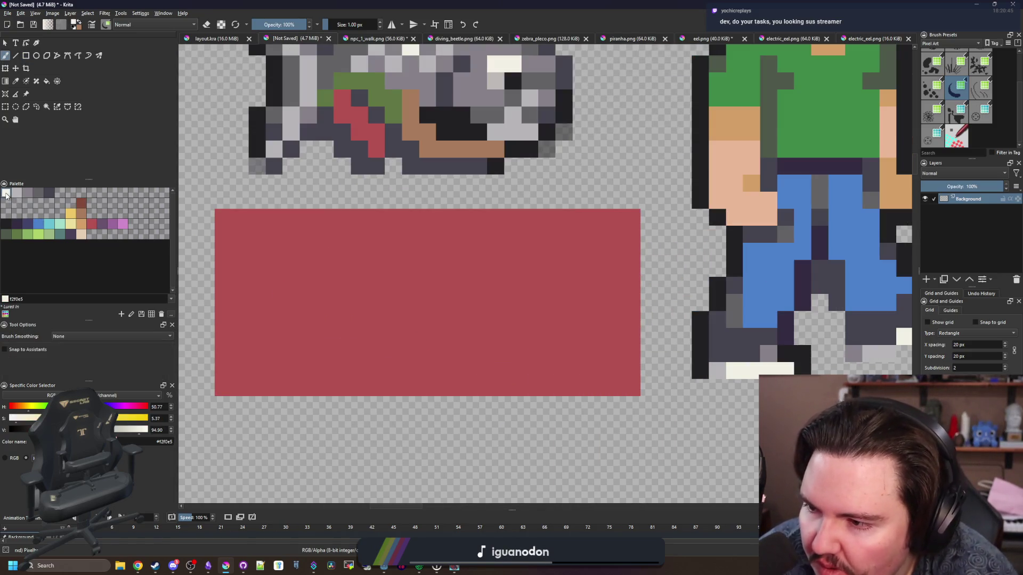
scroll(509, 320, up, 1)
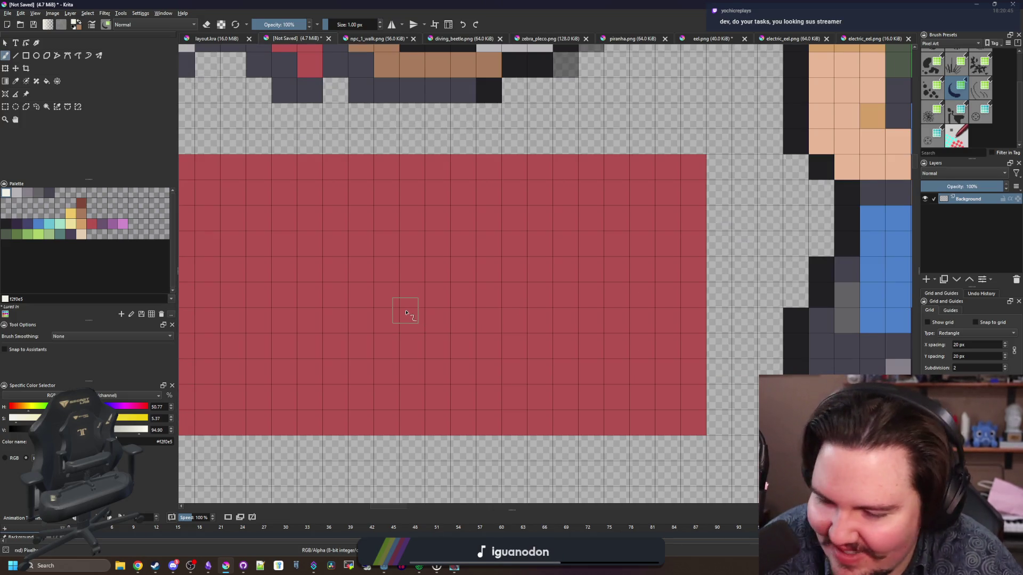
scroll(405, 313, down, 2)
scroll(374, 324, up, 1)
key(alt+Tab)
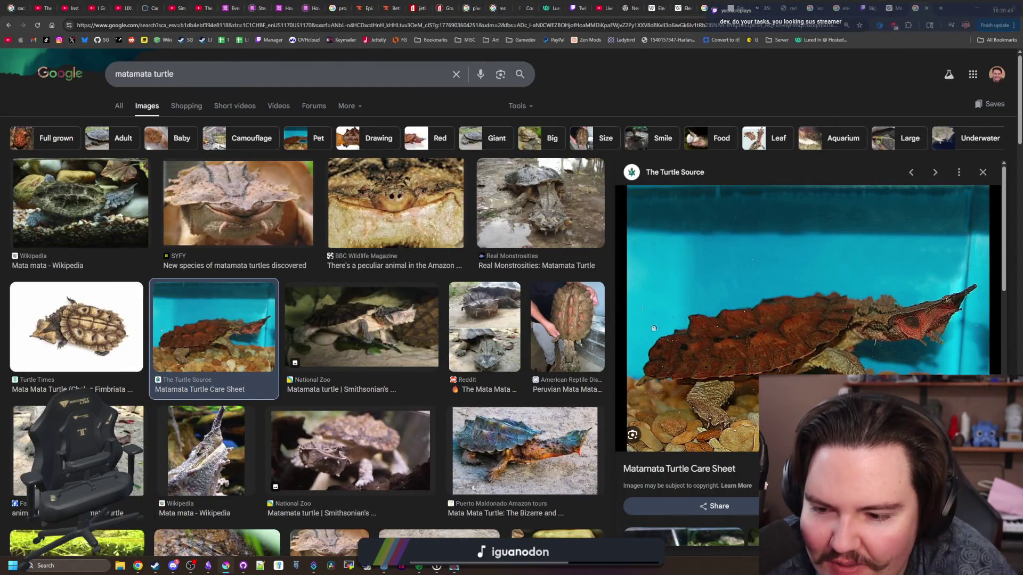
key(alt+Tab)
Step: Paint a row of cream pixels along the red block, extending it further left
mouse_move(480, 108)
mouse_down()
mouse_move(302, 18)
mouse_move(401, 65)
mouse_move(404, 89)
mouse_move(417, 88)
mouse_up()
scroll(418, 278, down, 1)
scroll(424, 272, up, 2)
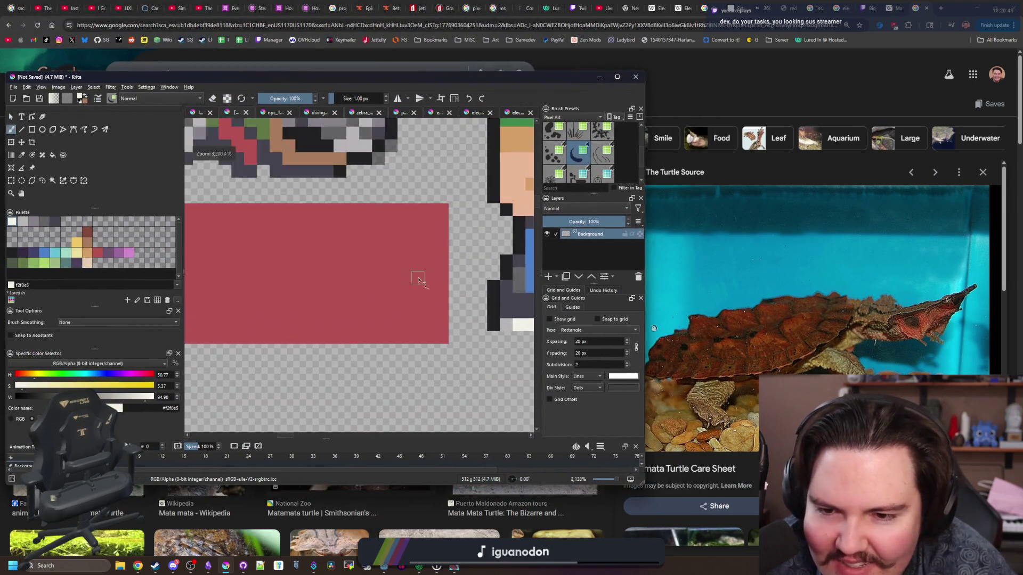
mouse_move(429, 267)
mouse_down()
mouse_move(318, 274)
mouse_move(358, 290)
mouse_move(338, 293)
mouse_move(421, 322)
mouse_move(411, 336)
mouse_move(372, 330)
mouse_move(372, 309)
mouse_move(330, 308)
mouse_move(371, 293)
mouse_move(289, 288)
mouse_up()
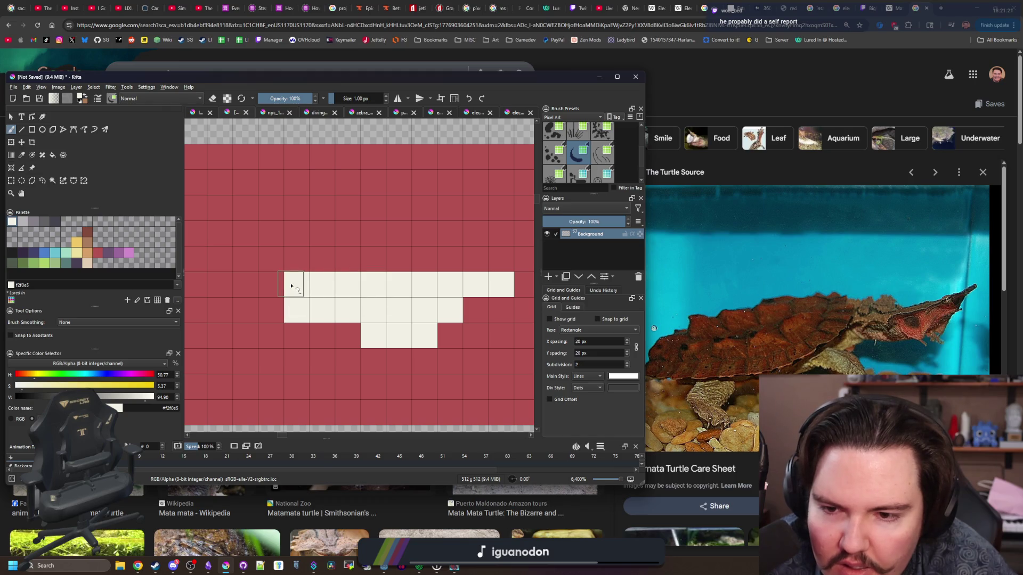
drag(357, 316, 374, 294)
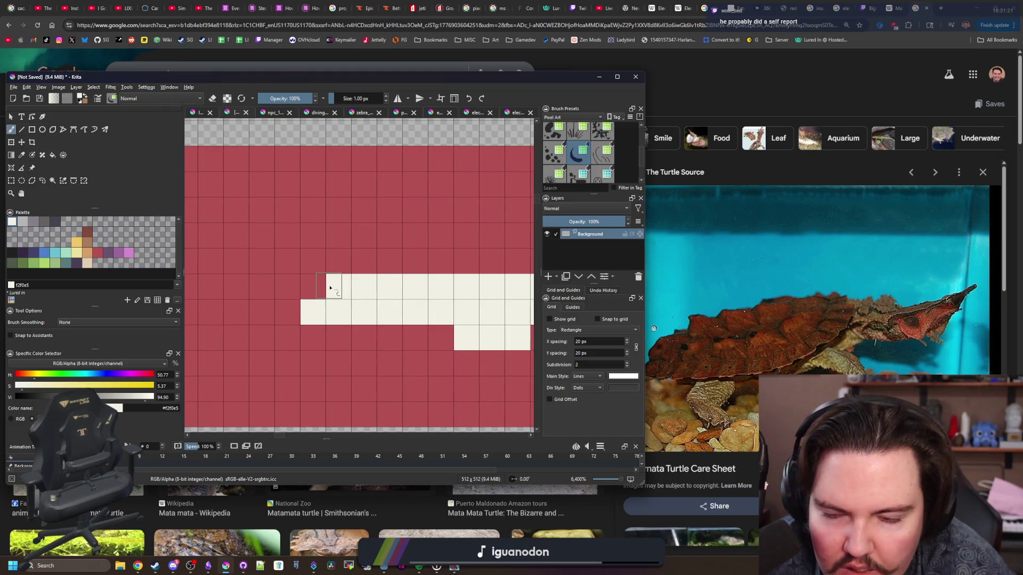
scroll(330, 288, down, 5)
scroll(329, 304, up, 4)
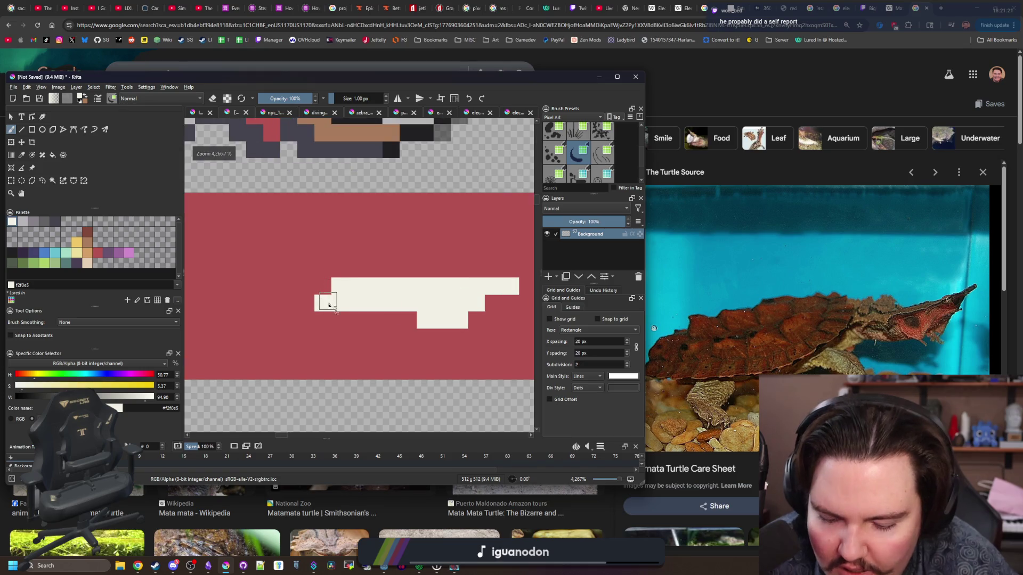
Step: Choose yellow from the palette and paint a yellow line along the block's lower left
ctrl+click(330, 335)
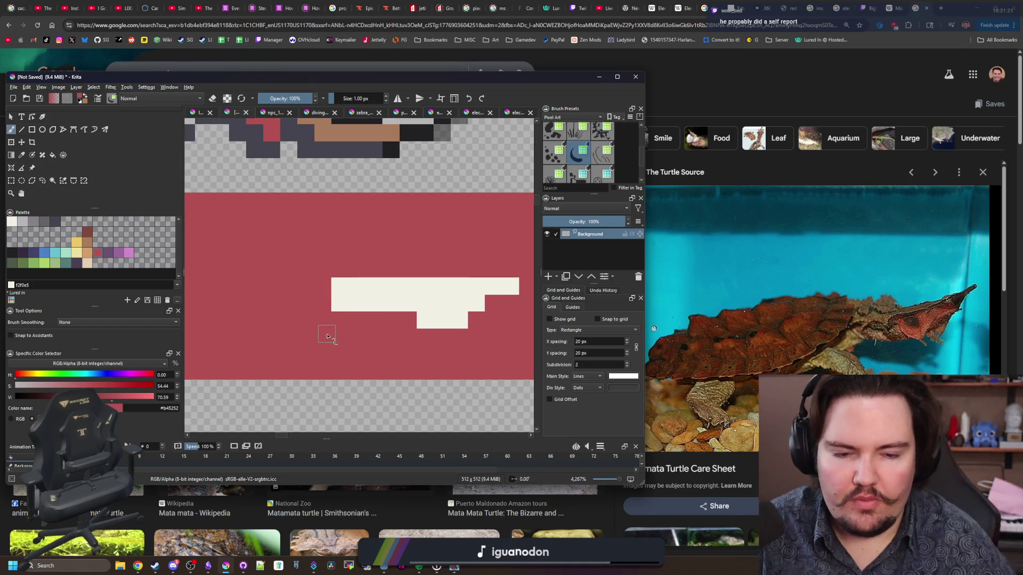
key(p)
click(79, 242)
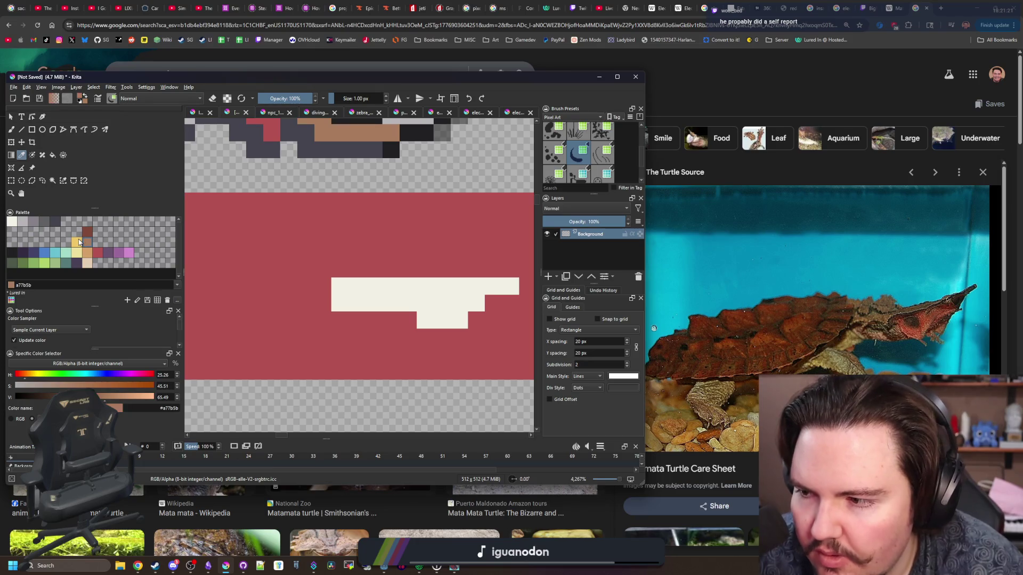
click(79, 242)
mouse_move(309, 309)
mouse_down()
mouse_move(376, 338)
mouse_move(420, 318)
mouse_move(407, 317)
mouse_move(428, 323)
mouse_move(427, 277)
mouse_up()
key(b)
drag(402, 333, 285, 347)
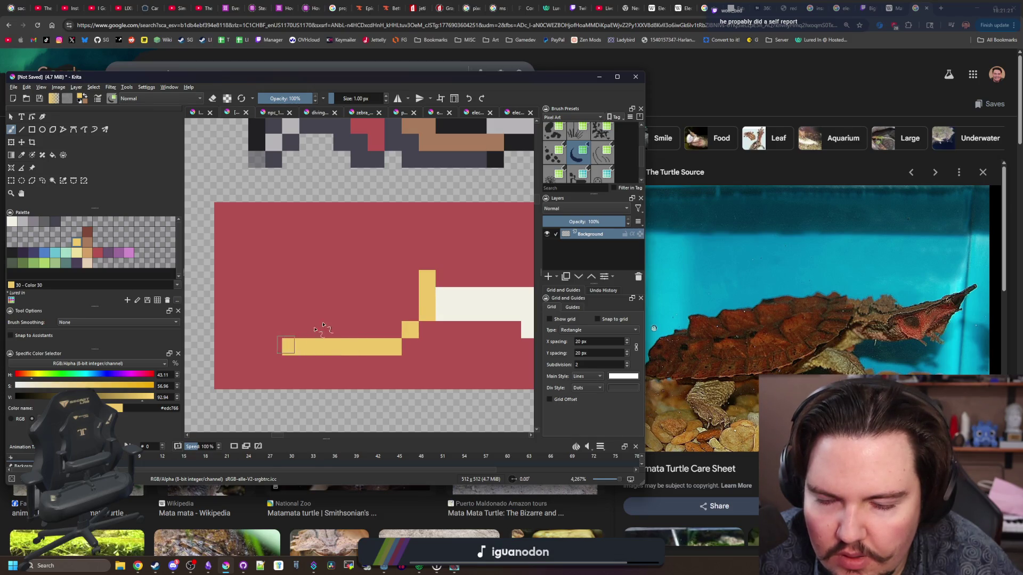
Step: Complete the yellow outline with its top edge and side pixels, undoing a stray column
click(410, 261)
click(393, 262)
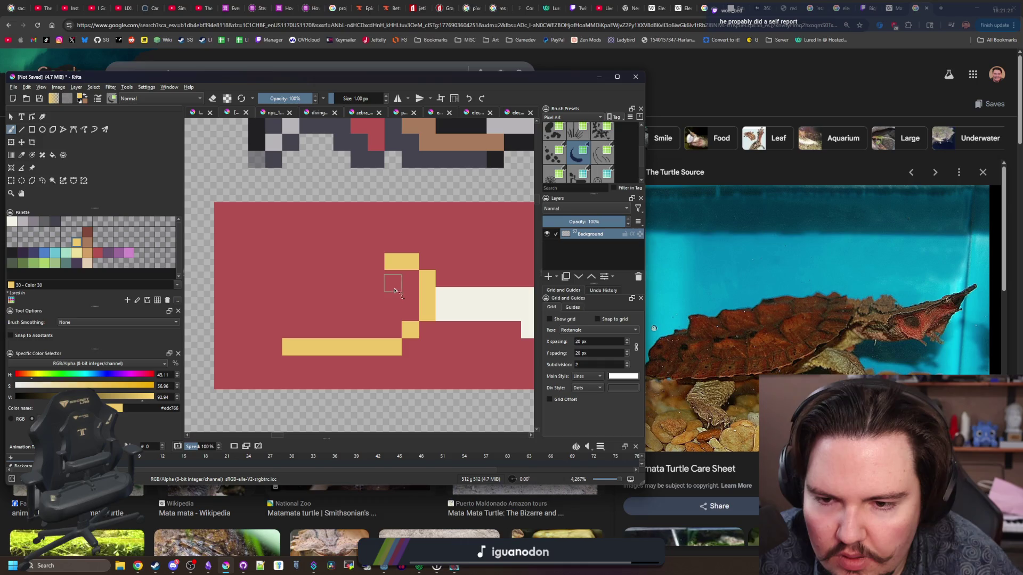
click(394, 330)
drag(376, 244, 269, 243)
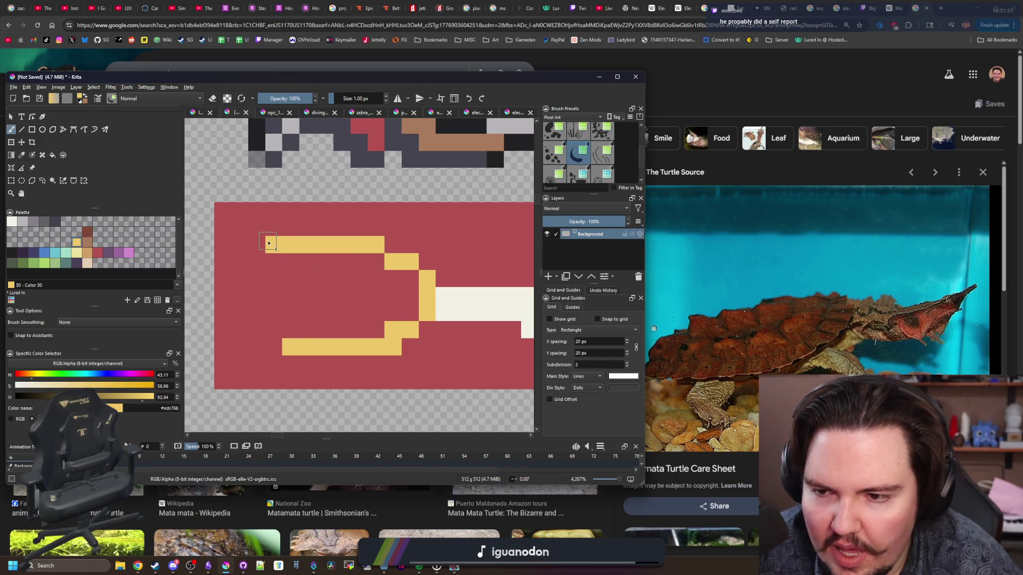
click(238, 261)
drag(204, 283, 212, 298)
key(ctrl+z)
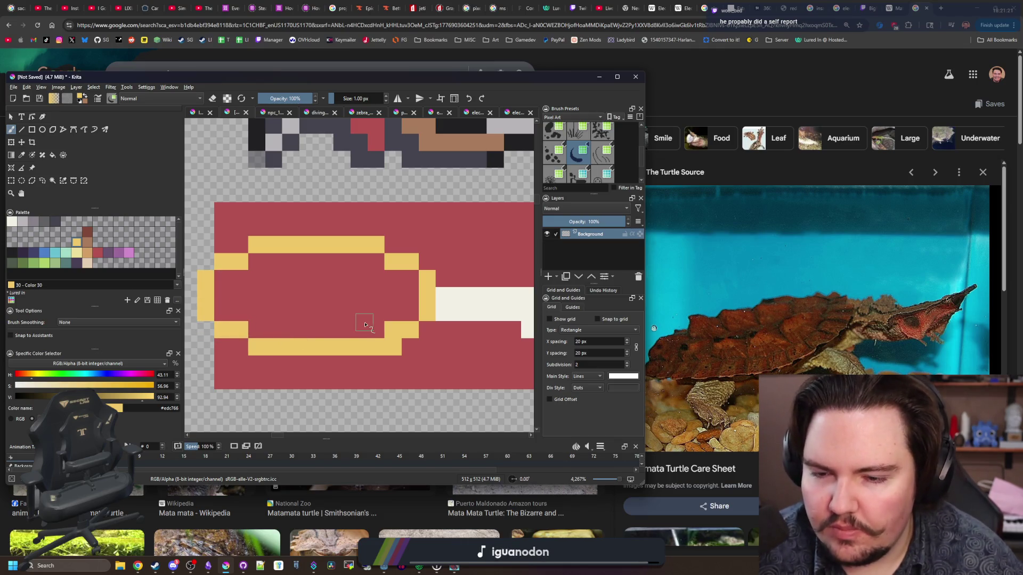
Step: Fill the interior of the yellow outline with yellow, redoing a fill that spilled
key(f)
click(299, 301)
key(ctrl+z)
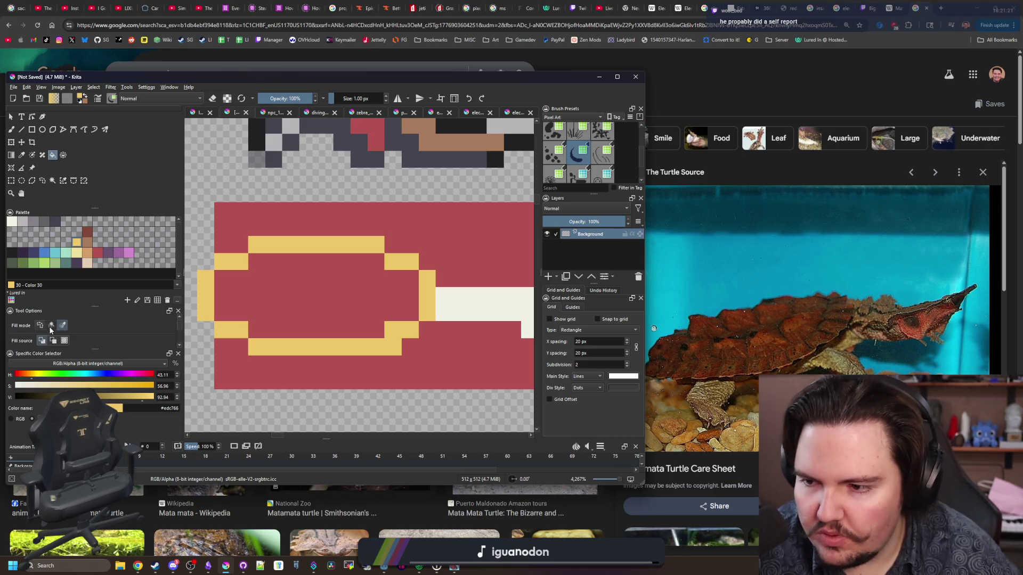
click(288, 298)
scroll(286, 296, down, 4)
key(b)
scroll(383, 308, up, 2)
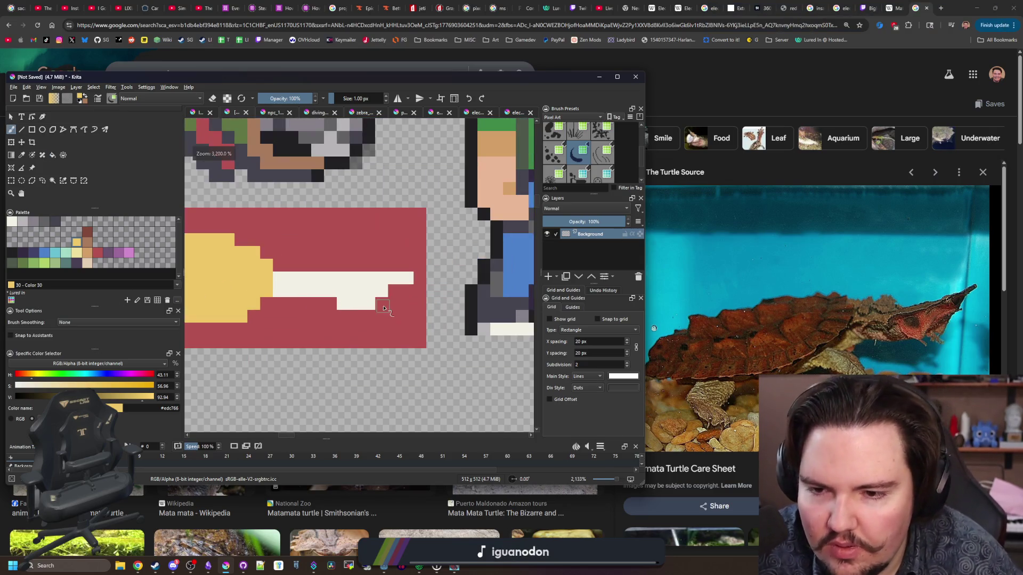
scroll(385, 308, down, 2)
scroll(360, 297, up, 4)
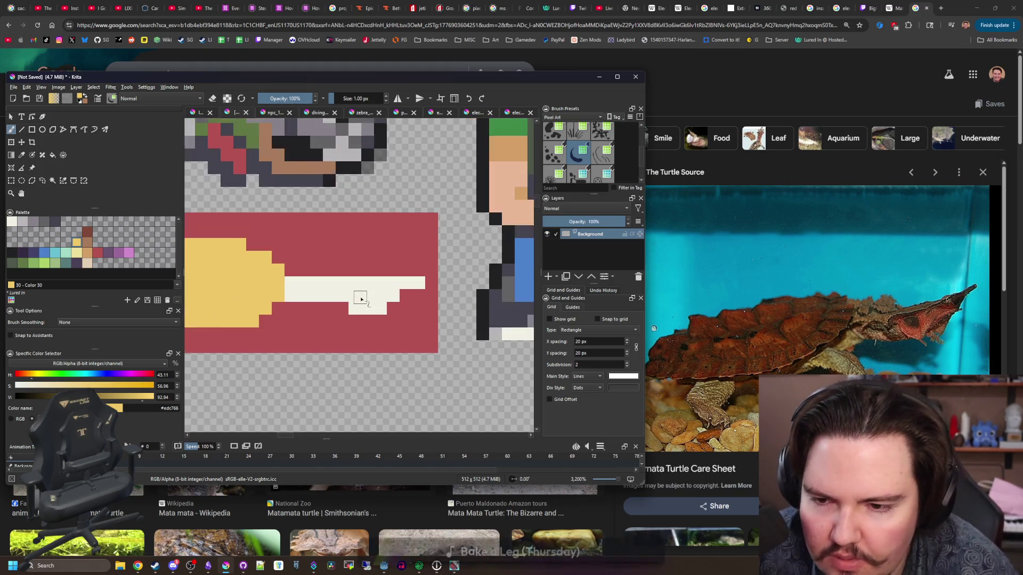
Step: Look through larger matamata turtle reference photos, then return to the drawing
click(819, 92)
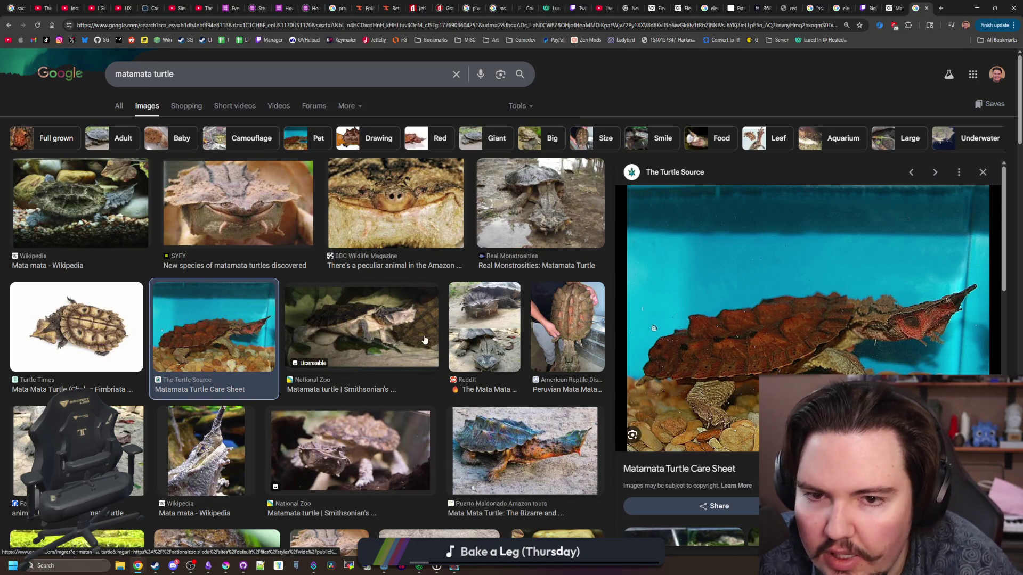
scroll(543, 410, down, 2)
click(513, 334)
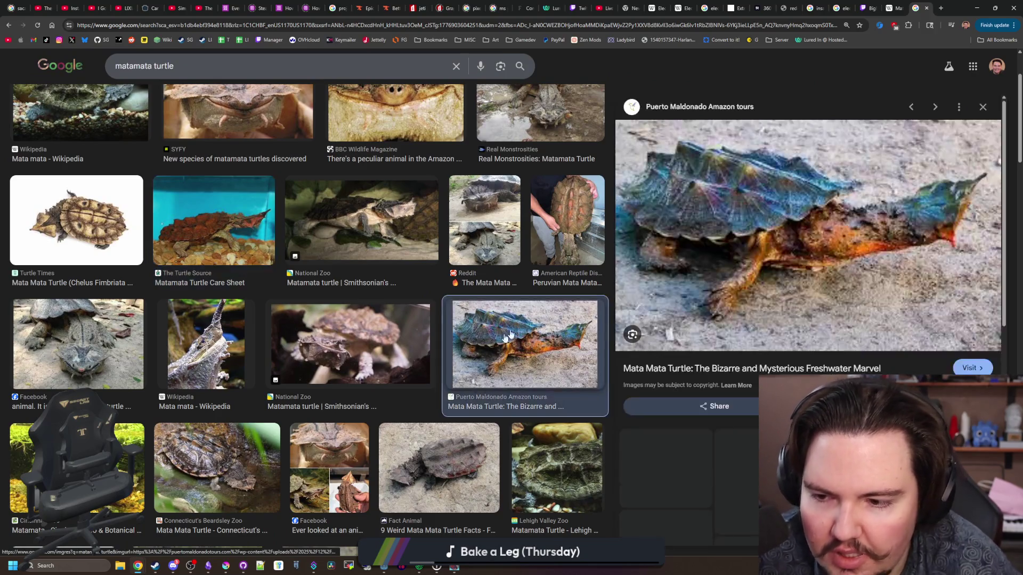
key(Down)
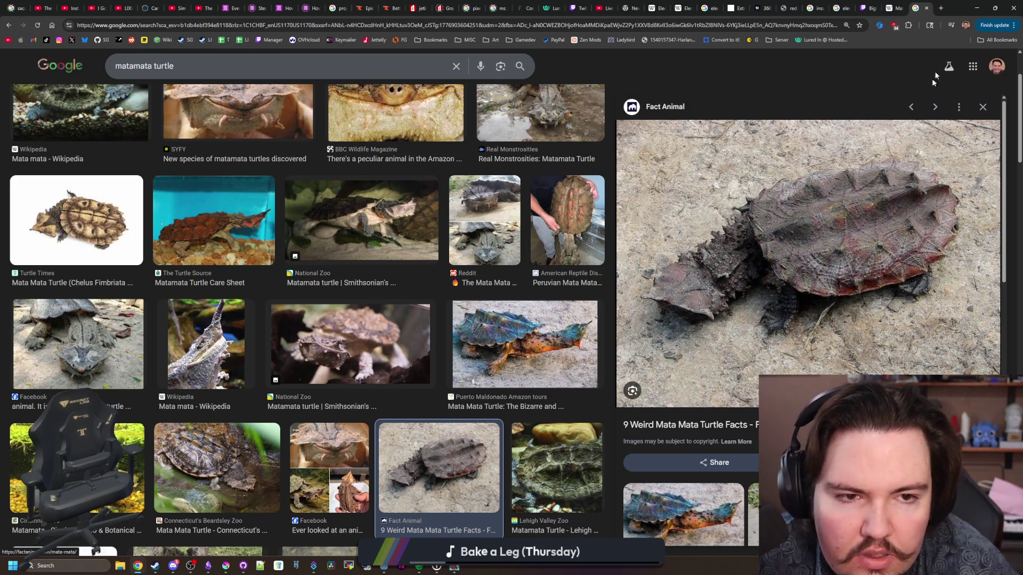
click(976, 8)
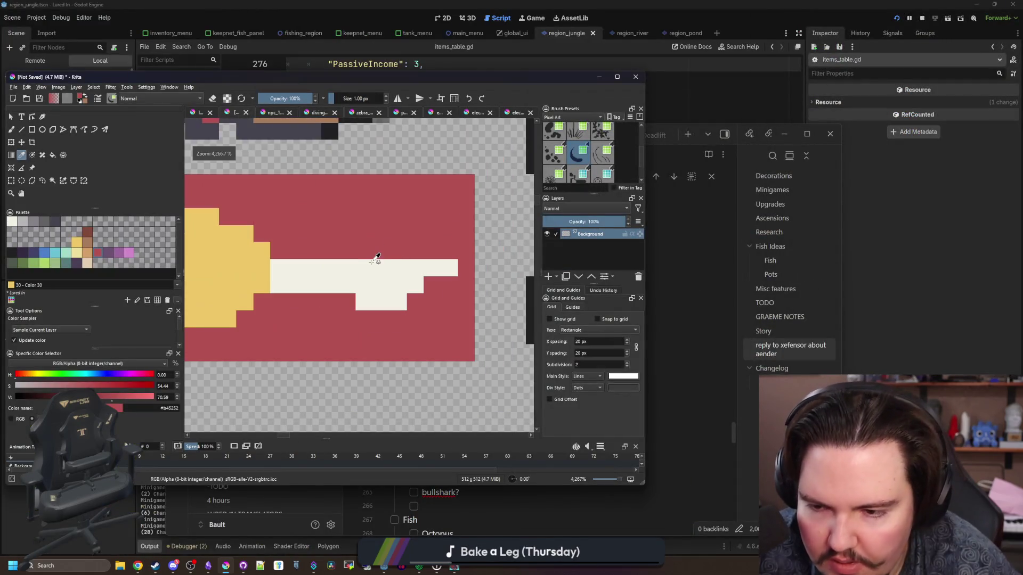
Step: Sample the head's cream colour and paint cream pixels below the head's left end
click(376, 259)
key(b)
drag(285, 324, 346, 324)
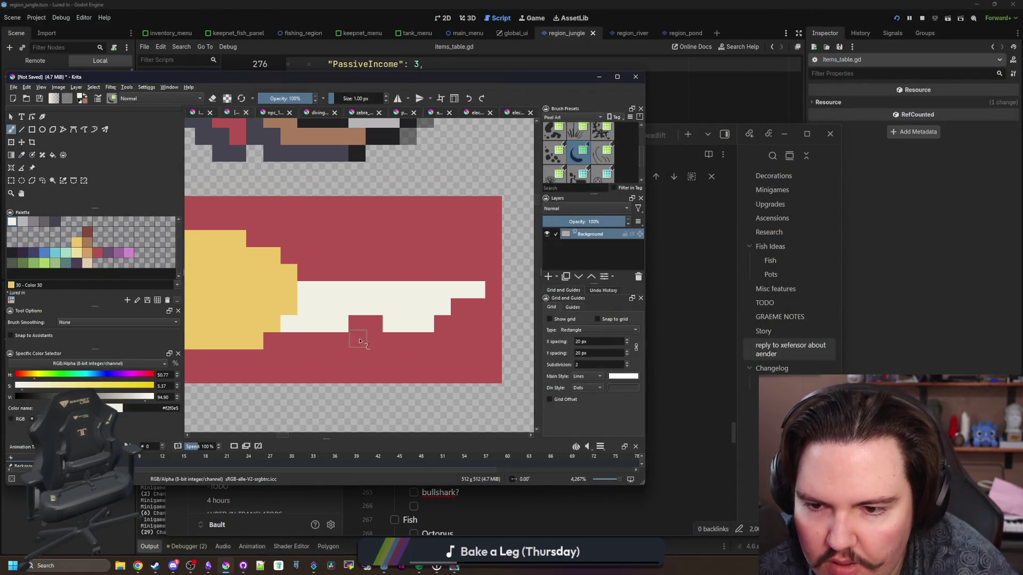
scroll(360, 341, down, 5)
scroll(427, 320, up, 5)
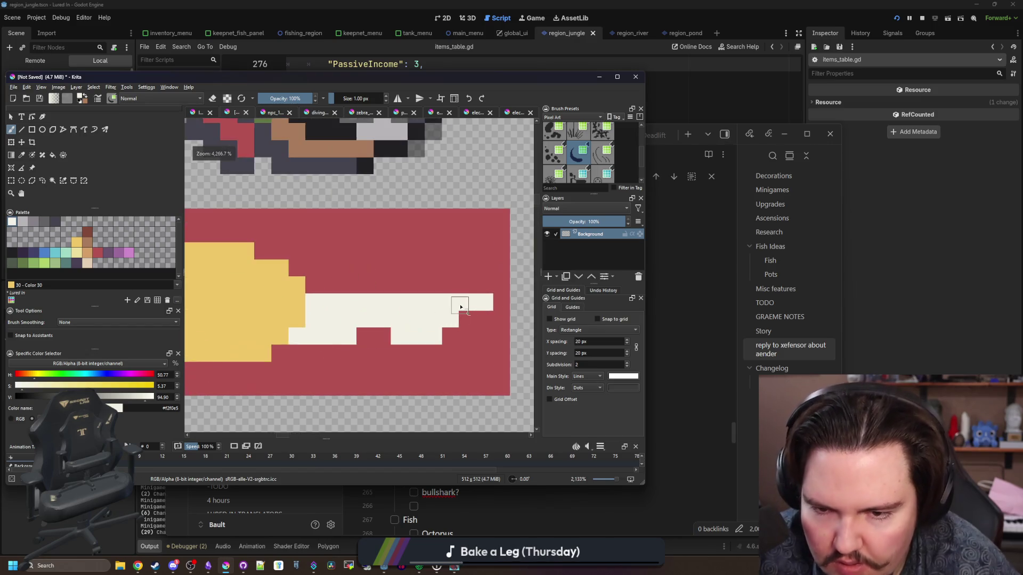
Step: Paint a near-black #212123 eye pixel on the head
key(p)
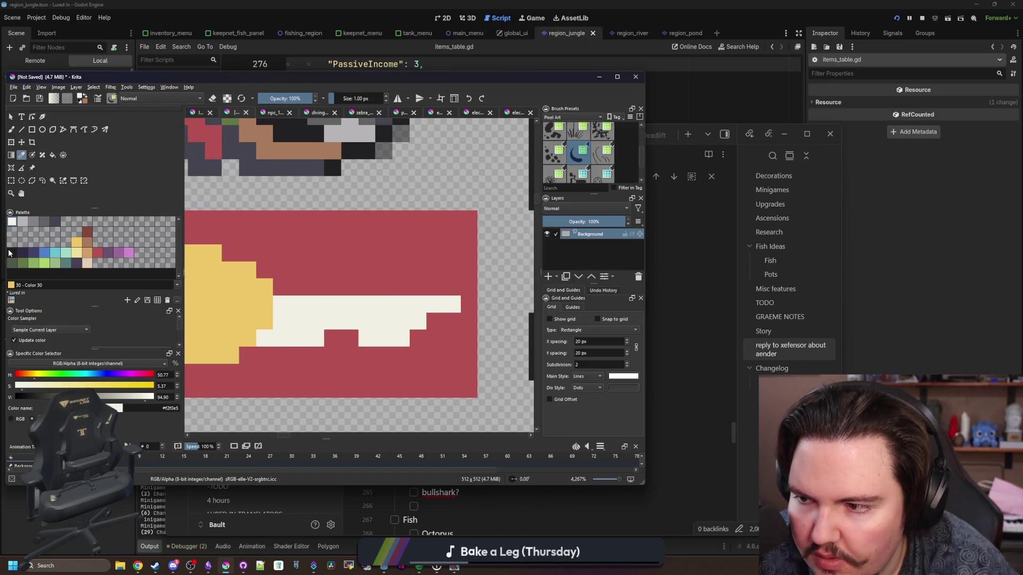
click(9, 252)
key(b)
click(401, 304)
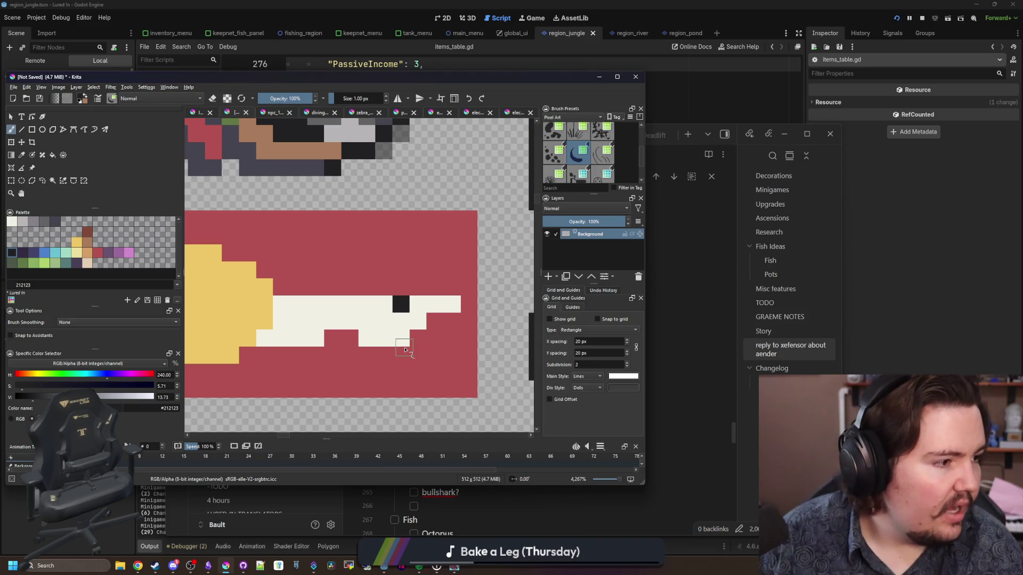
scroll(405, 350, down, 5)
scroll(263, 336, up, 5)
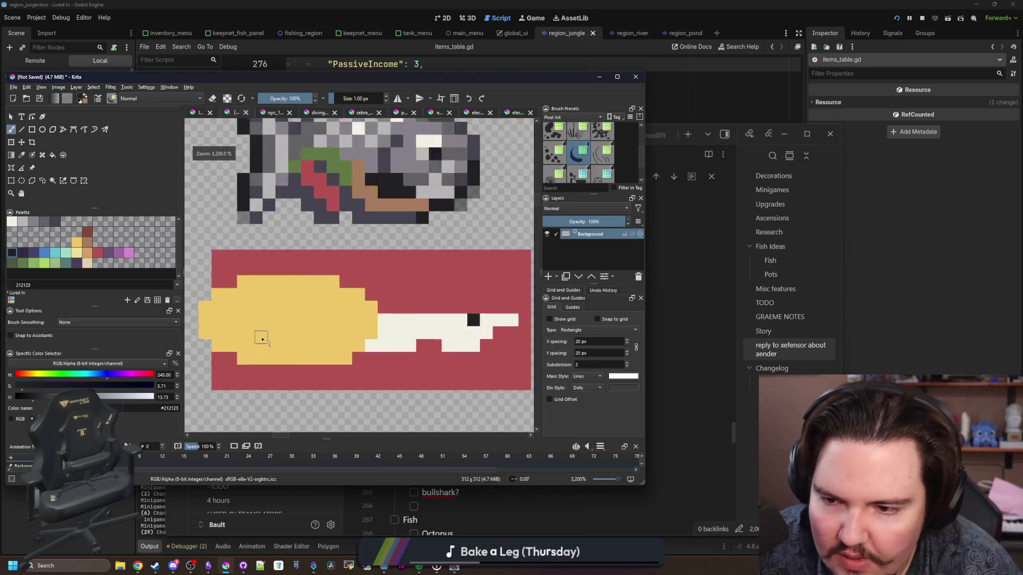
Step: Extend the yellow body with pixels along its edge and down its left side
key(p)
click(353, 311)
key(b)
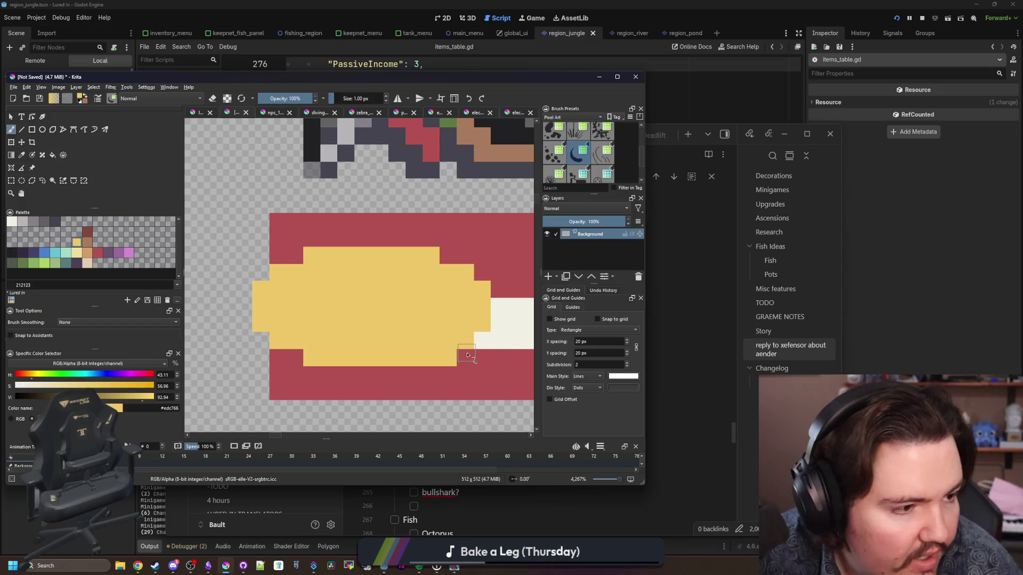
drag(467, 355, 341, 340)
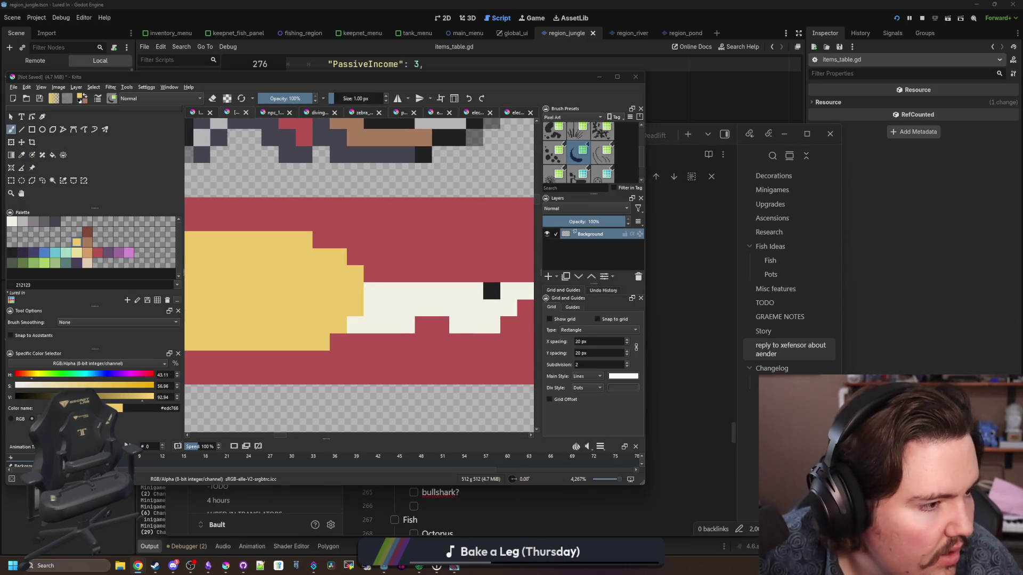
click(418, 374)
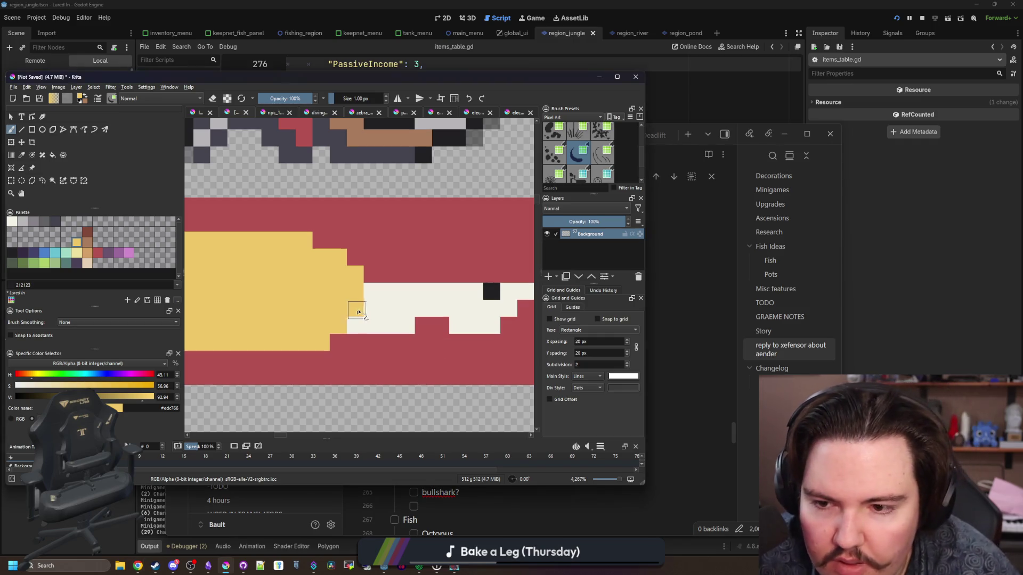
drag(365, 309, 340, 341)
mouse_move(240, 328)
mouse_down()
mouse_move(307, 316)
mouse_move(388, 321)
mouse_up()
drag(273, 305, 325, 350)
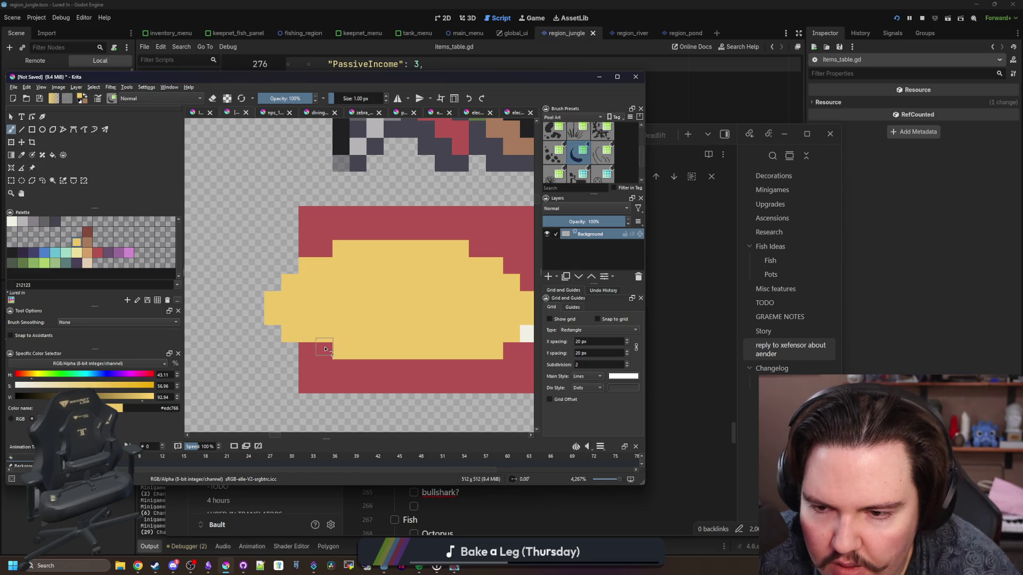
mouse_move(392, 319)
mouse_down()
mouse_move(385, 299)
mouse_move(365, 297)
mouse_up()
Step: Paint a purple stripe from the palette across the yellow body
key(p)
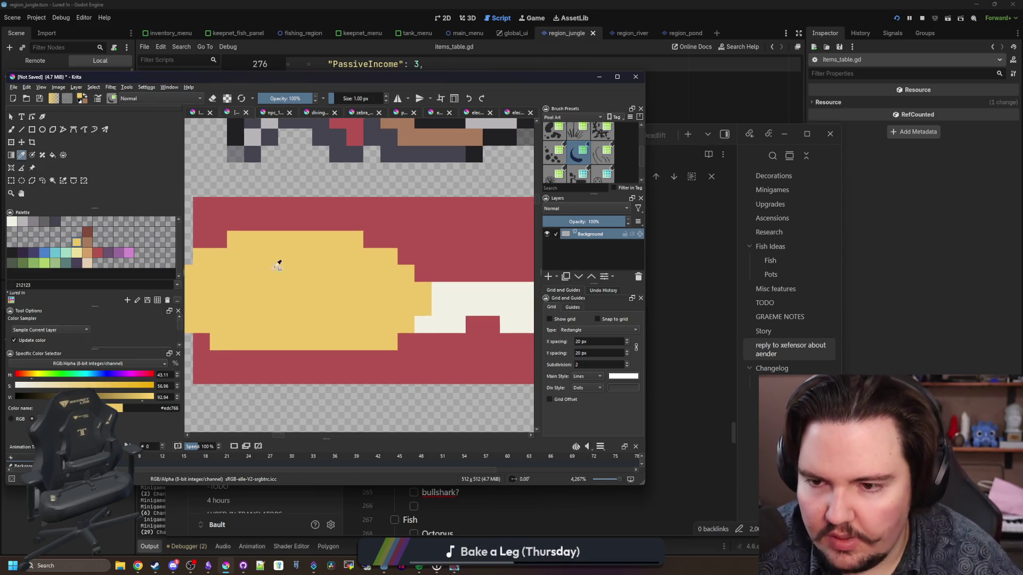
drag(279, 263, 383, 263)
click(124, 255)
drag(341, 293, 298, 299)
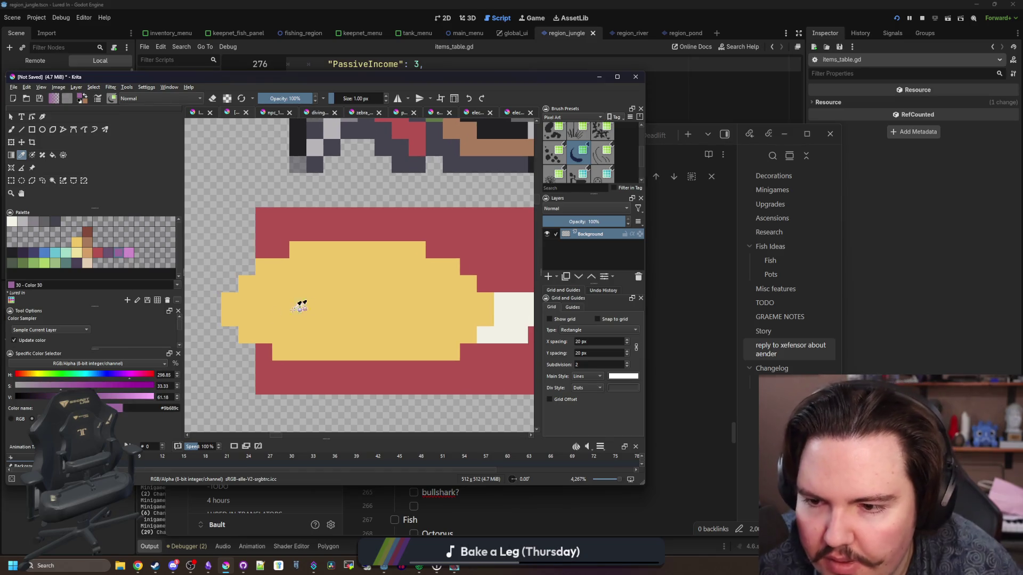
key(b)
mouse_move(227, 305)
mouse_down()
mouse_move(245, 319)
mouse_move(460, 318)
mouse_up()
scroll(341, 306, down, 10)
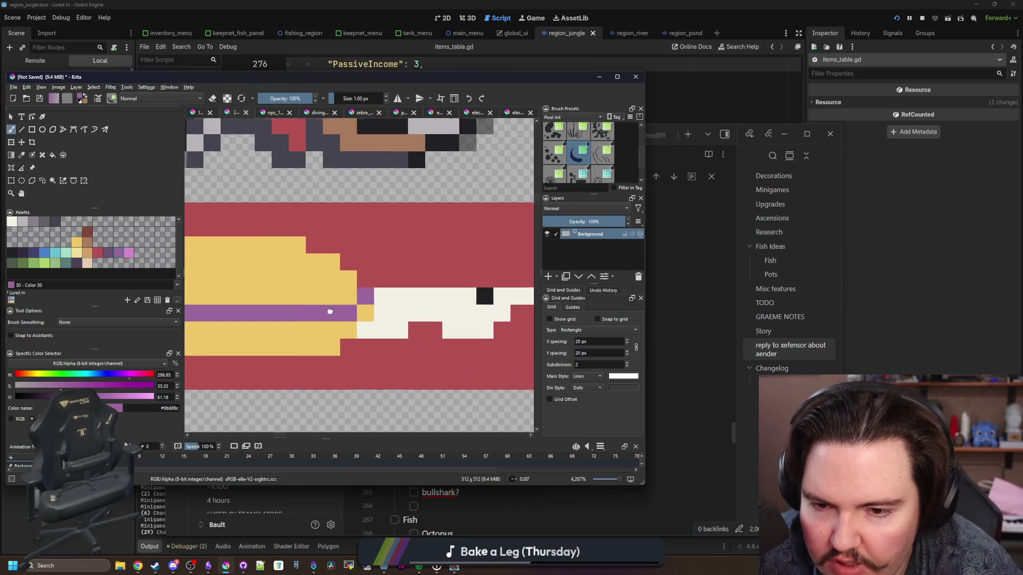
Step: Sample the cream colour and add cream pixels at the body's lower right and lower left
scroll(315, 301, up, 3)
scroll(319, 304, up, 8)
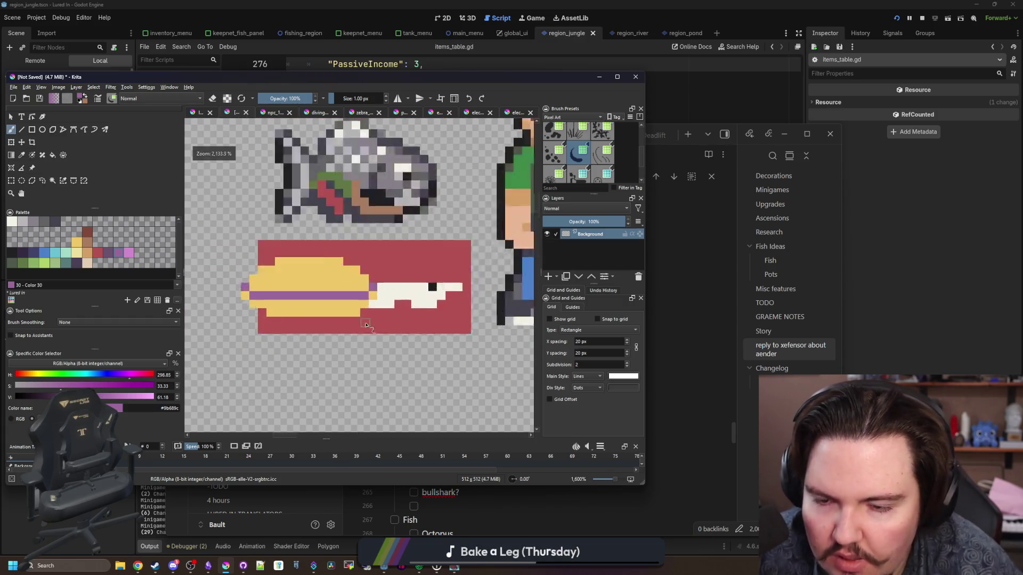
key(p)
click(411, 276)
mouse_move(314, 341)
mouse_down()
mouse_move(383, 327)
mouse_move(368, 316)
mouse_move(362, 330)
mouse_up()
key(b)
scroll(361, 330, down, 3)
scroll(361, 331, up, 3)
click(388, 356)
scroll(388, 356, down, 2)
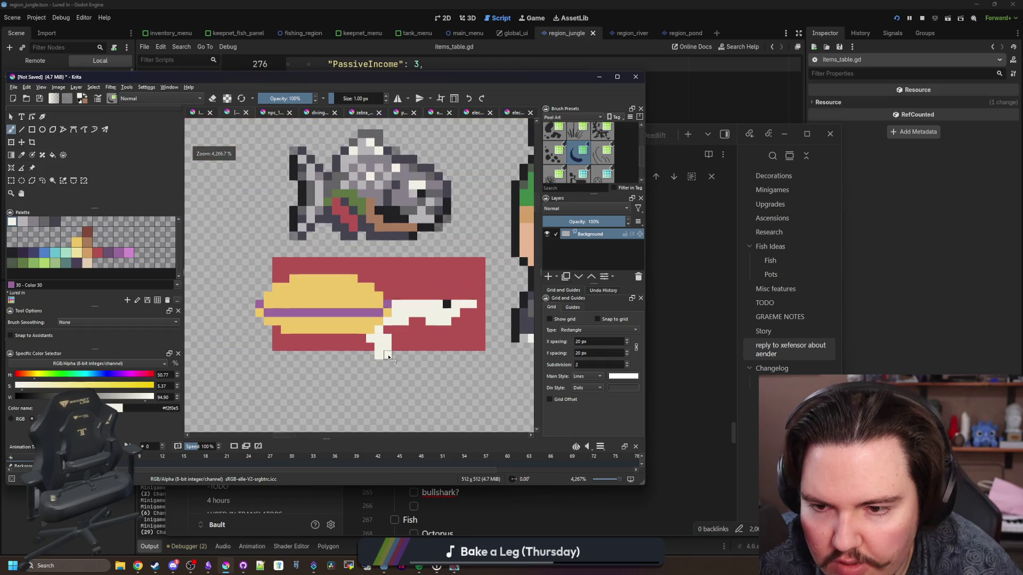
scroll(346, 342, up, 1)
key(ctrl+z)
click(446, 344)
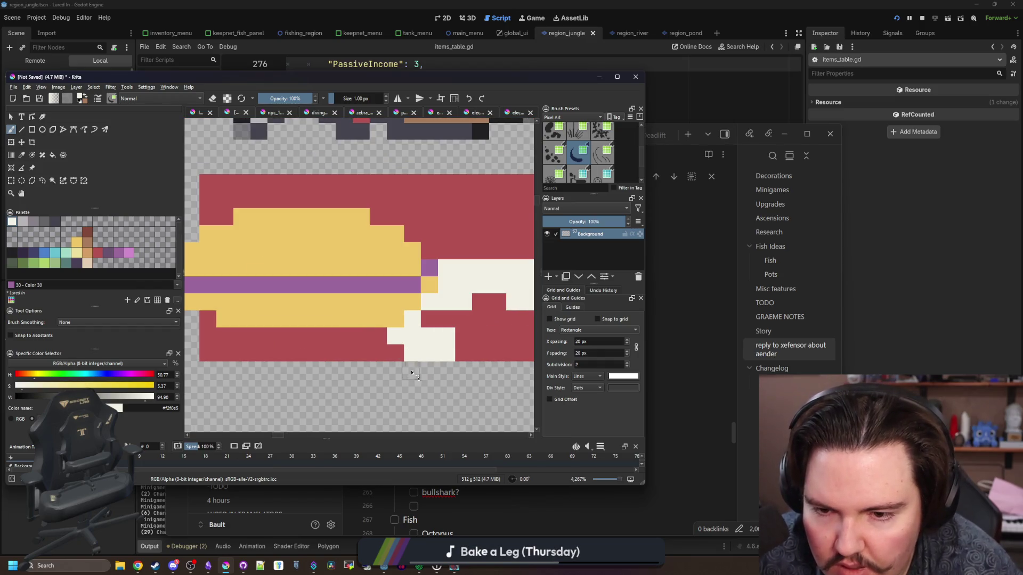
mouse_move(261, 334)
mouse_down()
mouse_move(296, 338)
mouse_move(282, 317)
mouse_move(277, 353)
mouse_up()
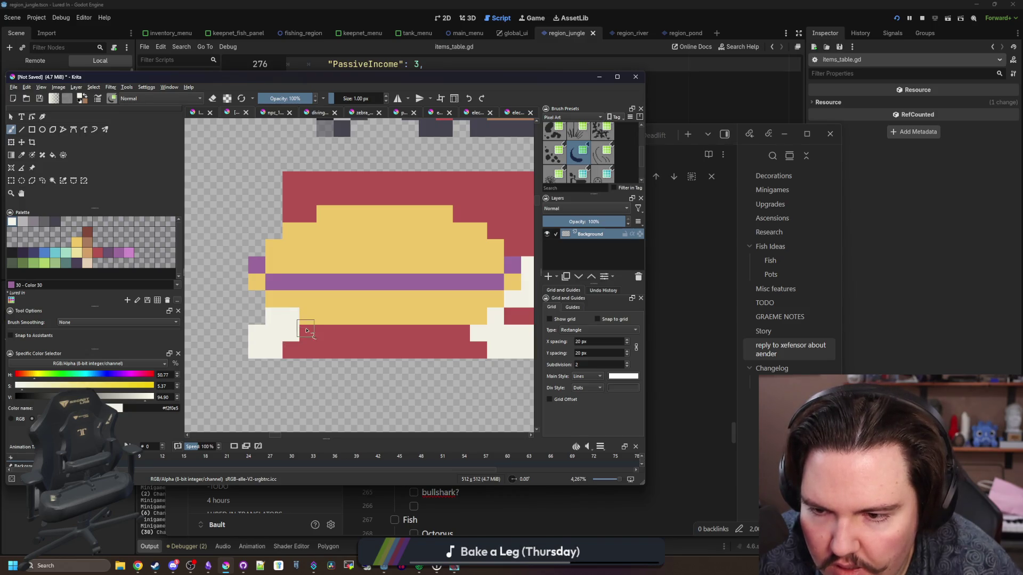
Step: Add cream pixels beside the purple stripe and along the body's left edge
scroll(306, 331, down, 1)
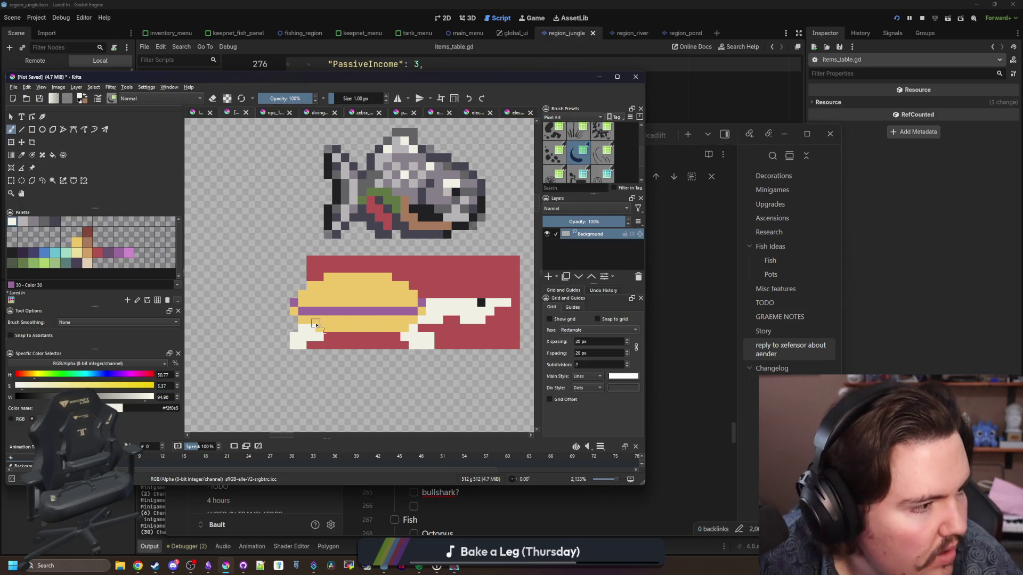
scroll(316, 323, up, 2)
drag(334, 298, 308, 297)
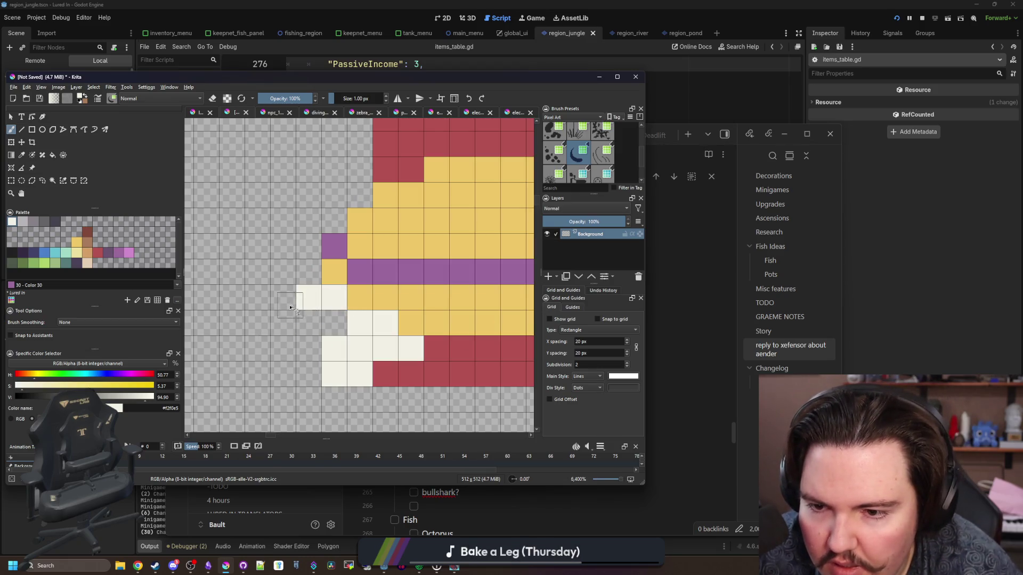
scroll(291, 308, down, 3)
scroll(282, 298, up, 2)
click(287, 270)
click(269, 287)
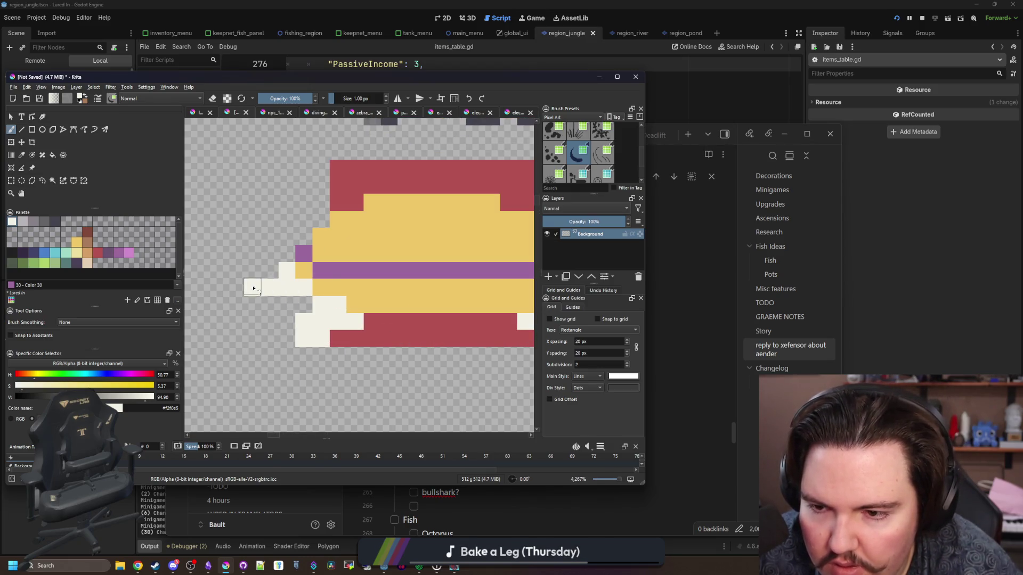
scroll(322, 241, down, 5)
scroll(321, 239, down, 2)
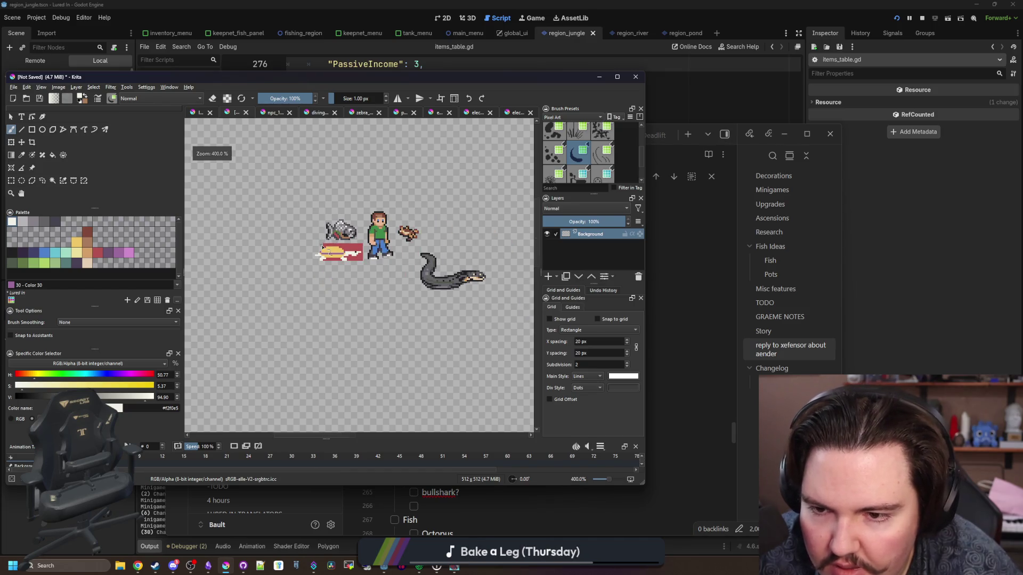
Step: Sample the purple stripe colour while zooming in to inspect the sprite
scroll(323, 248, up, 7)
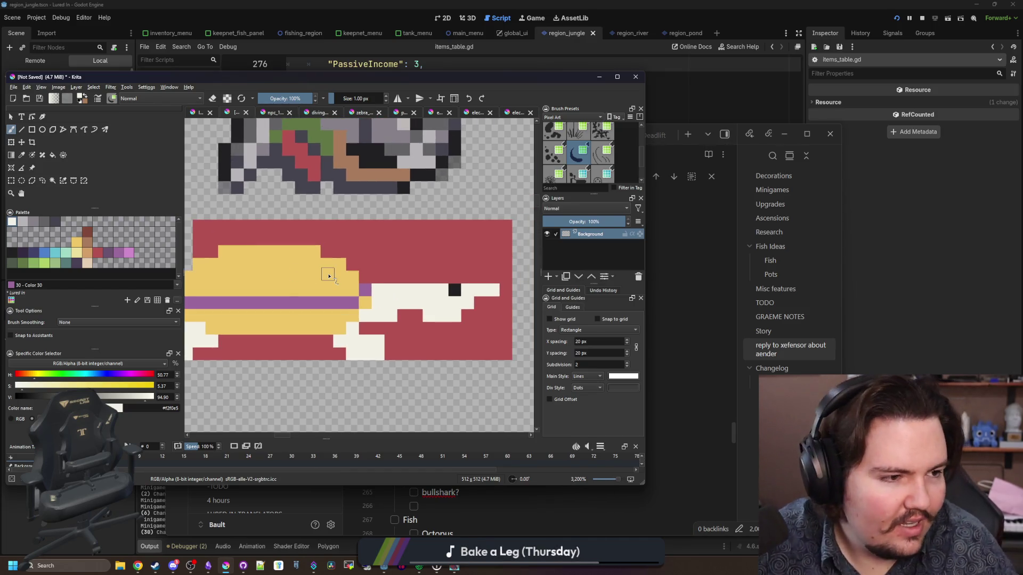
ctrl+click(387, 261)
scroll(373, 264, down, 4)
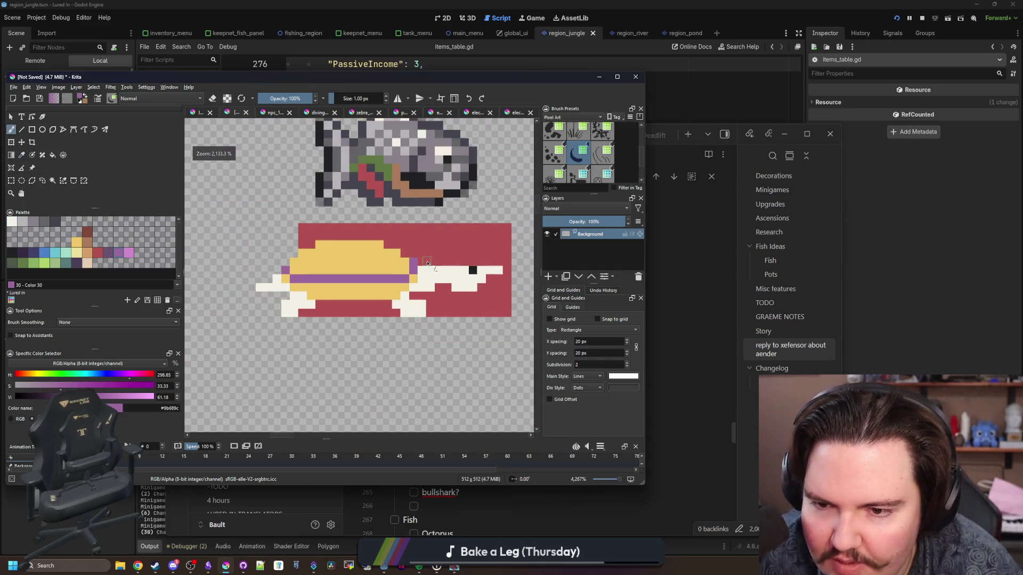
scroll(300, 268, up, 4)
scroll(299, 268, up, 1)
scroll(330, 256, down, 3)
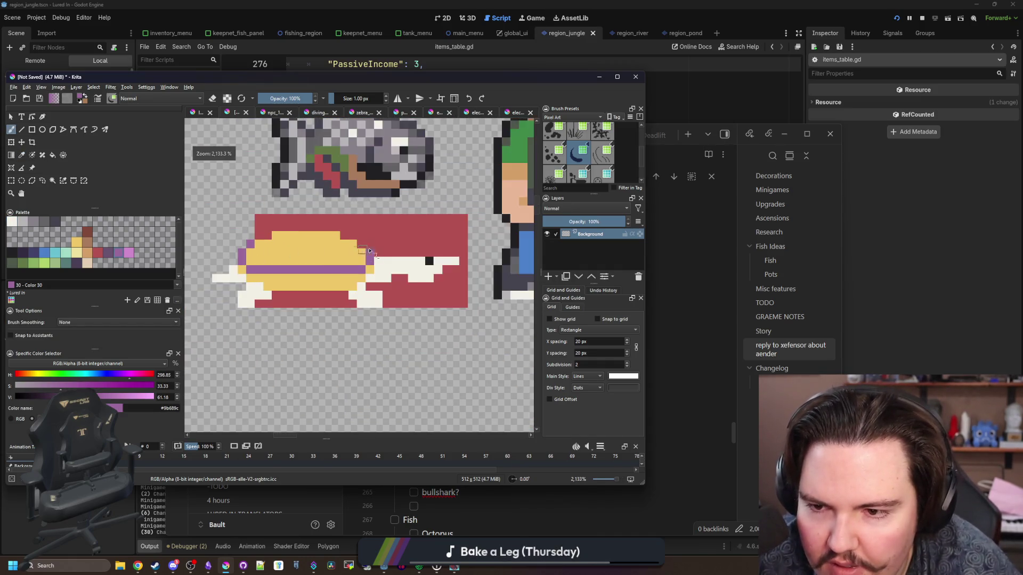
scroll(354, 244, up, 3)
scroll(319, 244, down, 3)
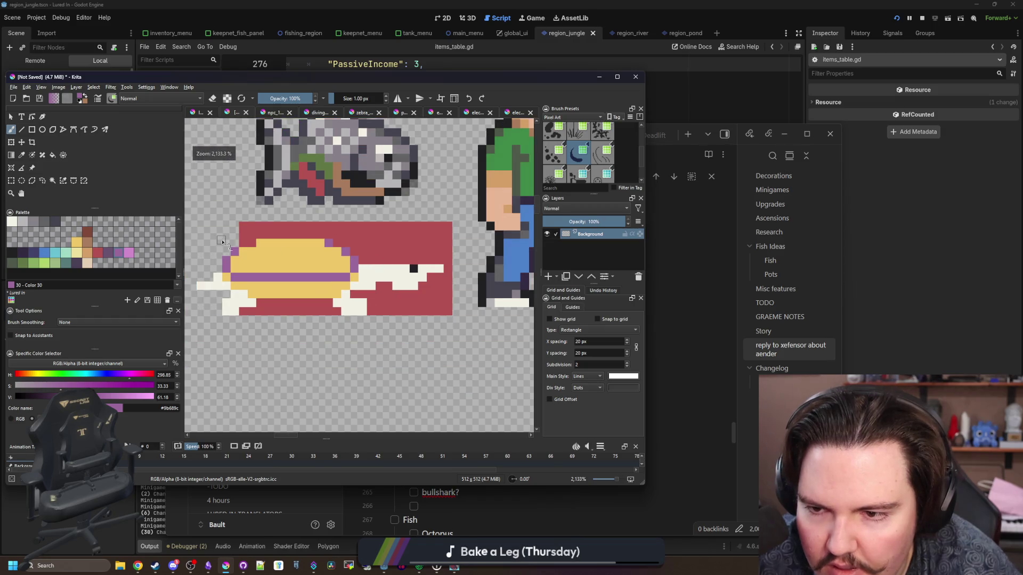
scroll(267, 242, up, 3)
scroll(267, 242, down, 4)
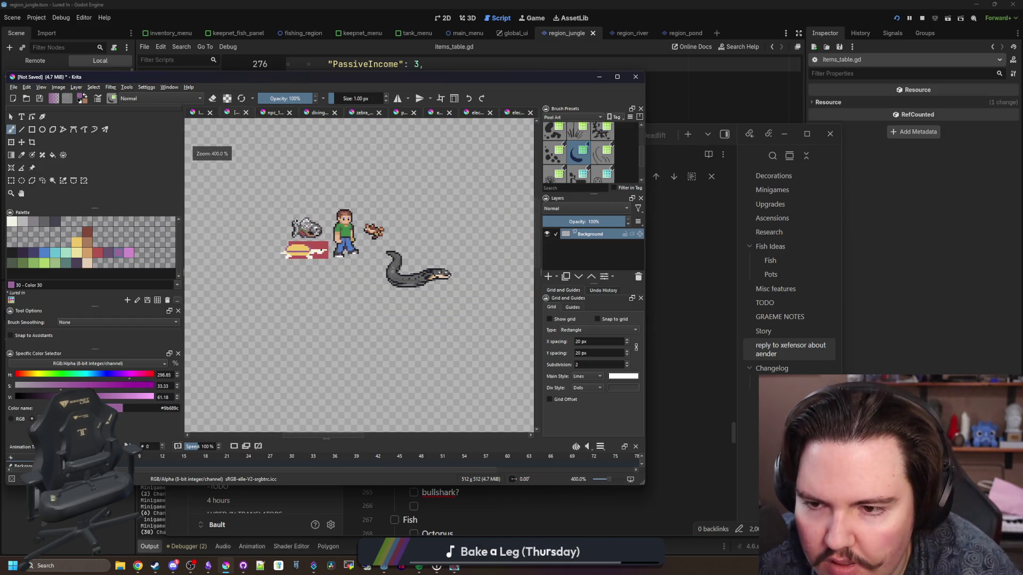
scroll(295, 282, up, 5)
Step: Erase two stray pixels near the body, then repaint them with the red background colour
key(e)
scroll(295, 282, down, 4)
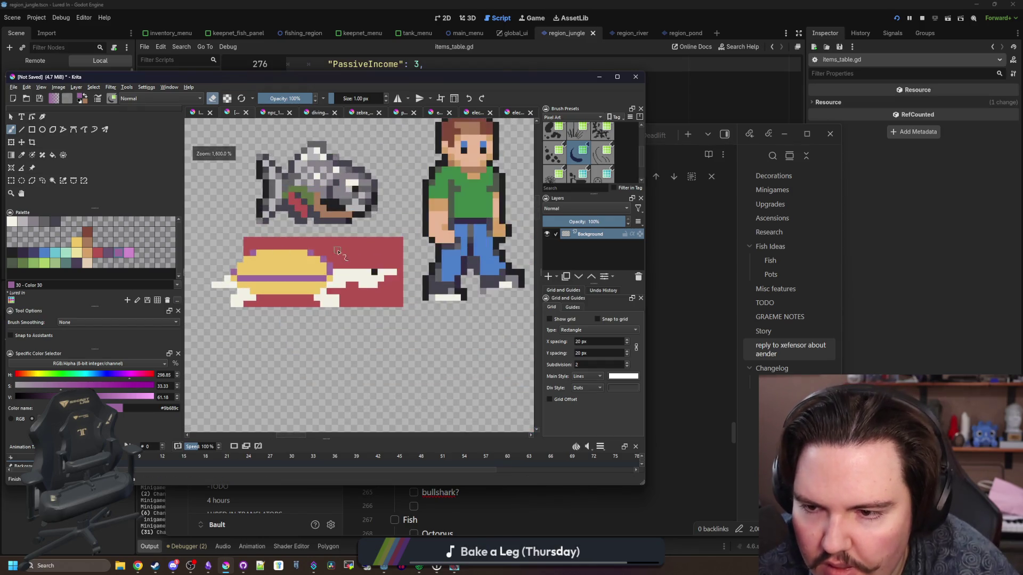
scroll(299, 285, up, 4)
click(305, 310)
click(282, 283)
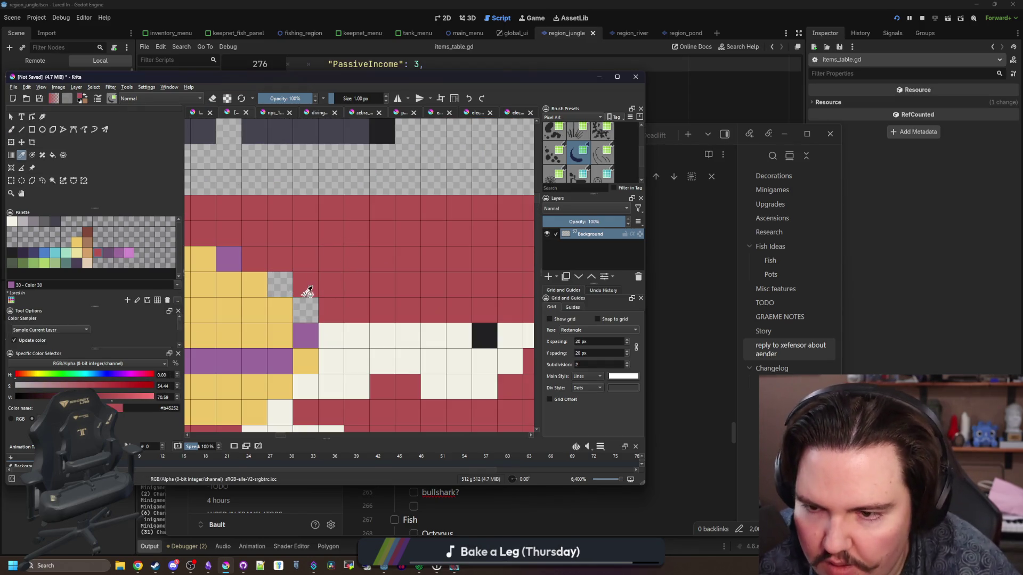
ctrl+click(325, 283)
key(e)
drag(282, 284, 305, 310)
scroll(362, 281, down, 4)
Step: Select the red backdrop with the Contiguous Selection tool and delete it
click(52, 181)
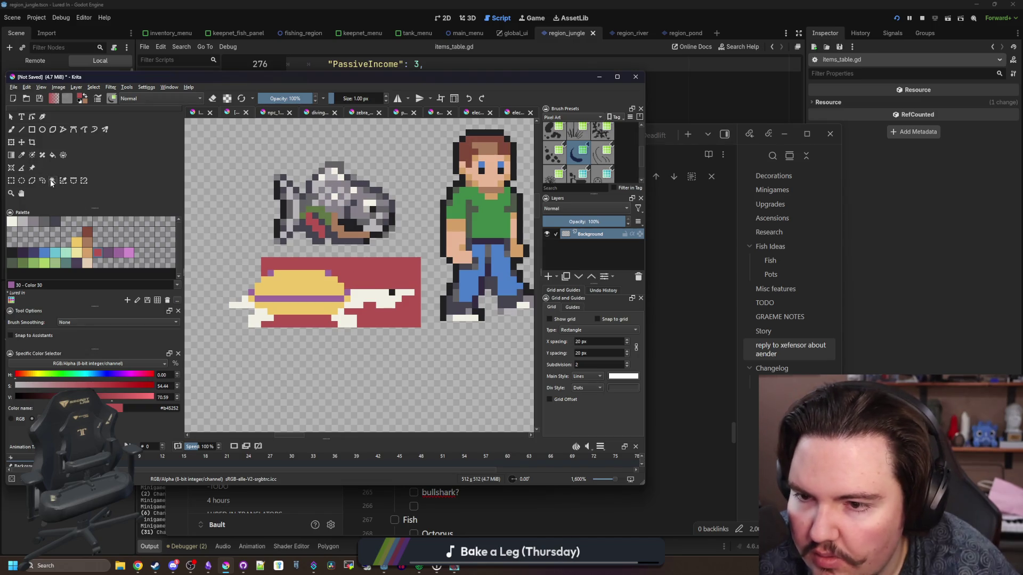
scroll(297, 278, down, 3)
click(280, 272)
key(Delete)
scroll(280, 273, up, 4)
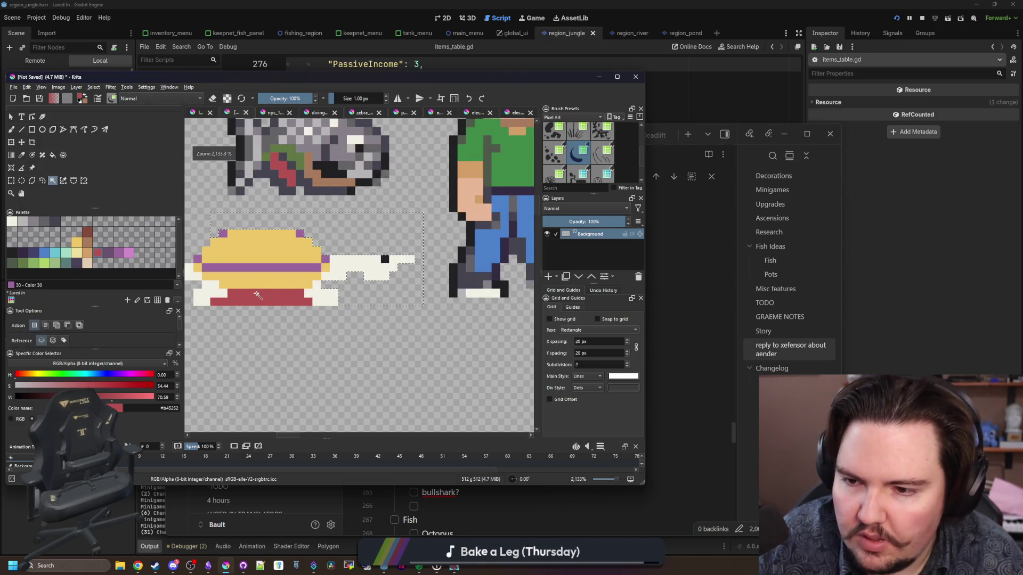
Step: Sample the head's cream colour and paint two cream pixels into the head's gap
key(b)
scroll(358, 261, up, 2)
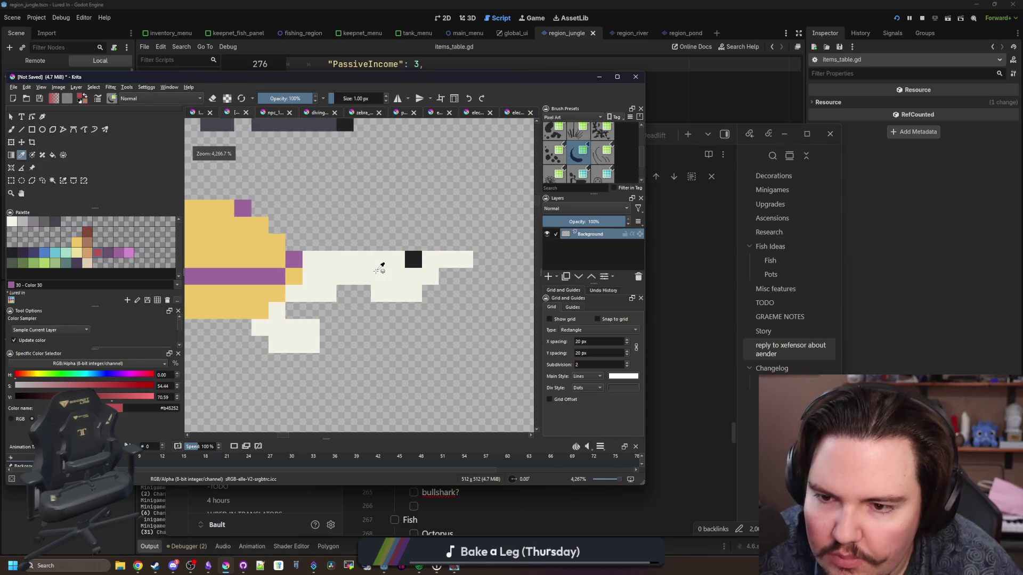
ctrl+click(358, 261)
scroll(358, 261, up, 2)
click(318, 230)
click(369, 230)
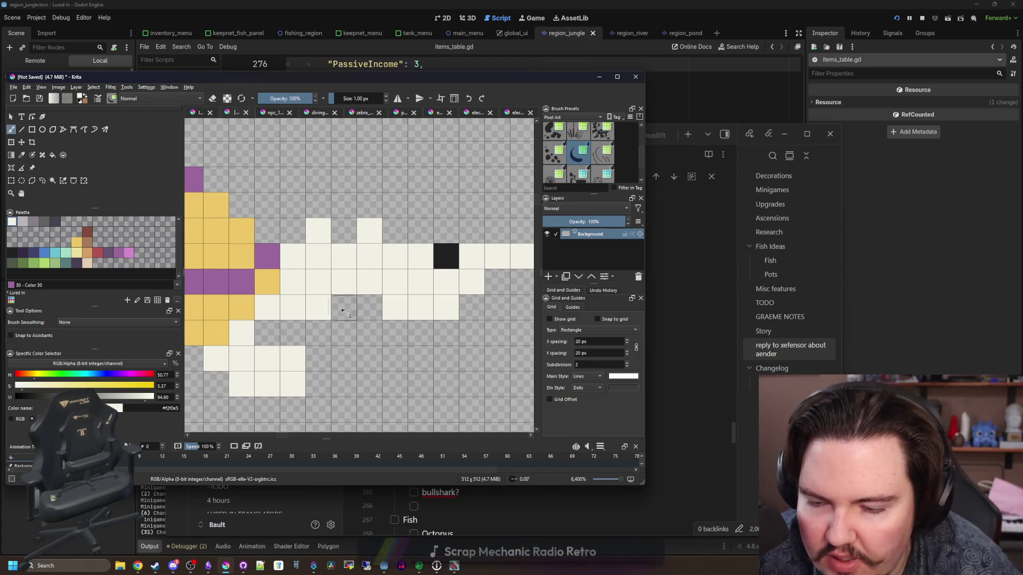
Step: Switch over to the matamata turtle reference images in Chrome
scroll(292, 328, down, 5)
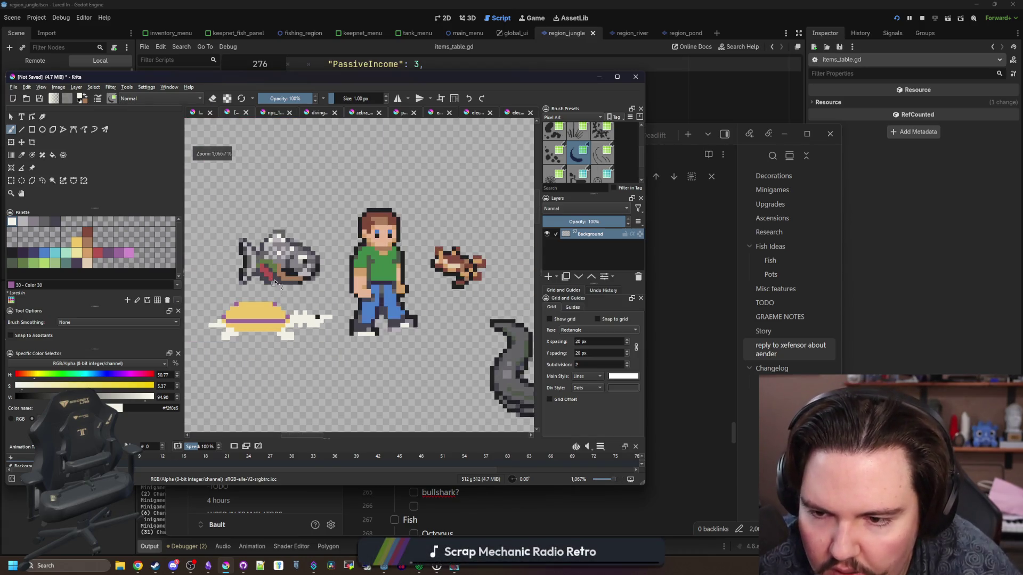
scroll(275, 283, down, 3)
scroll(213, 296, up, 4)
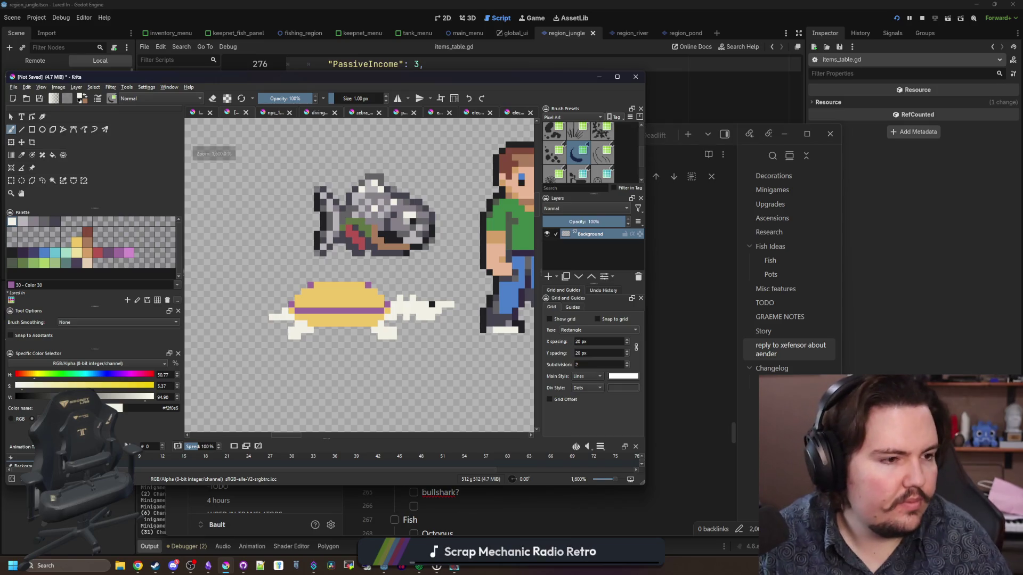
key(alt+Tab)
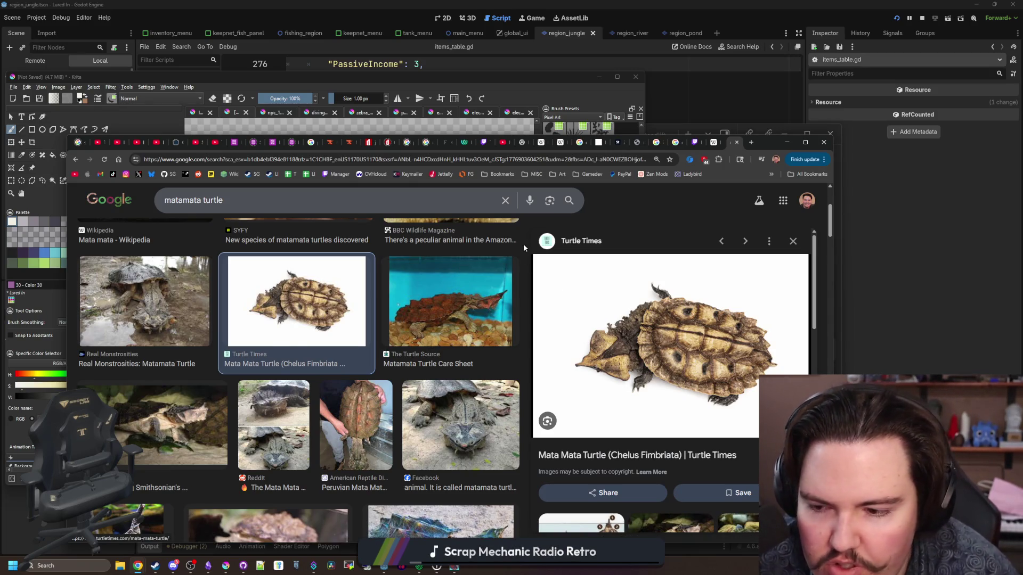
Step: Preview the Smithsonian and Puerto Maldonado matamata photos, then move Chrome to the right edge
click(205, 416)
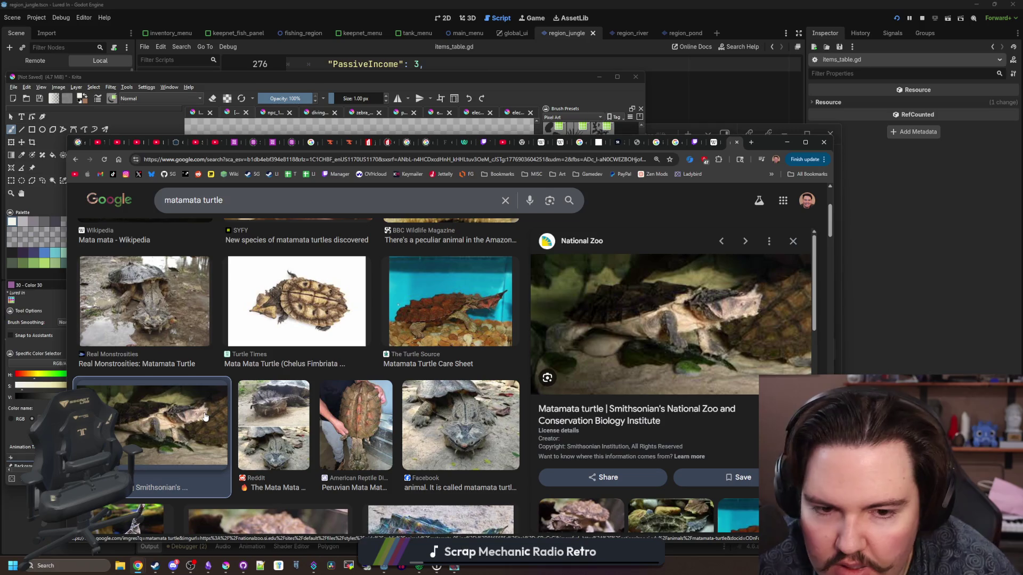
scroll(381, 387, down, 4)
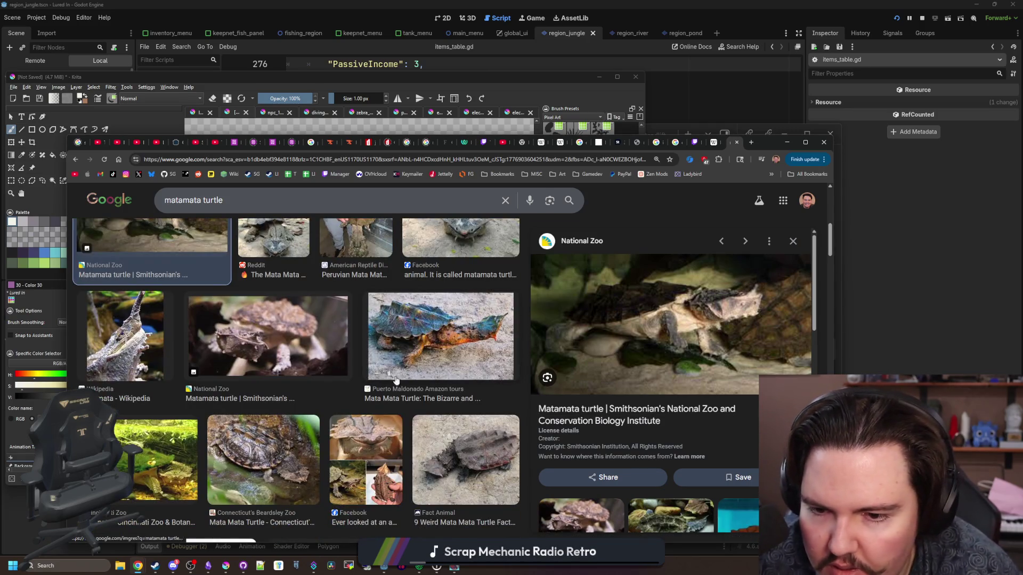
click(385, 373)
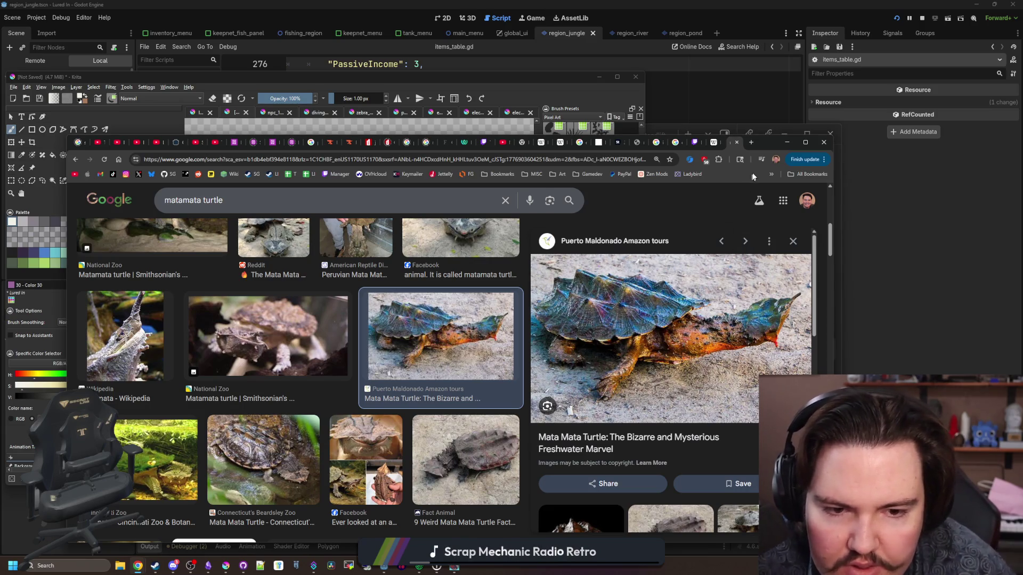
mouse_move(780, 154)
mouse_down()
mouse_move(1011, 176)
mouse_move(1017, 32)
mouse_up()
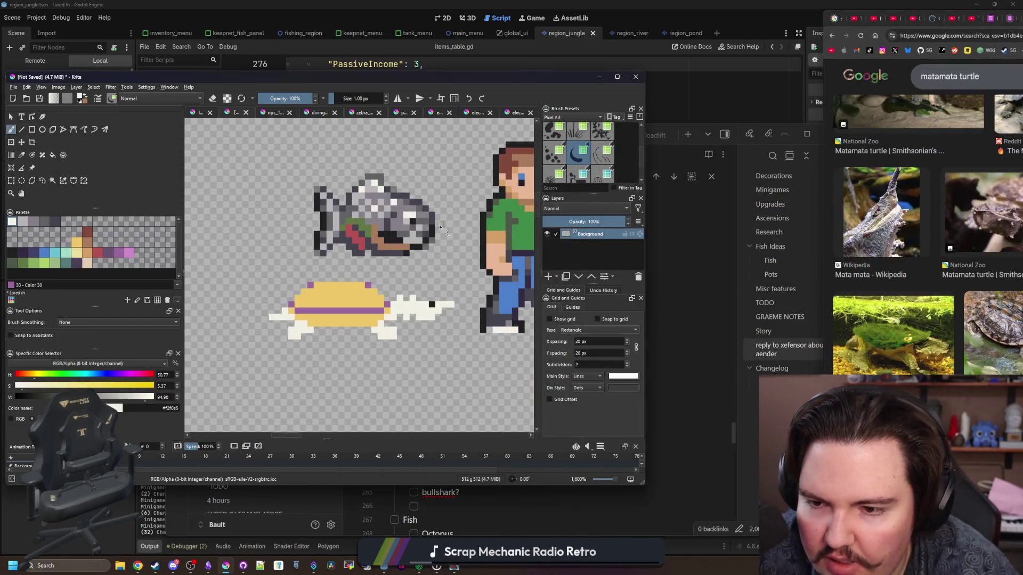
Step: Paint cream pixels over the shell's upper rows and top spikes, undoing the misplaced ones
scroll(306, 287, up, 3)
scroll(294, 285, up, 1)
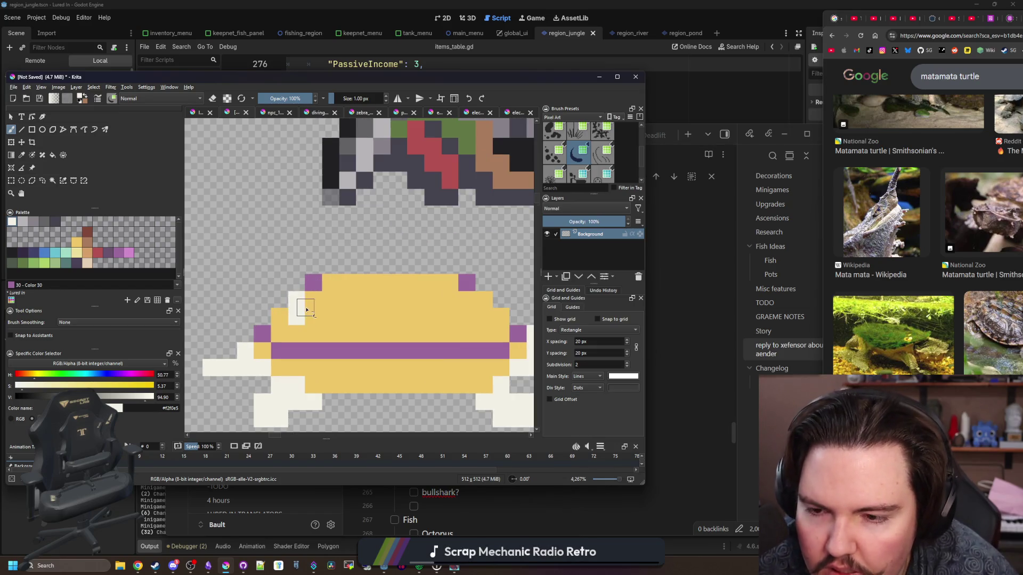
click(302, 315)
drag(325, 316, 317, 322)
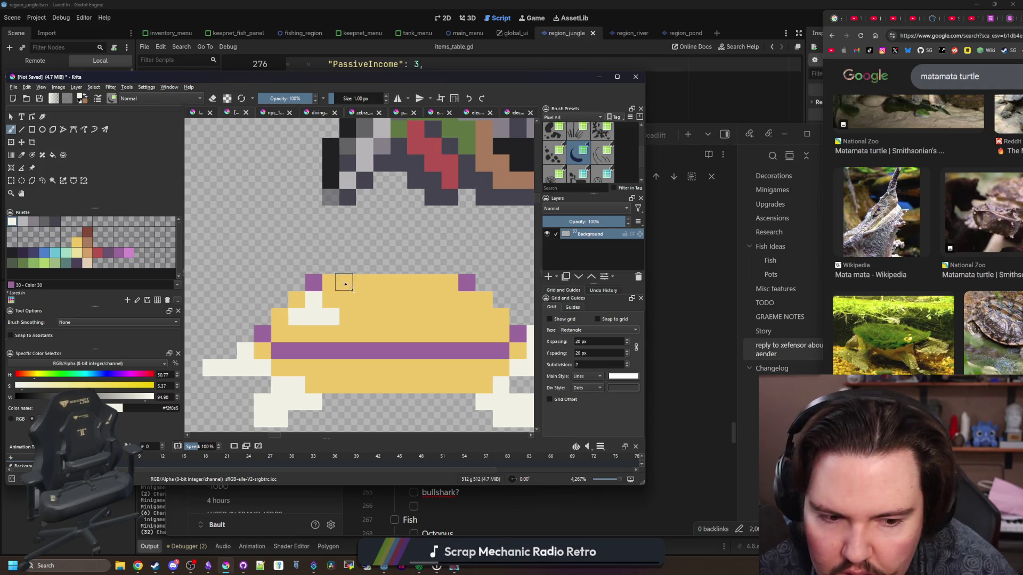
drag(345, 284, 393, 282)
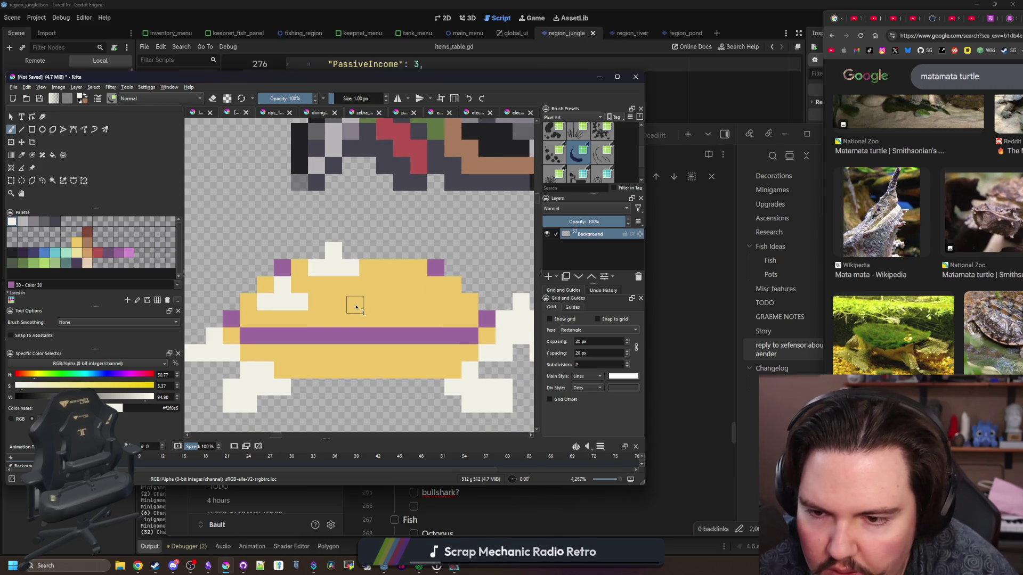
mouse_move(367, 301)
mouse_down()
mouse_move(403, 303)
mouse_move(430, 283)
mouse_move(458, 304)
mouse_up()
click(391, 292)
key(ctrl+z)
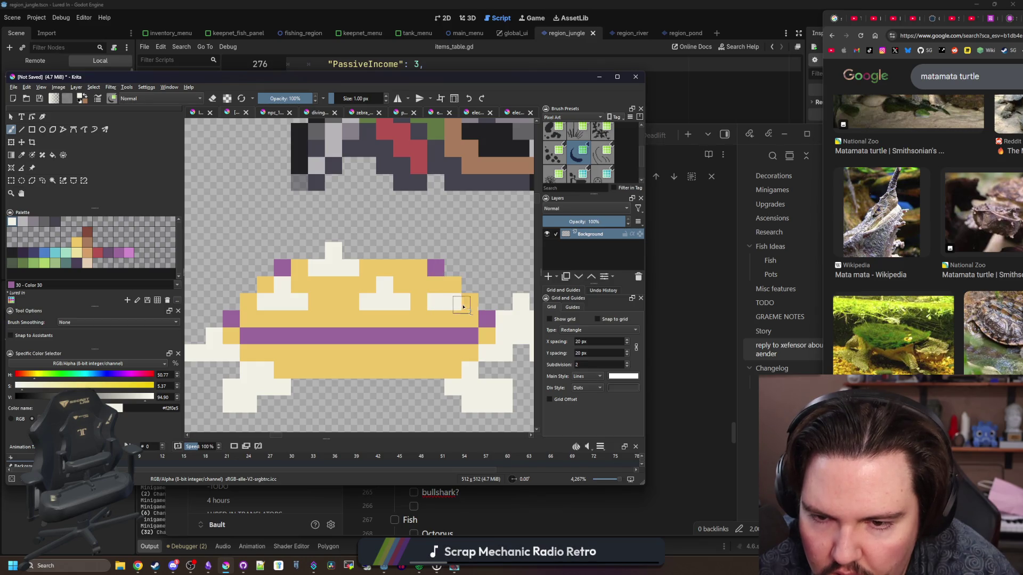
Step: Check the browser reference photos and return to the turtle sprite in Krita
scroll(454, 287, down, 3)
scroll(418, 296, up, 4)
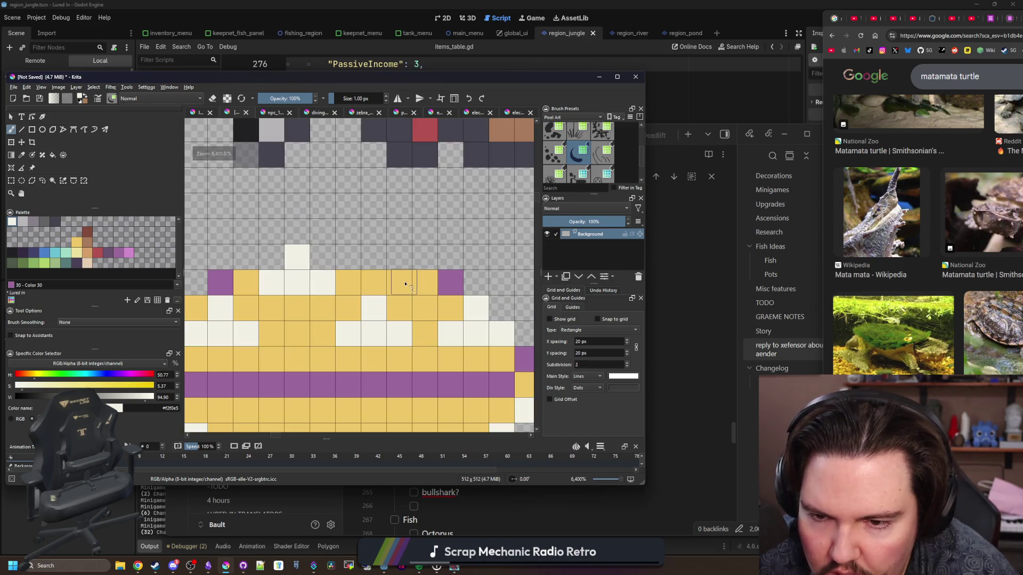
scroll(407, 284, down, 6)
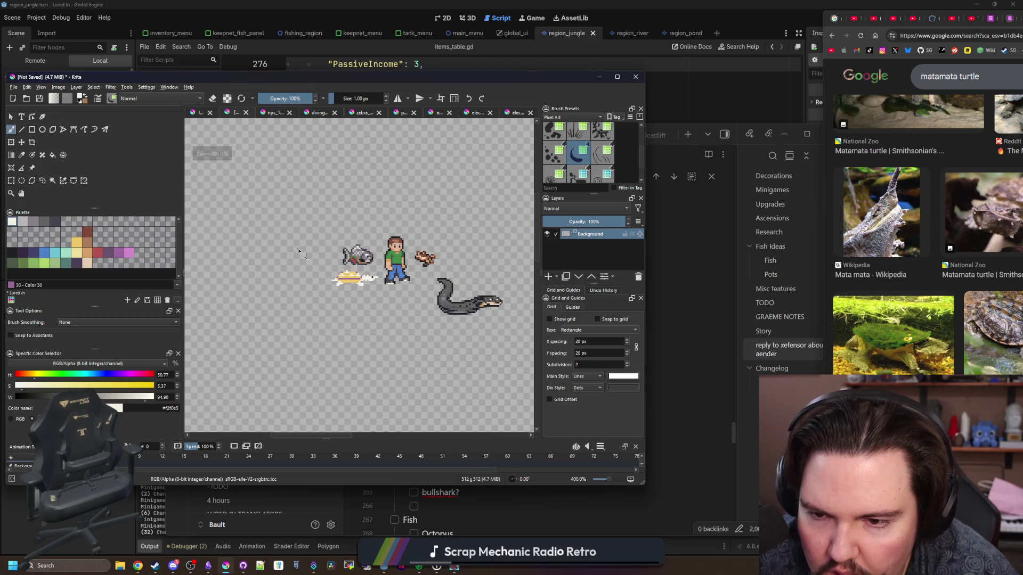
scroll(340, 277, up, 5)
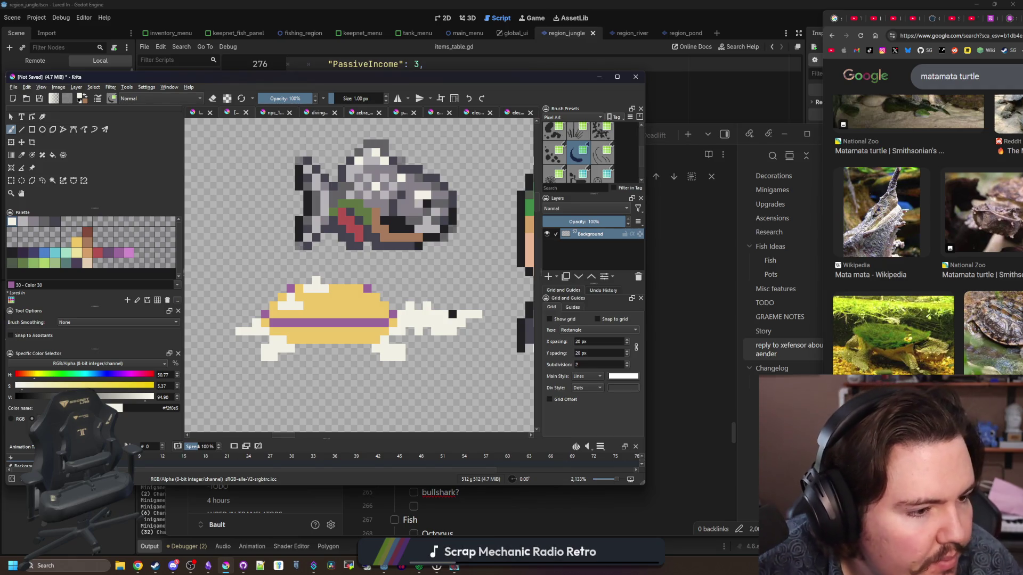
key(alt+Tab)
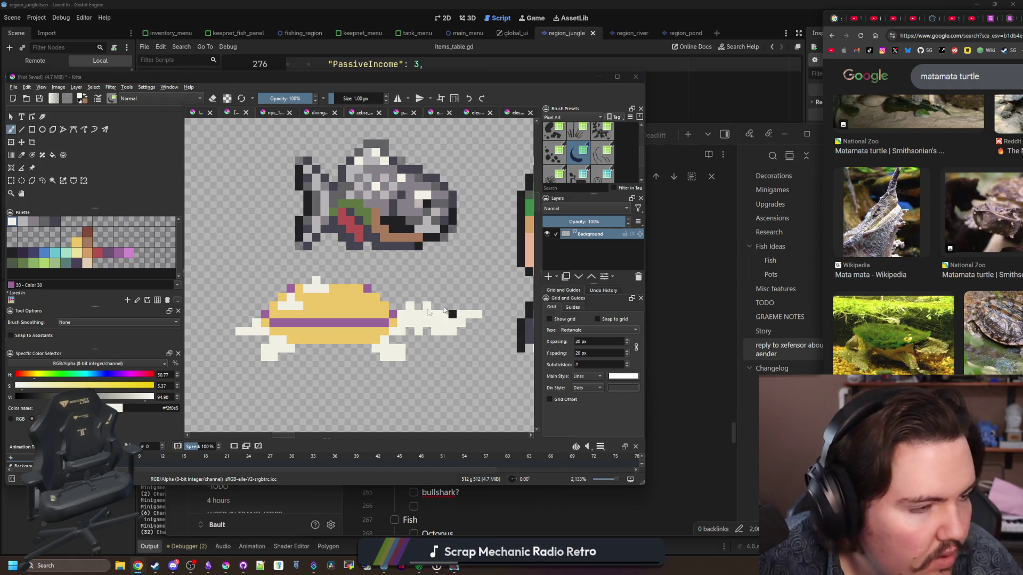
key(alt+Tab)
scroll(239, 339, up, 1)
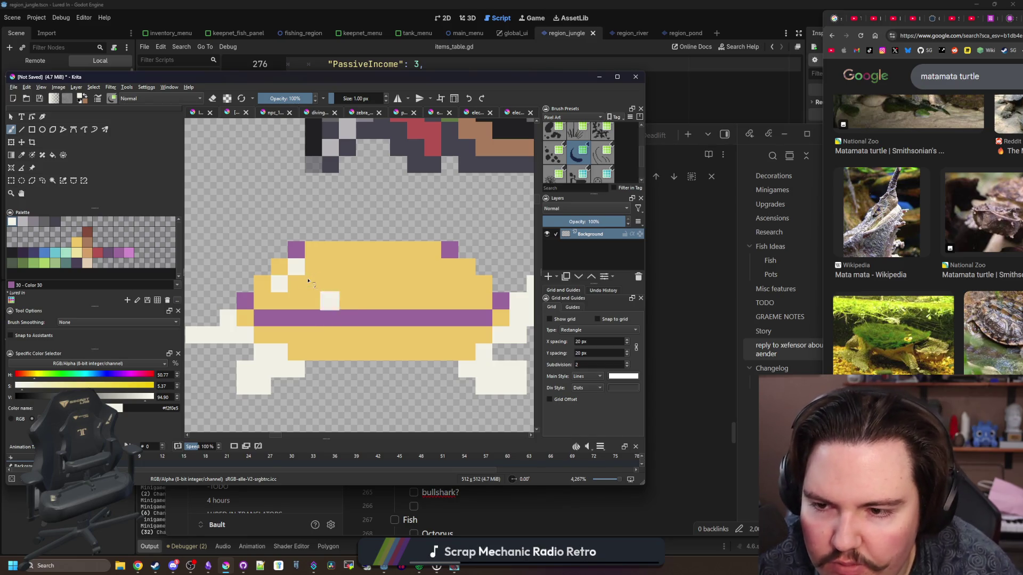
Step: Repaint cream along the shell's upper-left edge, second row and both halves of the top row
drag(262, 273, 289, 270)
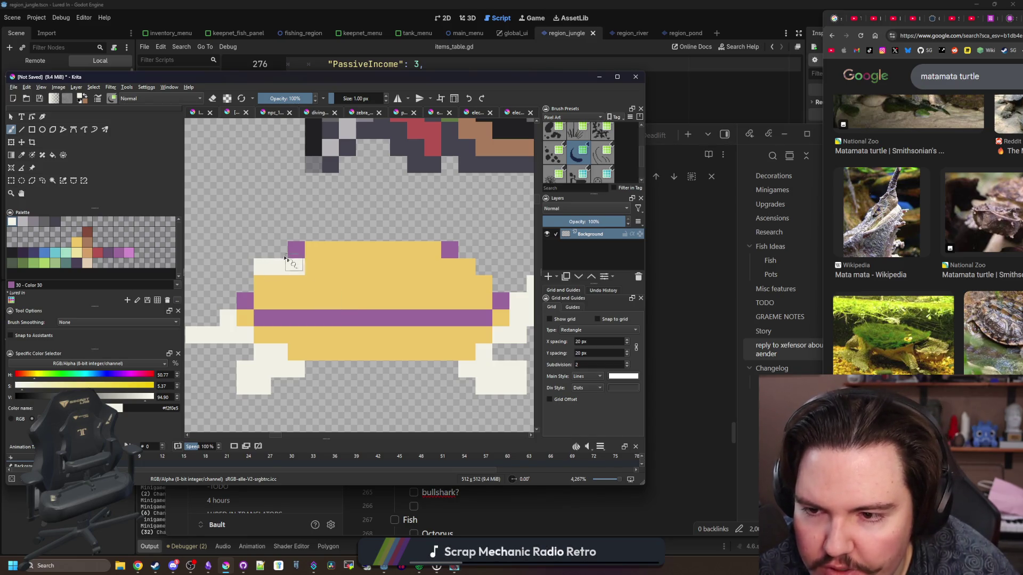
key(ctrl+z)
click(262, 284)
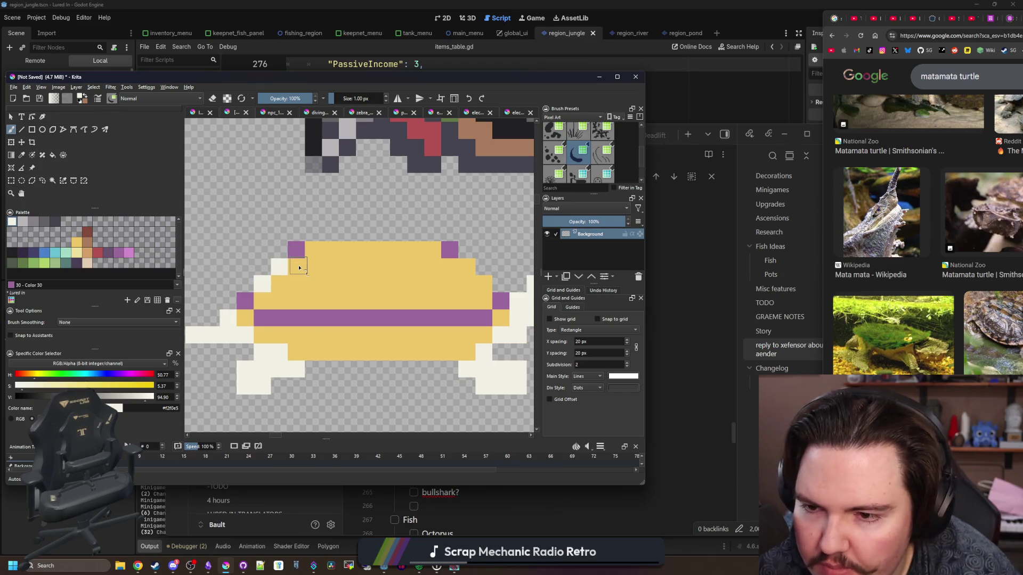
mouse_move(298, 268)
mouse_down()
mouse_move(473, 269)
mouse_move(278, 288)
mouse_up()
drag(314, 257, 341, 243)
drag(413, 254, 436, 250)
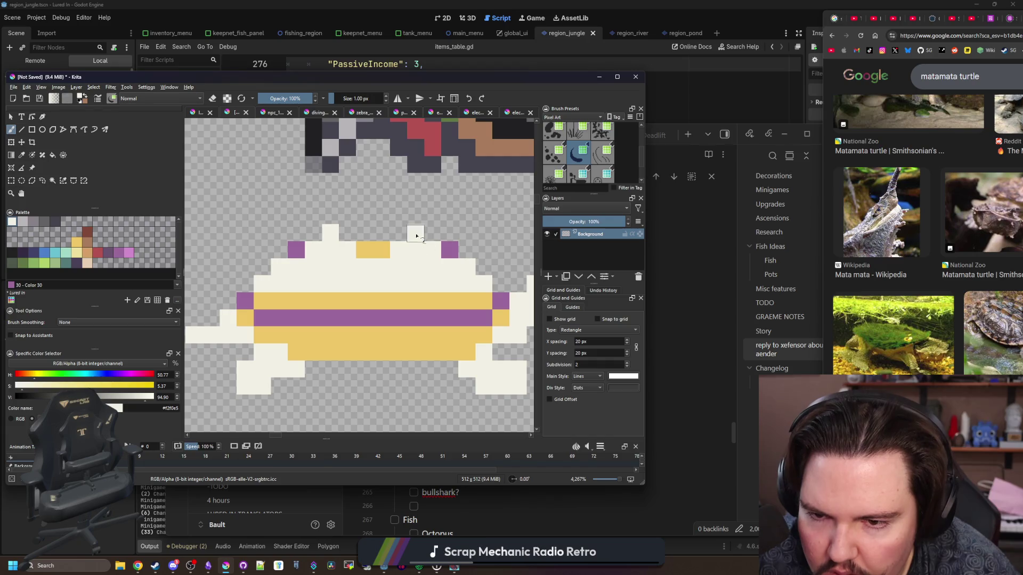
scroll(416, 236, down, 5)
scroll(248, 291, up, 6)
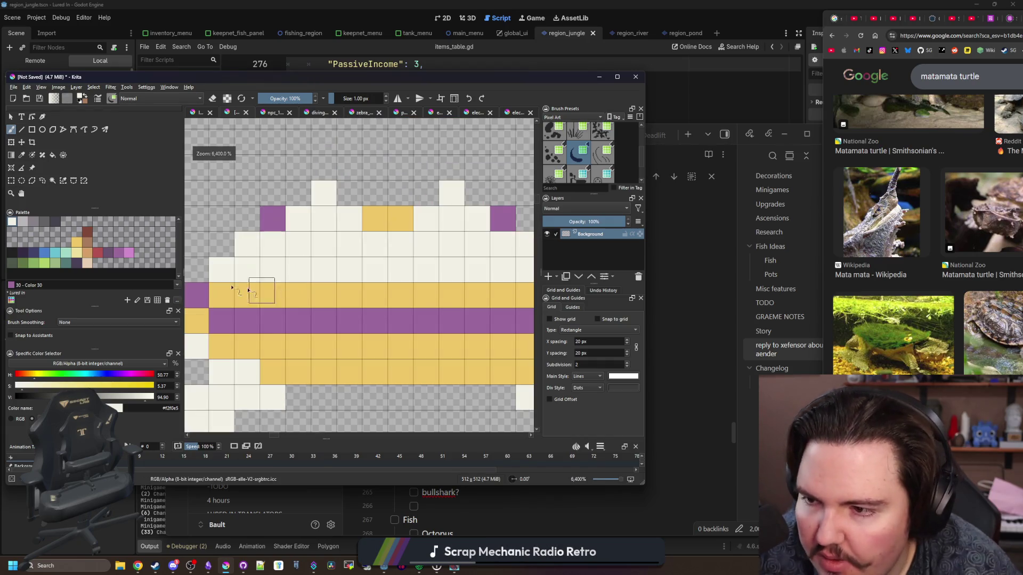
click(86, 253)
Step: Paint two runs of tan pixels on the shell, each with a tan pixel above it
drag(245, 291, 306, 291)
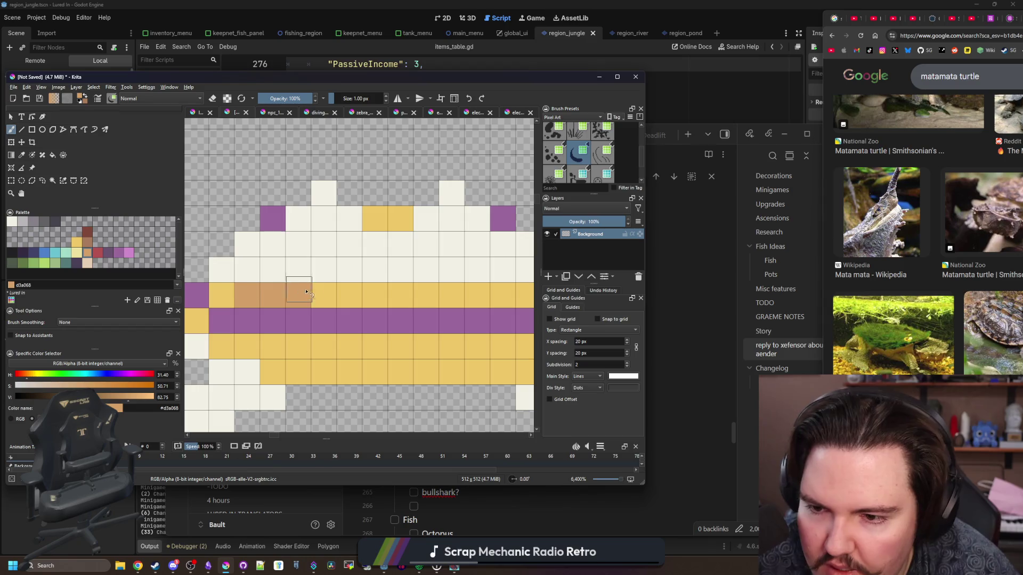
scroll(288, 272, down, 5)
scroll(267, 274, up, 5)
key(ctrl+z)
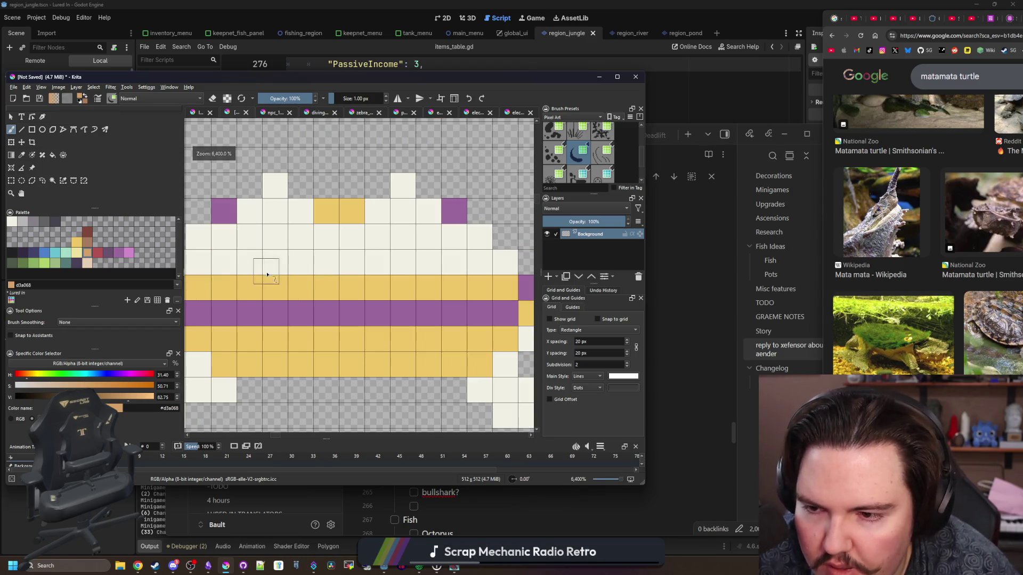
scroll(266, 274, down, 1)
drag(238, 284, 272, 283)
click(254, 267)
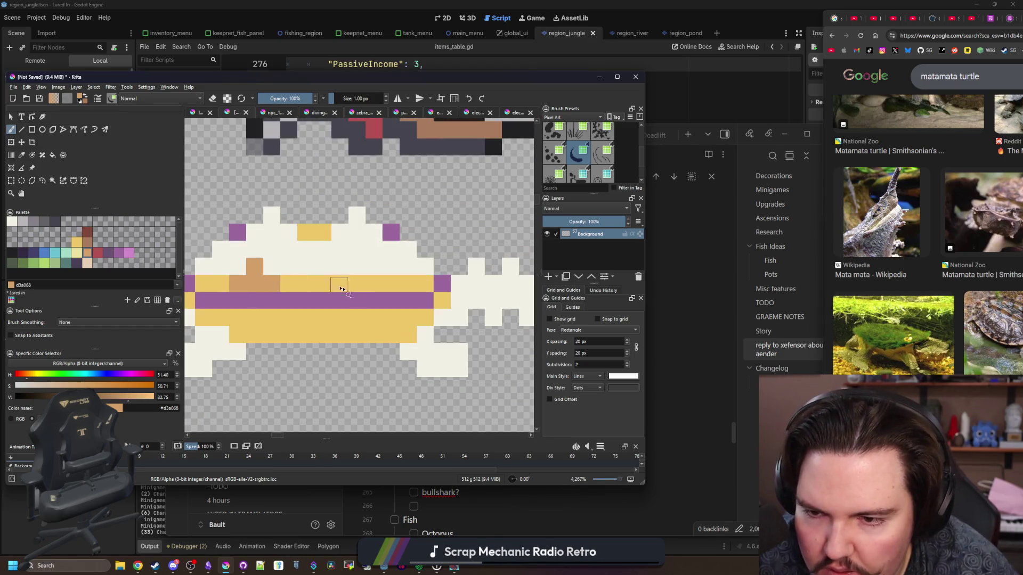
drag(351, 283, 392, 283)
click(374, 266)
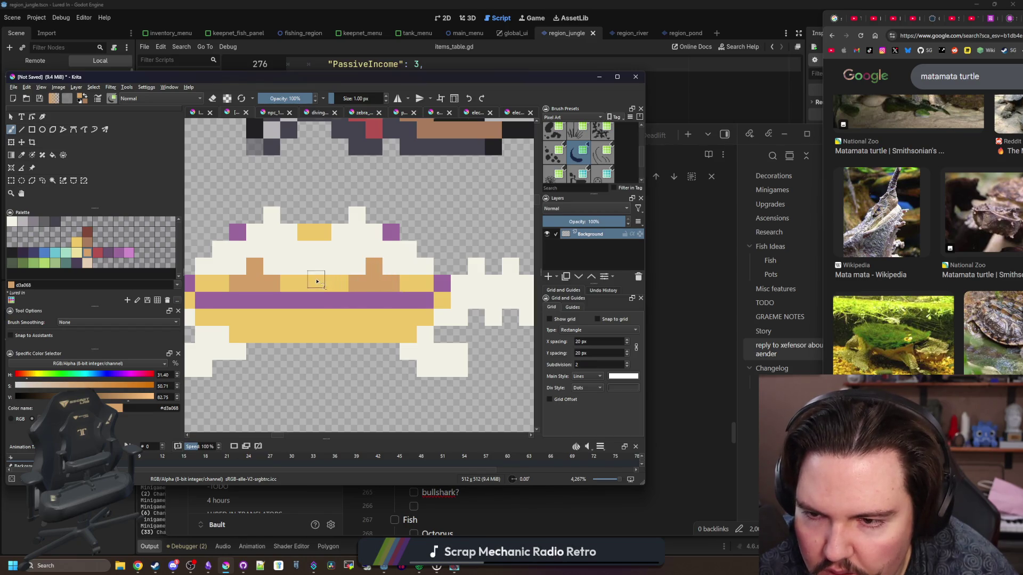
Step: Sample the sprite's cream colour, then bring the Chrome matamata image results over Krita
scroll(317, 280, down, 8)
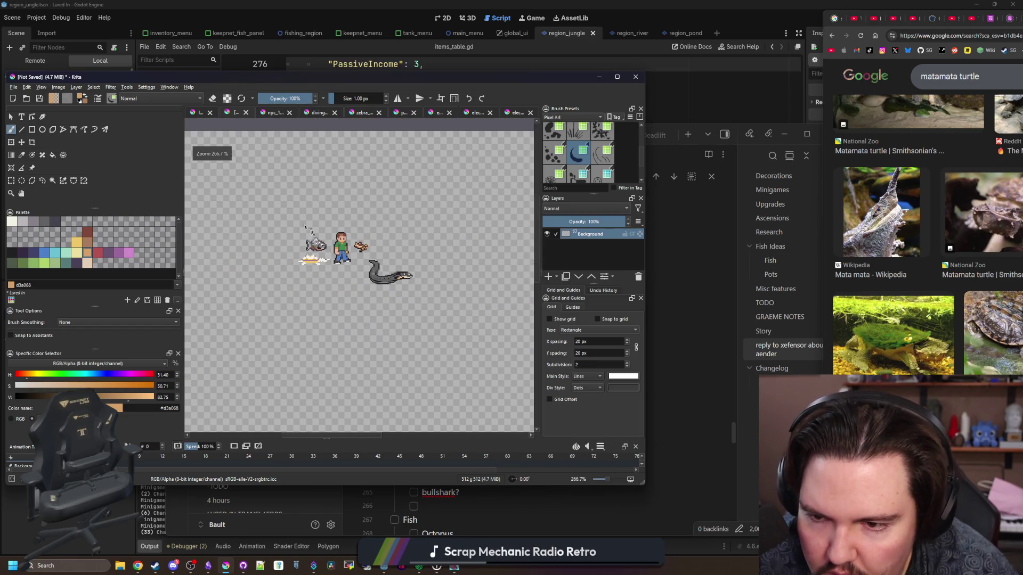
scroll(309, 255, up, 8)
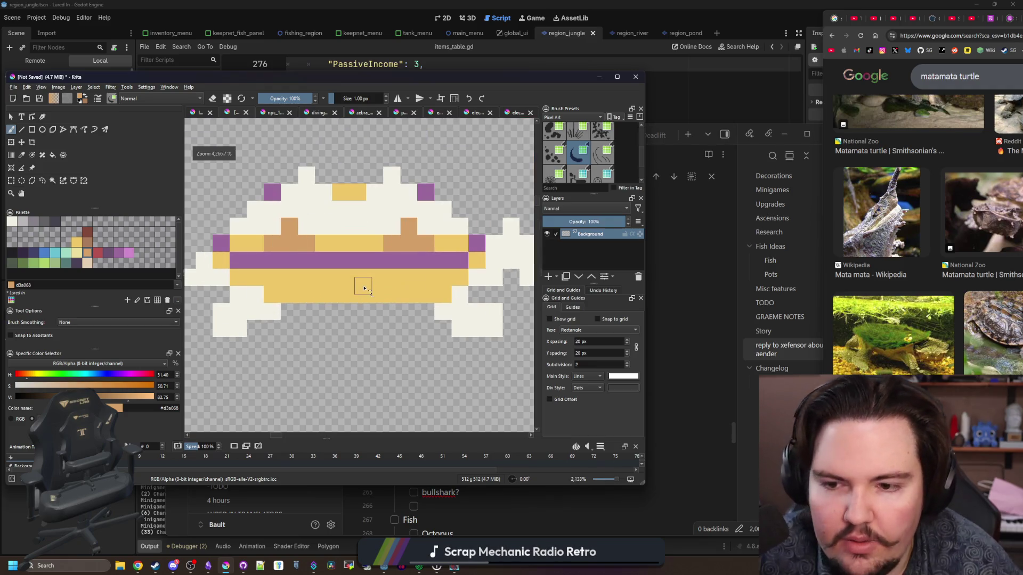
drag(364, 288, 315, 296)
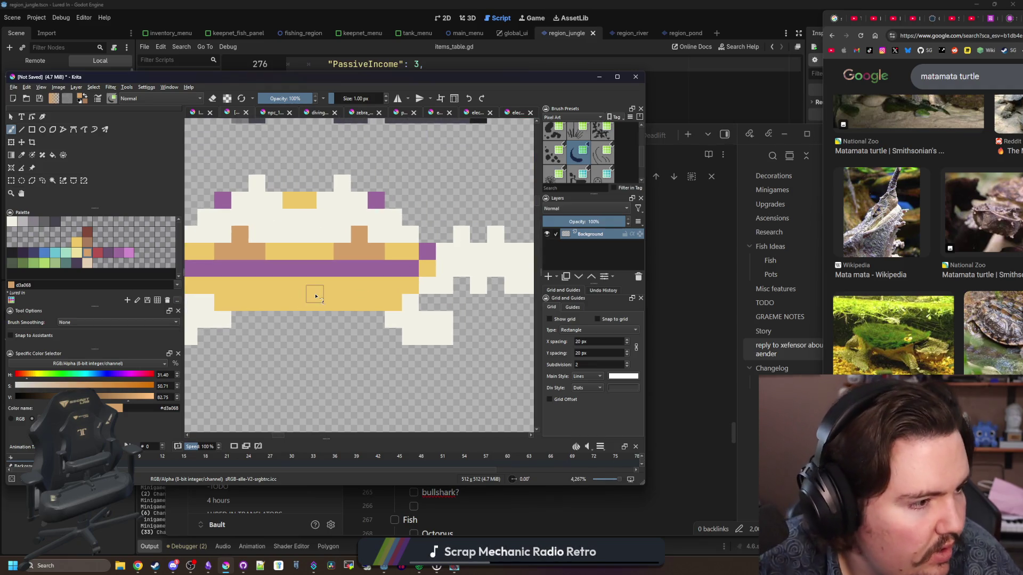
ctrl+click(388, 320)
scroll(370, 309, down, 1)
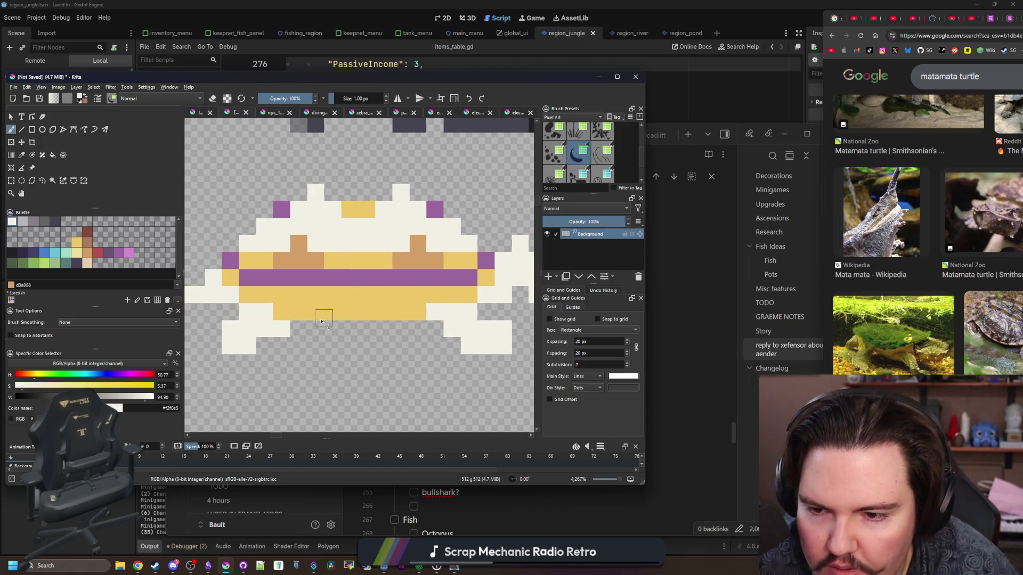
scroll(292, 316, down, 2)
scroll(291, 317, down, 2)
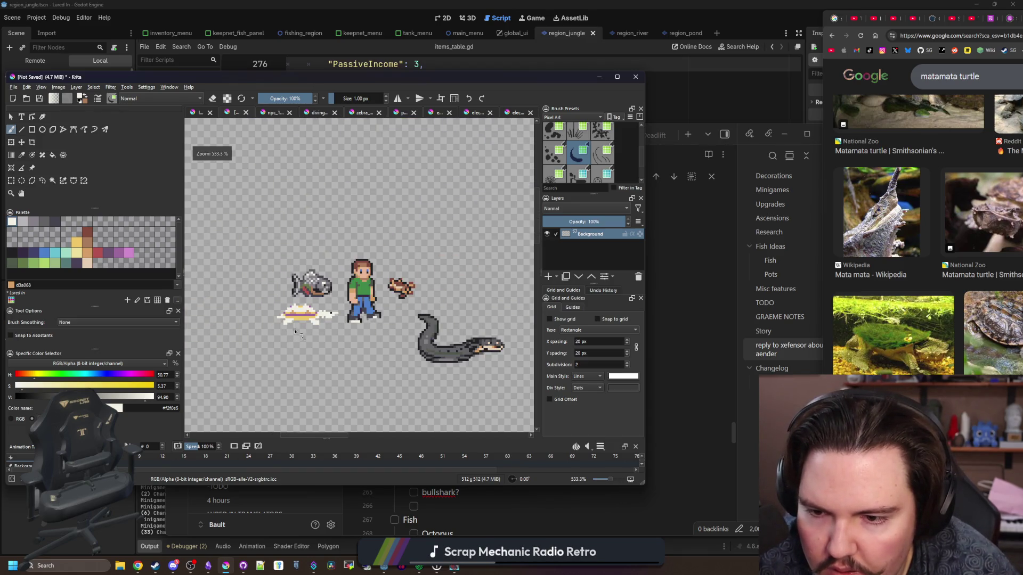
scroll(300, 322, up, 3)
scroll(311, 319, up, 1)
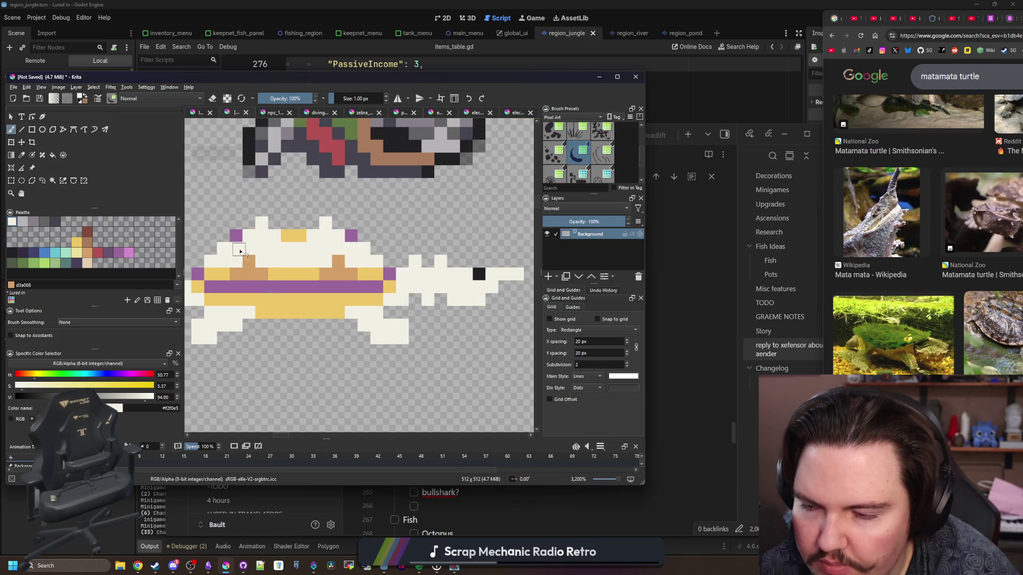
scroll(240, 250, up, 1)
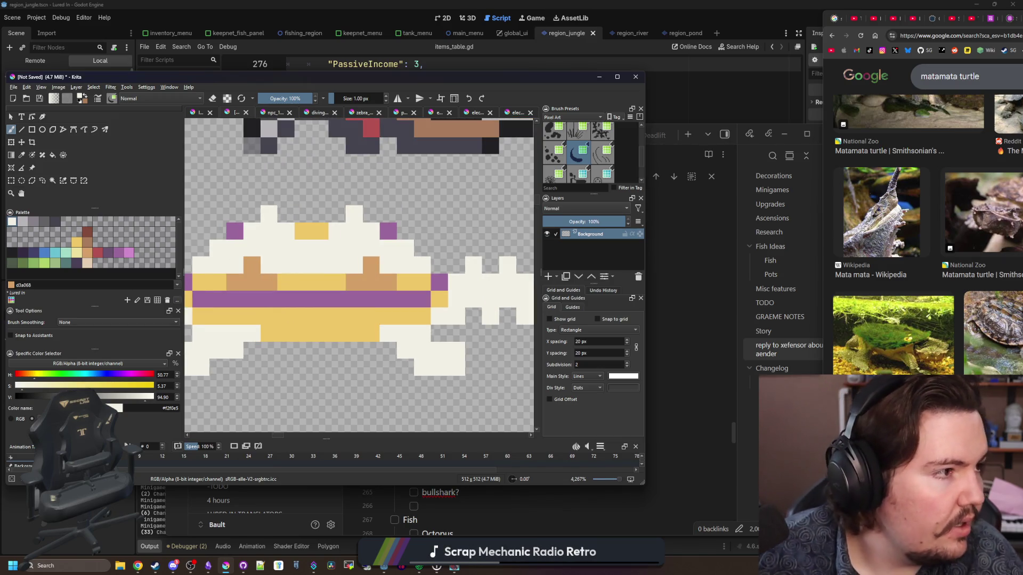
mouse_move(1022, 11)
mouse_down()
mouse_move(635, 87)
mouse_move(634, 1)
mouse_up()
scroll(327, 216, up, 3)
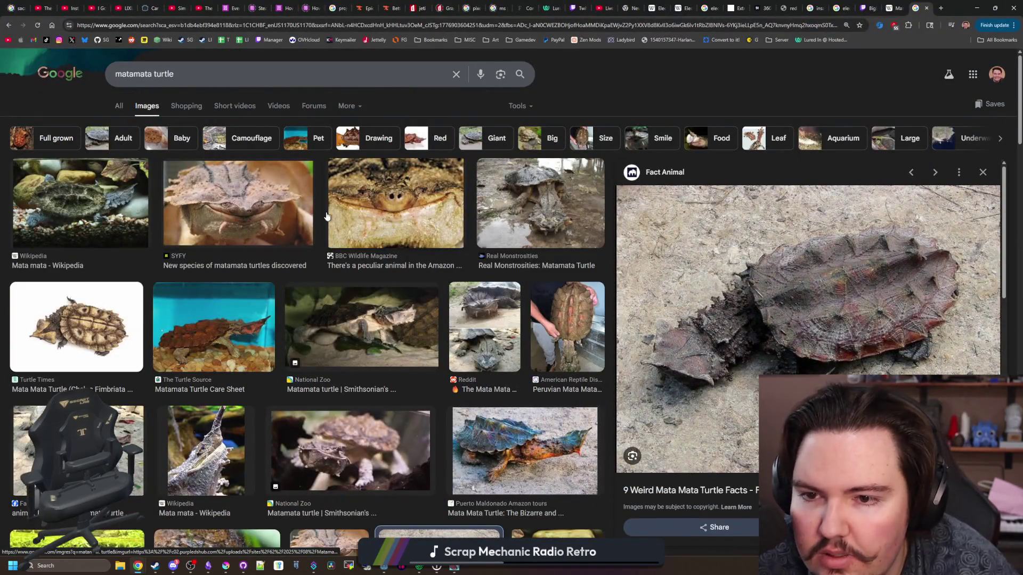
Step: Compare the Real Monstrosities matamata photo with the shell-top photo in Google Images
click(566, 195)
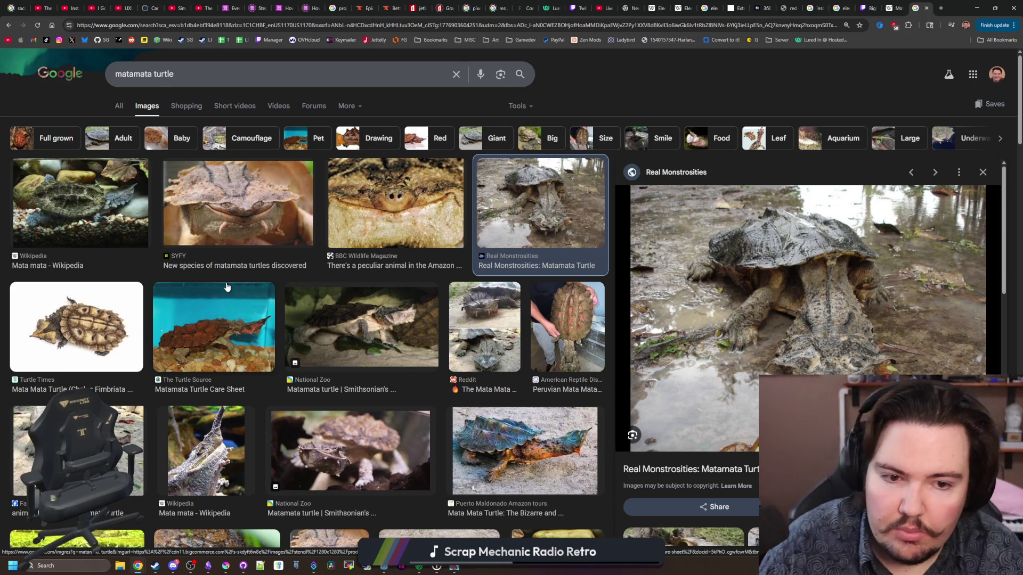
click(568, 320)
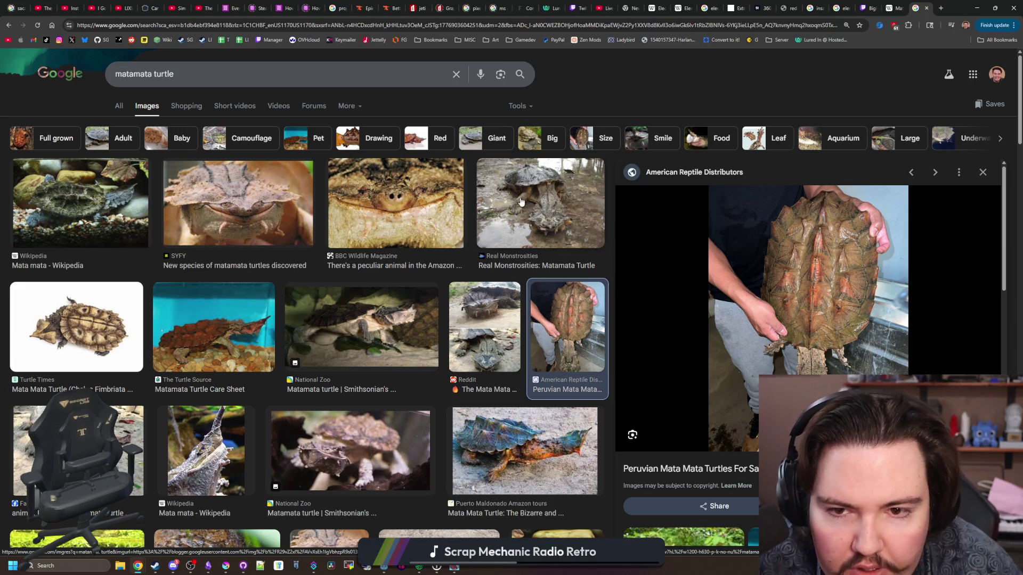
click(541, 213)
click(563, 330)
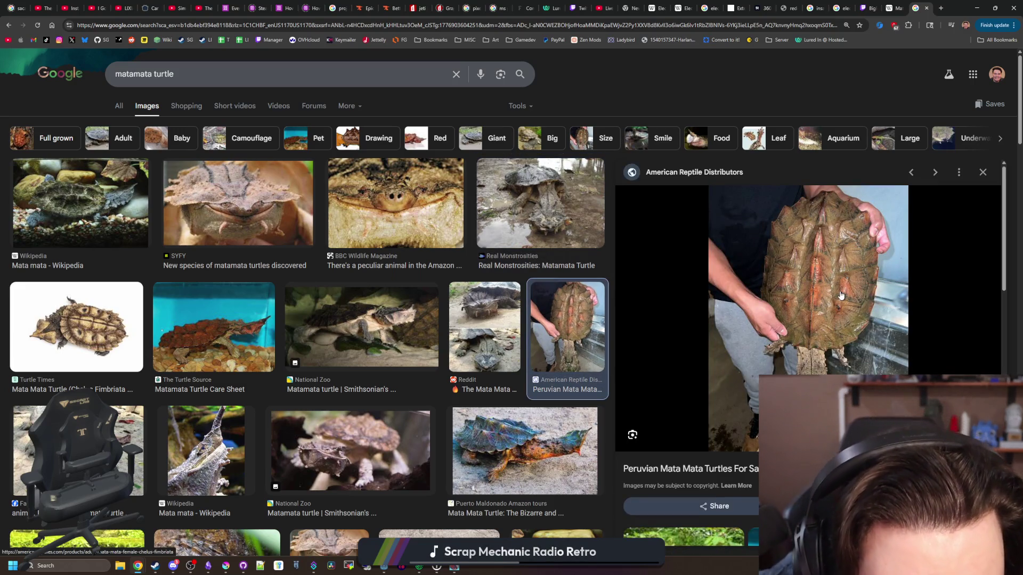
click(550, 209)
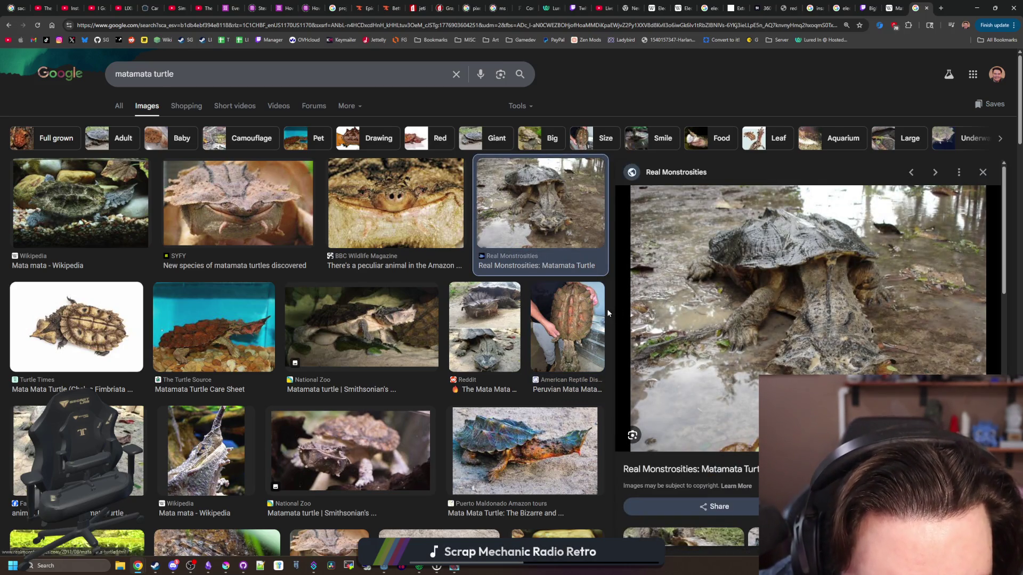
key(alt+Left)
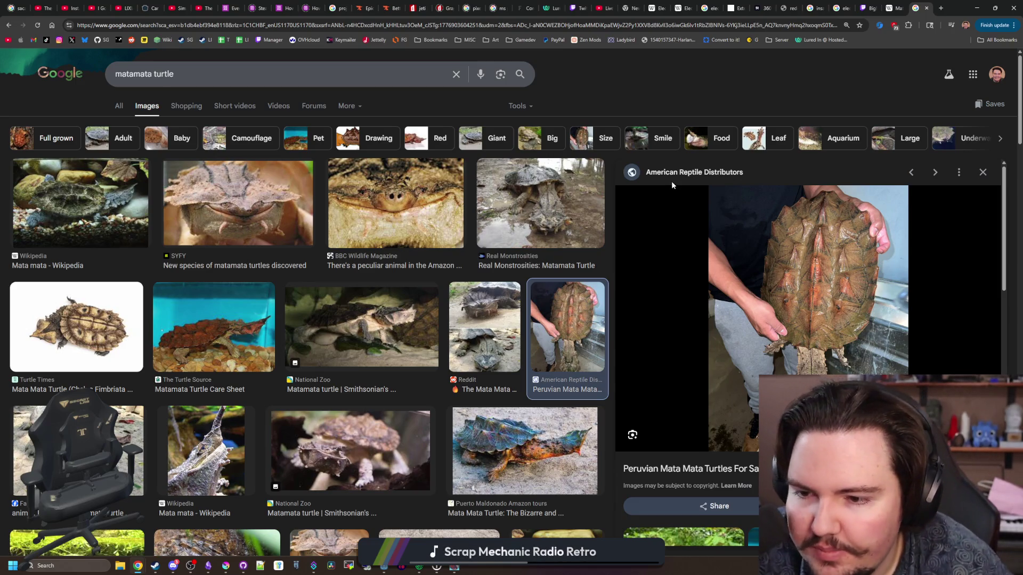
Step: Preview The Turtle Source side-view photo, then move Chrome aside and bring Krita forward
click(267, 365)
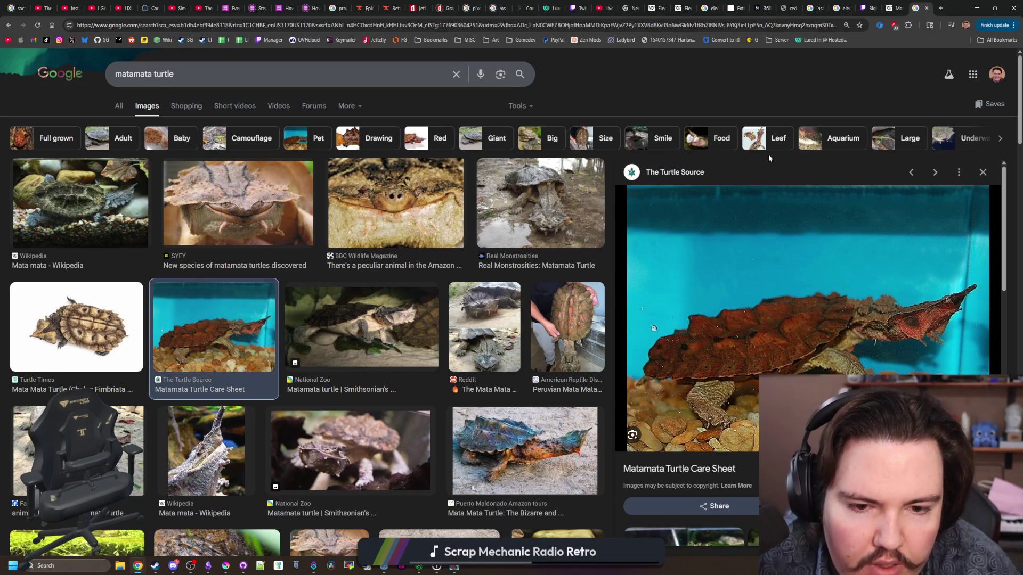
mouse_move(925, 4)
mouse_down()
mouse_move(953, 53)
mouse_move(974, 133)
mouse_up()
click(352, 209)
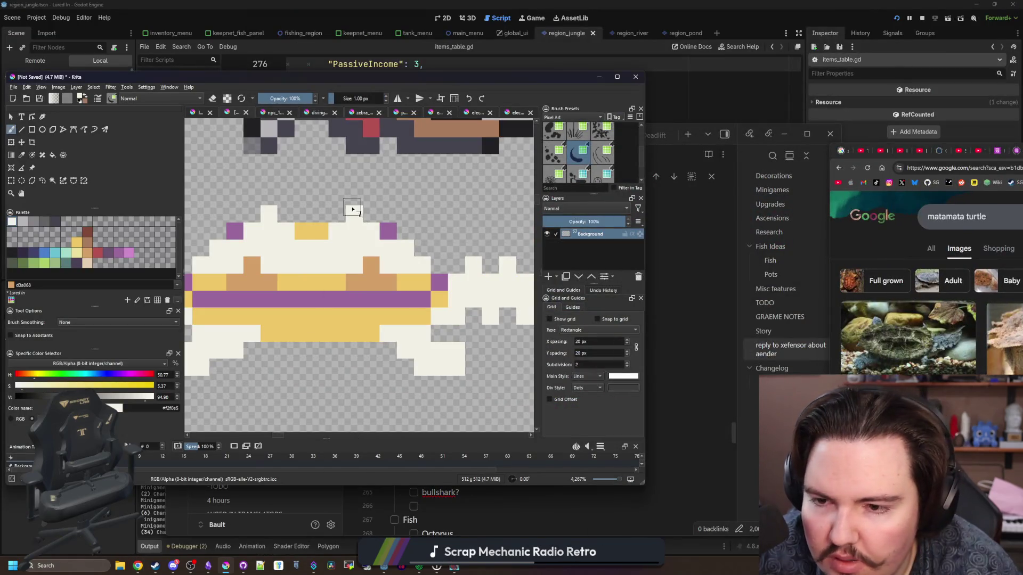
Step: Select the right part of the turtle and shift it one pixel right
scroll(352, 269, down, 3)
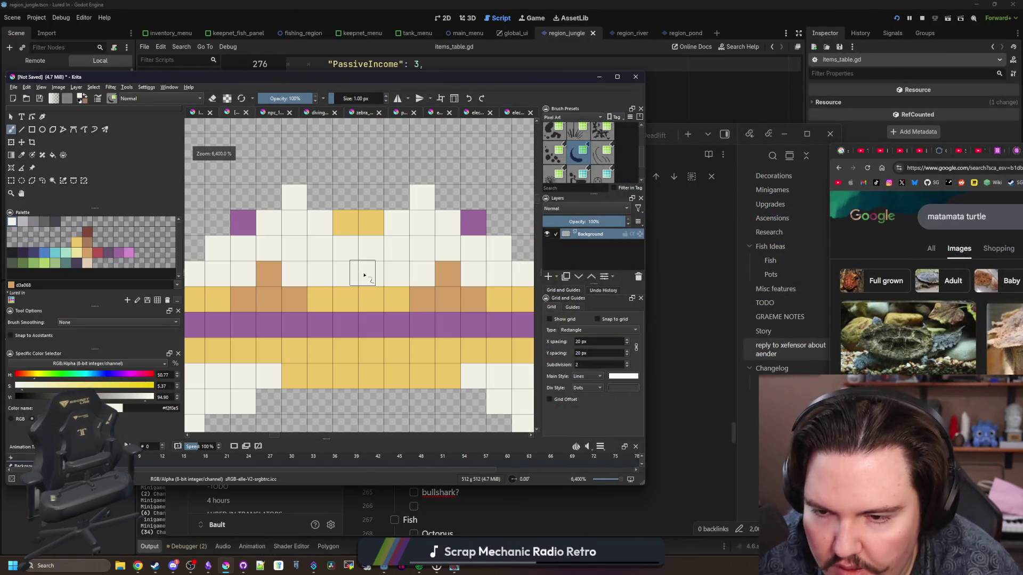
click(12, 181)
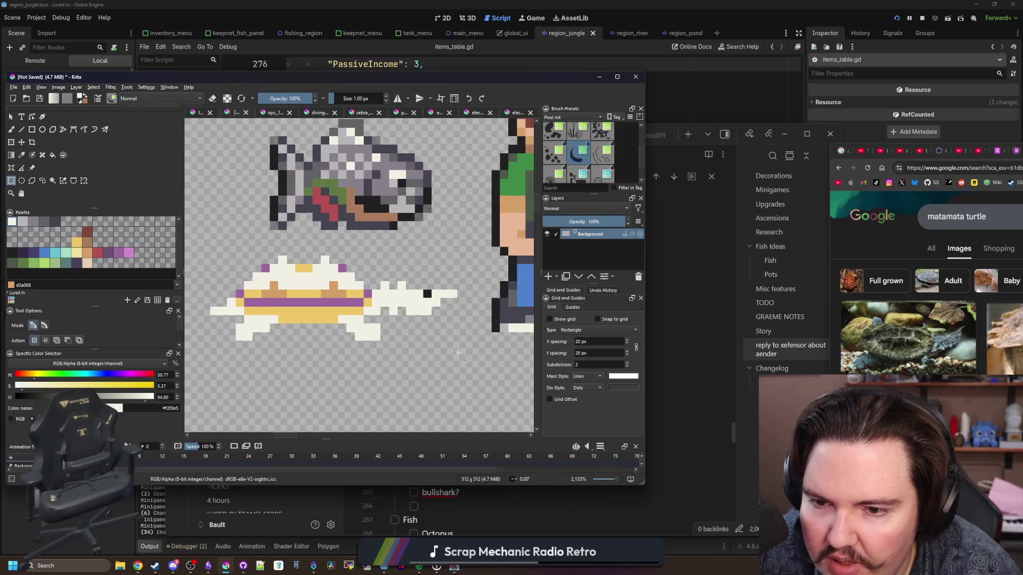
mouse_move(474, 358)
mouse_down()
mouse_move(314, 253)
mouse_move(232, 223)
mouse_up()
key(t)
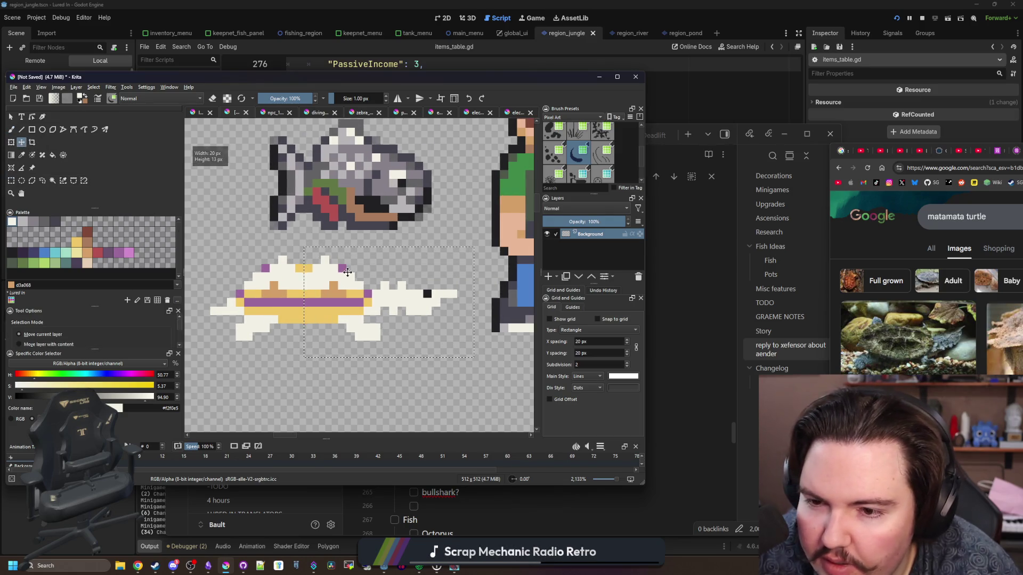
mouse_move(341, 271)
mouse_down()
mouse_move(353, 272)
mouse_move(318, 269)
mouse_up()
scroll(301, 296, up, 2)
scroll(301, 296, up, 2)
Step: Fill the gap column with tan, yellow, purple and cream pixels, adding a cream middle bump
key(b)
ctrl+click(346, 288)
ctrl+click(346, 339)
drag(321, 339, 322, 365)
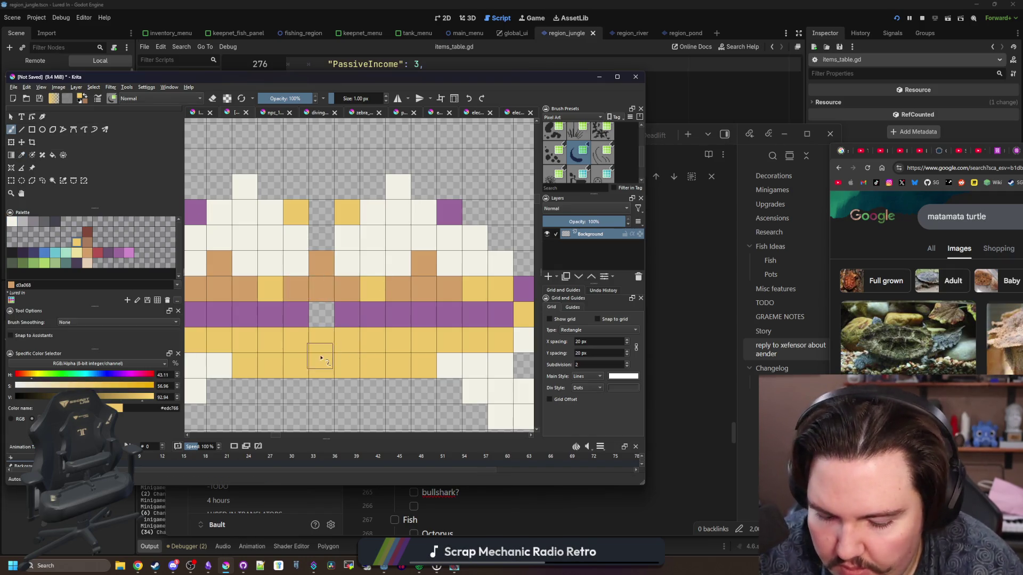
ctrl+click(354, 320)
click(321, 315)
ctrl+click(342, 247)
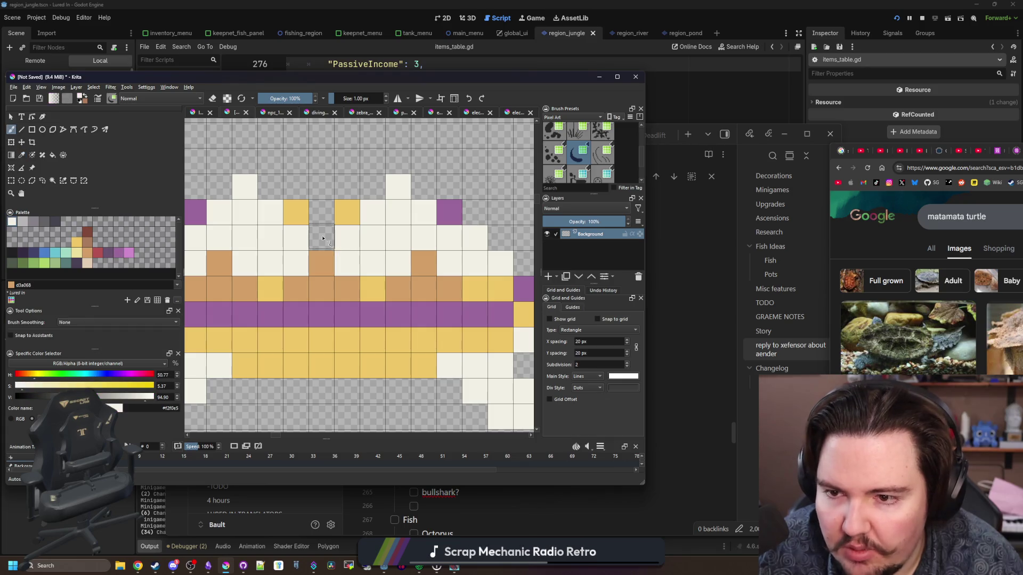
drag(320, 228, 323, 197)
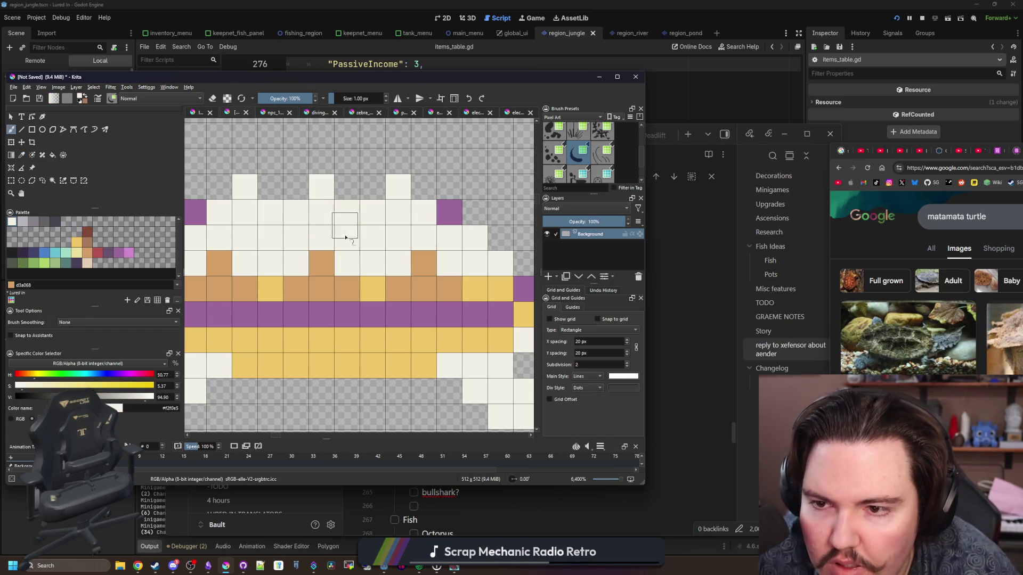
Step: Review the widened shell and select the brown shell colour from the palette
scroll(355, 263, down, 4)
scroll(359, 228, down, 2)
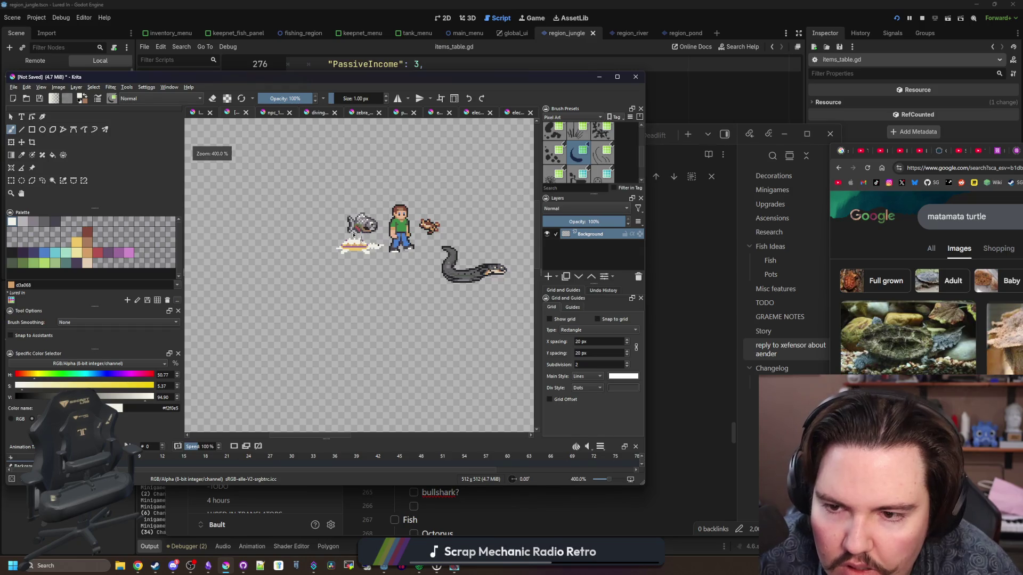
scroll(347, 282, up, 8)
scroll(331, 286, down, 2)
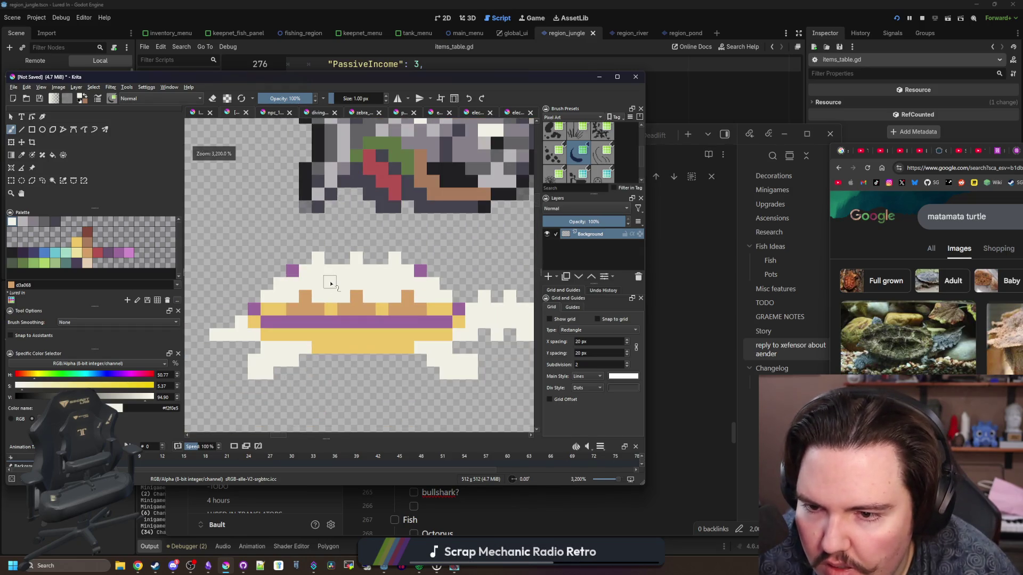
scroll(331, 283, down, 2)
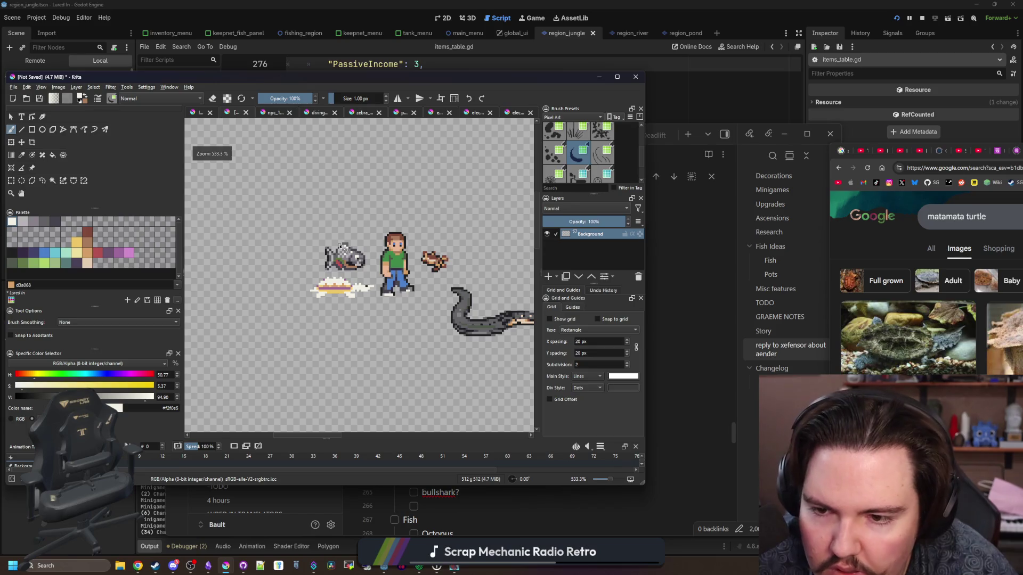
scroll(334, 282, up, 6)
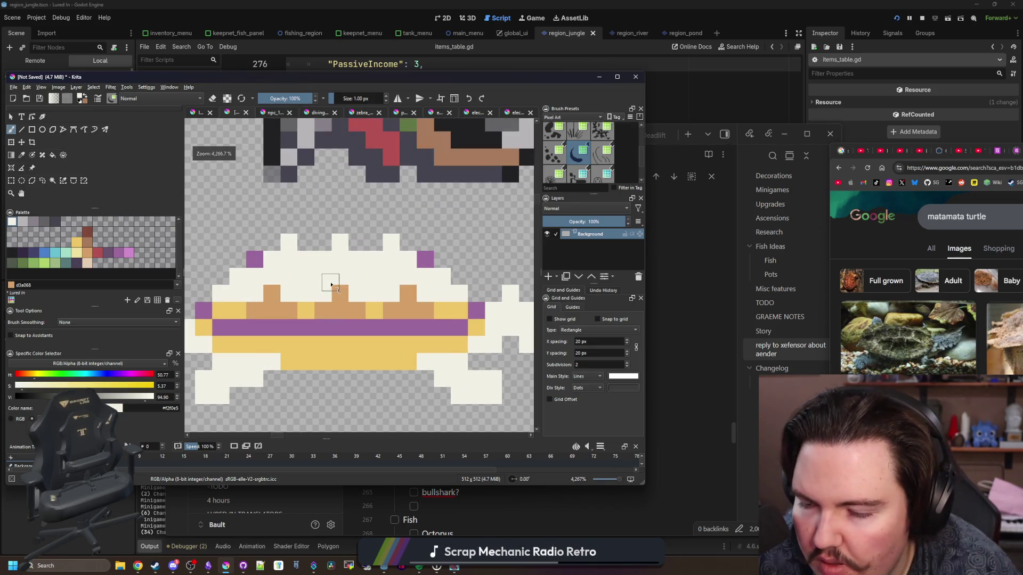
click(88, 233)
Step: Fill the shell's top and yellow bands brown
key(f)
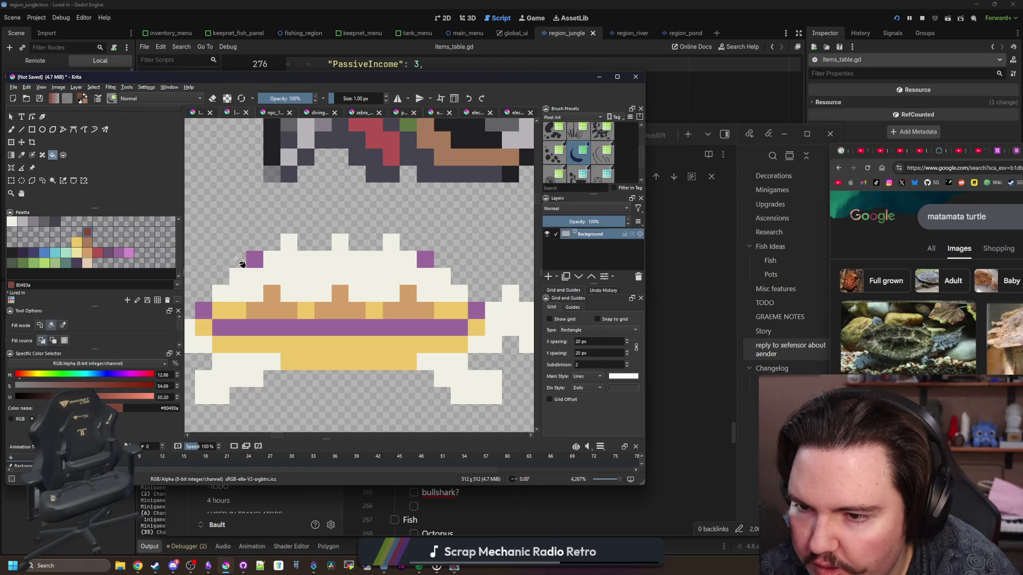
click(322, 273)
scroll(304, 293, down, 1)
click(316, 334)
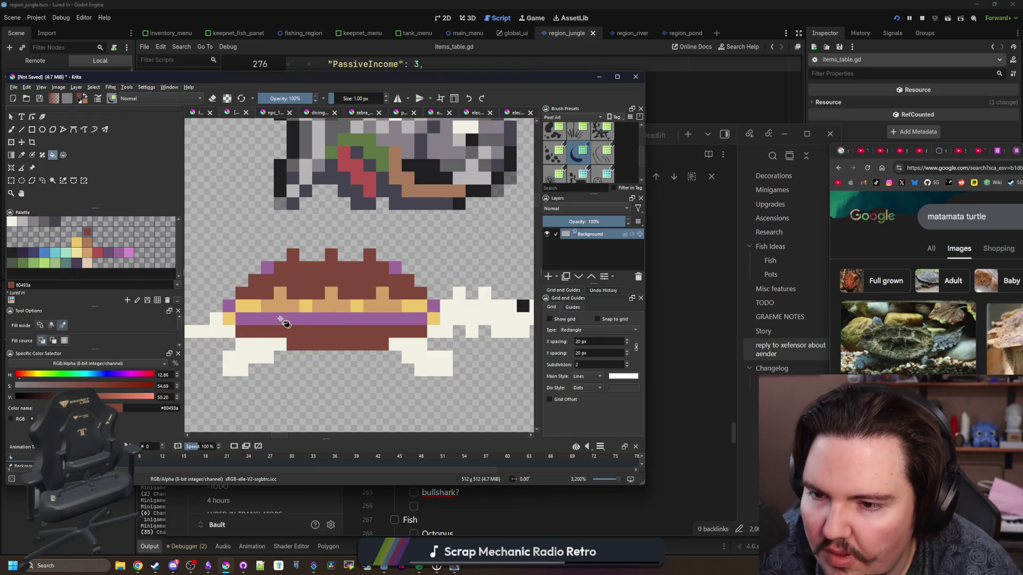
click(253, 309)
key(b)
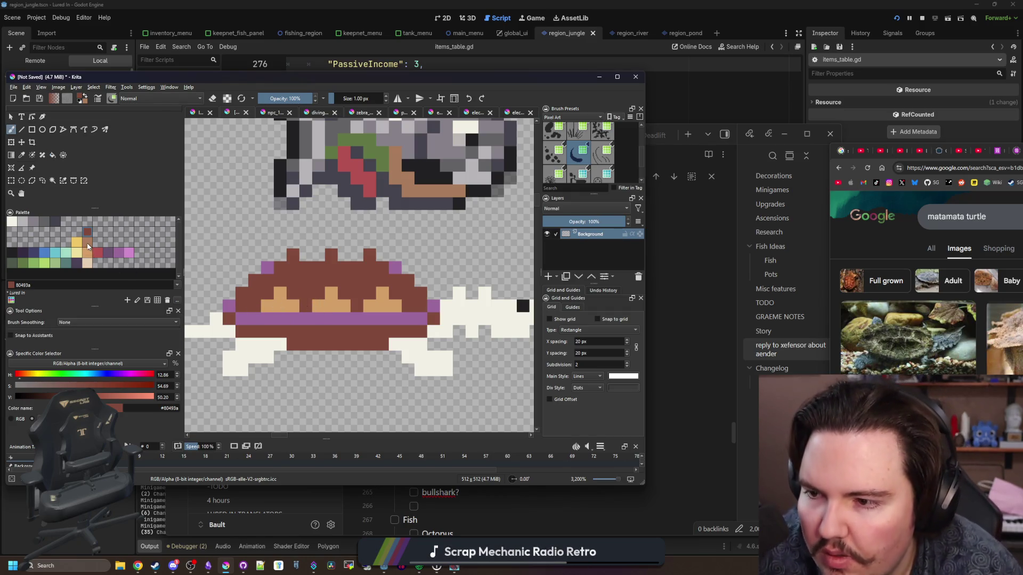
Step: Paint the shell's upper row and its three bumps in mid tan a77b5b
click(87, 243)
scroll(310, 276, up, 1)
drag(296, 262, 255, 262)
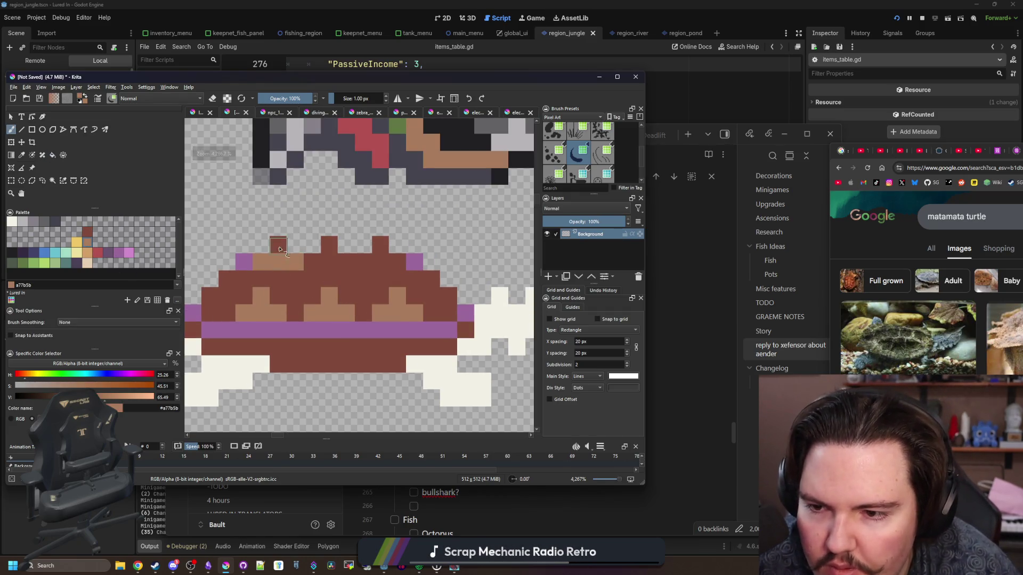
click(278, 244)
click(329, 244)
click(380, 244)
click(363, 262)
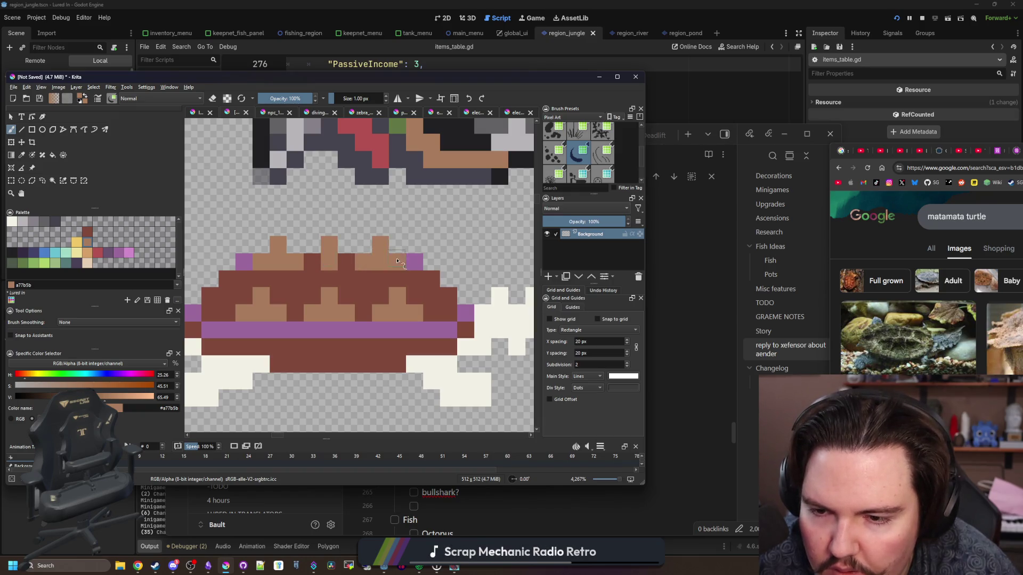
click(396, 261)
scroll(318, 224, down, 4)
scroll(294, 298, up, 4)
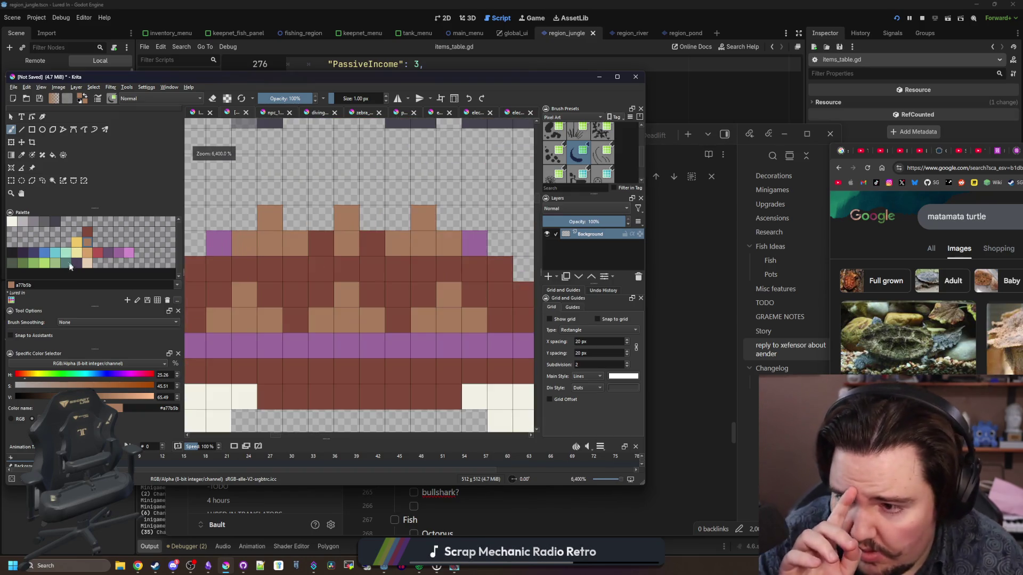
Step: Add a row of light tan d3a068 shell pixels with highlights above it
click(85, 254)
drag(269, 270, 423, 270)
click(295, 244)
click(398, 244)
scroll(288, 235, down, 3)
scroll(281, 242, up, 3)
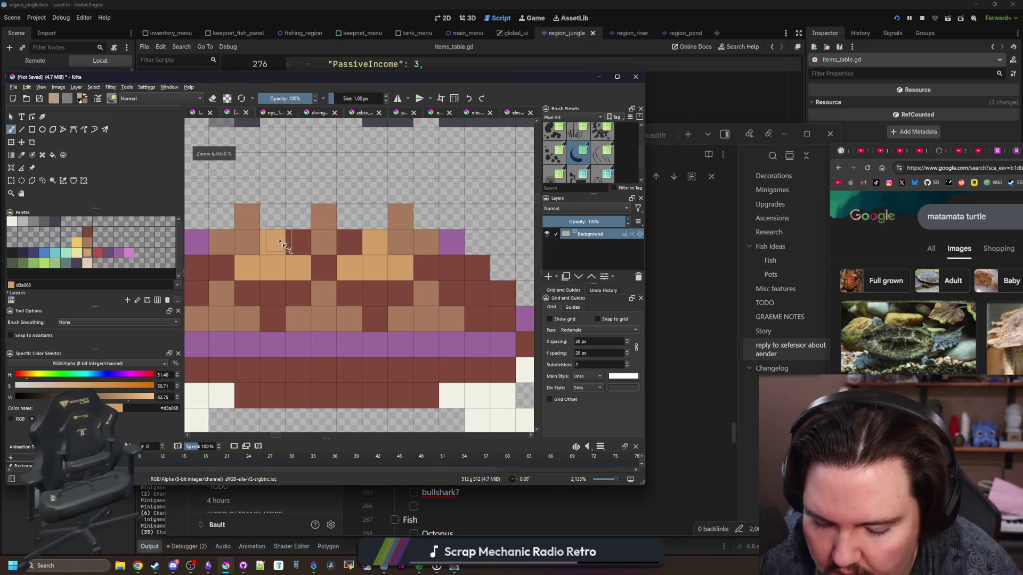
Step: Add mid tan highlights along the left end of the shell's dark row
ctrl+click(317, 294)
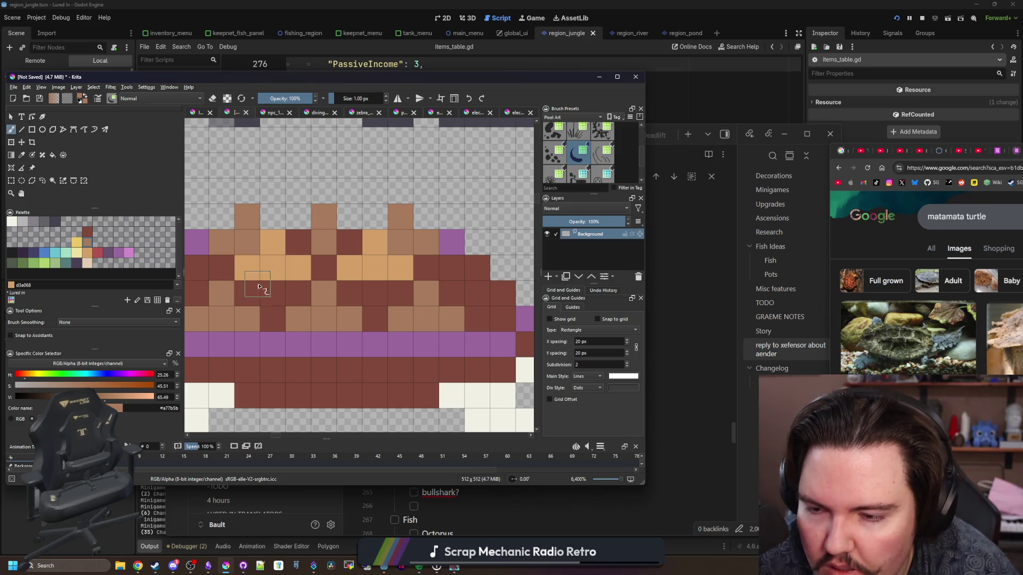
drag(250, 291, 271, 293)
scroll(273, 296, down, 6)
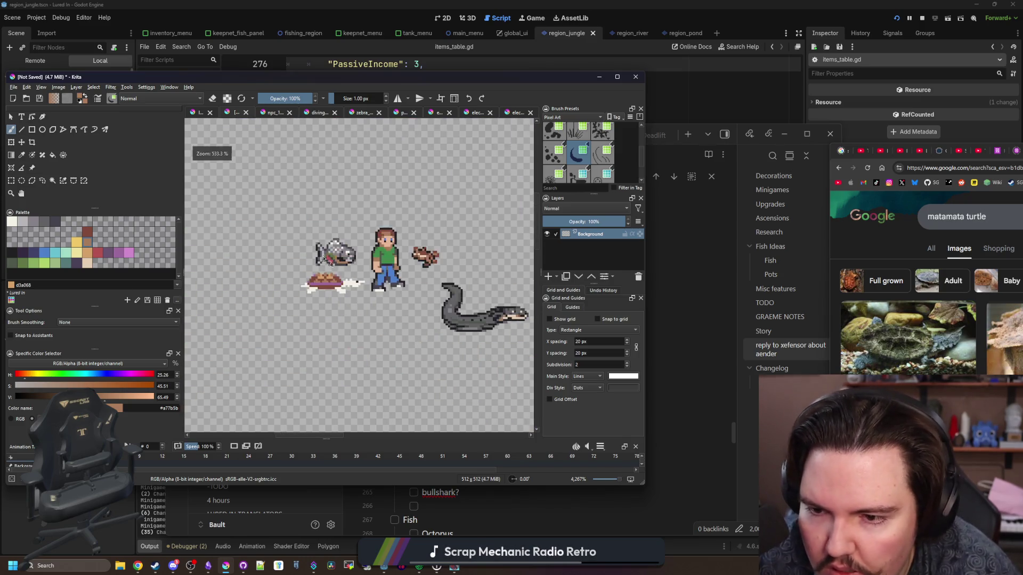
scroll(364, 325, up, 2)
scroll(266, 240, up, 1)
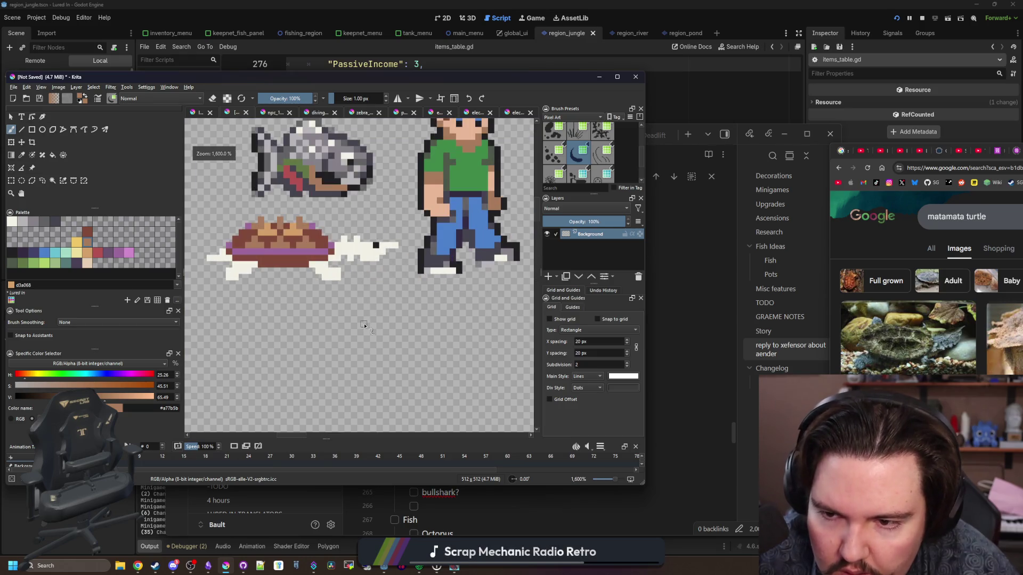
scroll(255, 233, up, 2)
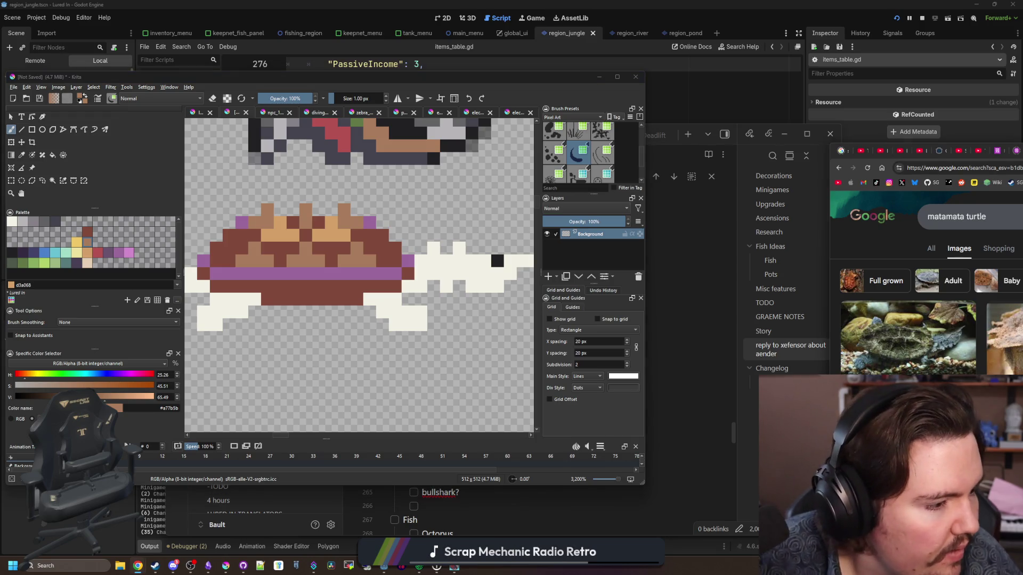
click(138, 565)
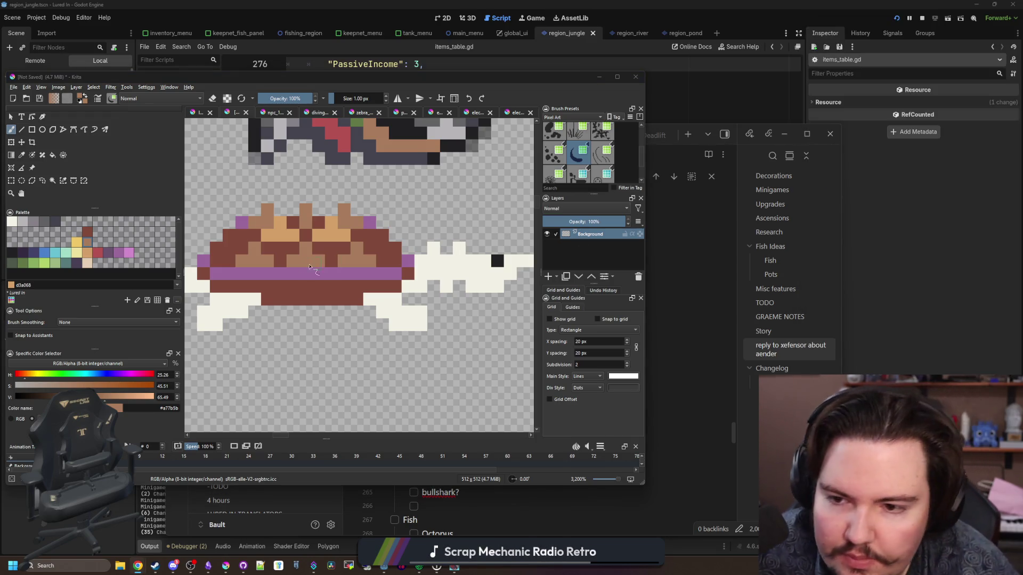
scroll(214, 261, up, 2)
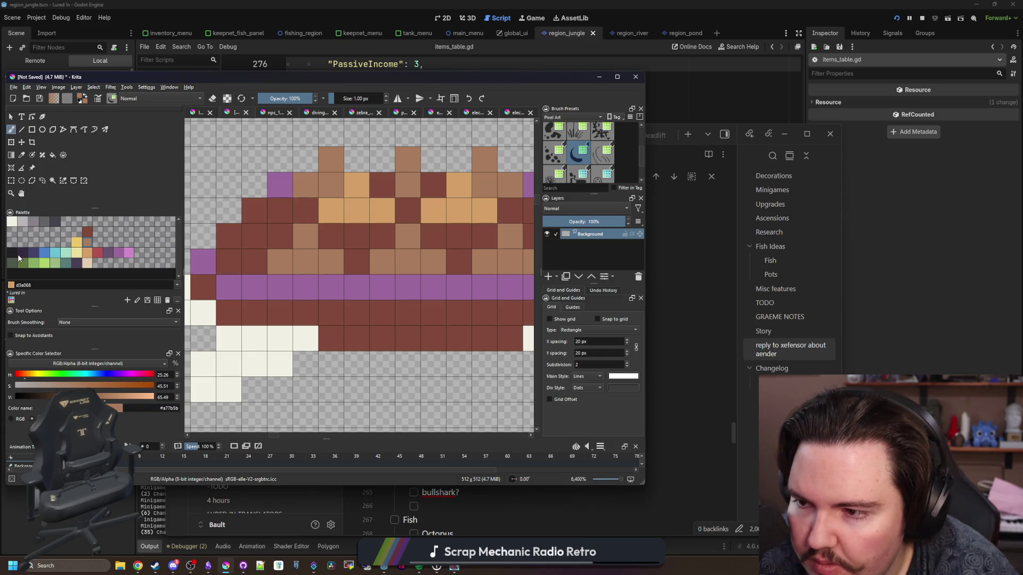
scroll(277, 307, down, 1)
Step: Sample the shell's dark brown and recolour all its purple pixels with it
key(p)
click(235, 277)
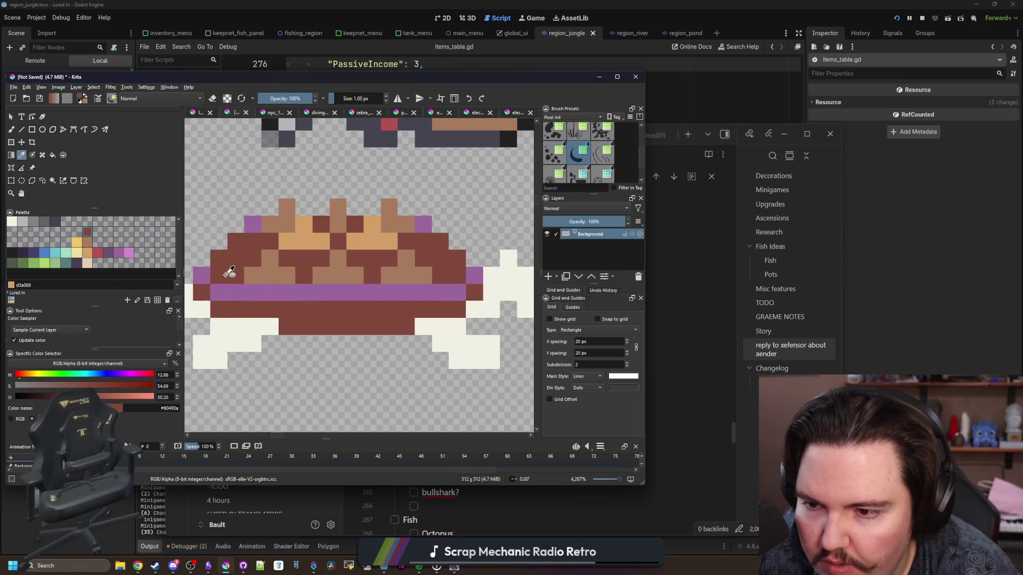
key(f)
click(235, 297)
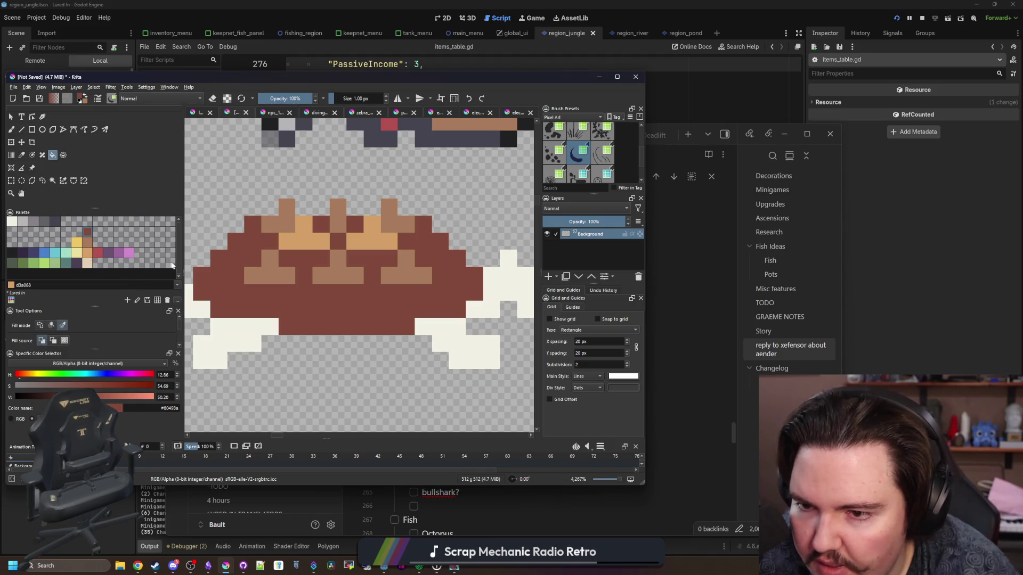
key(ctrl+z)
click(244, 296)
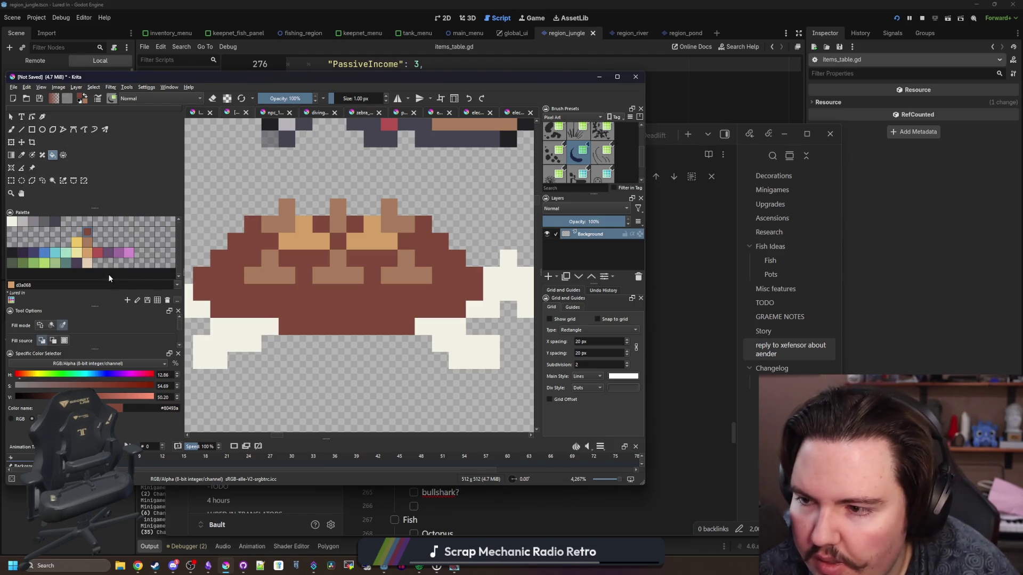
Step: Paint a dark purple underside band along the shell's bottom edge
click(25, 251)
key(b)
mouse_move(201, 292)
mouse_down()
mouse_move(224, 309)
mouse_move(277, 308)
mouse_move(289, 319)
mouse_move(382, 320)
mouse_move(299, 308)
mouse_move(452, 307)
mouse_move(450, 290)
mouse_move(205, 282)
mouse_up()
scroll(352, 305, down, 5)
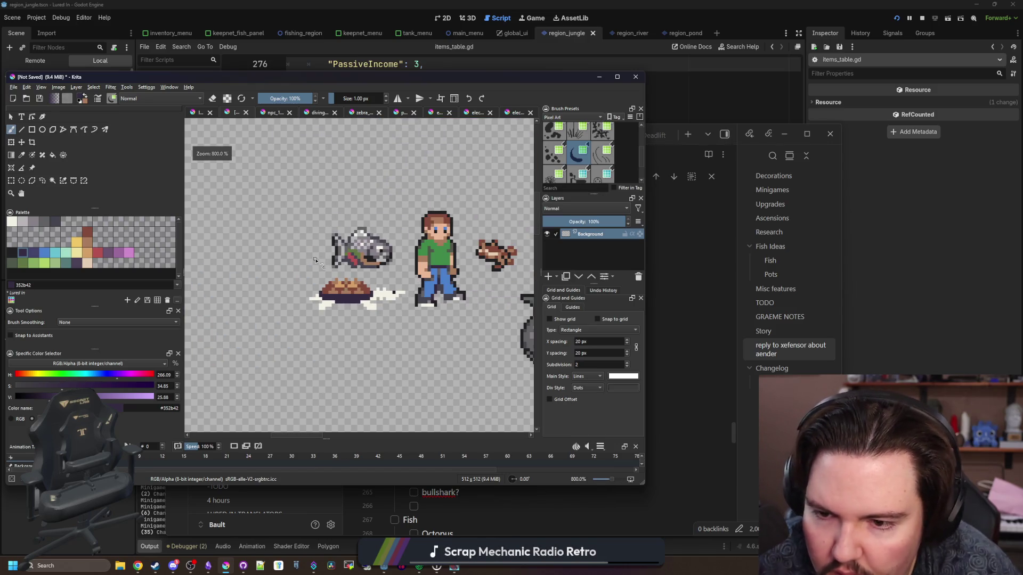
Step: Pick a green swatch and try filling the white body, then undo the fill
scroll(350, 293, down, 1)
scroll(350, 280, up, 5)
scroll(329, 302, down, 2)
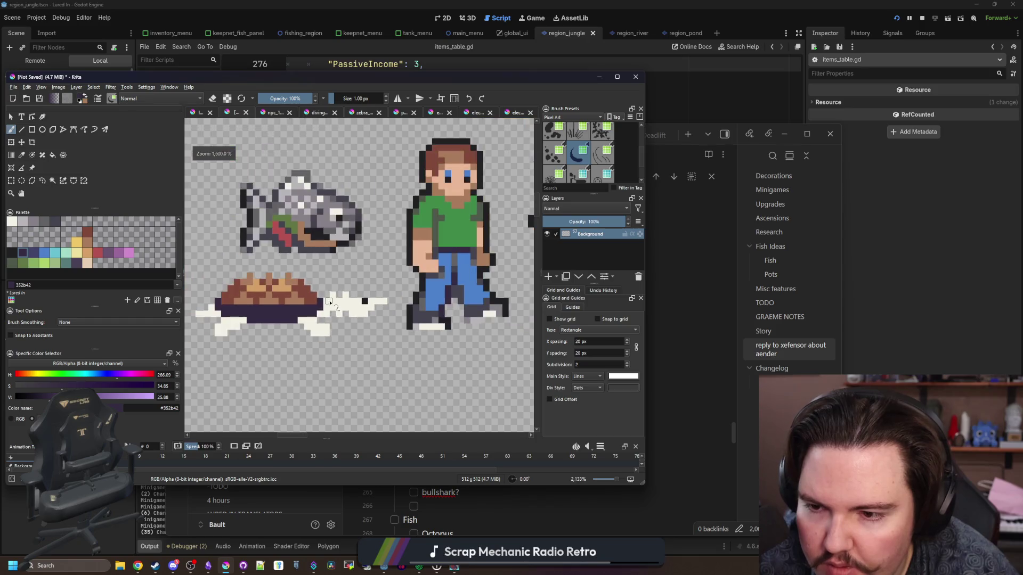
scroll(250, 312, up, 2)
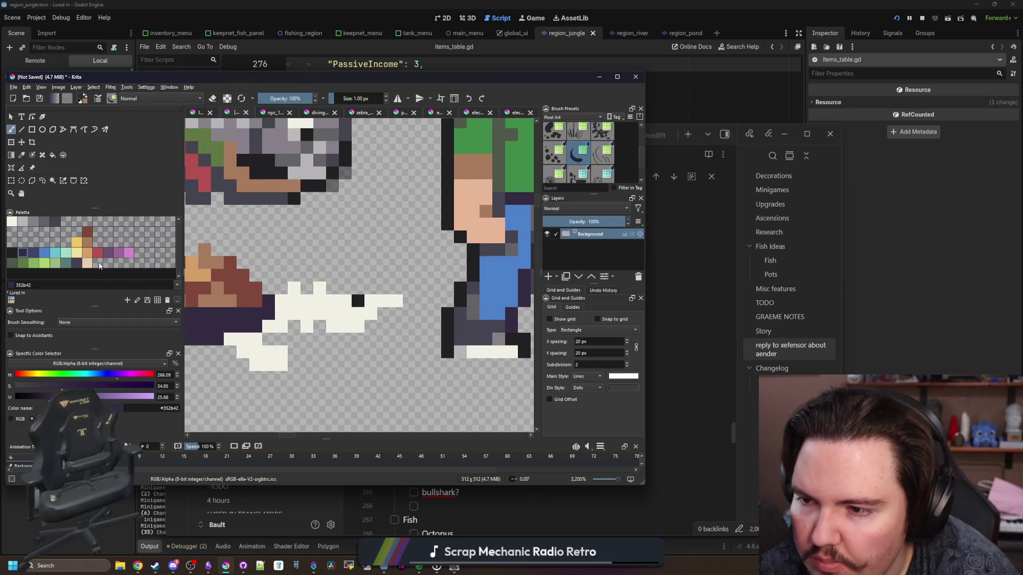
click(23, 263)
key(f)
click(341, 312)
scroll(349, 312, down, 3)
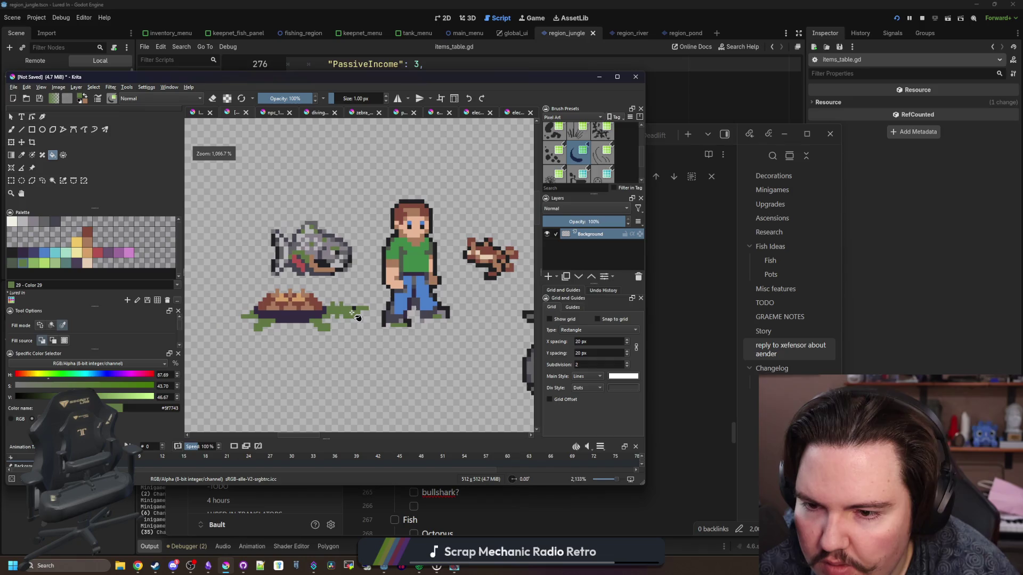
key(ctrl+z)
Step: Paint the white head and legs green with an 8 px brush, then reset it to 1 px
click(61, 181)
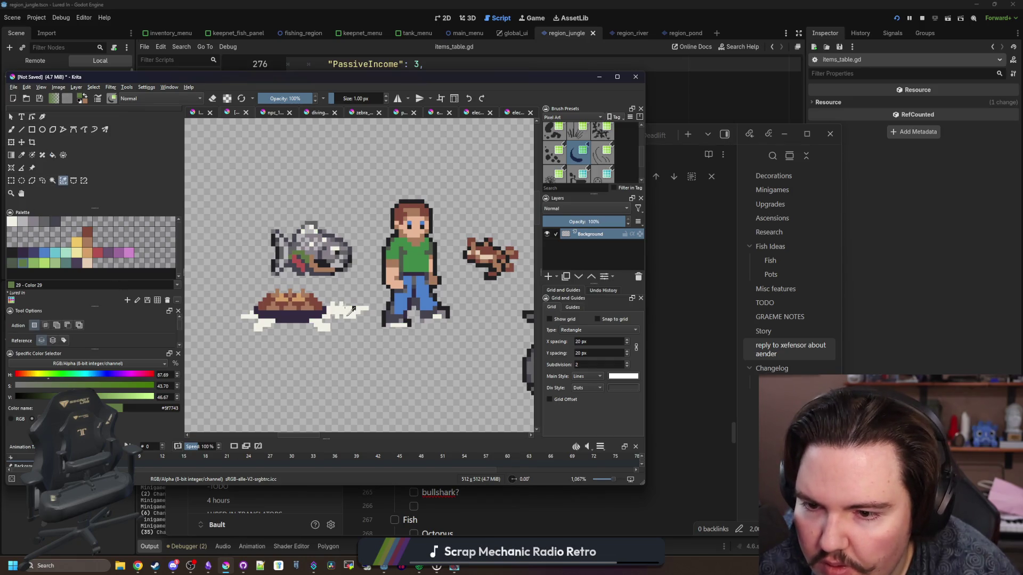
key(b)
key(bracketright)
key(bracketright)
key(bracketright)
mouse_move(336, 333)
mouse_down()
mouse_move(357, 312)
mouse_move(320, 325)
mouse_move(258, 325)
mouse_up()
key(bracketleft)
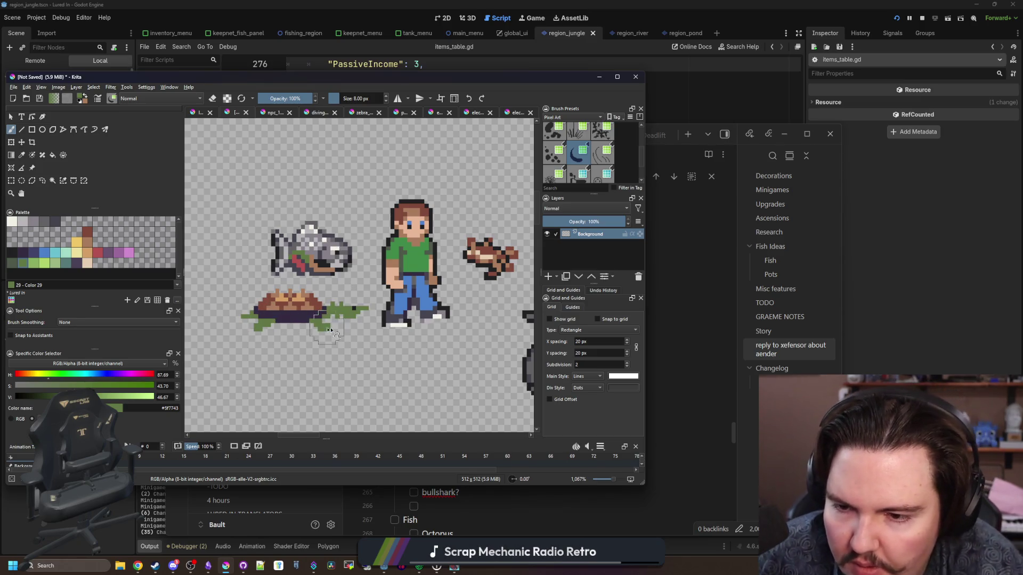
scroll(307, 298, up, 2)
scroll(301, 281, up, 2)
key(bracketleft)
key(bracketleft)
key(bracketleft)
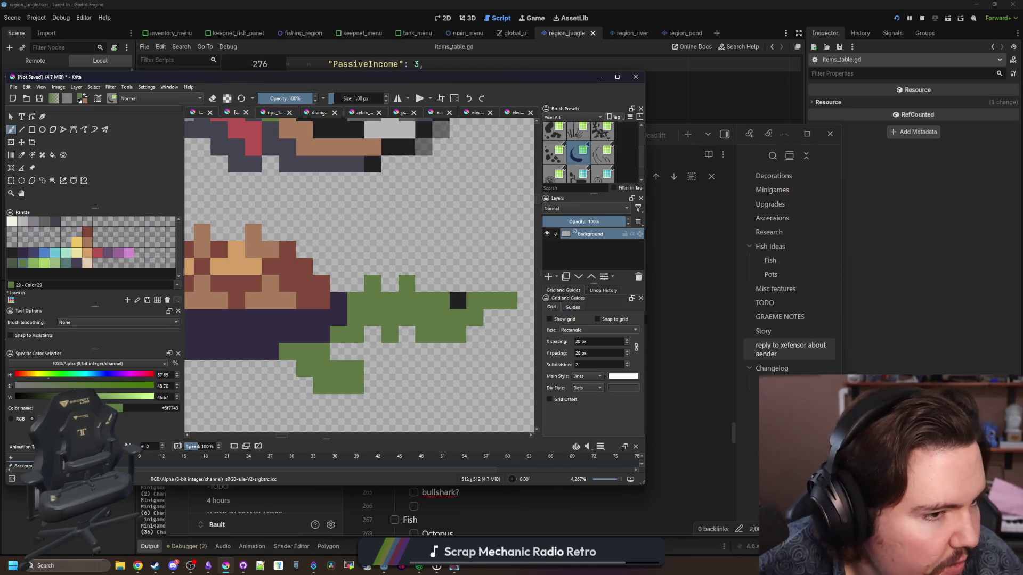
key(alt+Tab)
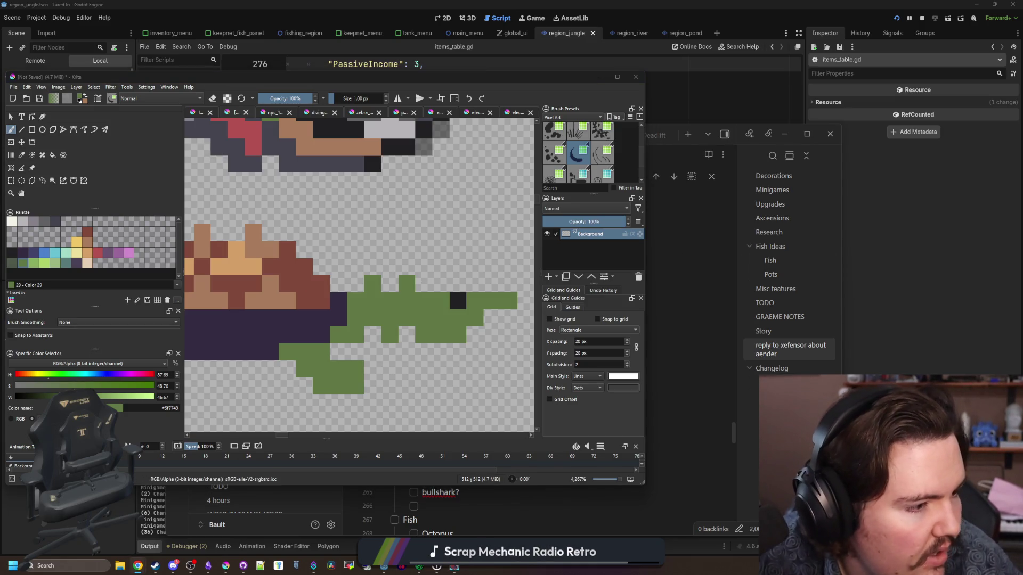
key(alt+Tab)
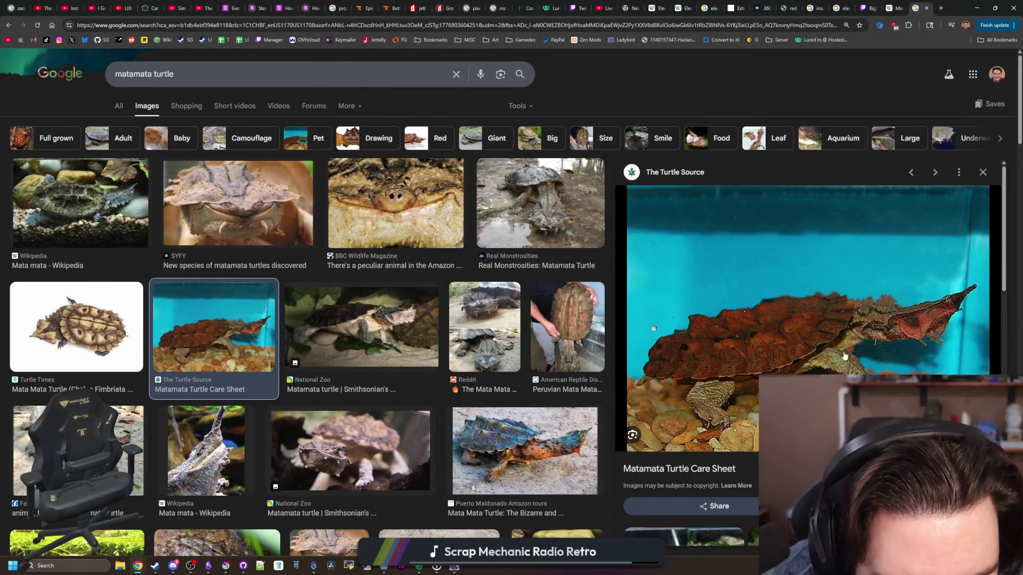
Step: Open the Matamata Turtle Care Sheet photo full-size in a new tab and zoom around it
right_click(866, 344)
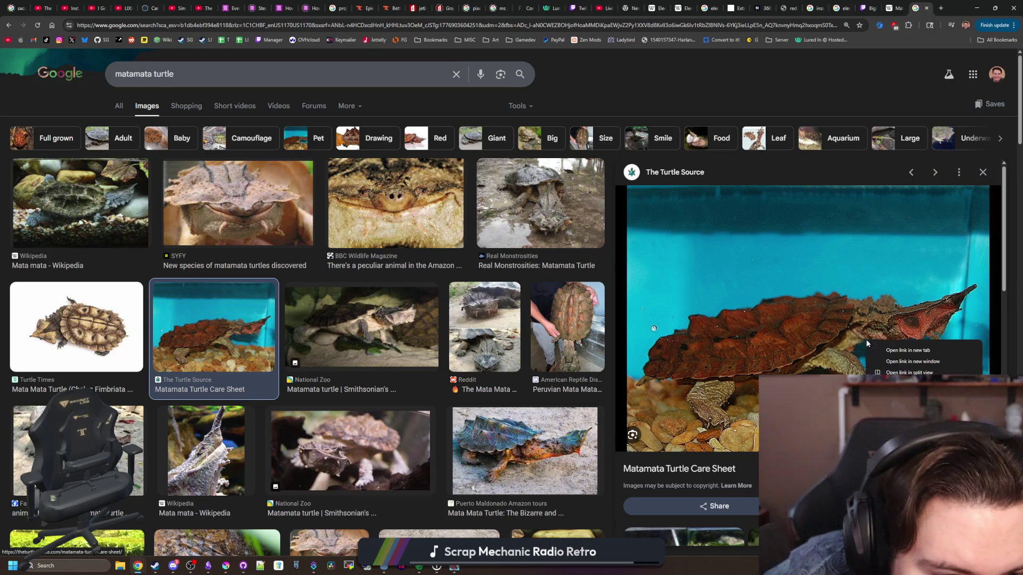
click(905, 432)
key(ctrl+Tab)
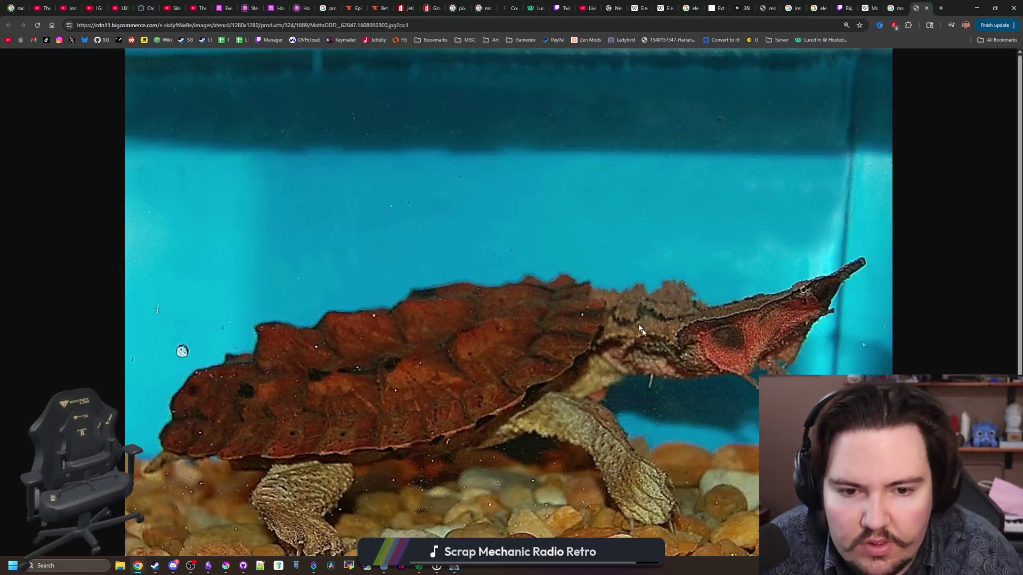
ctrl+scroll(763, 334, up, 3)
ctrl+scroll(789, 328, down, 1)
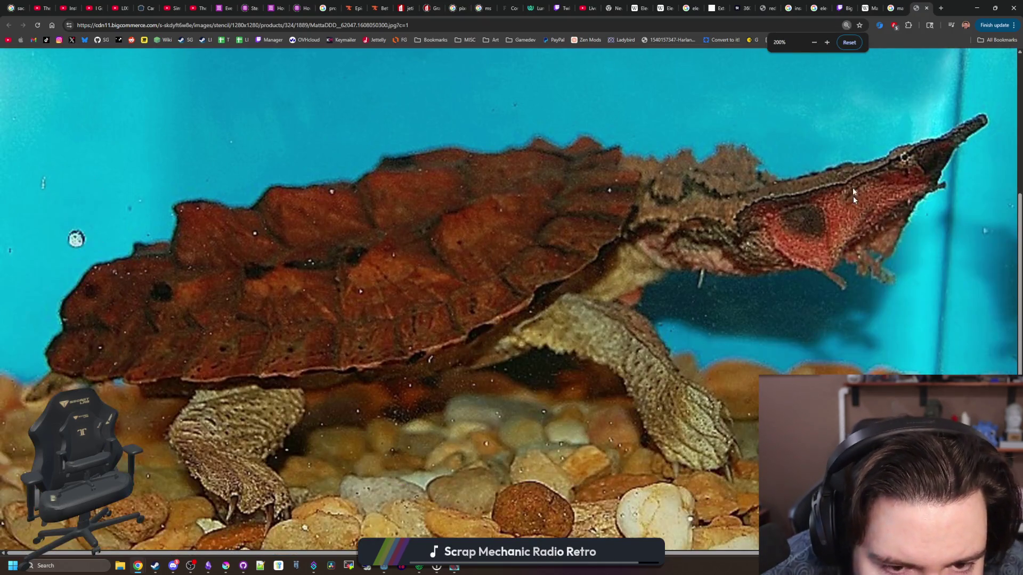
ctrl+scroll(840, 226, down, 1)
ctrl+scroll(590, 358, down, 2)
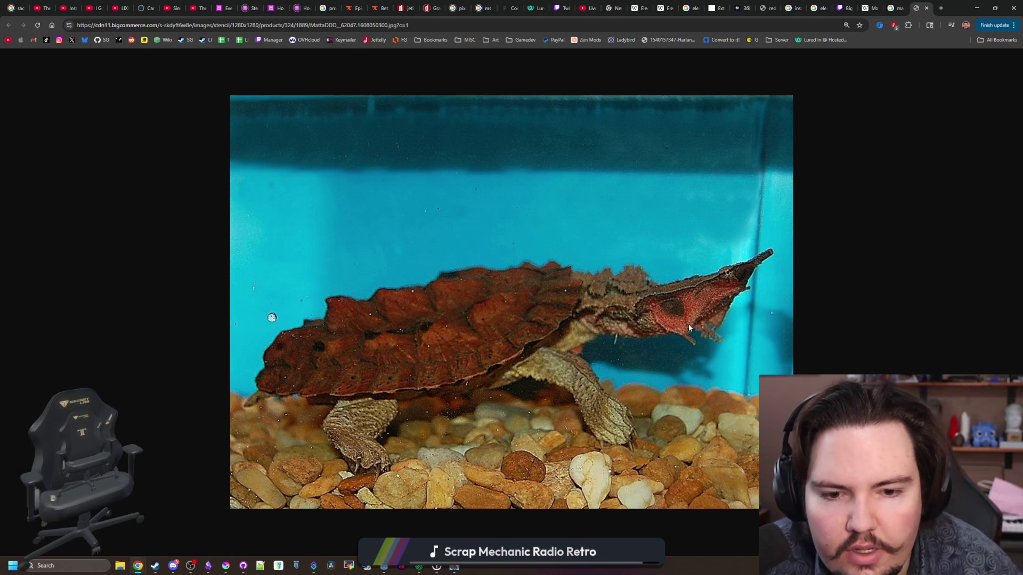
Step: Glance at the Wikipedia tab, then preview the Wikipedia, Puerto Maldonado and National Zoo matamata photos before returning to The Turtle Source
click(895, 8)
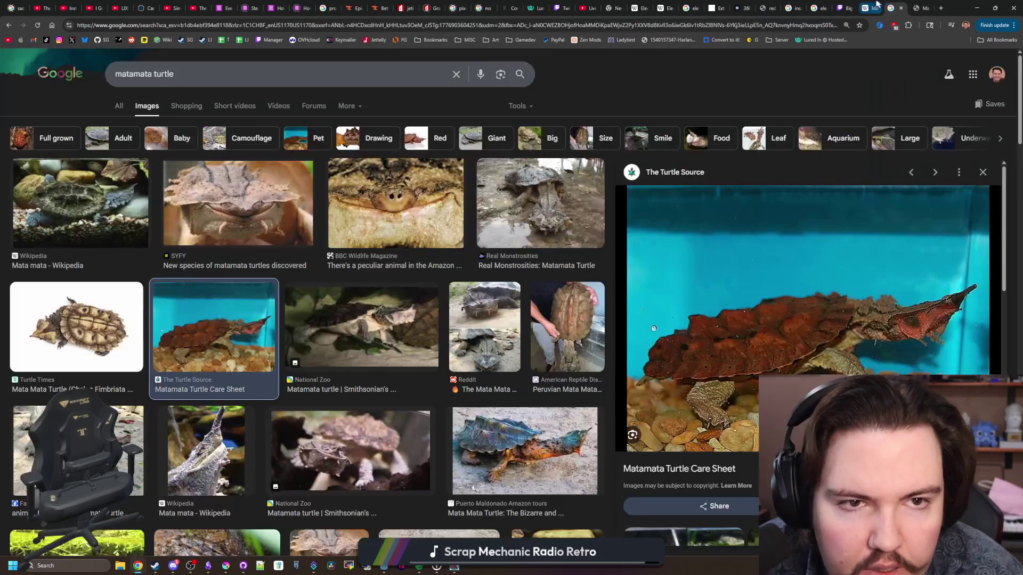
click(867, 8)
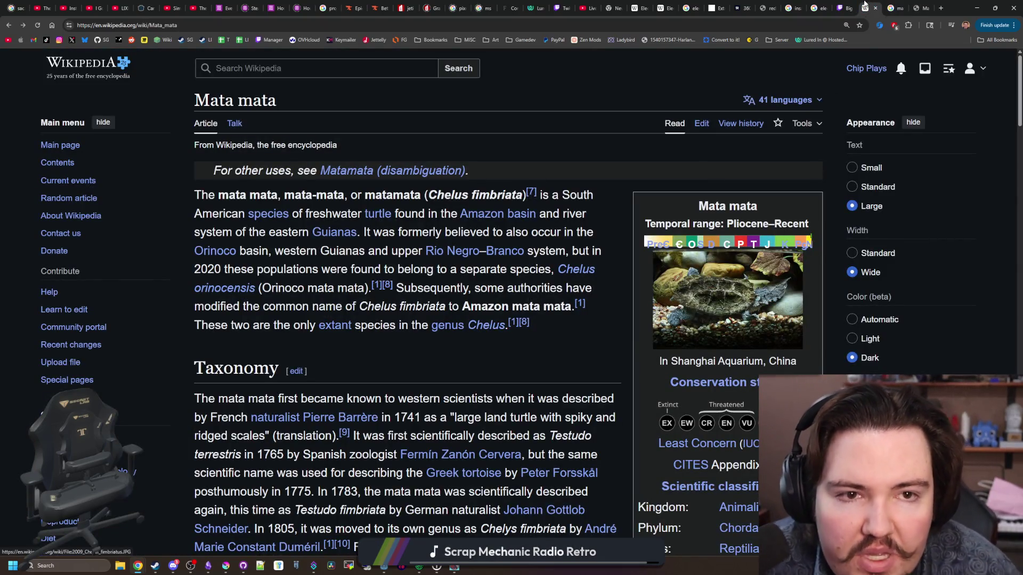
click(894, 8)
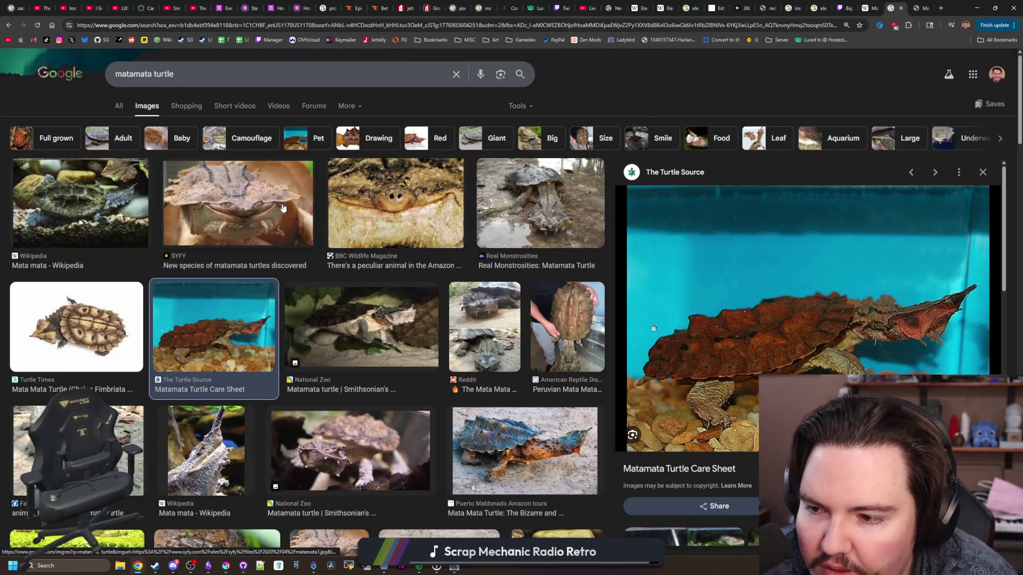
click(112, 189)
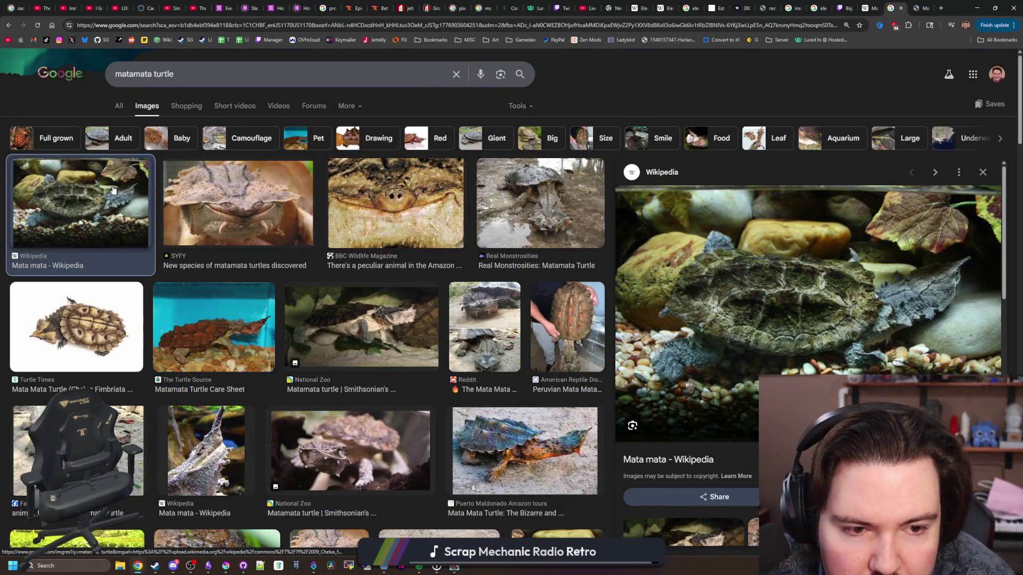
click(525, 450)
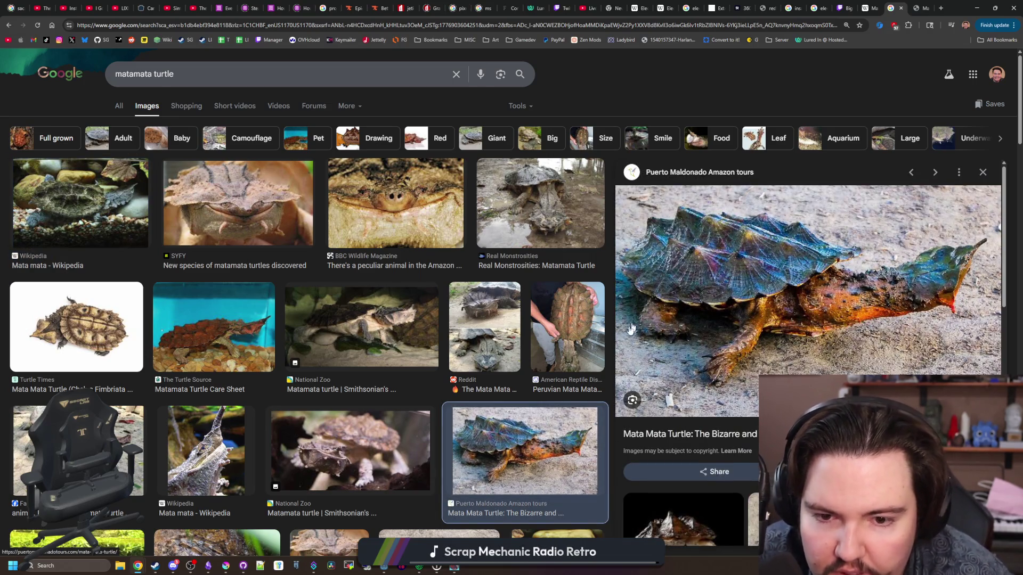
click(568, 326)
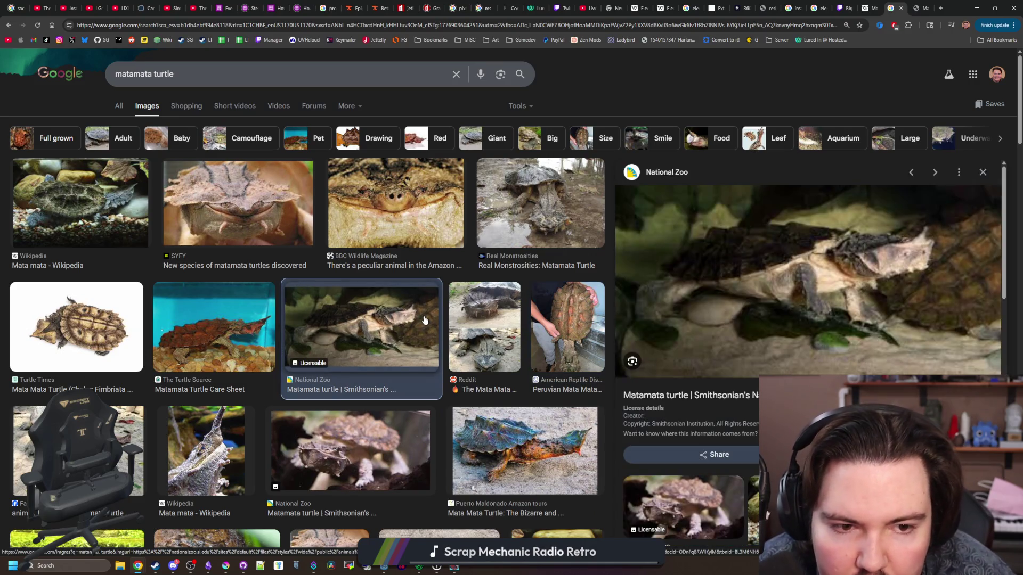
scroll(379, 342, down, 2)
key(Left)
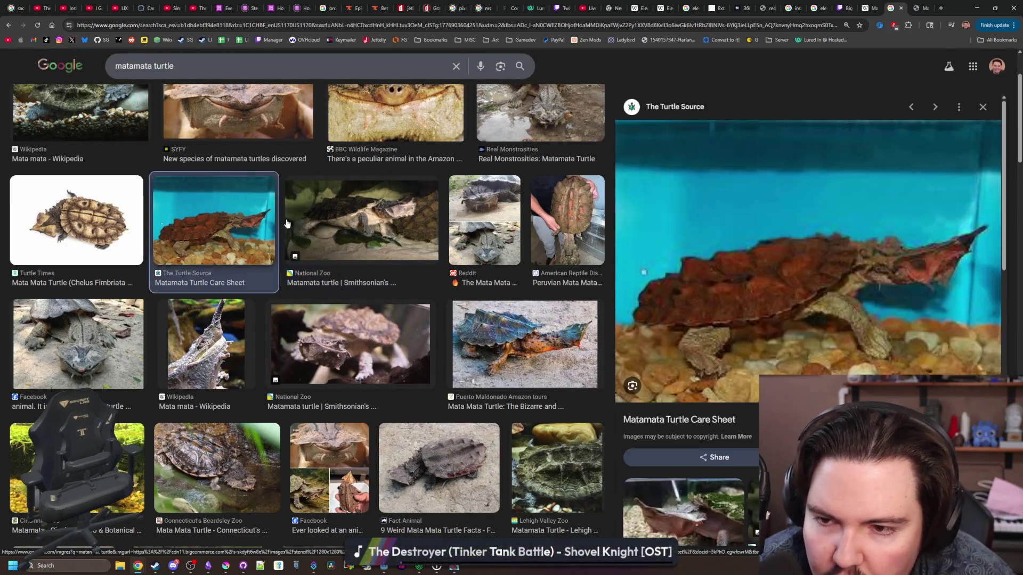
Step: Preview the Instagram matamata video and the Underground Reptiles turtle photo
scroll(831, 288, down, 3)
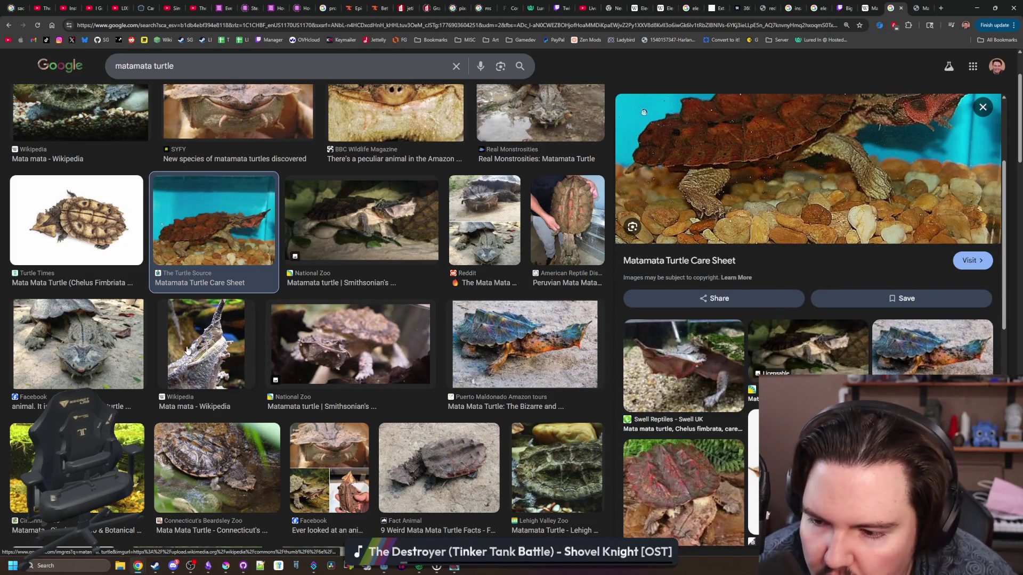
scroll(187, 349, down, 5)
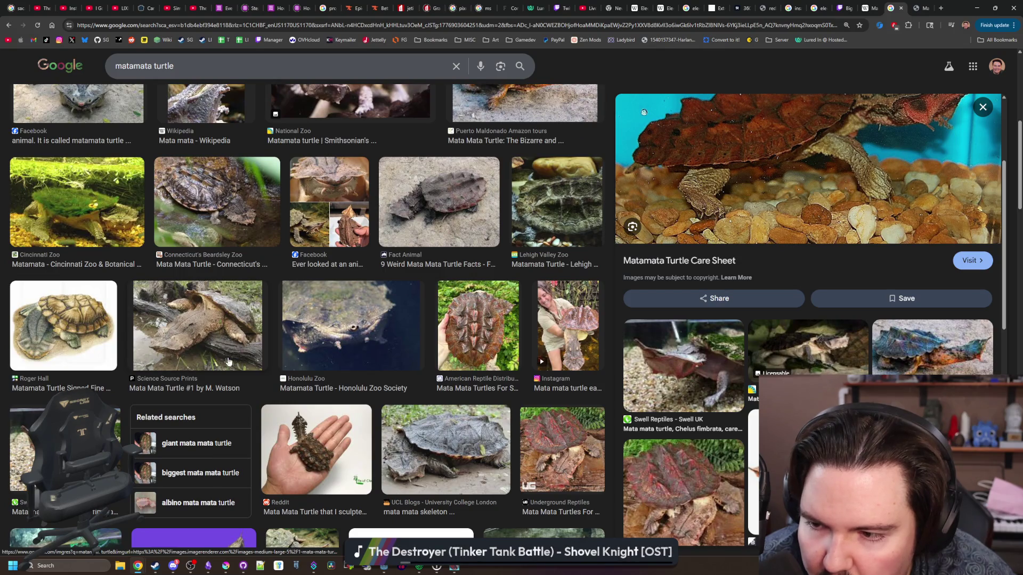
click(553, 359)
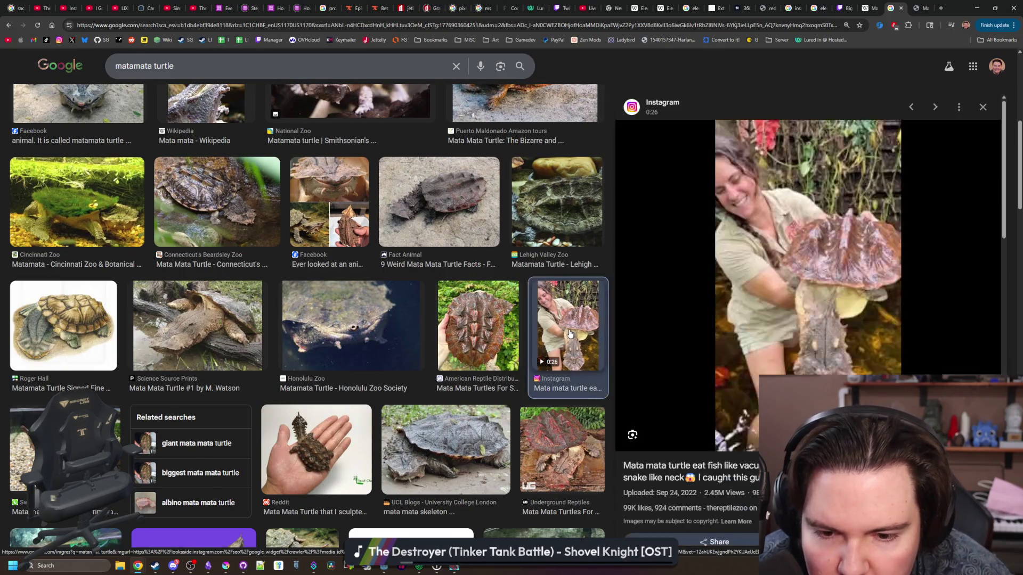
scroll(569, 334, down, 2)
scroll(570, 334, down, 2)
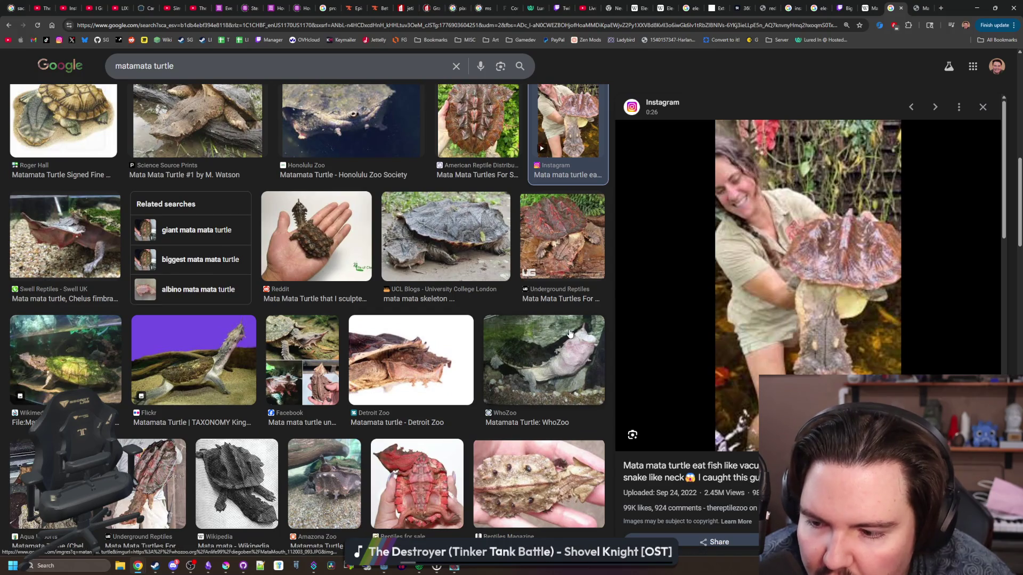
scroll(570, 334, down, 2)
click(144, 378)
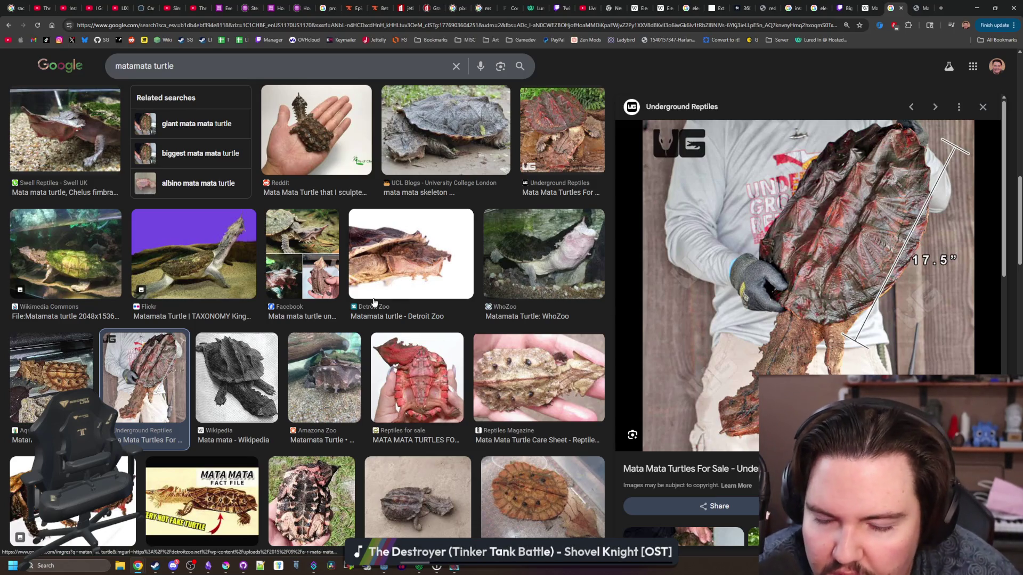
Step: Preview the Tortoise Town shell, eBay statue and juvenile matamata photos, then minimize Chrome
scroll(387, 284, down, 4)
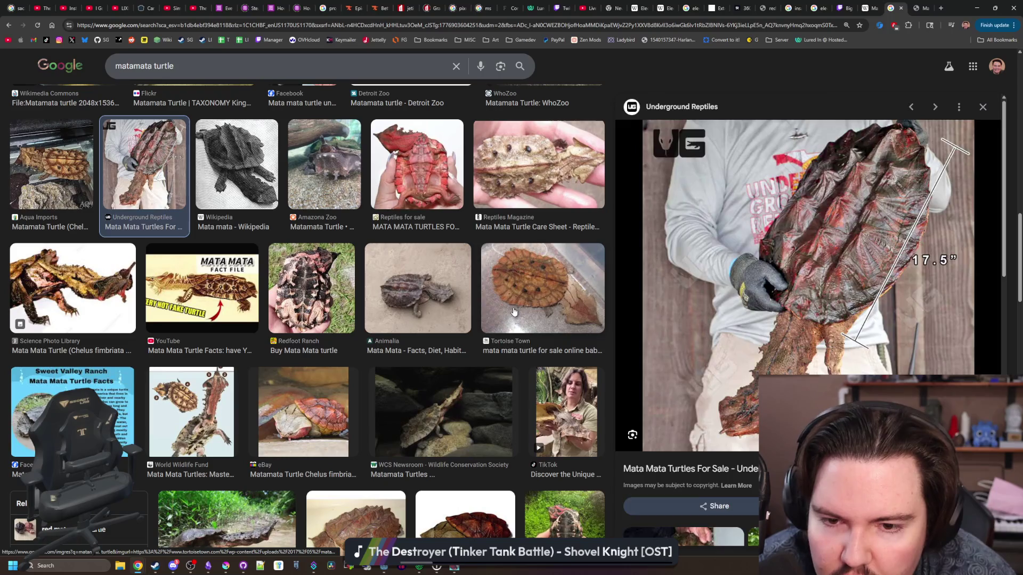
click(539, 290)
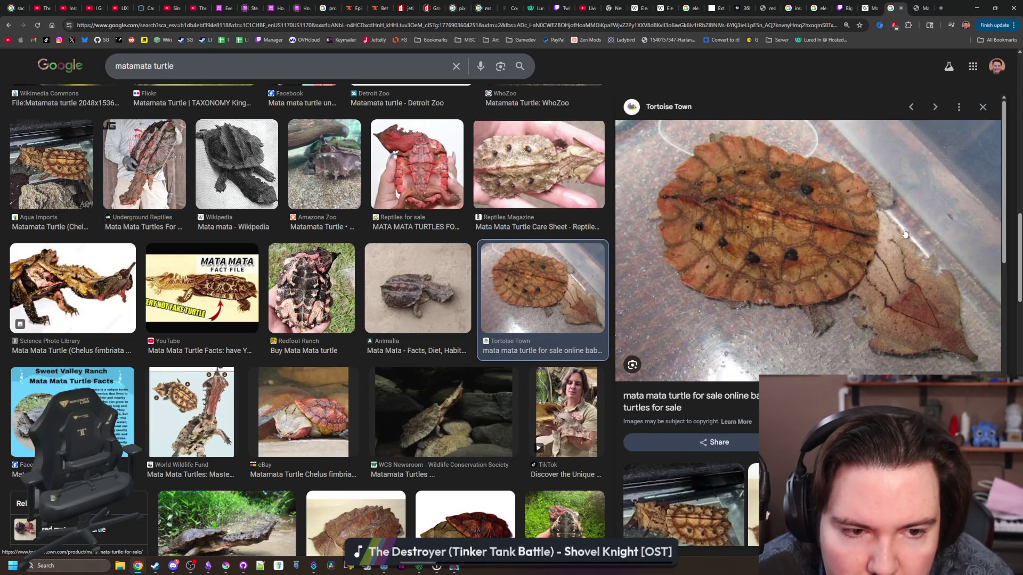
scroll(298, 256, down, 3)
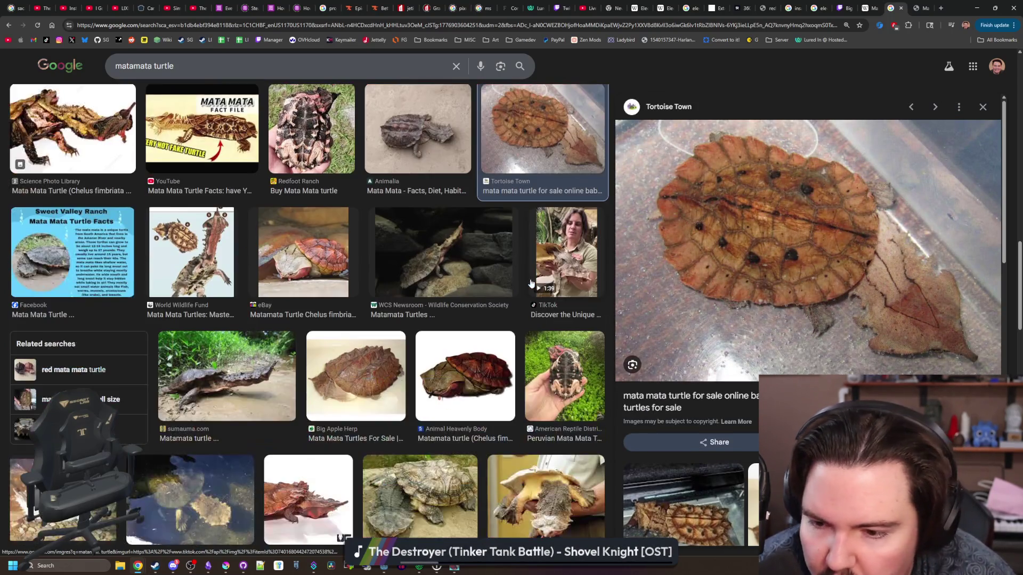
click(293, 255)
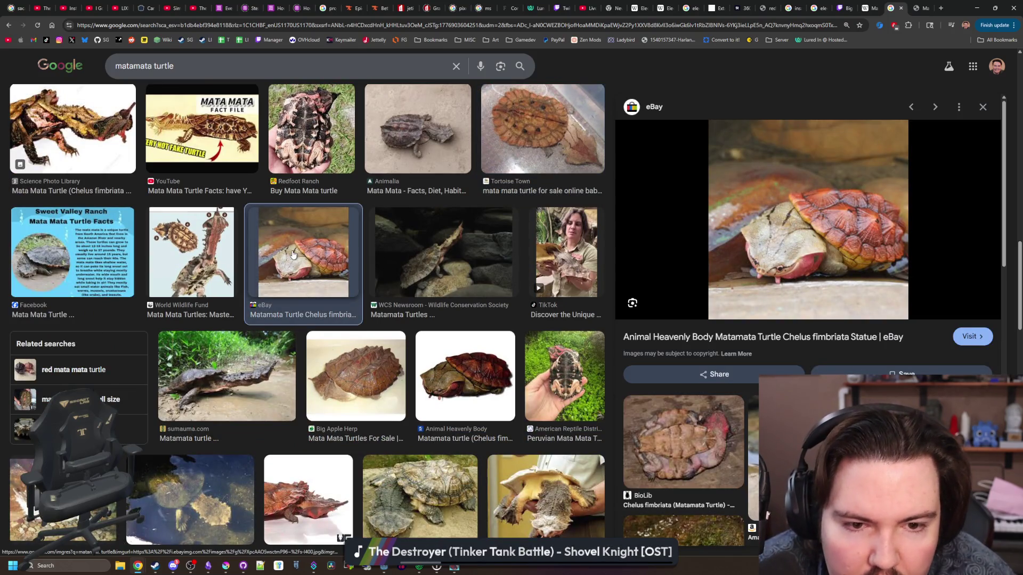
scroll(293, 255, down, 3)
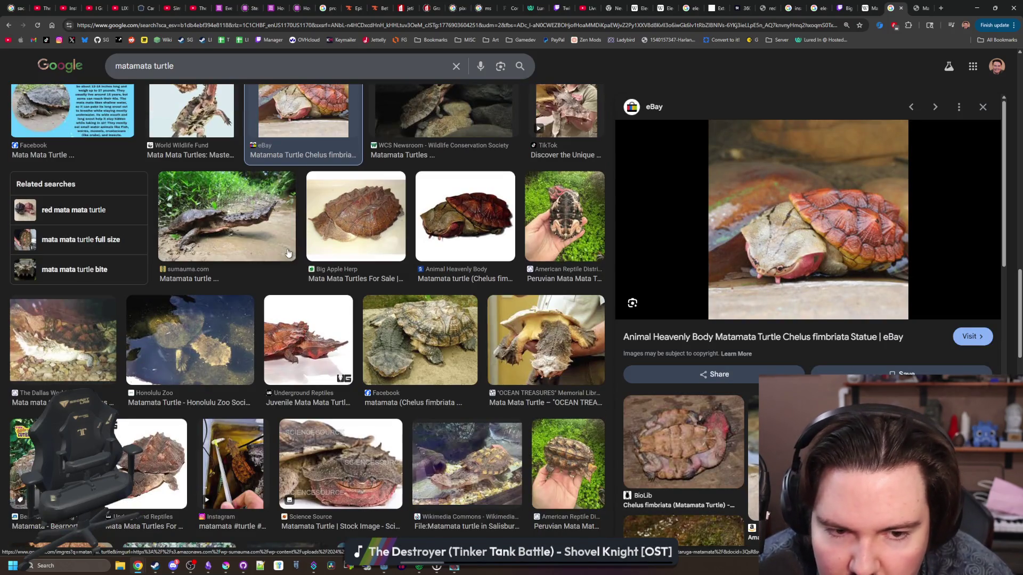
click(308, 352)
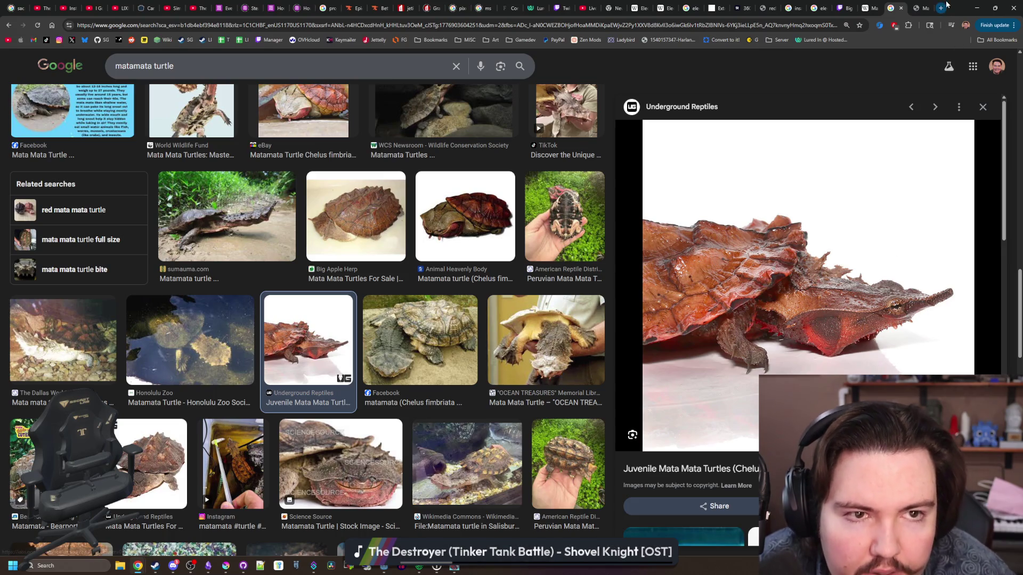
click(976, 8)
scroll(461, 262, right, 2)
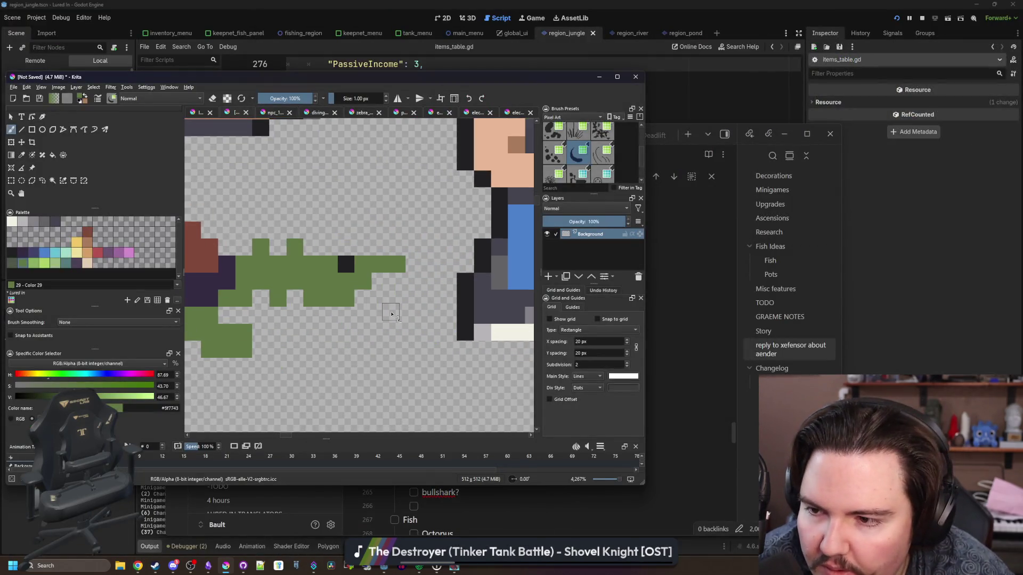
Step: Paint red markings under the turtle's neck
scroll(384, 340, up, 1)
click(100, 253)
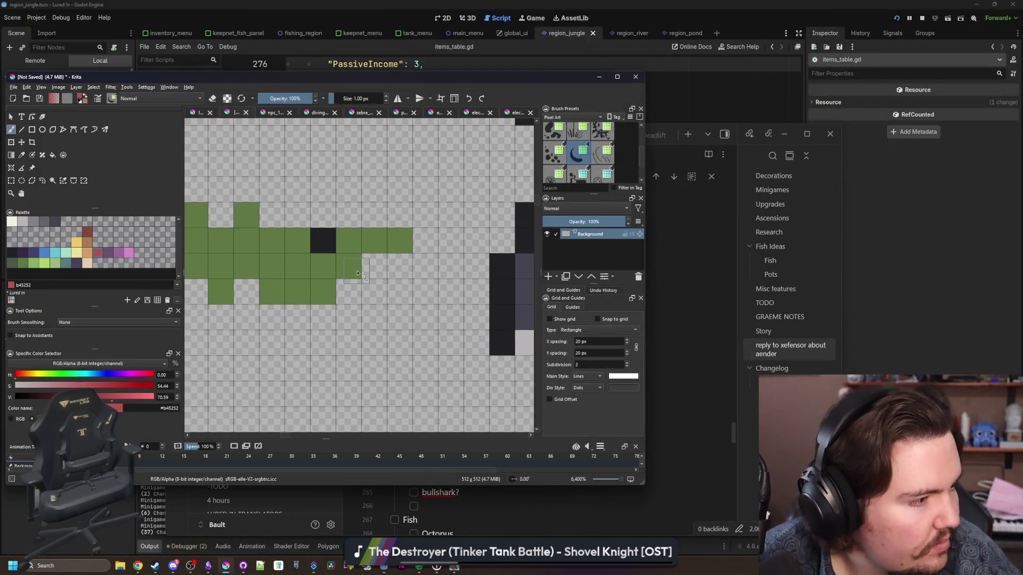
scroll(304, 273, down, 3)
scroll(378, 327, up, 2)
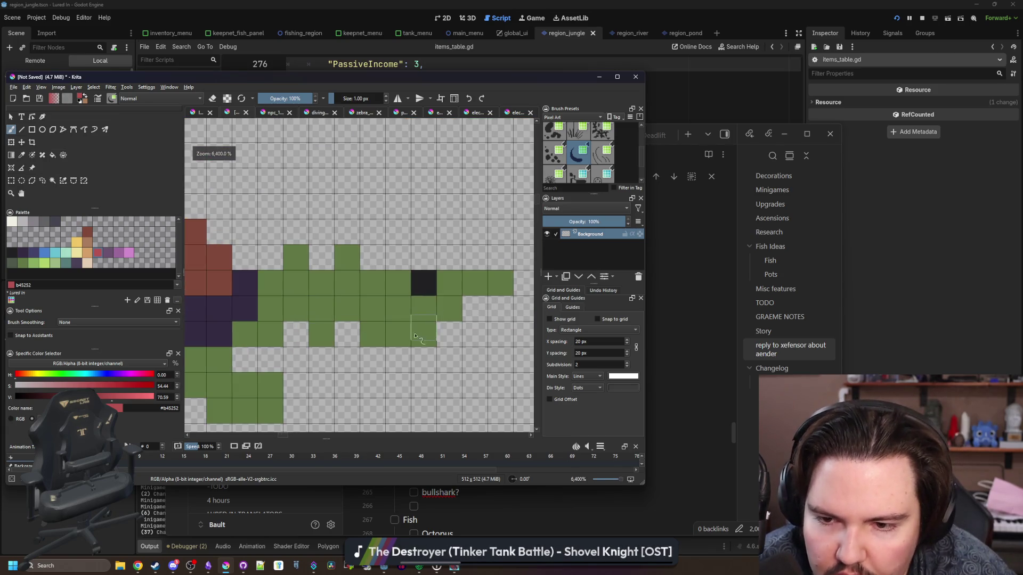
mouse_move(415, 336)
mouse_down()
mouse_move(442, 309)
mouse_move(354, 310)
mouse_up()
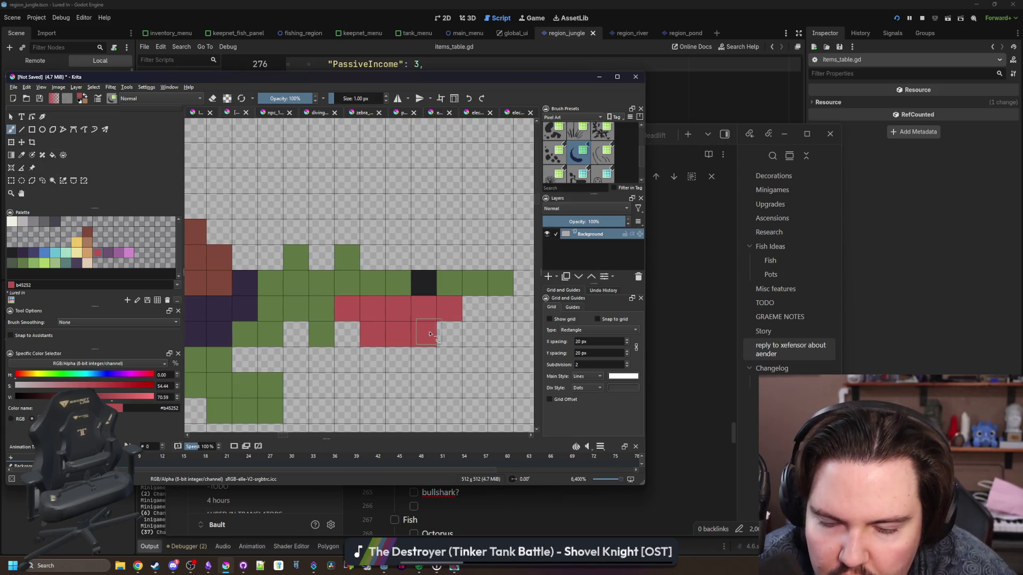
Step: Paint brown patches along the top of the neck and on a leg cell
click(89, 243)
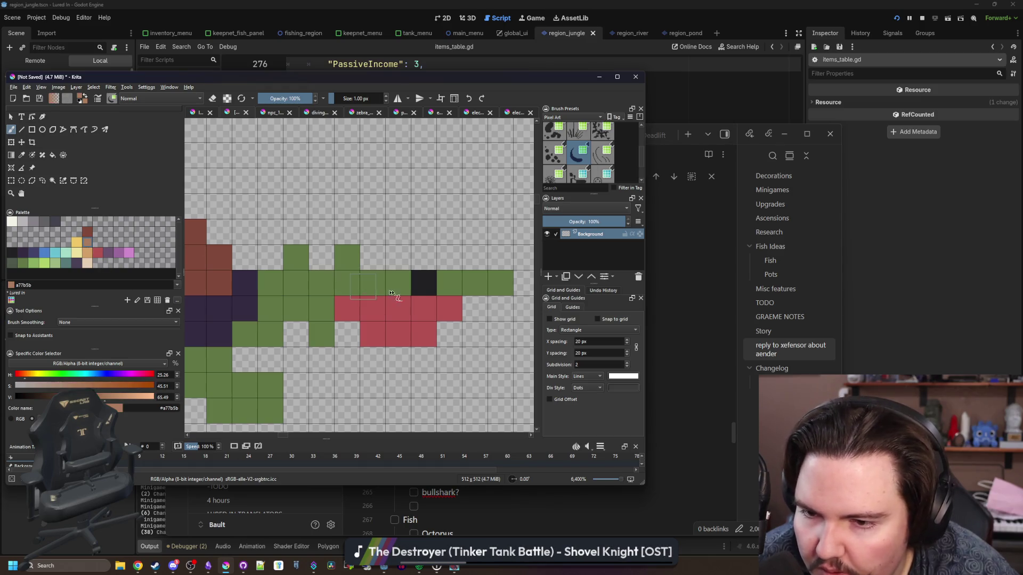
drag(391, 293, 375, 288)
drag(455, 286, 473, 284)
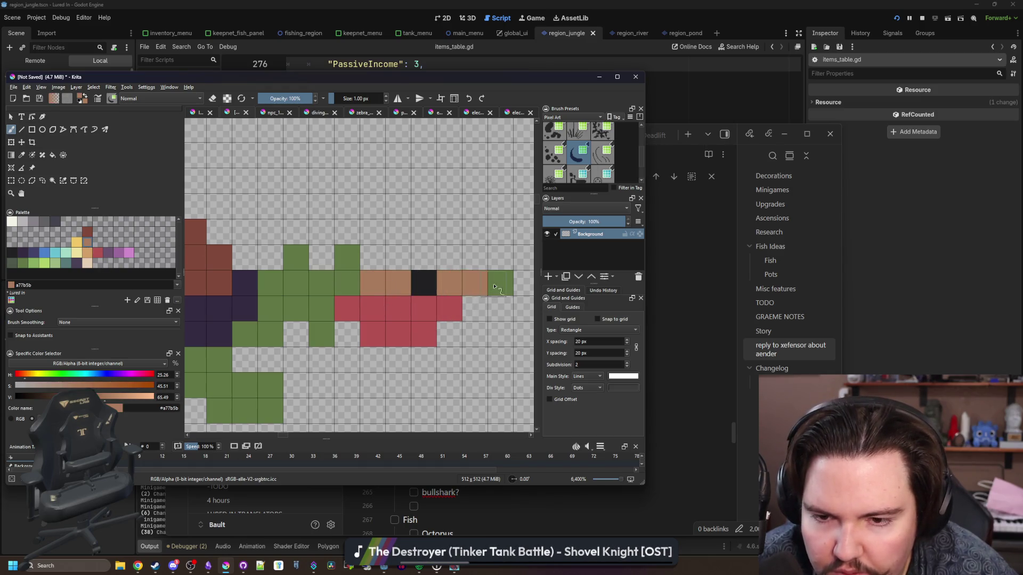
drag(331, 338, 425, 318)
click(340, 311)
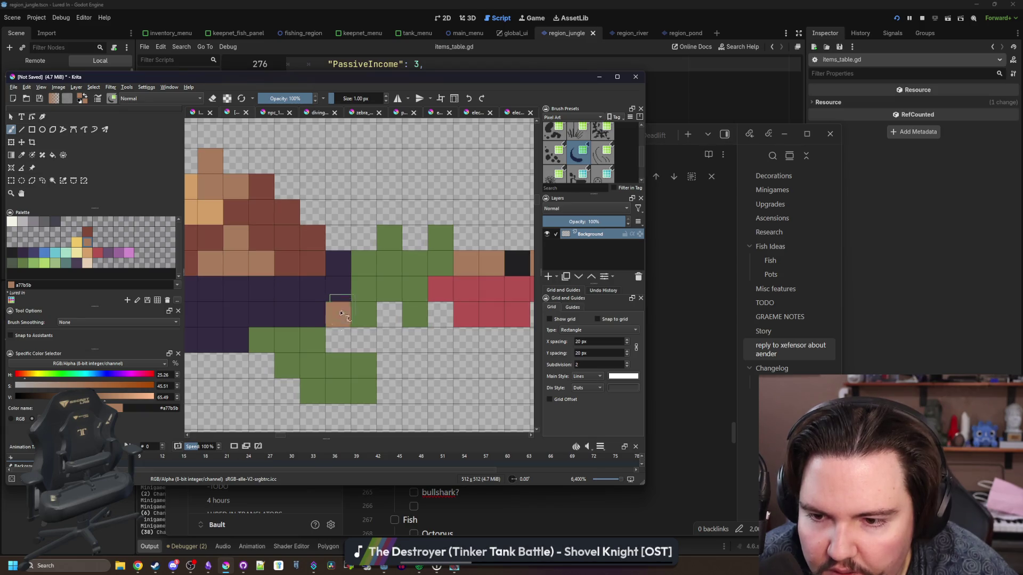
Step: With the view mirrored, paint brown shading over the turtle's leg cells
key(m)
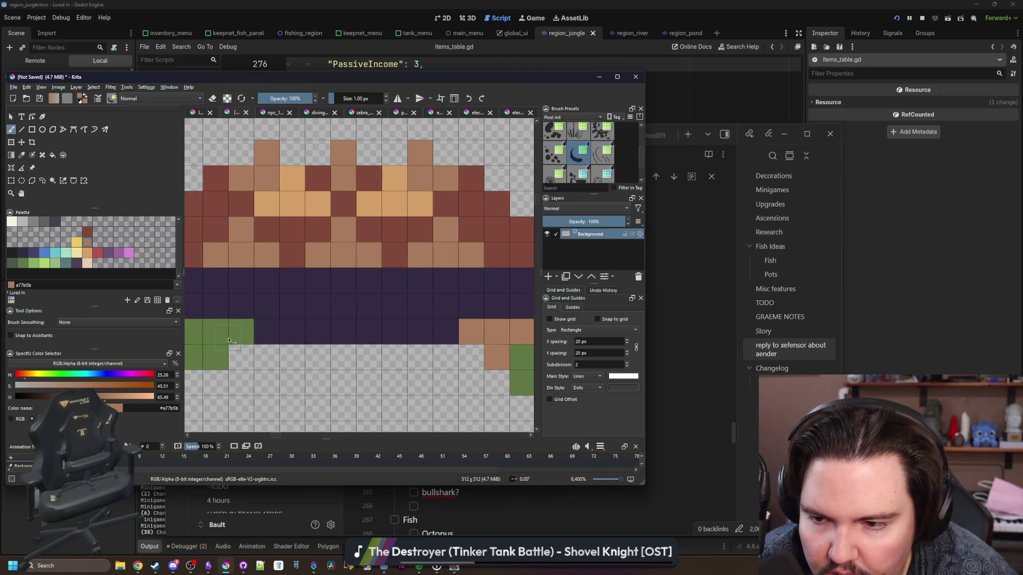
click(373, 333)
click(347, 333)
click(347, 359)
click(322, 333)
click(271, 307)
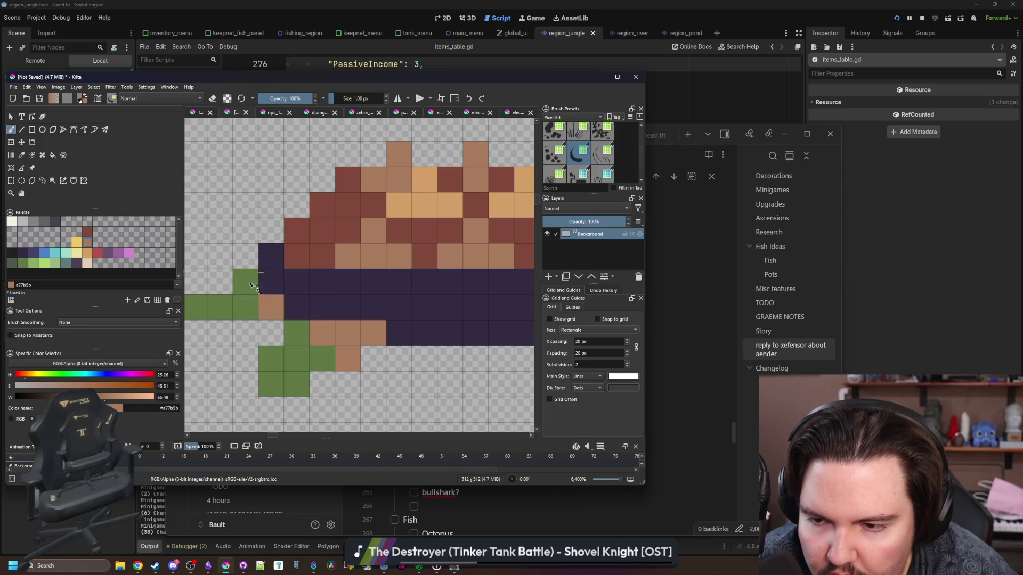
click(245, 282)
click(245, 307)
click(216, 300)
Step: Darken four of the brown leg cells with red-brown
click(92, 230)
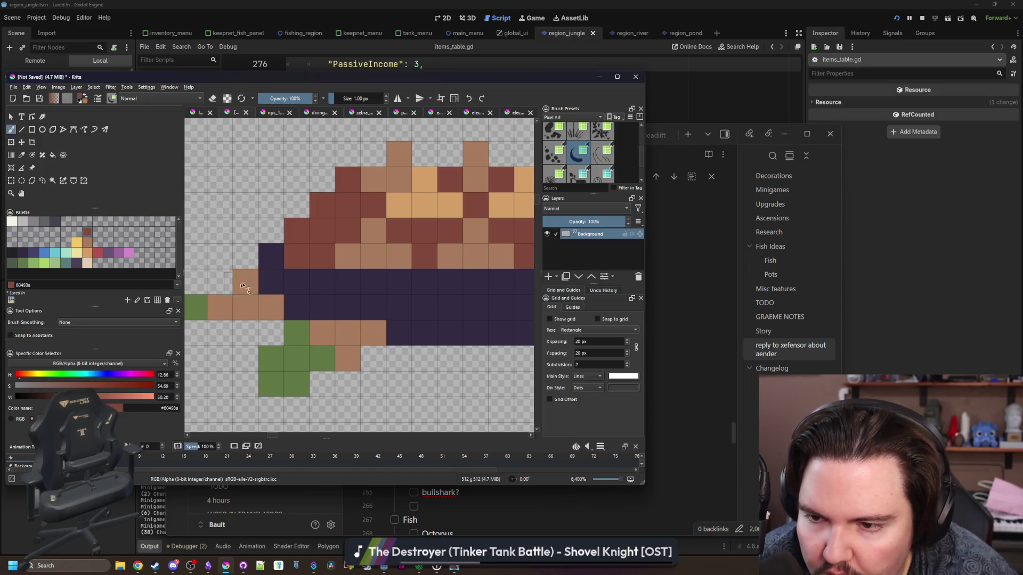
click(245, 281)
click(270, 308)
click(347, 333)
click(373, 333)
scroll(311, 307, down, 4)
scroll(312, 306, up, 3)
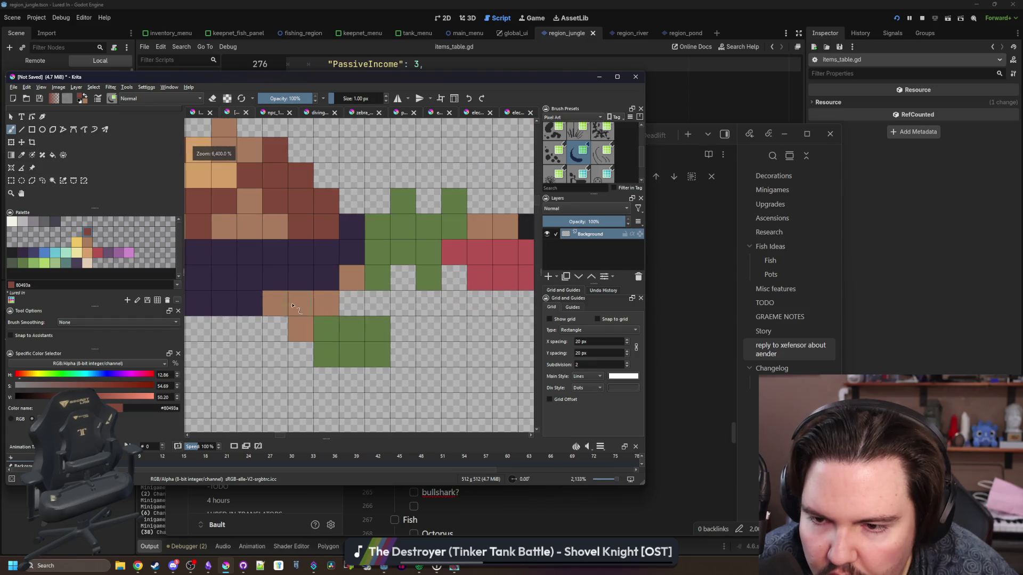
scroll(297, 297, down, 3)
scroll(344, 277, up, 3)
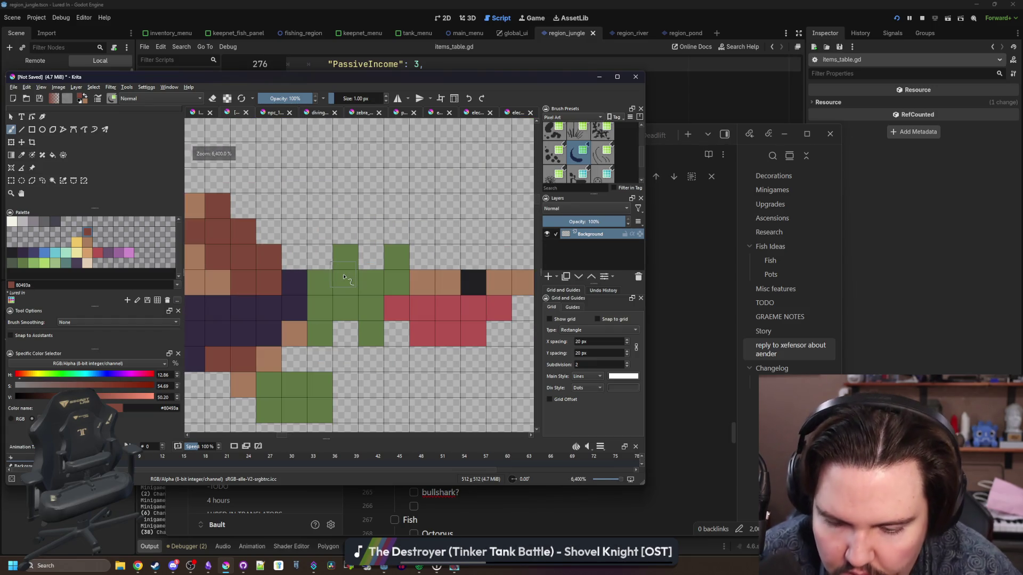
Step: Sample the sprite's brown, paint the cell above the neck, and erase stray green cells
ctrl+click(423, 276)
click(345, 257)
key(e)
click(365, 334)
click(365, 334)
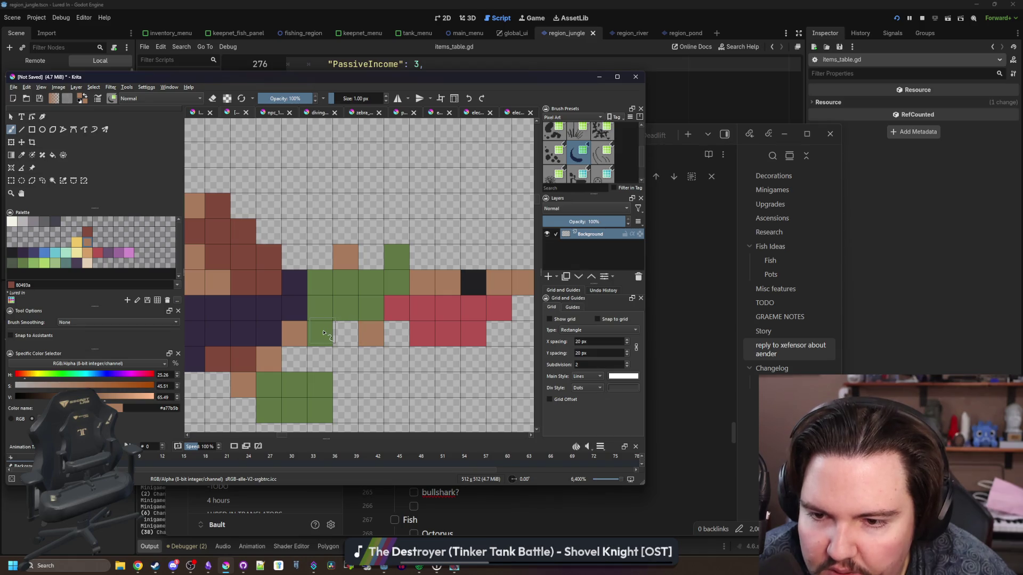
click(320, 334)
click(396, 257)
scroll(360, 288, down, 3)
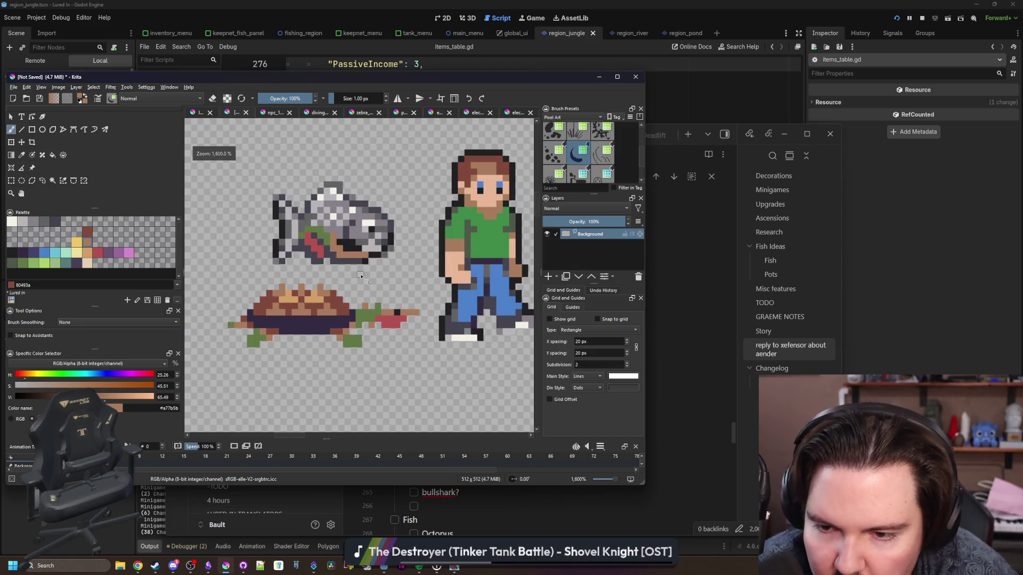
scroll(356, 287, down, 3)
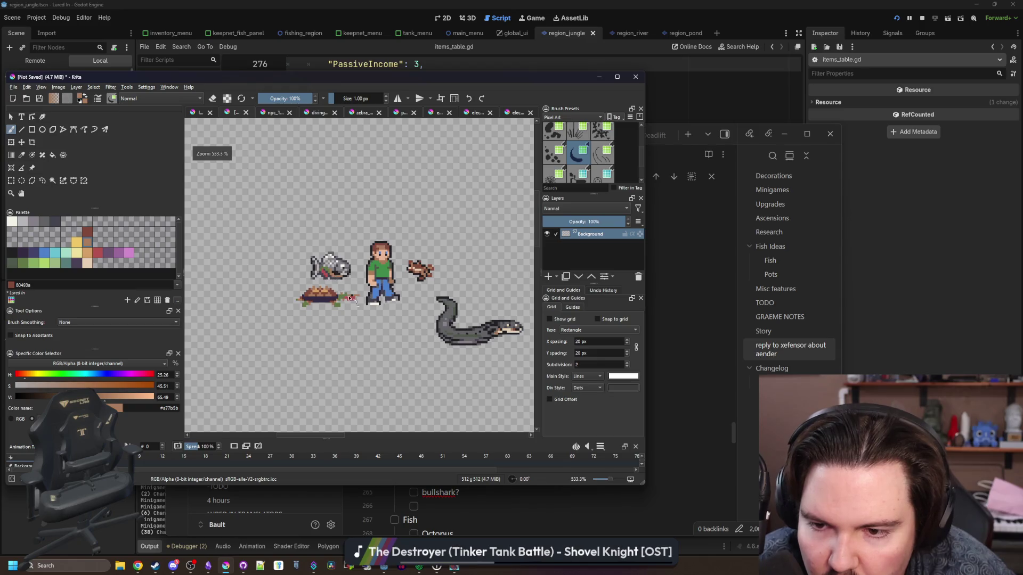
scroll(350, 298, up, 5)
Step: Sample the neck brown, paint one neck cell with it, then undo that cell
ctrl+click(311, 305)
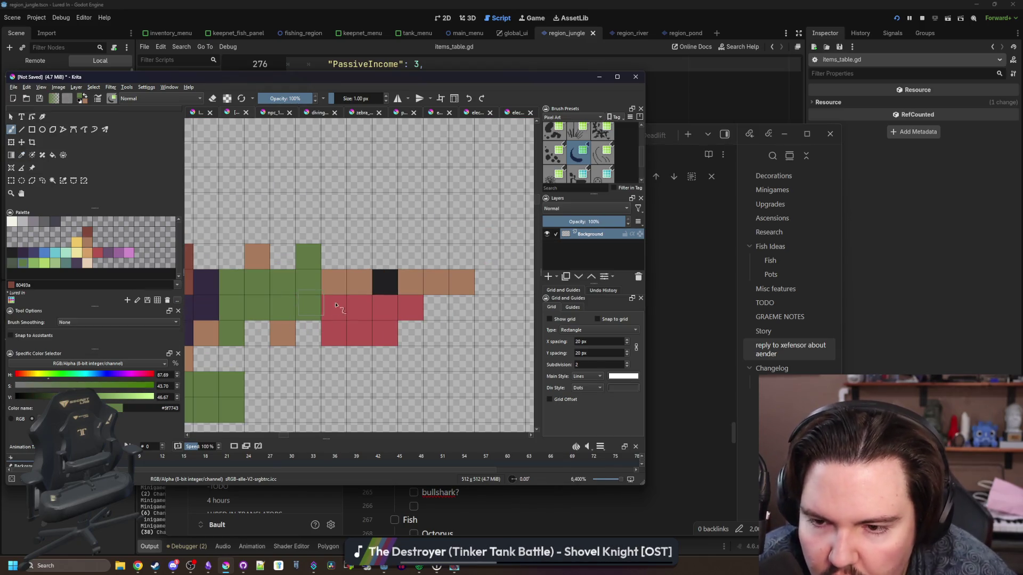
scroll(335, 320, down, 3)
scroll(327, 308, up, 2)
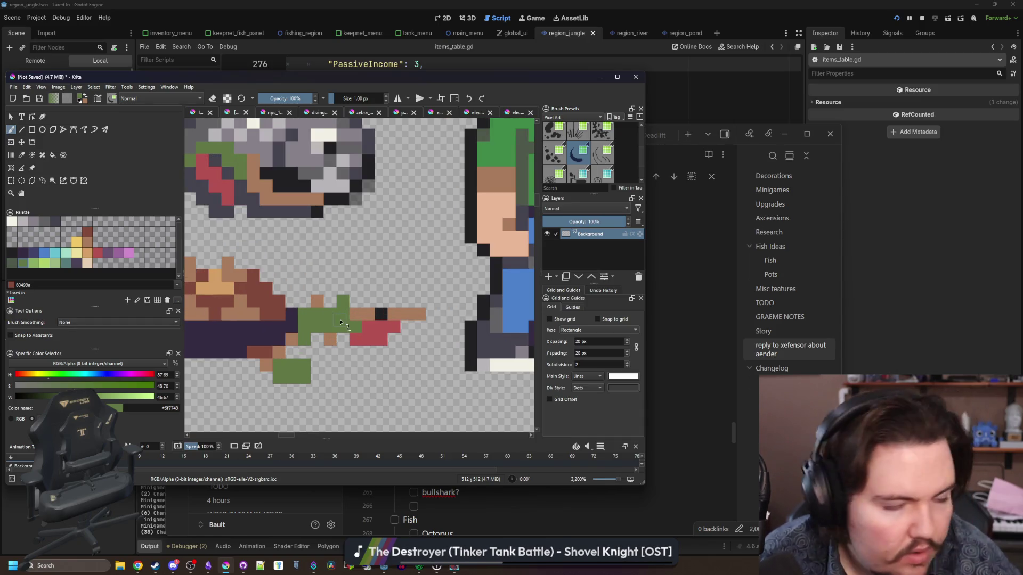
scroll(341, 323, up, 2)
key(ctrl)
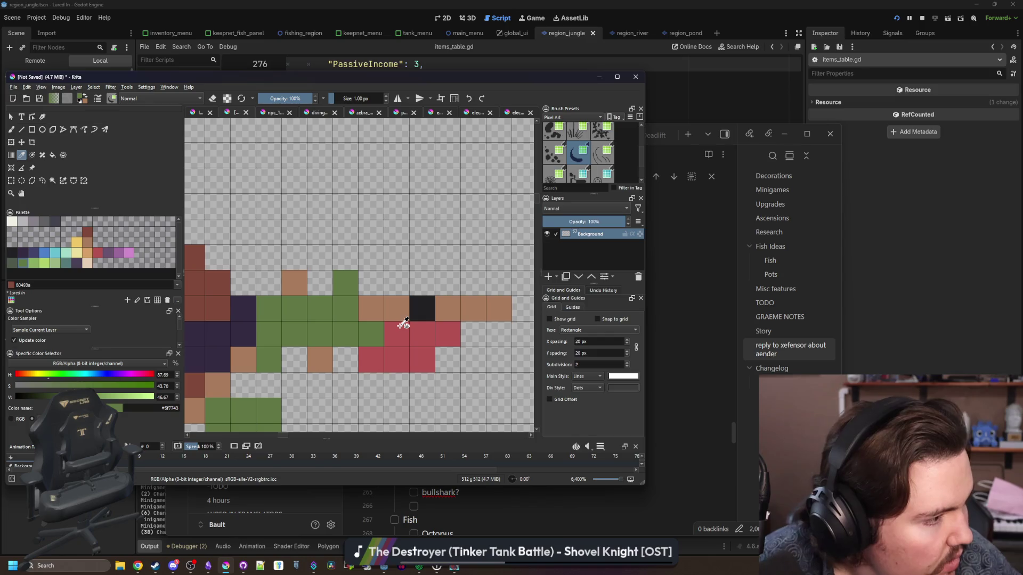
ctrl+click(402, 318)
click(346, 331)
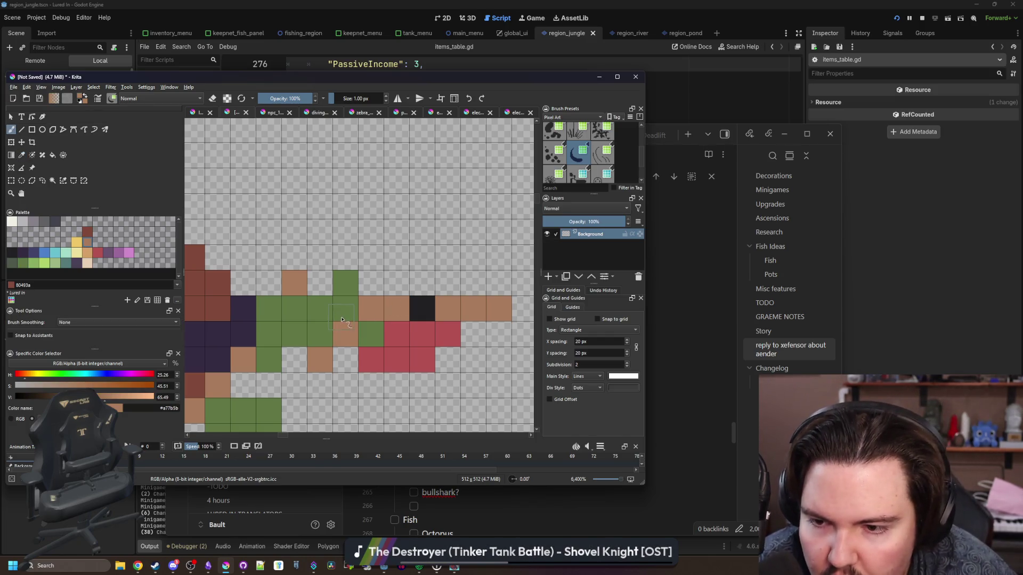
key(ctrl+z)
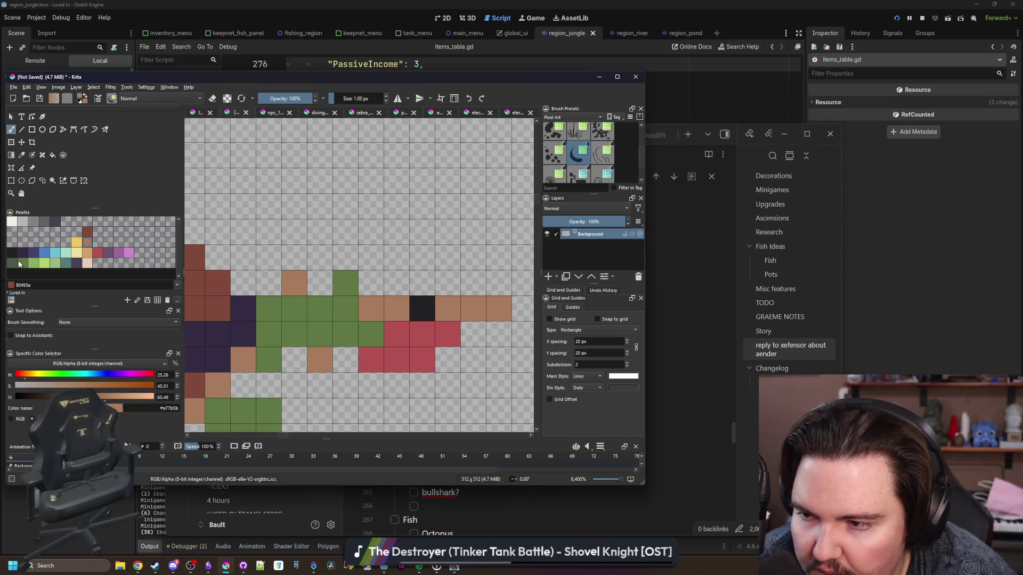
Step: Shade the head's middle row and a leg tile in dark green #4e584a
click(18, 263)
drag(271, 339, 378, 334)
click(269, 360)
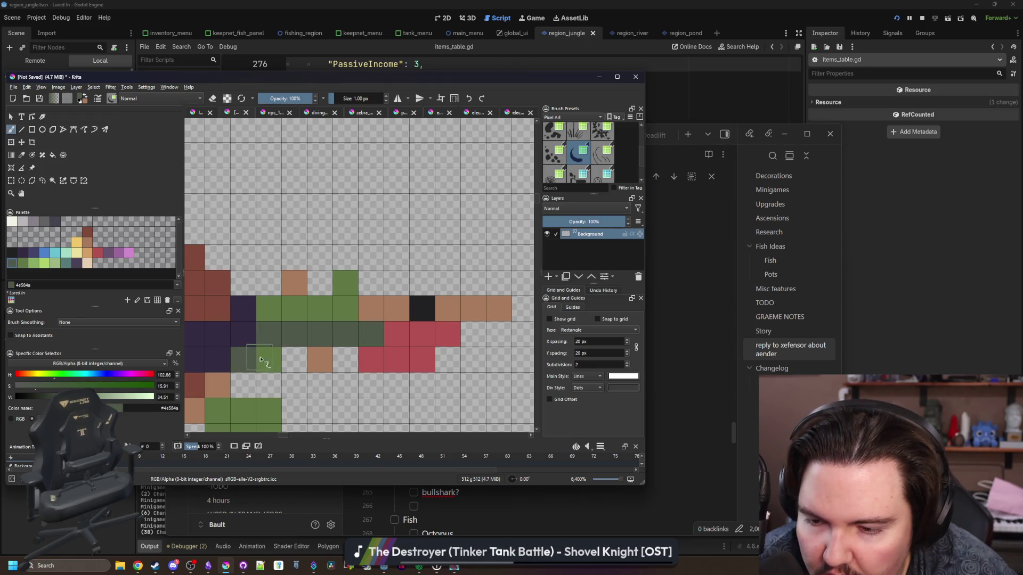
scroll(355, 304, down, 5)
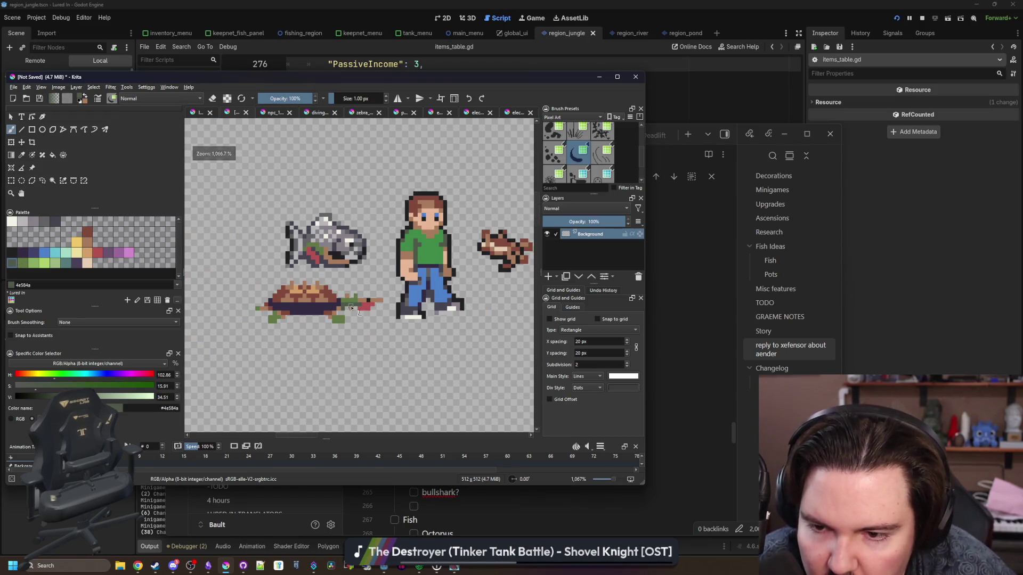
scroll(350, 309, up, 5)
Step: Add more dark green shading tiles across and under the head
click(326, 321)
click(301, 347)
click(377, 322)
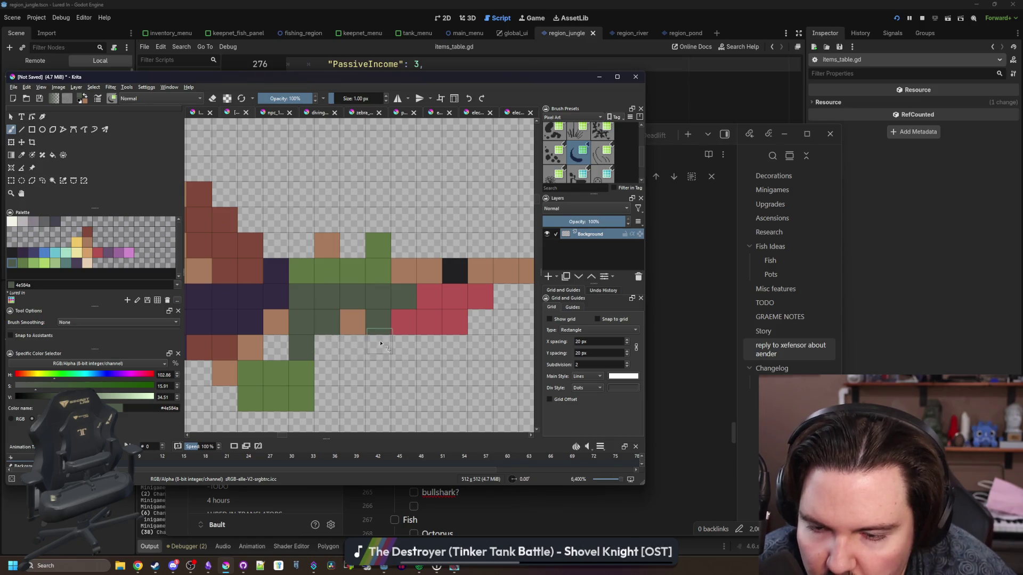
click(378, 347)
click(352, 323)
scroll(352, 329, down, 8)
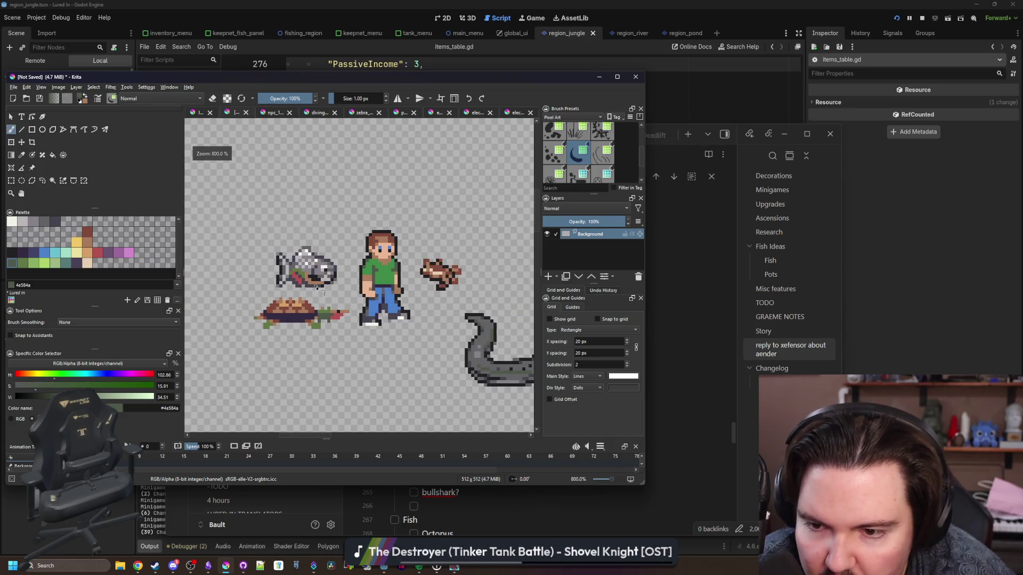
scroll(322, 306, up, 8)
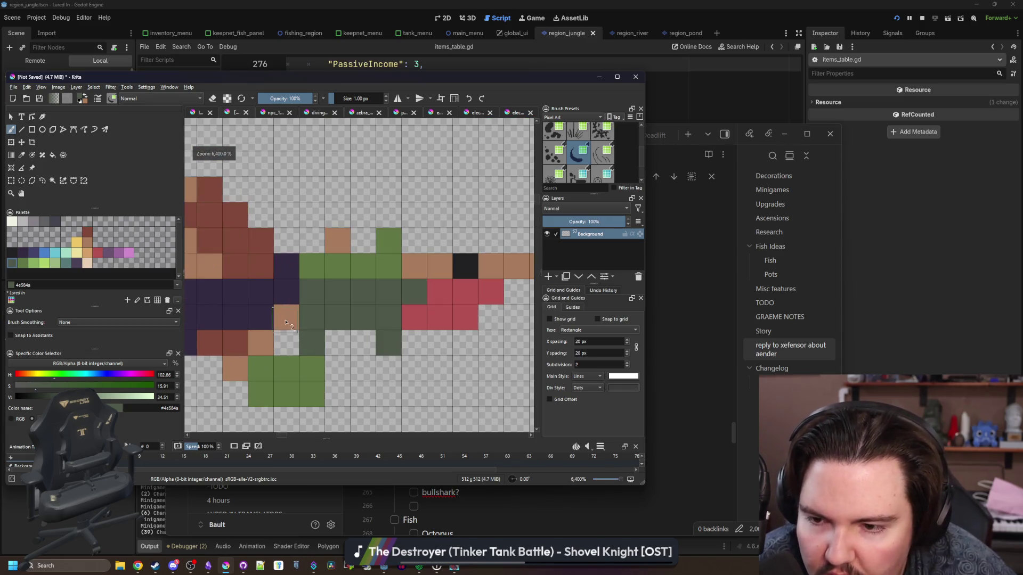
Step: Sample the red-brown shell colour and paint a red-brown tile below the neck
key(p)
click(235, 339)
key(b)
click(286, 320)
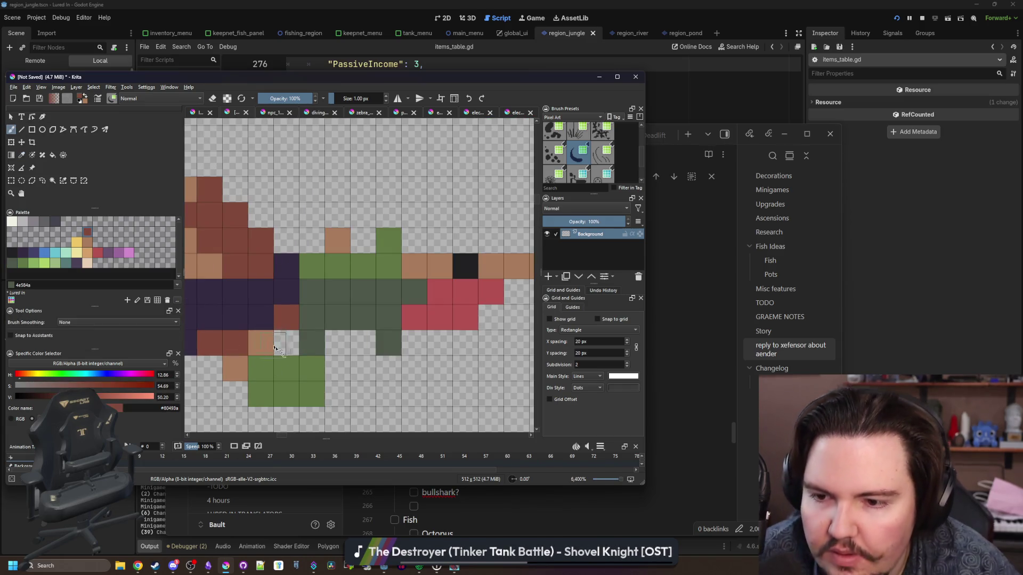
scroll(289, 343, down, 3)
scroll(325, 331, up, 3)
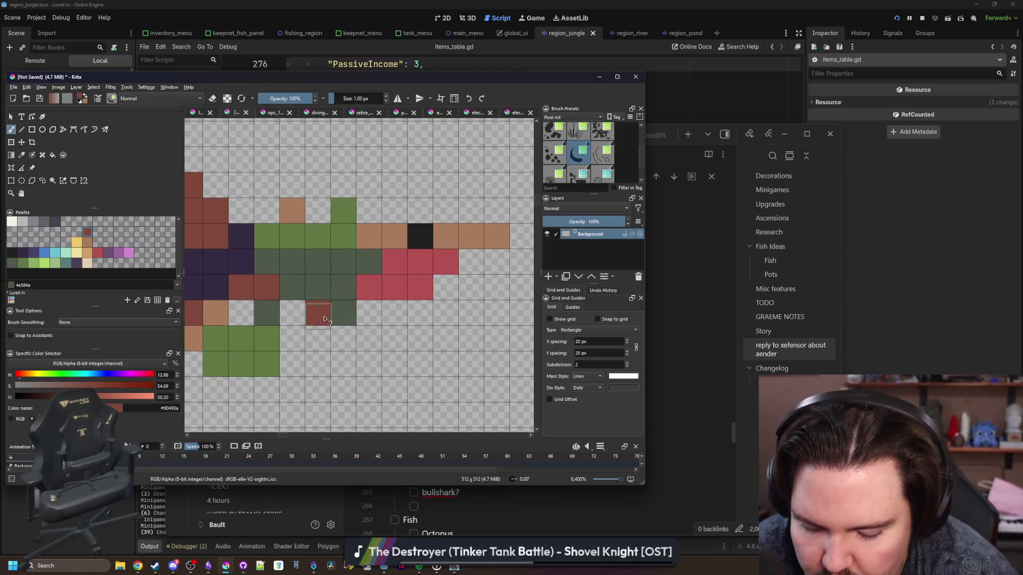
Step: Switch from dark green to the dark purple underside colour with the brush active
ctrl+click(343, 314)
key(e)
scroll(351, 291, down, 4)
scroll(351, 291, down, 2)
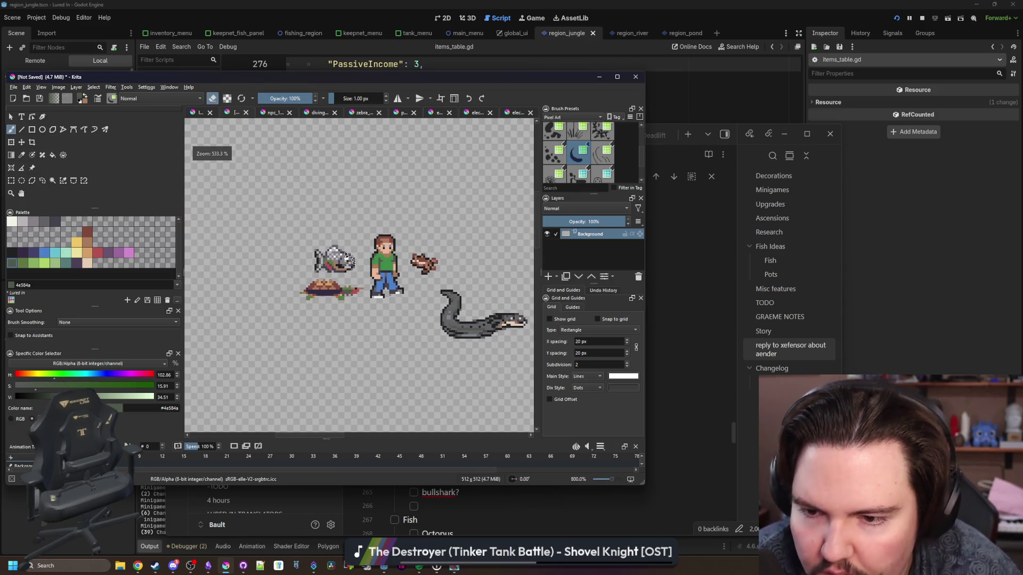
scroll(326, 277, up, 2)
scroll(326, 277, up, 6)
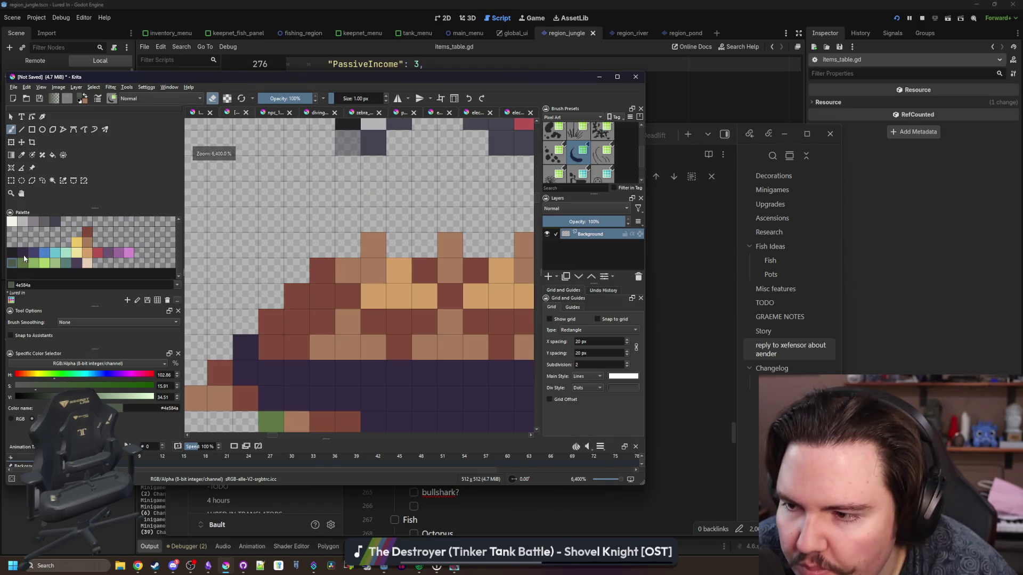
ctrl+click(277, 373)
key(e)
scroll(325, 277, down, 1)
Step: Add a dark purple shell-edge pixel, then outline the tail in near-black #212123
click(406, 275)
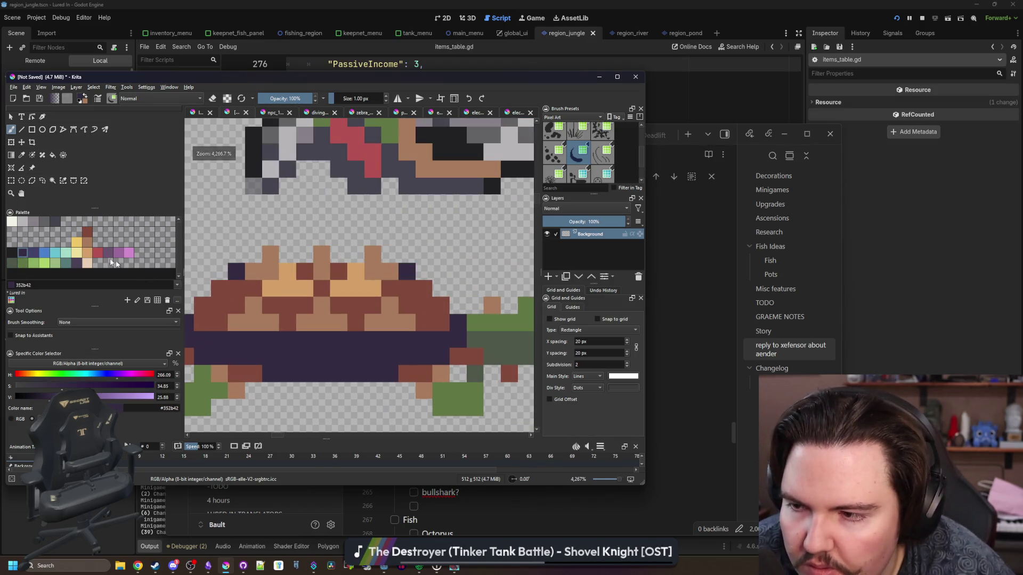
click(12, 252)
scroll(326, 330, down, 2)
scroll(252, 331, up, 2)
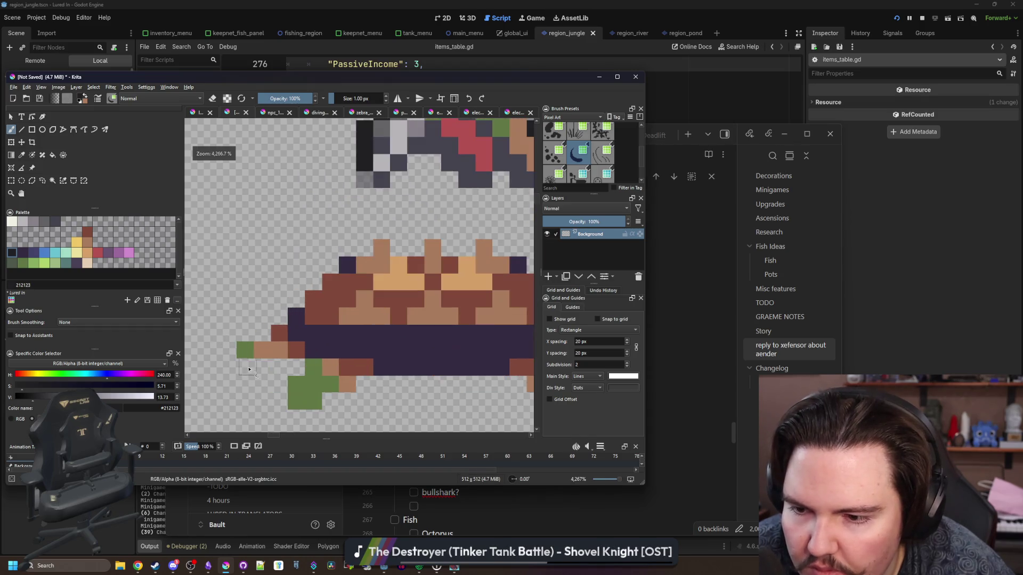
mouse_move(298, 368)
mouse_down()
mouse_move(229, 355)
mouse_move(366, 234)
mouse_move(415, 243)
mouse_up()
Step: Outline the top of the shell and its right edge diagonally in near-black
drag(298, 265, 311, 264)
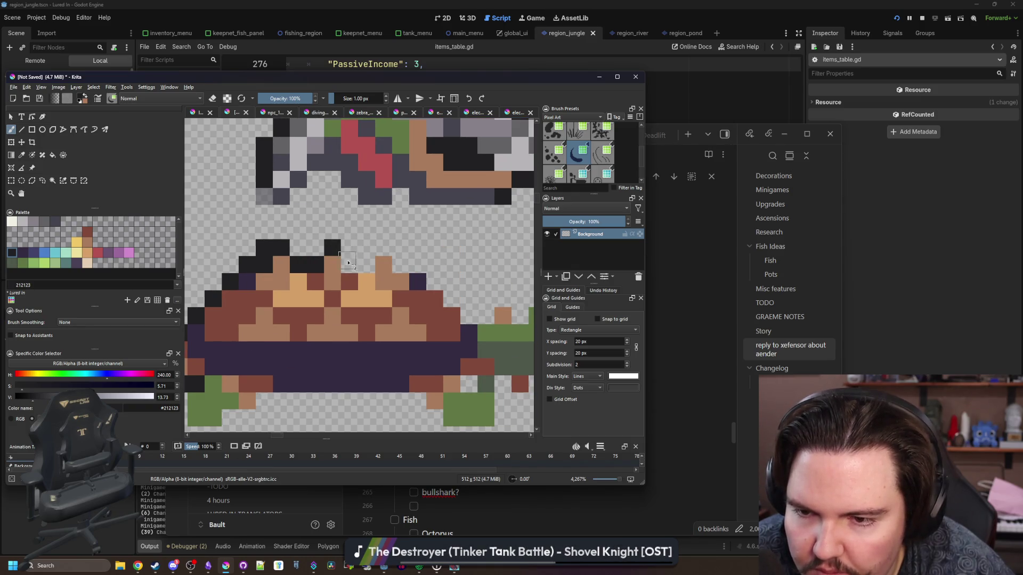
click(357, 265)
click(392, 247)
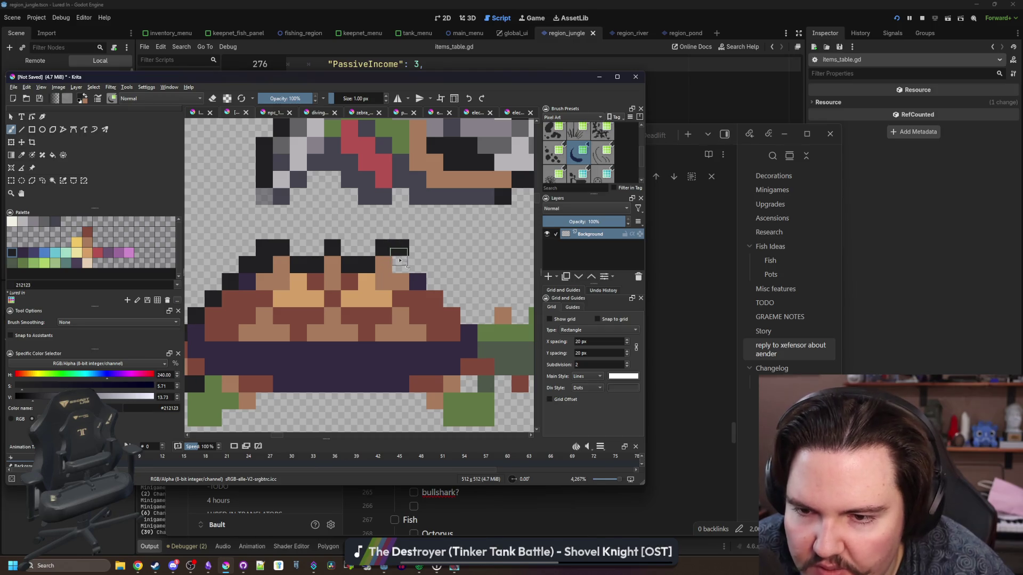
click(417, 265)
click(434, 282)
click(452, 300)
Step: Outline the part of the shell above the head with near-black pixels
drag(500, 327, 369, 302)
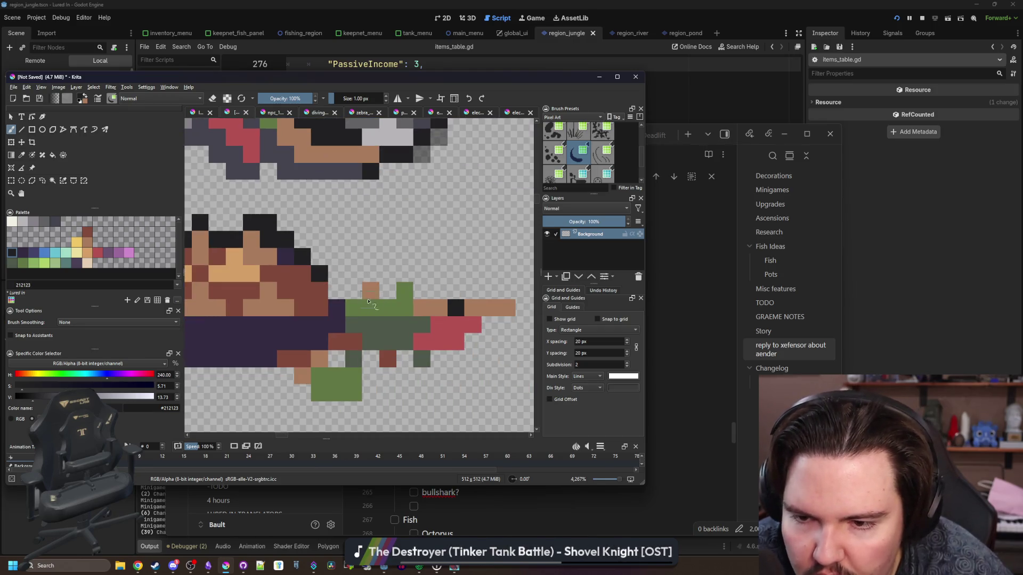
click(337, 291)
click(354, 291)
click(353, 274)
click(370, 274)
click(388, 291)
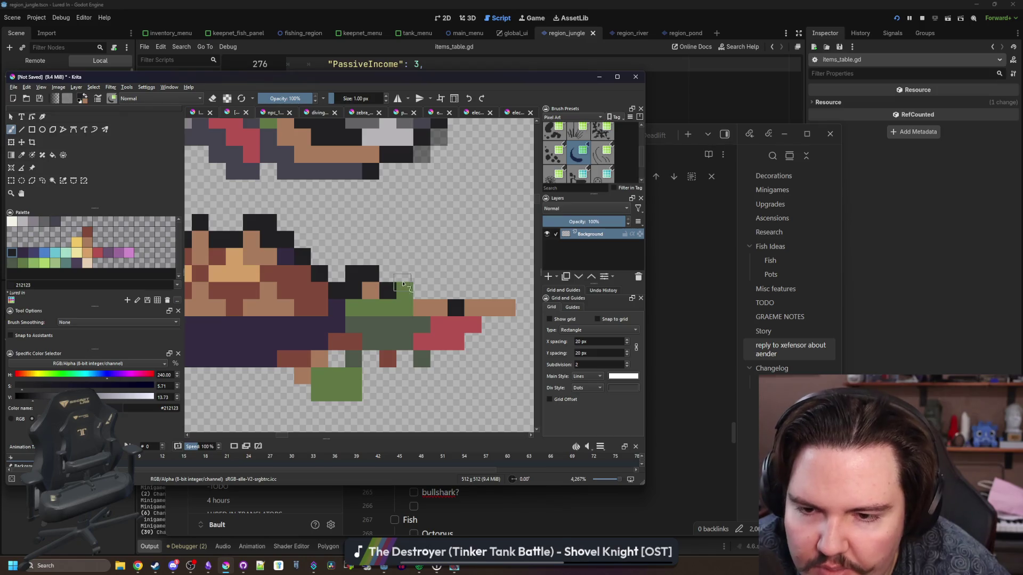
Step: Outline the top of the head and the underside of the shell and legs
mouse_move(421, 290)
mouse_down()
mouse_move(490, 291)
mouse_move(408, 316)
mouse_move(428, 298)
mouse_move(410, 330)
mouse_move(340, 383)
mouse_move(247, 372)
mouse_move(288, 327)
mouse_move(414, 300)
mouse_up()
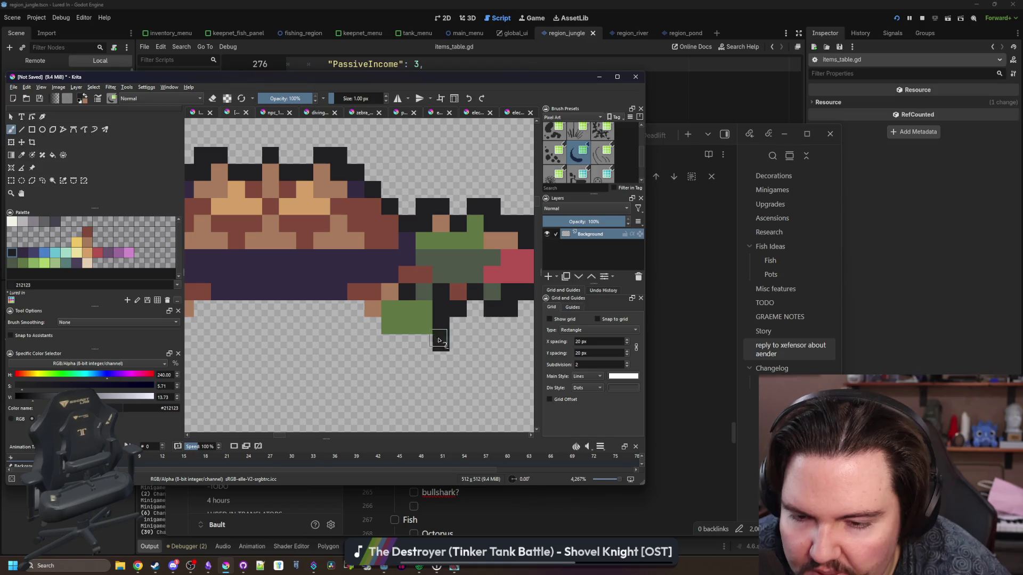
mouse_move(439, 339)
mouse_down()
mouse_move(375, 335)
mouse_move(346, 310)
mouse_move(222, 312)
mouse_move(414, 327)
mouse_move(381, 326)
mouse_move(318, 356)
mouse_move(308, 323)
mouse_up()
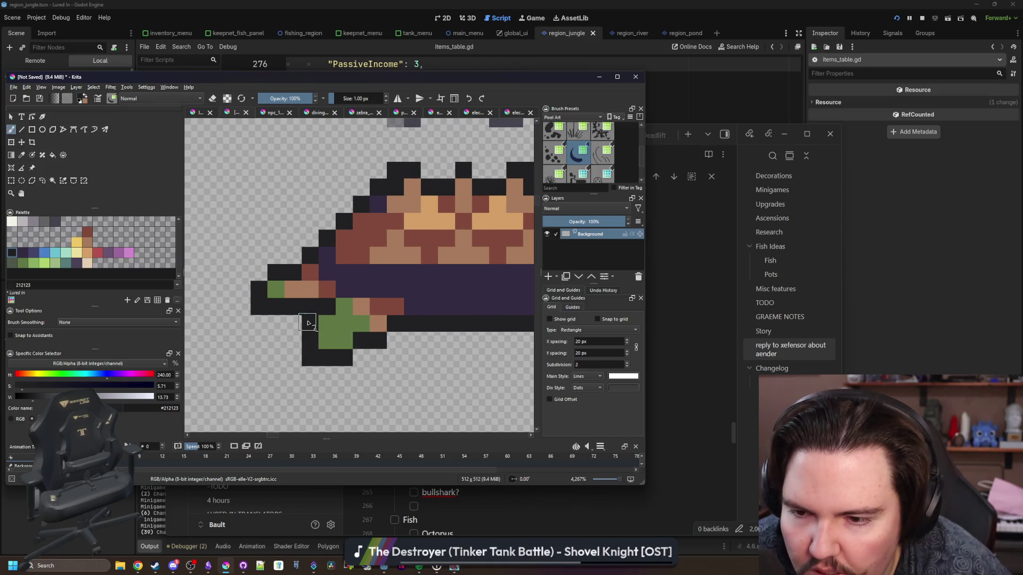
scroll(265, 310, down, 4)
scroll(270, 309, down, 3)
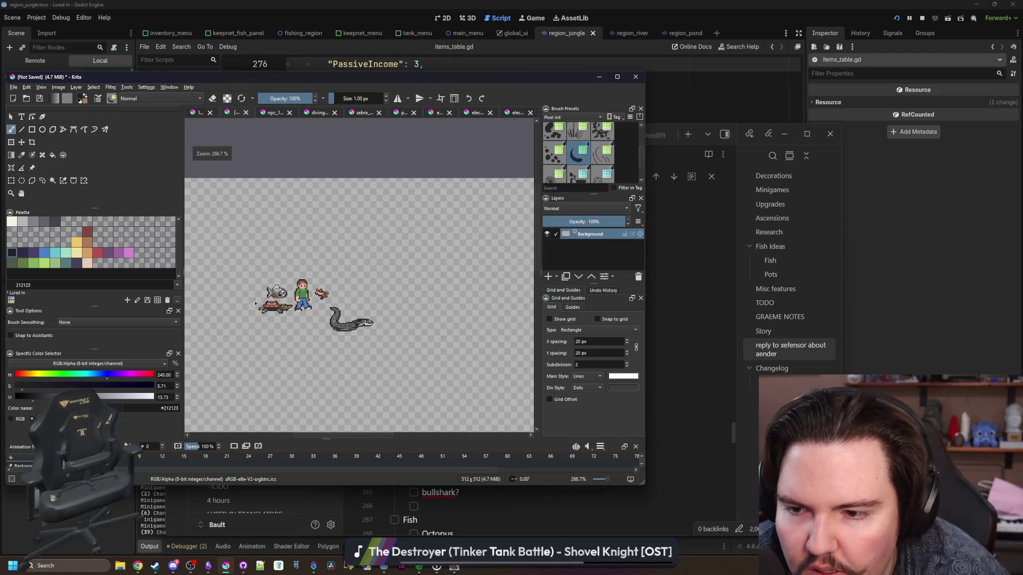
scroll(256, 303, up, 6)
Step: Sample the light brown shell colour from the canvas with the Color Sampler
scroll(261, 305, up, 1)
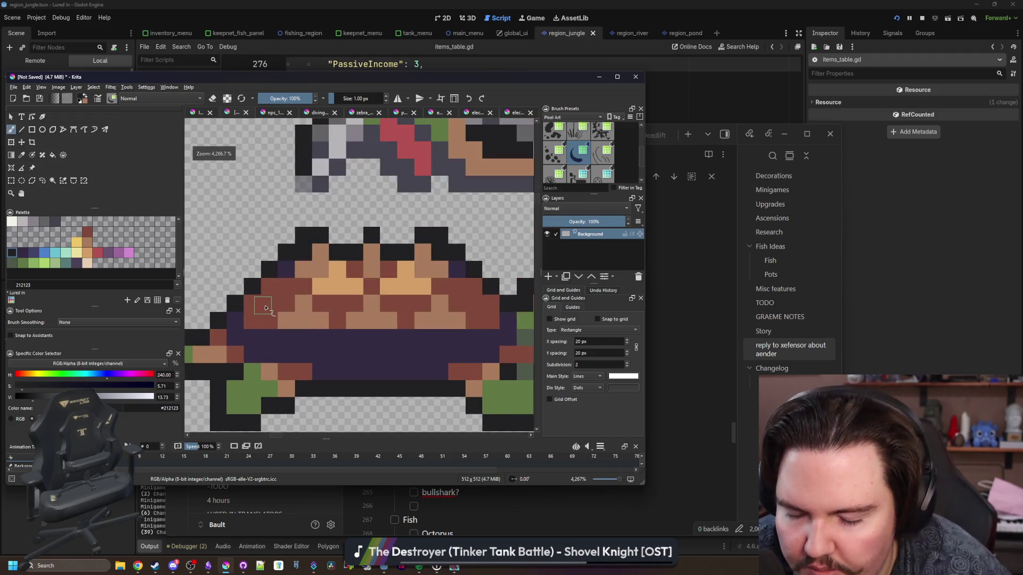
key(p)
scroll(288, 307, up, 2)
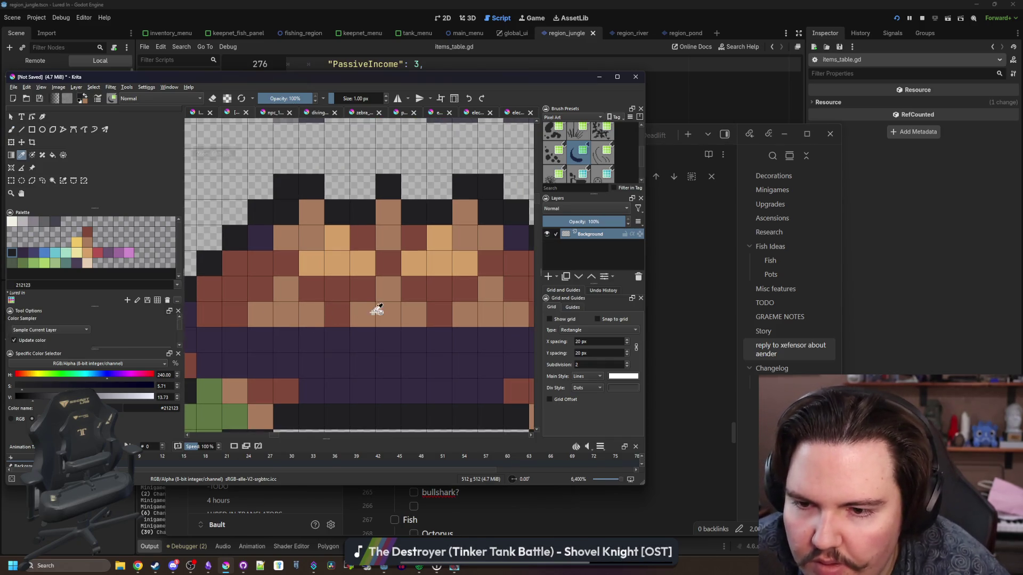
click(373, 306)
scroll(212, 312, down, 1)
key(b)
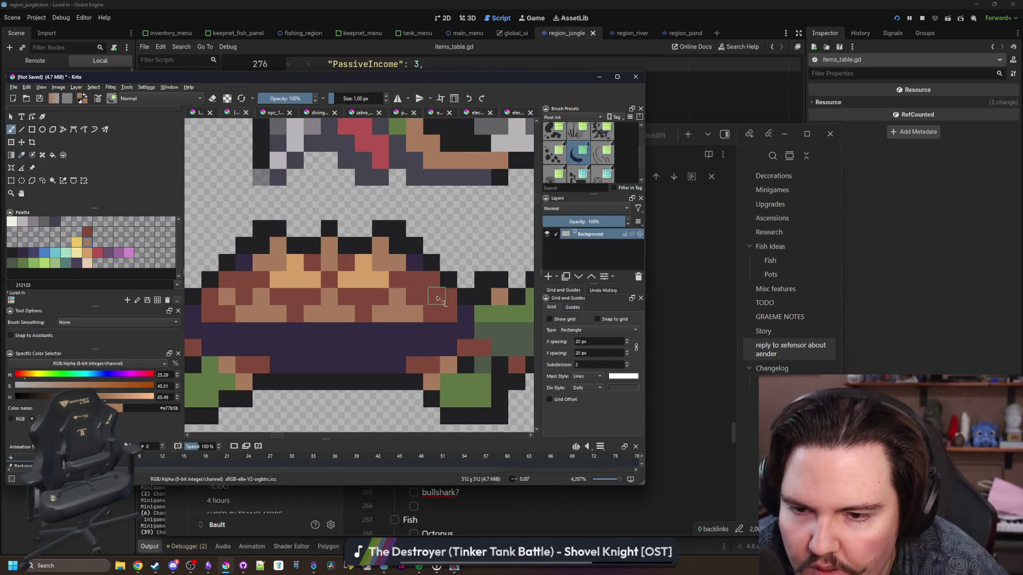
Step: Paint one off-white #f2f0e5 highlight pixel on the turtle's head
scroll(261, 293, down, 7)
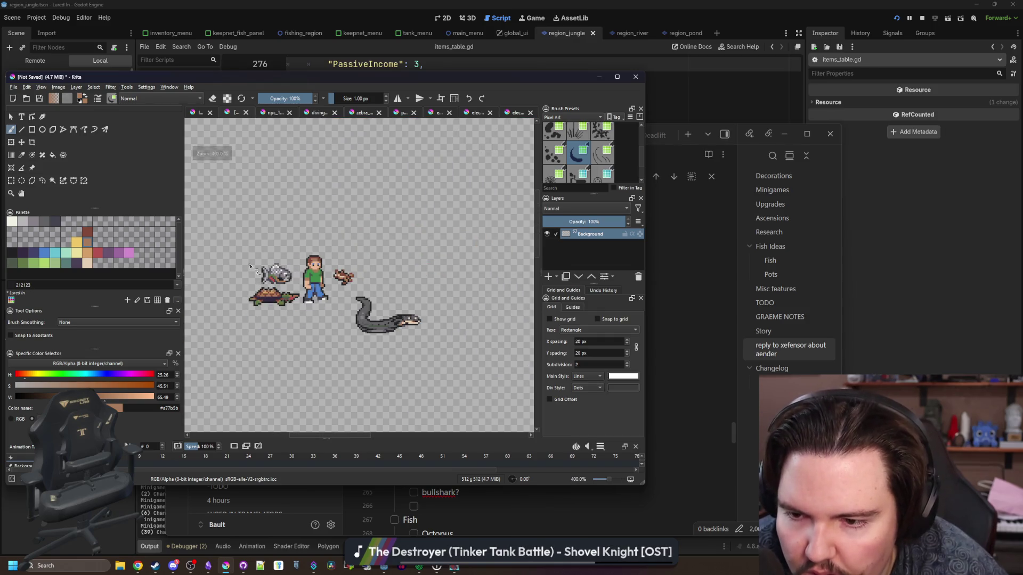
scroll(261, 279, up, 7)
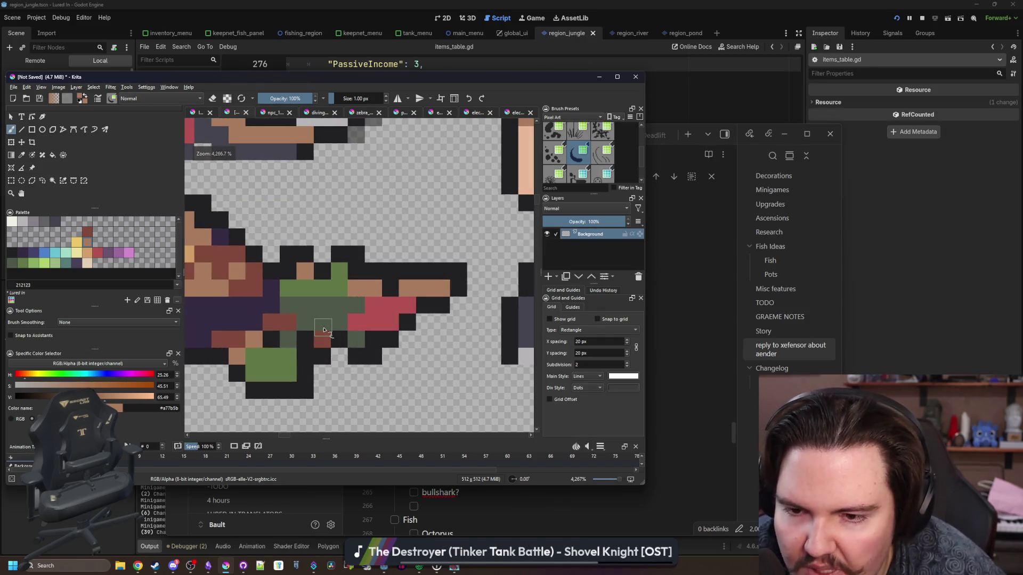
drag(445, 288, 405, 296)
click(12, 222)
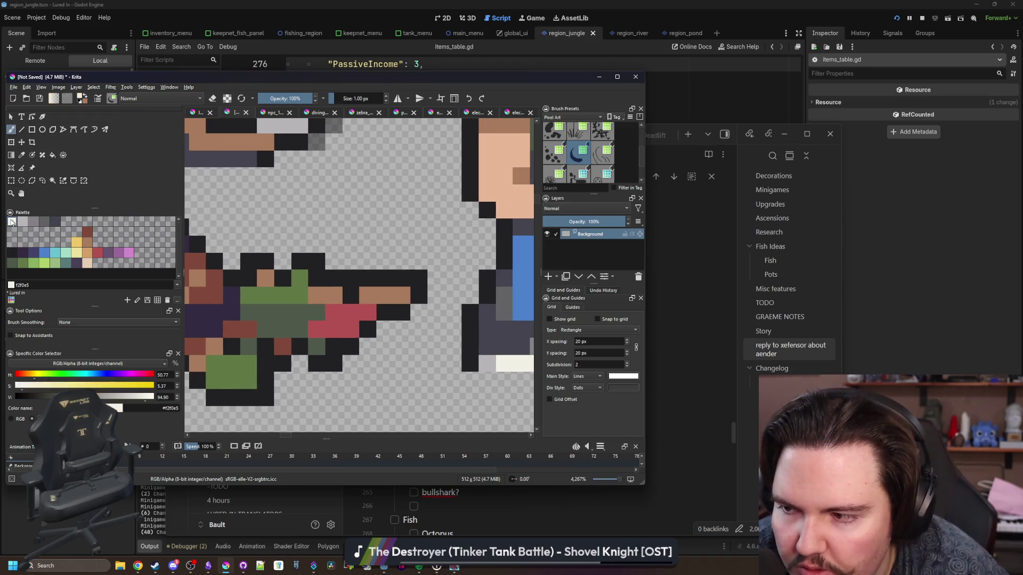
click(334, 296)
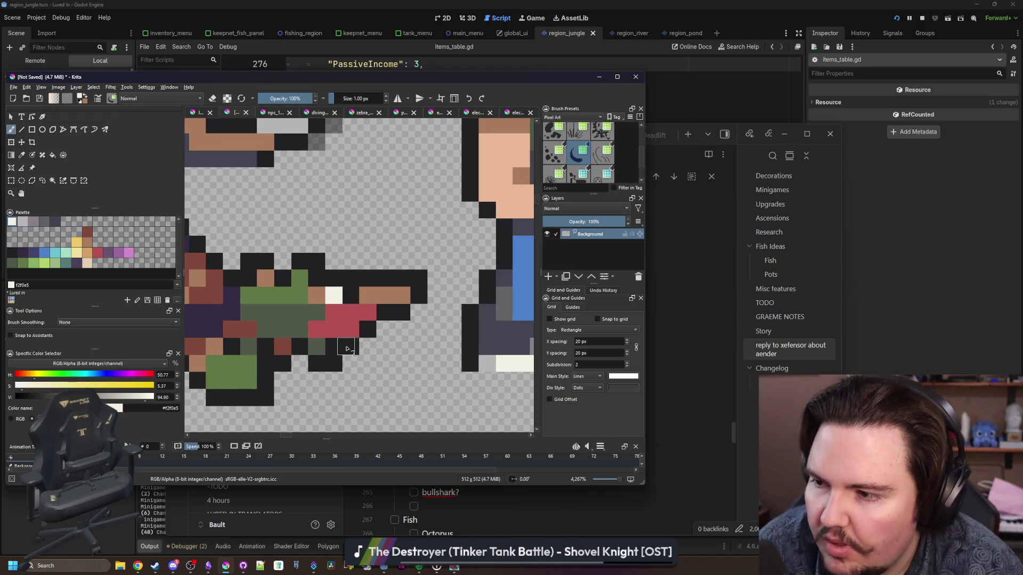
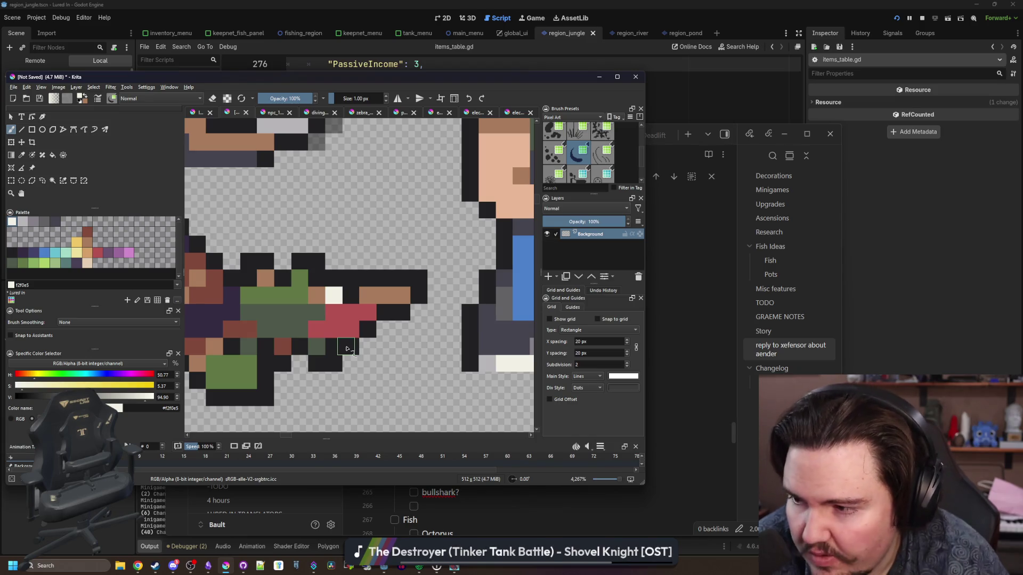
Step: Undo the misplaced row and repaint the turtle's shell cells light tan
scroll(379, 310, down, 6)
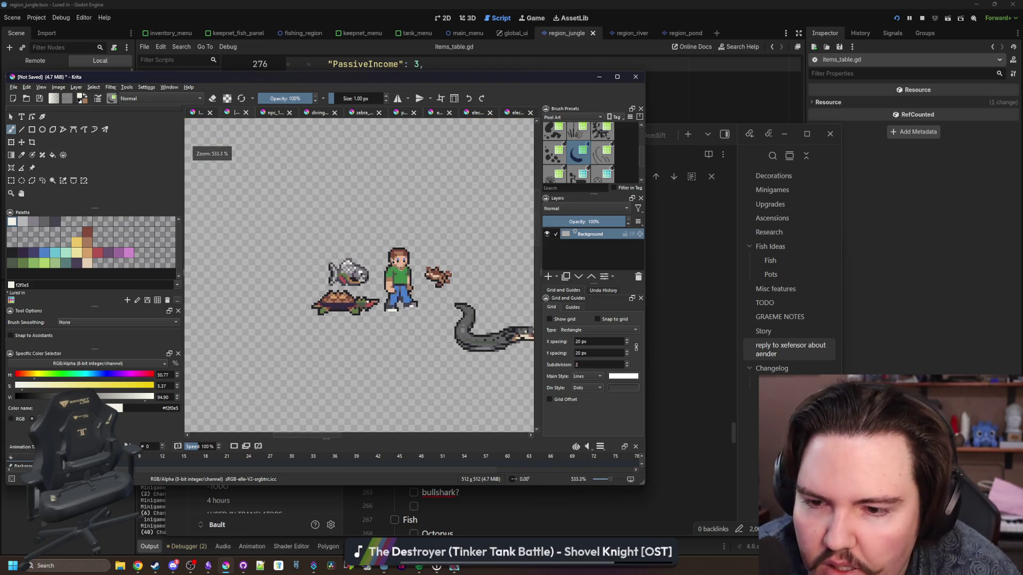
scroll(355, 297, up, 3)
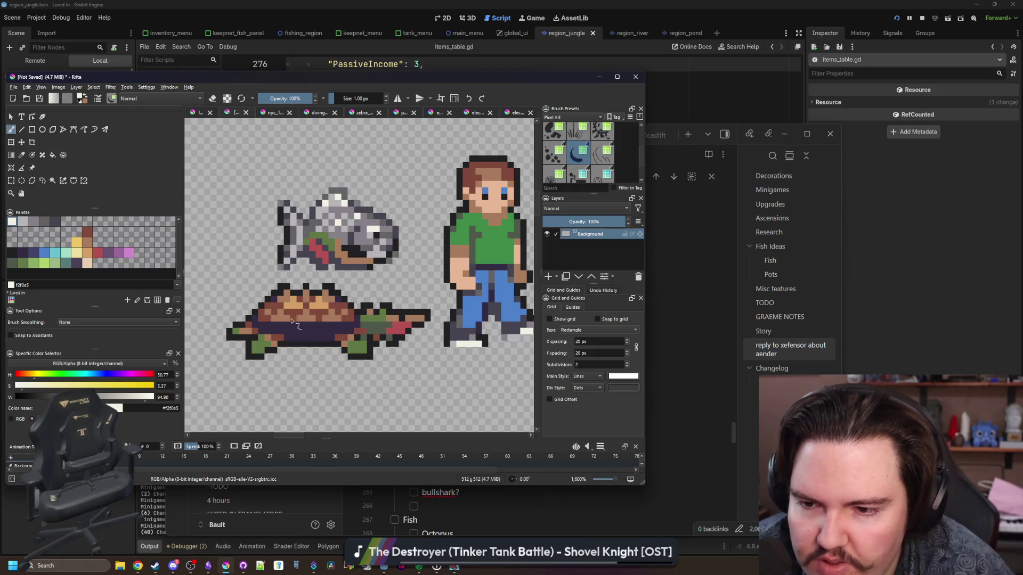
scroll(253, 326, up, 2)
scroll(318, 339, up, 1)
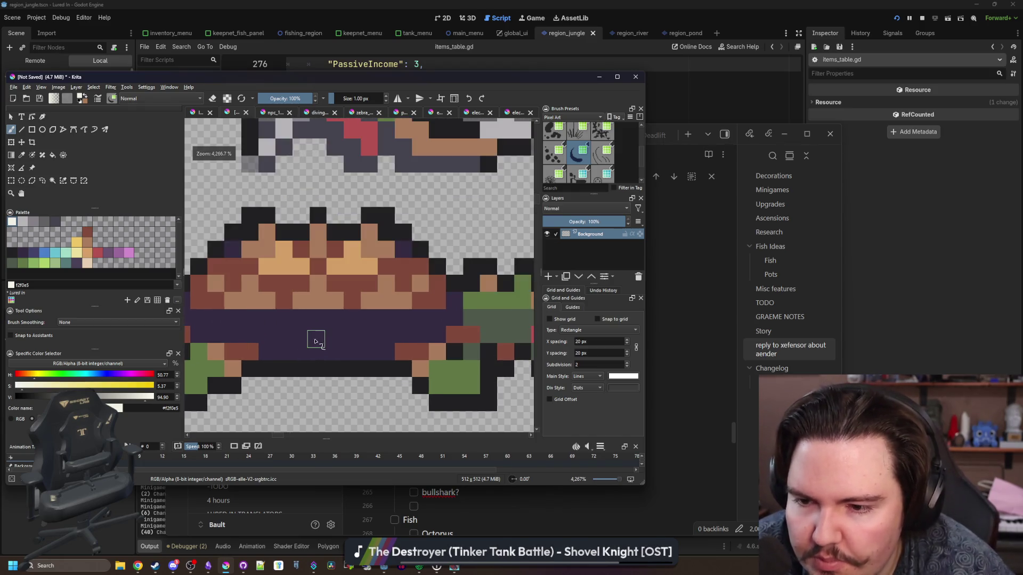
click(88, 253)
scroll(323, 308, down, 6)
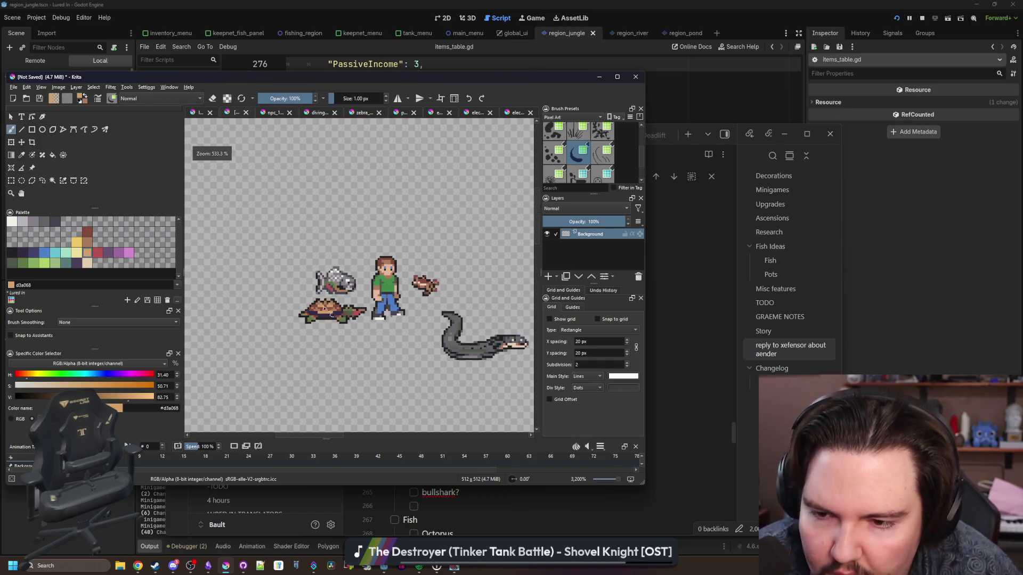
scroll(324, 308, down, 2)
scroll(309, 345, up, 9)
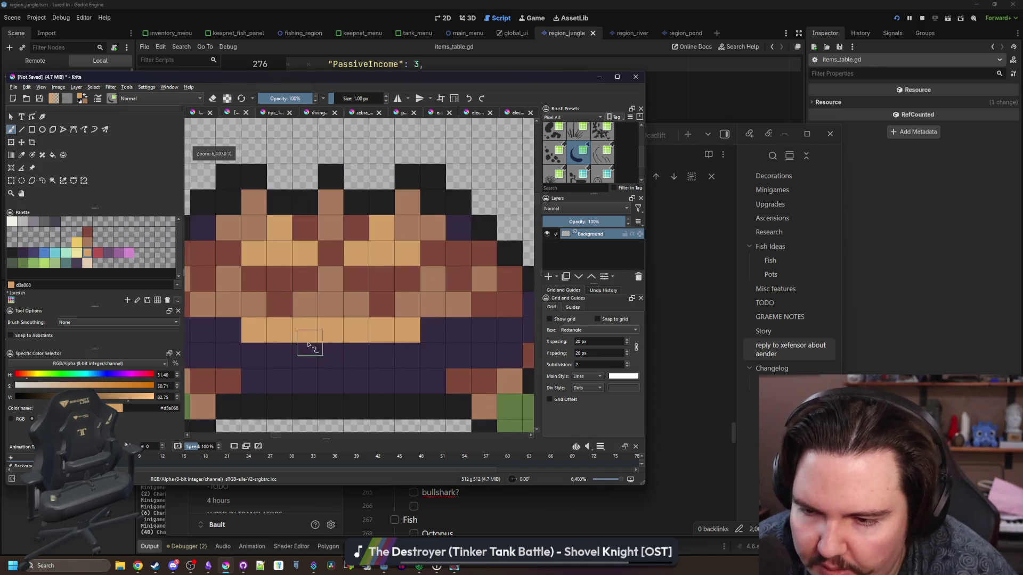
key(ctrl+z)
drag(305, 305, 461, 307)
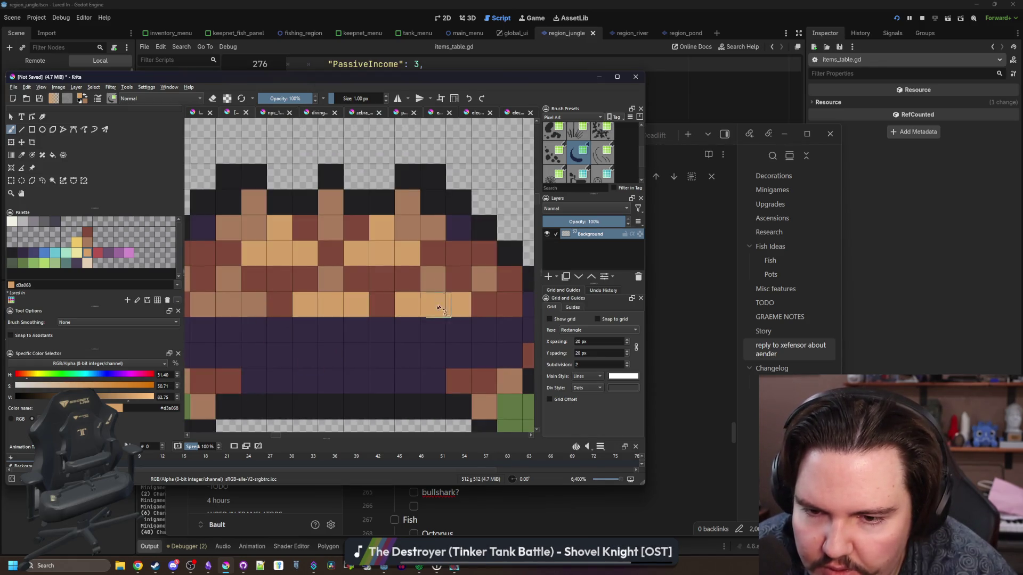
scroll(383, 313, down, 1)
drag(298, 308, 263, 308)
Step: Sample the medium brown from the shell and paint one more shell cell with it
key(p)
click(282, 287)
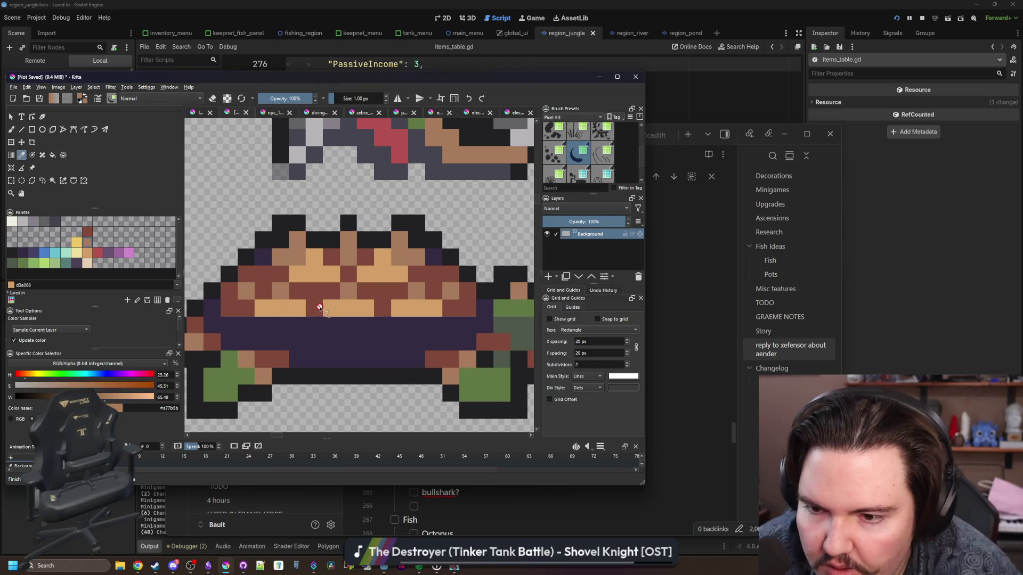
key(b)
click(315, 308)
Step: Add off-white highlight pixels to the turtle's shell
click(11, 225)
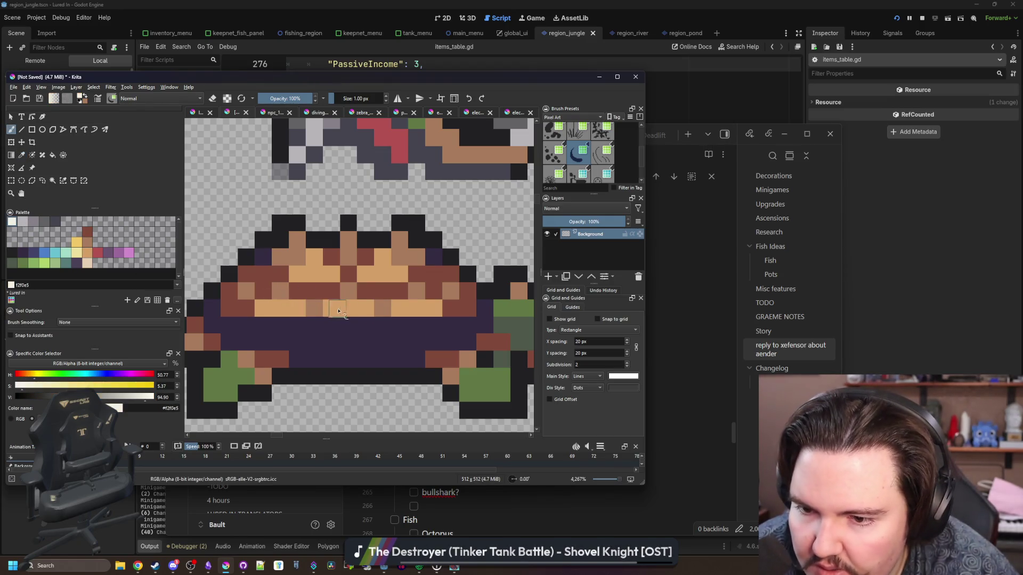
click(346, 307)
scroll(418, 313, down, 5)
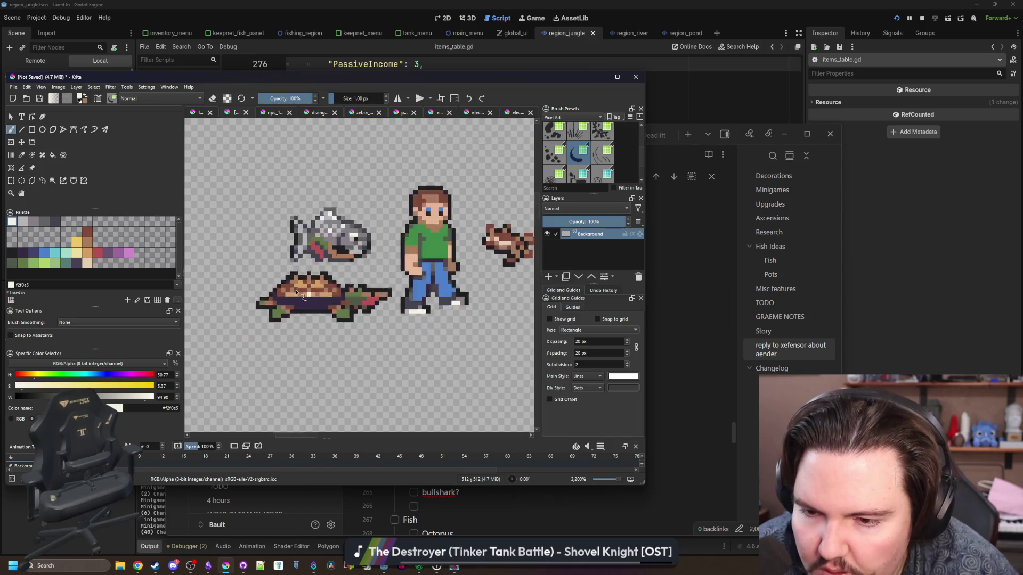
scroll(319, 299, up, 6)
scroll(320, 299, down, 5)
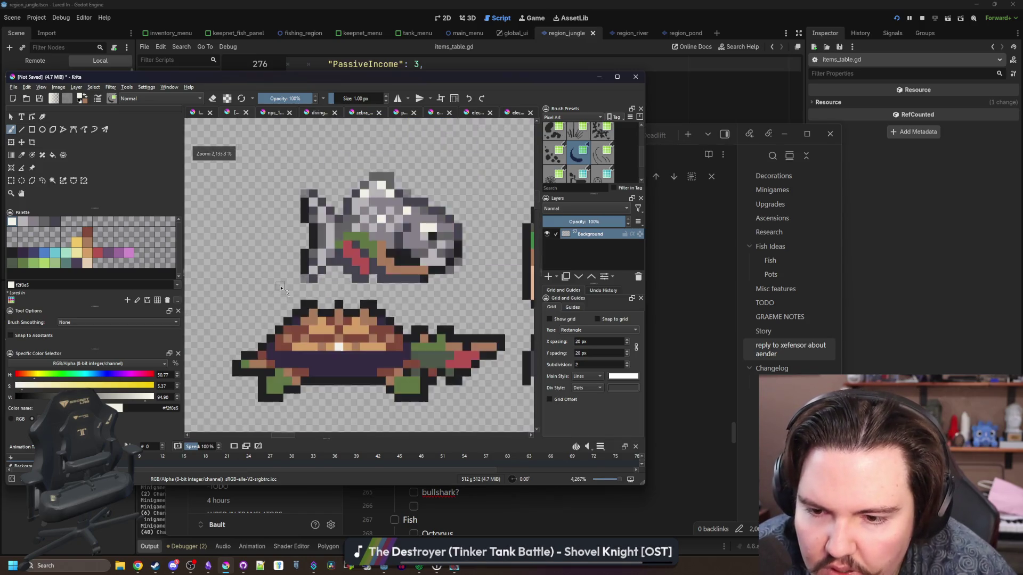
scroll(320, 298, up, 5)
click(370, 350)
scroll(286, 260, down, 4)
scroll(286, 260, down, 3)
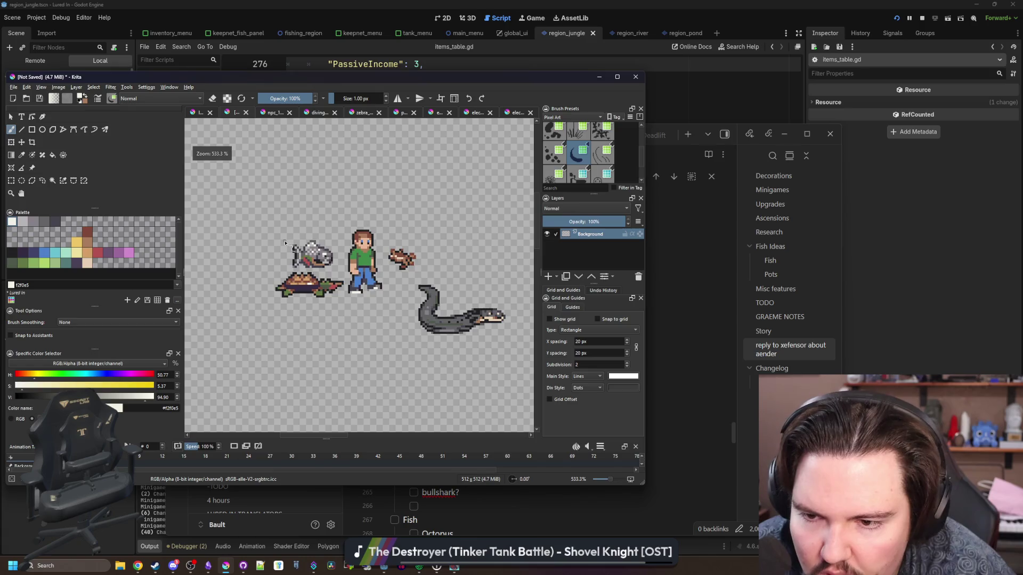
scroll(293, 261, up, 6)
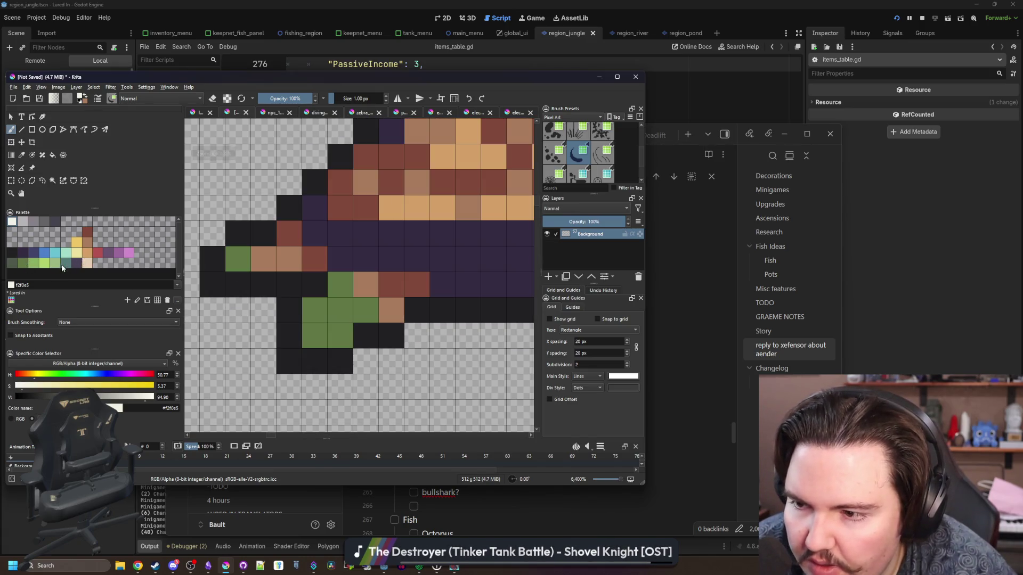
Step: Paint the turtle's lower-left outline and bottom row dark green
click(12, 262)
drag(341, 373, 297, 316)
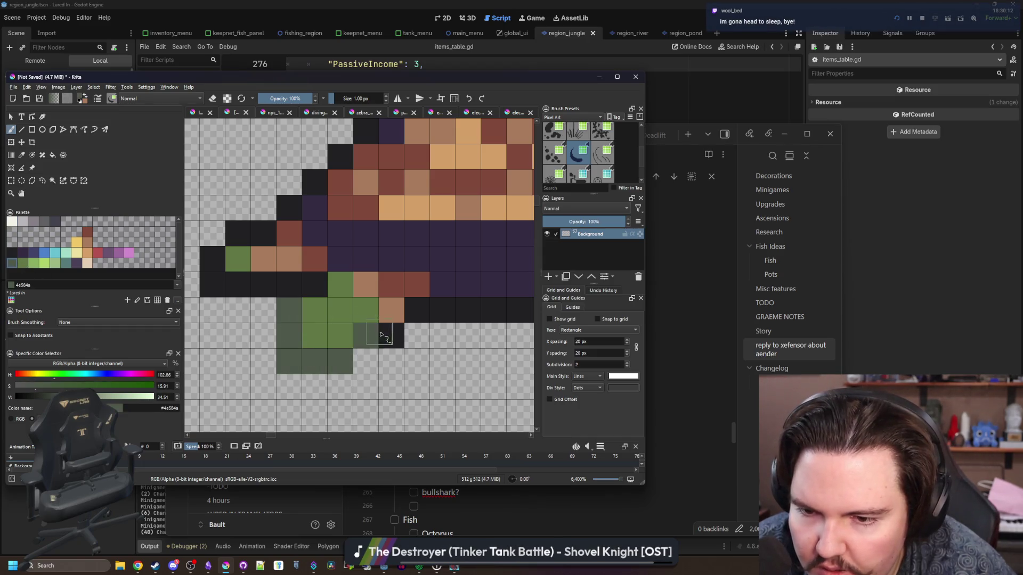
scroll(373, 320, down, 3)
scroll(369, 314, up, 2)
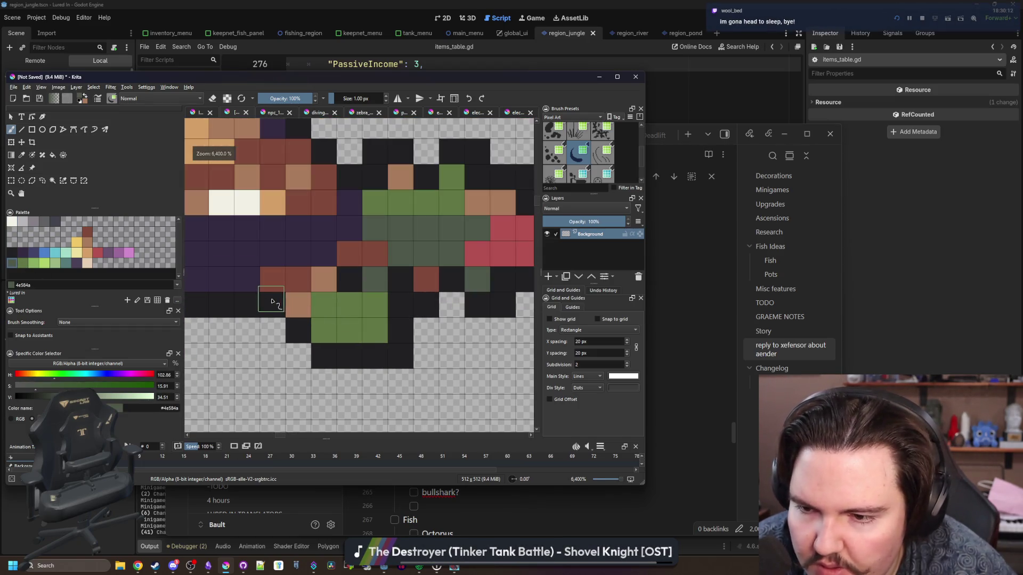
drag(273, 303, 298, 331)
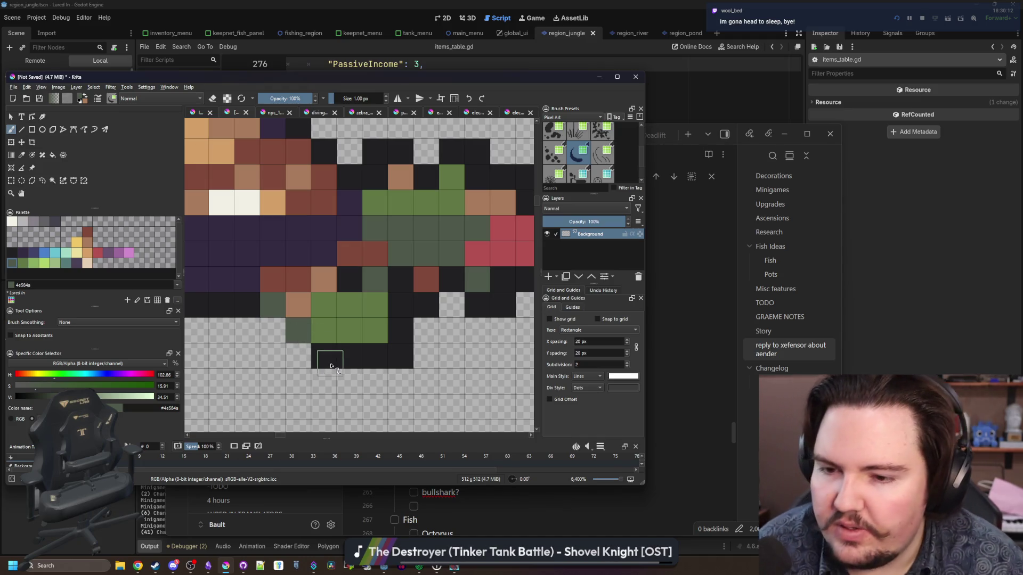
mouse_move(331, 366)
mouse_down()
mouse_move(405, 356)
mouse_move(400, 331)
mouse_move(347, 337)
mouse_up()
Step: Turn the black top-edge pixels and two lower pixels dark purple
click(78, 263)
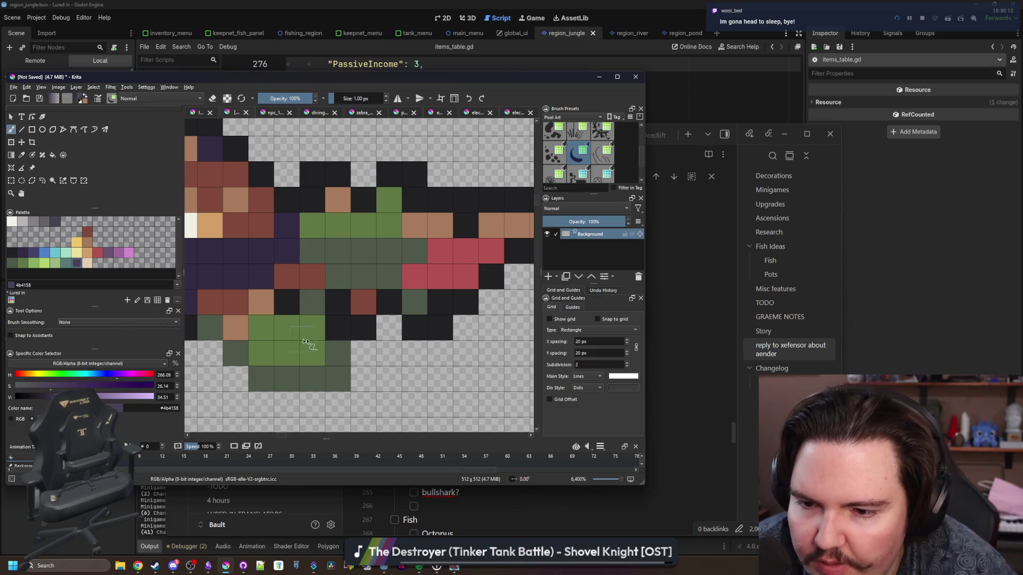
scroll(288, 329, down, 2)
scroll(288, 329, up, 1)
click(328, 253)
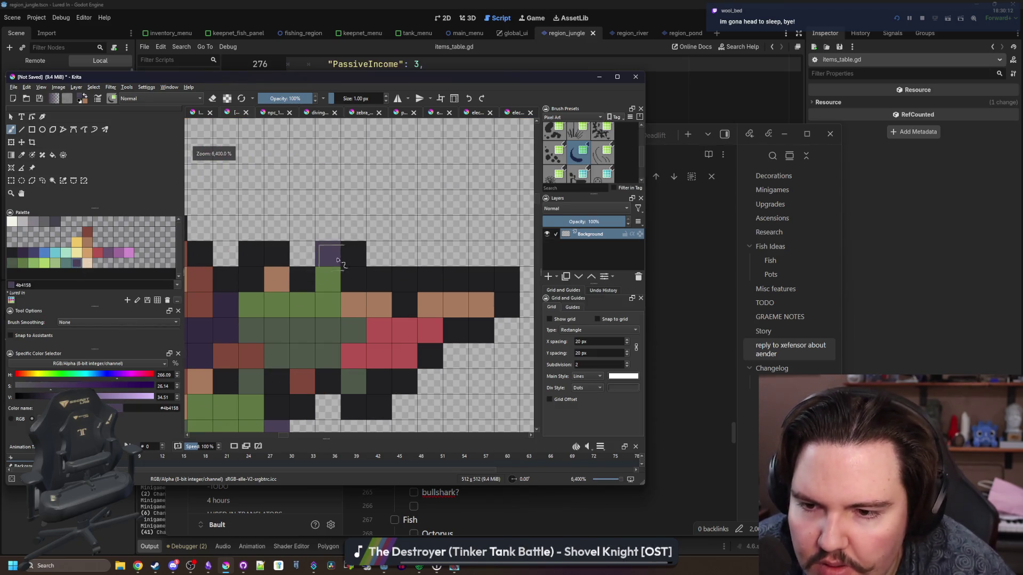
mouse_move(353, 253)
mouse_down()
mouse_move(353, 279)
mouse_move(251, 254)
mouse_up()
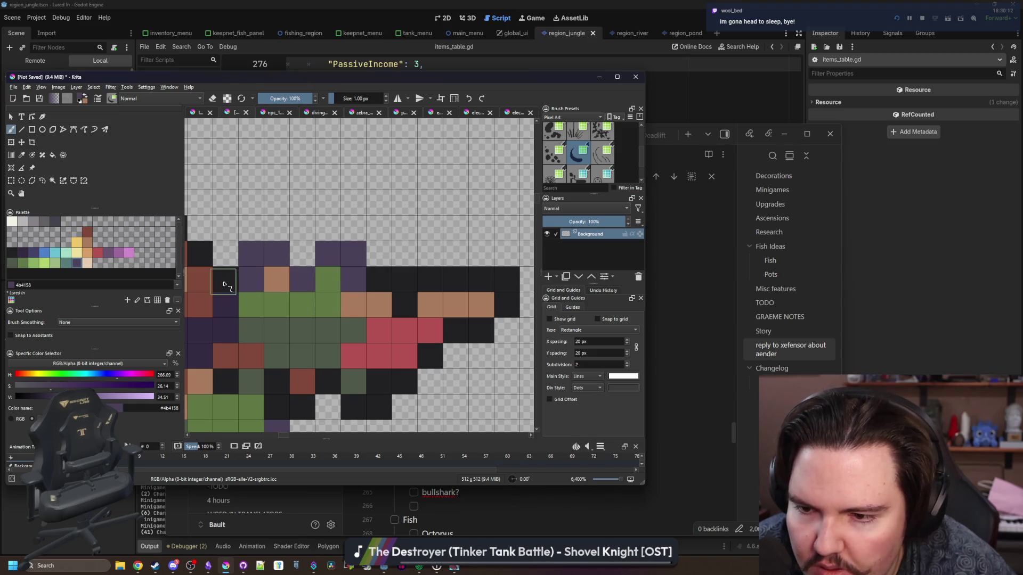
scroll(224, 283, up, 1)
scroll(373, 346, down, 1)
drag(351, 343, 380, 339)
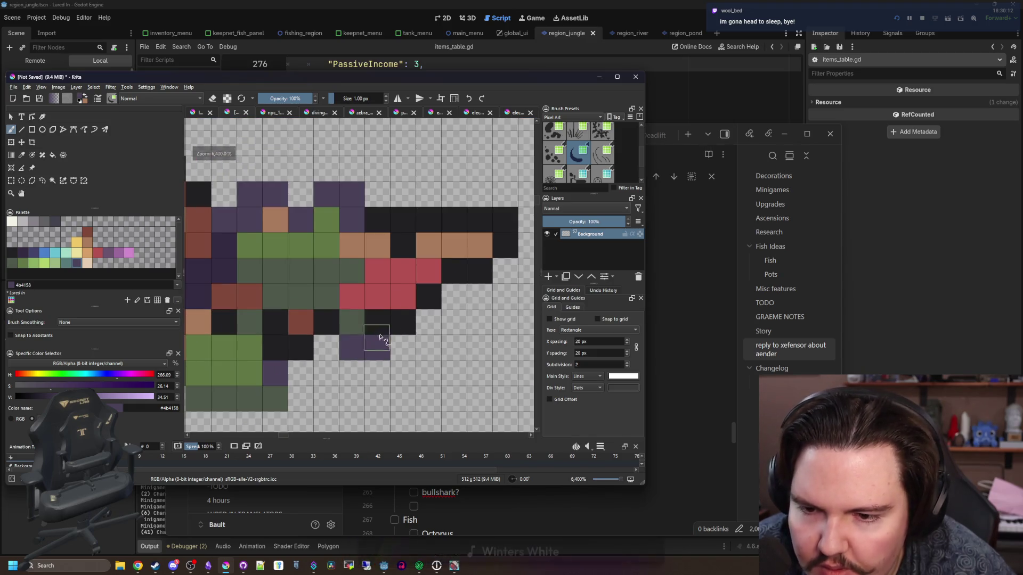
scroll(375, 314, down, 5)
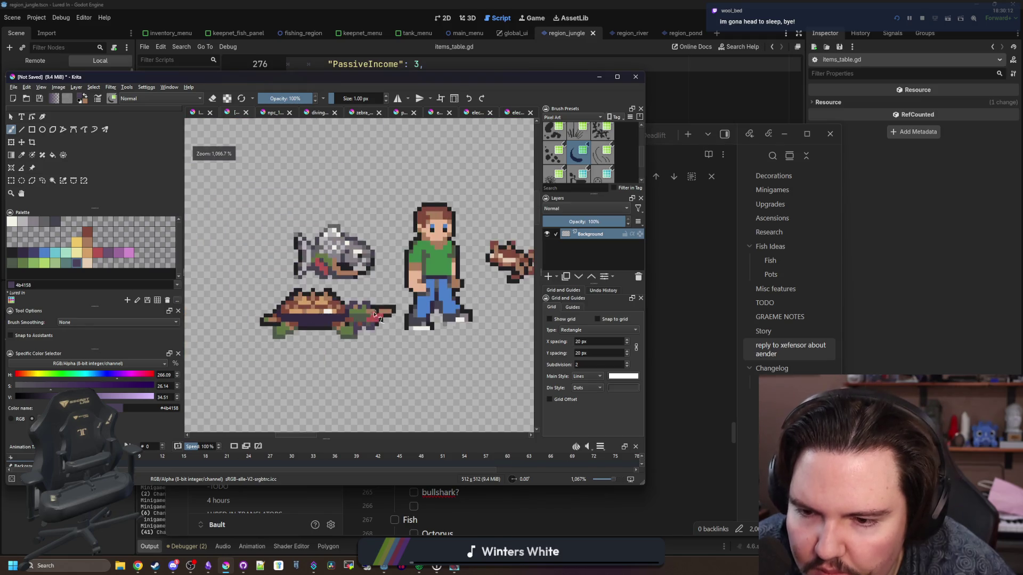
scroll(375, 298, down, 1)
ctrl+scroll(344, 298, up, 8)
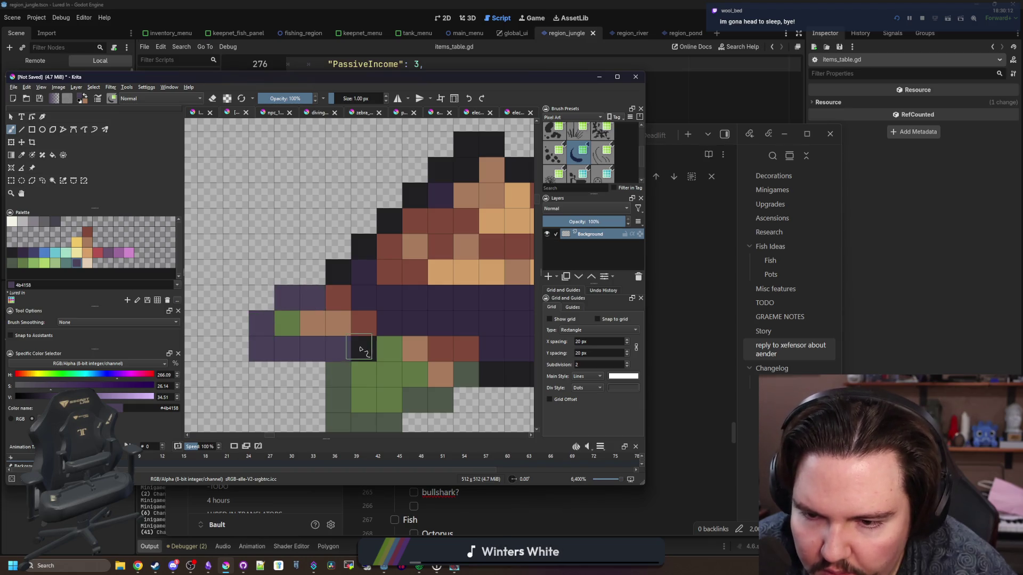
Step: Sample the reddish brown and add three brown pixels above the shell
ctrl+scroll(263, 279, down, 3)
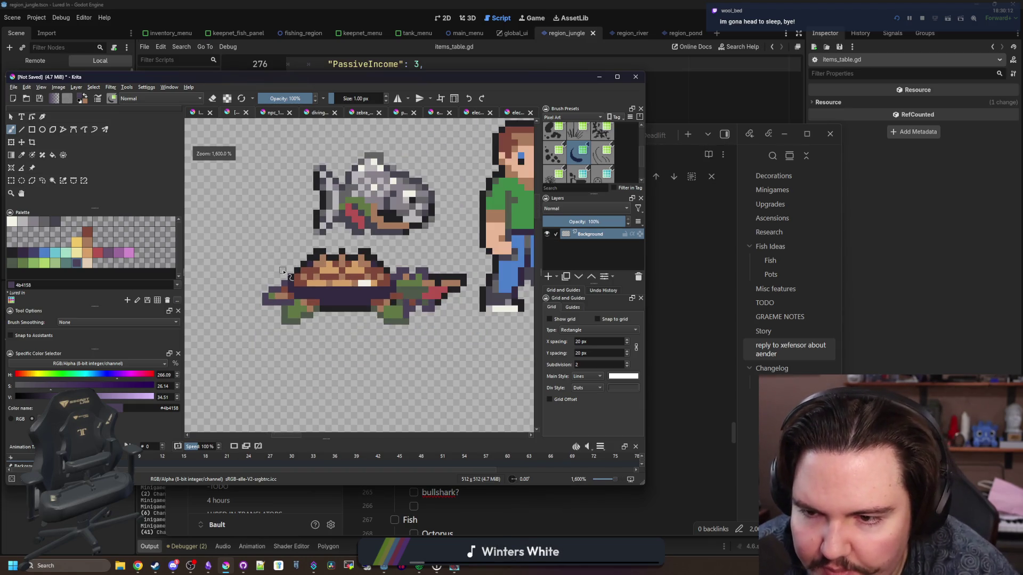
ctrl+scroll(282, 273, down, 2)
ctrl+scroll(288, 242, up, 4)
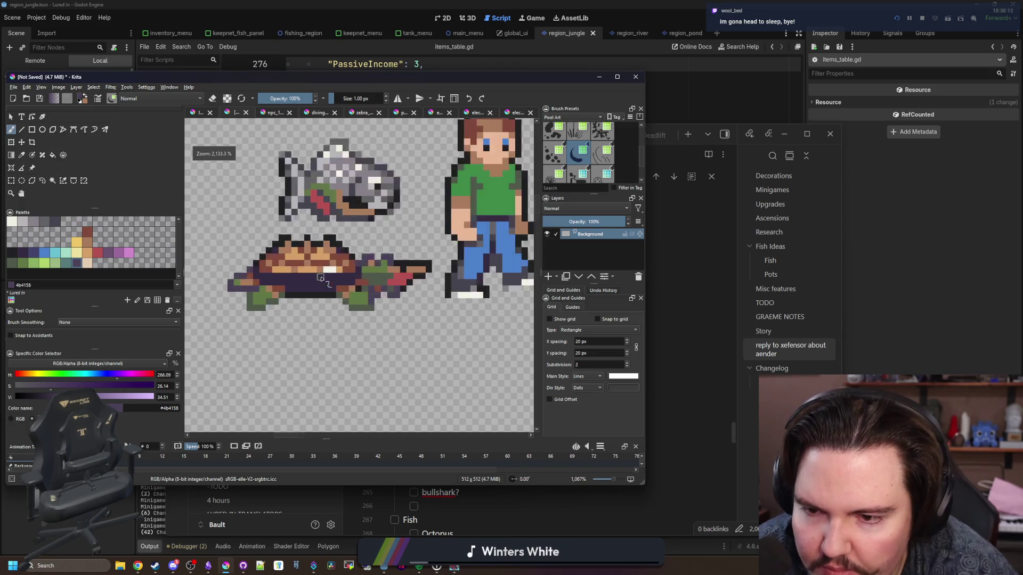
ctrl+scroll(257, 222, up, 3)
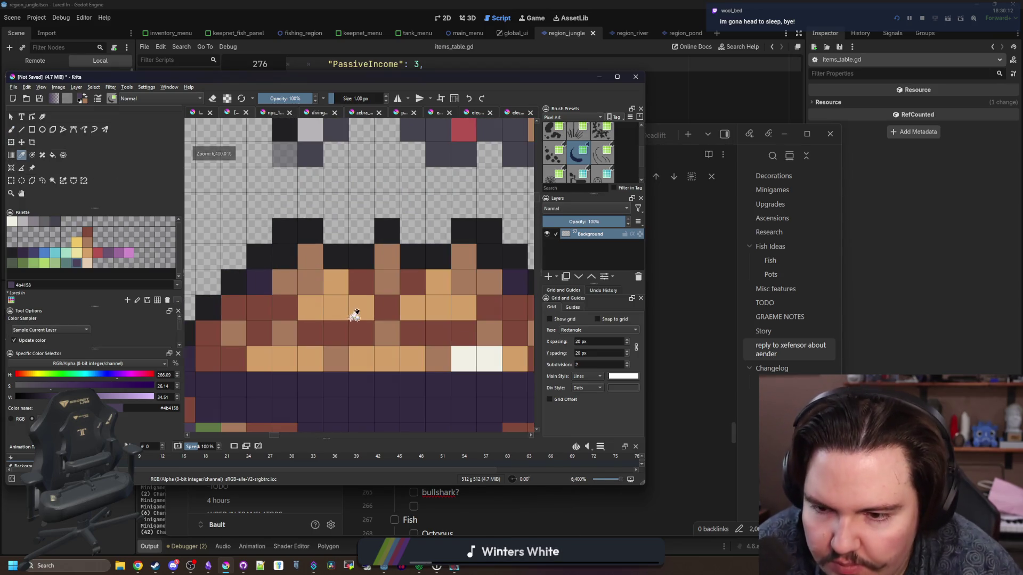
ctrl+click(356, 320)
click(311, 231)
click(386, 232)
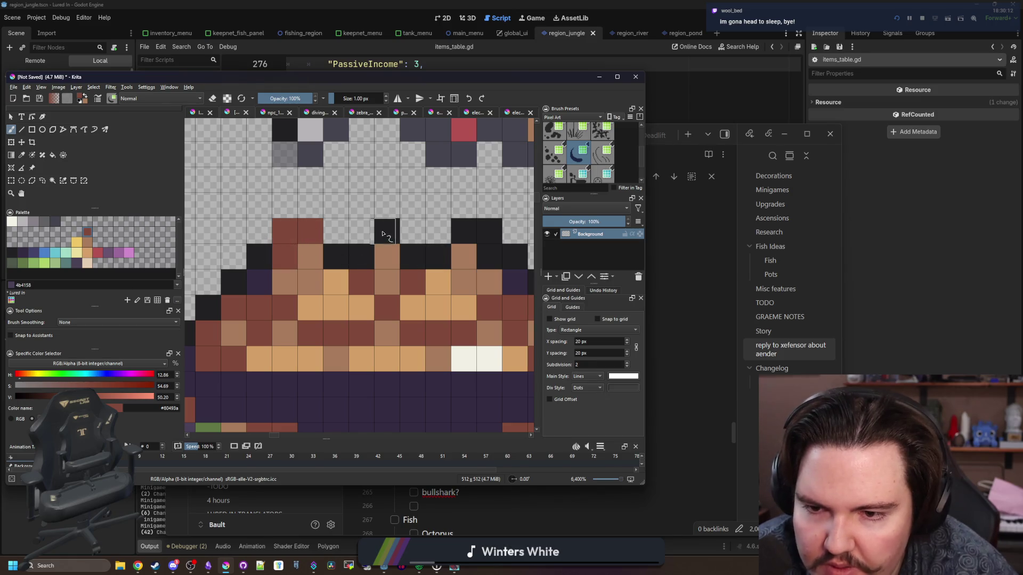
scroll(383, 229, right, 2)
click(360, 235)
ctrl+scroll(360, 235, down, 5)
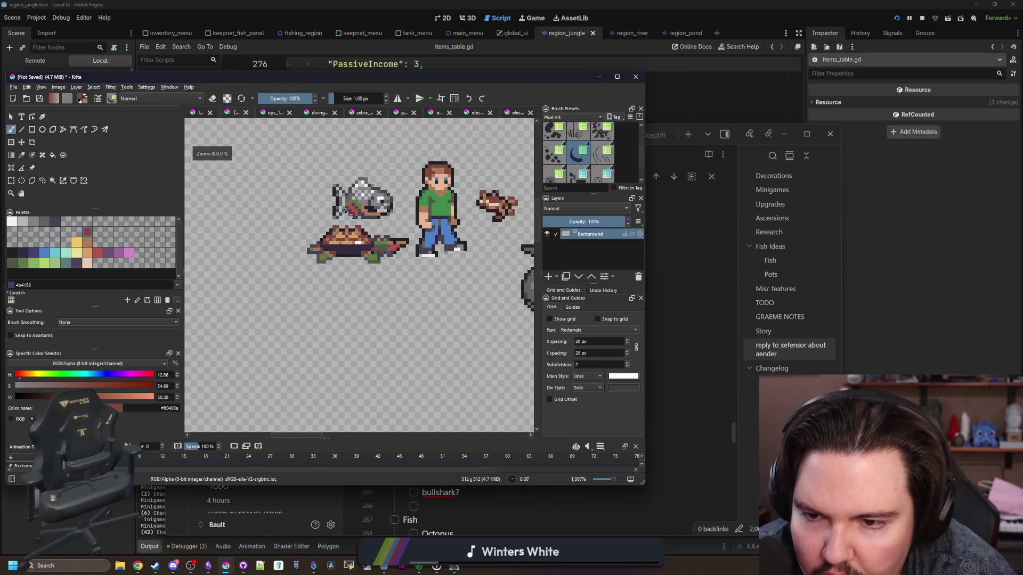
Step: Draw a rectangular selection around the whole turtle sprite
click(10, 180)
ctrl+scroll(378, 202, up, 2)
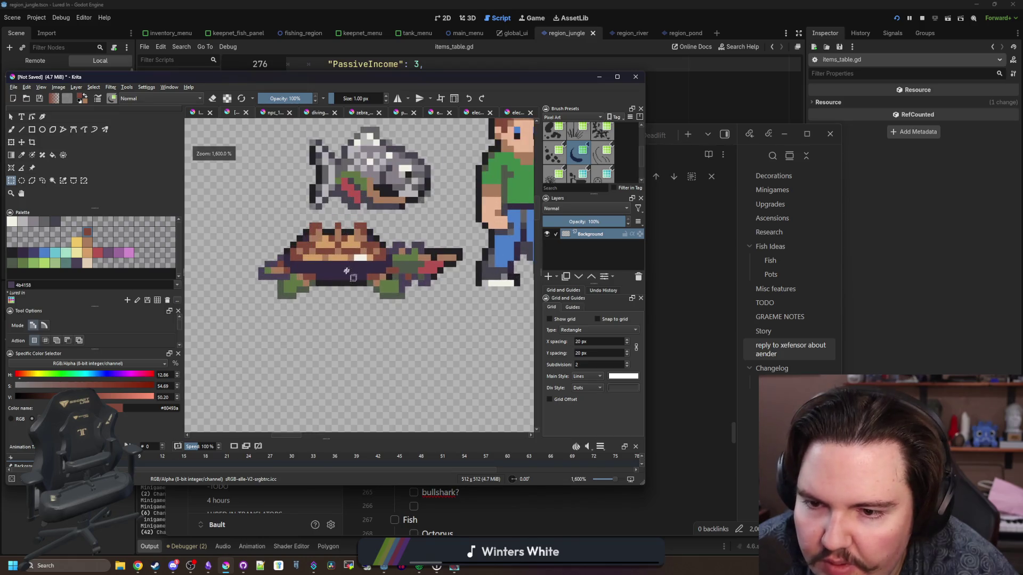
drag(237, 325, 437, 250)
Step: Create a new Krita document from the copied turtle on the clipboard
click(13, 87)
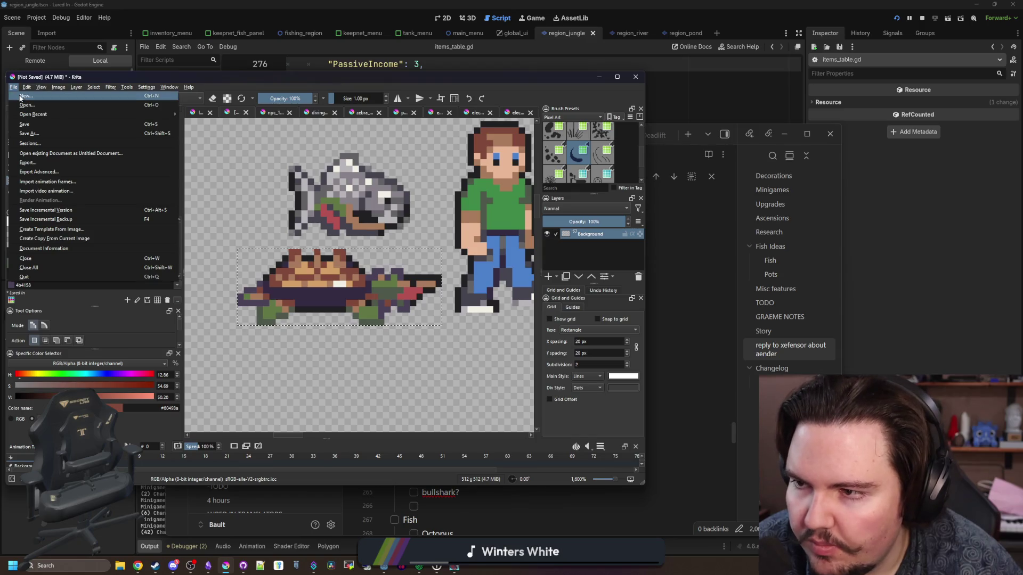
click(142, 181)
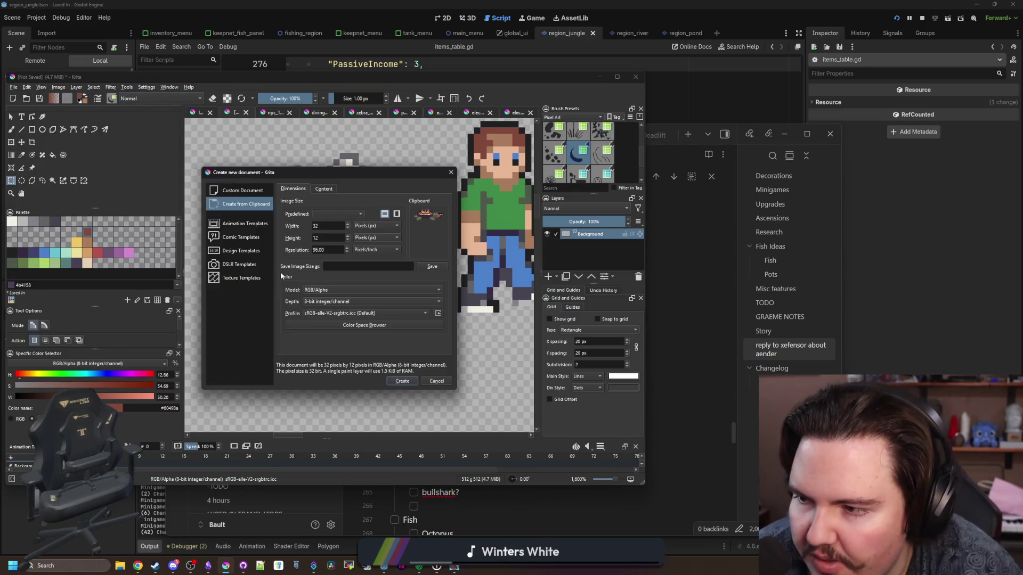
click(402, 382)
scroll(349, 283, down, 2)
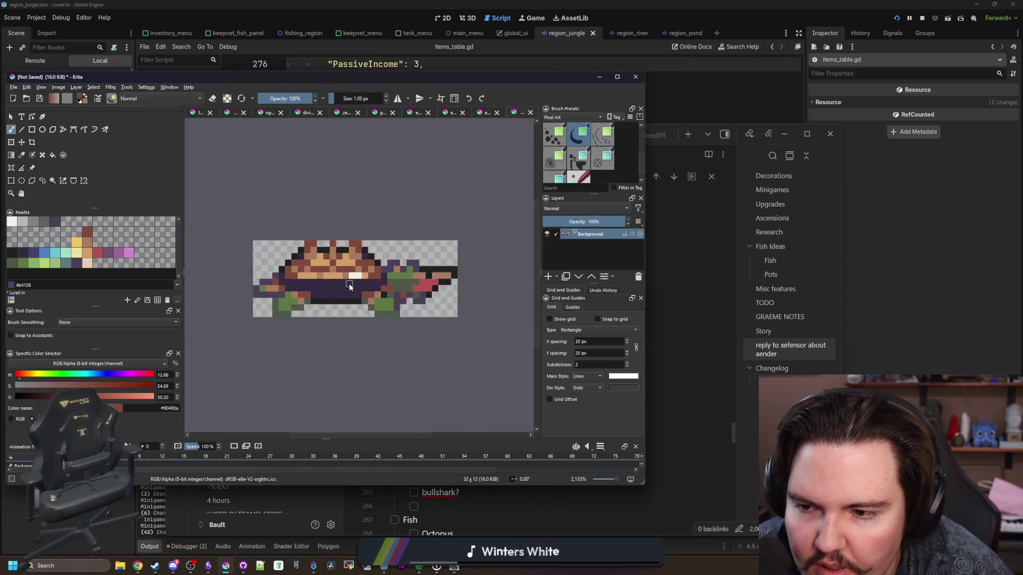
Step: Resize the canvas to 34 × 14 px
click(58, 87)
click(92, 207)
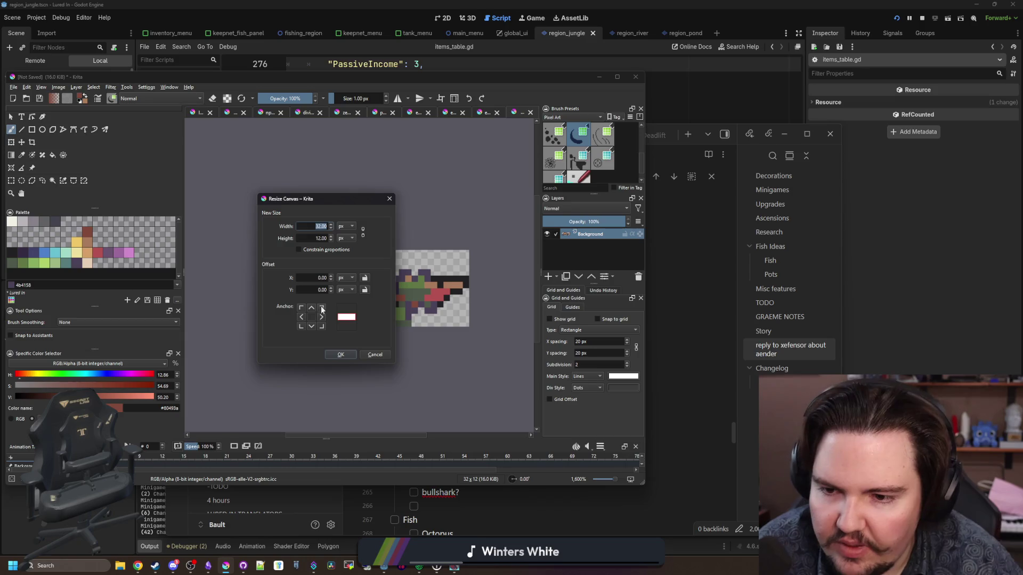
text(34)
key(Tab)
text(14)
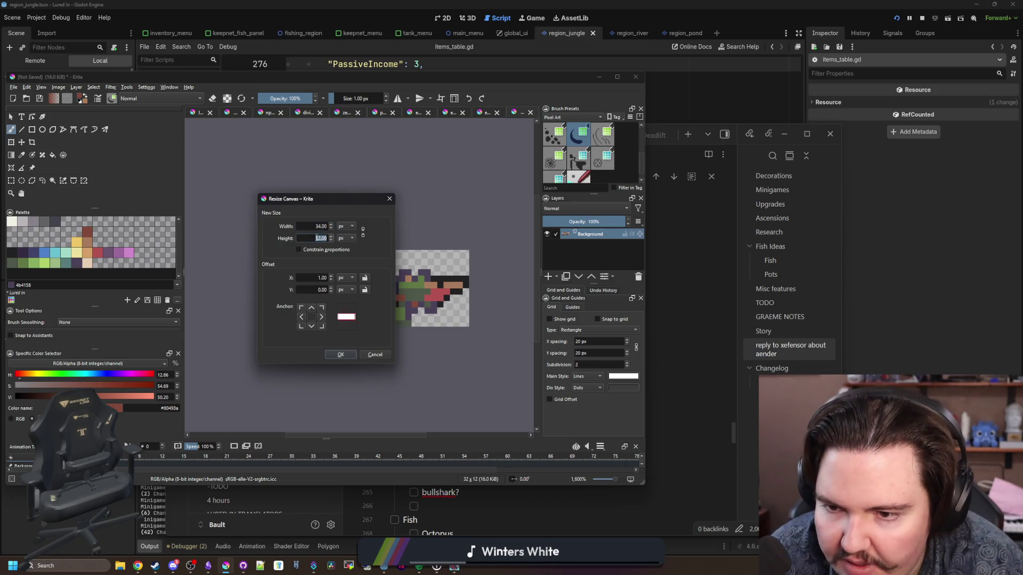
click(339, 354)
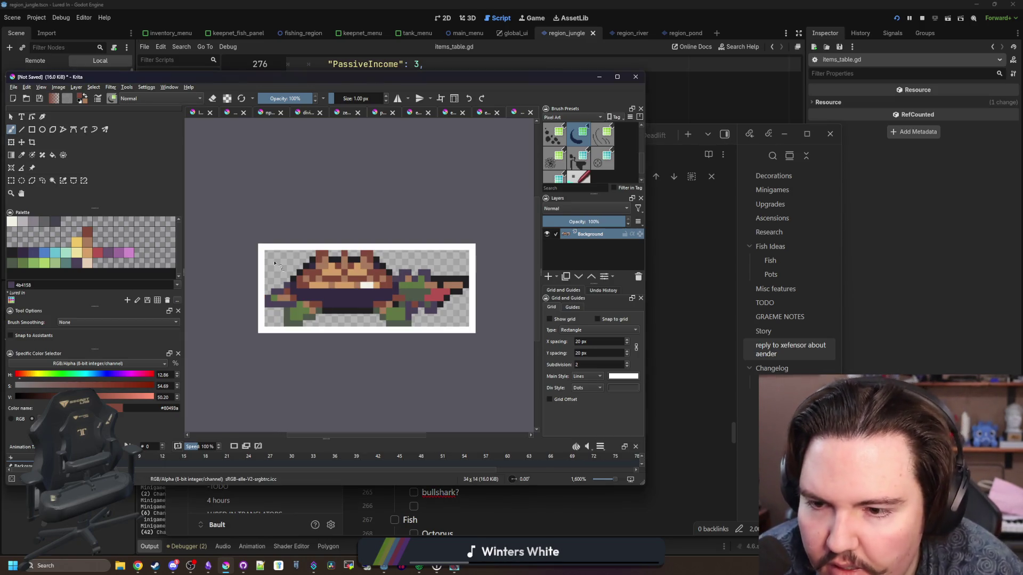
Step: Pick the contiguous selection tool and start saving the sprite as a new file
click(54, 181)
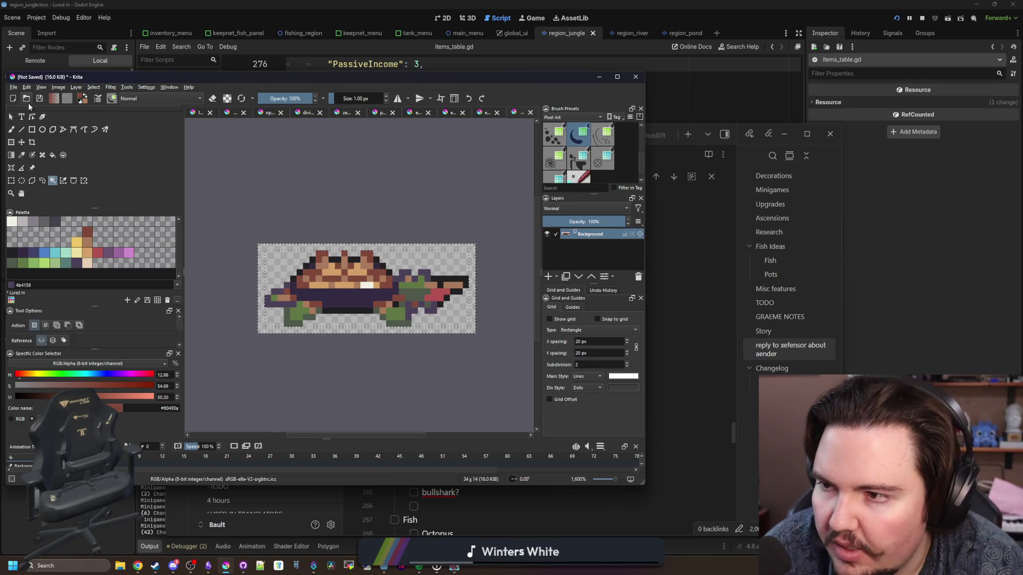
click(14, 86)
key(Escape)
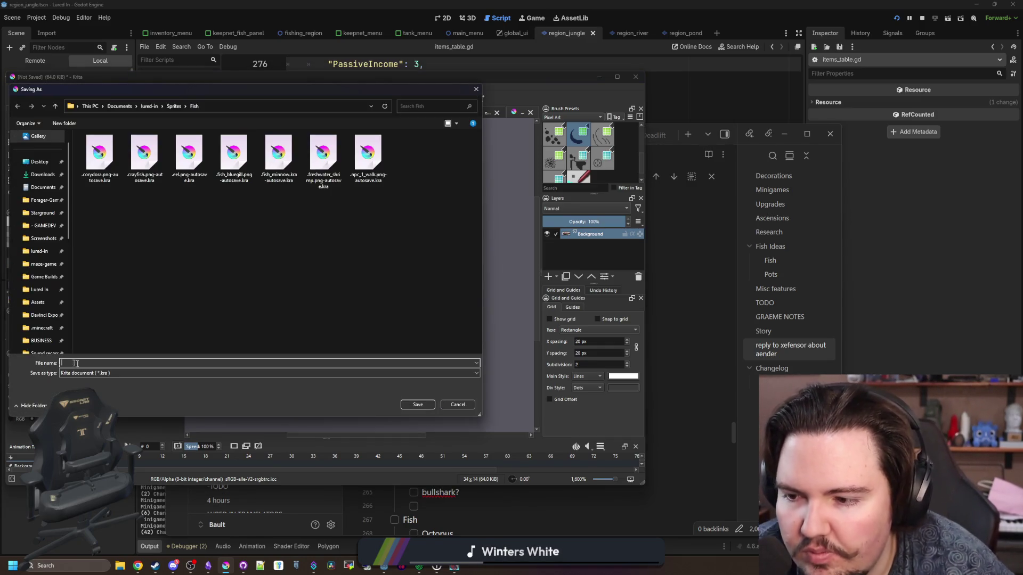
Step: Save the turtle sprite as mata_mata.png and accept the PNG export options
click(94, 376)
click(122, 473)
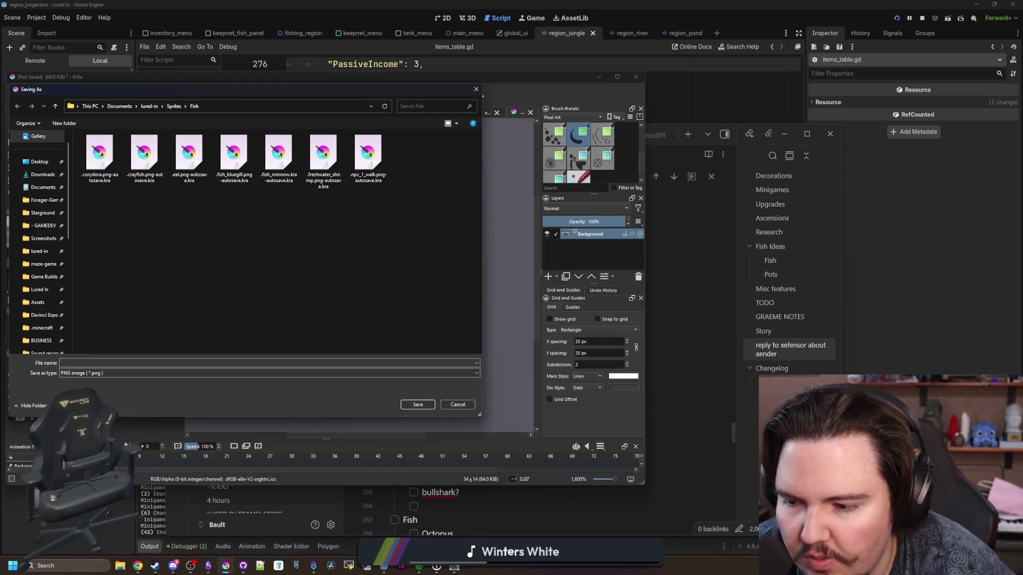
key(alt+Tab)
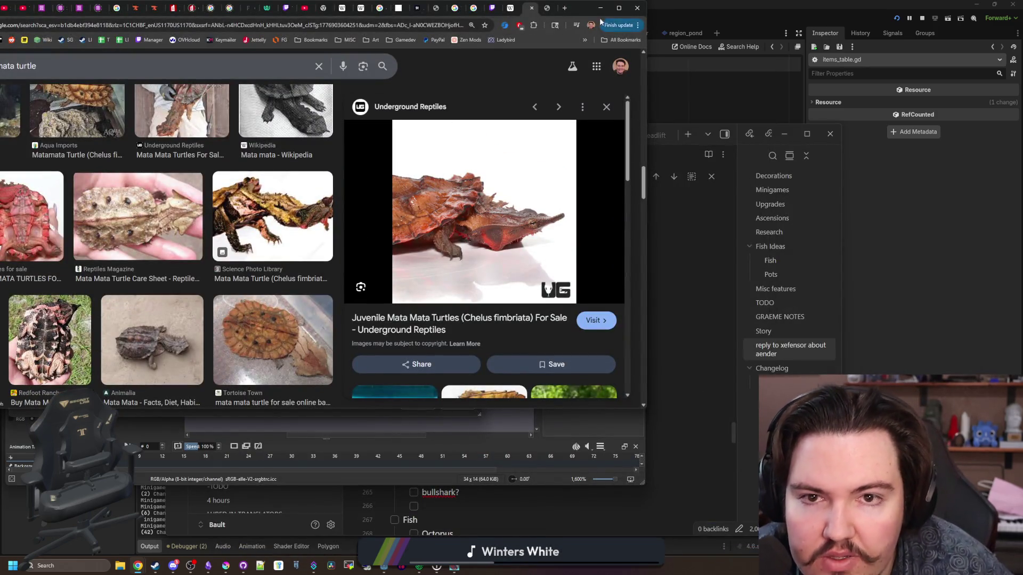
click(600, 8)
click(103, 362)
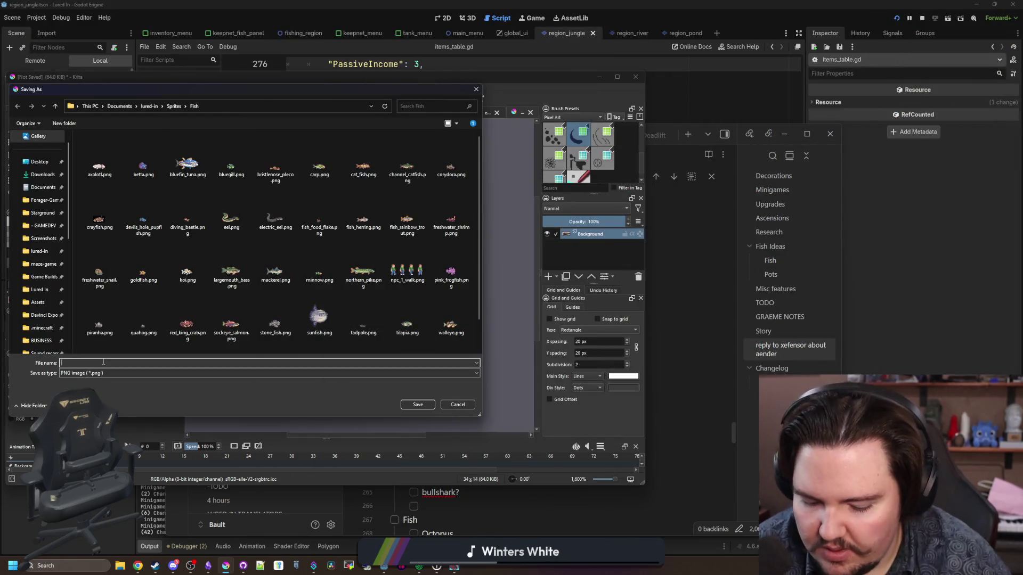
text(mata_mata)
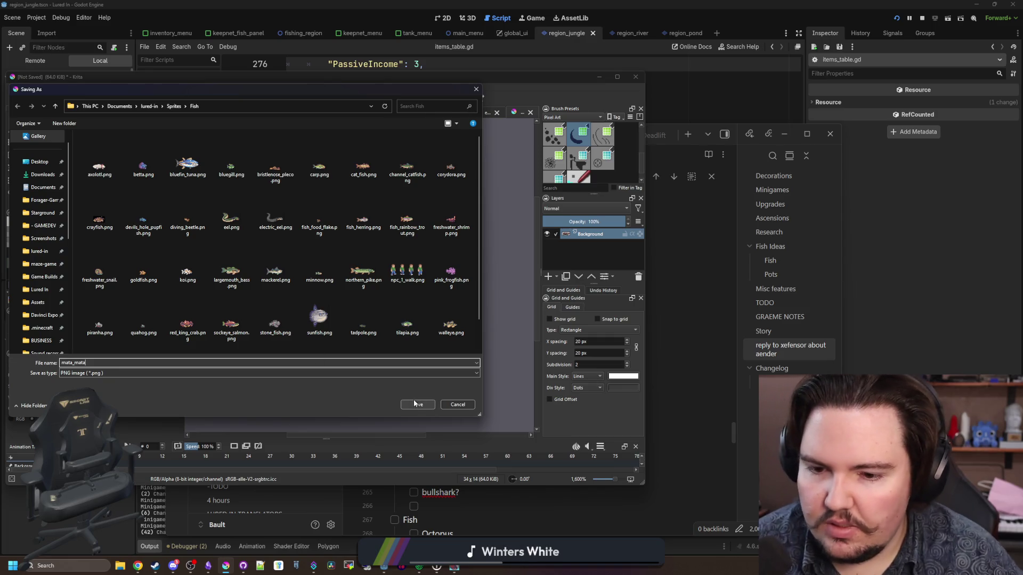
click(415, 404)
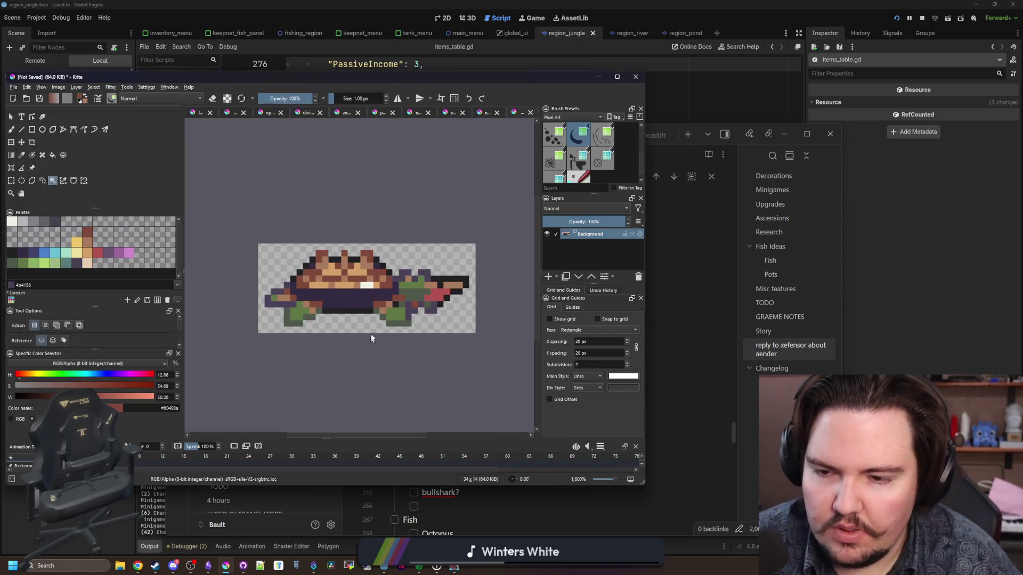
click(372, 355)
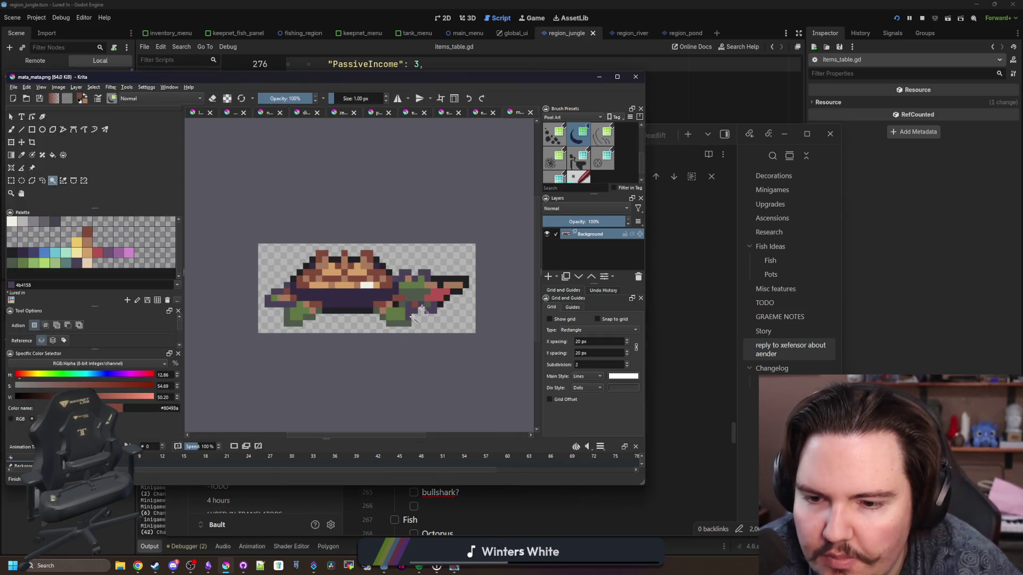
Step: Tick off matamata in the pot fish notes and return to items_table.gd
click(598, 77)
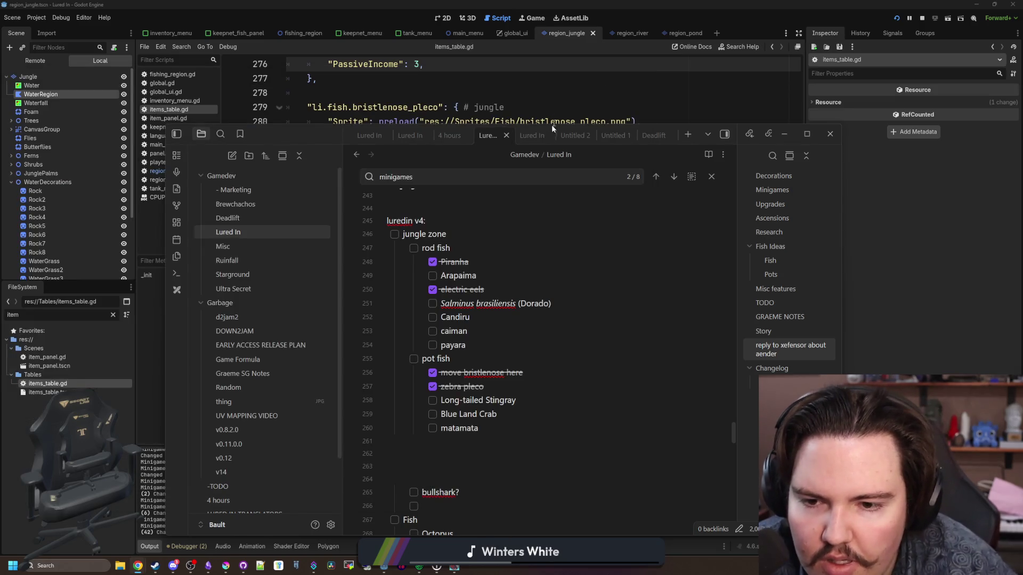
click(432, 427)
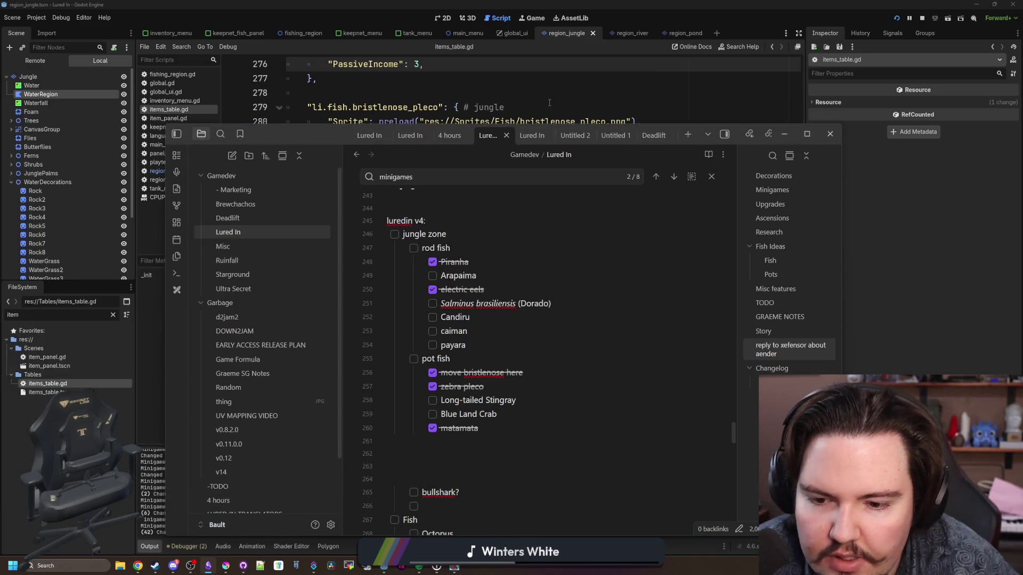
click(549, 102)
click(498, 151)
click(401, 247)
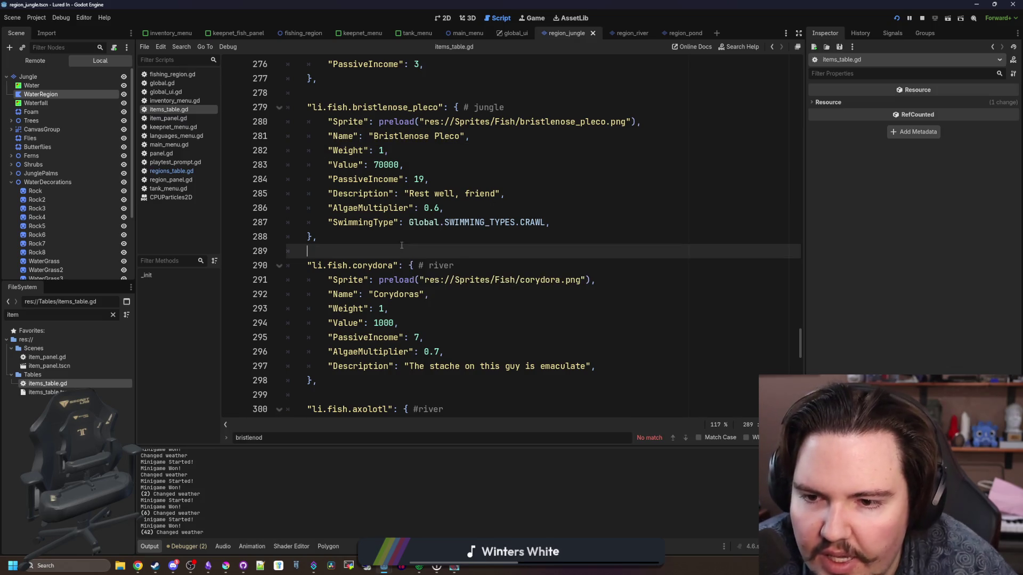
Step: Copy the zebra_pleco entry and paste a duplicate directly below it
scroll(402, 245, down, 6)
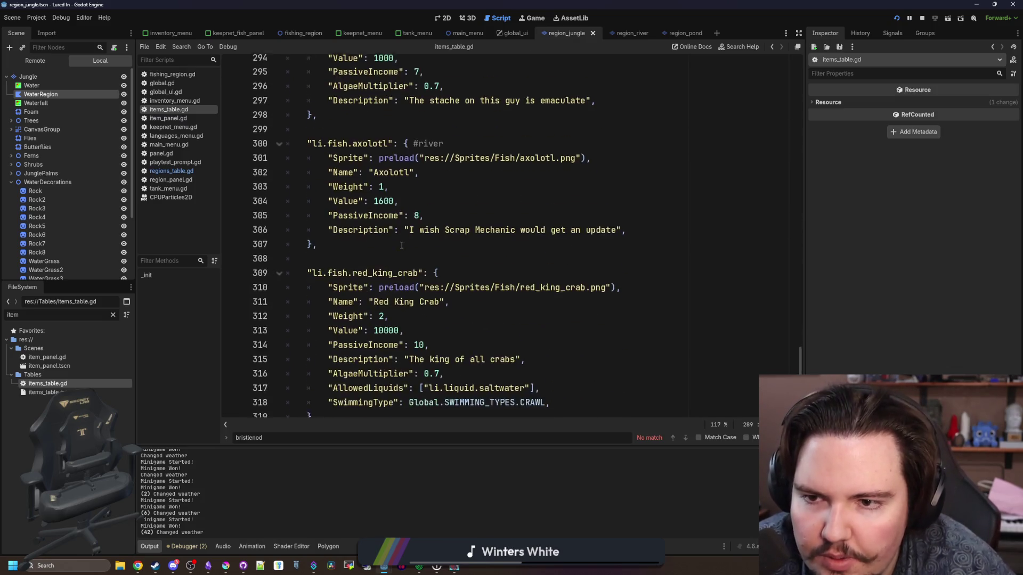
scroll(402, 245, down, 12)
scroll(354, 334, up, 20)
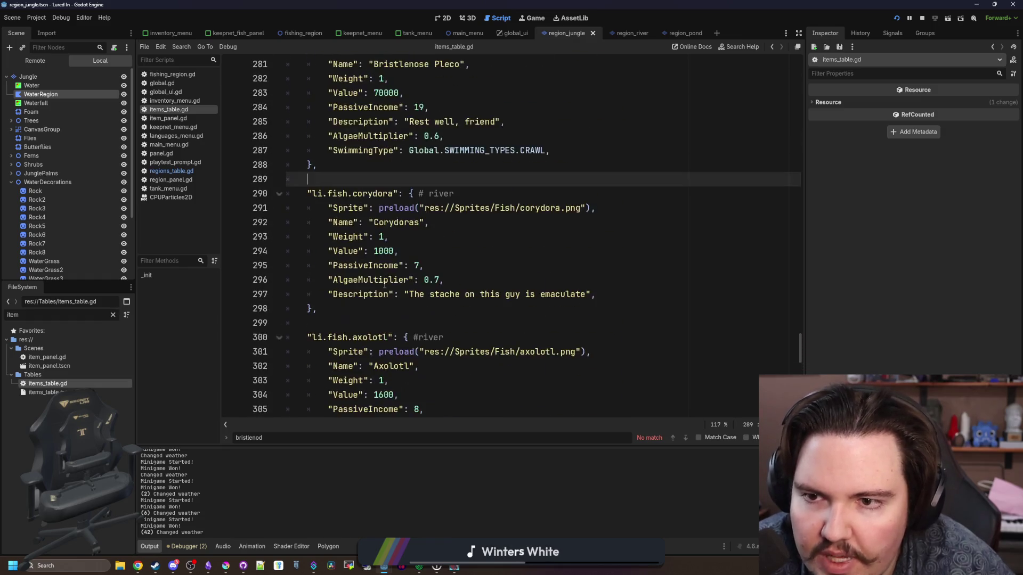
scroll(384, 285, up, 10)
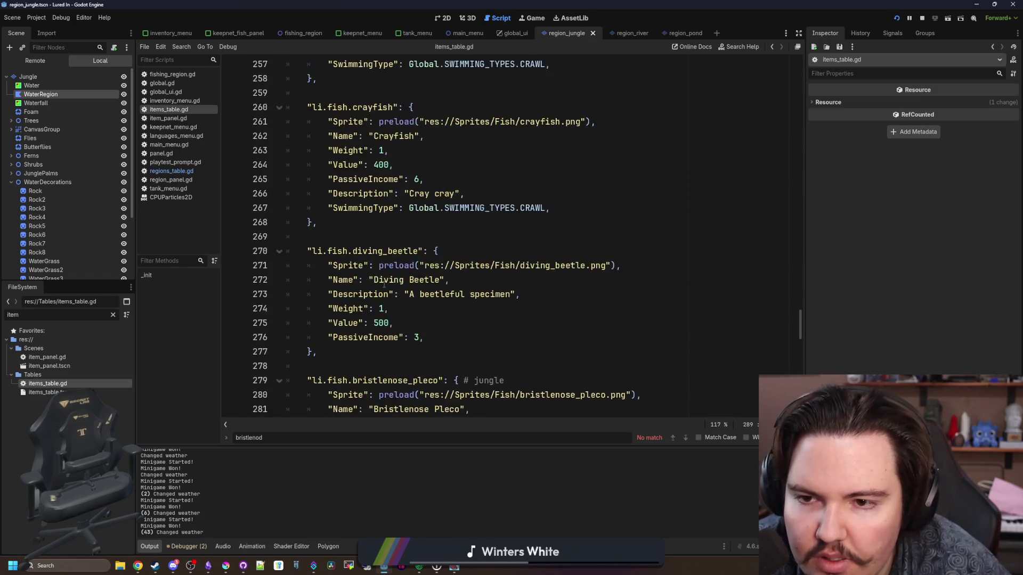
scroll(384, 285, up, 11)
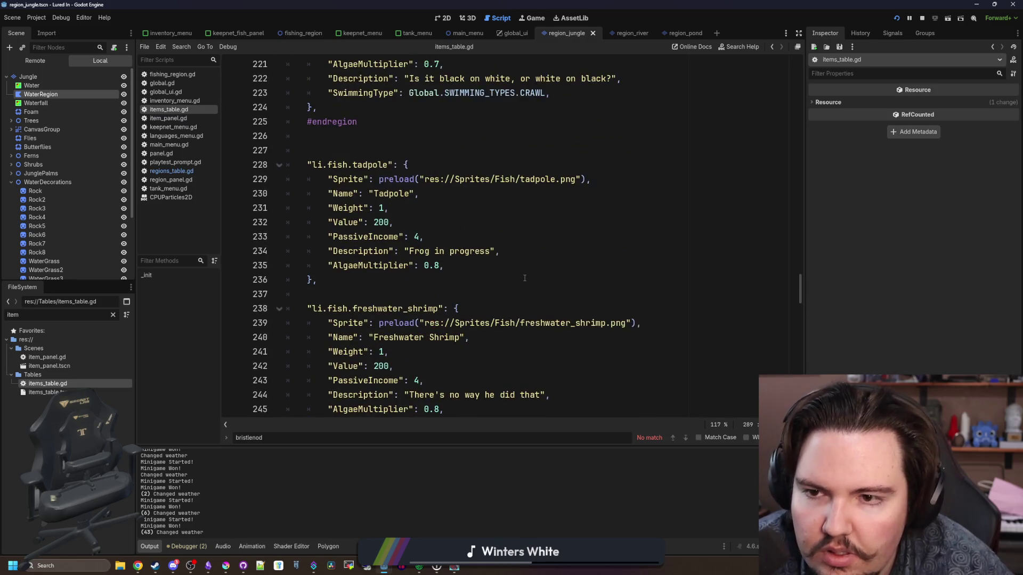
mouse_move(337, 325)
mouse_down()
mouse_move(245, 178)
mouse_move(236, 193)
mouse_up()
key(ctrl+c)
key(Right)
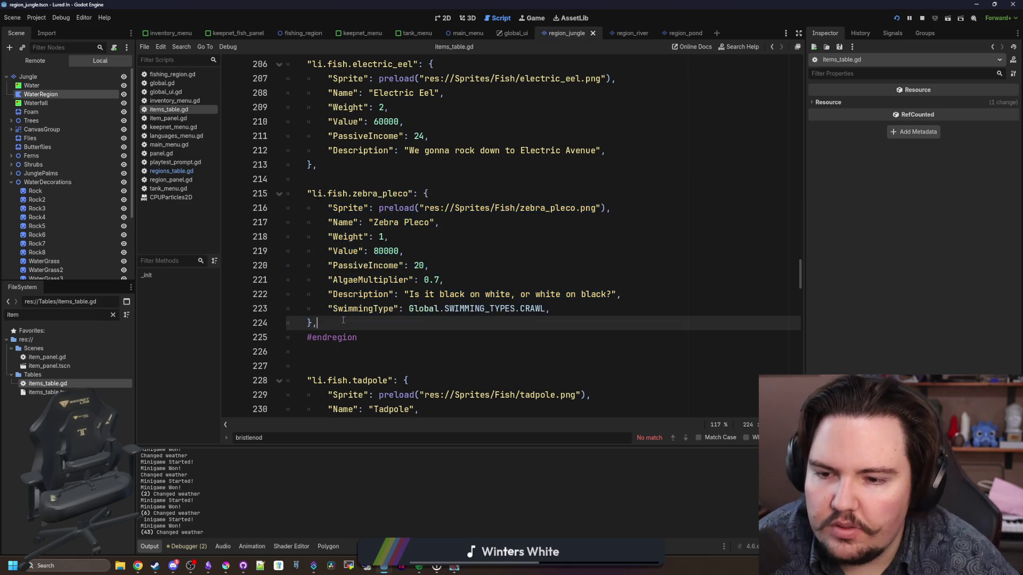
key(Return)
key(Return)
key(ctrl+v)
Step: Remove the duplicate key line's extra indent and select its zebra_pleco key
click(325, 281)
key(BackSpace)
double_click(385, 282)
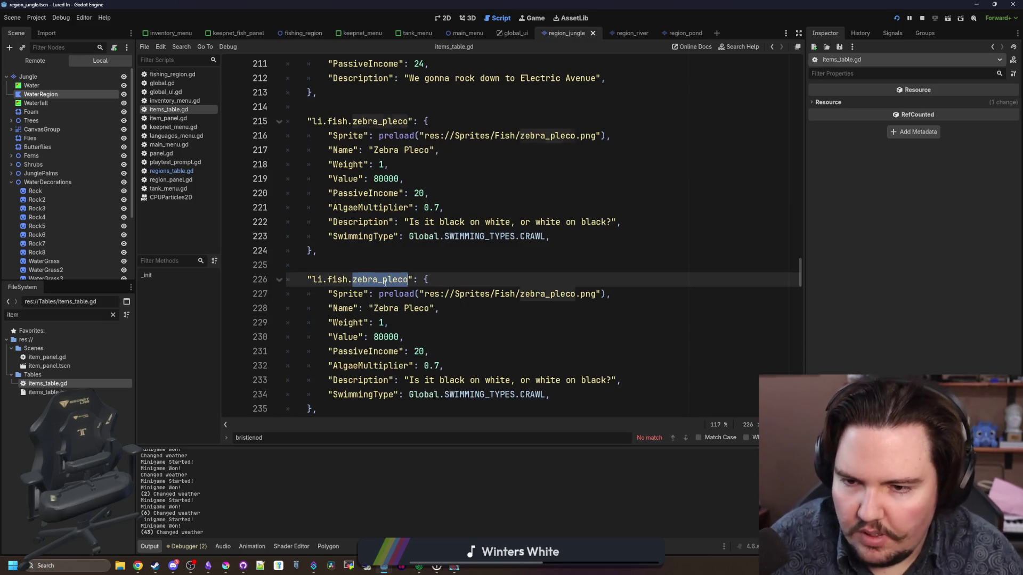
Step: Rename the duplicate's key to mata_mata and its Name to Mata Mata
text(mata)
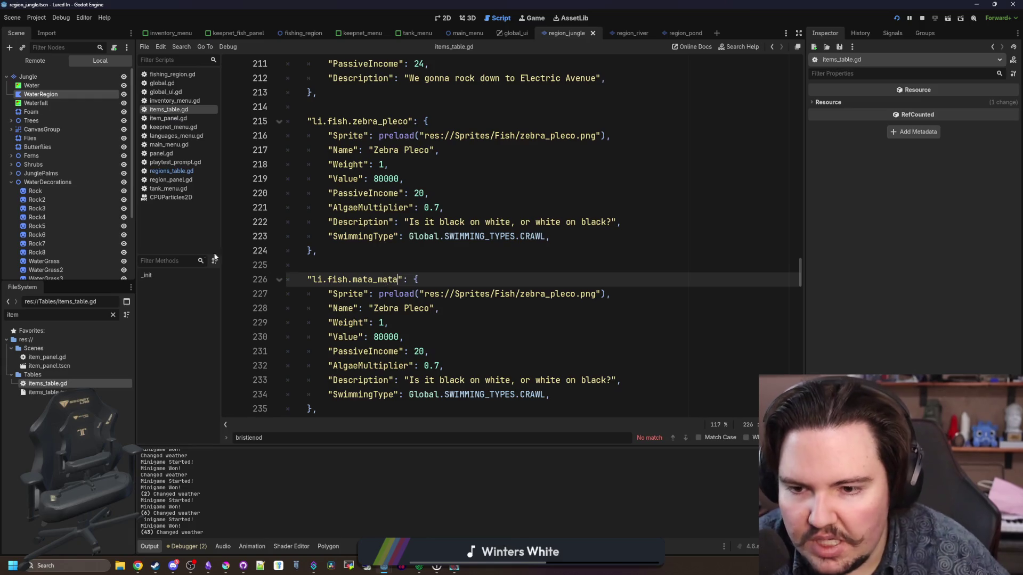
click(405, 296)
key(Down)
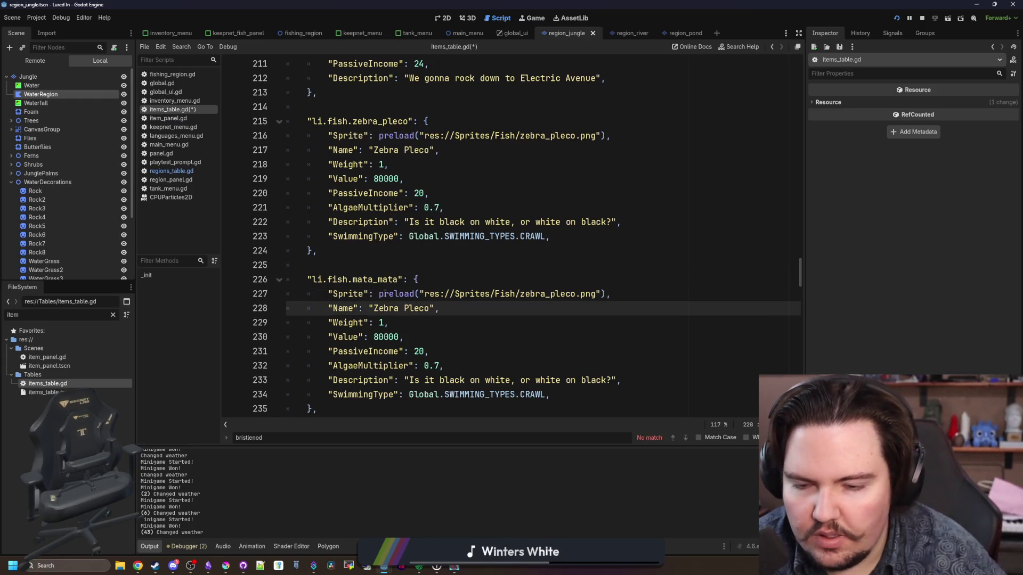
double_click(415, 308)
key(BackSpace)
key(BackSpace)
key(BackSpace)
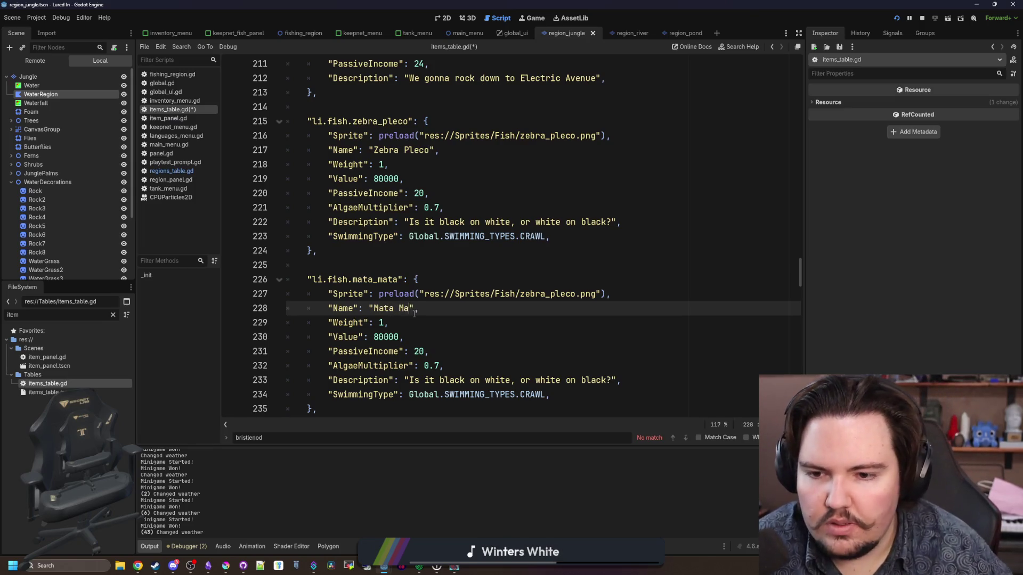
text(ta)
Step: Delete the AlgaeMultiplier line from the mata_mata entry
scroll(418, 266, down, 3)
click(383, 194)
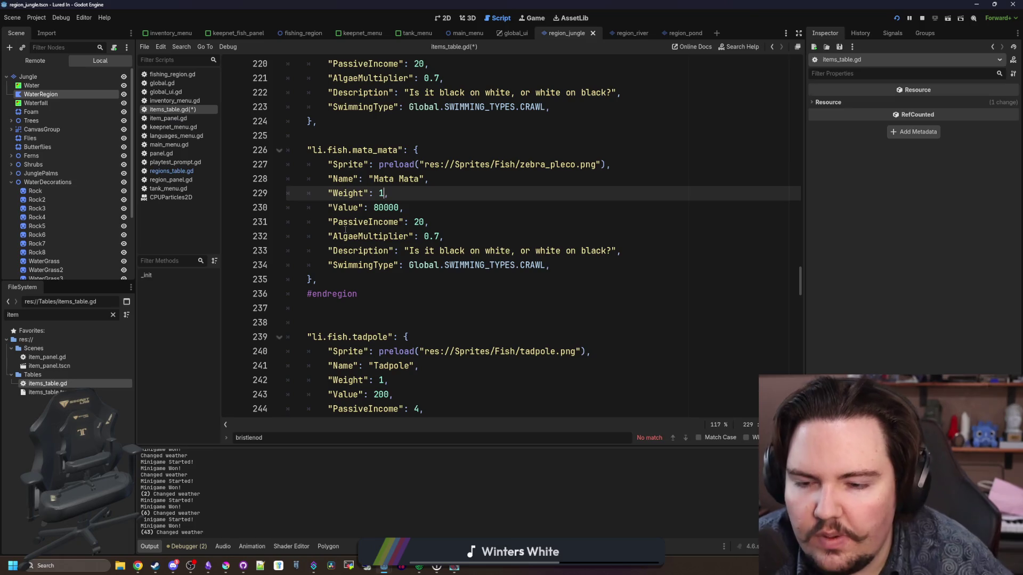
text(2)
scroll(345, 230, up, 2)
key(Down)
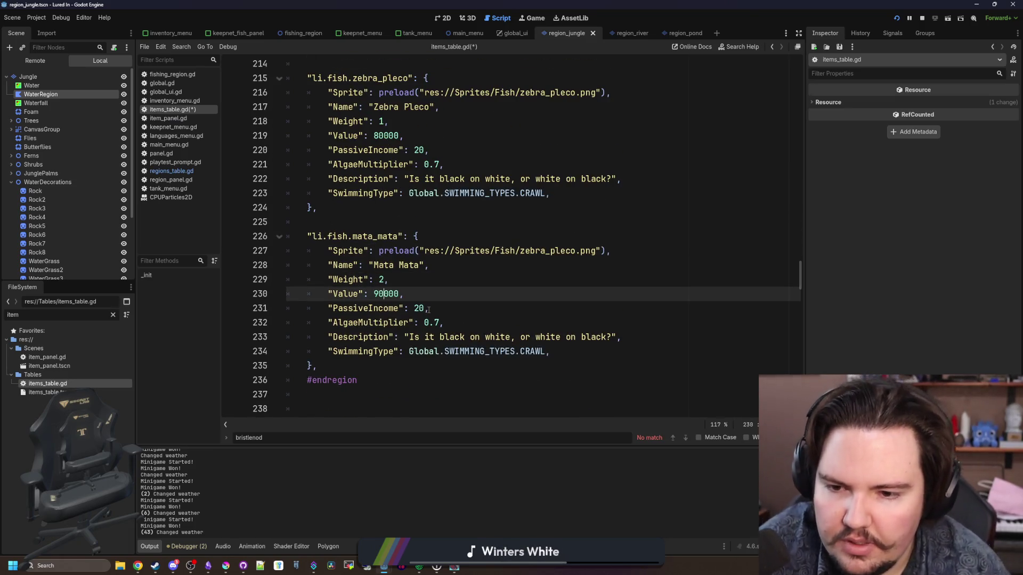
key(Down)
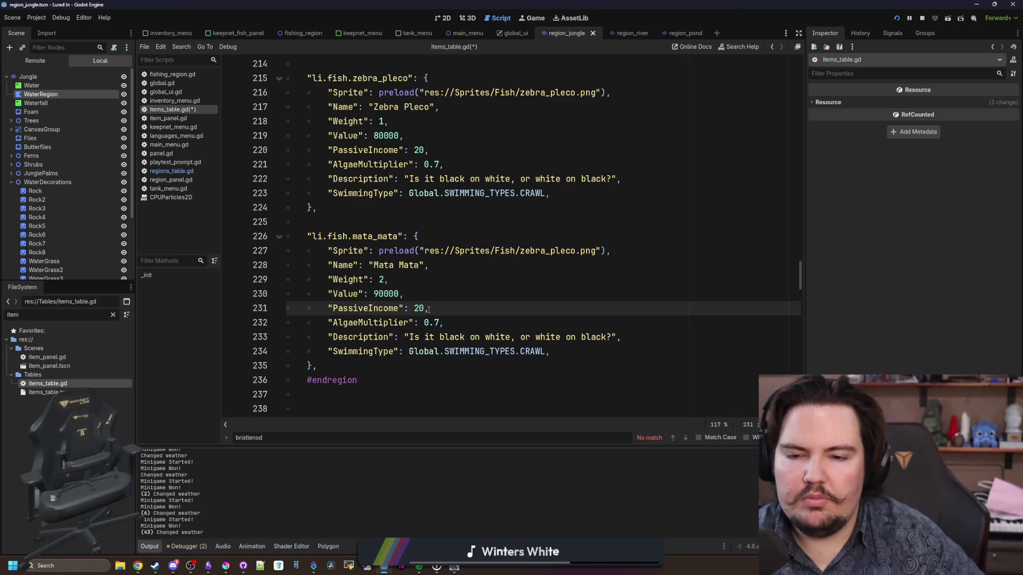
key(Down)
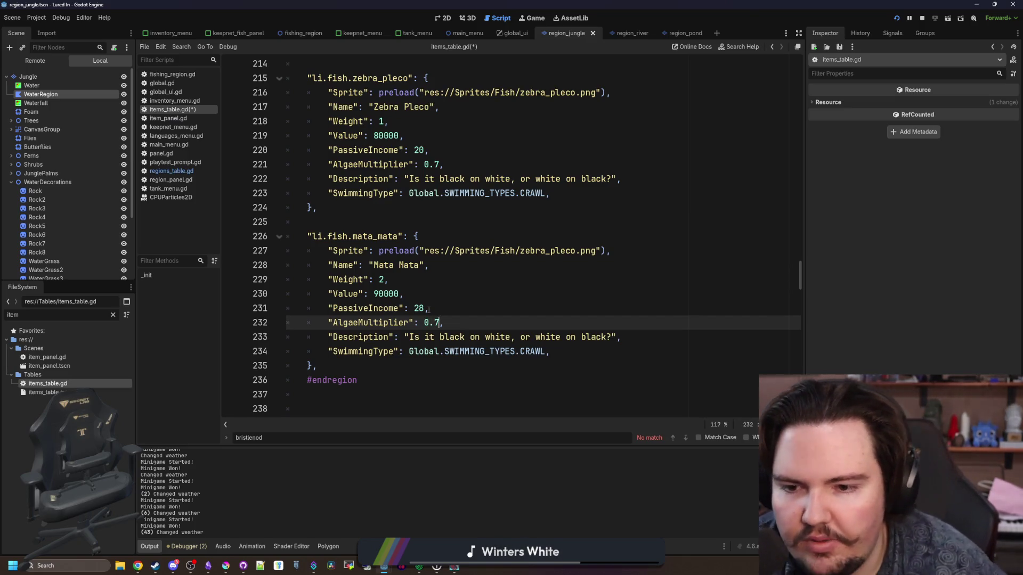
key(shift+Up)
key(shift+Up)
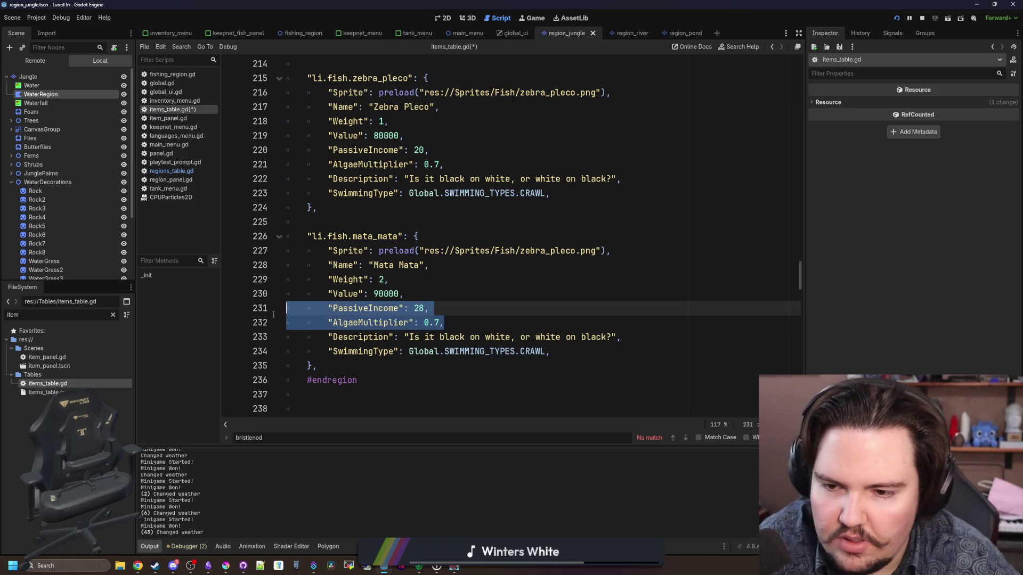
key(shift+Down)
key(BackSpace)
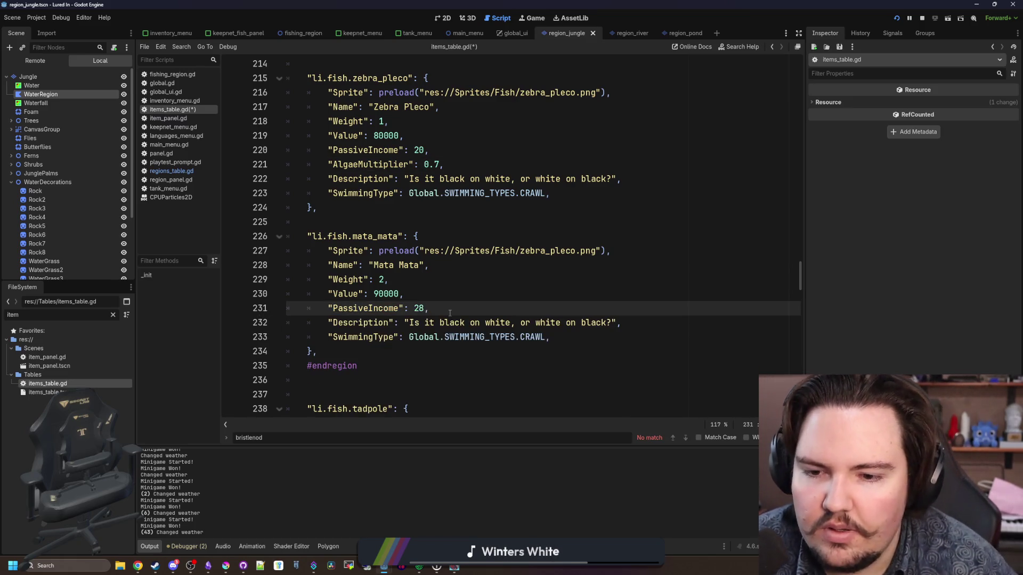
Step: Delete mata_mata's SwimmingType line and return to the running debug game
click(512, 322)
double_click(532, 337)
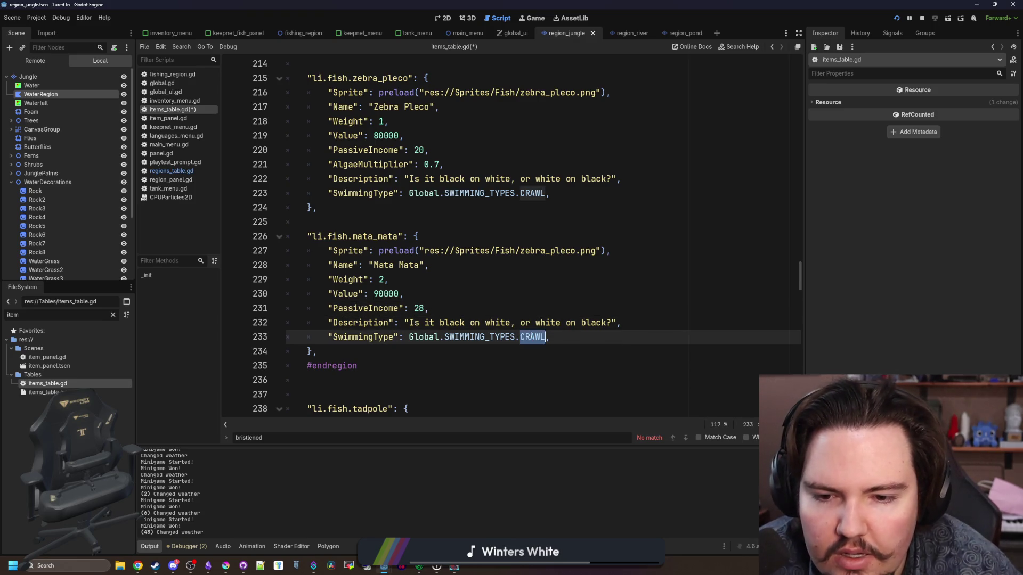
click(563, 339)
key(shift+Home)
key(BackSpace)
key(BackSpace)
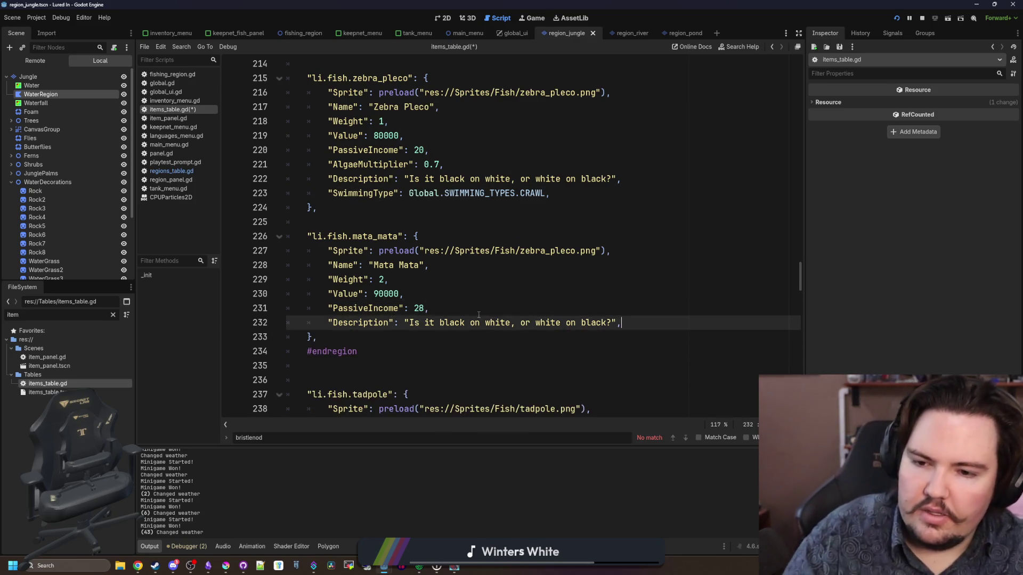
click(478, 314)
click(495, 283)
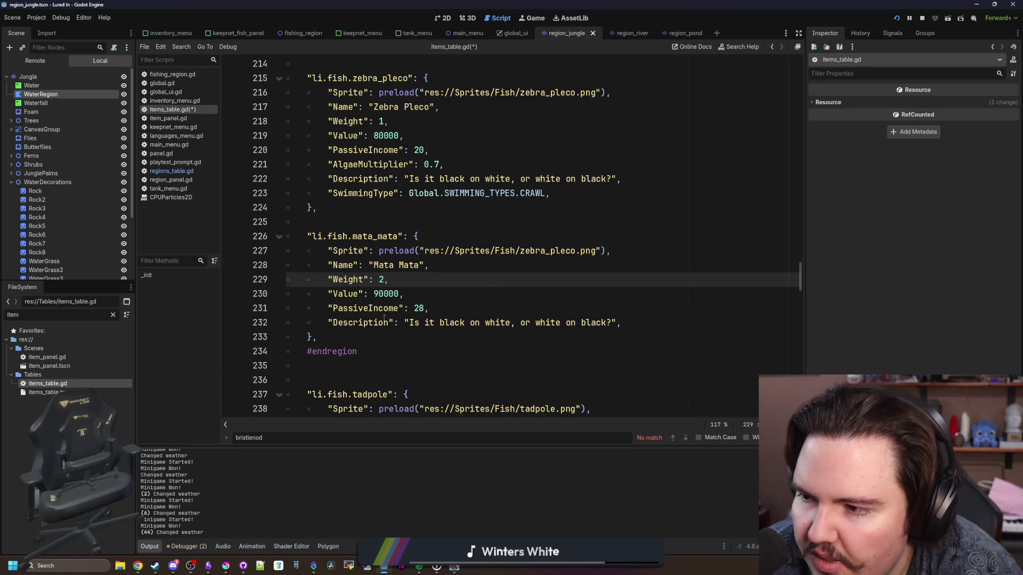
key(alt+Tab)
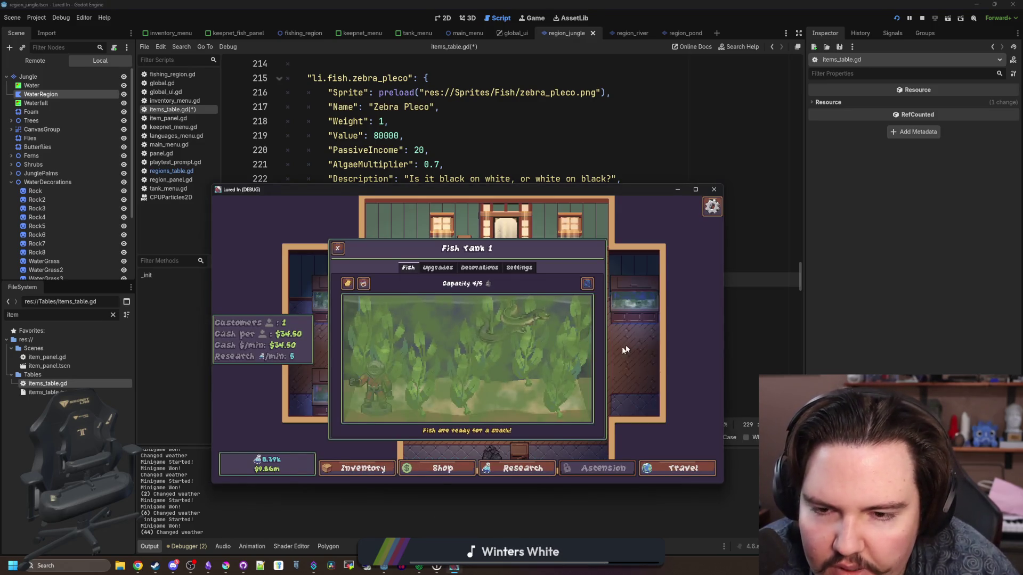
Step: Close the Fish Tank 1 panel and bring up npc_1_walk.png in Krita
key(Escape)
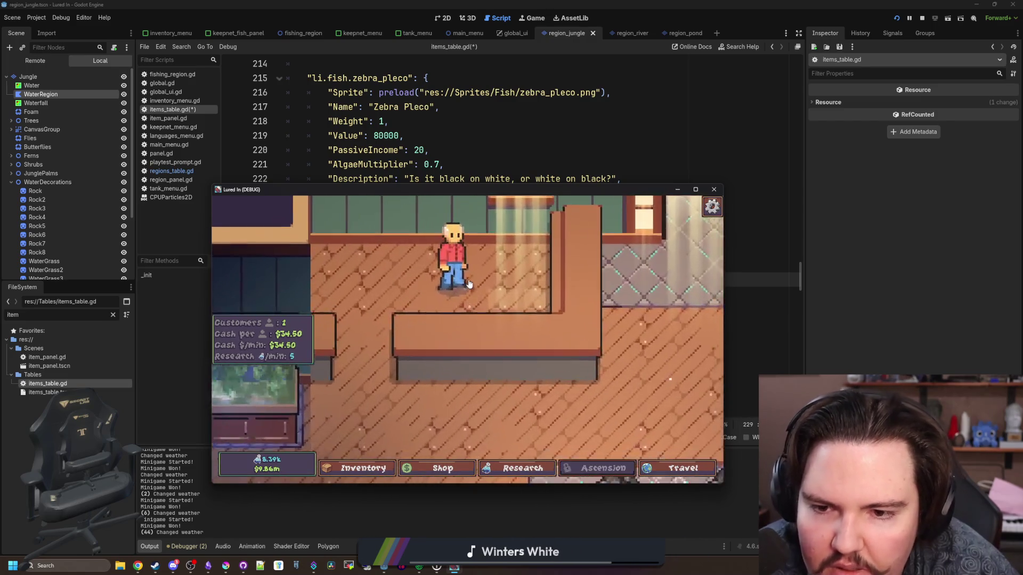
key(alt+Tab)
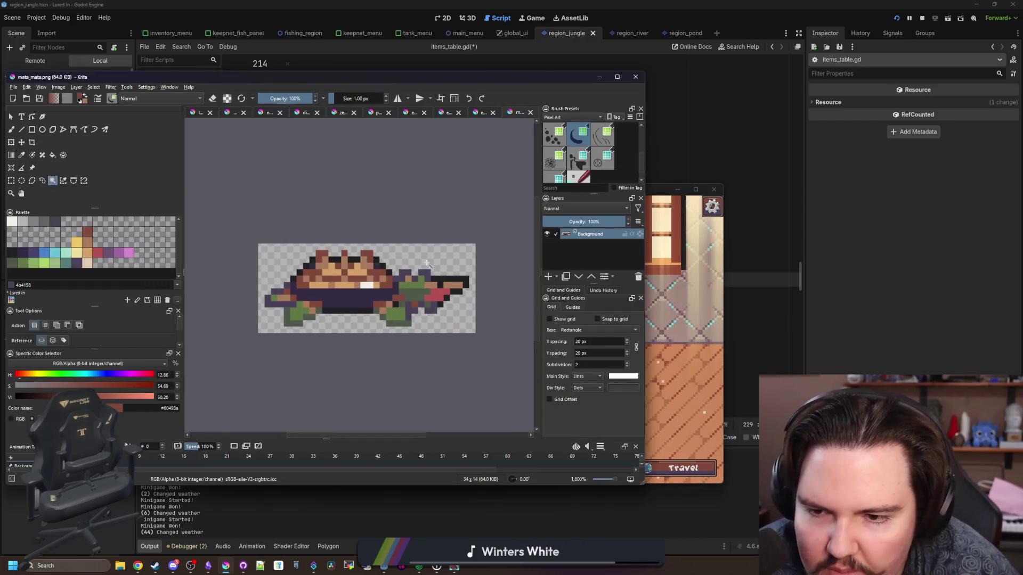
click(301, 113)
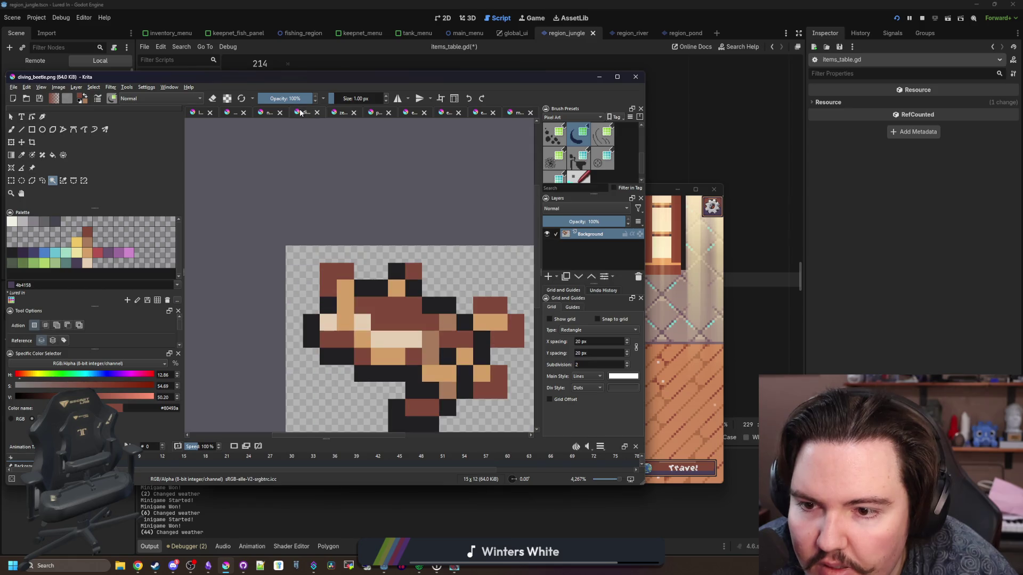
click(338, 114)
click(263, 114)
Step: Clear the old selection and select a small area near the character's foot
scroll(337, 257, up, 2)
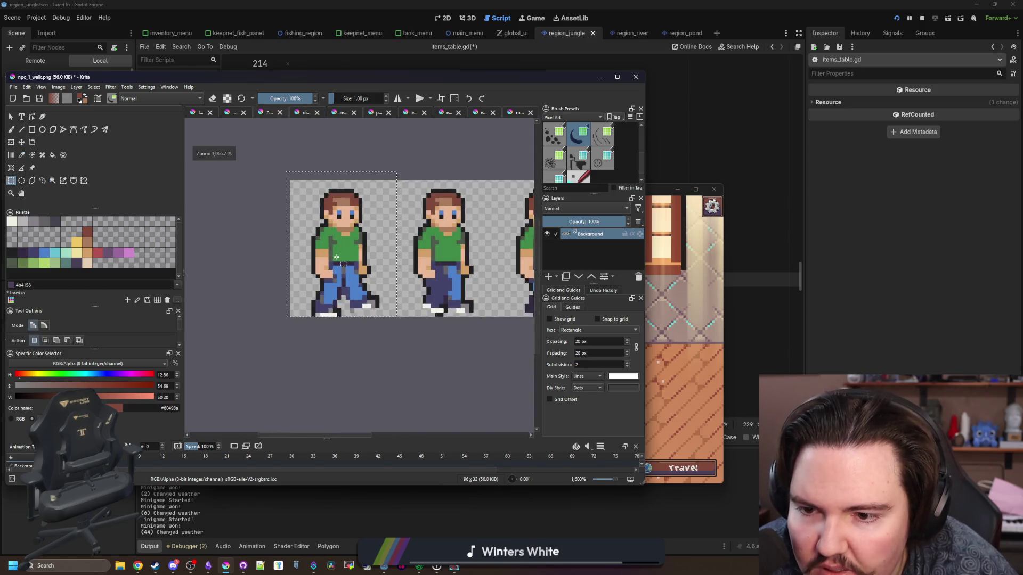
click(336, 257)
scroll(336, 258, down, 2)
scroll(367, 300, up, 2)
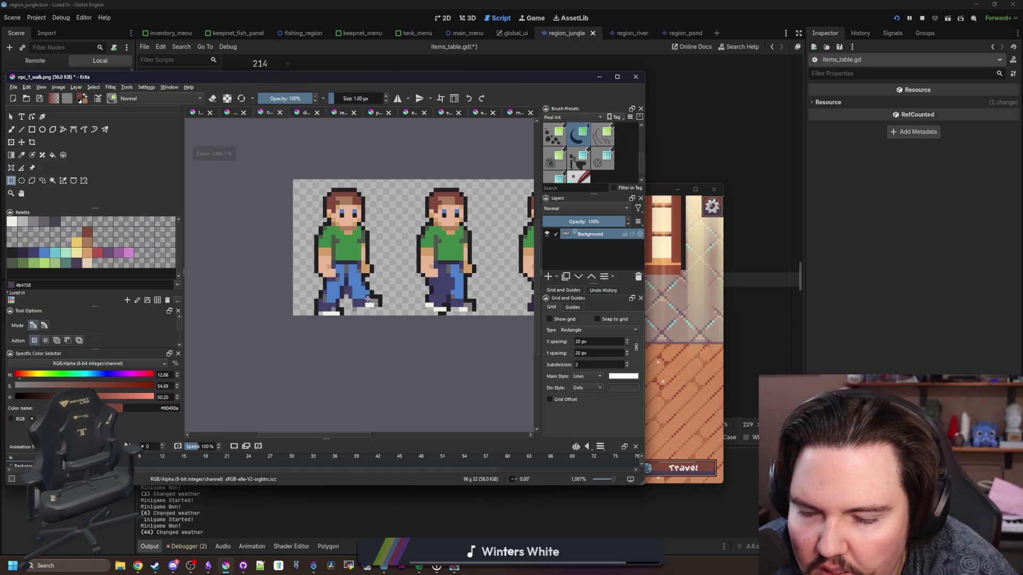
drag(365, 307, 353, 298)
scroll(353, 286, down, 2)
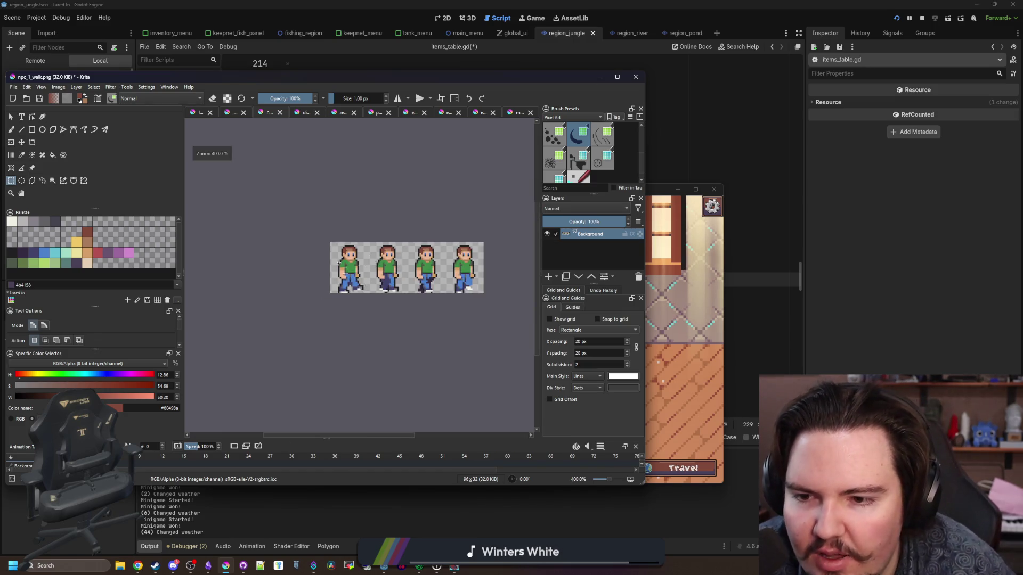
scroll(339, 263, up, 2)
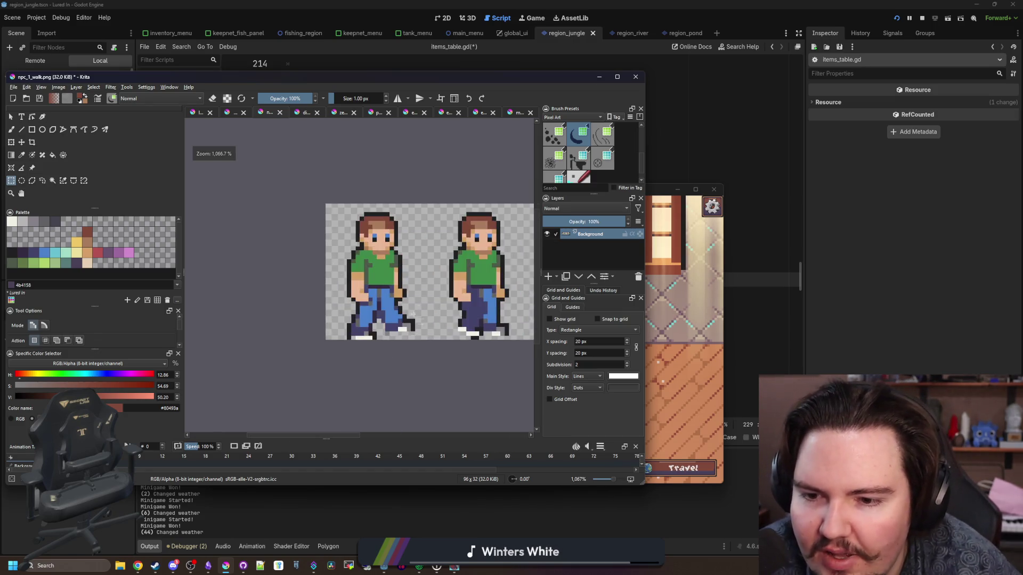
Step: Go back to the game window and close the character Customize panel
click(515, 113)
click(703, 224)
click(460, 290)
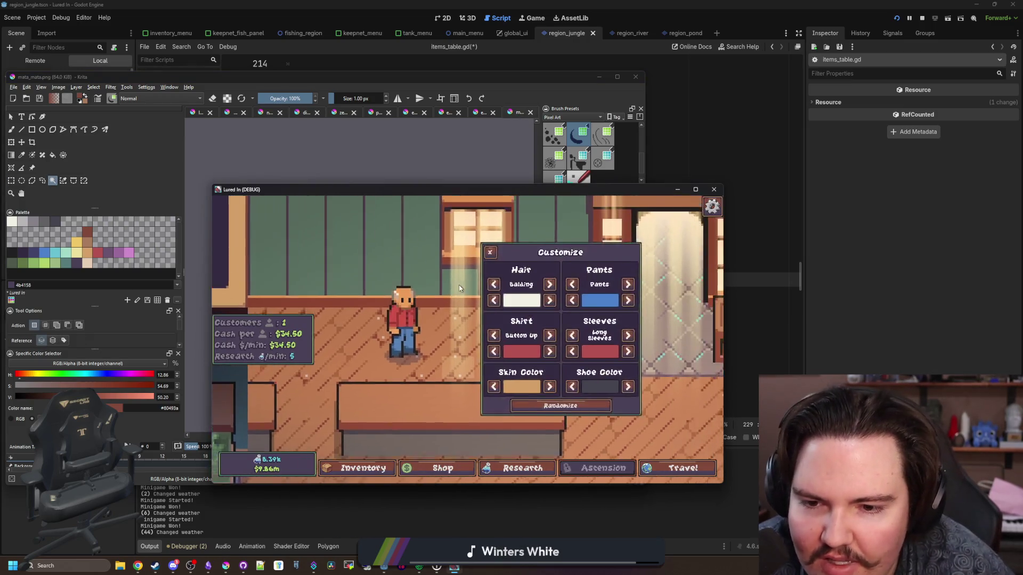
Step: Focus the camera on a customer at the right and carry them across the room
click(387, 323)
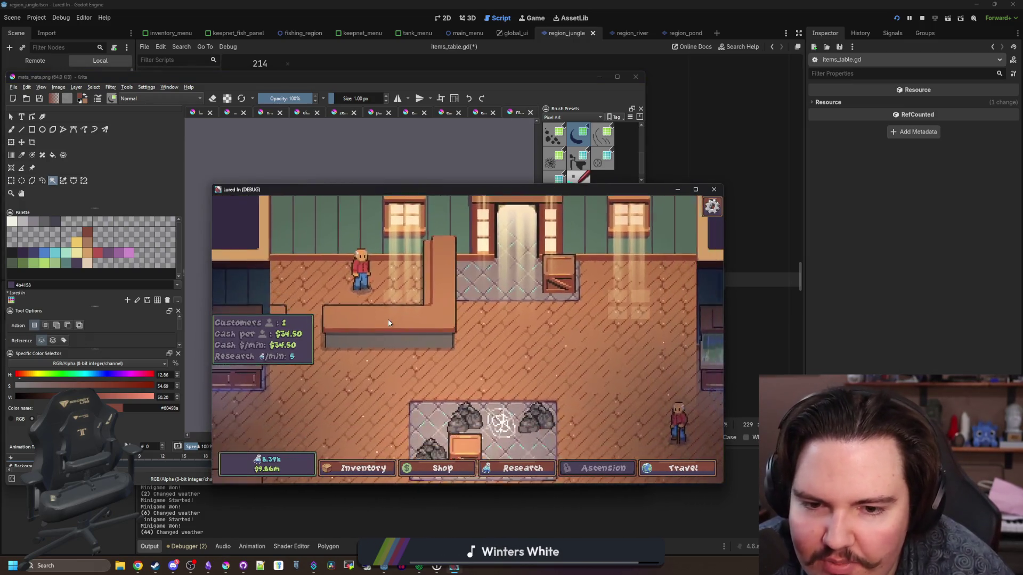
click(626, 343)
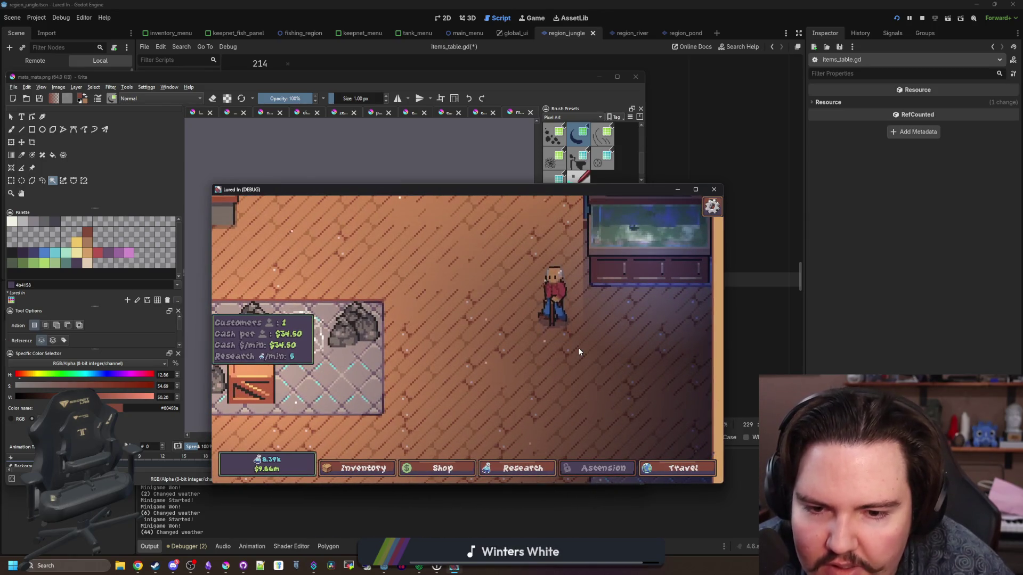
mouse_move(554, 293)
mouse_down()
mouse_move(459, 294)
mouse_move(452, 315)
mouse_move(464, 308)
mouse_move(341, 323)
mouse_up()
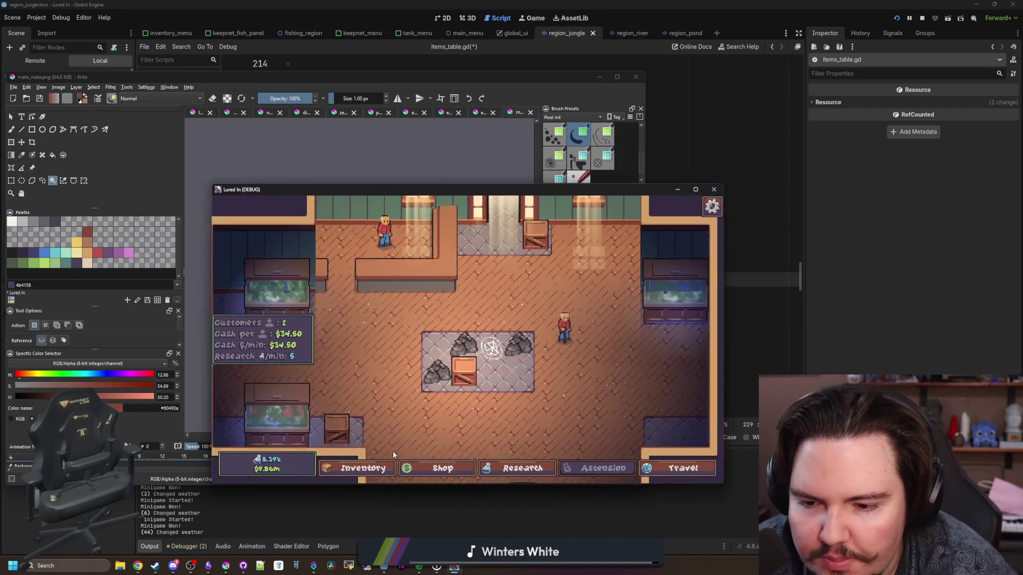
Step: Run the secret command 'giveall 1' and review the fish in the inventory
click(392, 462)
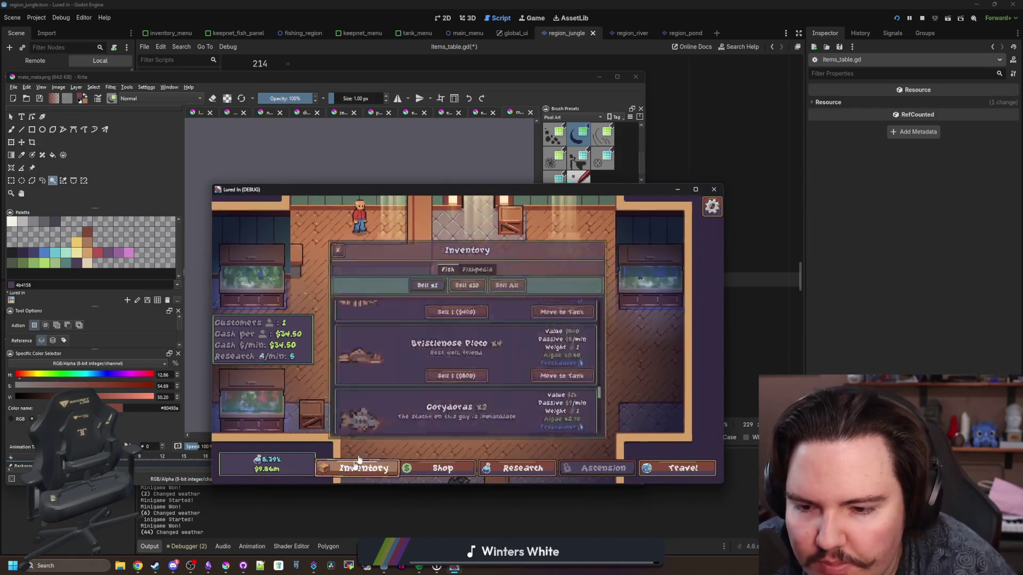
scroll(410, 371, down, 3)
key(grave)
text(giveall 1)
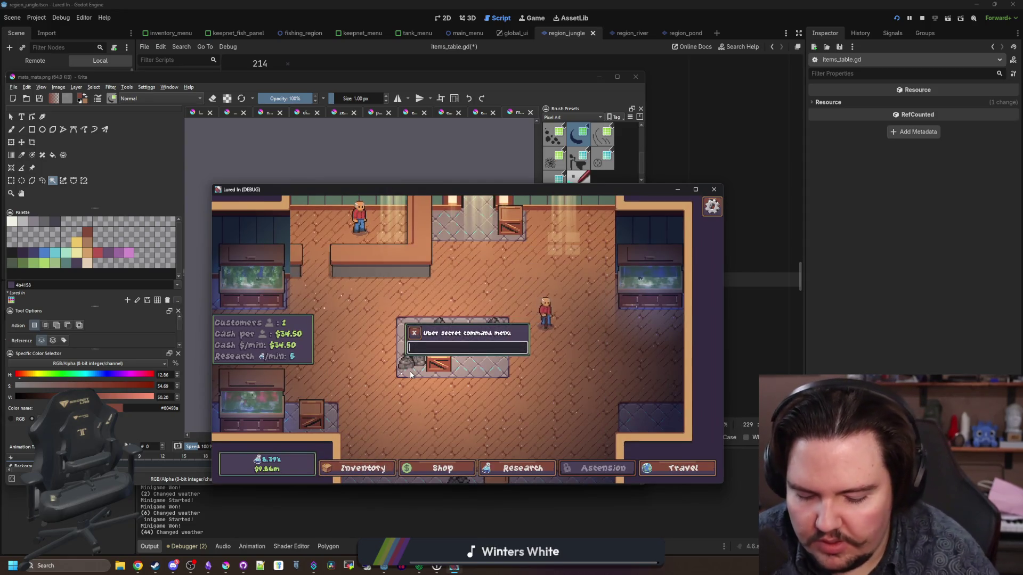
key(Return)
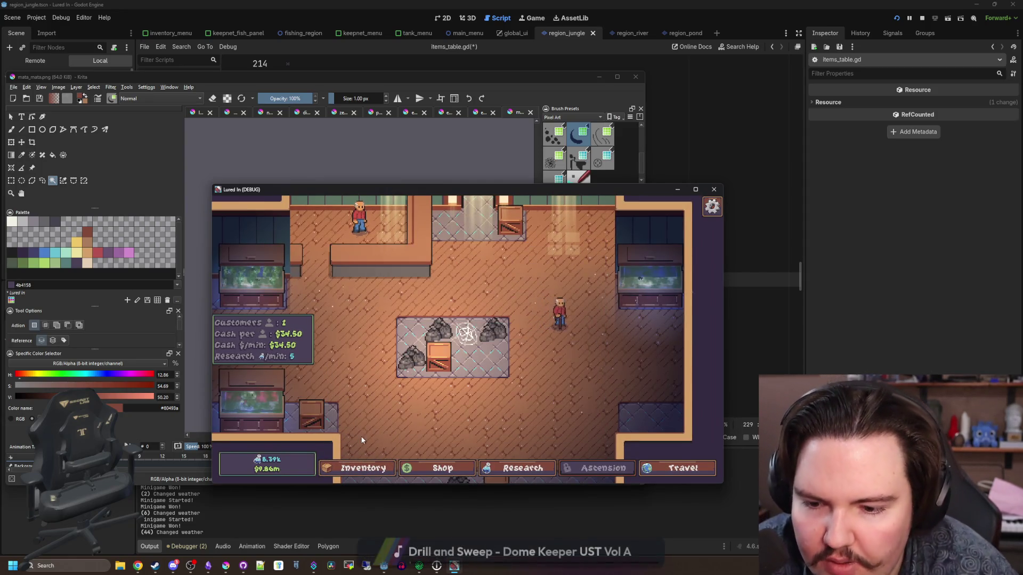
click(362, 468)
scroll(436, 368, up, 8)
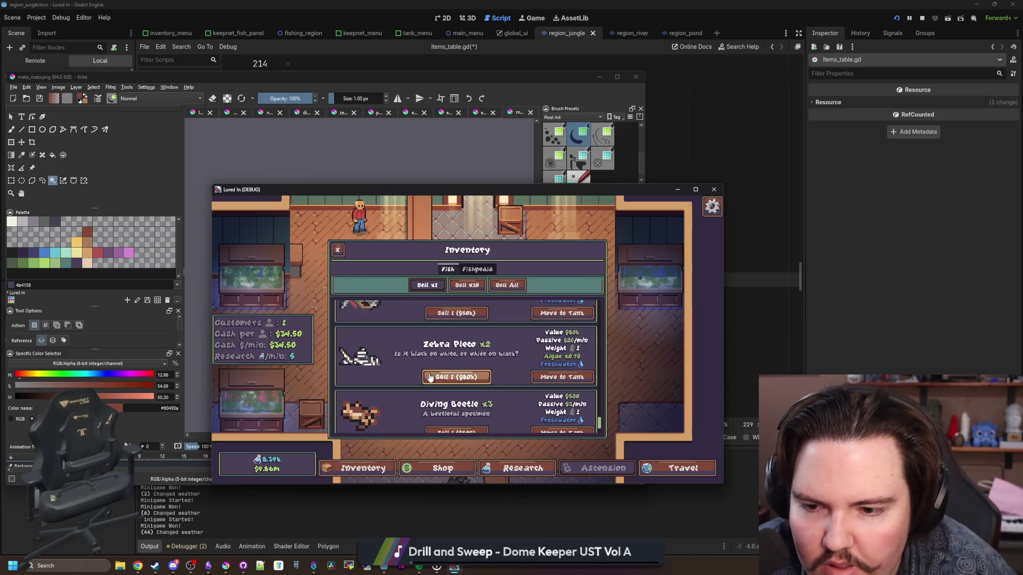
scroll(430, 377, up, 10)
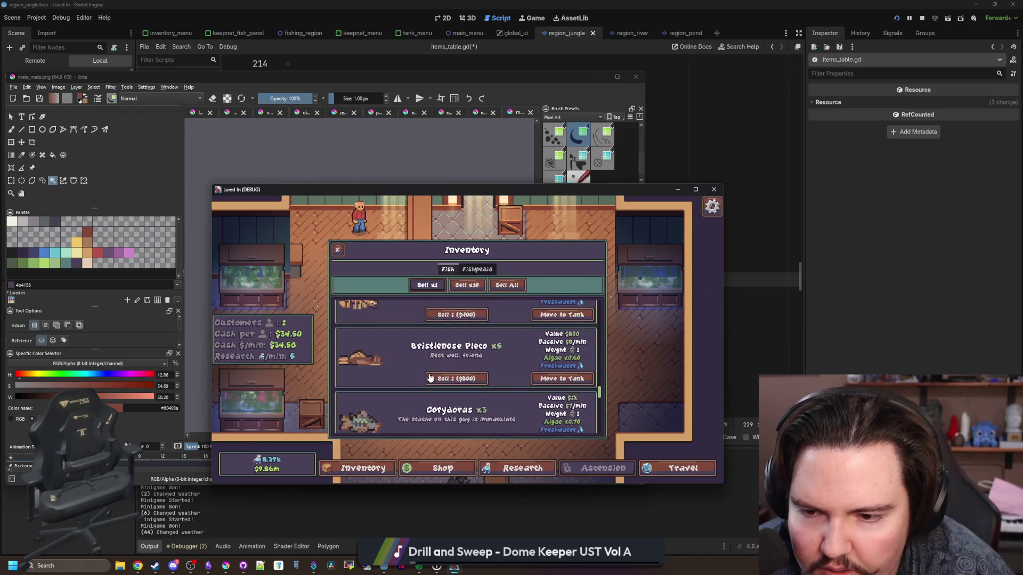
scroll(428, 378, up, 3)
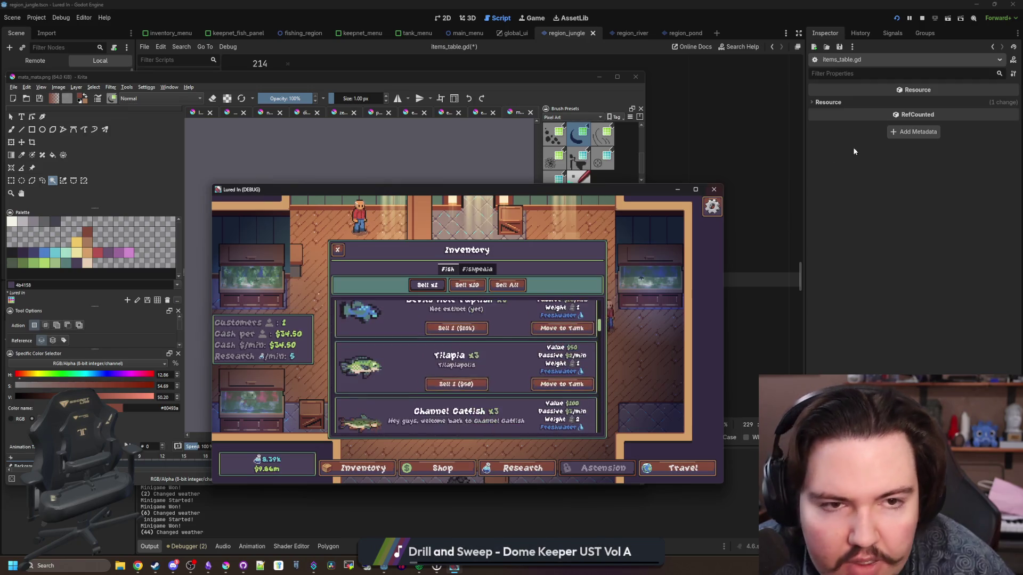
Step: Stop the debug game and put the caret on empty line 225 of items_table.gd
click(921, 18)
click(443, 293)
click(401, 220)
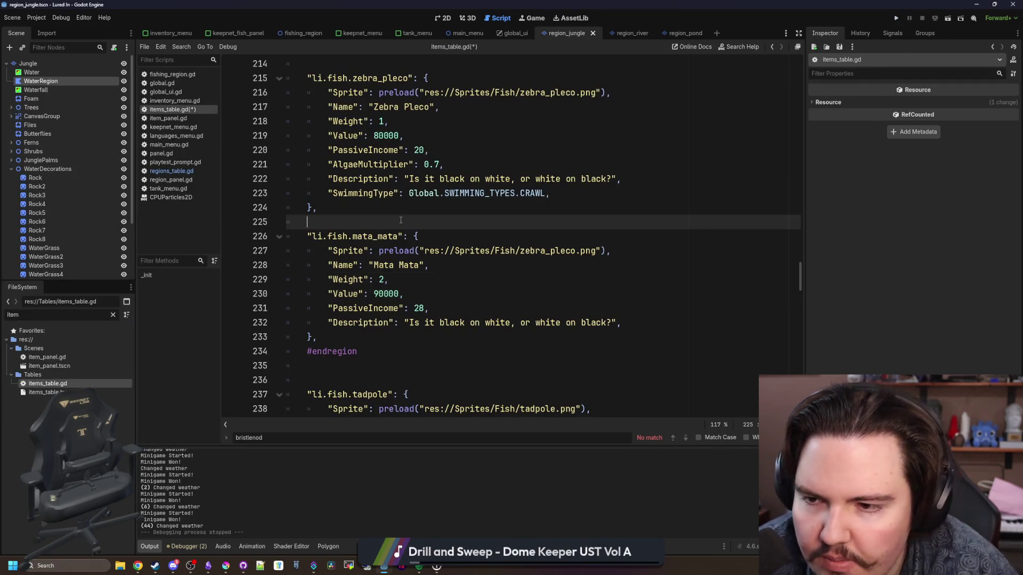
Step: Save items_table.gd and open regions_table.gd by filtering the file list for 'region'
key(ctrl+s)
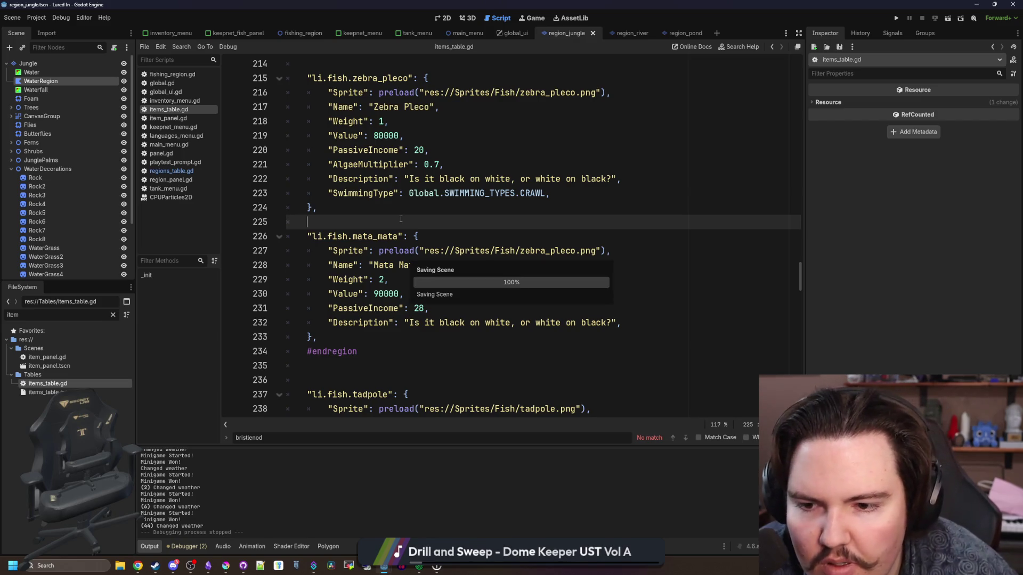
click(113, 315)
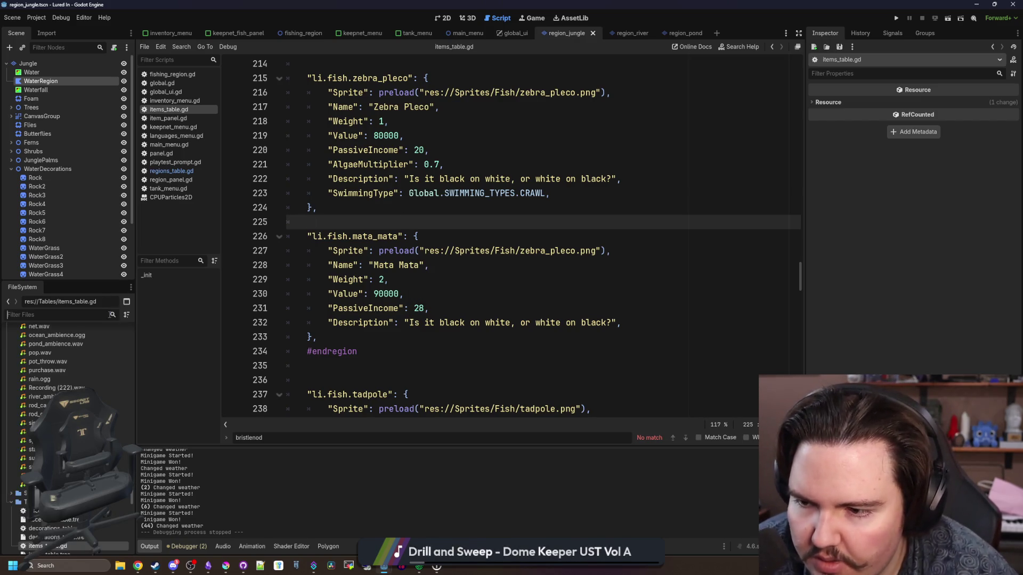
text(region)
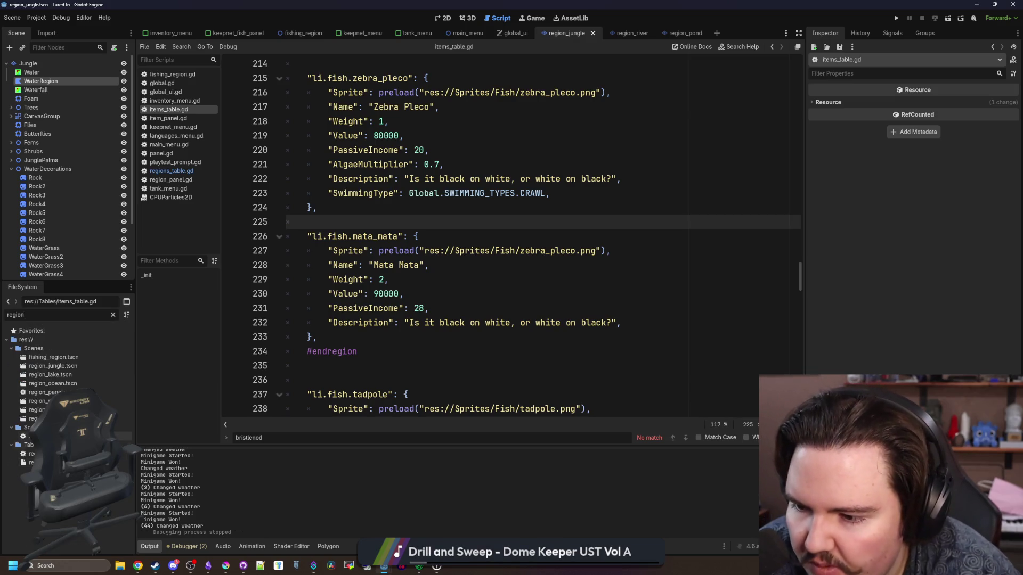
double_click(42, 436)
click(662, 204)
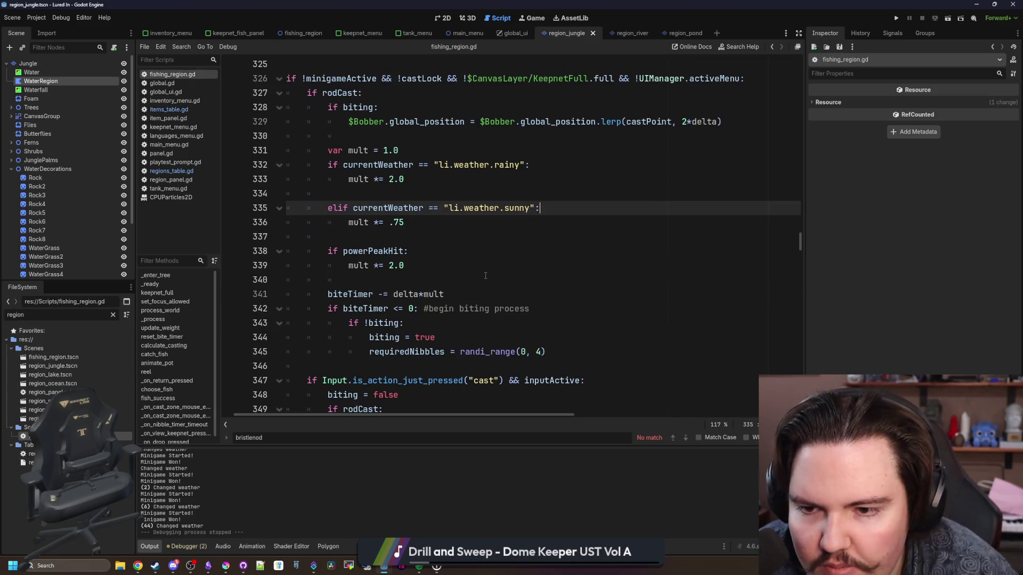
click(287, 279)
double_click(29, 454)
Step: Duplicate the bristlenose_pleco PotFish entry onto a new line below it
mouse_move(516, 337)
mouse_down()
mouse_move(341, 353)
mouse_move(349, 337)
mouse_up()
key(ctrl+c)
click(543, 336)
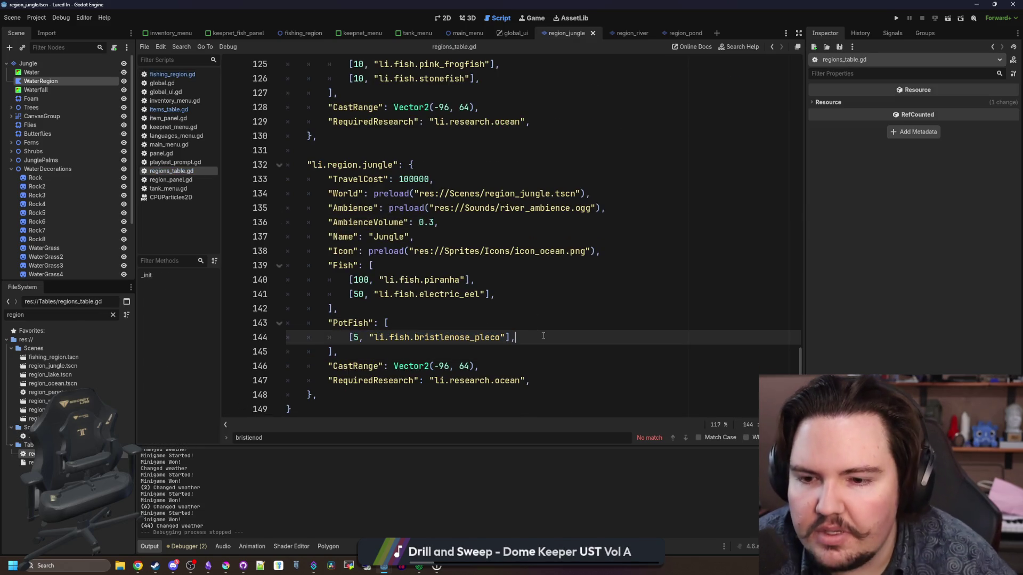
key(Return)
key(ctrl+v)
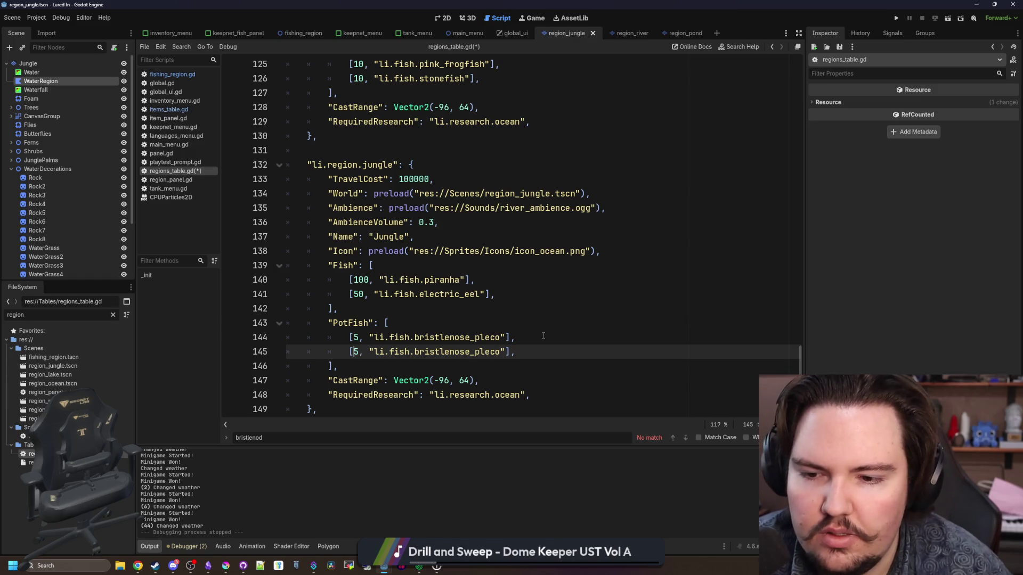
Step: Change the weight of both PotFish entries from 5 to 100
click(544, 335)
key(Home)
key(Right)
key(Delete)
text(100)
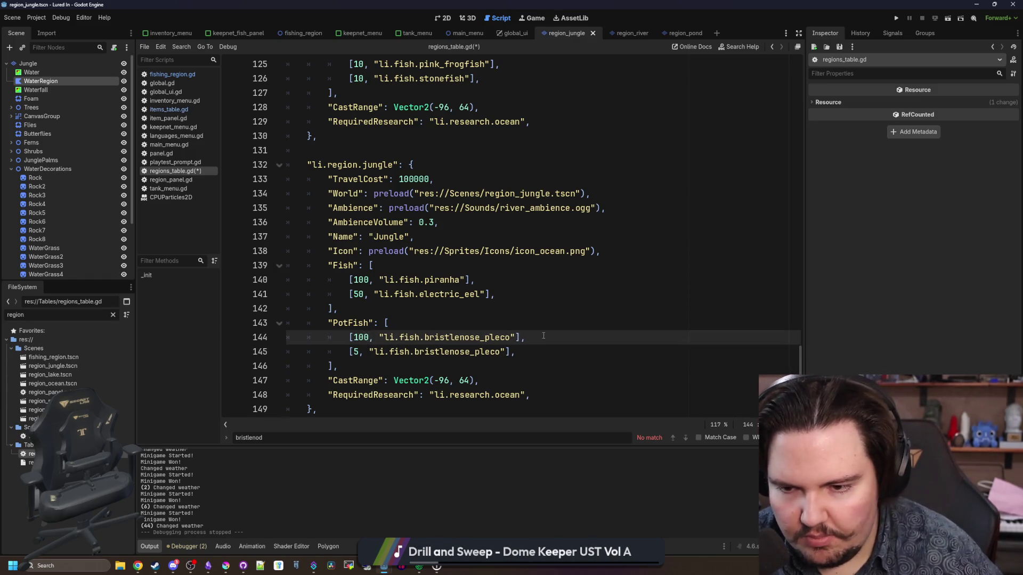
key(Down)
key(Home)
key(Right)
key(Delete)
text(100)
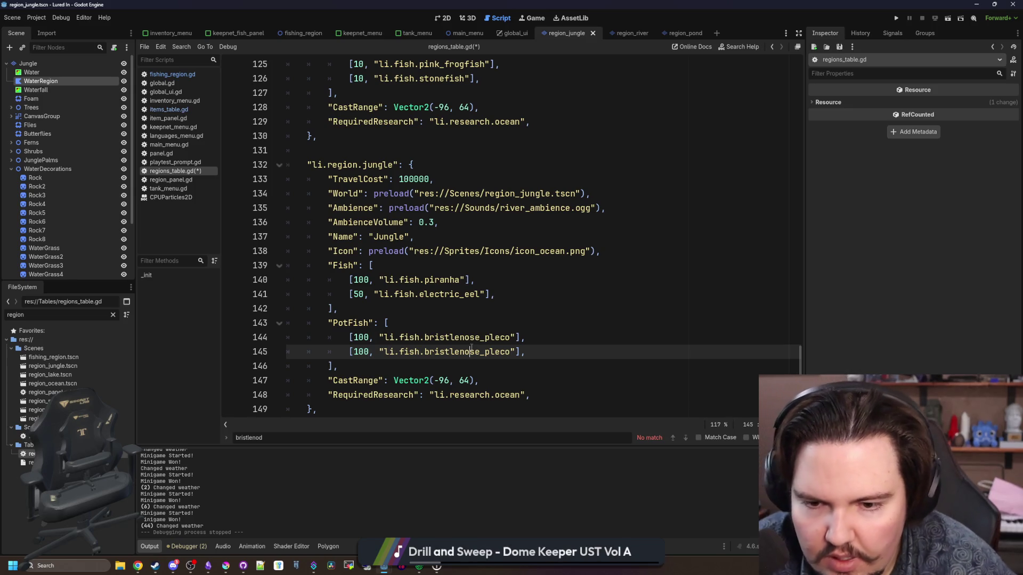
Step: Change line 145's fish id to li.fish.mata_mata and save regions_table.gd
double_click(470, 351)
text(mata)
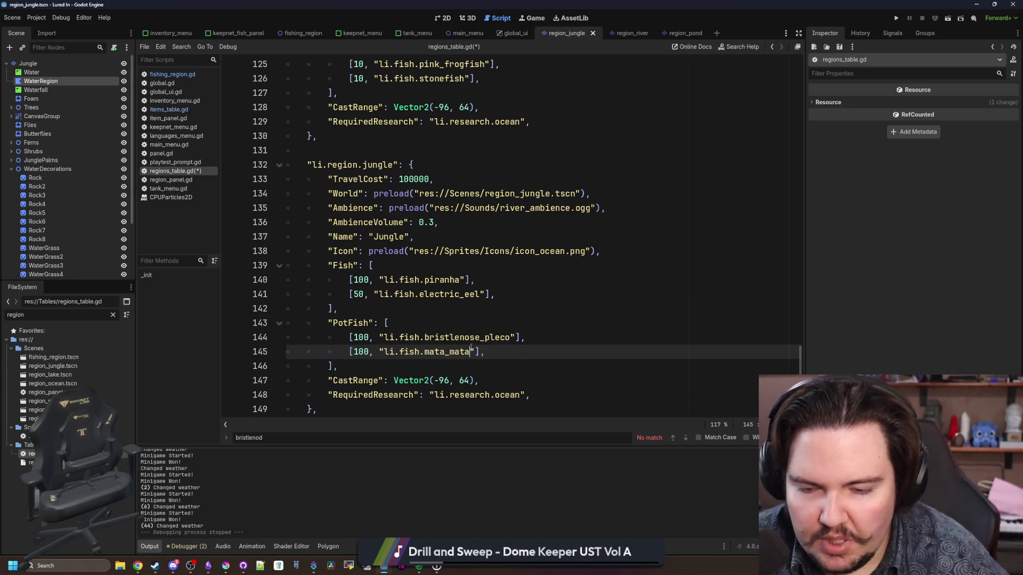
key(ctrl+s)
click(187, 110)
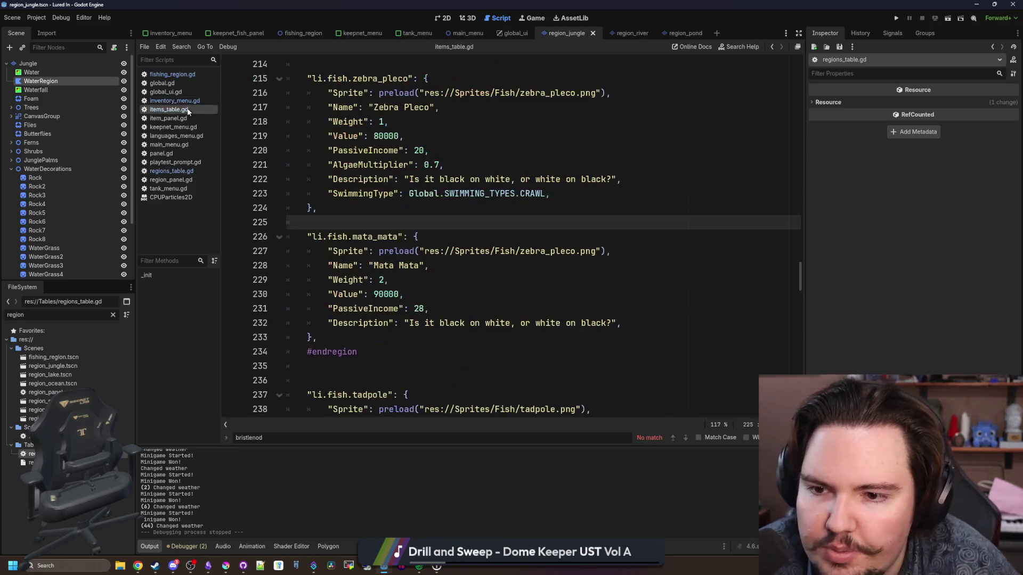
Step: Delete the Mata Mata description text on line 232, then bring up the matamata turtle image results
drag(612, 323, 409, 325)
key(BackSpace)
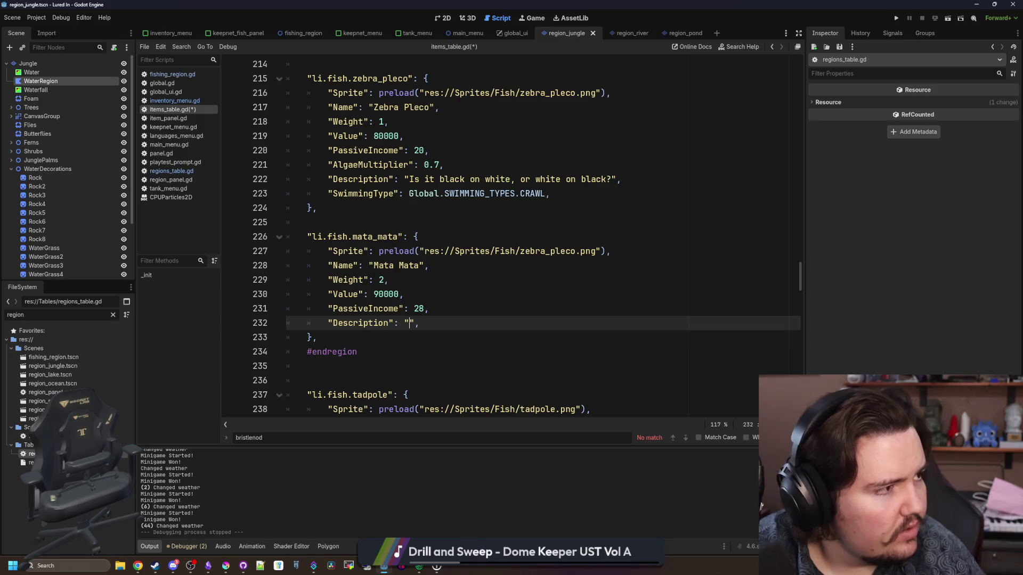
key(alt+Tab)
scroll(119, 107, up, 5)
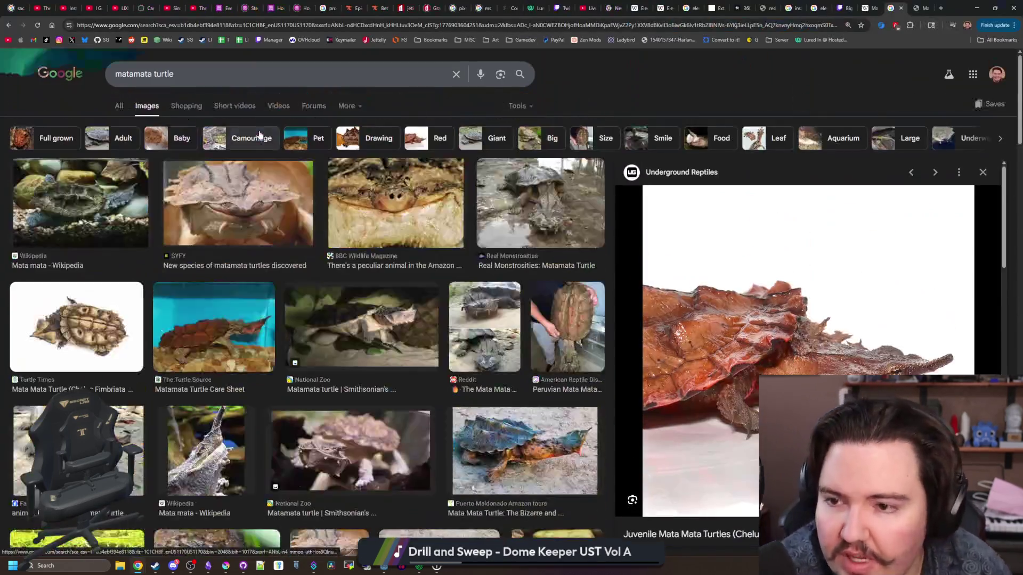
Step: Read the full answer to 'How big does a mata mata turtle get?' in All results
click(120, 106)
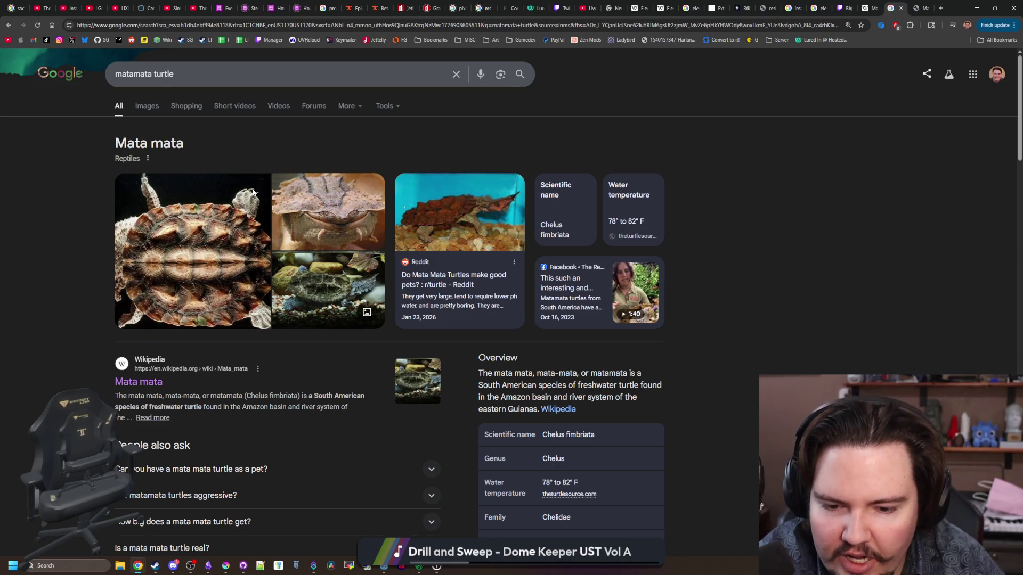
scroll(253, 193, down, 2)
scroll(305, 374, up, 1)
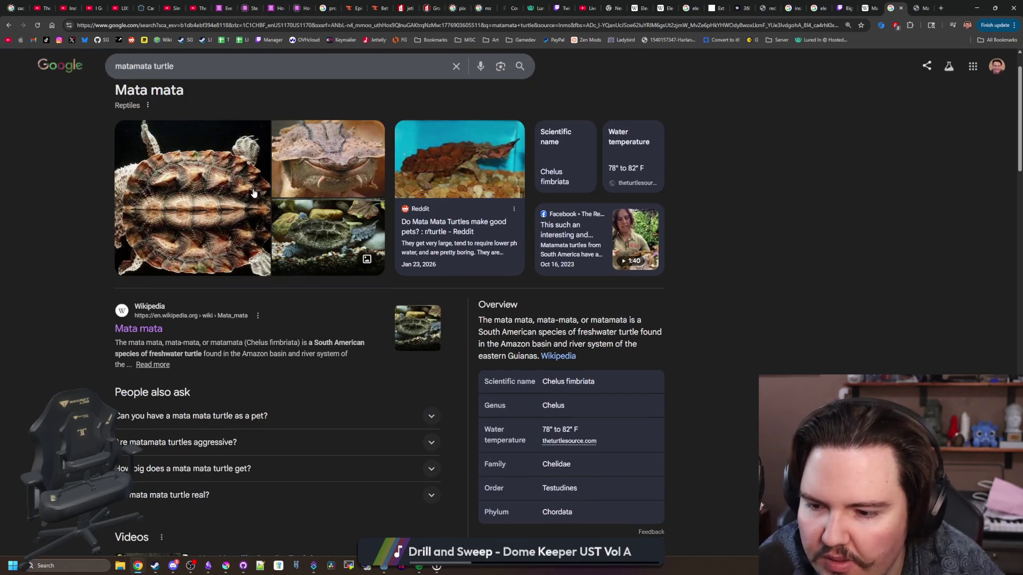
click(258, 465)
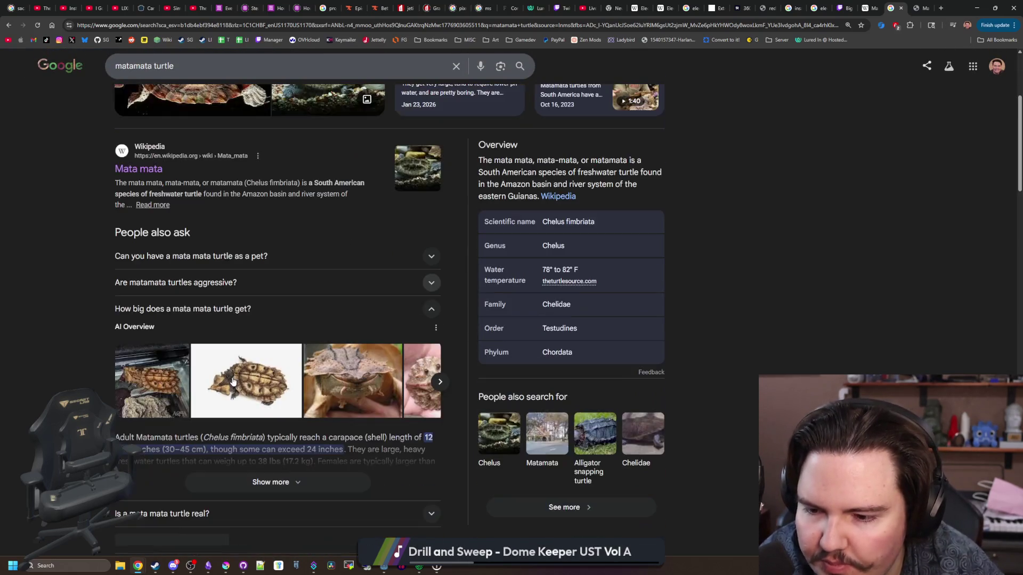
scroll(228, 346, down, 3)
click(271, 482)
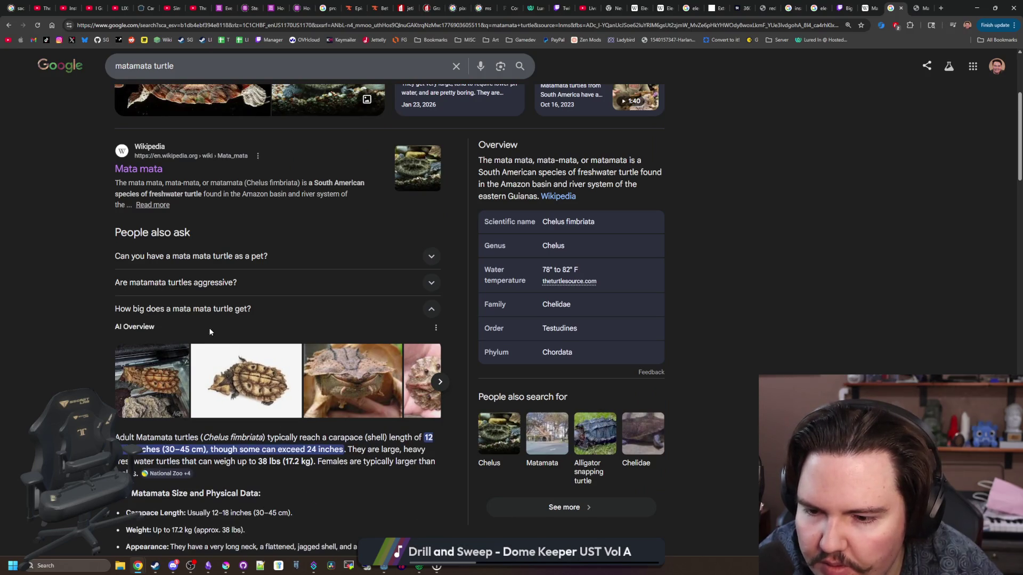
scroll(208, 327, up, 5)
Step: Preview the 'Peruvian Mata Mata Turtles For Sale' image and move the browser aside
click(147, 105)
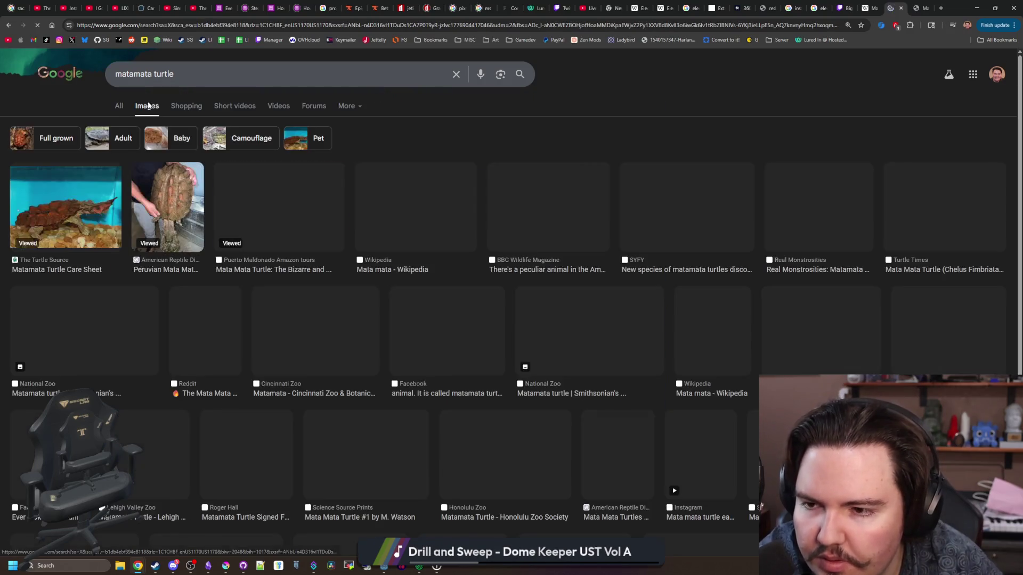
click(179, 211)
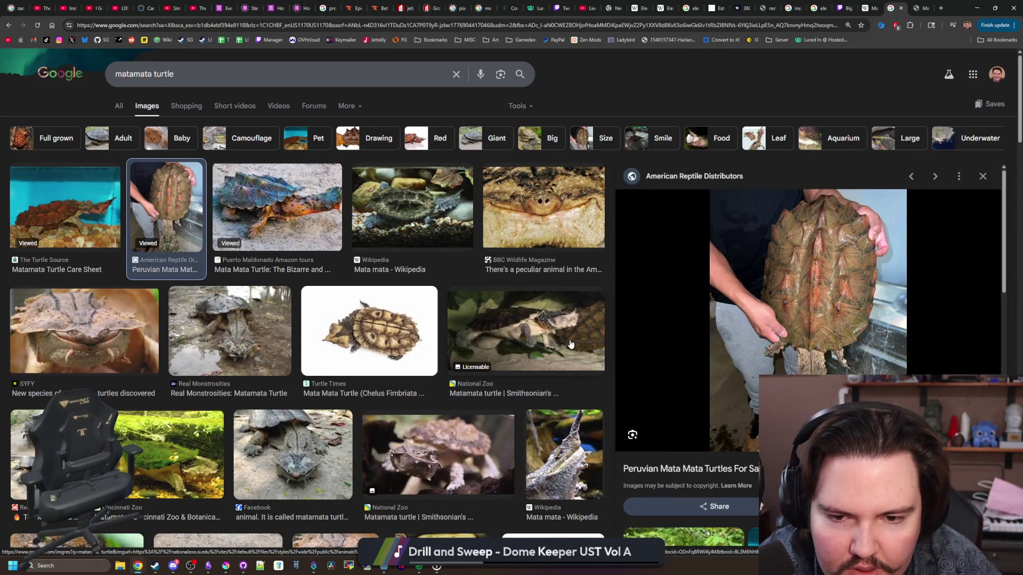
scroll(571, 344, down, 3)
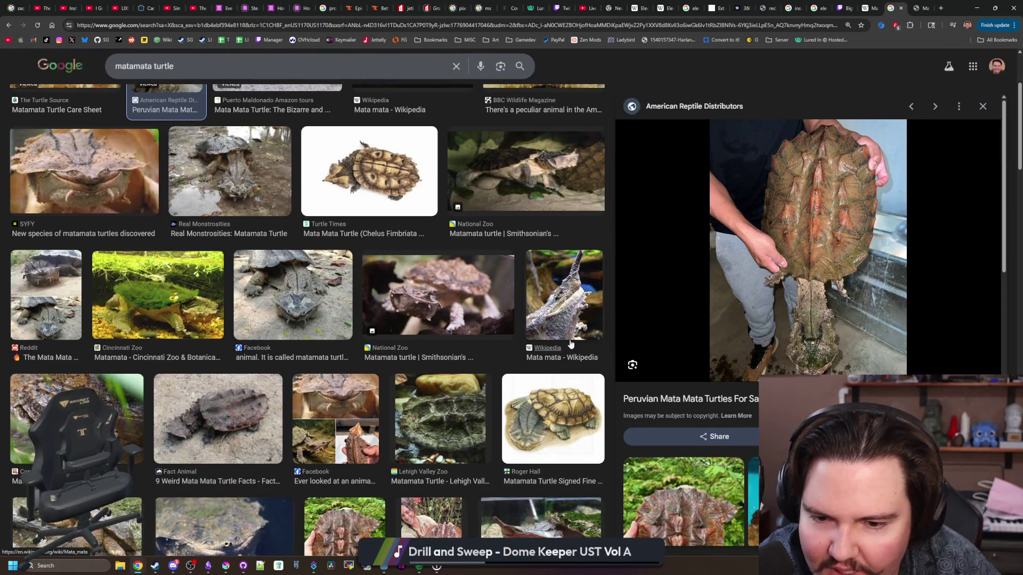
scroll(431, 339, down, 3)
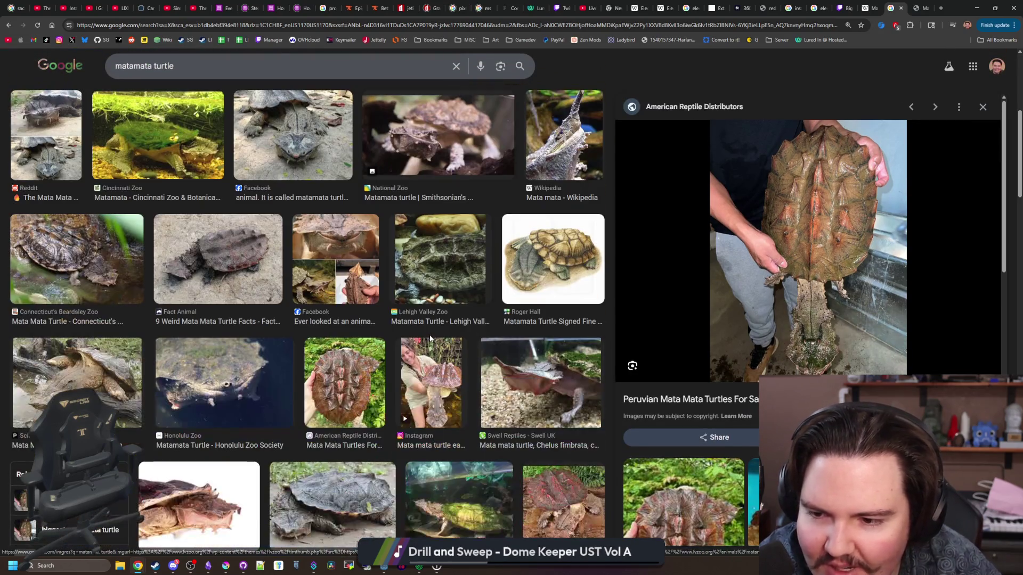
scroll(430, 339, down, 4)
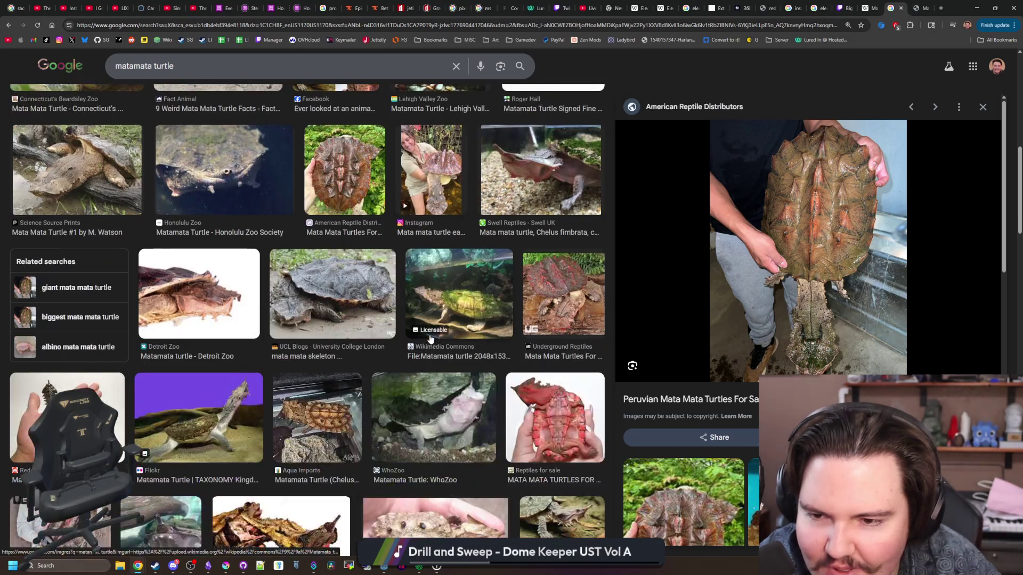
scroll(430, 339, down, 5)
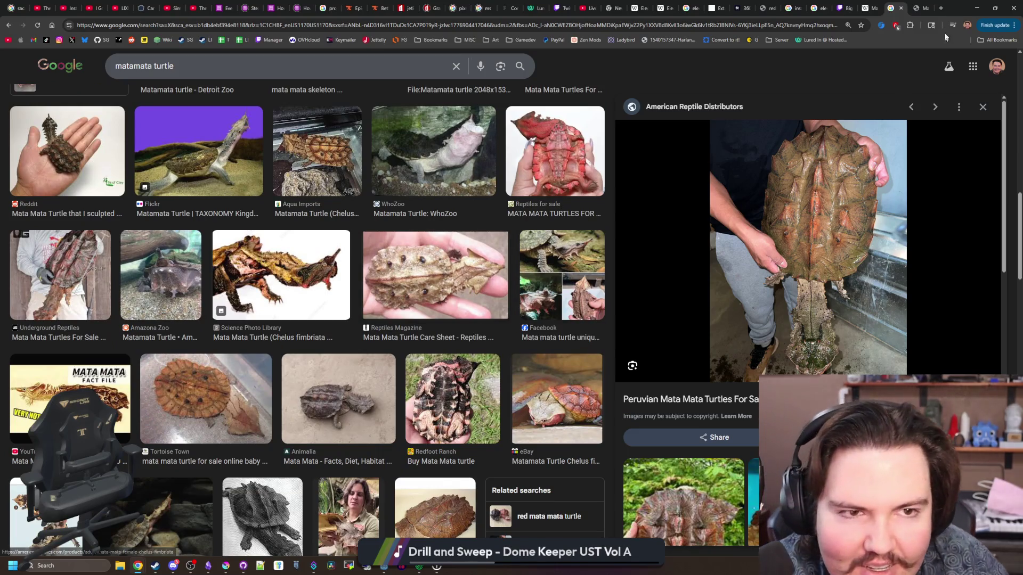
key(super+shift+Right)
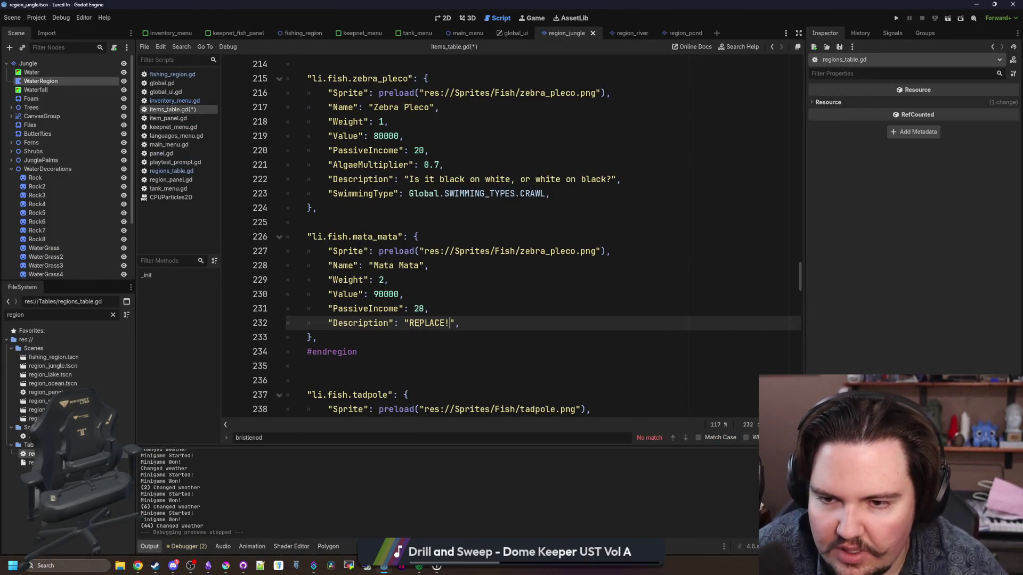
Step: Save the scripts with the 'REPLACE!' description, run the project, and dismiss the welcome-back message
key(Up)
key(Up)
key(ctrl+s)
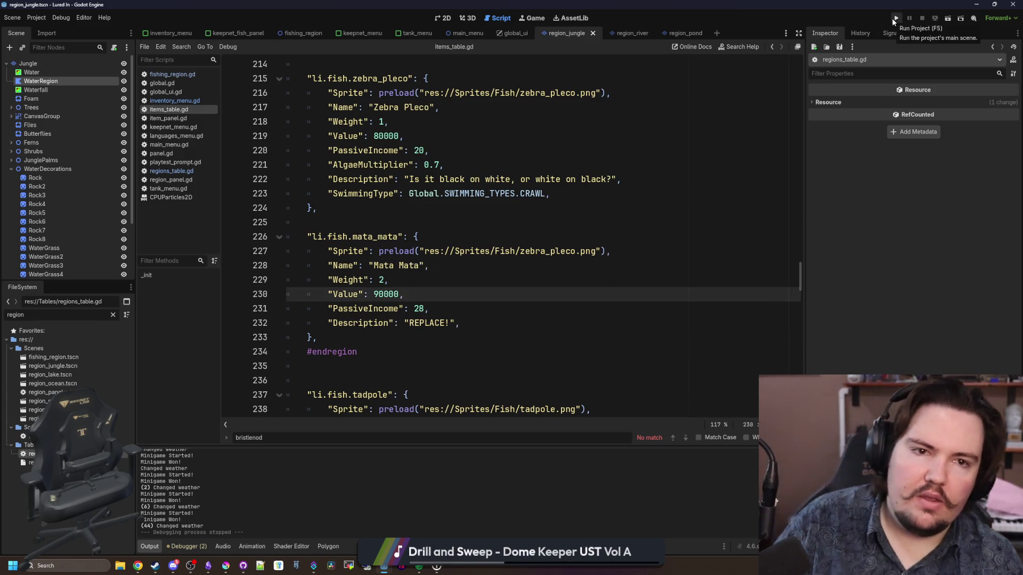
click(895, 19)
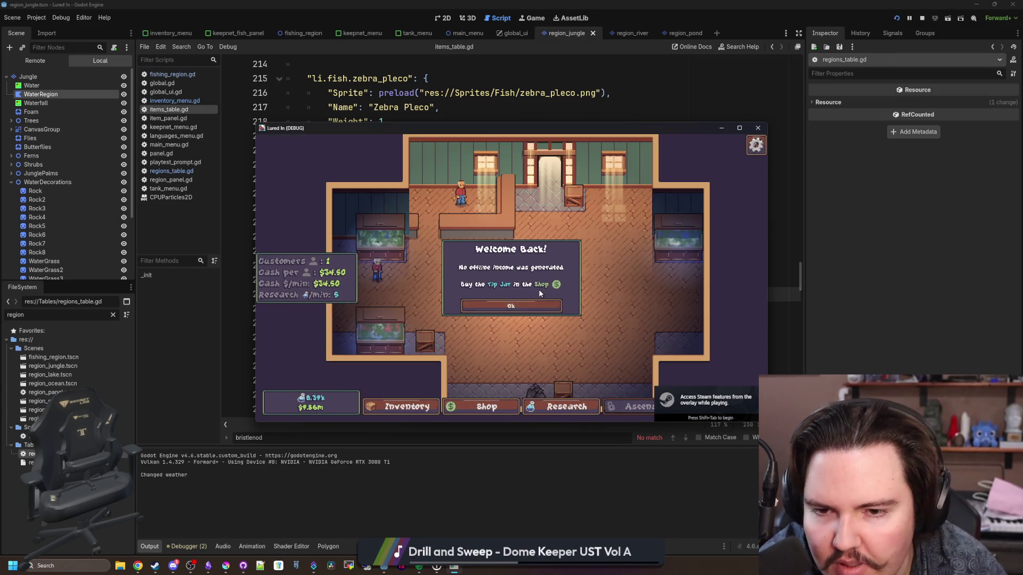
click(519, 308)
Step: Browse the inventory and shop tabs, then buy a decoration and cancel its placement
click(422, 404)
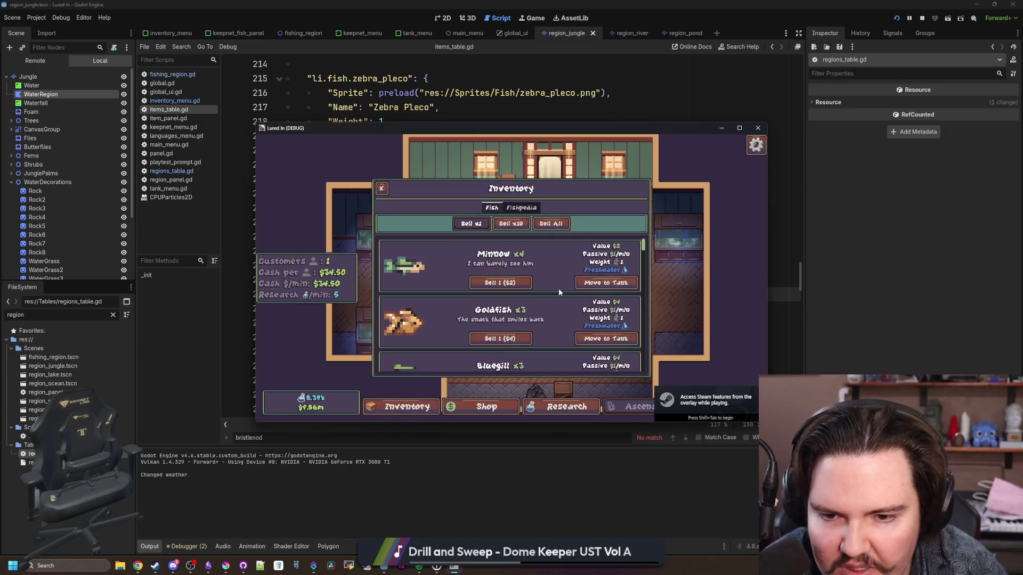
click(479, 406)
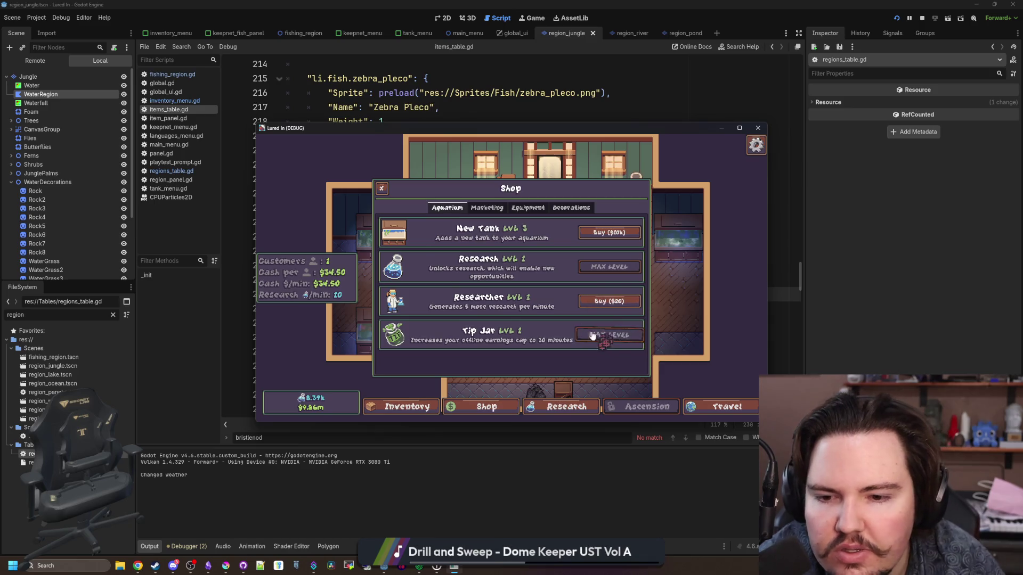
click(485, 208)
click(527, 208)
click(557, 210)
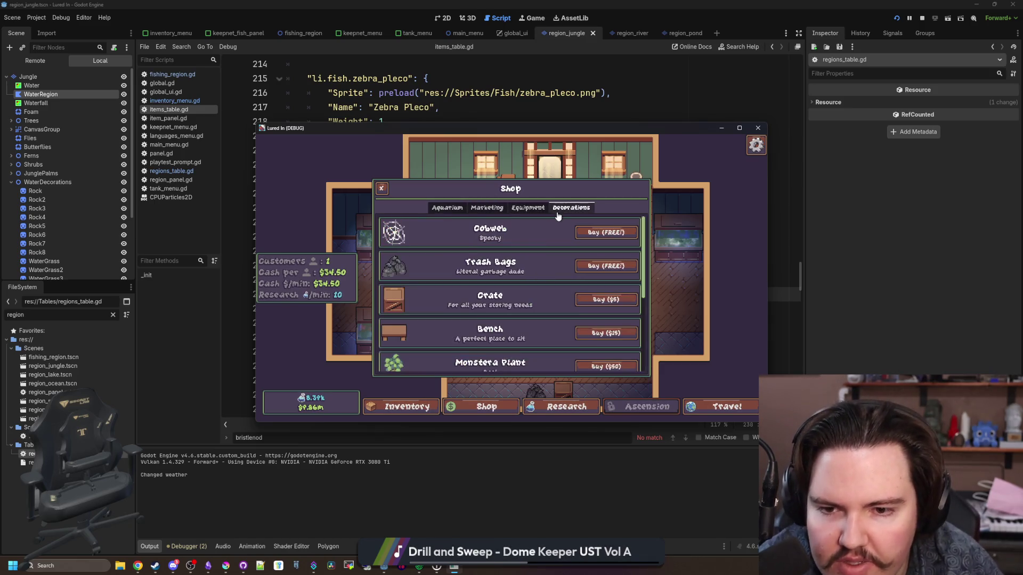
scroll(521, 257, down, 5)
click(606, 321)
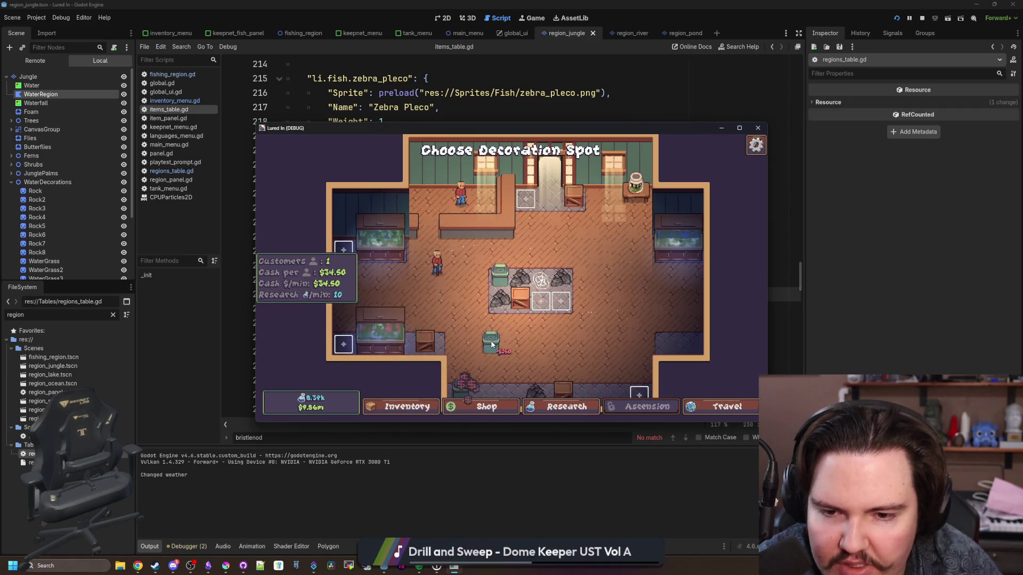
right_click(491, 344)
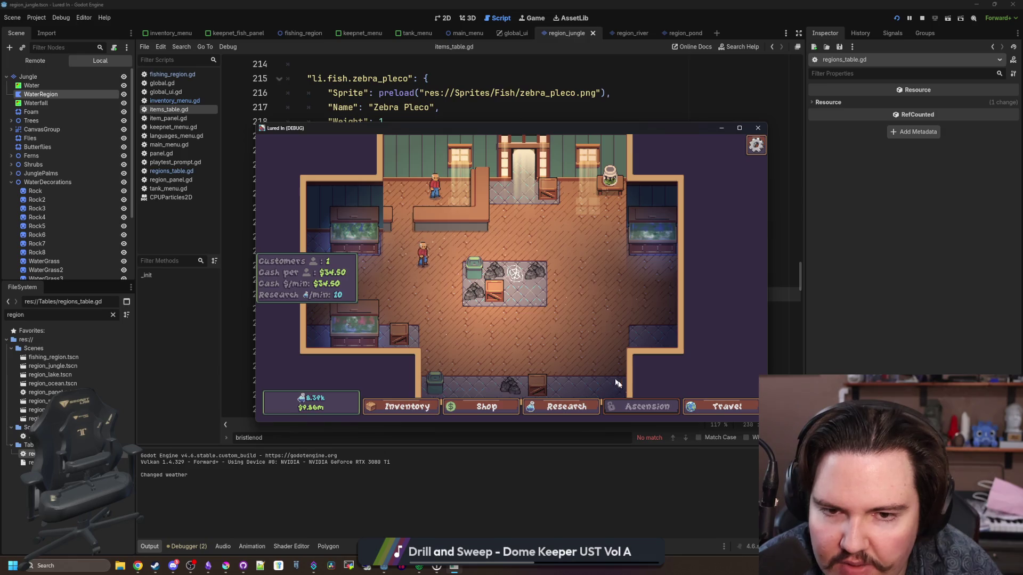
Step: Travel to the Jungle region for $100k and enlarge the game window
click(708, 406)
scroll(532, 286, down, 2)
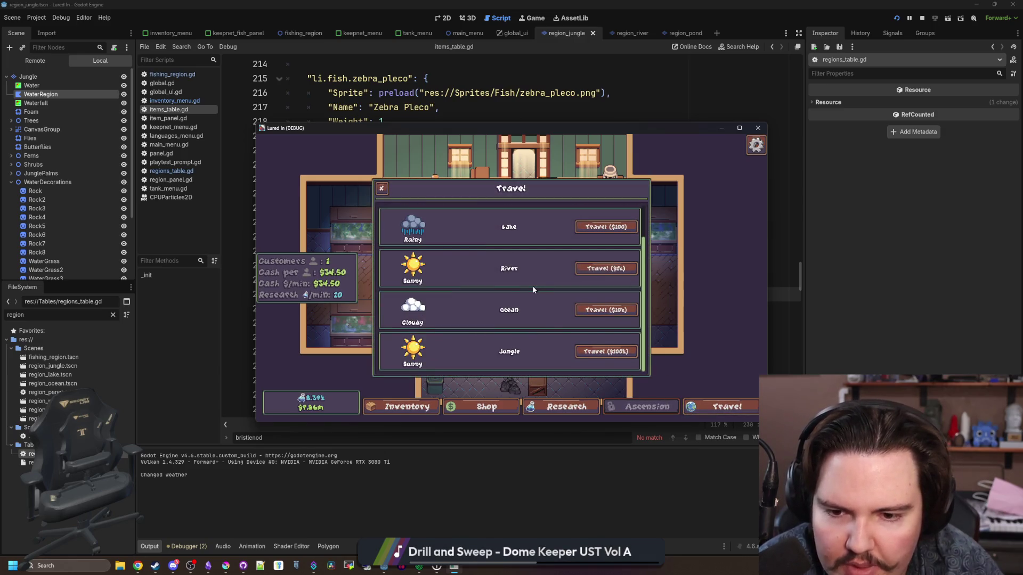
click(605, 351)
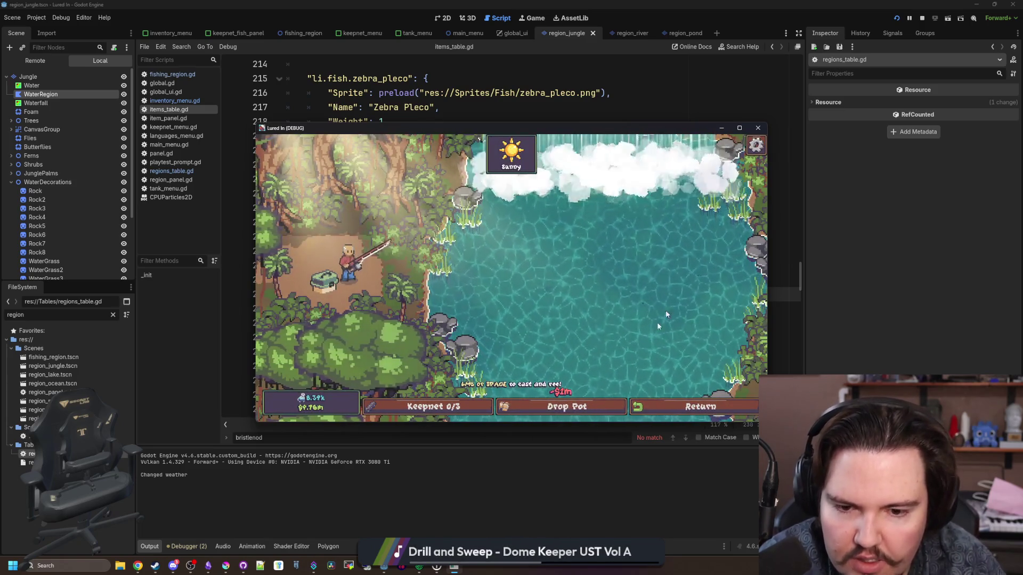
drag(610, 422, 611, 530)
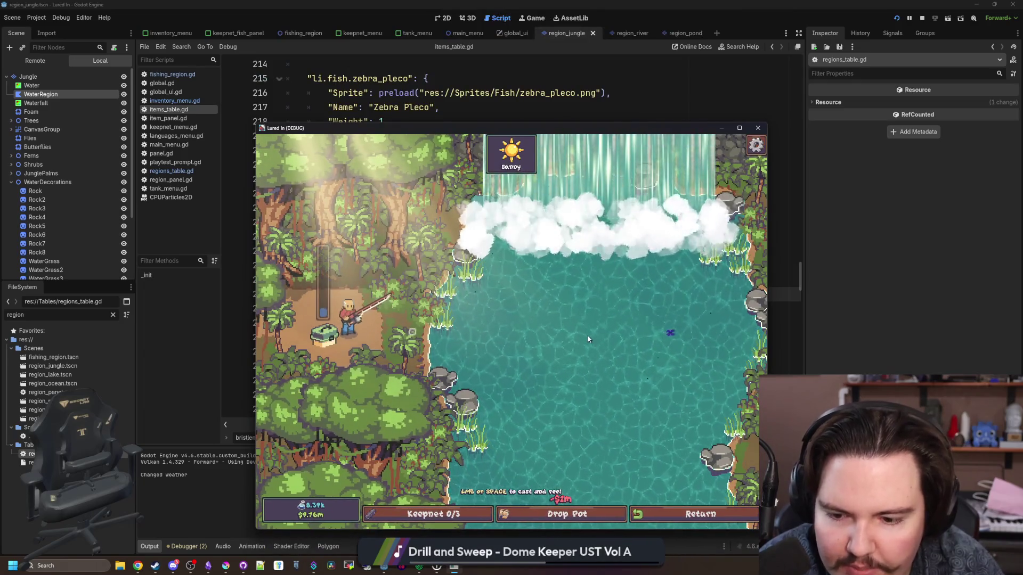
Step: Cast once, return to the shop, and check the equipment upgrades before closing the shop
click(588, 336)
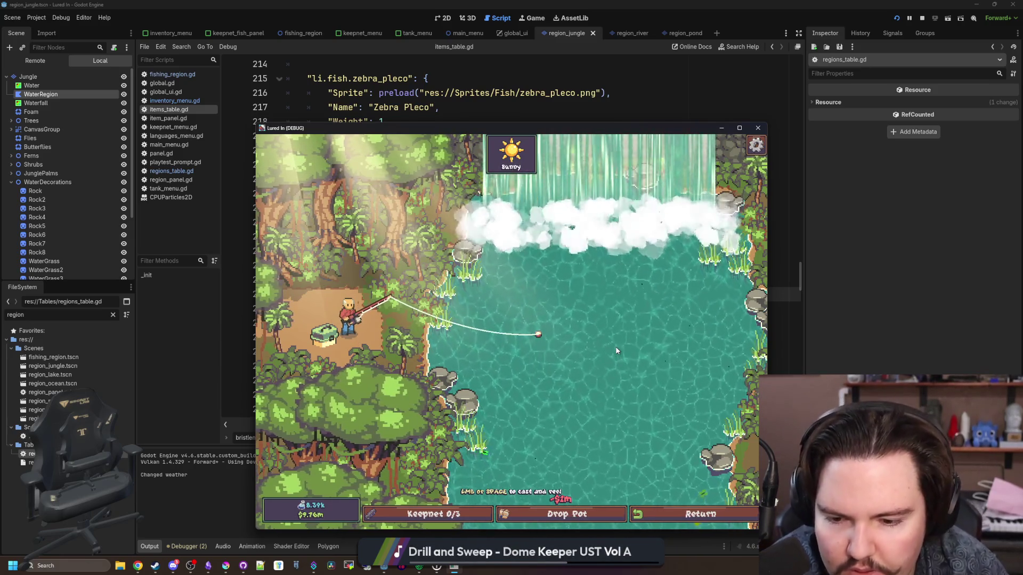
click(692, 512)
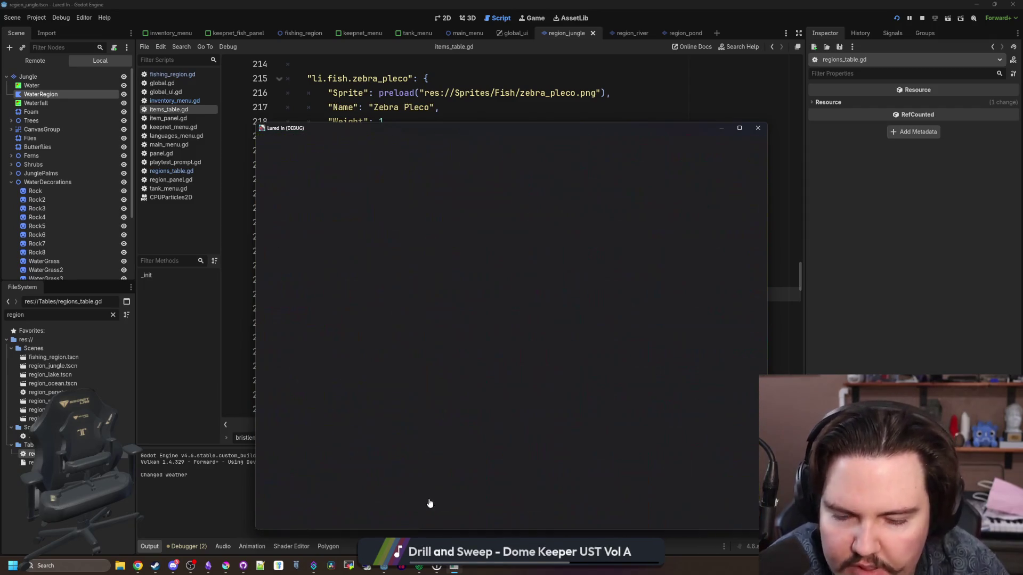
click(472, 512)
click(540, 263)
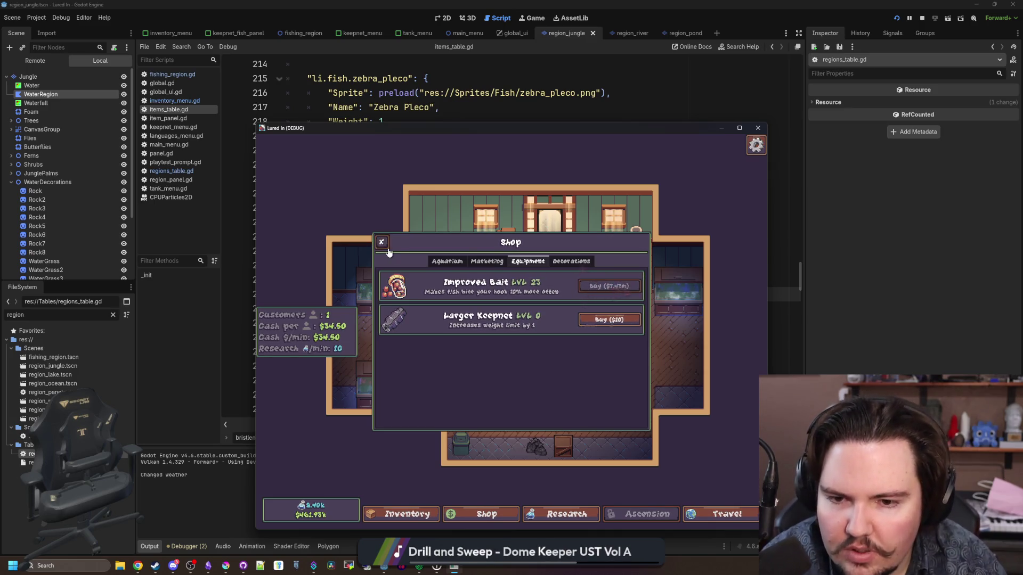
click(381, 242)
Step: Visit a fishing region, return, then travel to the sunny Jungle region
click(727, 514)
click(607, 286)
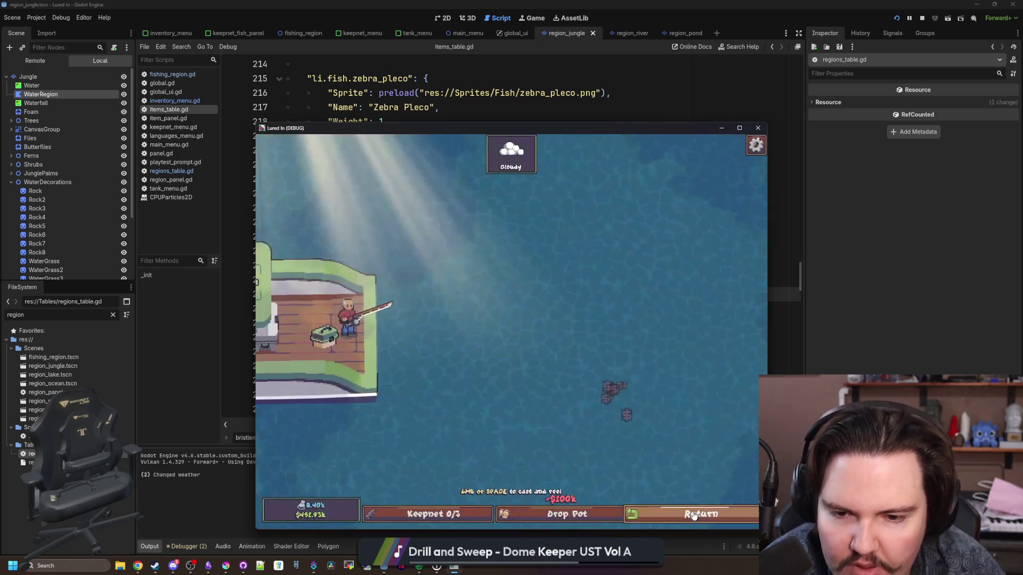
click(694, 515)
click(727, 514)
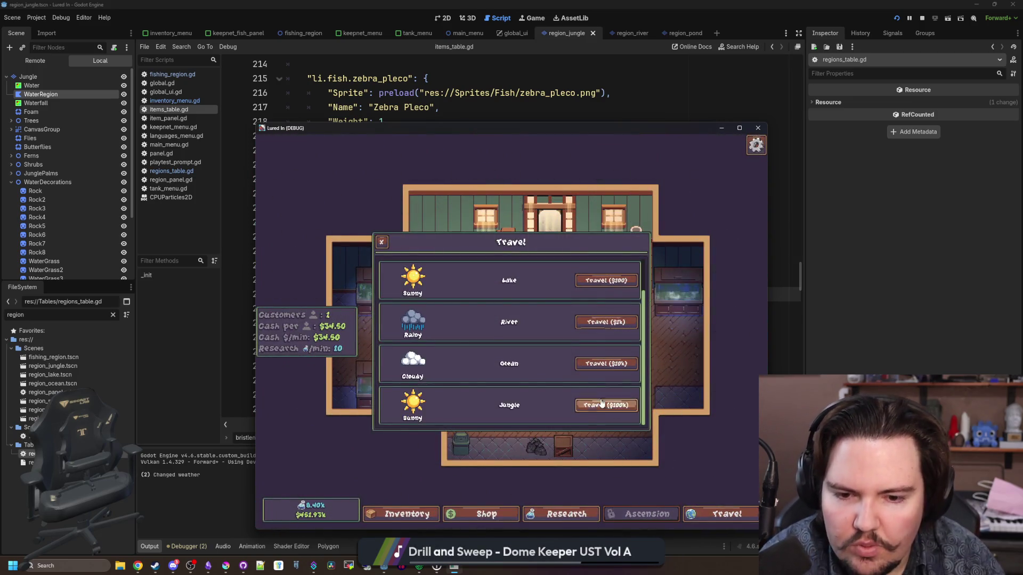
click(602, 403)
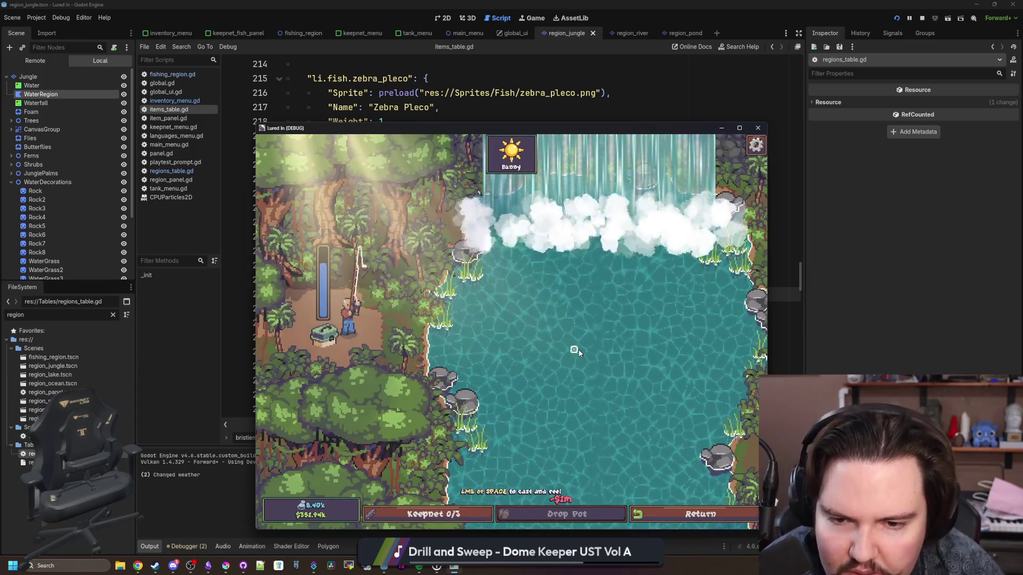
Step: Cast, hook the bite, and land two fish in the reel minigame
click(577, 353)
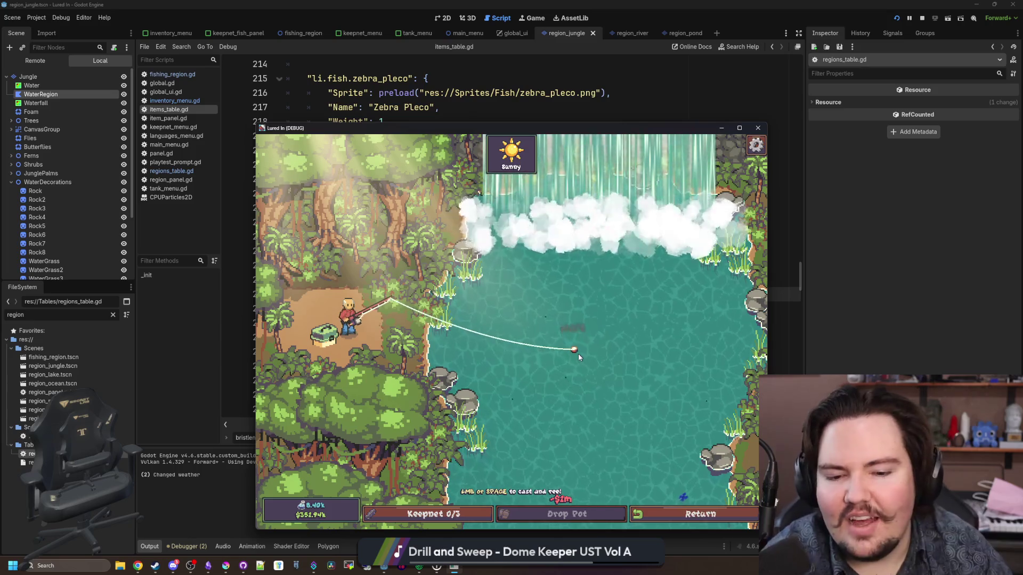
click(578, 354)
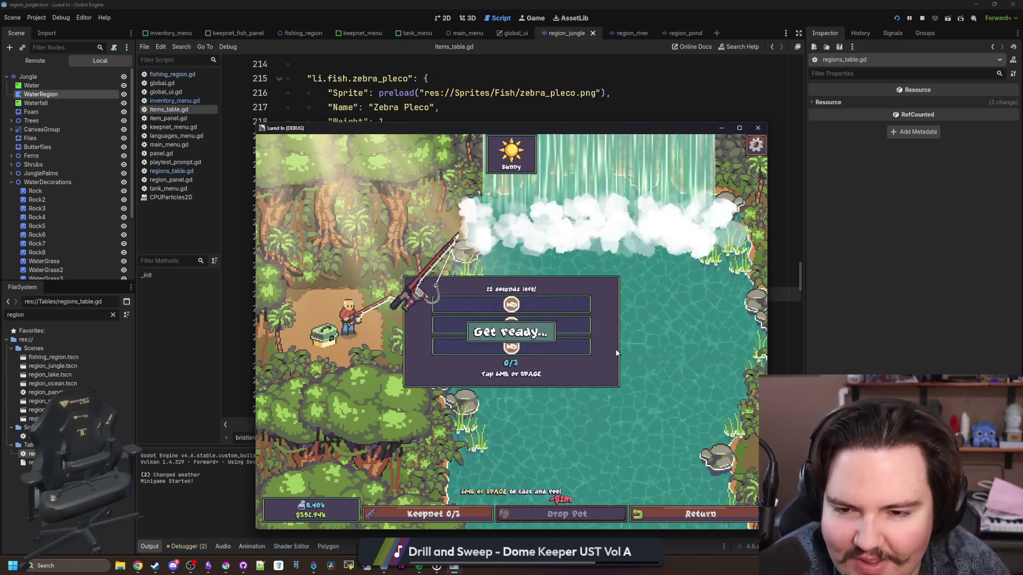
click(564, 247)
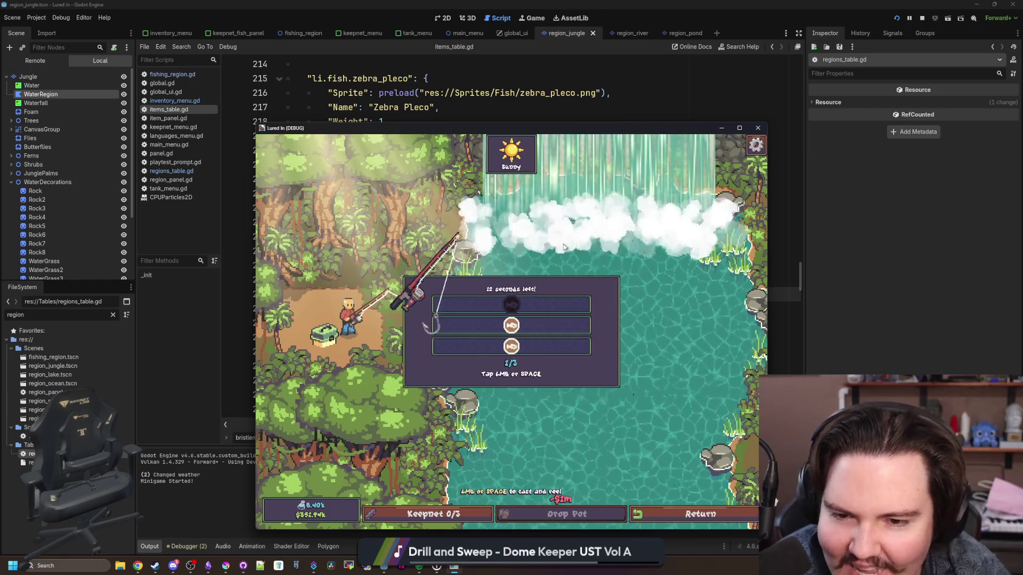
click(565, 247)
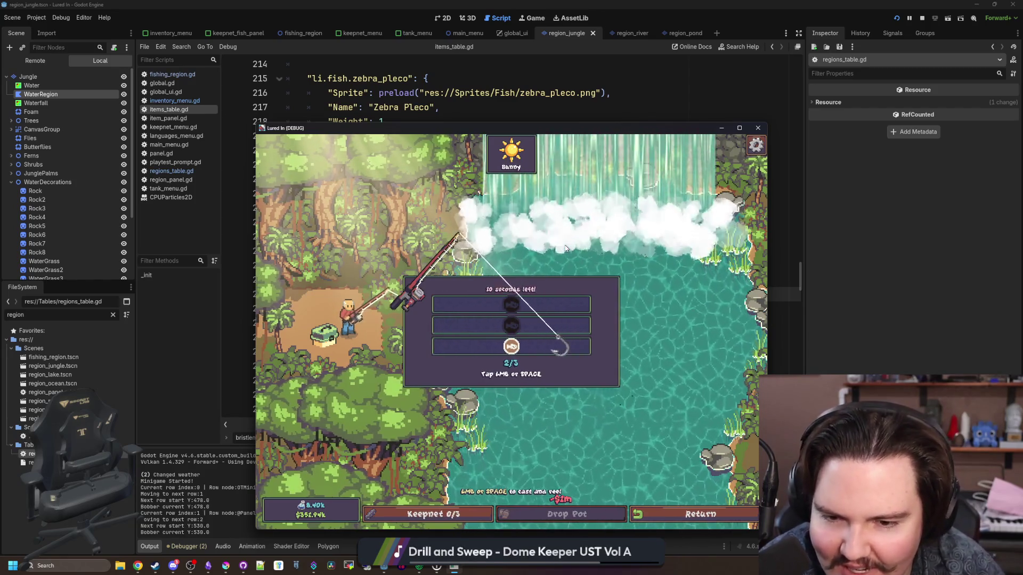
click(565, 248)
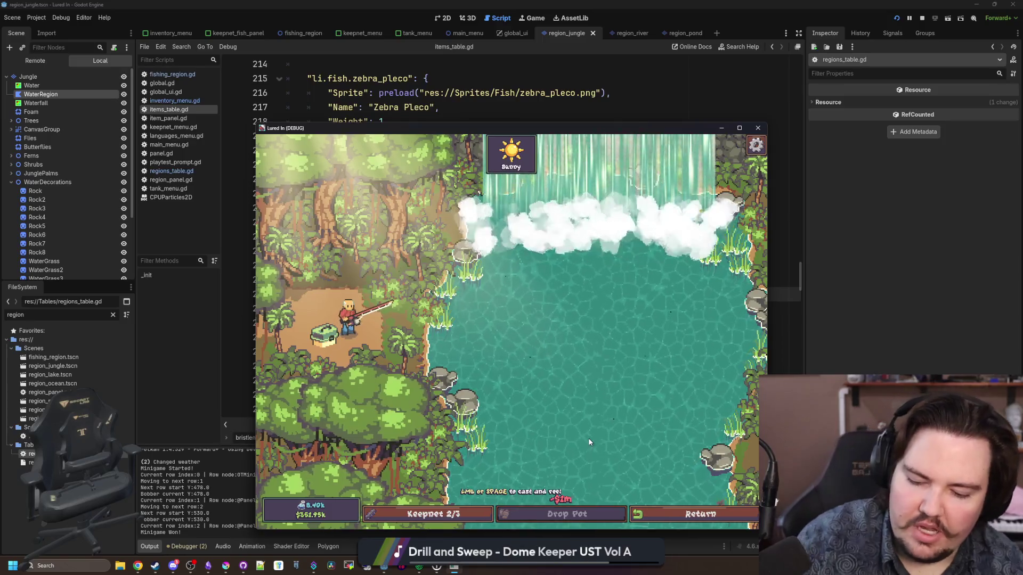
Step: Run the MONEY 1000000 command, drop a pot into the jungle water, and bring the project notes forward
key(grave)
text(MONEY 1000000)
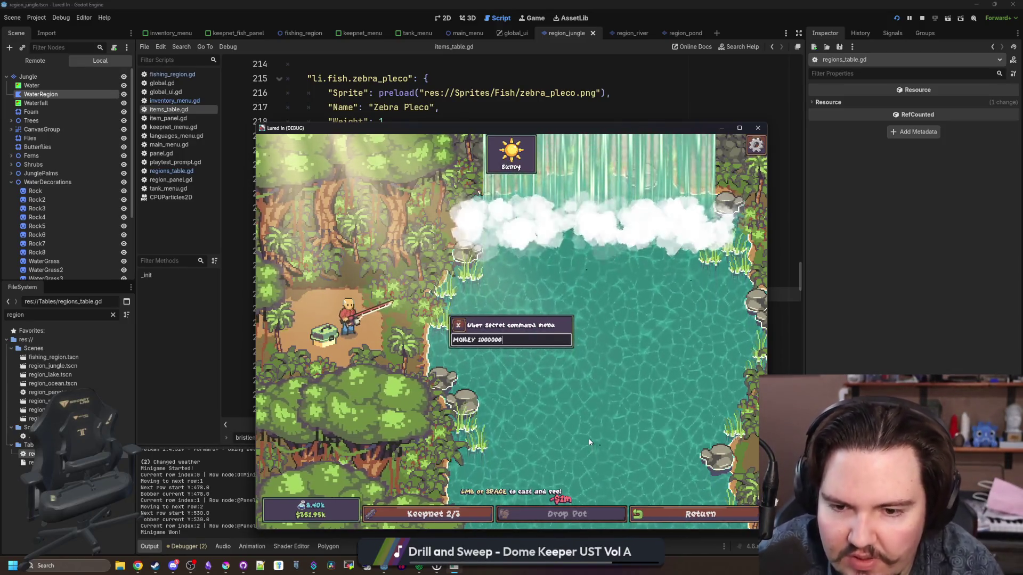
key(Return)
key(grave)
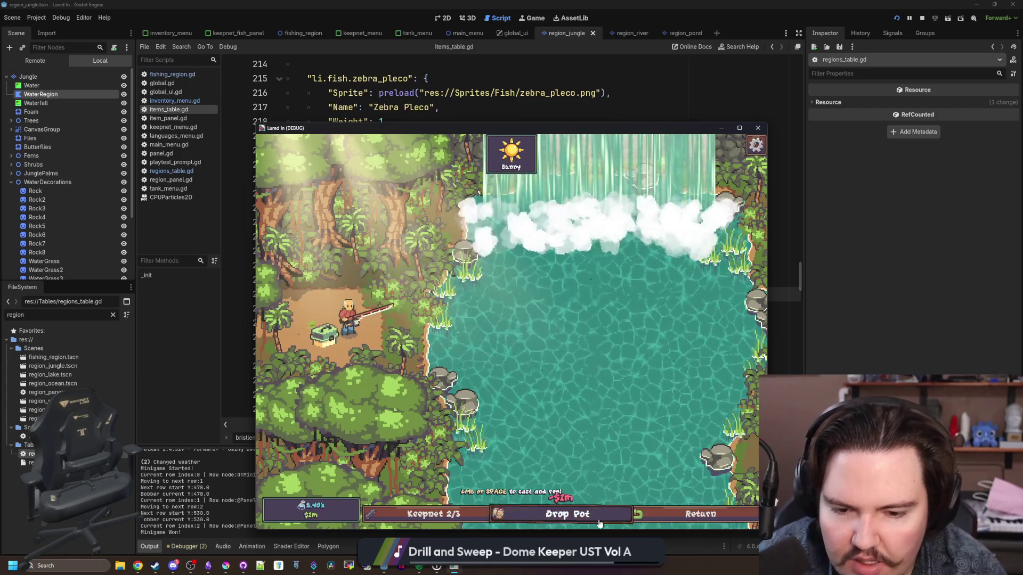
click(599, 524)
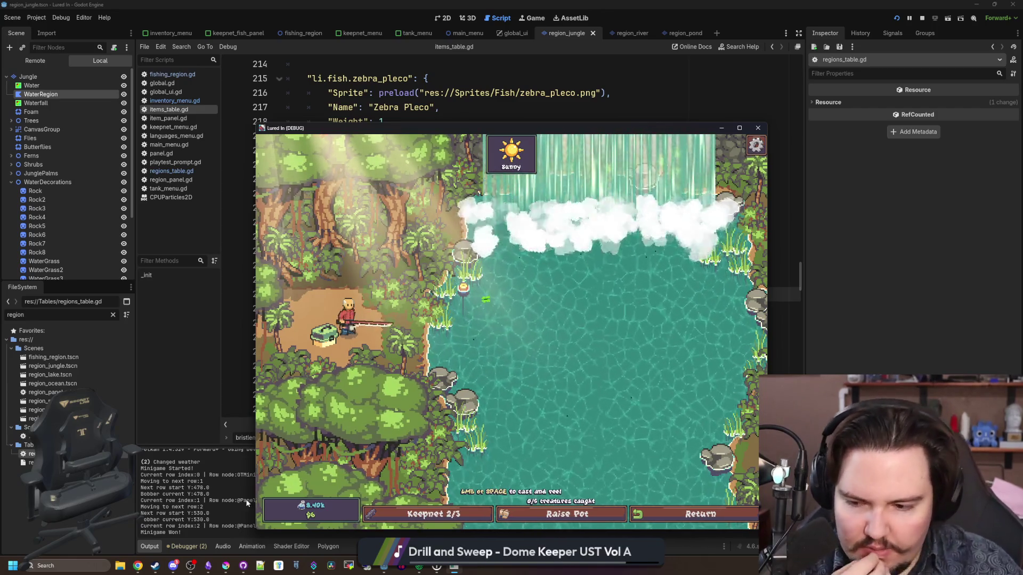
key(alt+Tab)
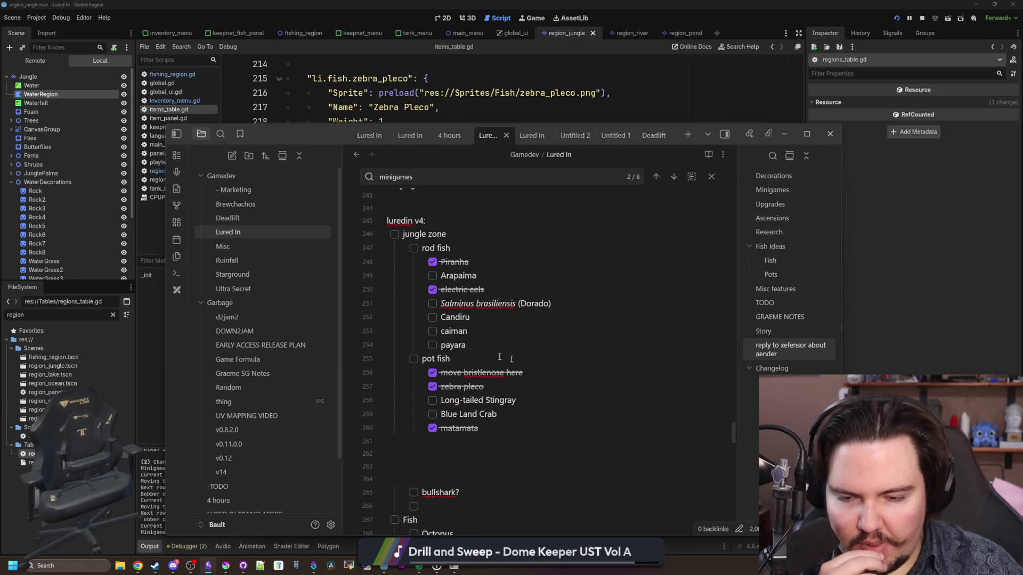
key(alt+Tab)
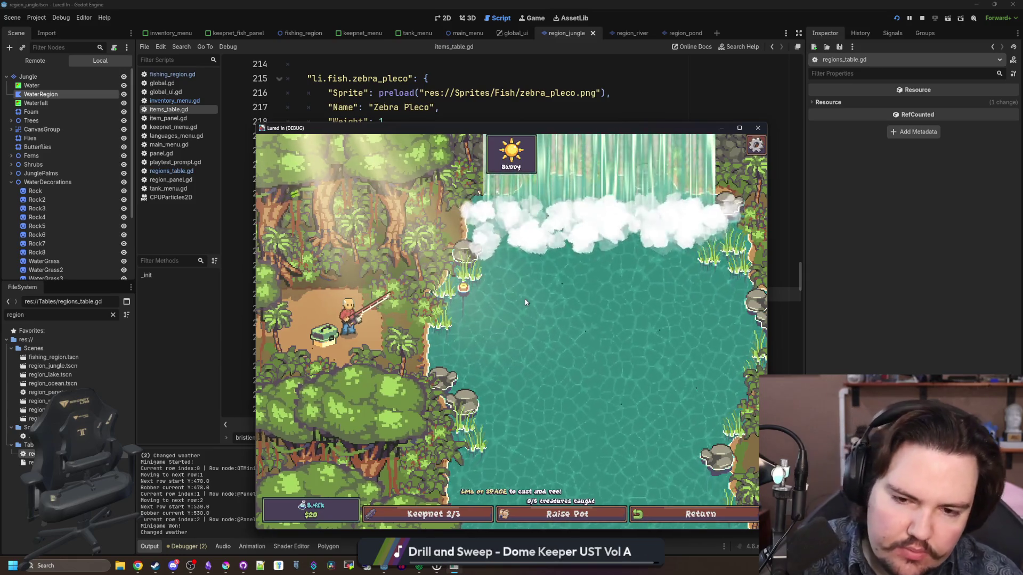
Step: Cast, hook and reel in fish until the keepnet is full with two Electric Eels, then return to the shop
click(584, 340)
click(585, 341)
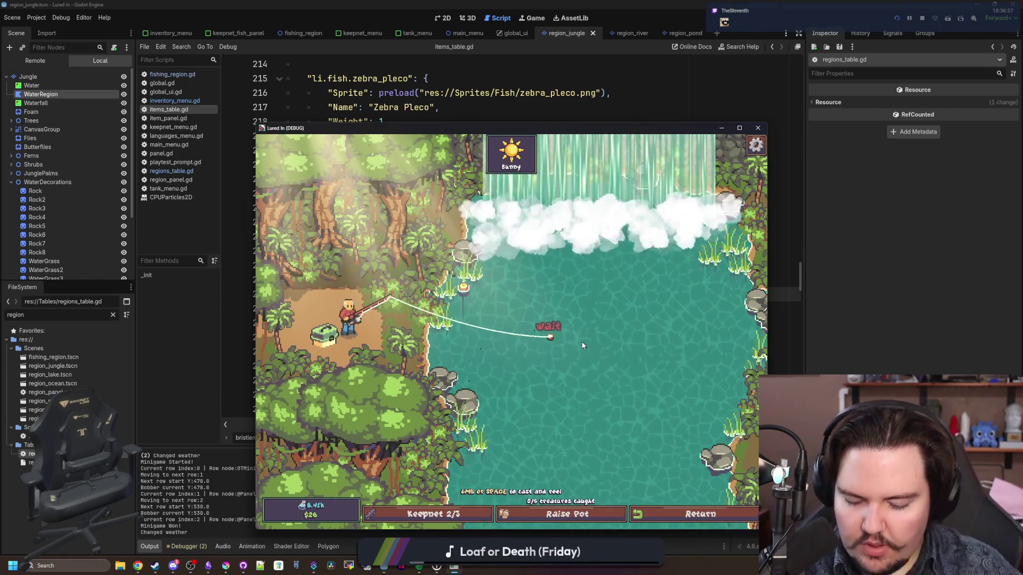
click(582, 345)
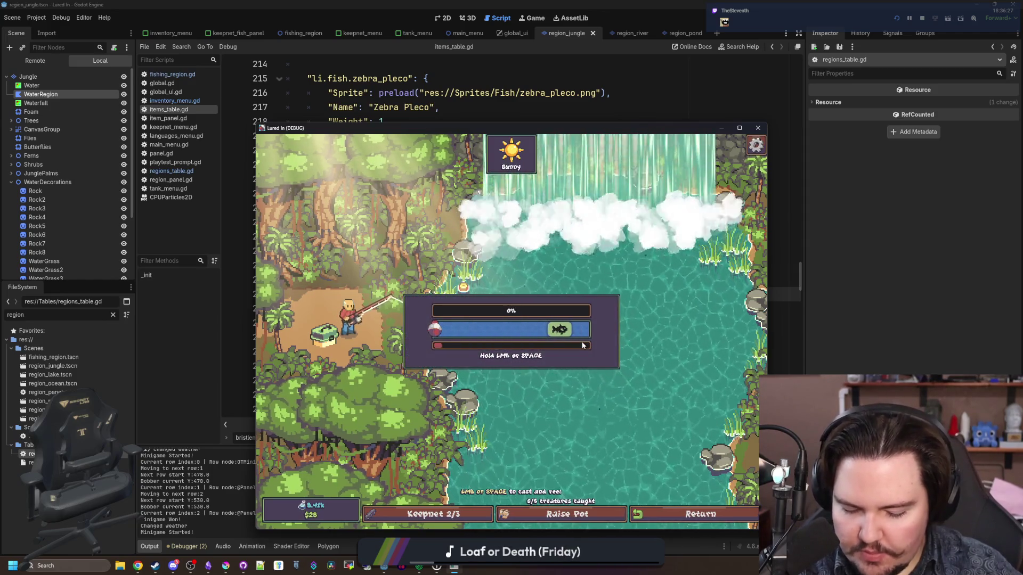
drag(573, 346, 530, 322)
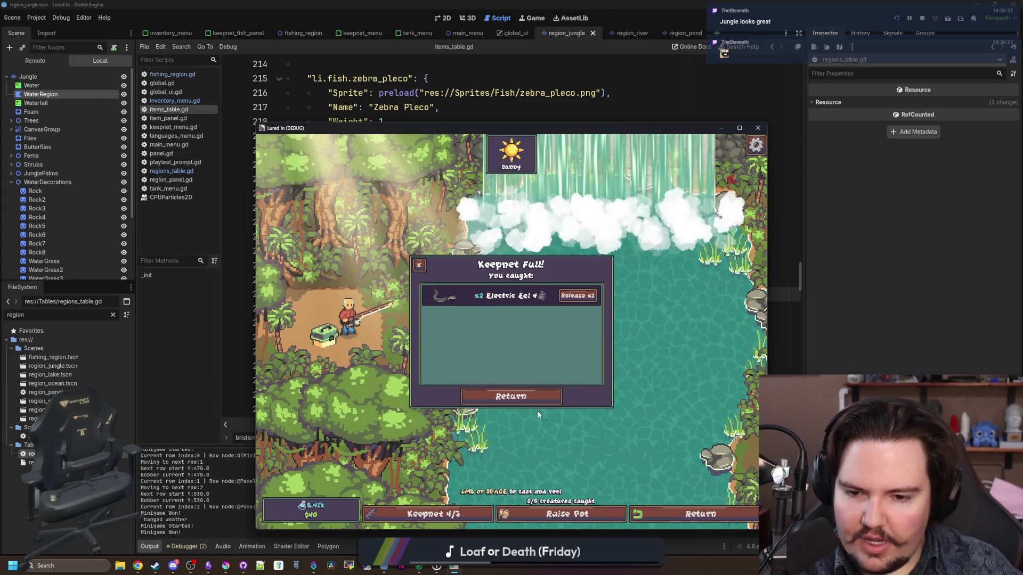
click(510, 396)
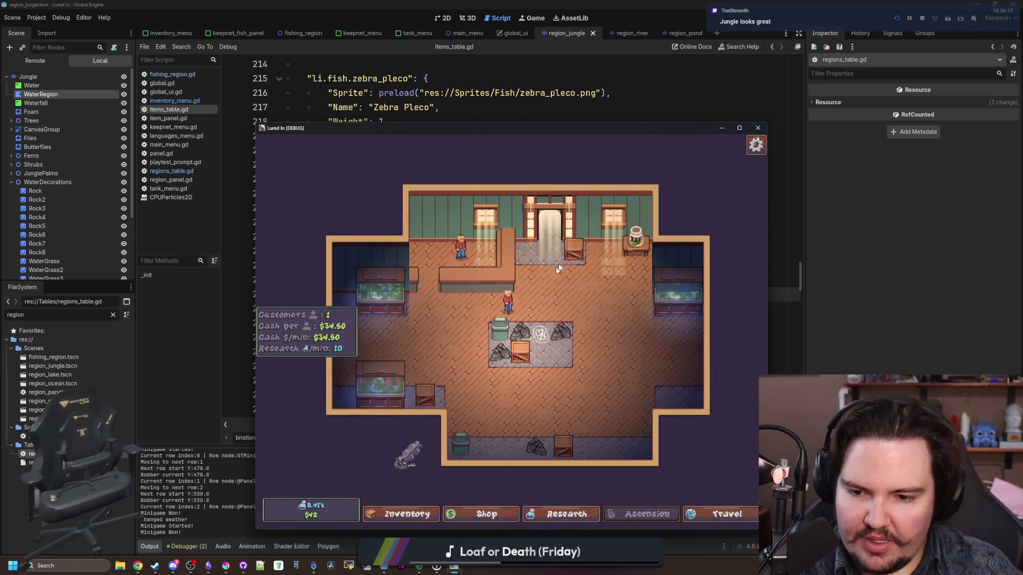
Step: Zoom in to inspect Fish Tank 1, then show maximized browser results for 'matamata turtle'
scroll(515, 358, up, 4)
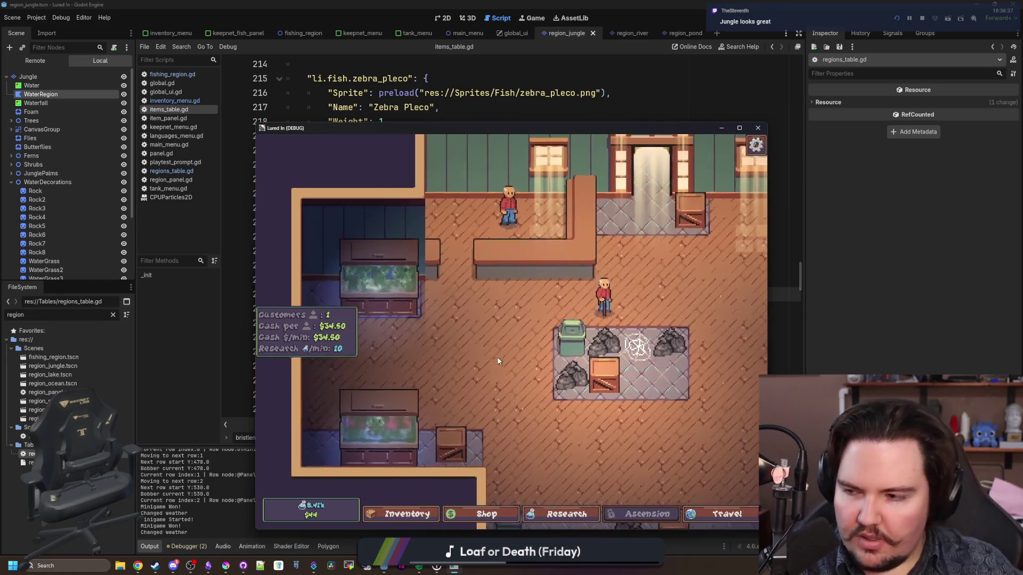
click(465, 266)
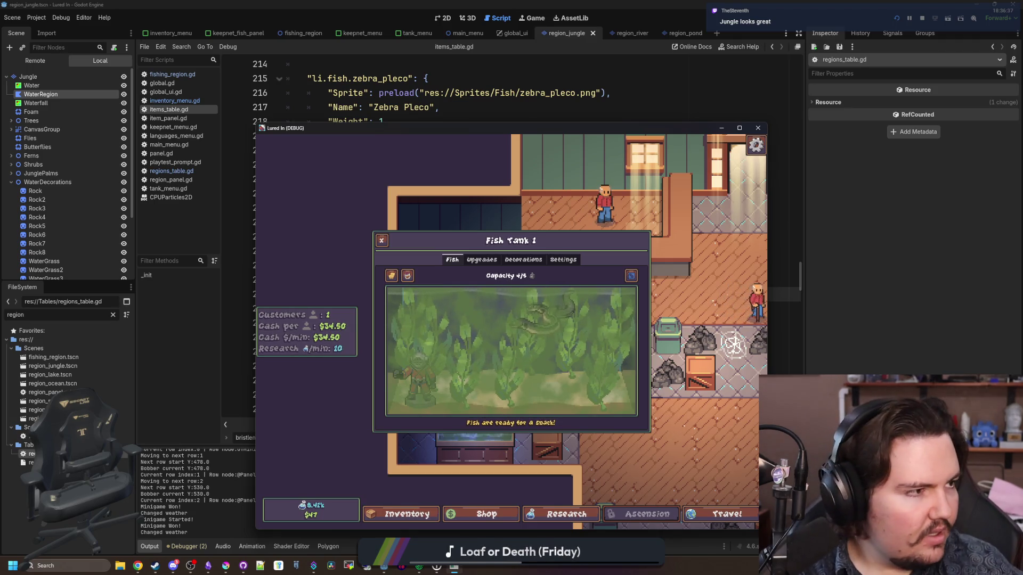
key(alt+Tab)
key(super+Up)
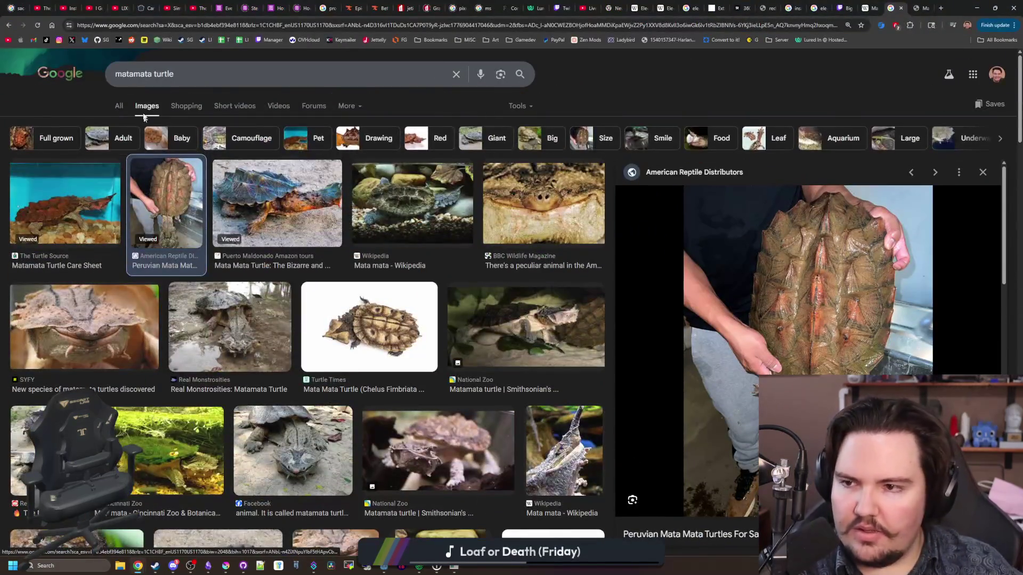
click(121, 106)
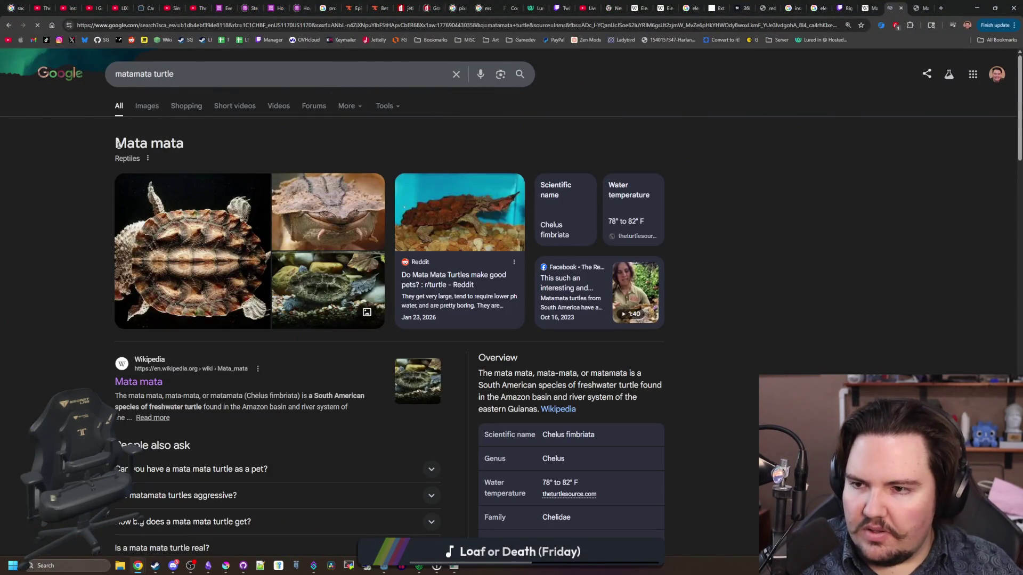
Step: Scroll through the matamata turtle search results, then switch back to the running Lured In game
click(203, 138)
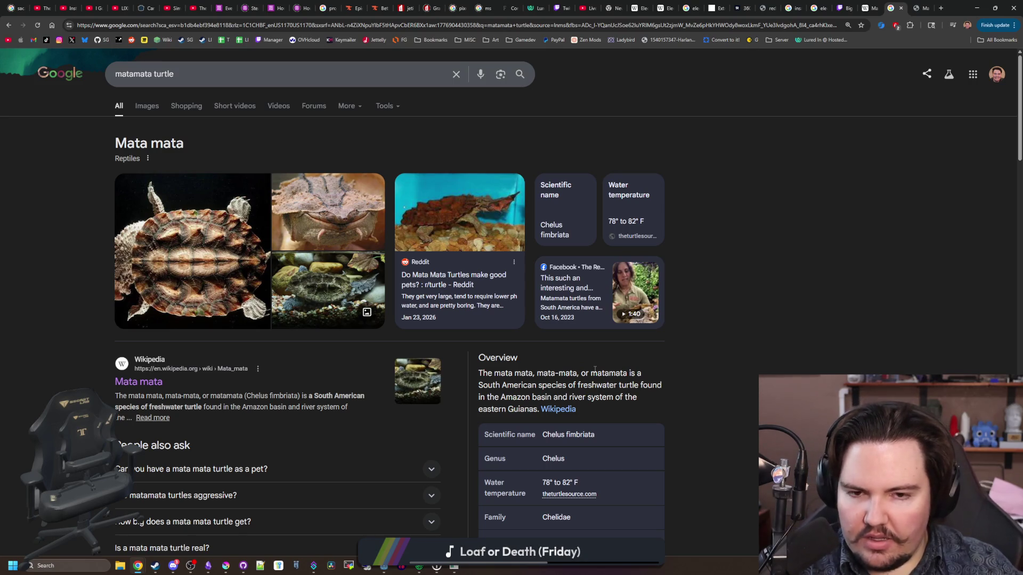
scroll(573, 379, down, 1)
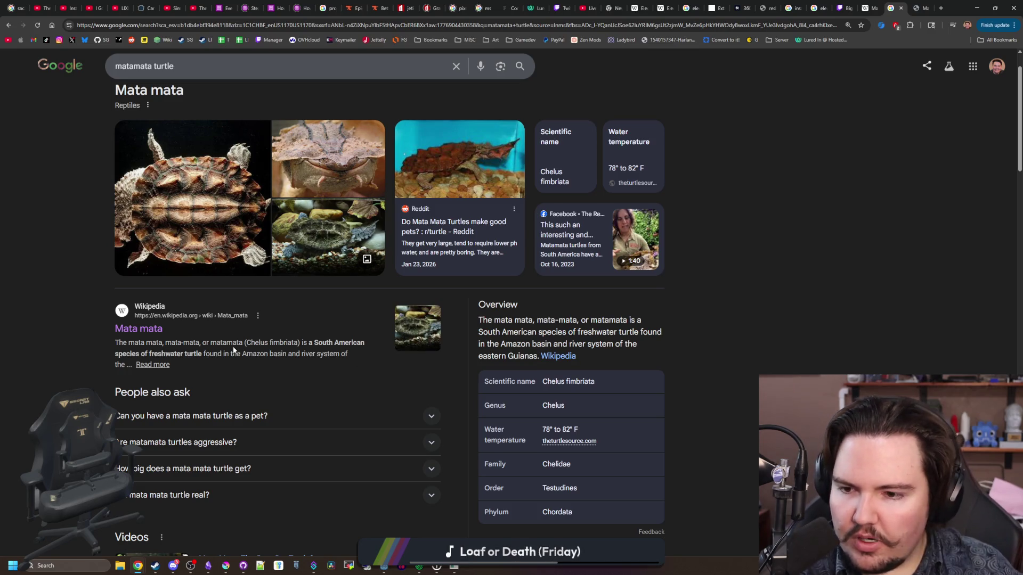
scroll(234, 349, down, 3)
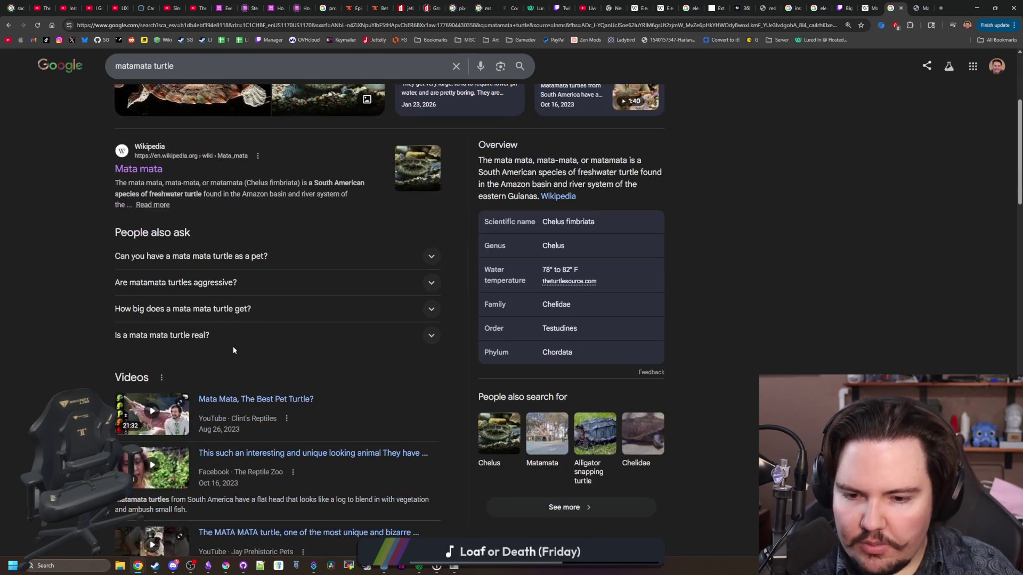
scroll(318, 319, down, 5)
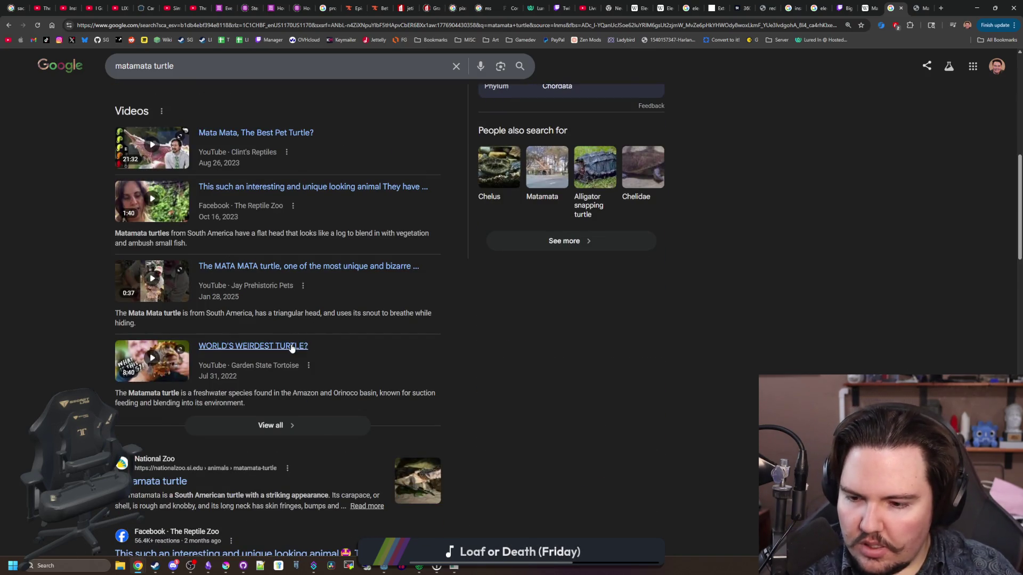
scroll(302, 346, down, 2)
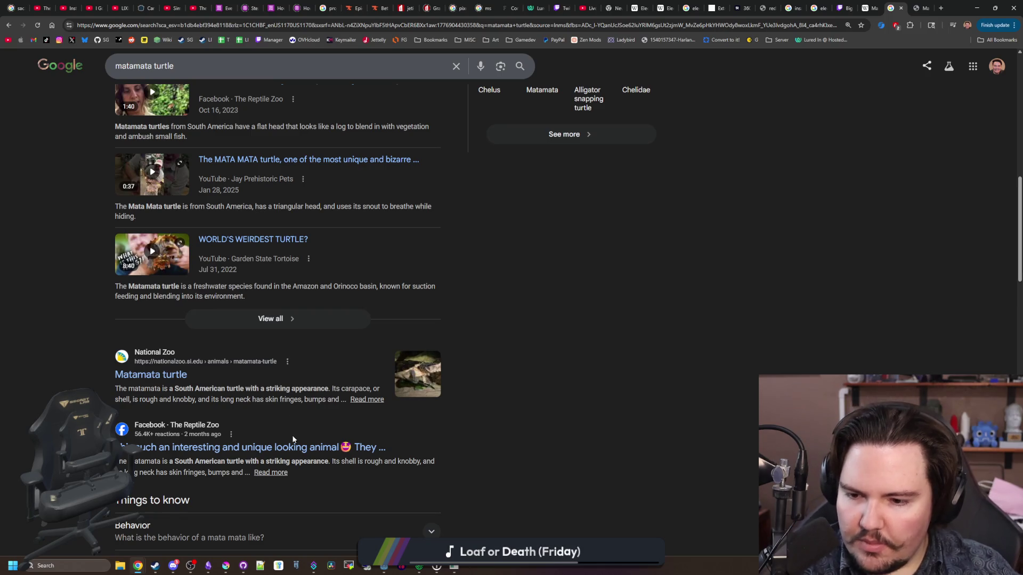
scroll(290, 448, down, 3)
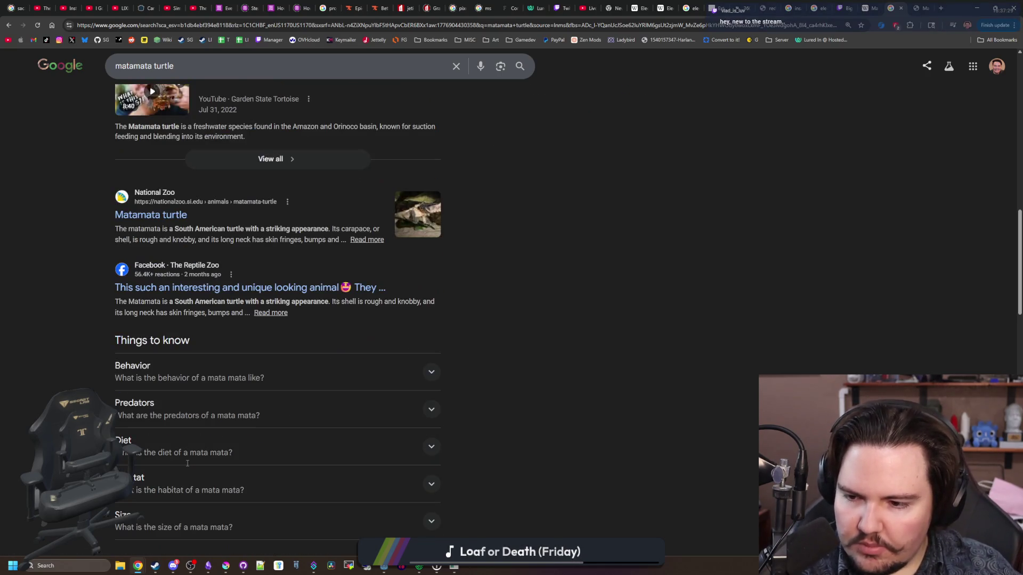
scroll(203, 380, up, 10)
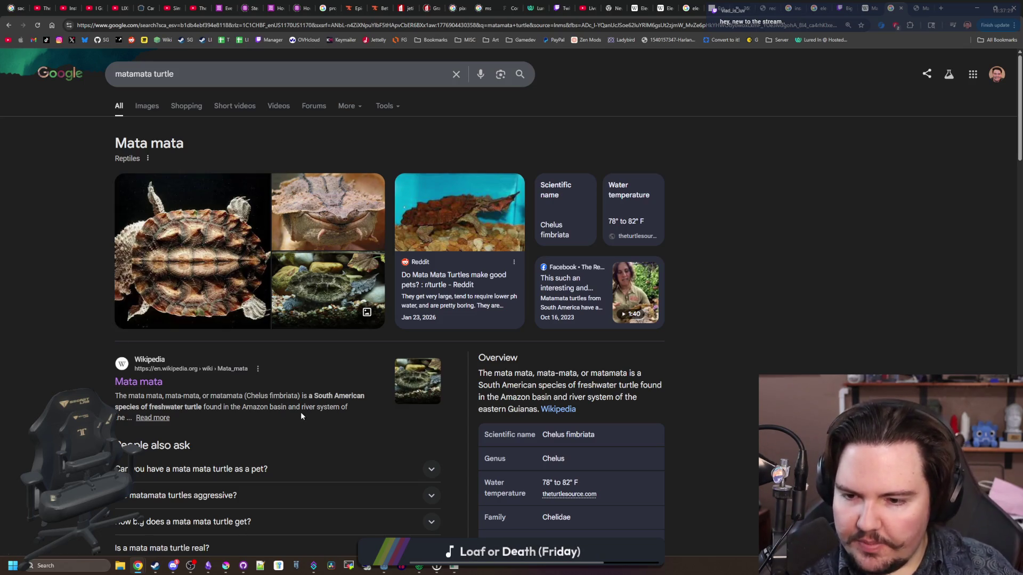
scroll(860, 281, down, 4)
scroll(874, 238, up, 4)
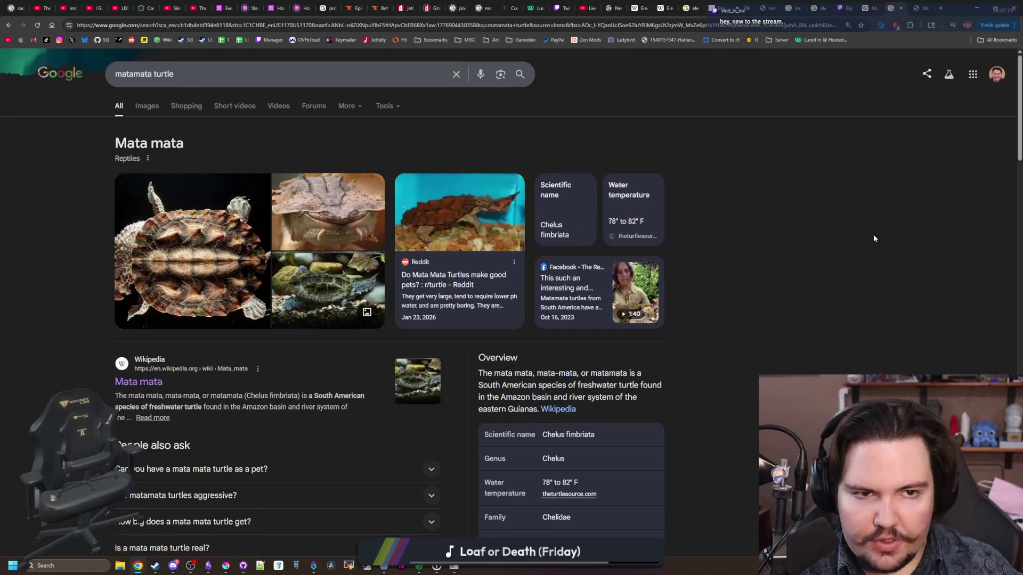
key(alt+Tab)
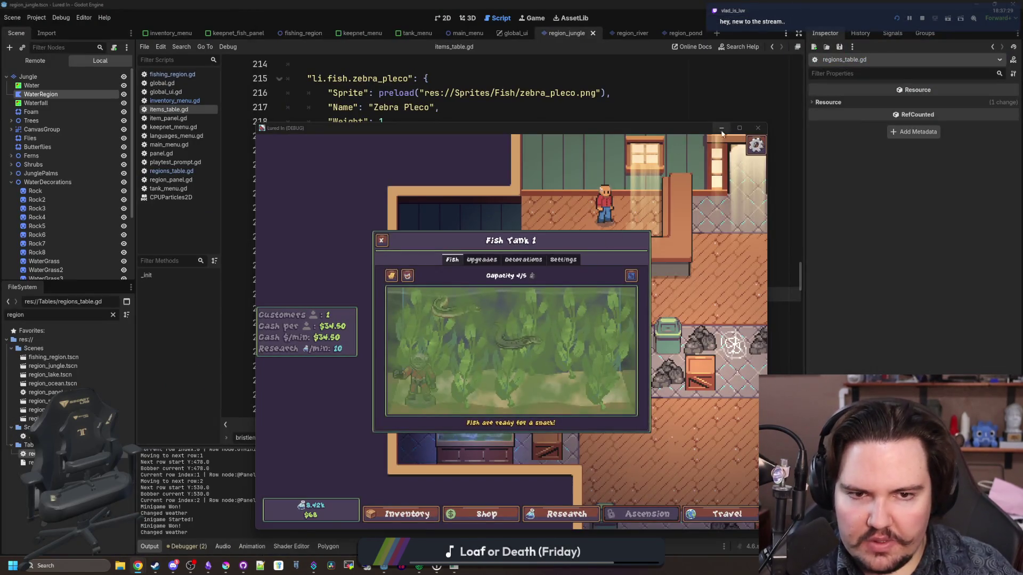
Step: Maximize the debug game window and inspect the fish in Fish Tank 1
click(740, 128)
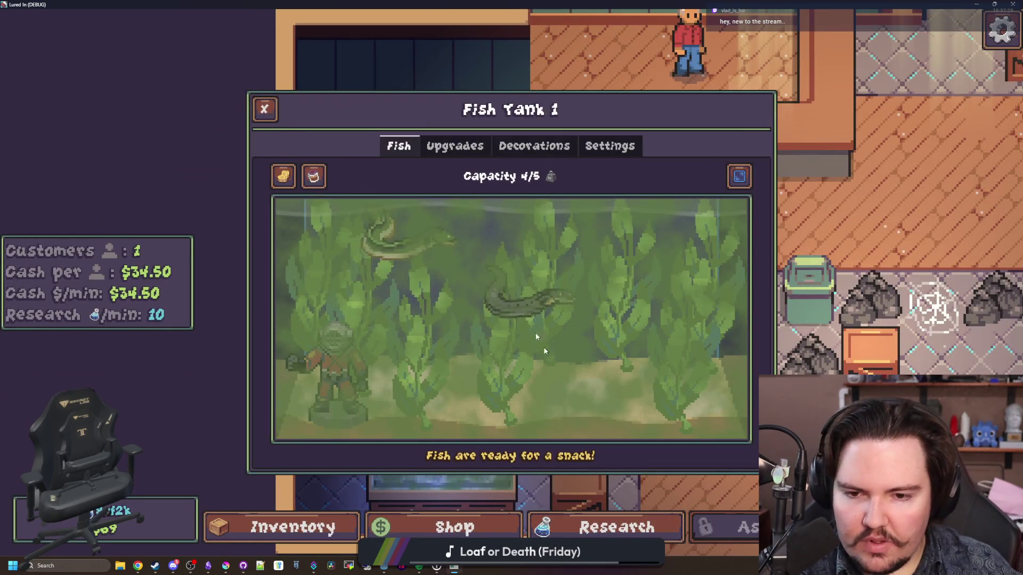
click(265, 109)
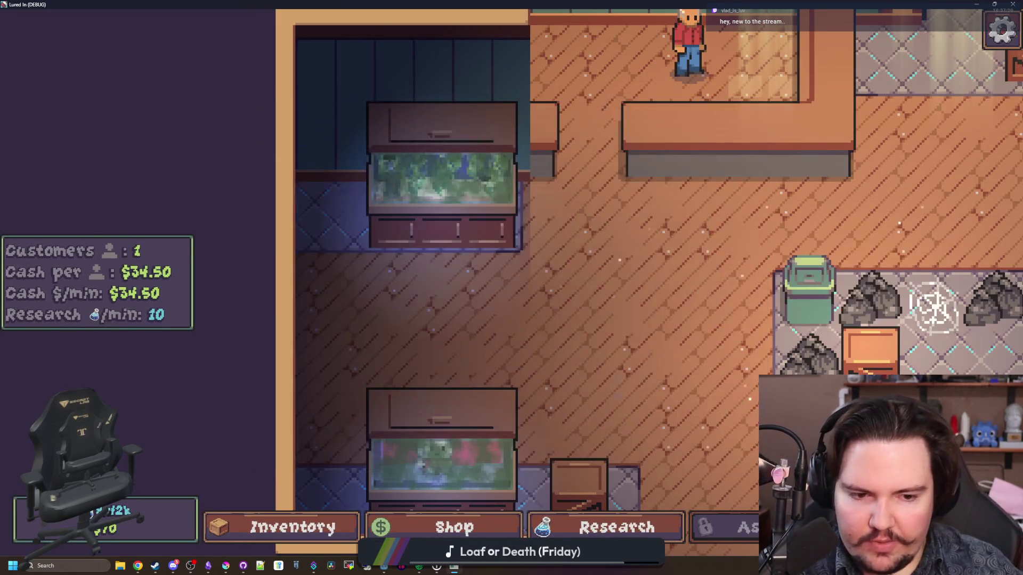
click(265, 109)
scroll(507, 278, down, 3)
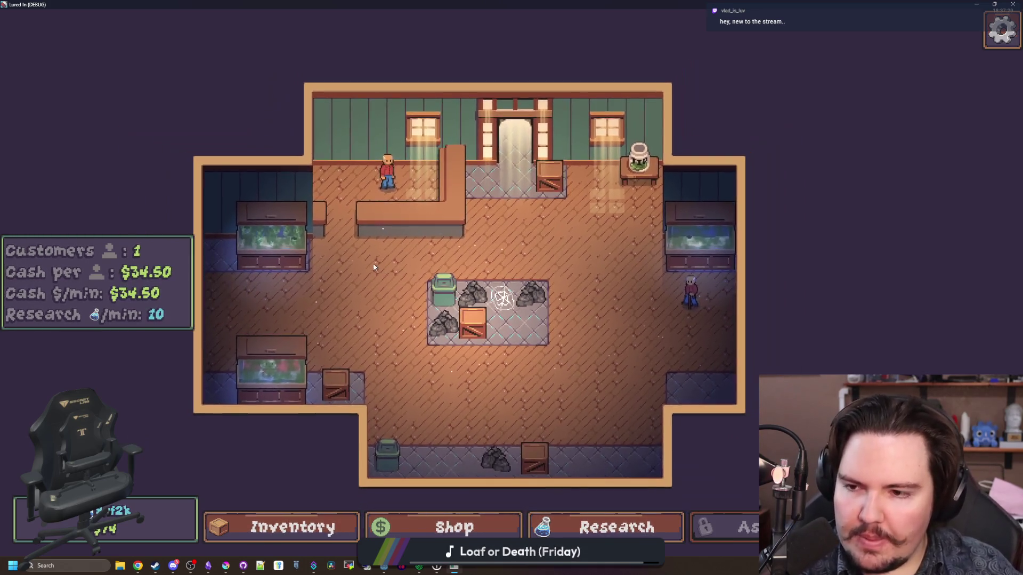
click(260, 202)
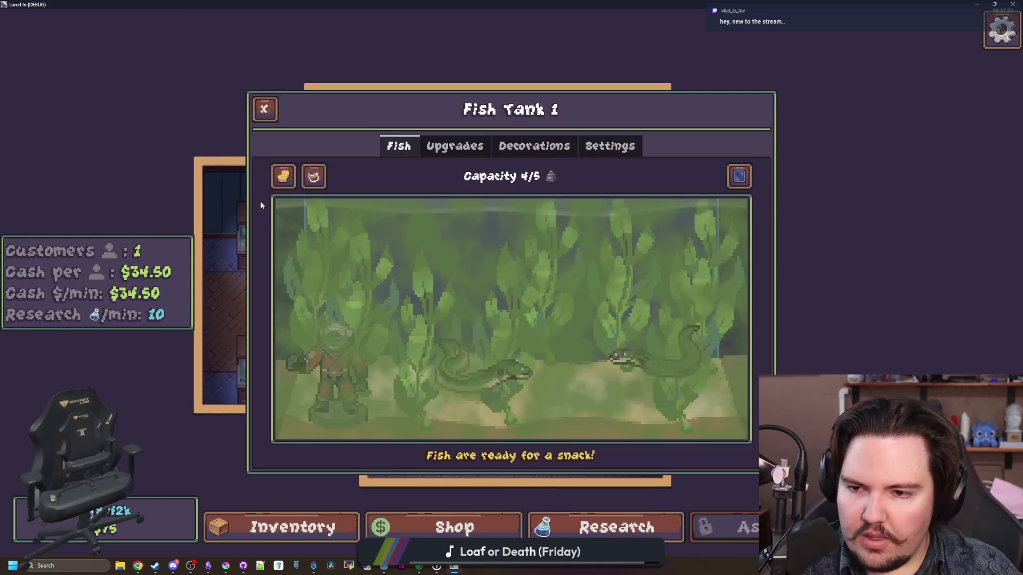
click(264, 109)
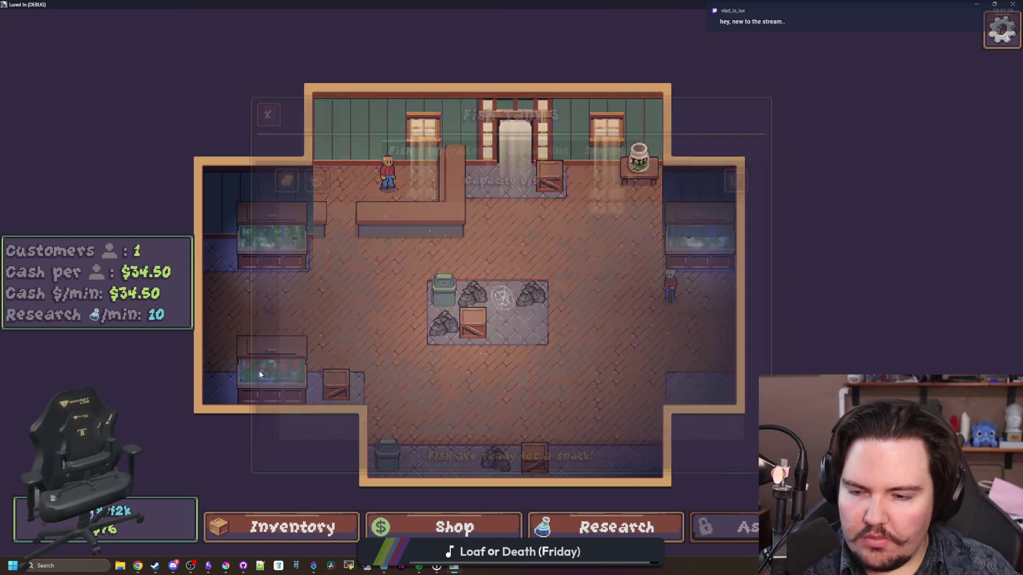
Step: Check Fish Tank 3, then open the inventory listing Diving Beetle ×3 and Electric Eel ×4
click(260, 375)
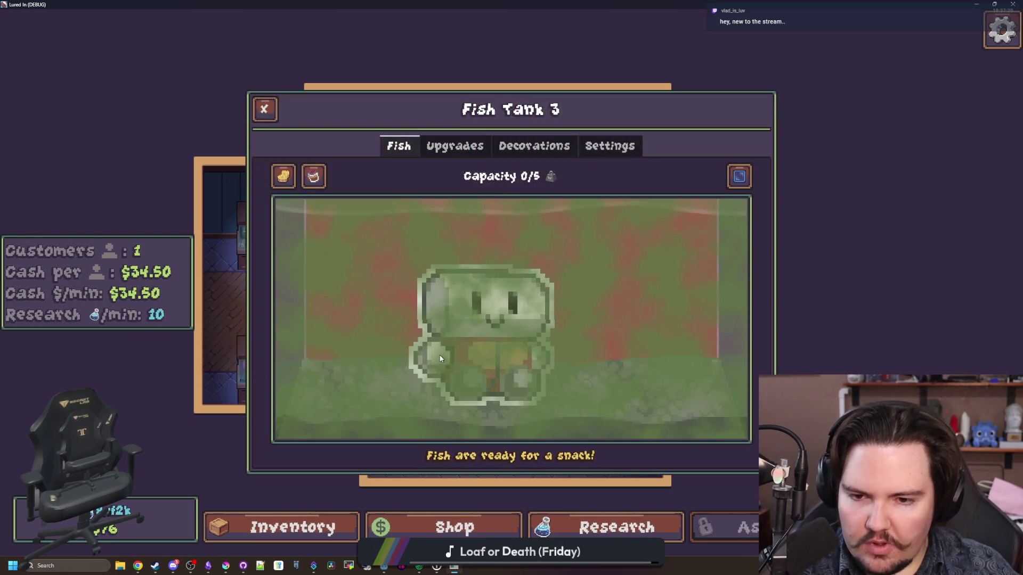
click(262, 109)
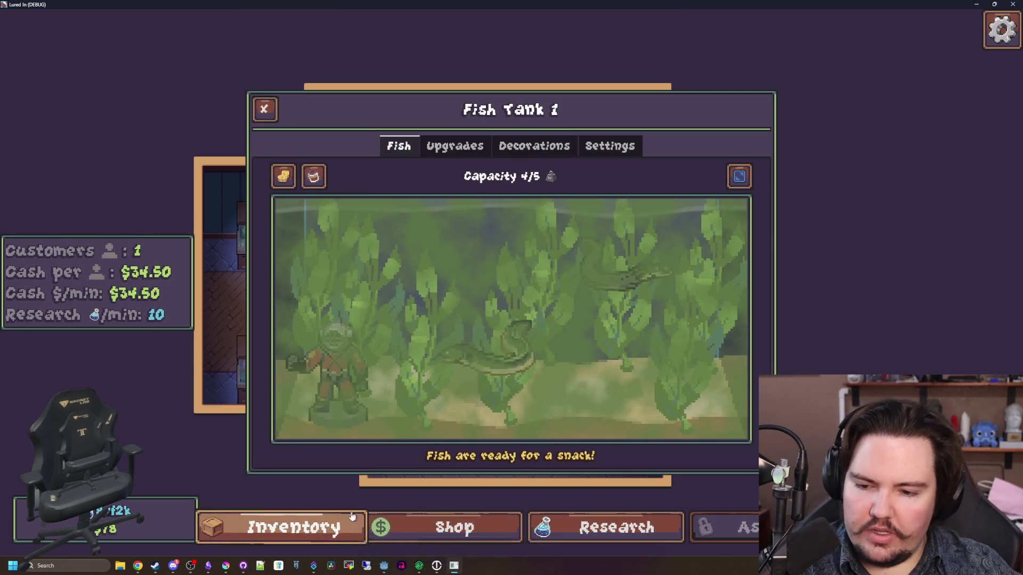
click(351, 516)
scroll(354, 305, down, 10)
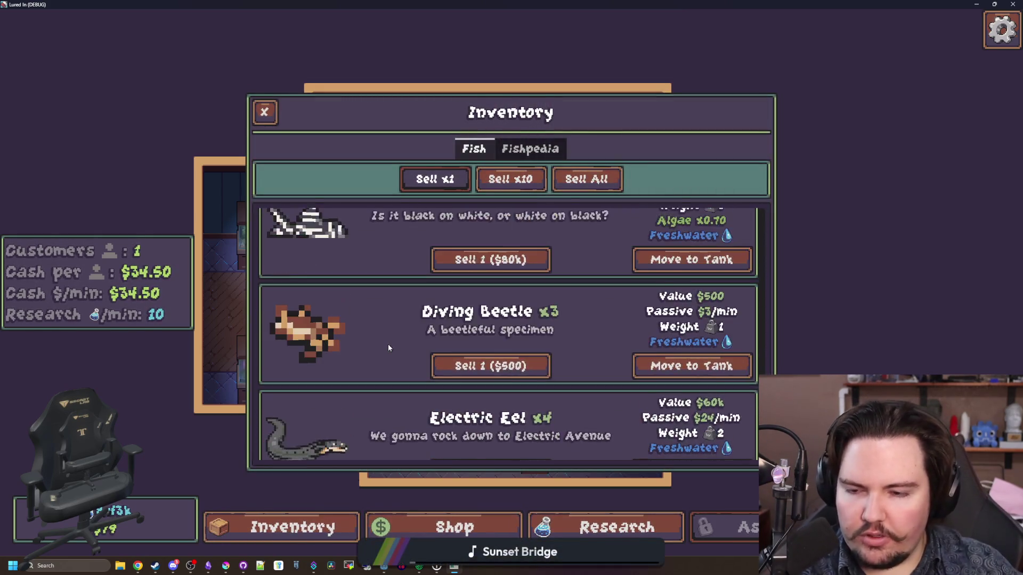
Step: Close the inventory and run the GIVEALL 1 command in the secret debug prompt
scroll(388, 347, up, 5)
scroll(388, 341, down, 5)
key(Escape)
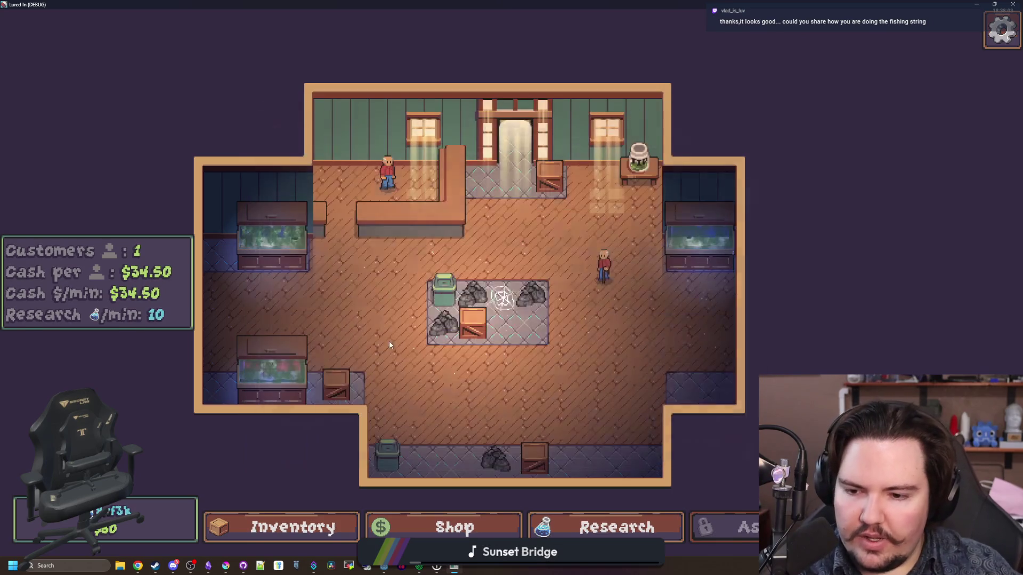
key(grave)
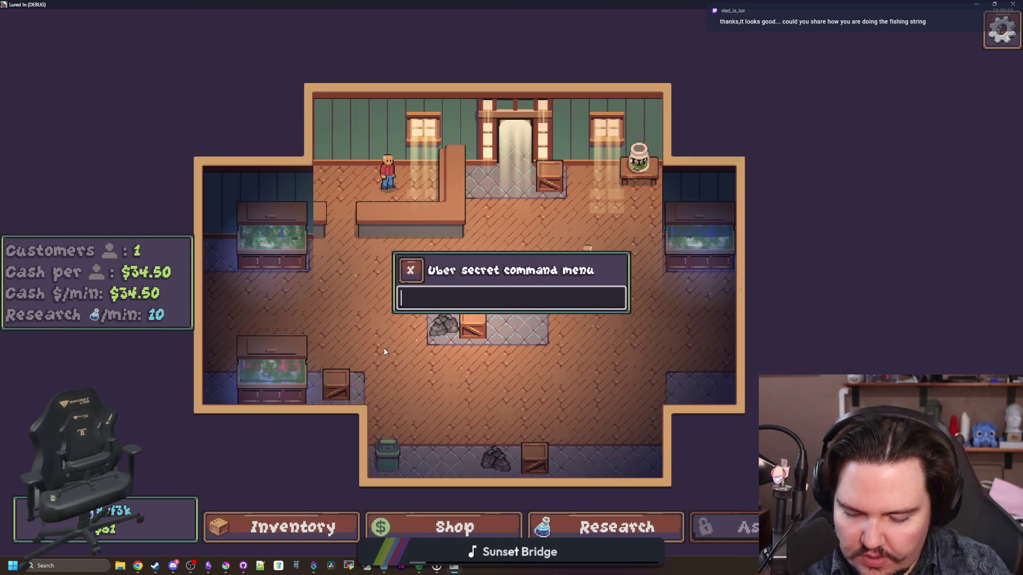
text(GIVEALL 1)
key(Return)
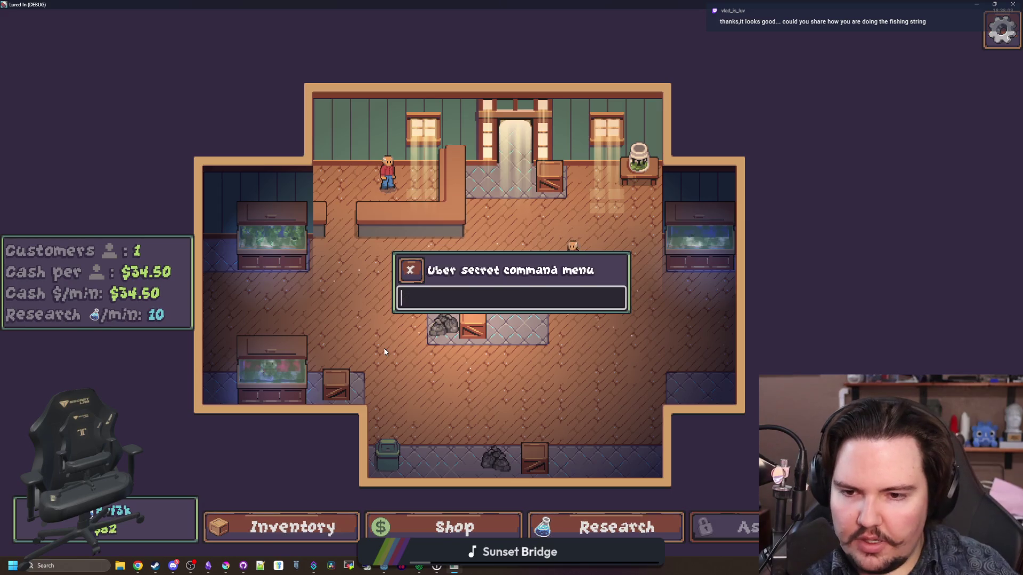
key(grave)
Step: Confirm each inventory fish count rose by one (Diving Beetle x4, Electric Eel x5), then stop the game
click(272, 367)
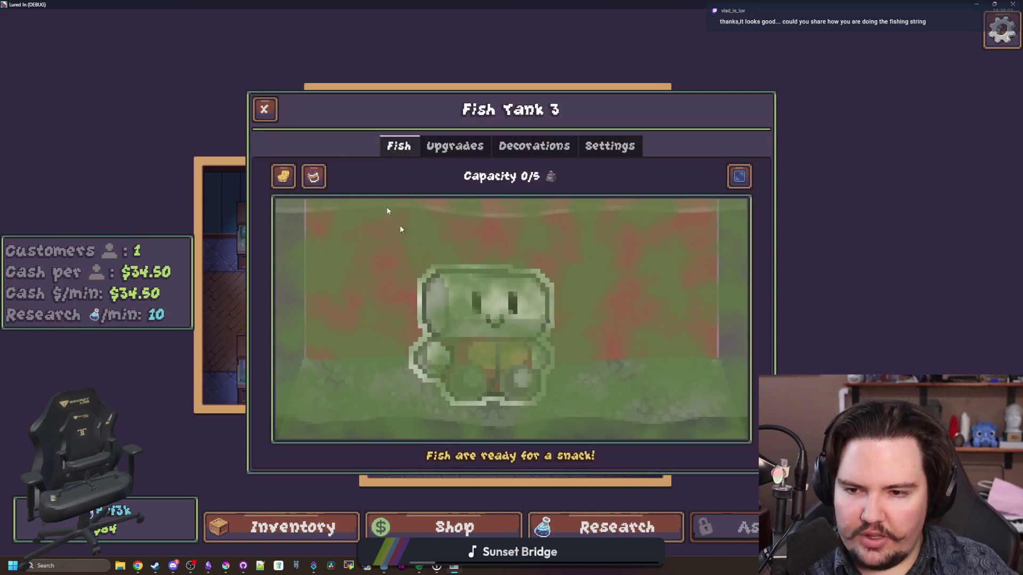
click(290, 528)
scroll(398, 346, up, 10)
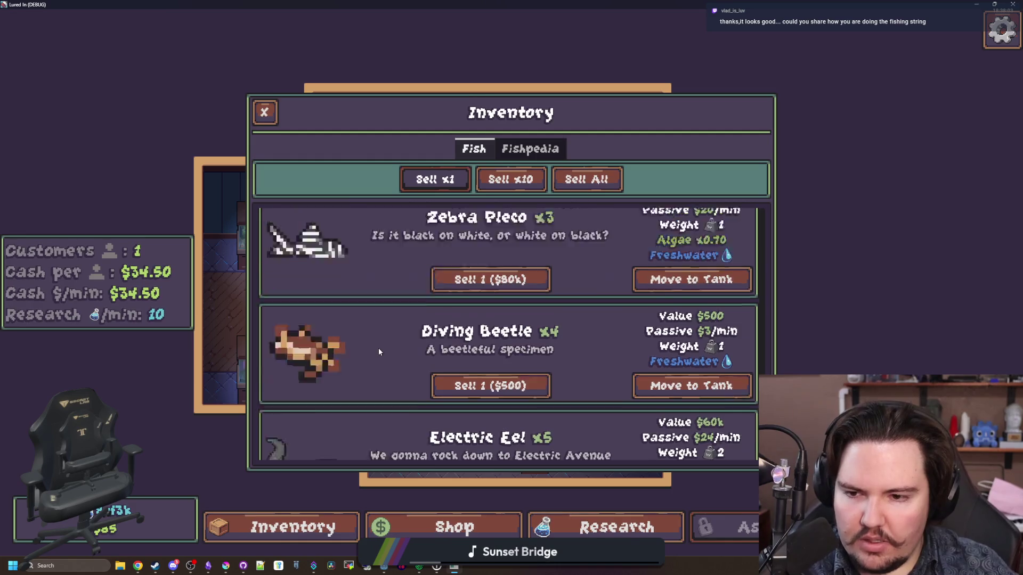
scroll(378, 351, up, 15)
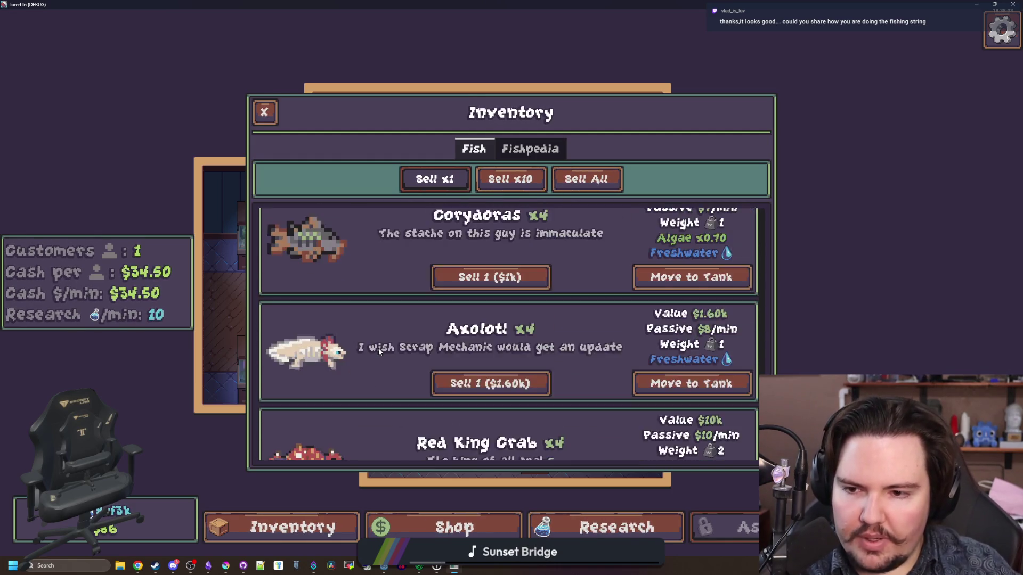
scroll(385, 329, up, 20)
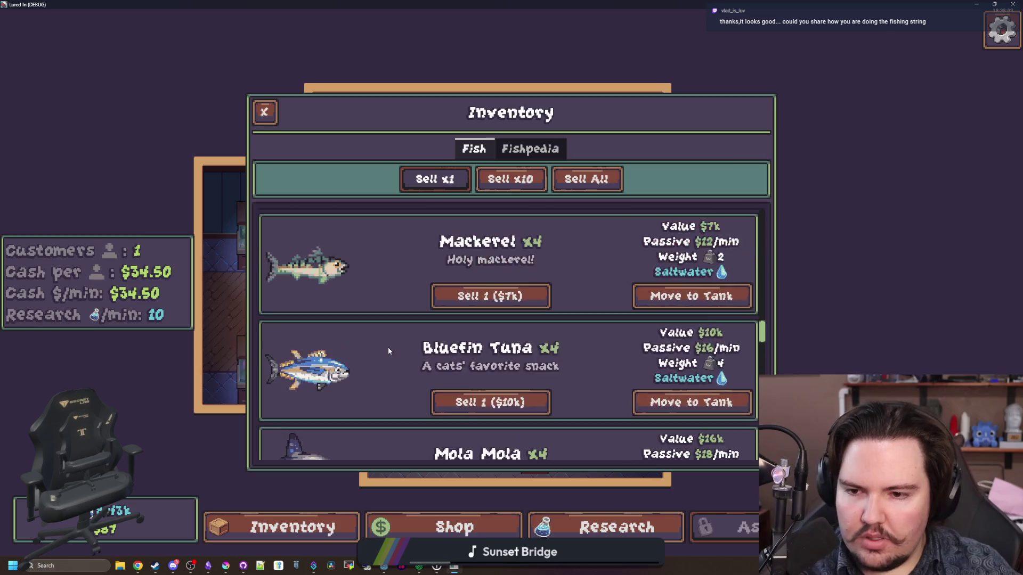
scroll(389, 388, up, 15)
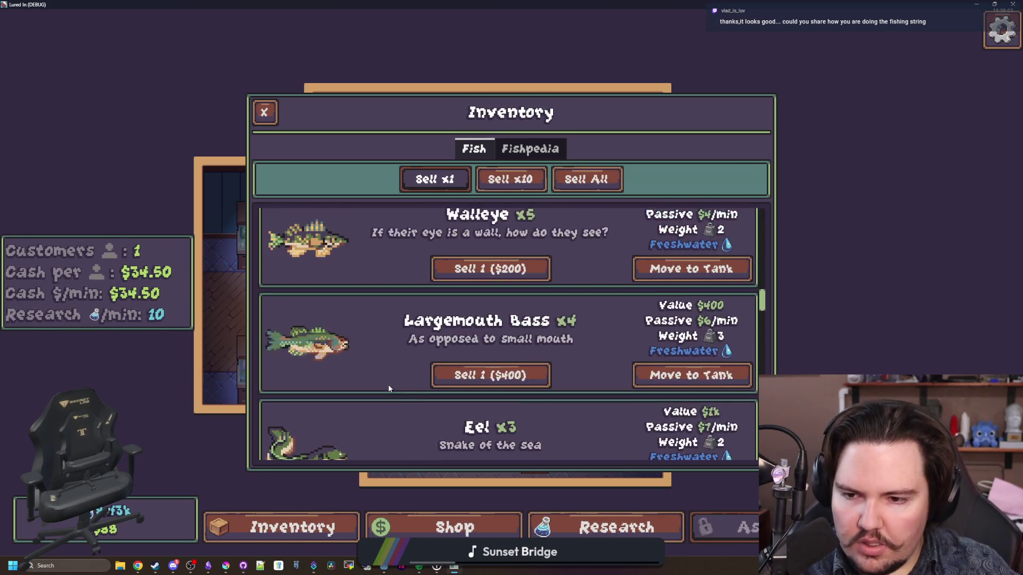
scroll(389, 389, up, 20)
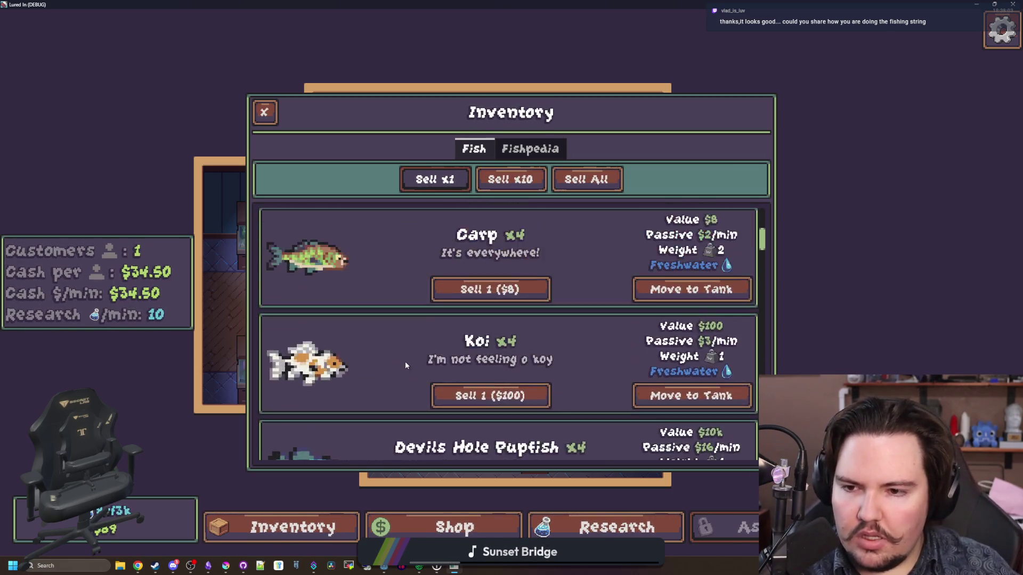
scroll(410, 373, down, 15)
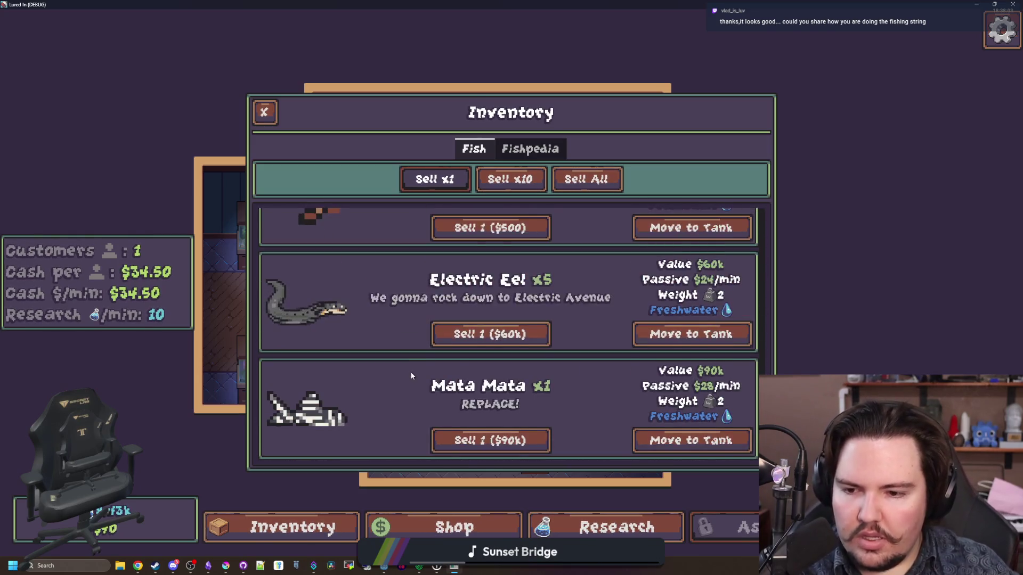
scroll(411, 372, up, 8)
scroll(426, 344, up, 10)
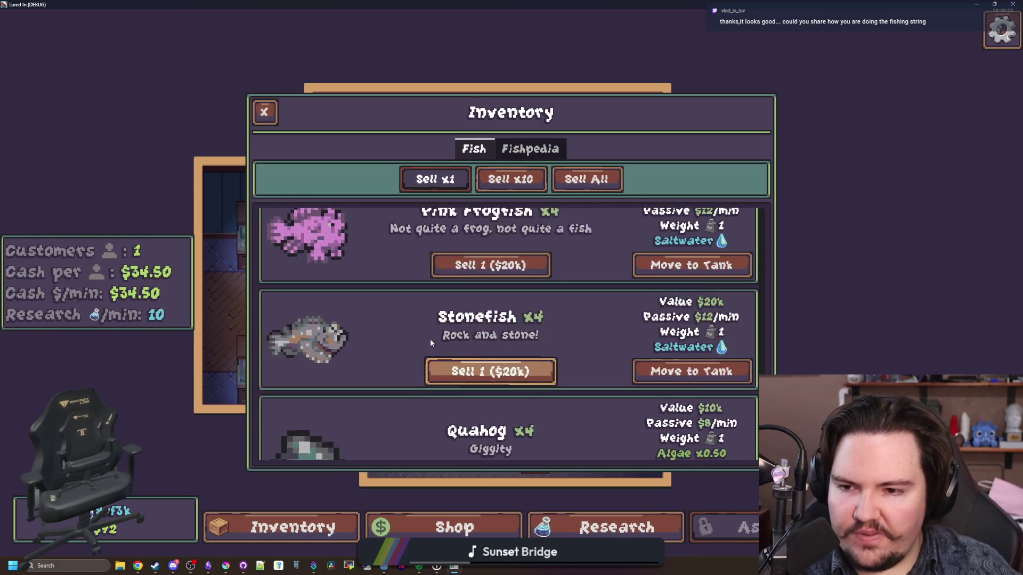
scroll(430, 341, up, 5)
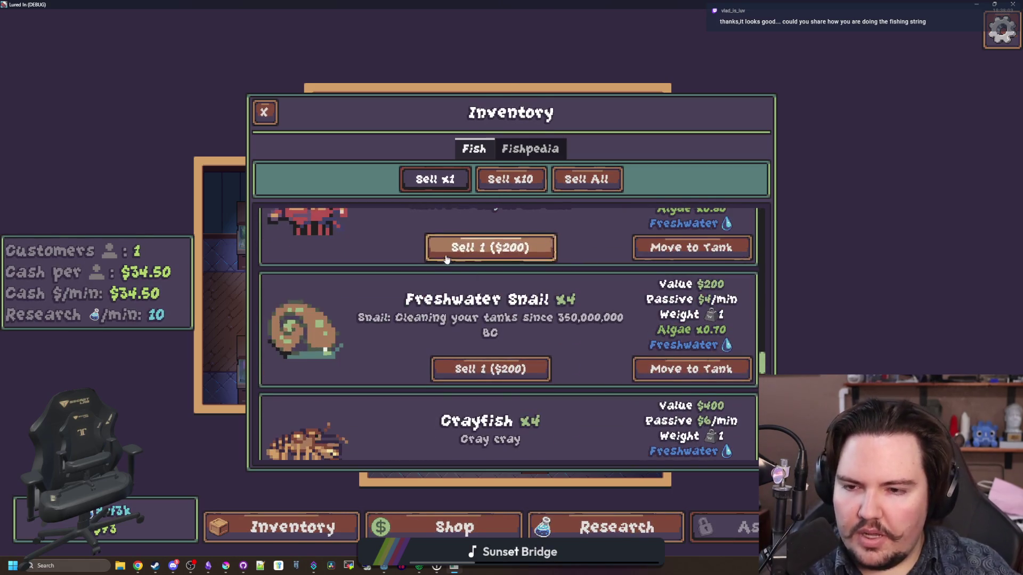
key(F8)
click(426, 228)
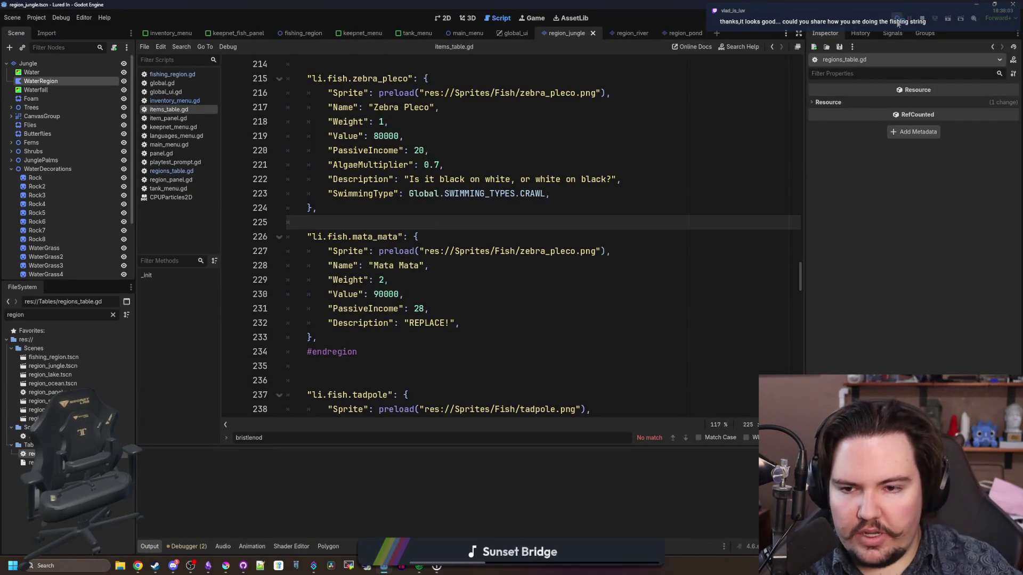
Step: Change the Mata Mata sprite path from zebra_pleco to mata_mata in items_table.gd and save
key(F5)
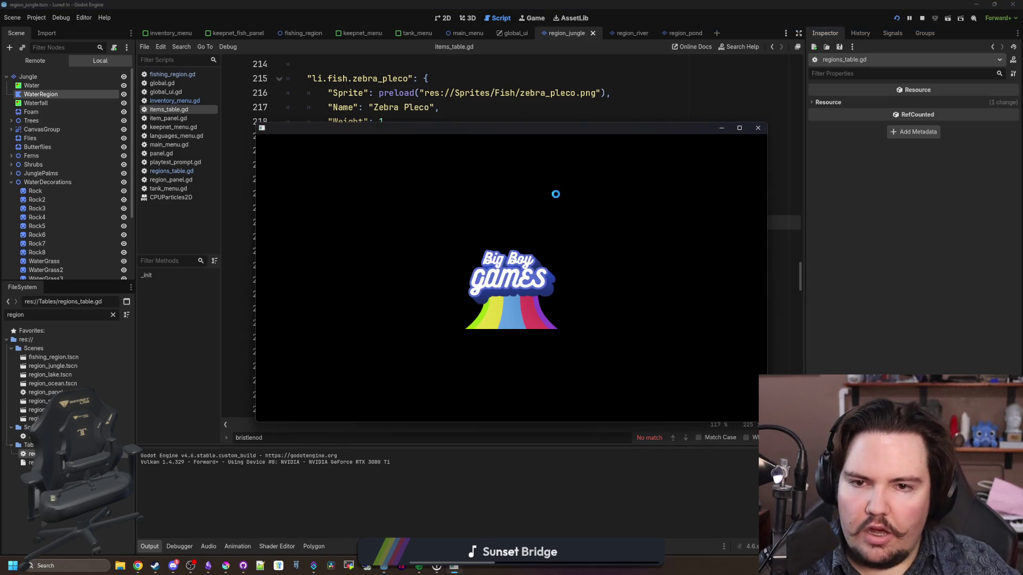
click(570, 113)
double_click(554, 251)
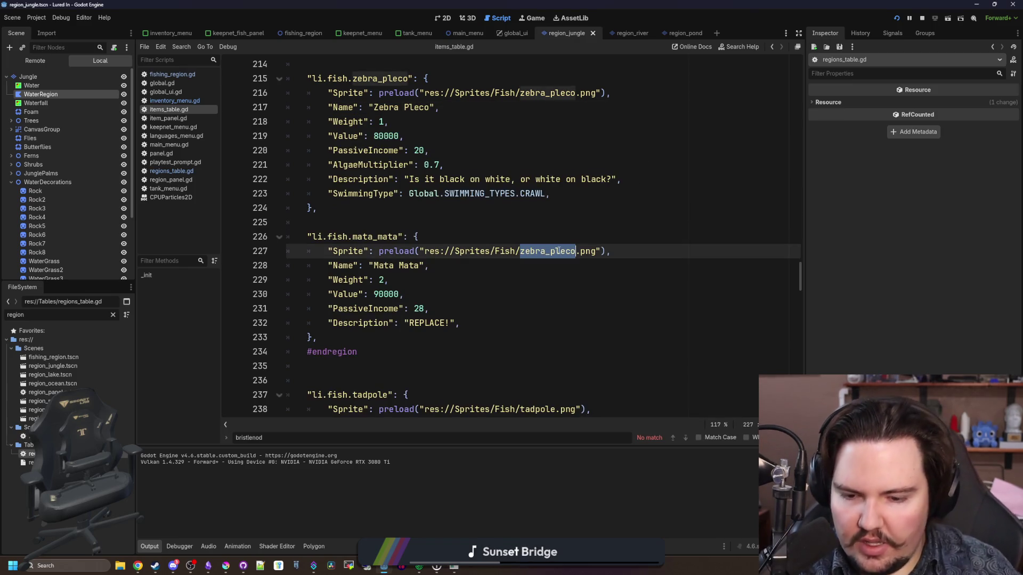
text(mata)
key(Return)
click(687, 222)
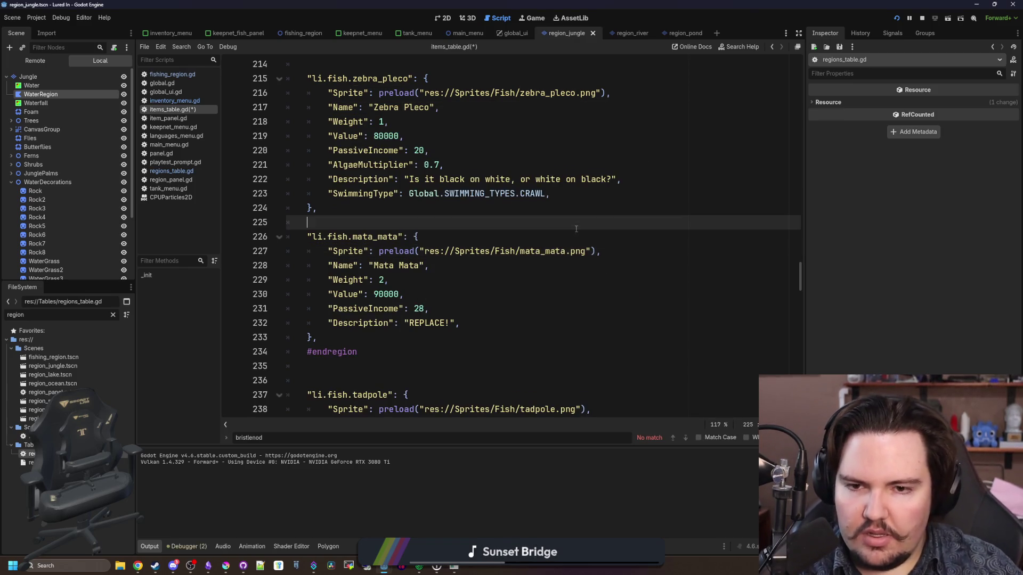
key(ctrl+s)
click(925, 20)
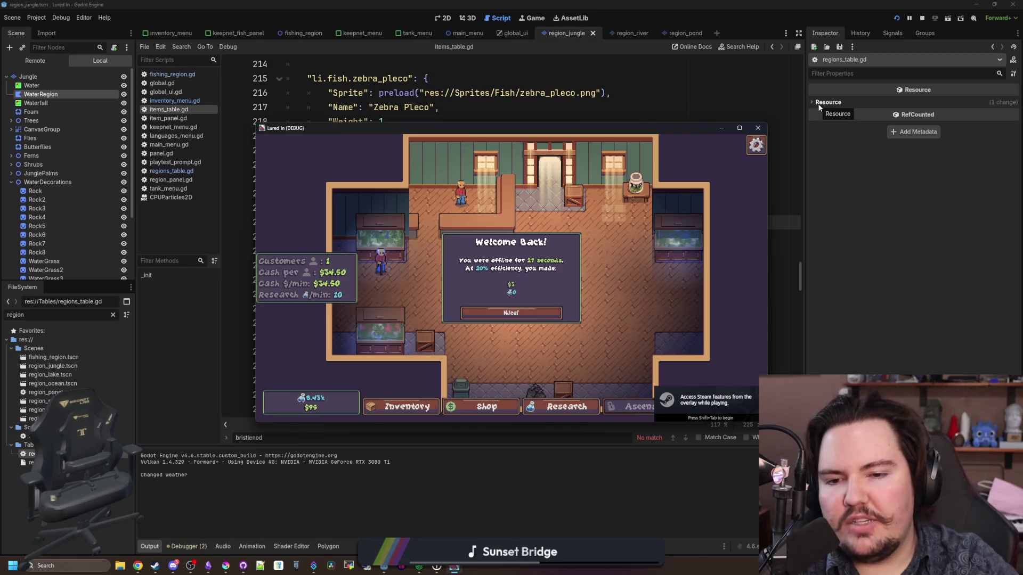
Step: Travel for free to the sunny Pond, cast the line, and open a new browser tab
click(546, 313)
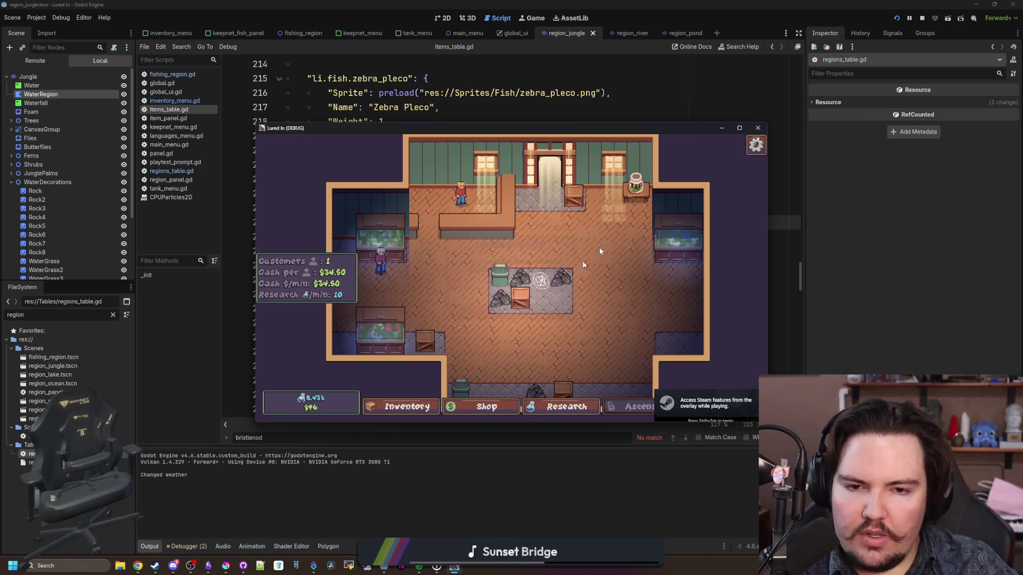
click(738, 129)
click(929, 527)
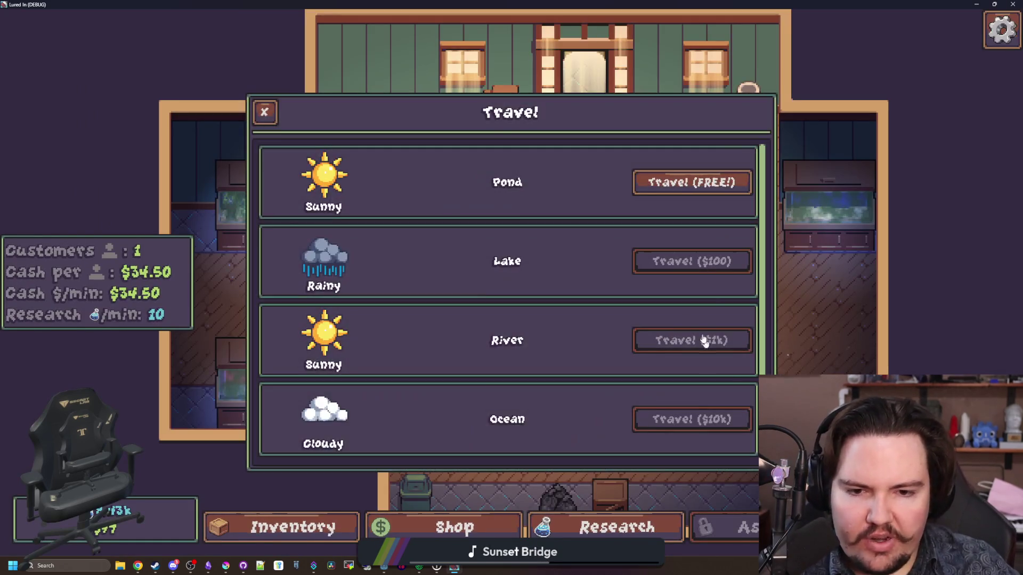
click(681, 186)
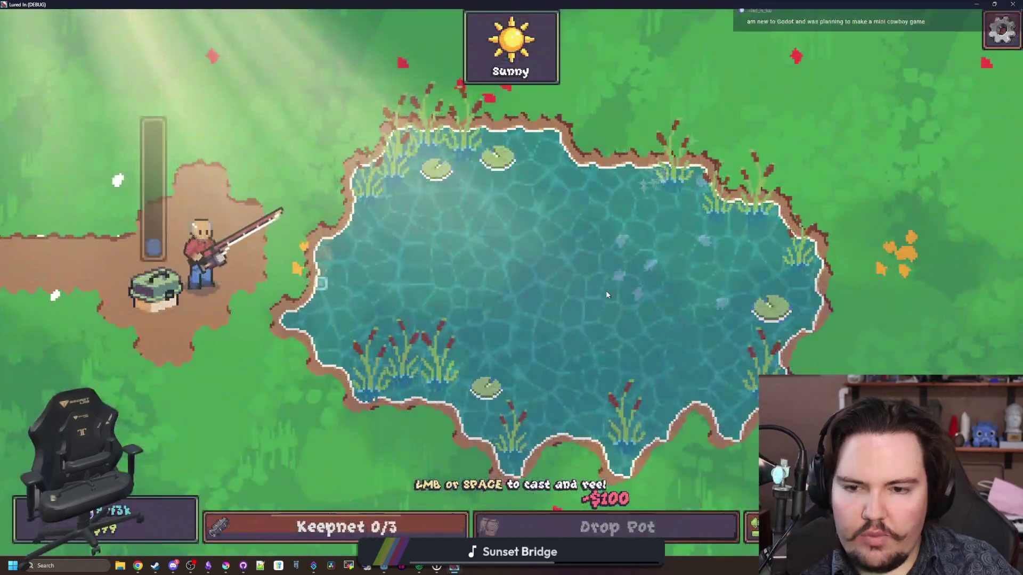
click(605, 289)
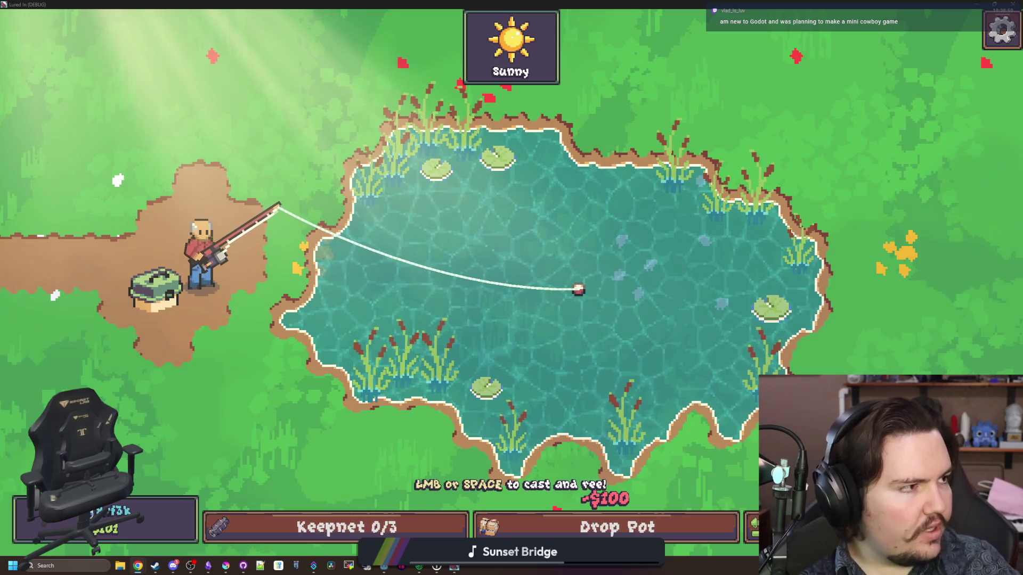
key(super+2)
mouse_move(580, 133)
mouse_down()
mouse_move(692, 123)
mouse_move(700, 110)
mouse_up()
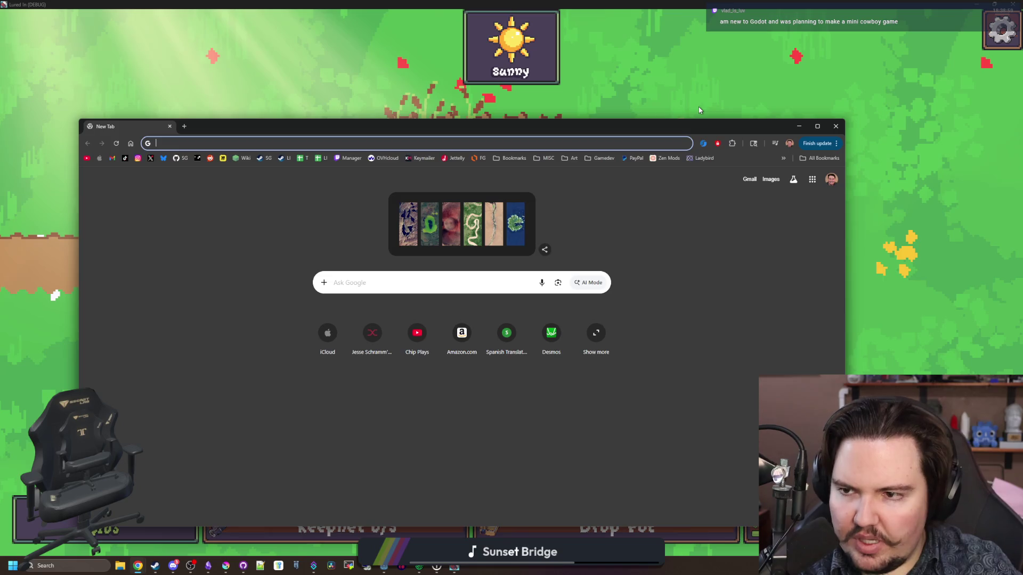
Step: Search Google for 'godot line2d' and read the Line2D docs' Properties and Methods
text(godot line2d)
key(Return)
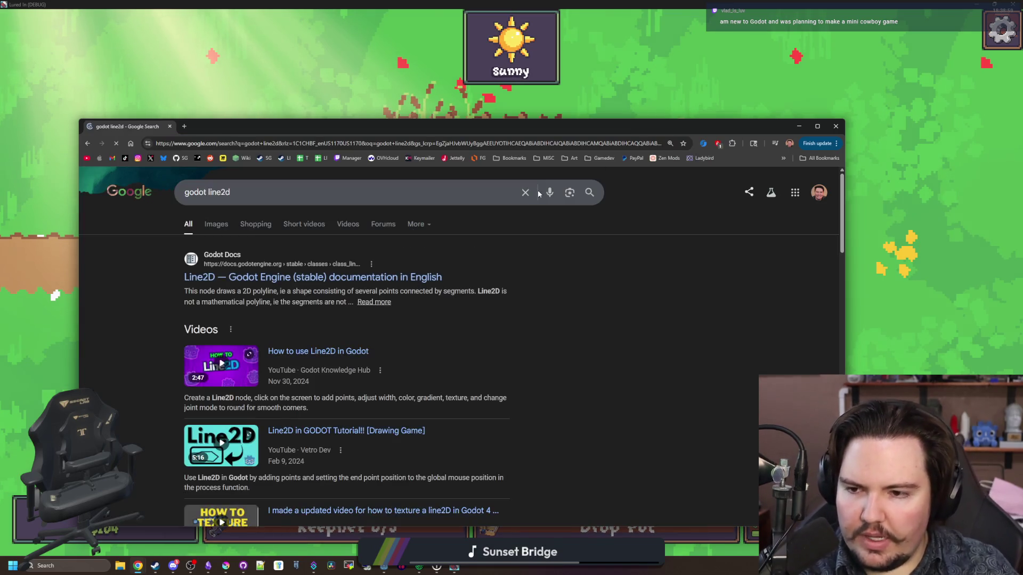
click(306, 277)
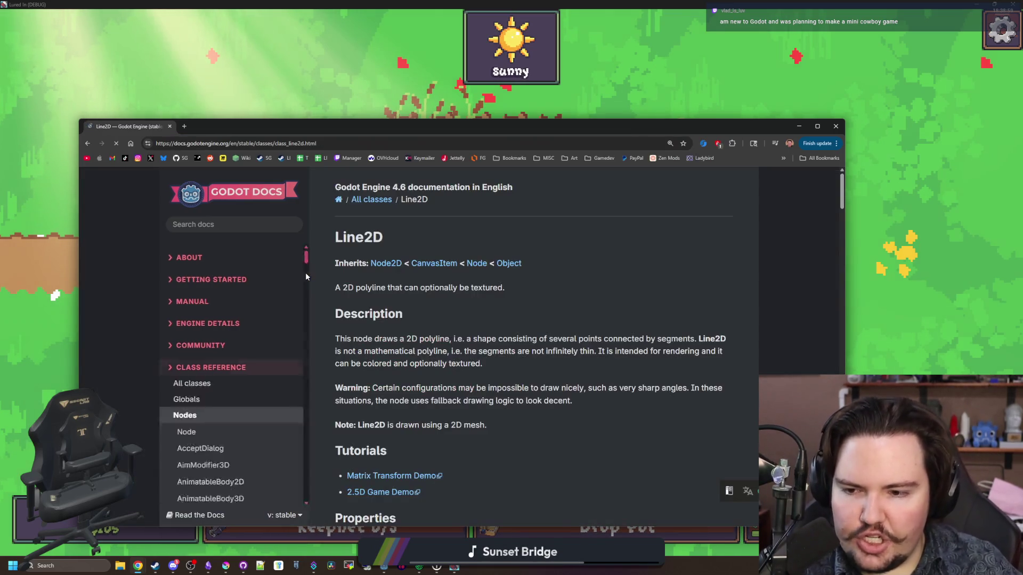
scroll(358, 268, down, 5)
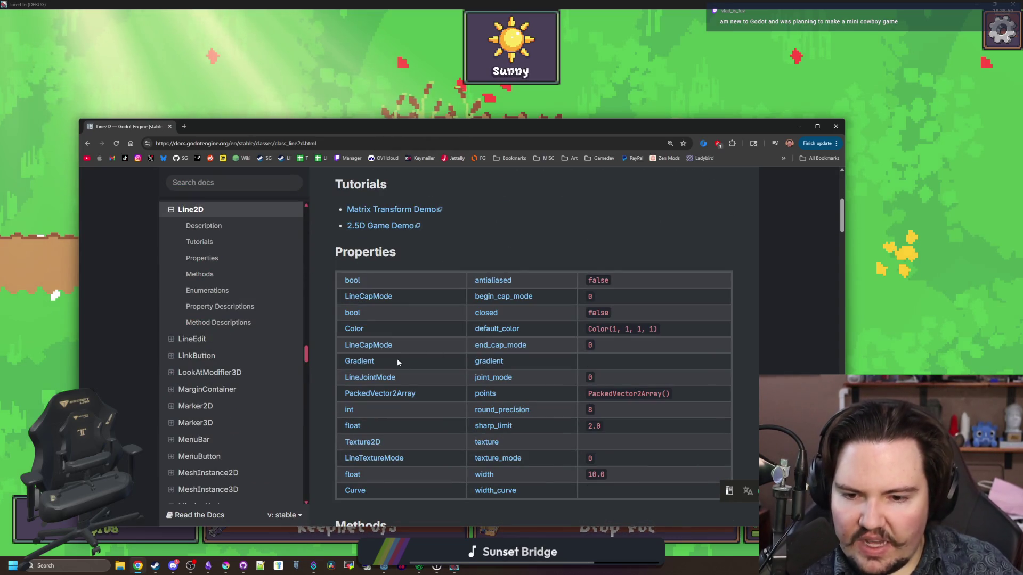
scroll(397, 362, down, 1)
scroll(397, 362, down, 2)
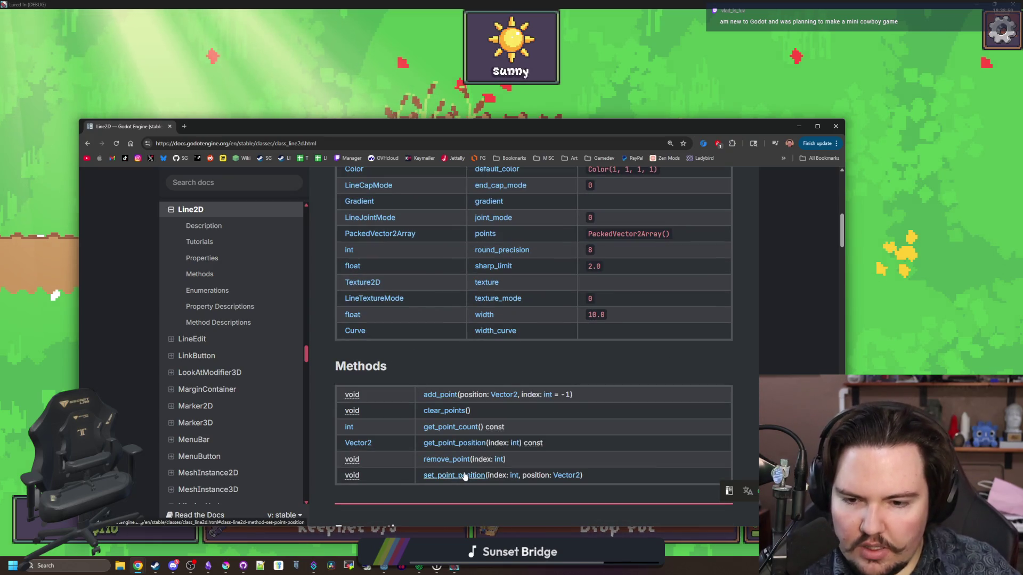
scroll(465, 476, down, 2)
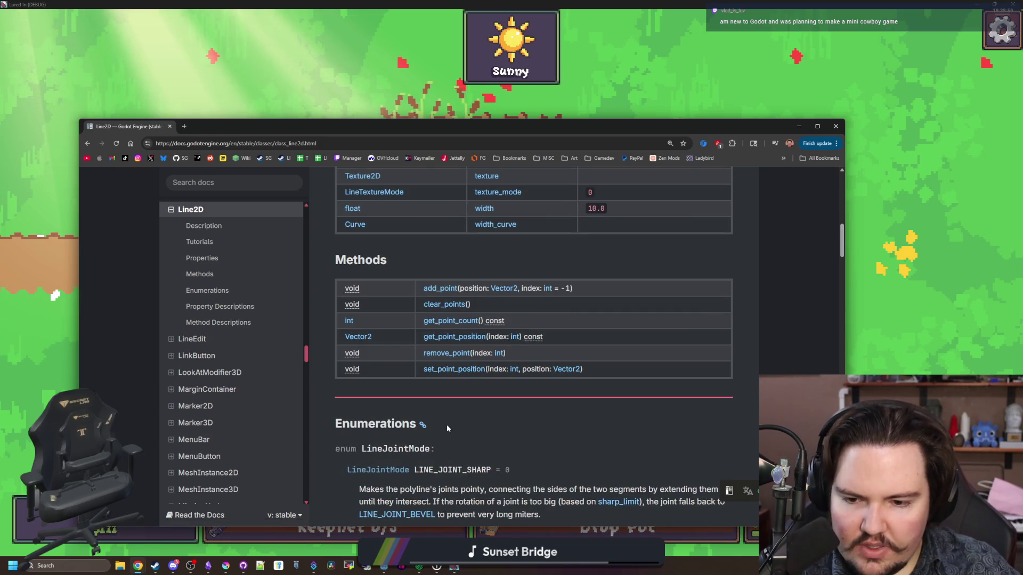
scroll(449, 385, up, 1)
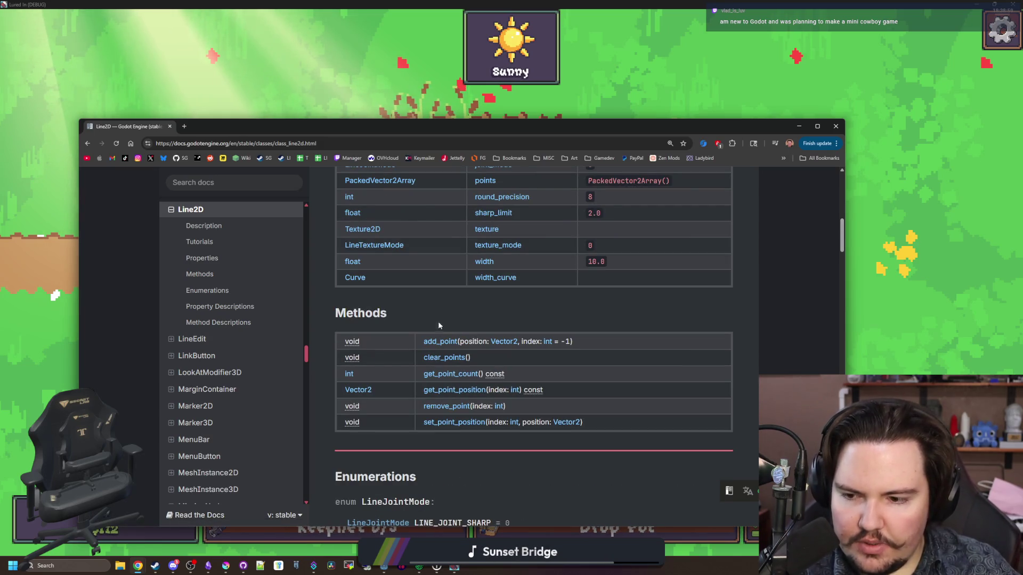
scroll(438, 321, up, 7)
scroll(500, 265, down, 2)
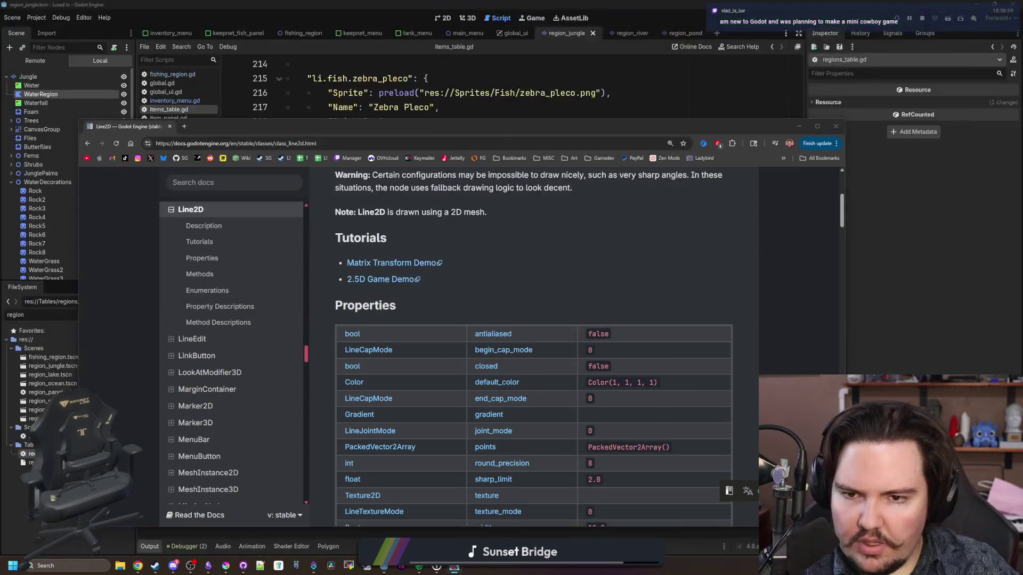
Step: Back in the Godot editor, filter the FileSystem by 'fishing'
click(75, 273)
click(112, 314)
text(fis)
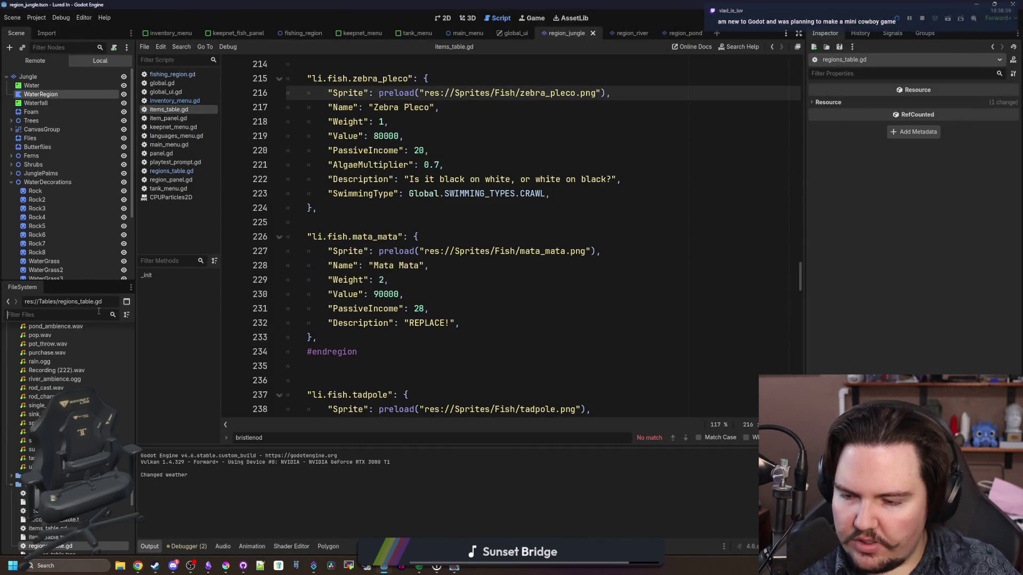
text(hing)
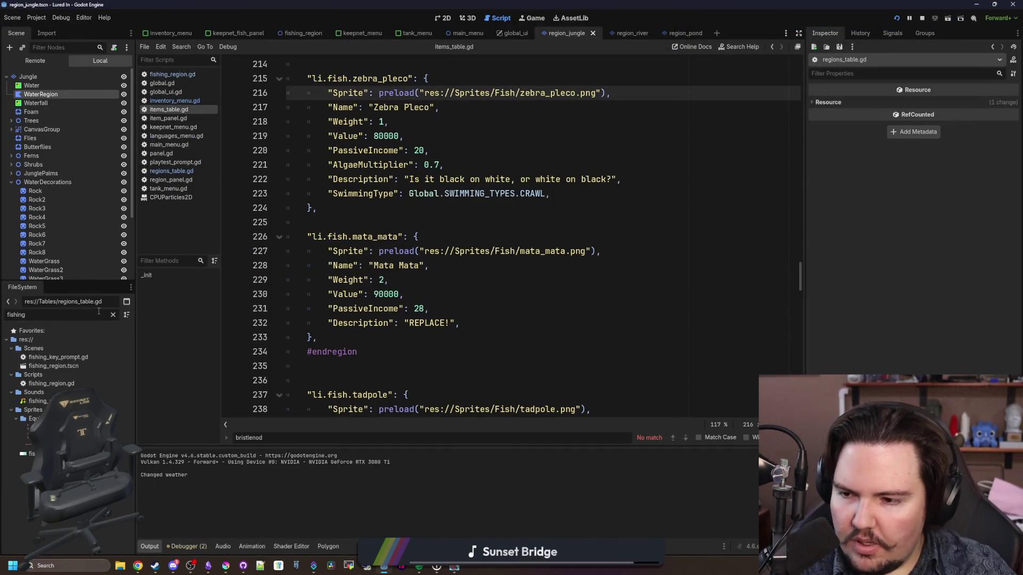
Step: Open fishing_region.tscn in the 2D view, select the Player node, and open the FishingRegion script
double_click(77, 368)
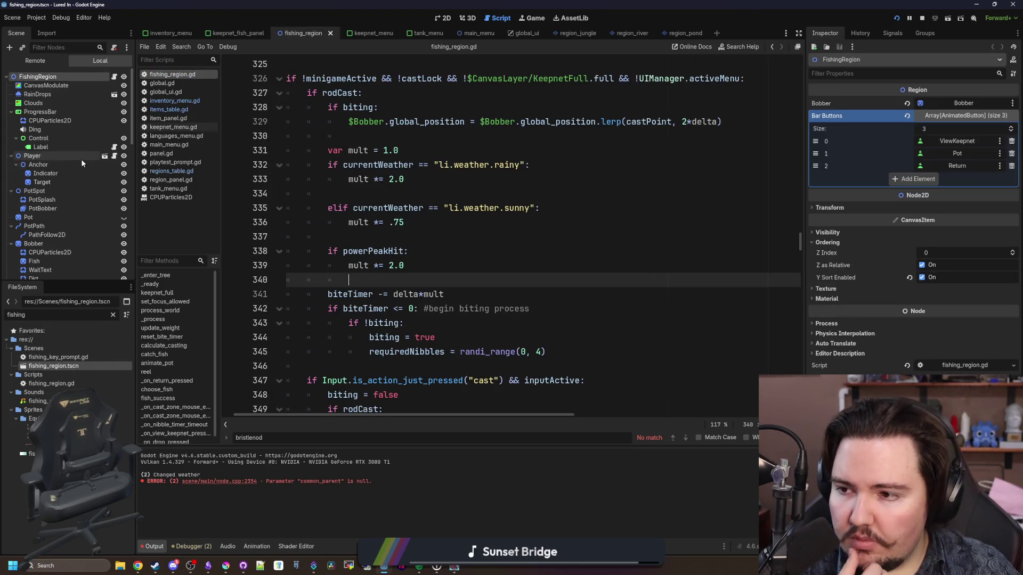
scroll(74, 198, down, 1)
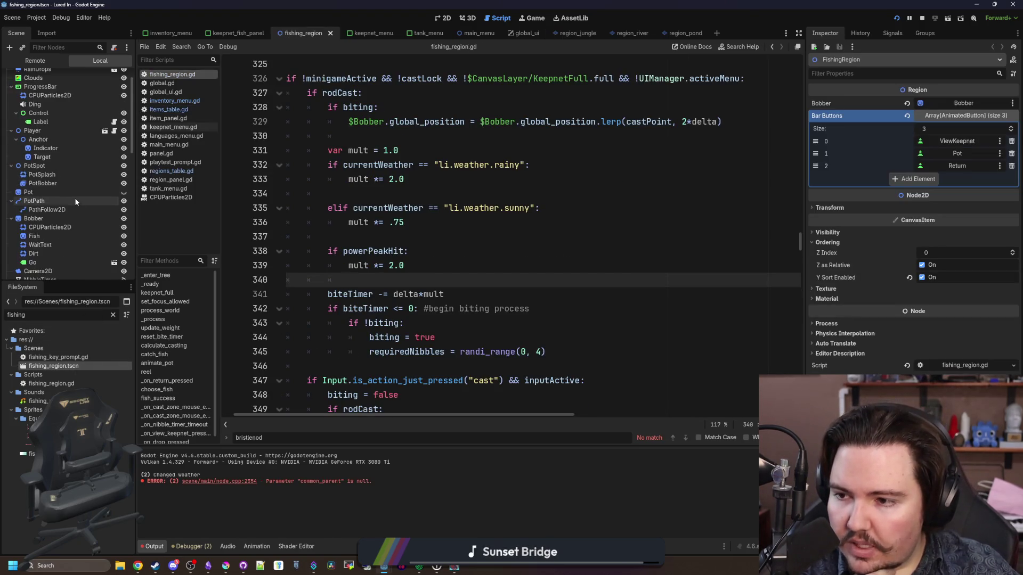
scroll(75, 201, up, 2)
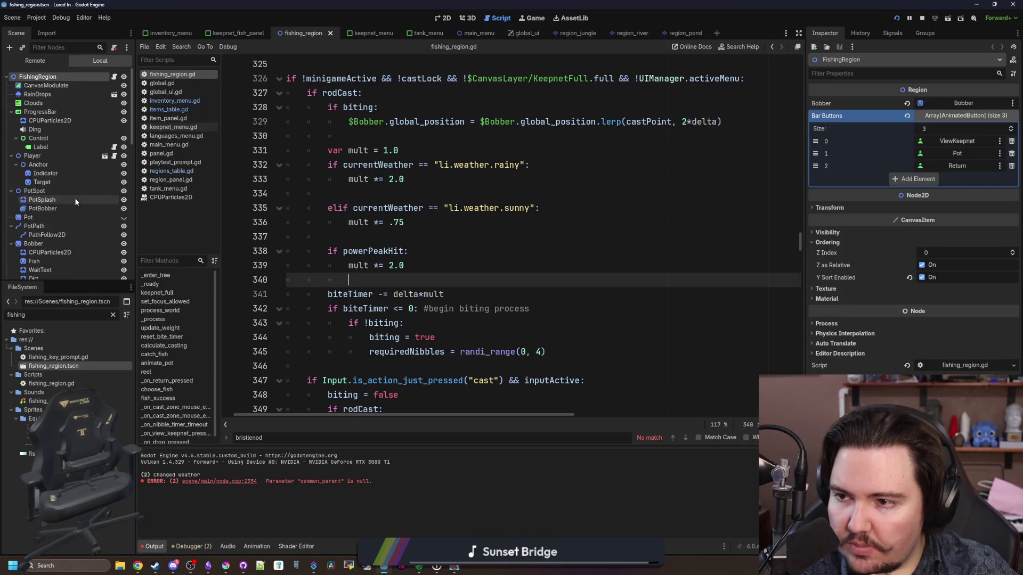
click(438, 17)
scroll(250, 200, up, 10)
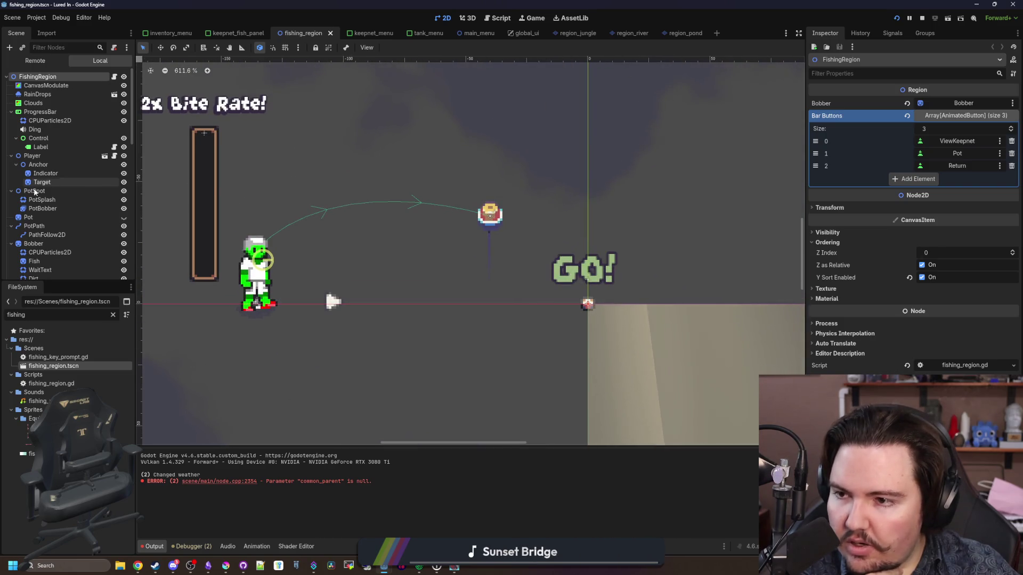
click(46, 156)
scroll(48, 160, down, 1)
scroll(53, 168, up, 3)
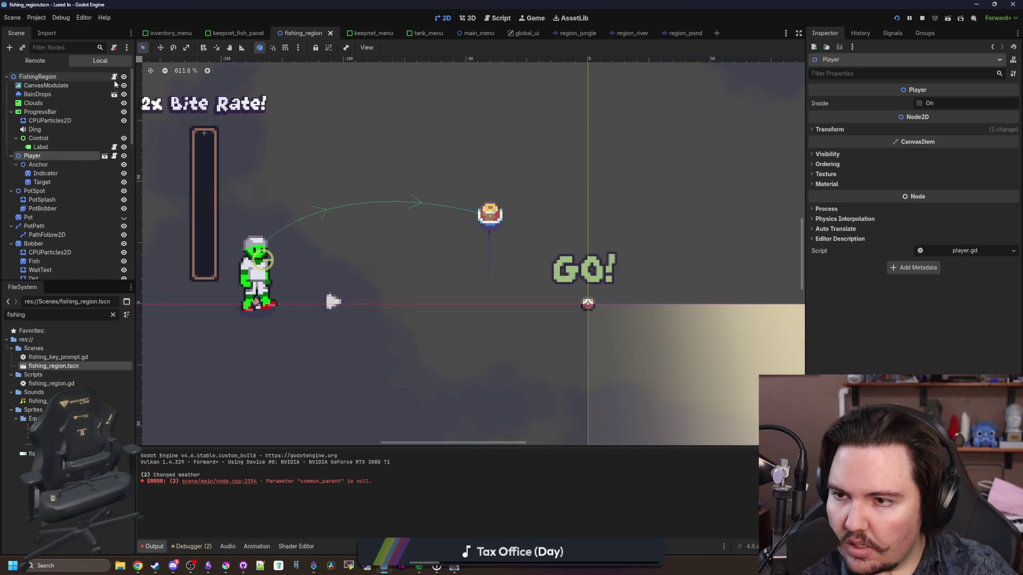
click(114, 76)
click(476, 240)
Step: Search fishing_region.gd for 'line2d', then clear the search
key(ctrl+f)
text(line2d)
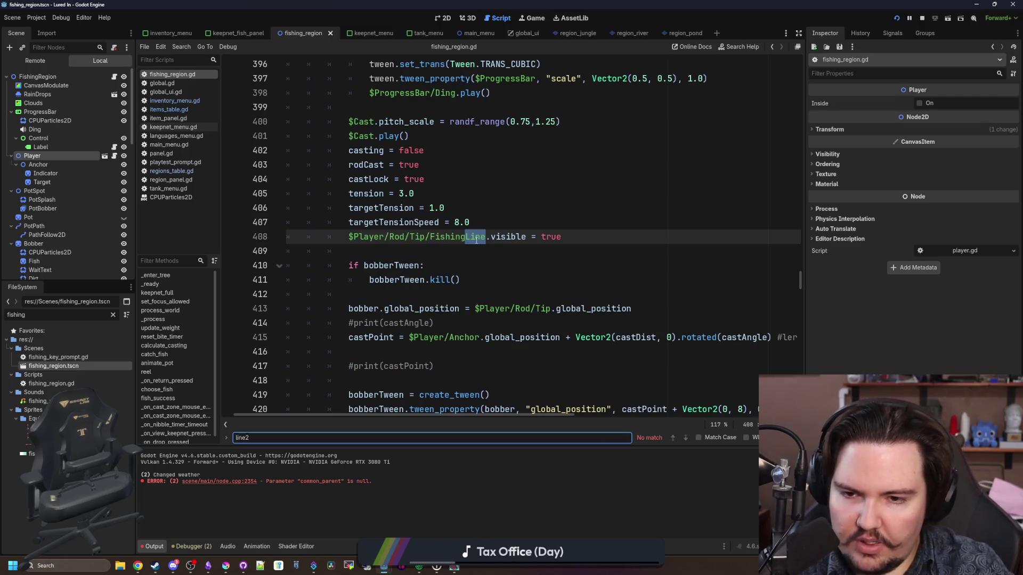
key(BackSpace)
key(BackSpace)
key(BackSpace)
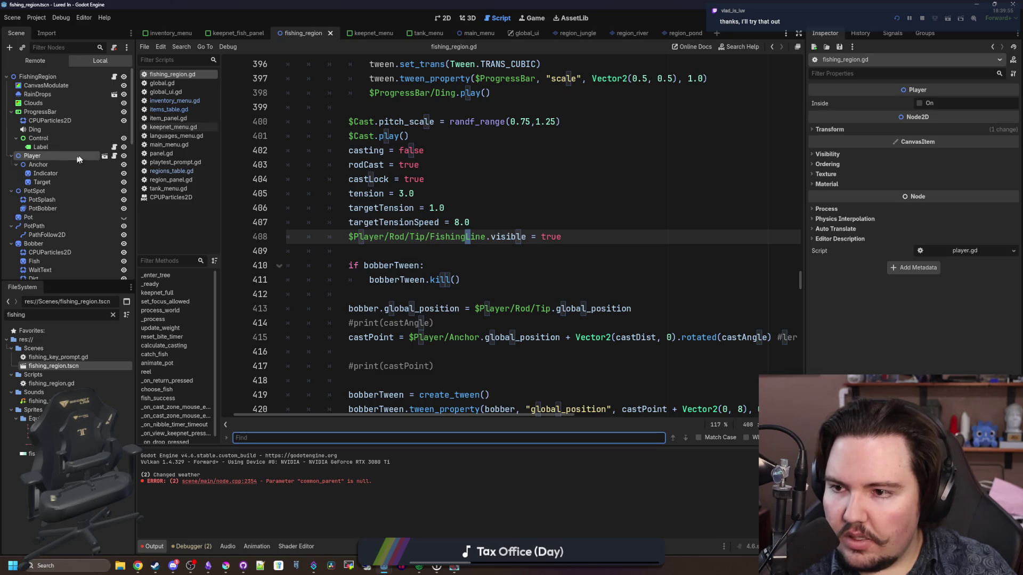
Step: Open player.tscn, select the FishingLine Line2D, and inspect its tiled texture Fill settings
click(104, 156)
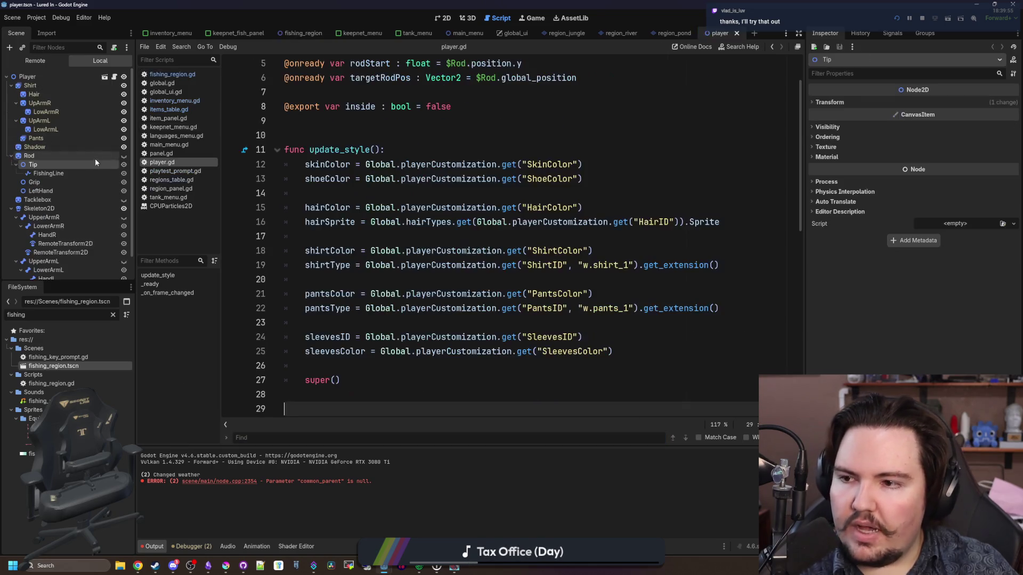
click(61, 173)
click(441, 15)
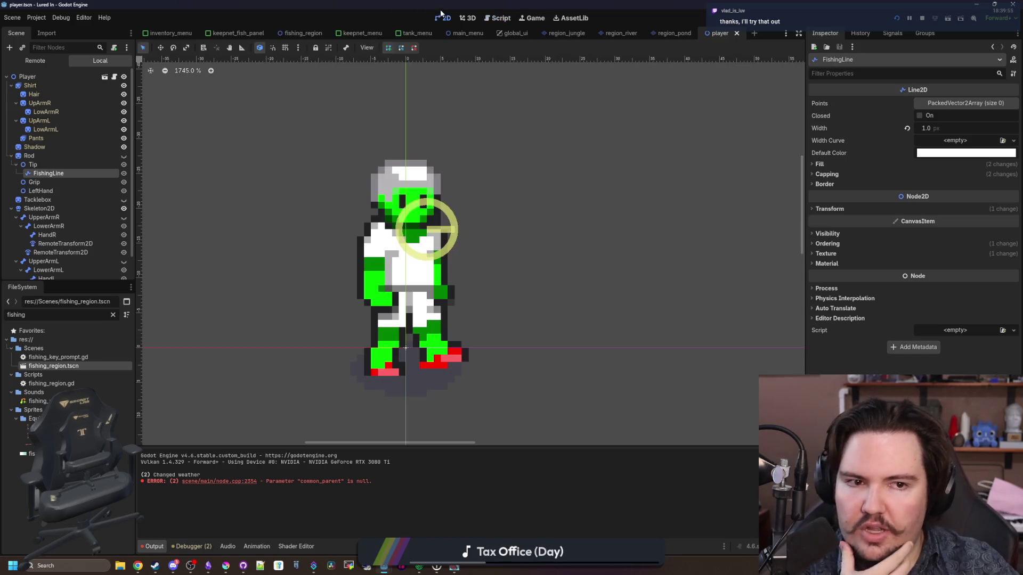
scroll(783, 206, right, 3)
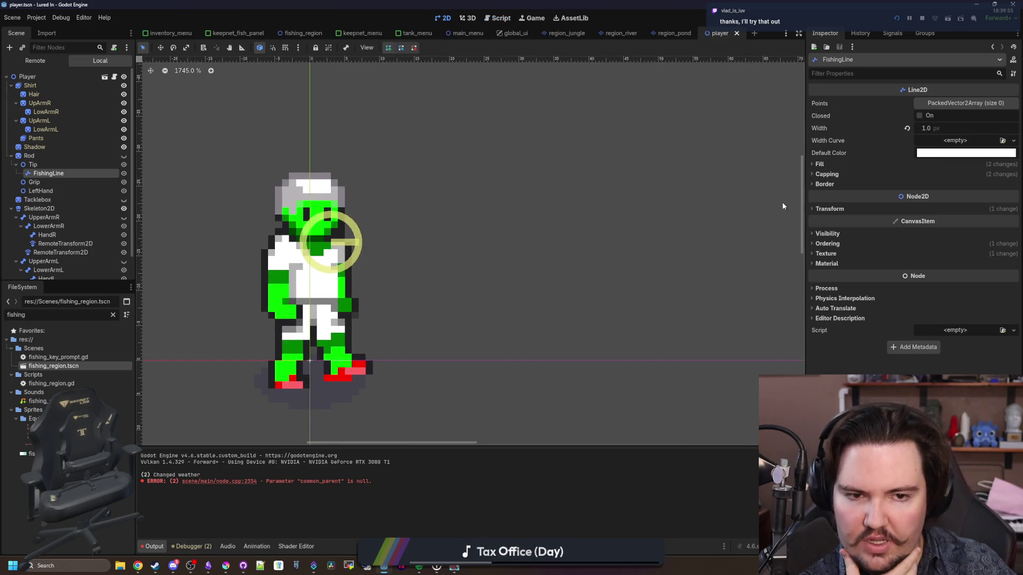
click(820, 164)
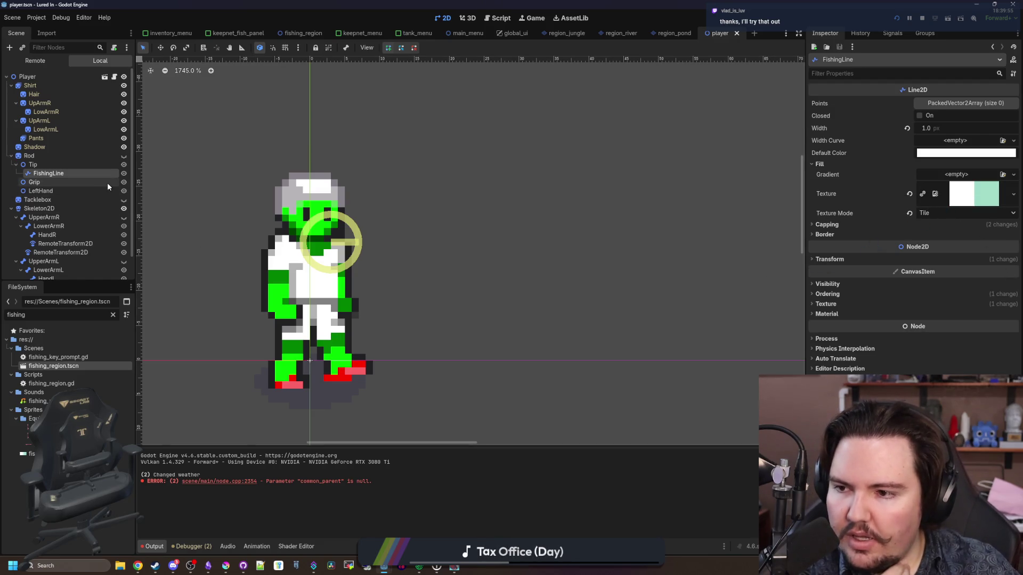
scroll(109, 149, down, 2)
scroll(114, 75, up, 2)
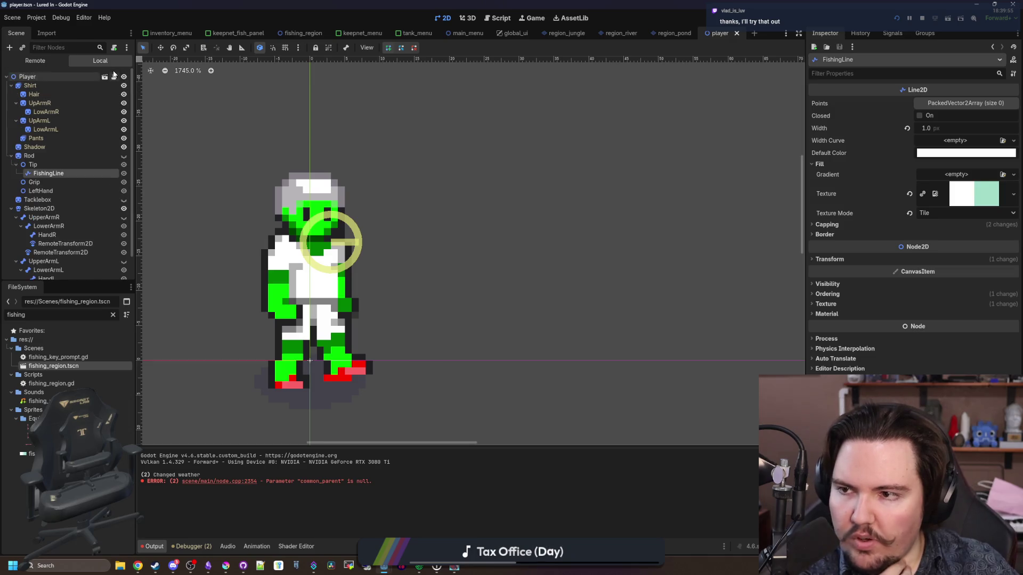
Step: Look through player.gd, then return to fishing_region.gd
click(115, 77)
scroll(452, 210, down, 4)
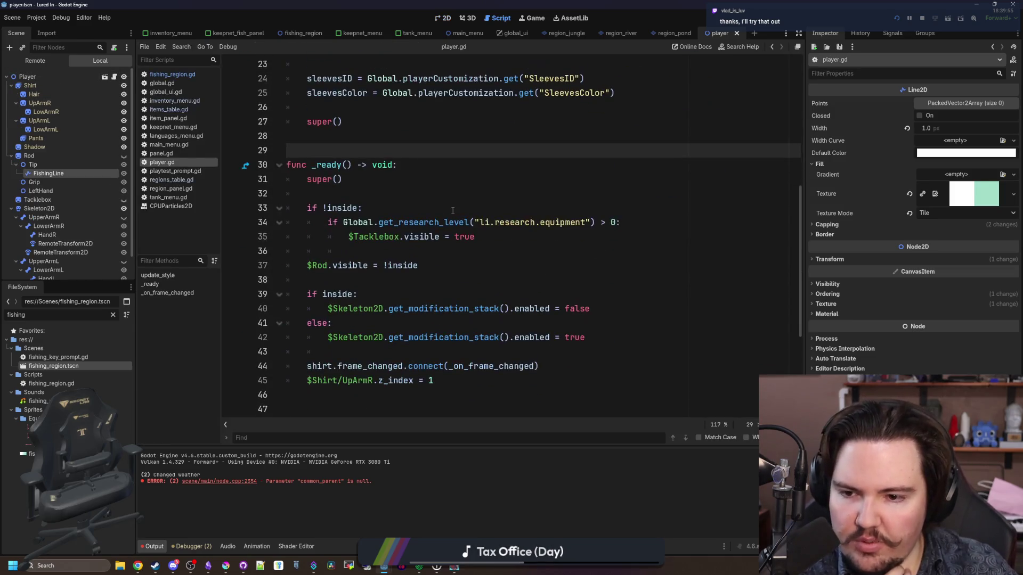
scroll(478, 186, down, 2)
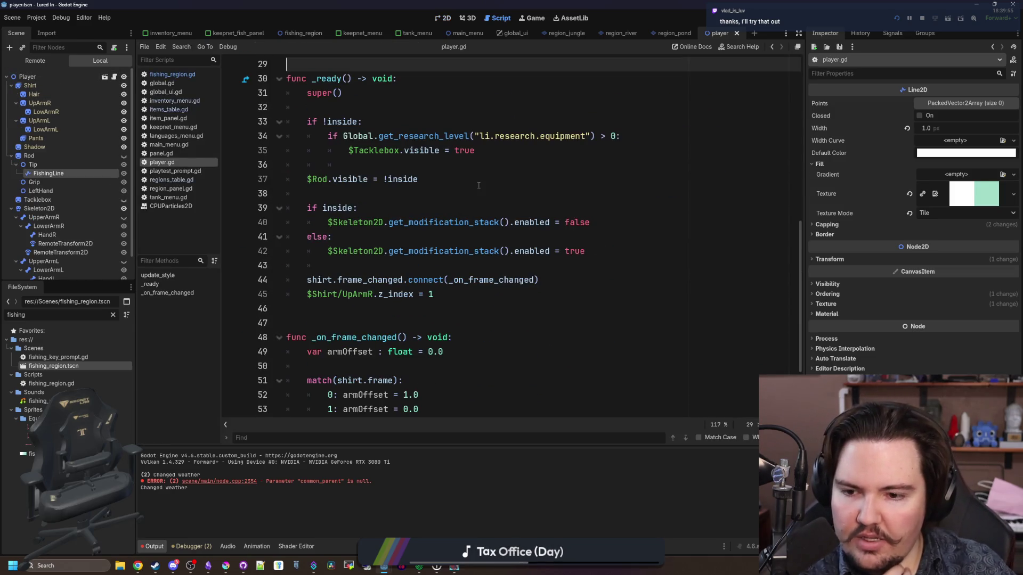
click(172, 75)
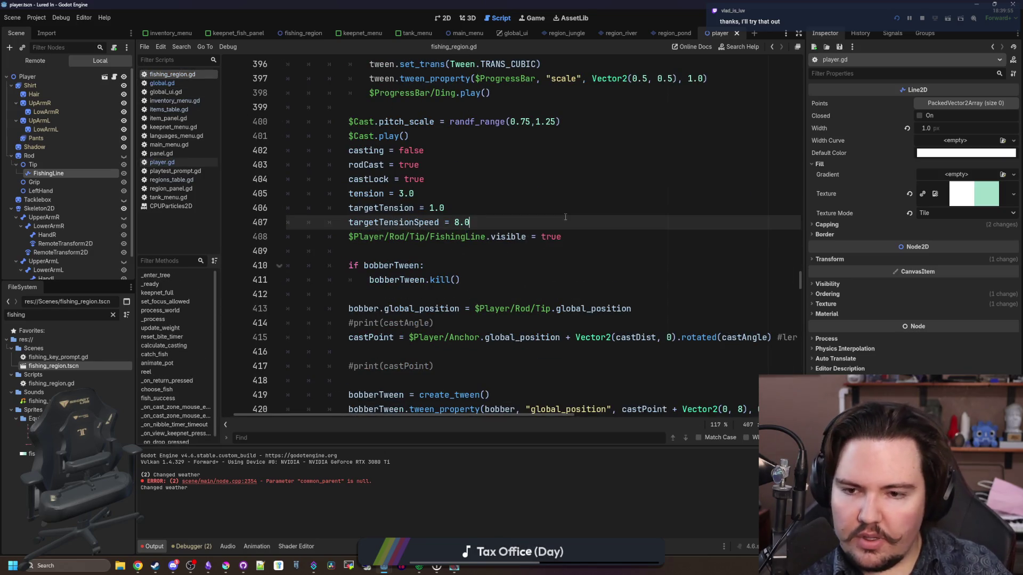
Step: Search fishing_region.gd for 'fishingLine' to find its usages
key(ctrl+f)
text(fishingLine)
key(Return)
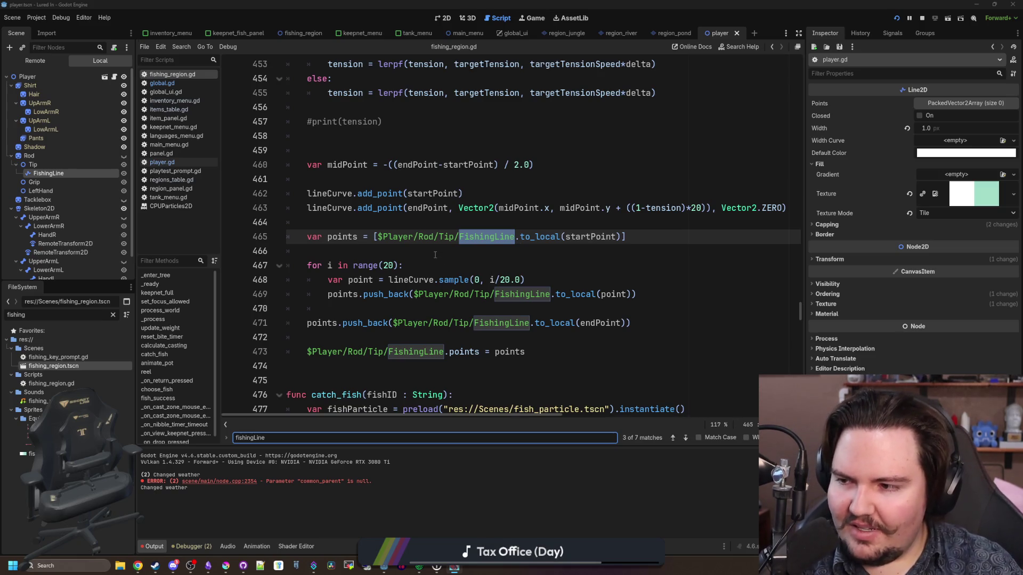
Step: Review the loop that samples lineCurve 20 times into the line's points, then run the project
click(421, 247)
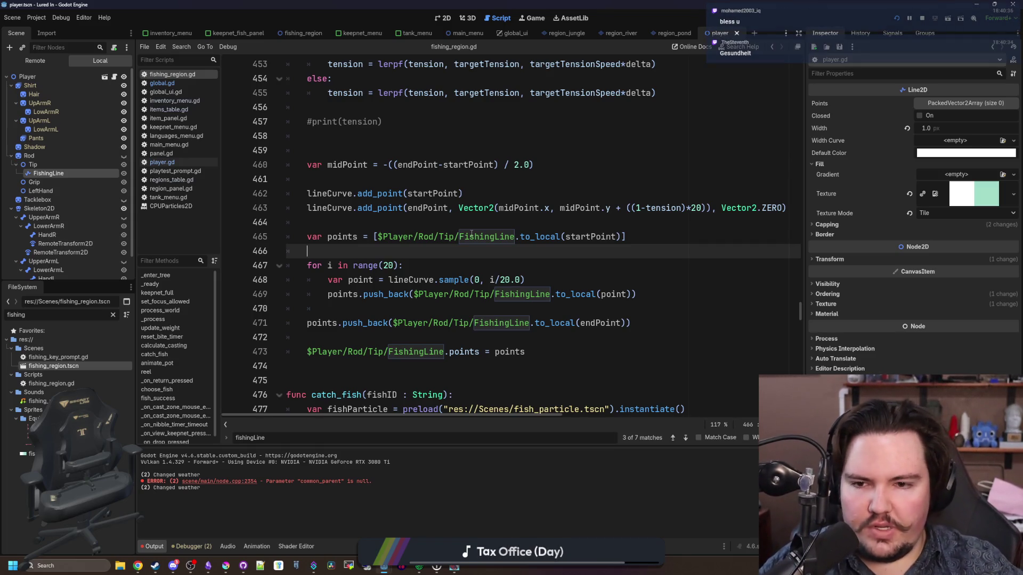
click(403, 279)
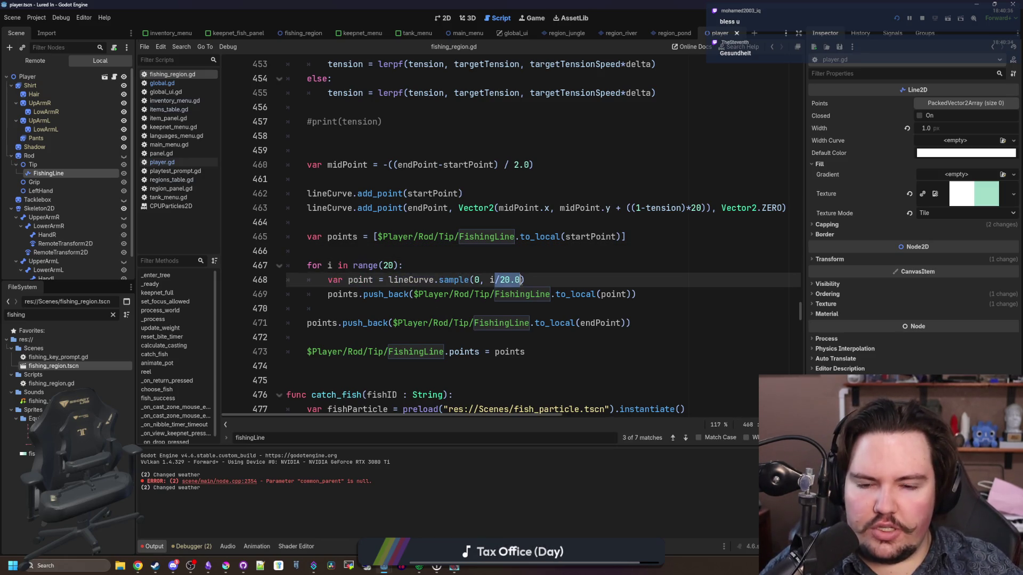
key(Up)
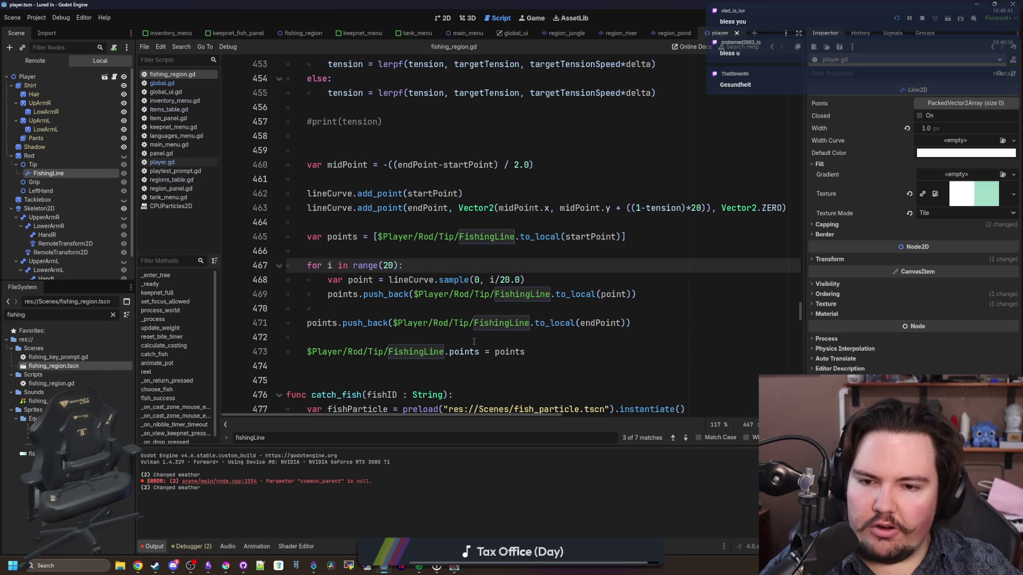
scroll(473, 342, down, 1)
click(375, 249)
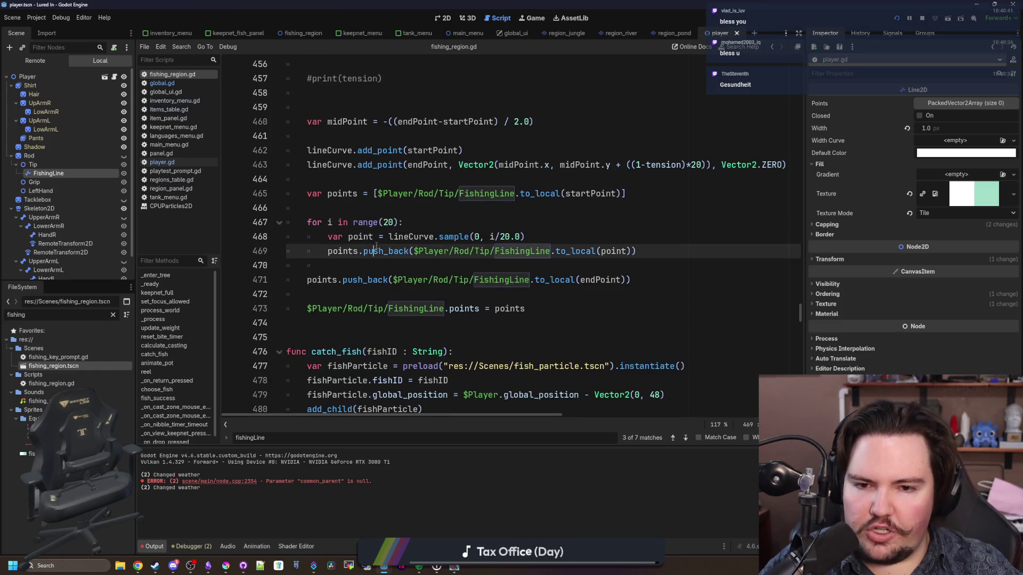
click(325, 212)
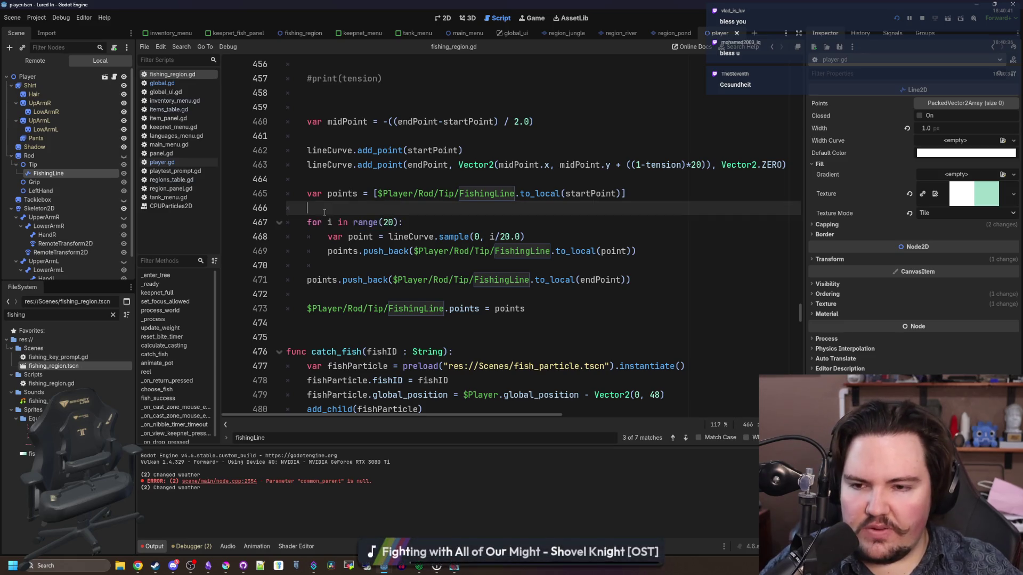
scroll(356, 262, down, 15)
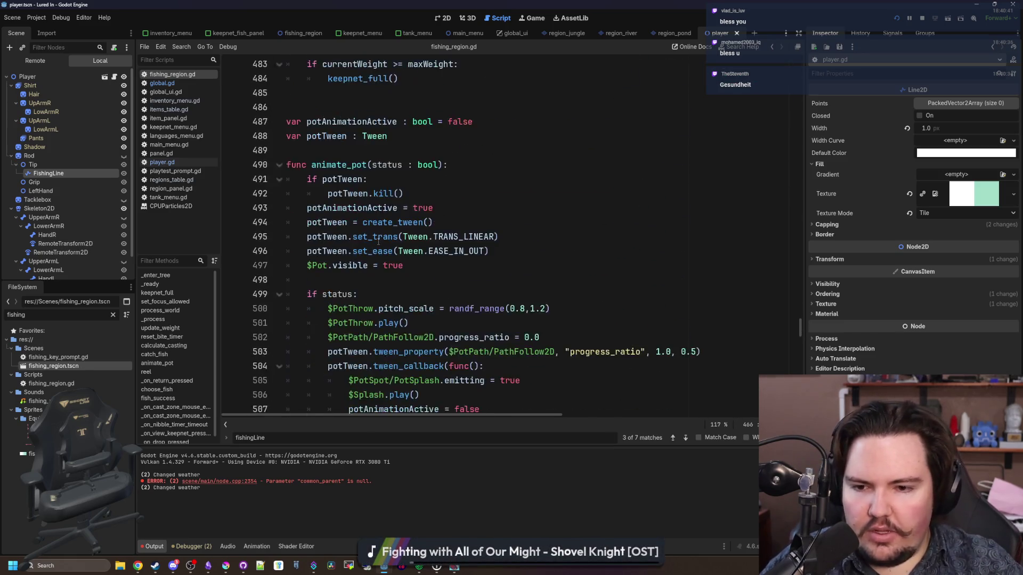
key(F5)
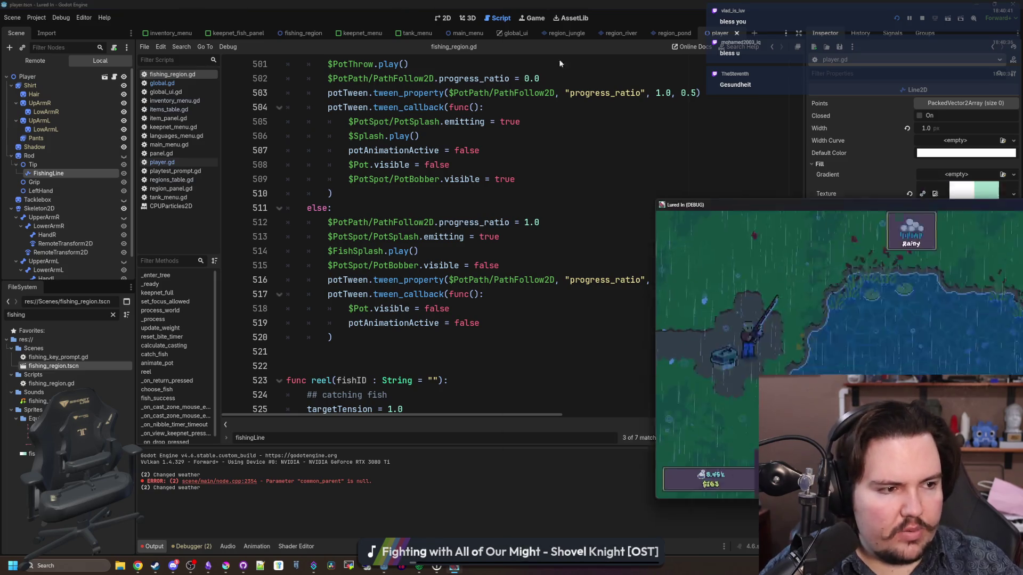
Step: Cast and reel the curved line several times in the rainy pond, then restore the window once sunny
click(648, 265)
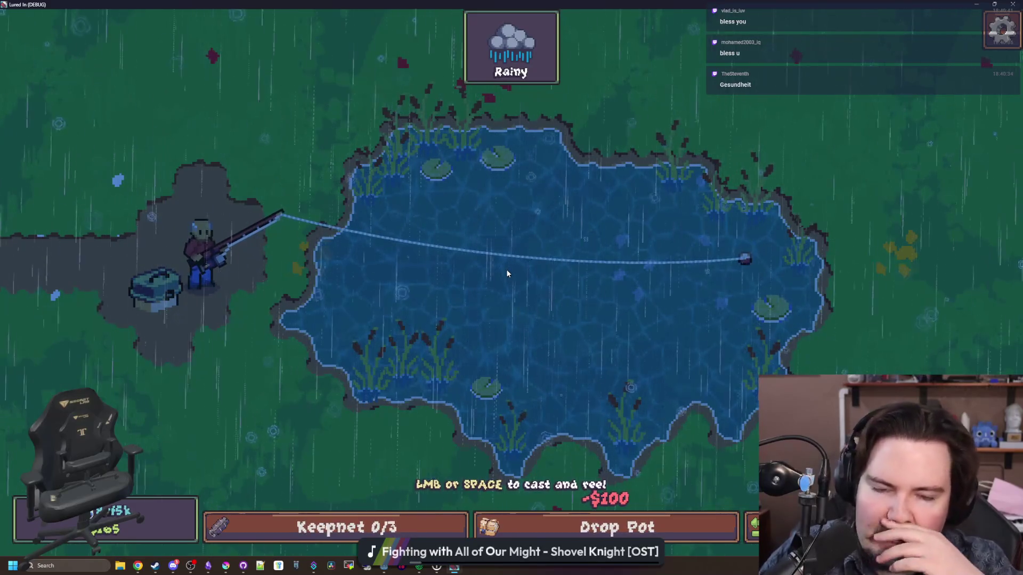
click(669, 81)
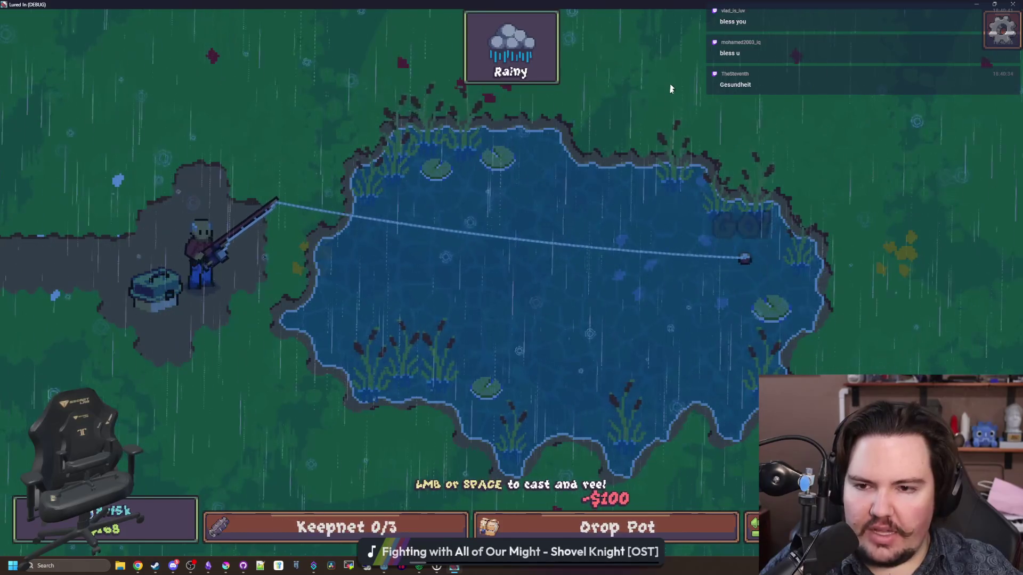
click(426, 284)
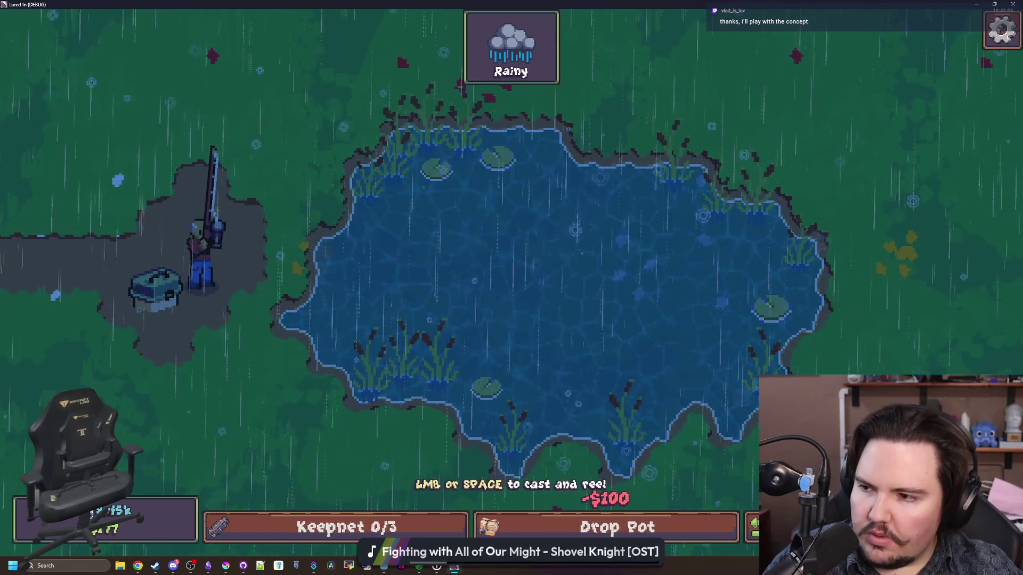
key(space)
key(space)
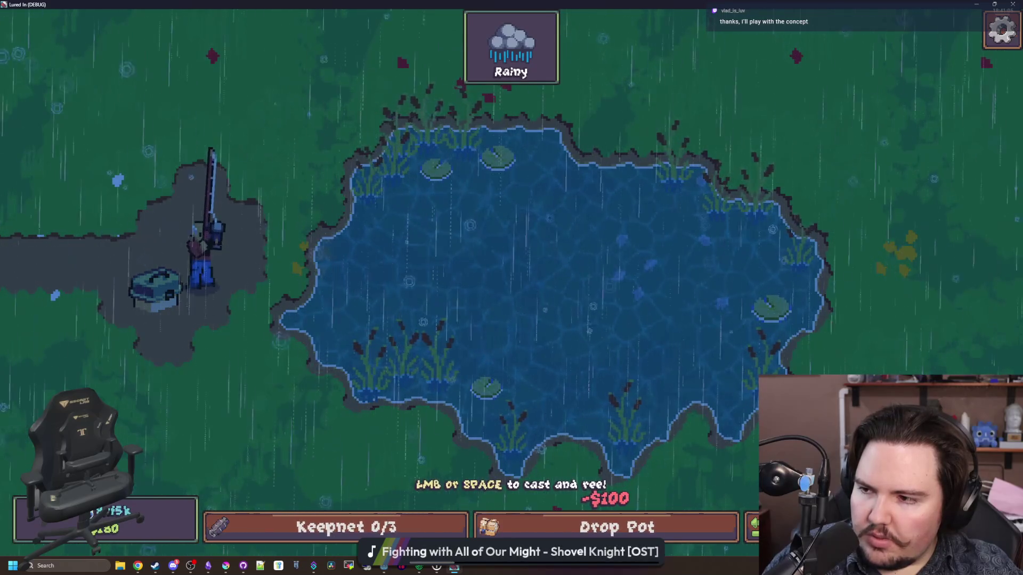
key(space)
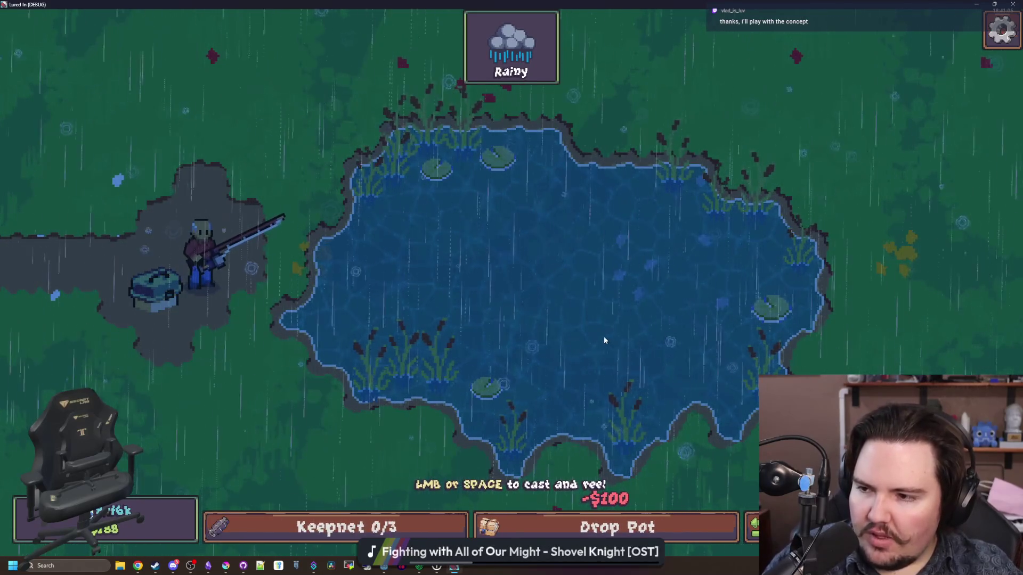
key(space)
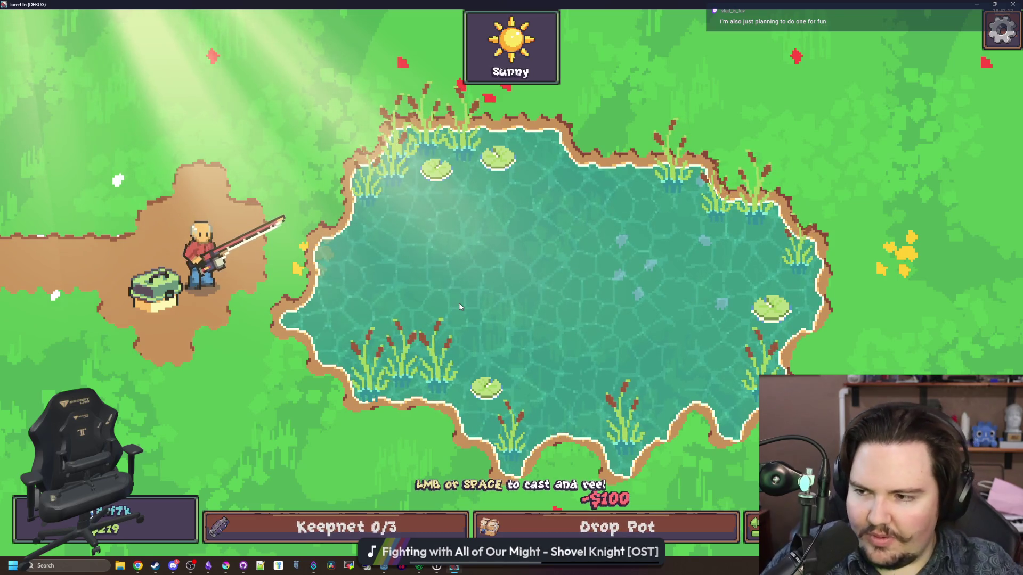
double_click(548, 6)
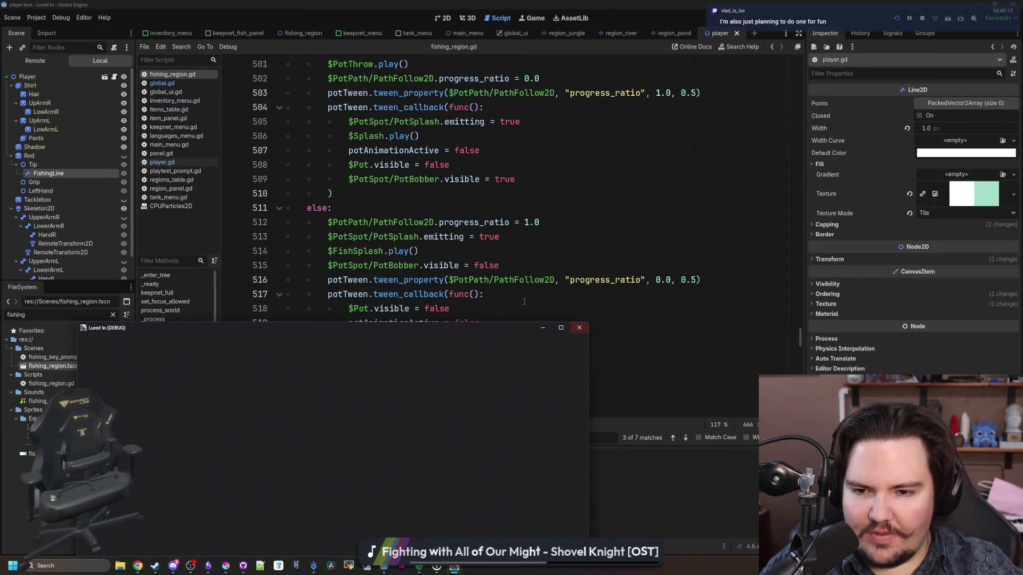
Step: Stop the Lured In debug run, close all open scripts, and open the Player's player.gd
click(524, 302)
key(F8)
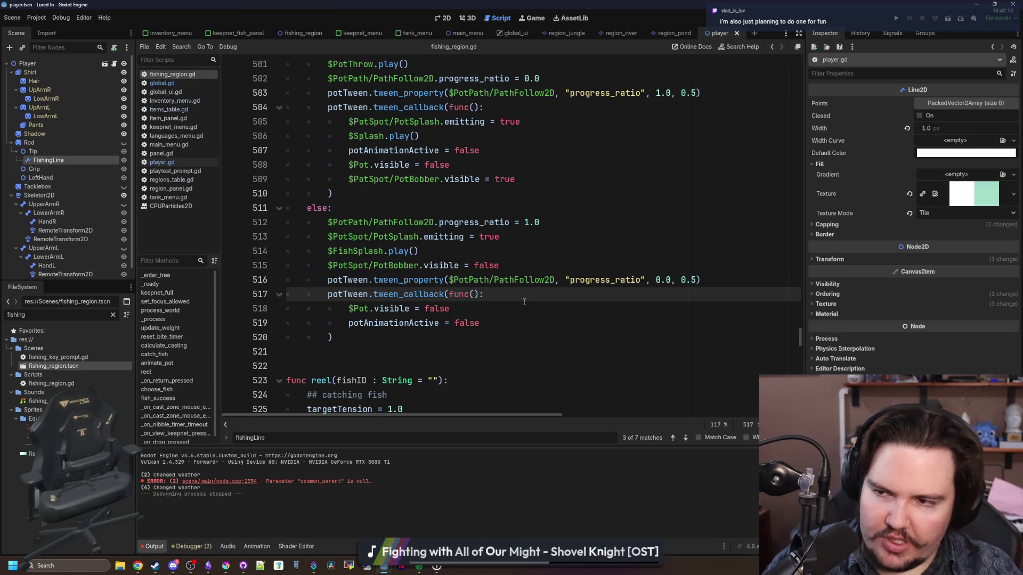
right_click(159, 75)
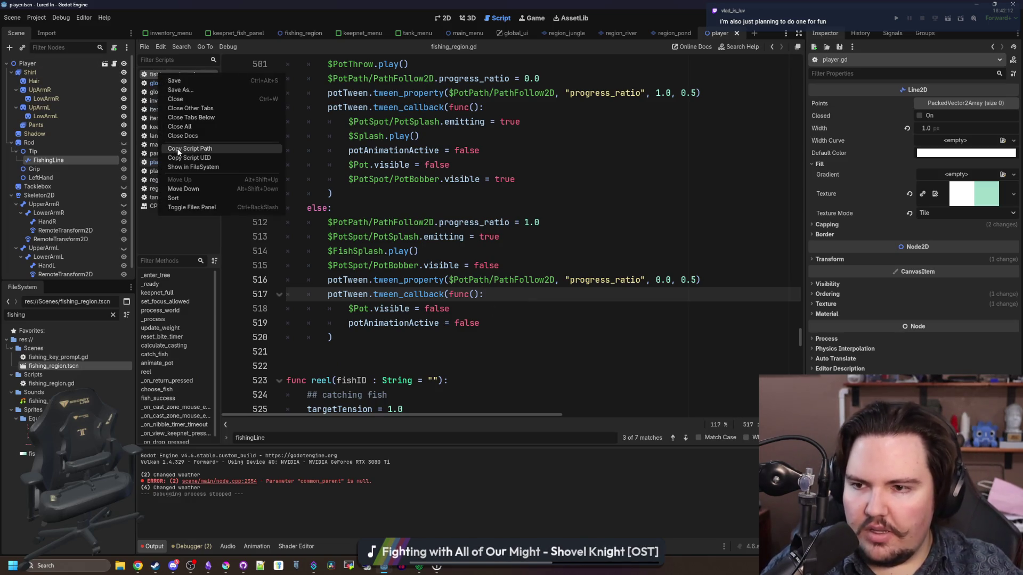
click(191, 130)
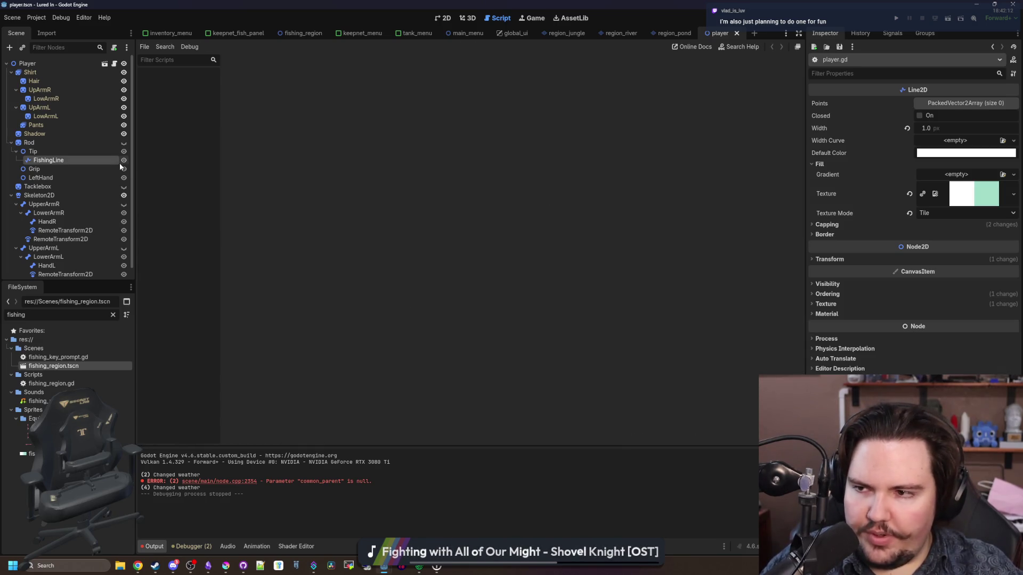
click(114, 64)
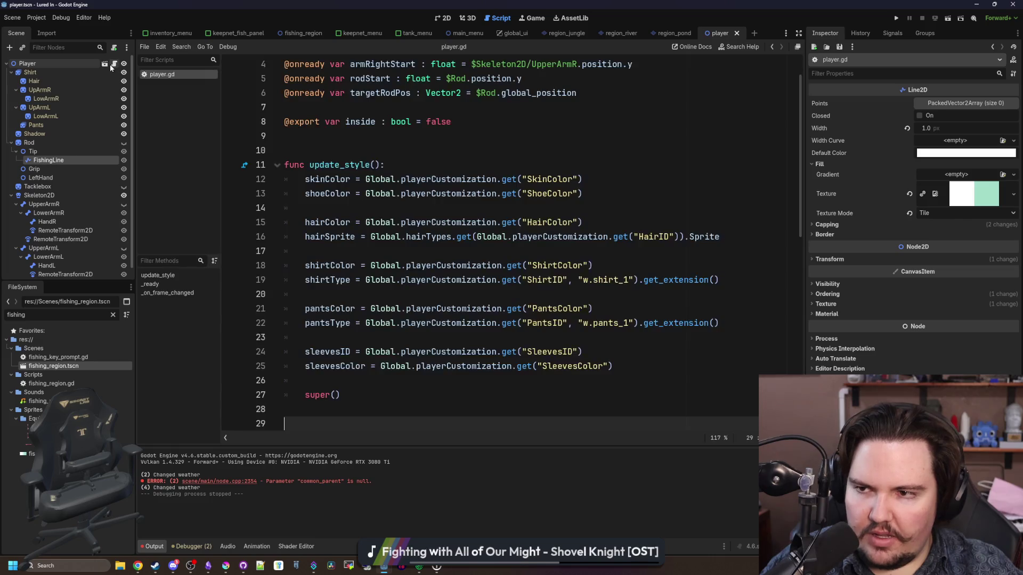
click(459, 155)
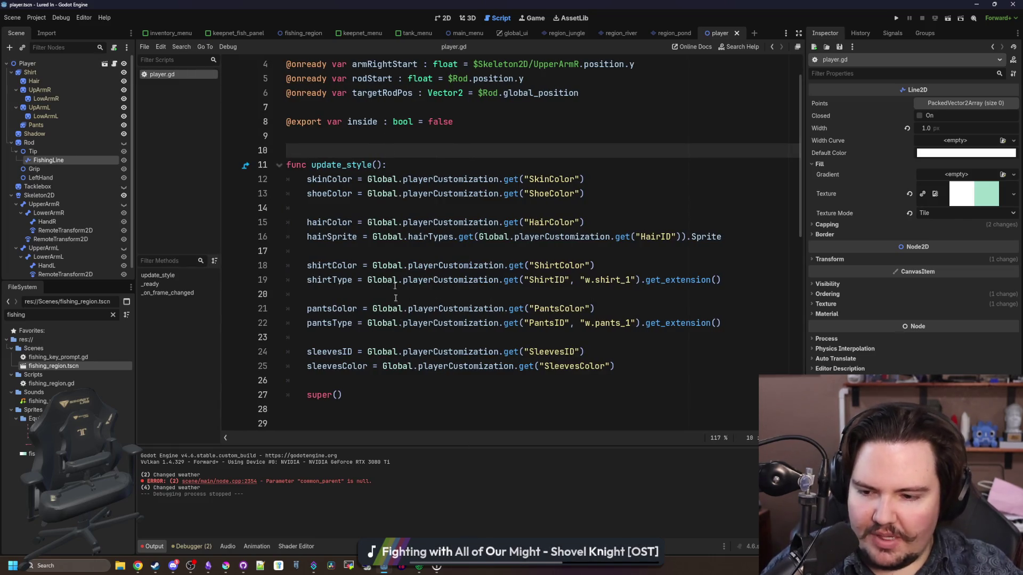
scroll(400, 234, down, 10)
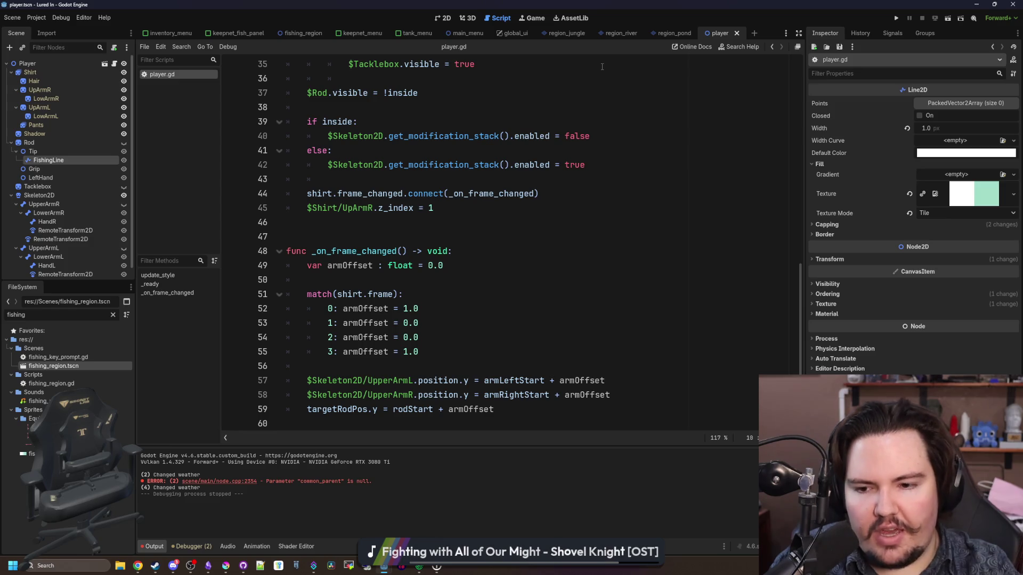
click(553, 221)
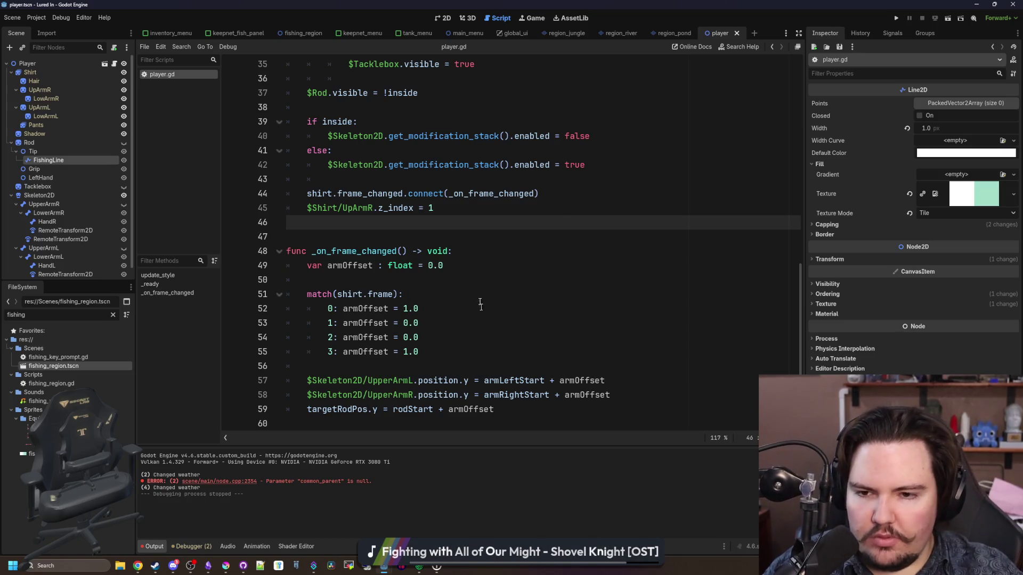
click(453, 241)
click(462, 253)
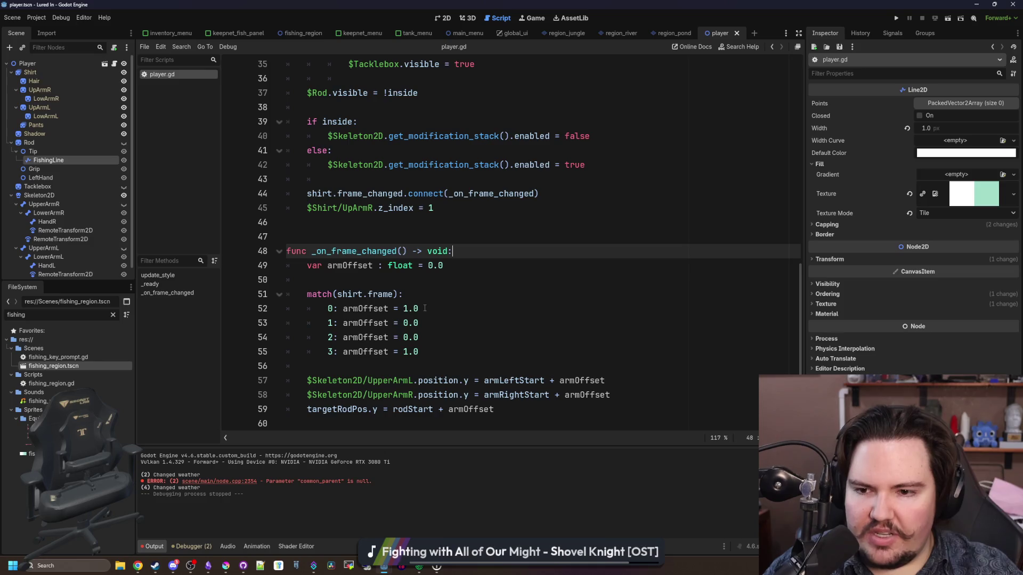
scroll(424, 308, up, 10)
click(389, 197)
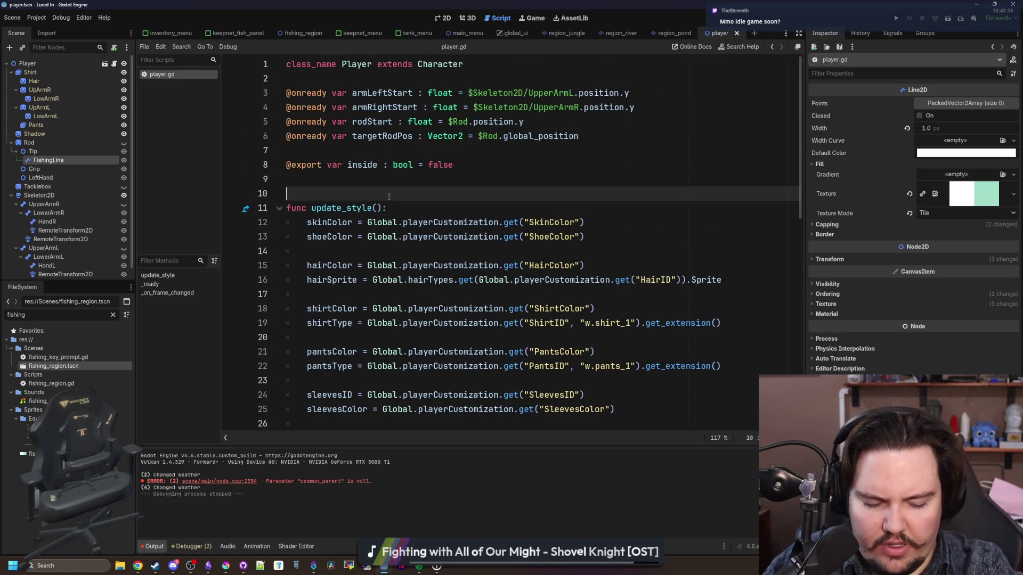
drag(403, 280, 307, 380)
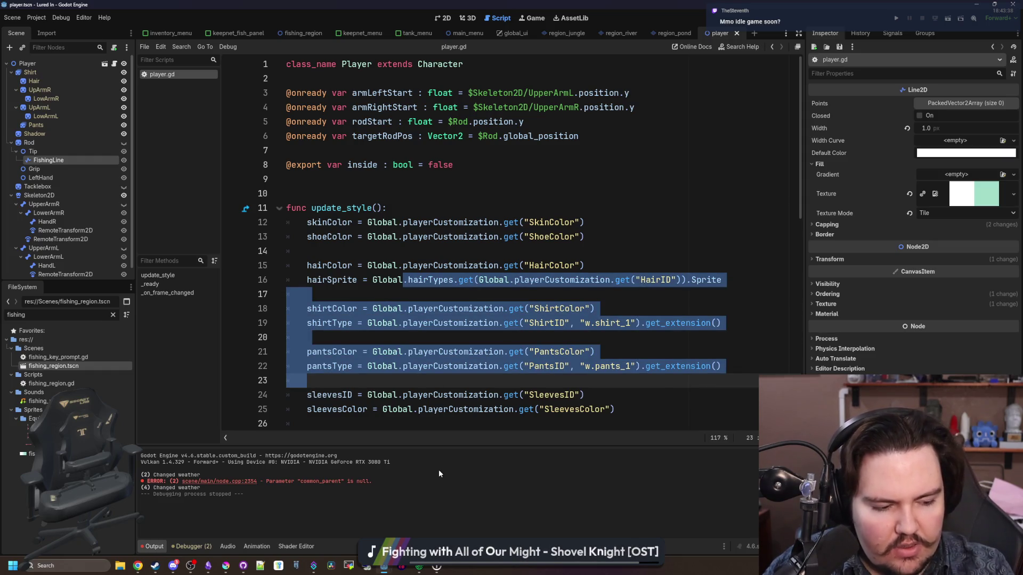
click(463, 78)
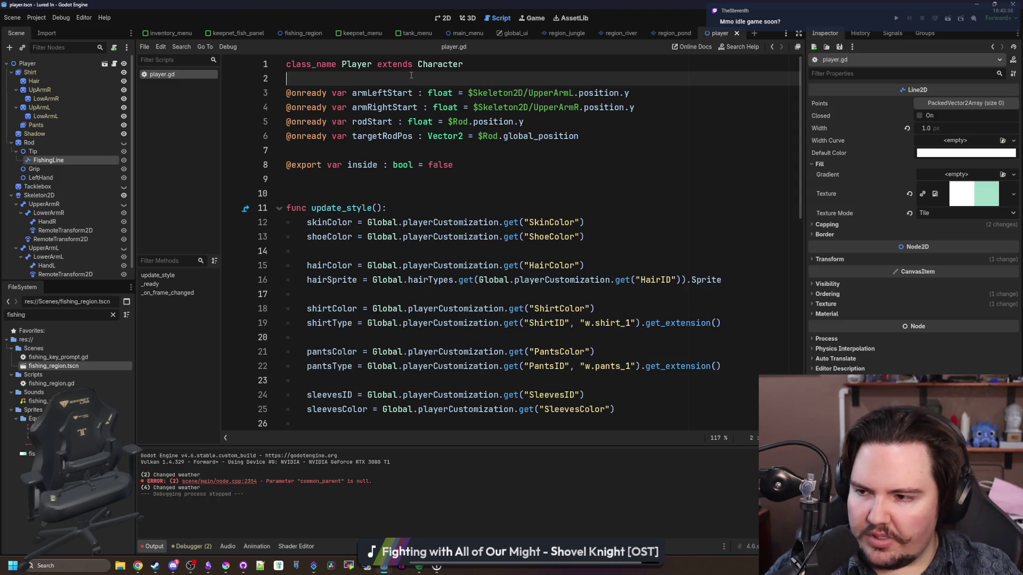
click(466, 181)
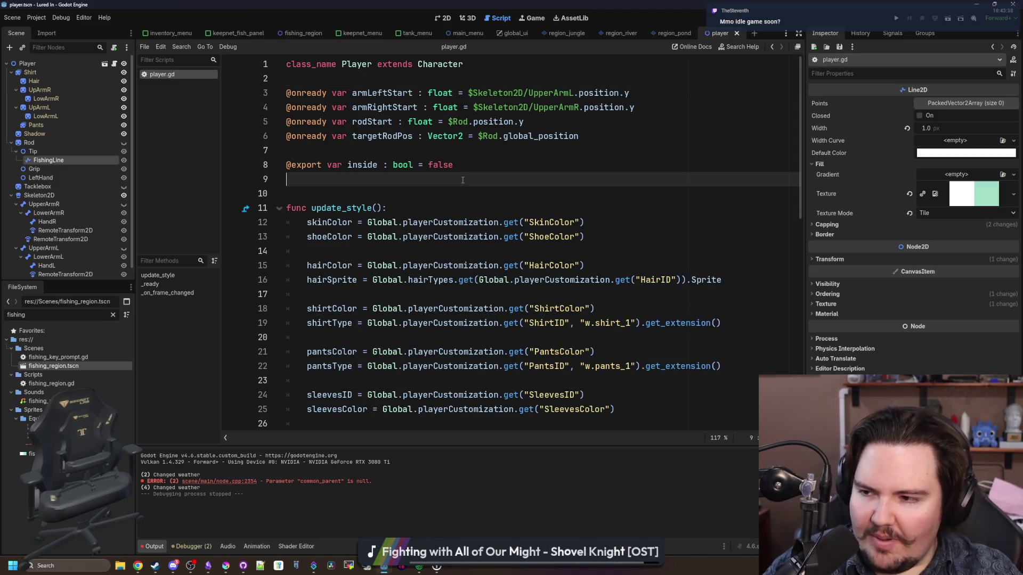
click(389, 198)
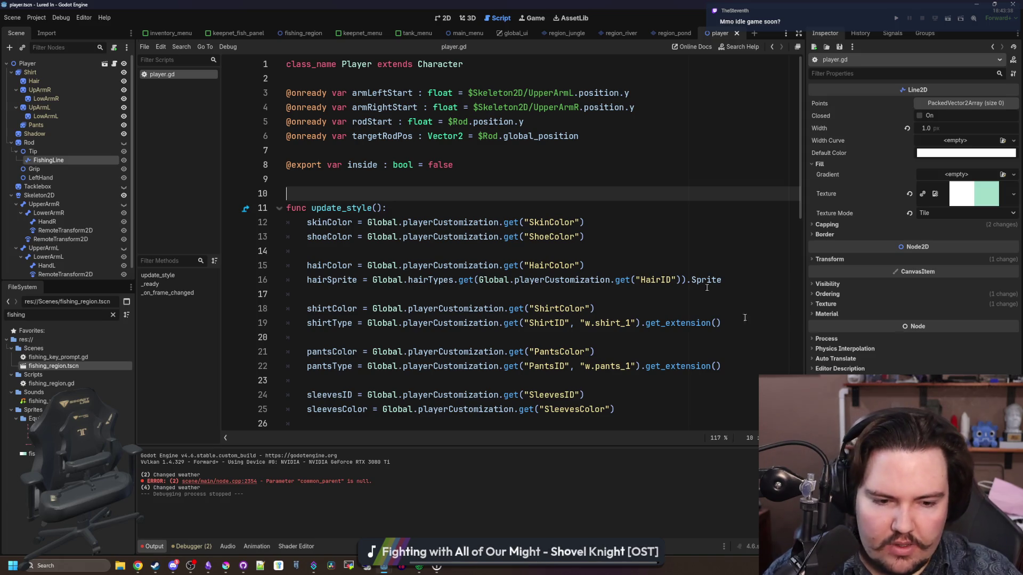
click(564, 337)
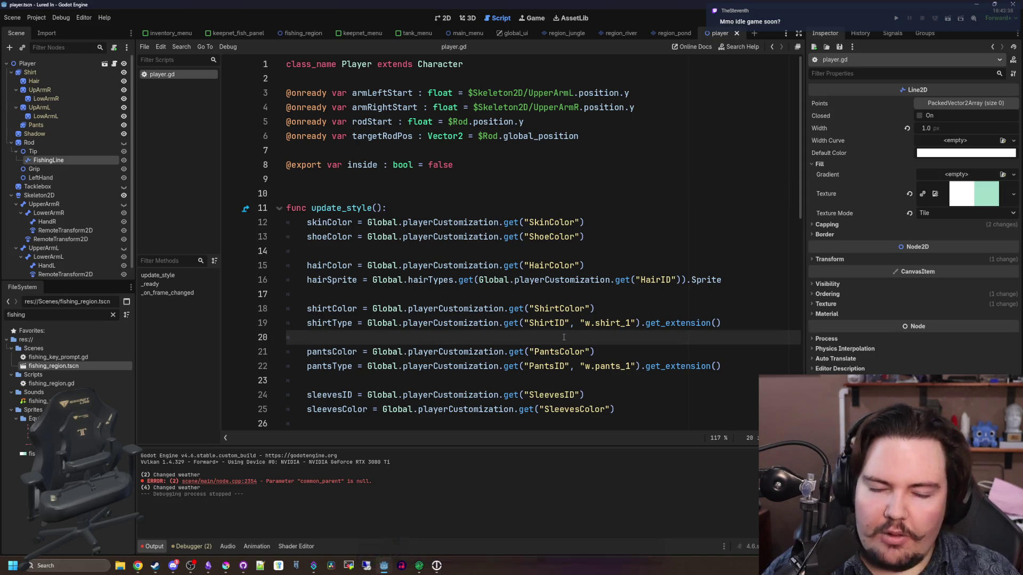
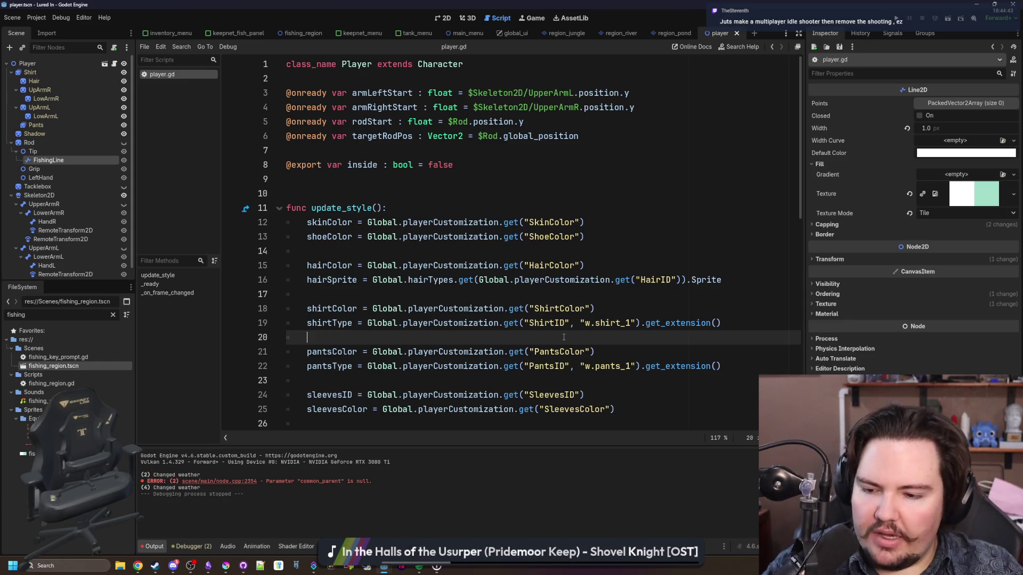
Step: Show the Obsidian 'Lured In' note with its jungle zone fish checklist over the Godot editor
click(208, 565)
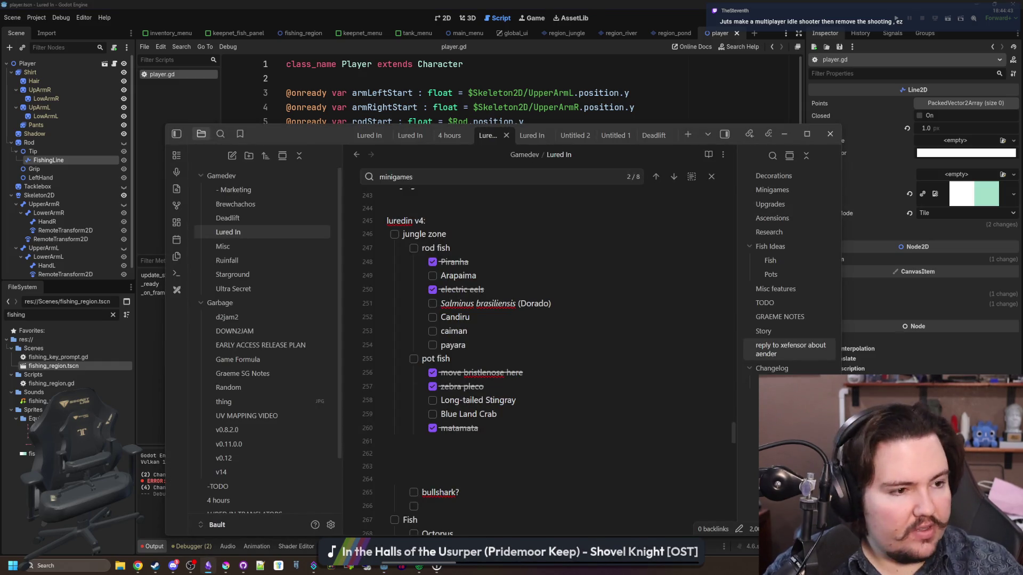
key(alt+Tab)
Step: Move the Mata mata results window aside, minimize it, and bring up the arapaima image results
mouse_move(991, 101)
mouse_down()
mouse_move(847, 151)
mouse_move(279, 181)
mouse_up()
key(super+Down)
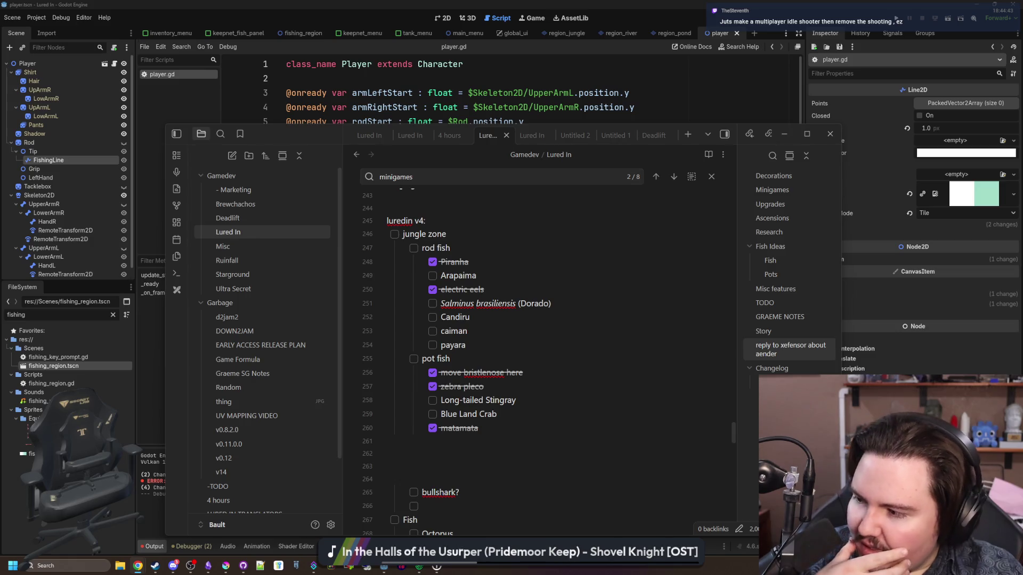
key(alt+Tab)
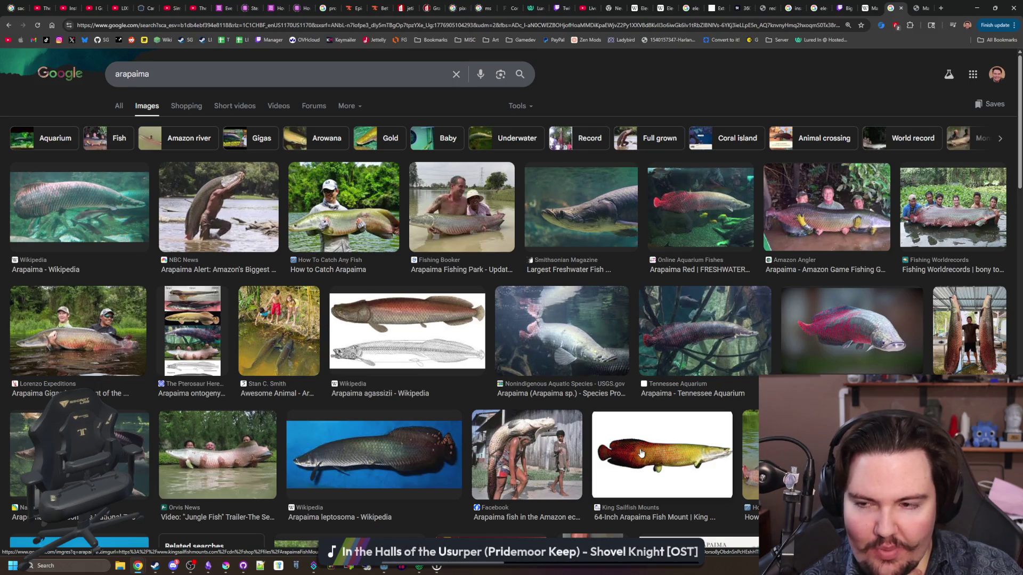
Step: Scroll the arapaima results and preview the Fish Mounts photo and Global Seafood Alliance graph
scroll(641, 454, down, 3)
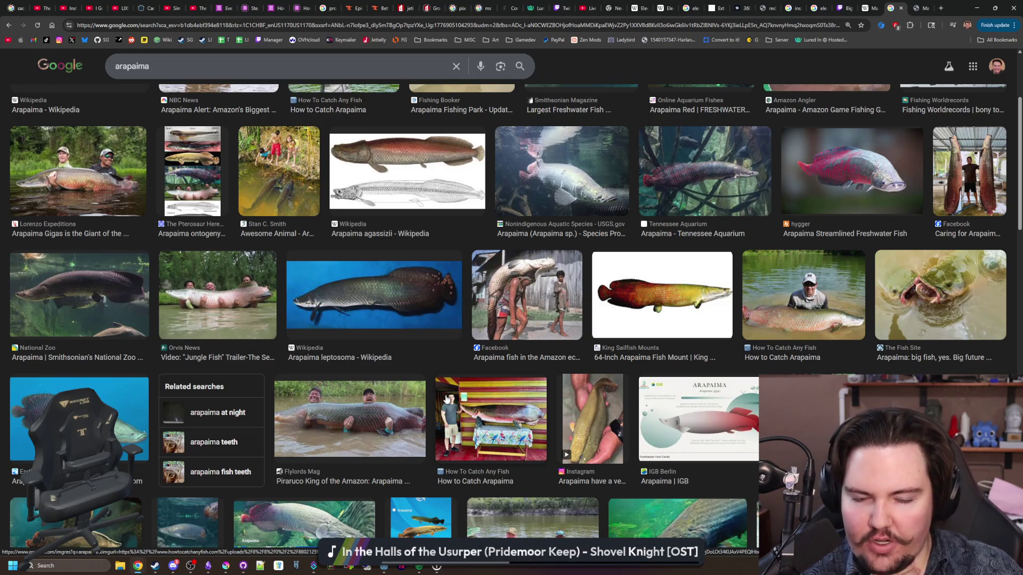
scroll(446, 402, down, 2)
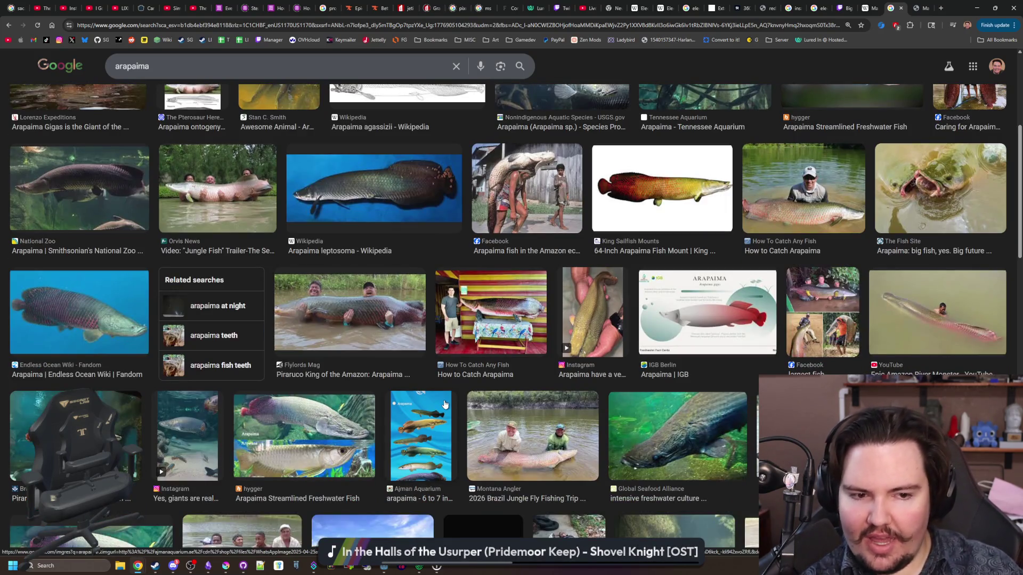
scroll(445, 405, down, 3)
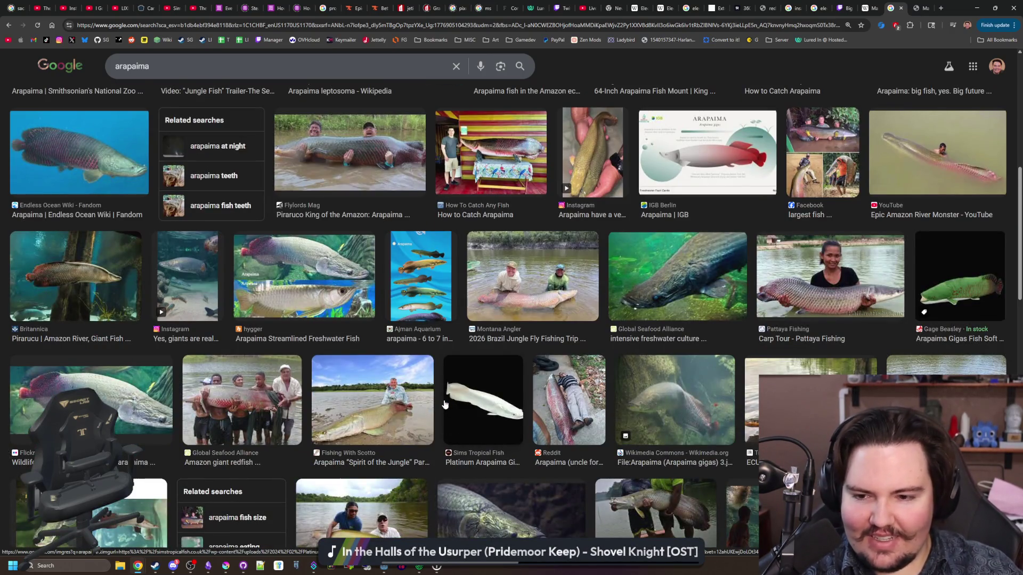
scroll(445, 404, down, 2)
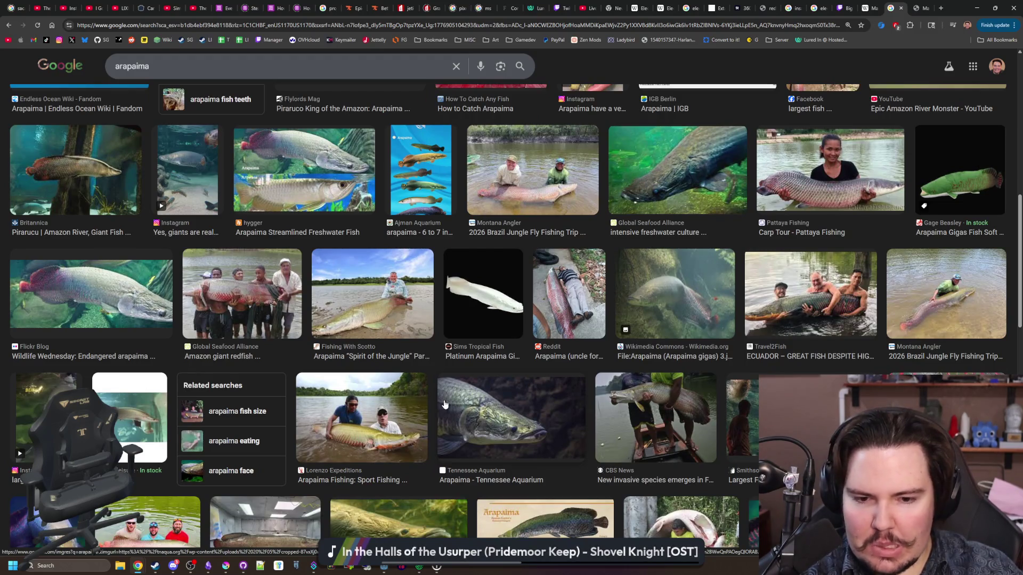
scroll(445, 404, down, 2)
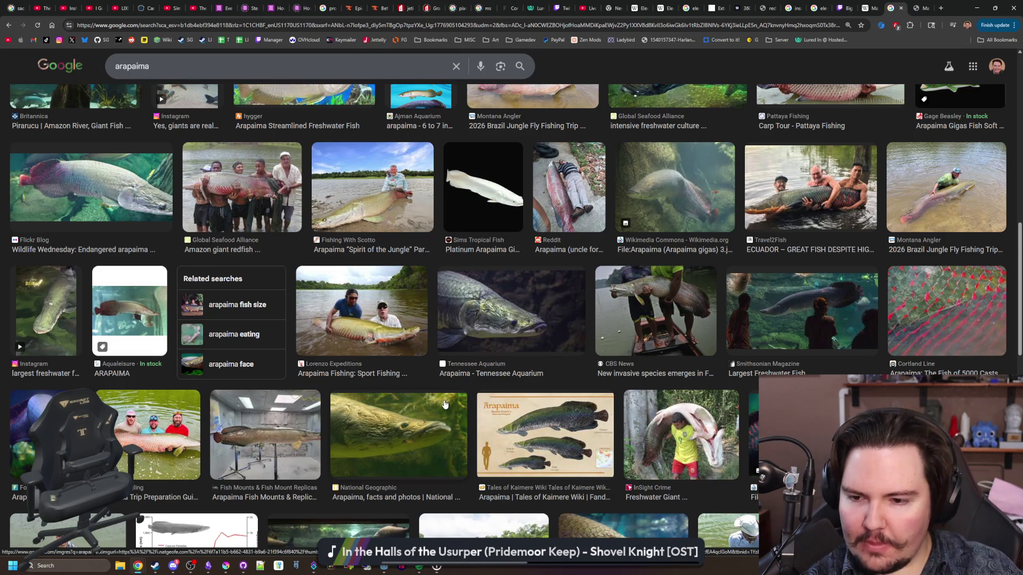
scroll(444, 405, down, 2)
click(255, 346)
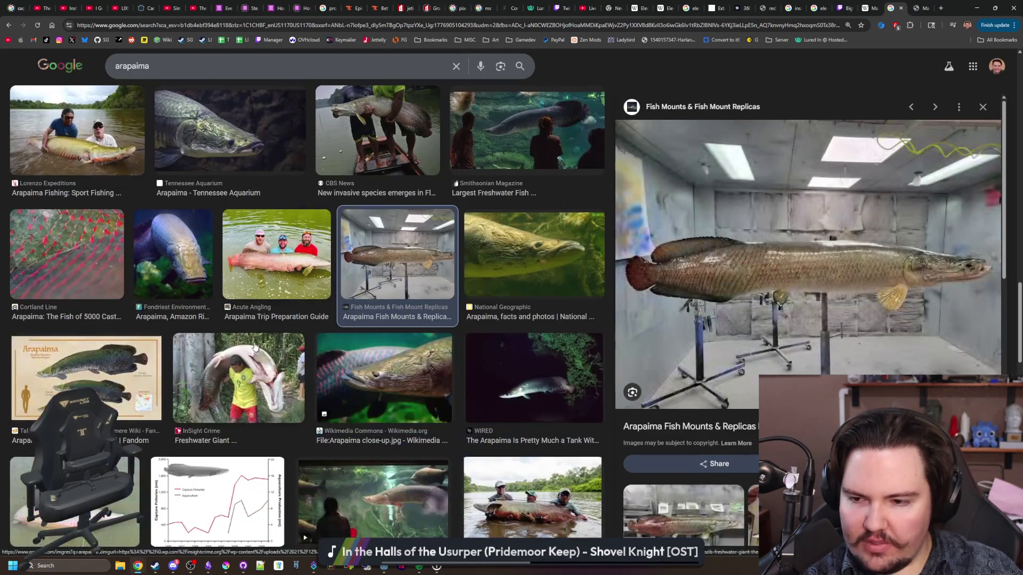
click(217, 501)
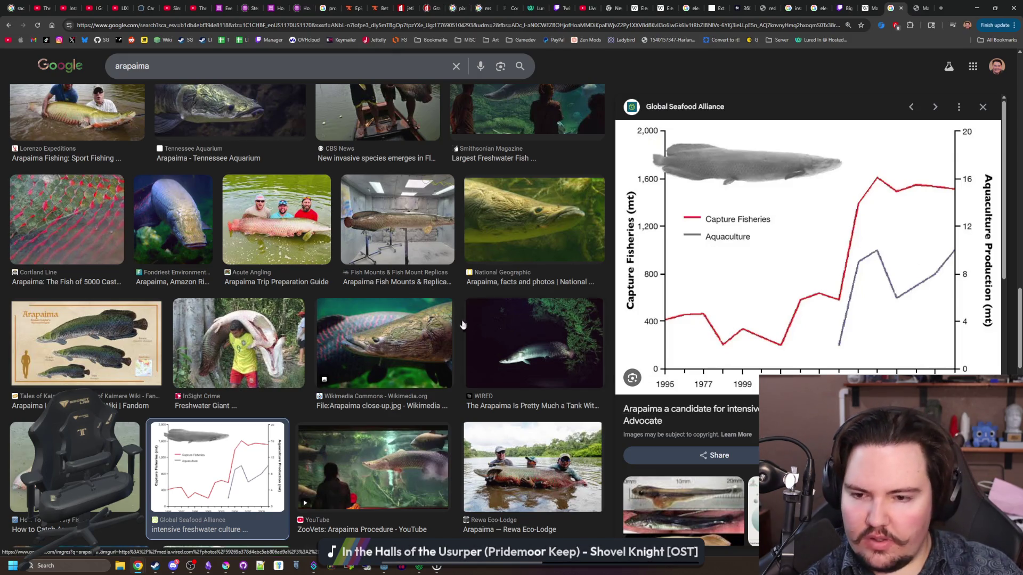
Step: Preview more arapaima images, ending on the red arapaima from Online Aquarium Fishes
click(103, 329)
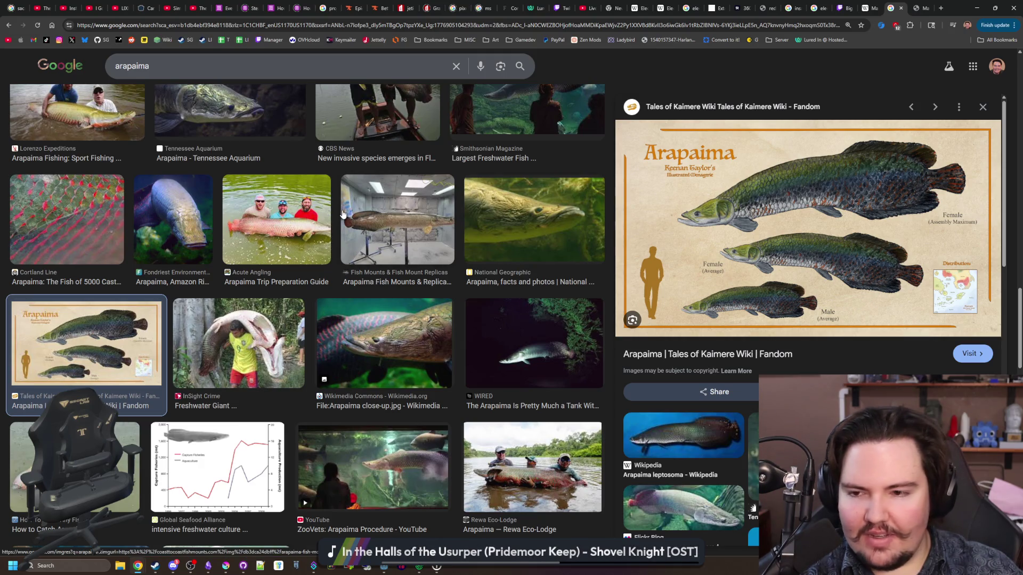
click(302, 235)
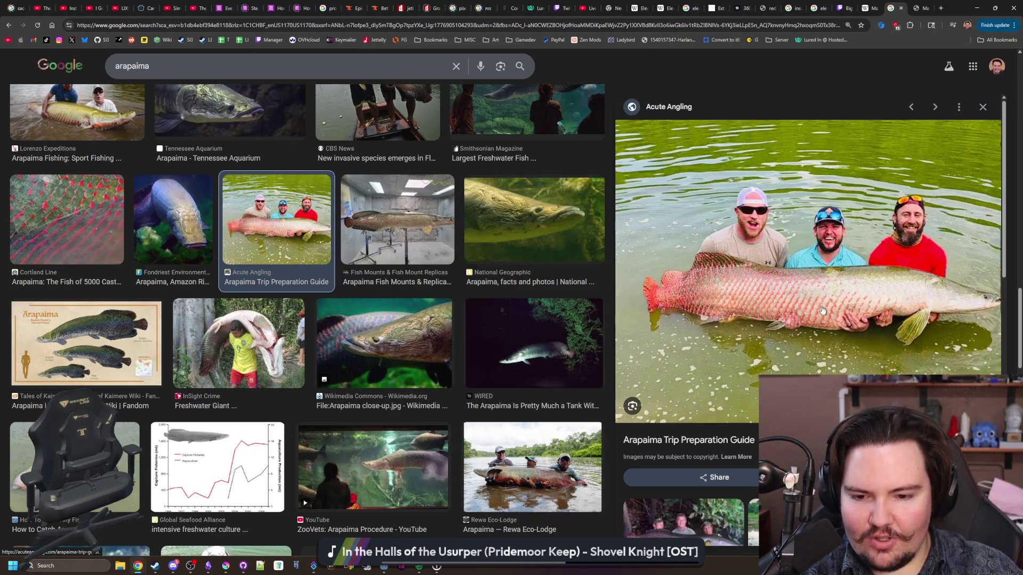
scroll(407, 353, down, 4)
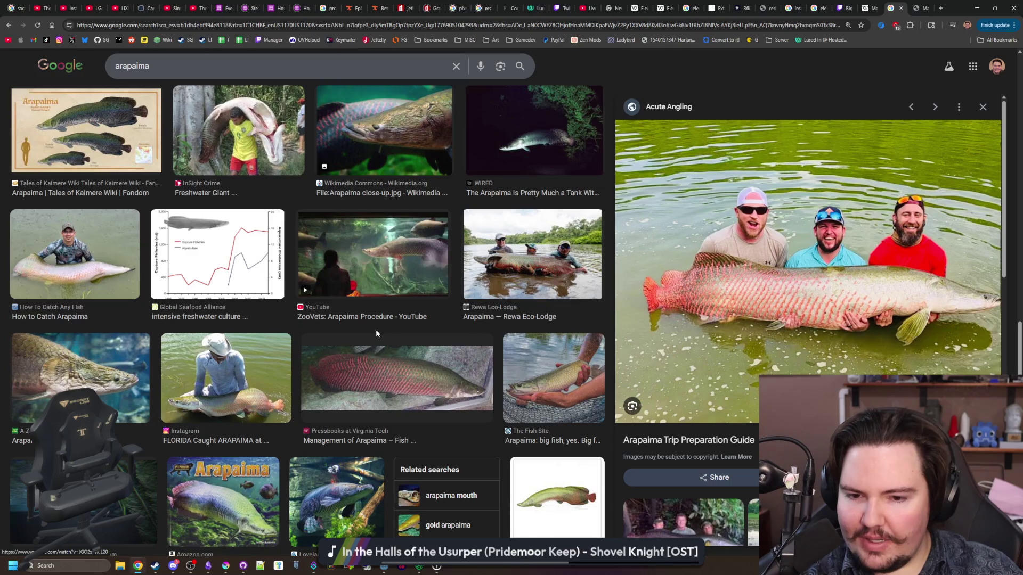
click(415, 379)
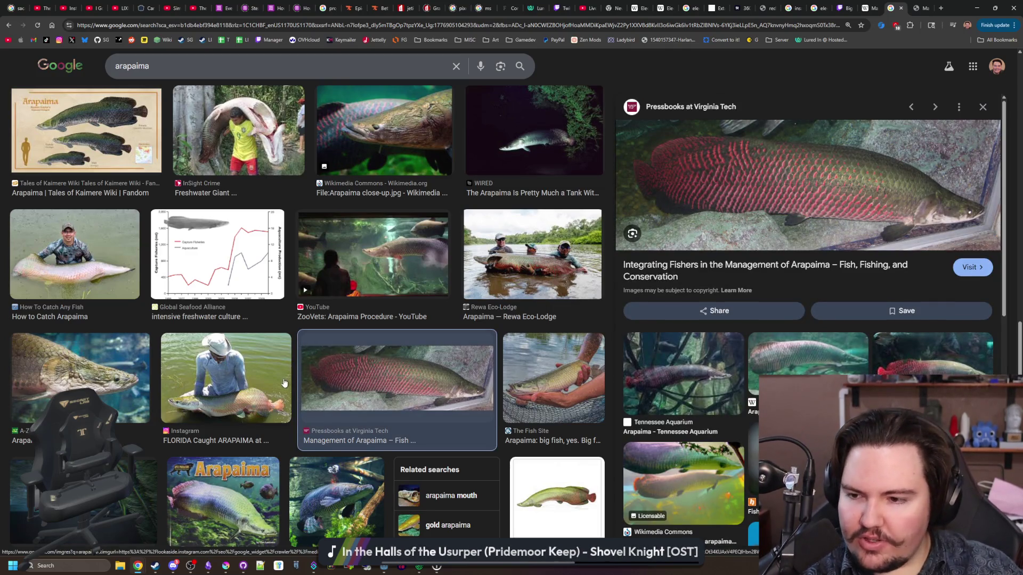
scroll(290, 375, up, 5)
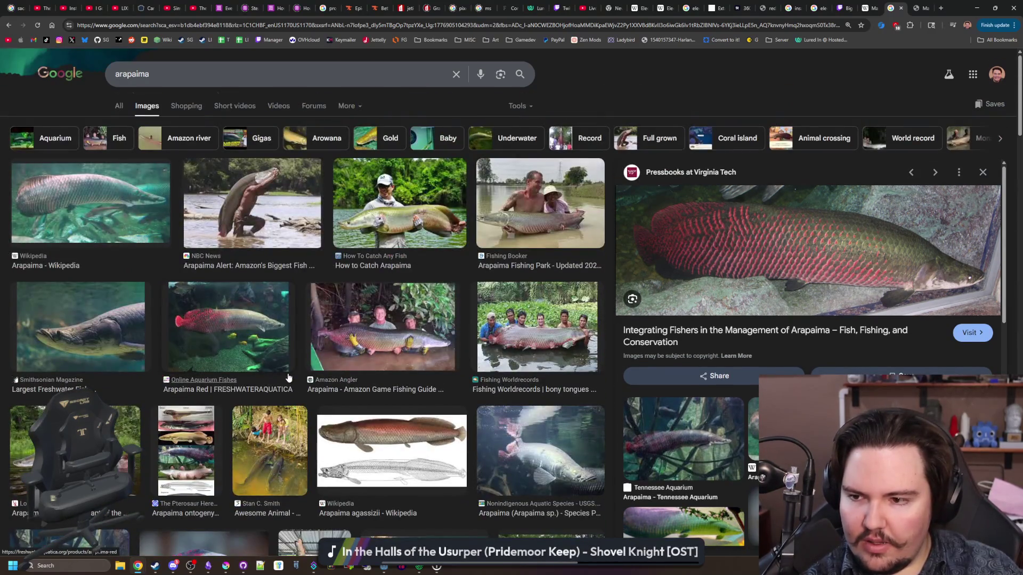
click(287, 373)
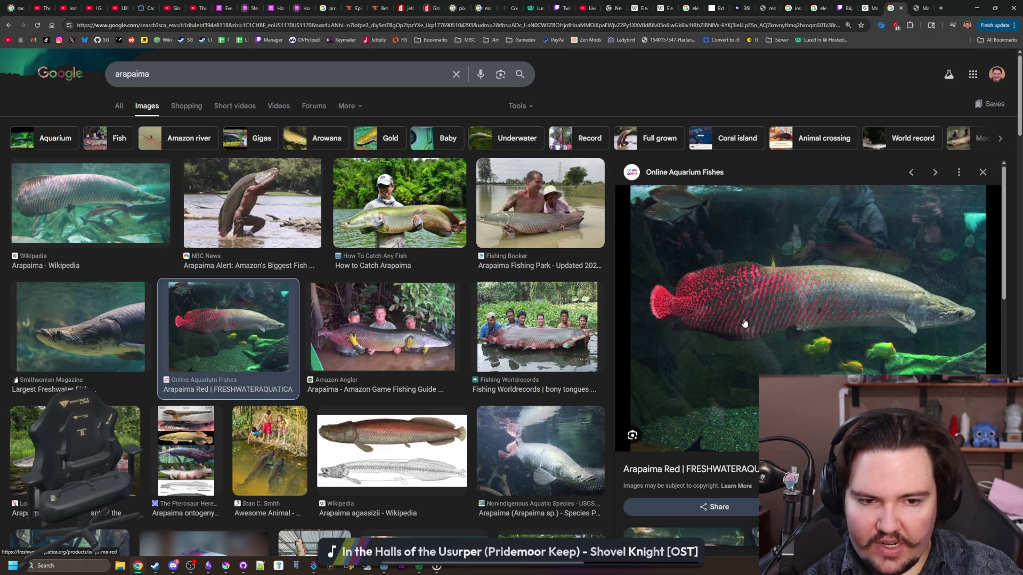
Step: Preview the How to Catch Arapaima, Fishing Booker, Amazon Angler and two-hanging-arapaima photos
click(420, 213)
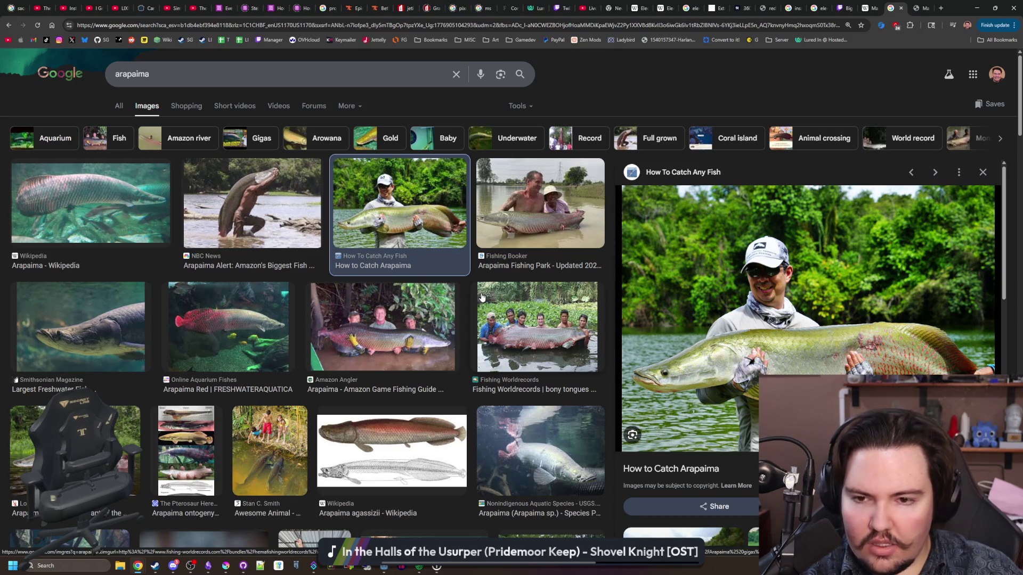
click(560, 213)
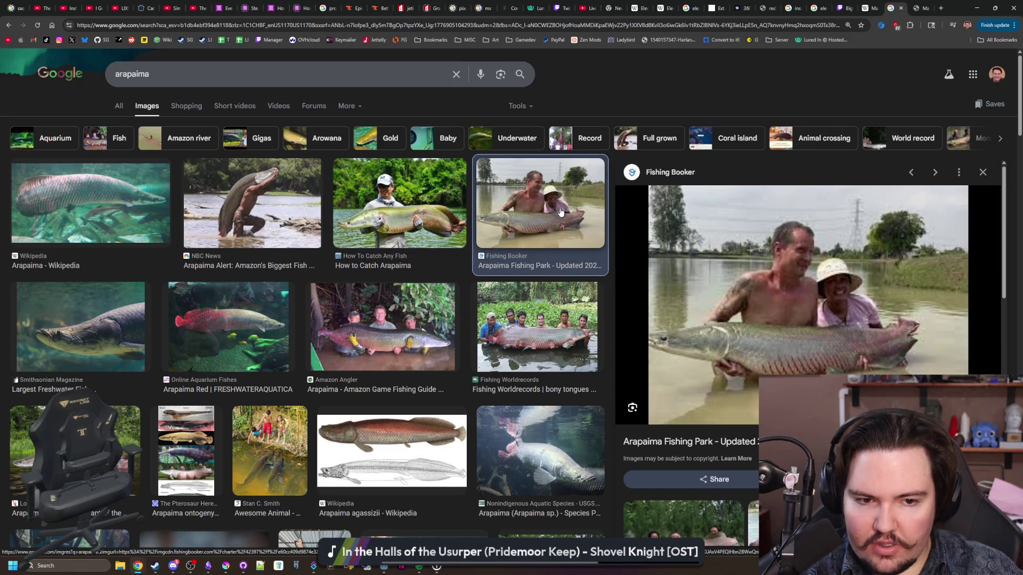
click(403, 312)
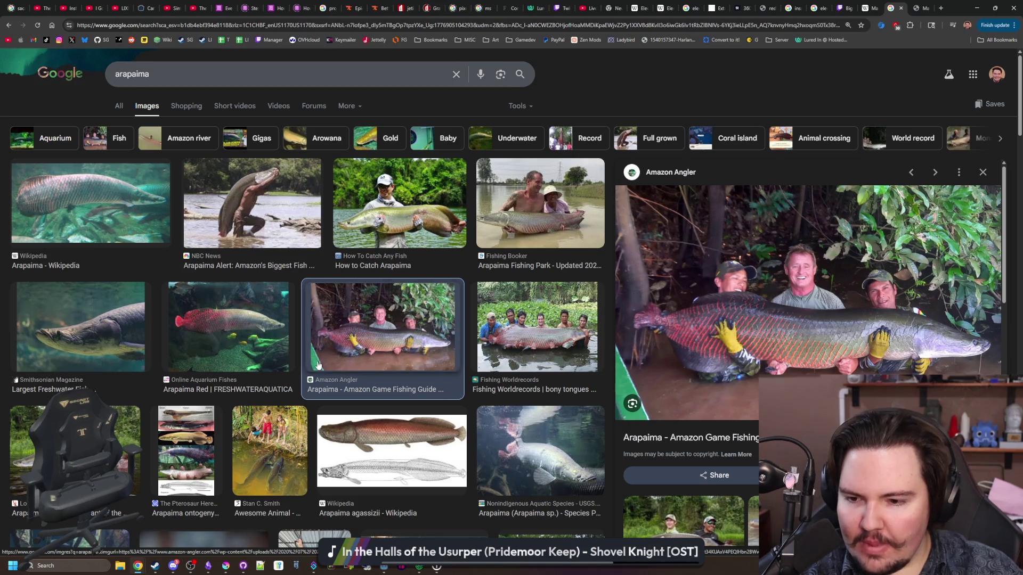
scroll(409, 364, down, 4)
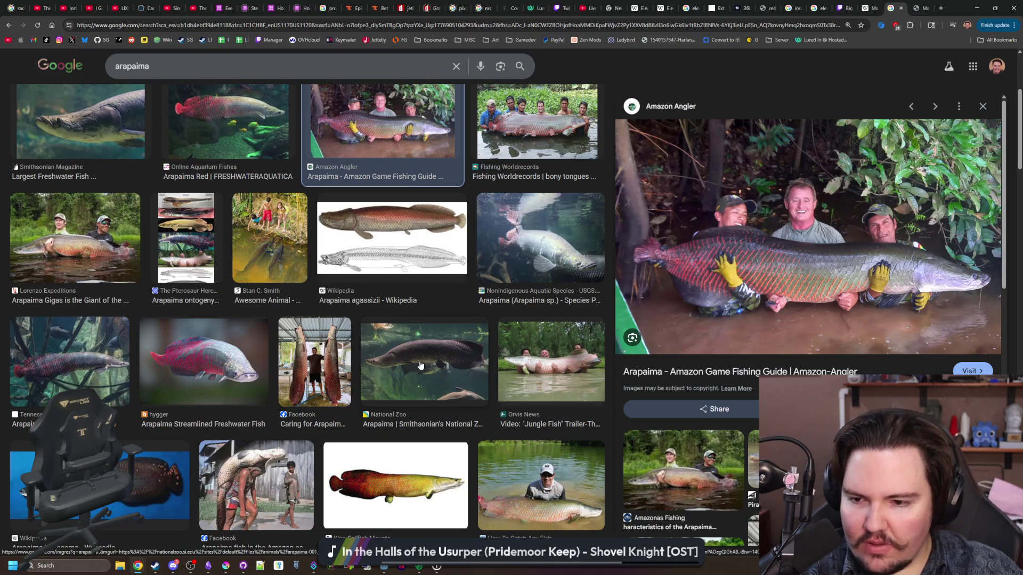
click(319, 383)
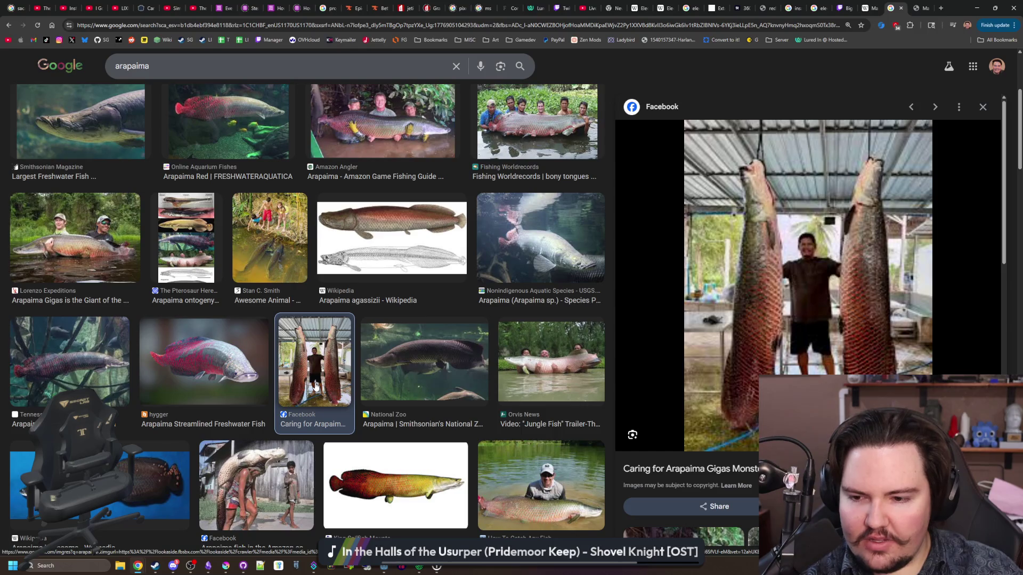
Step: Scroll further down and preview the 64-Inch Arapaima Fish Mount image
scroll(315, 386, down, 2)
scroll(314, 382, down, 2)
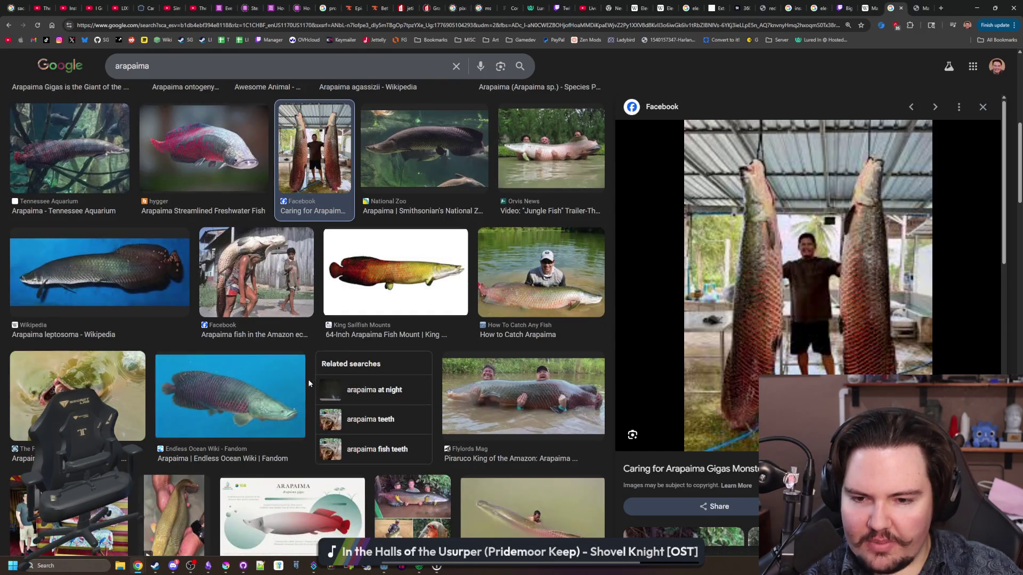
scroll(314, 381, up, 3)
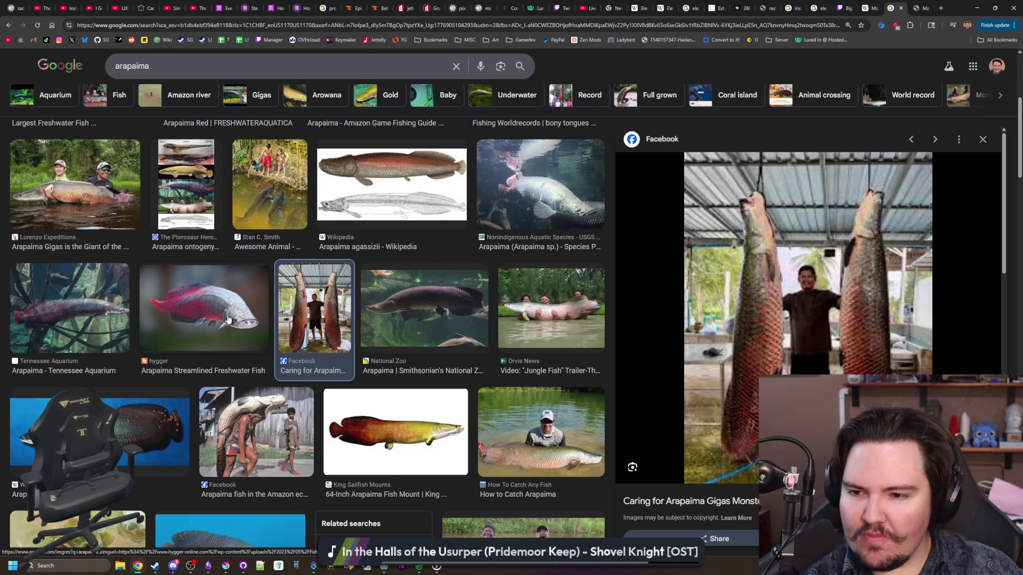
scroll(232, 315, down, 4)
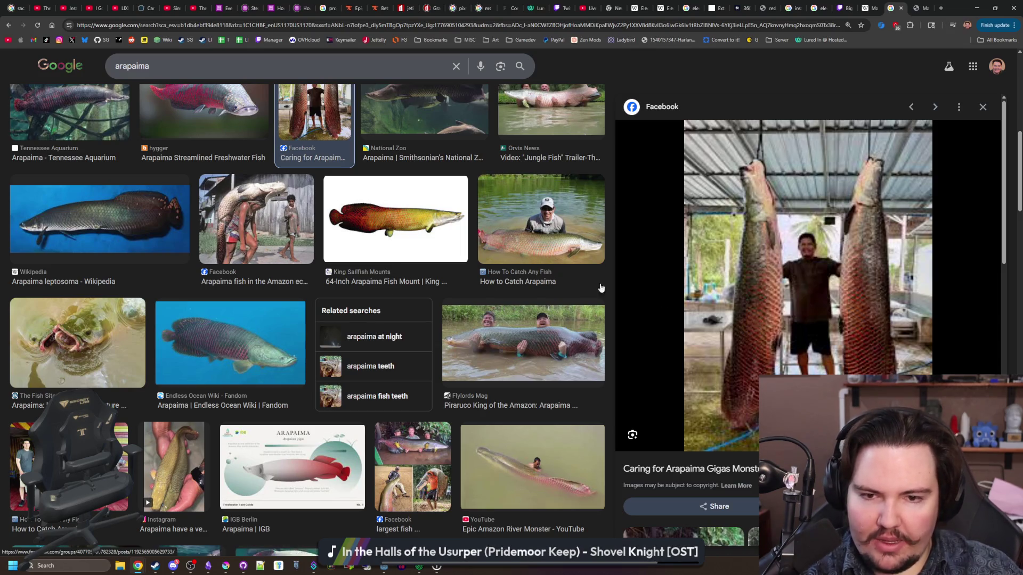
click(458, 250)
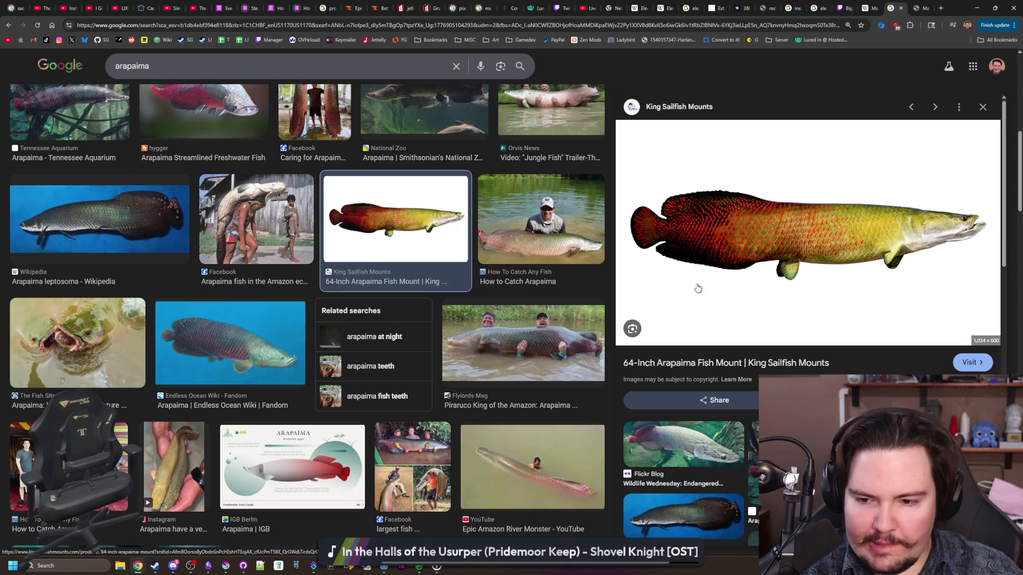
Step: Preview the 'uncle for scale' arapaima photo and the Big Fishes of the World arapaima
scroll(294, 297, down, 5)
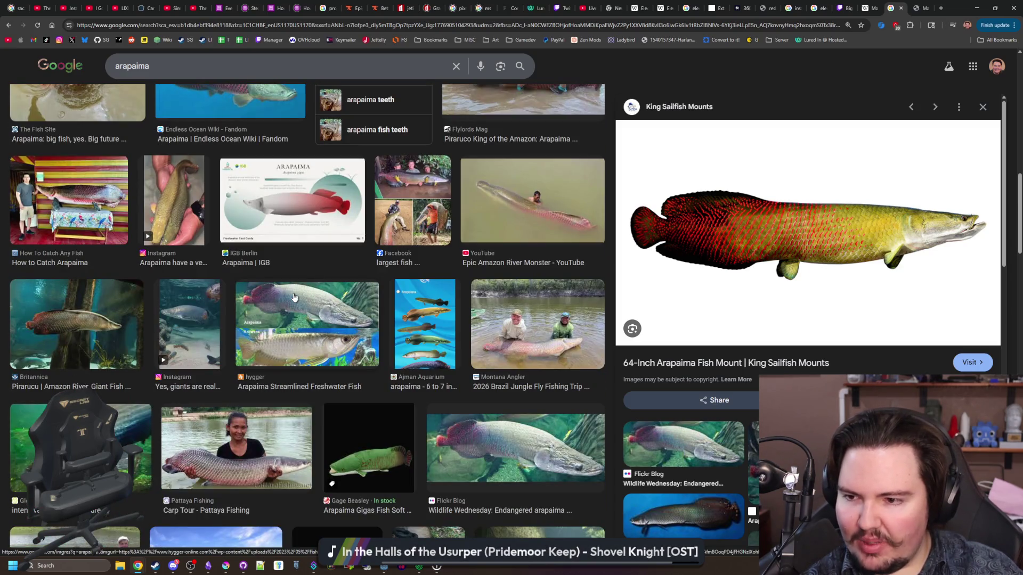
scroll(293, 297, down, 4)
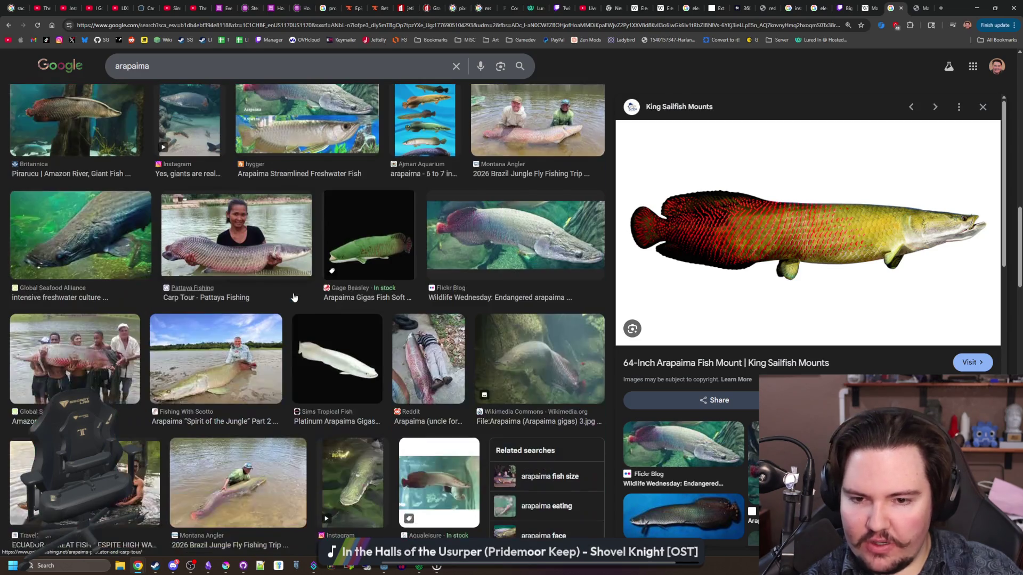
click(421, 353)
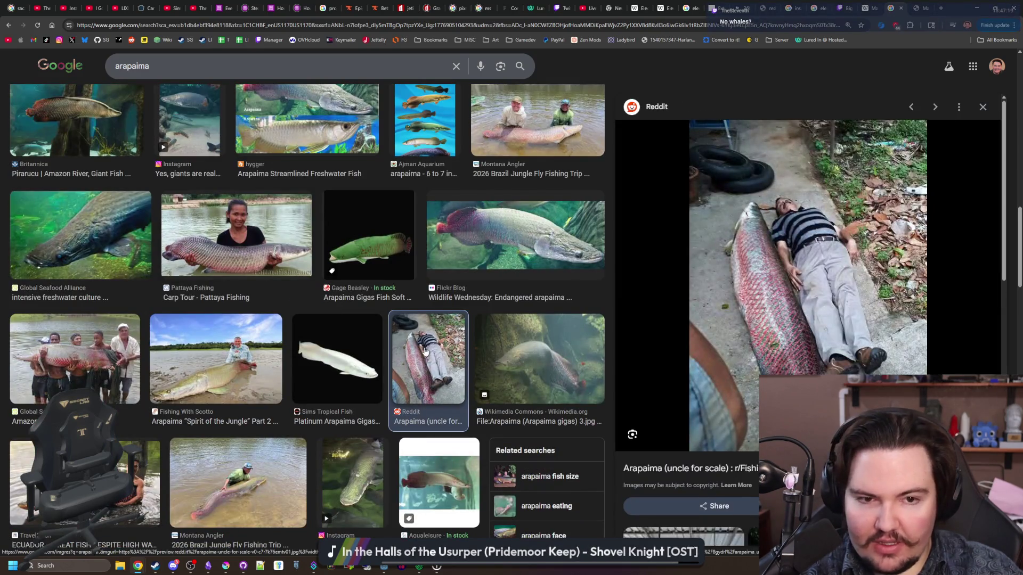
scroll(803, 369, down, 3)
scroll(802, 367, down, 3)
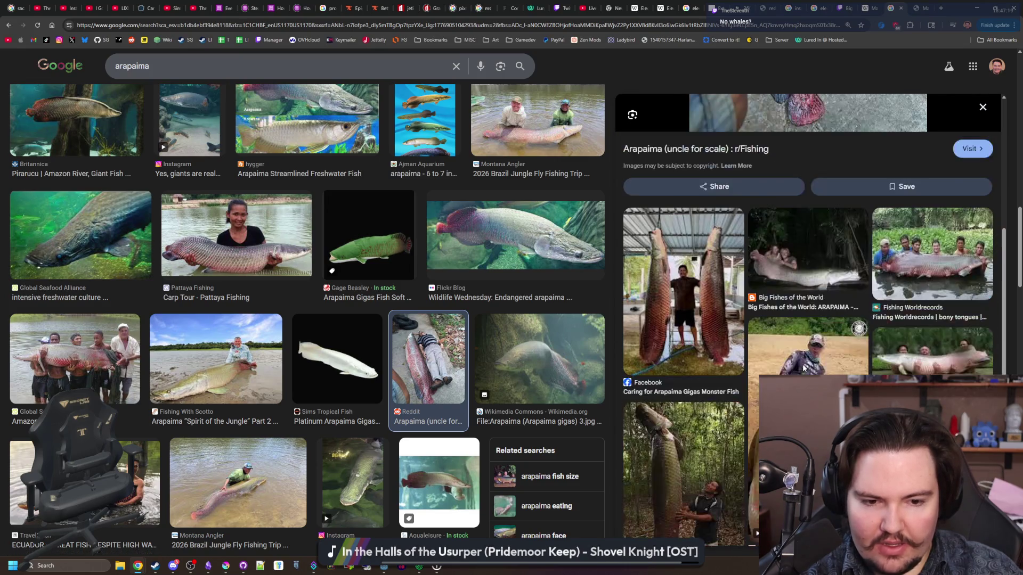
click(798, 251)
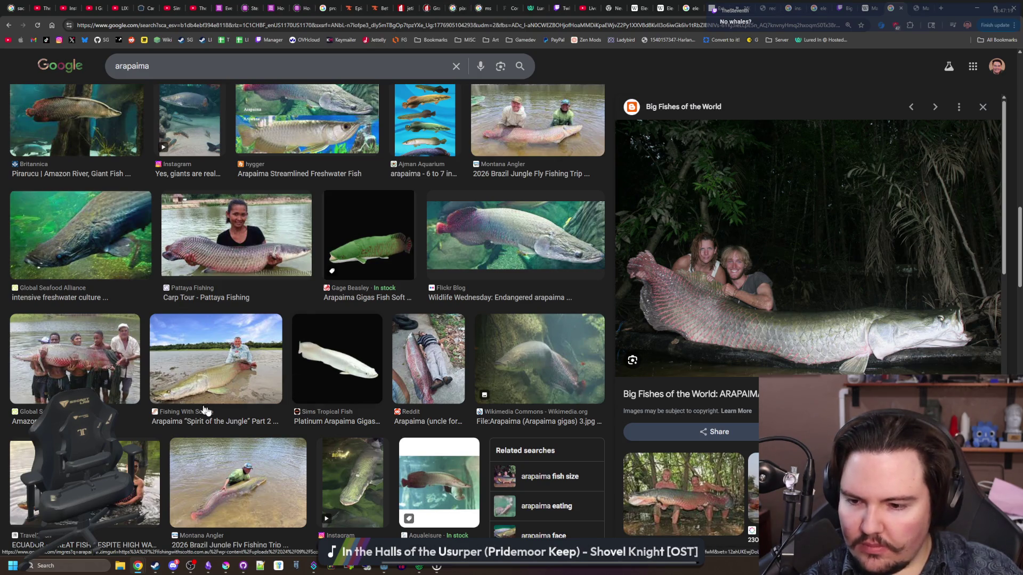
Step: Look over the 64-Inch Arapaima Fish Mount preview, then hide the browser and notes to reveal Godot
scroll(208, 405, up, 4)
scroll(253, 374, up, 8)
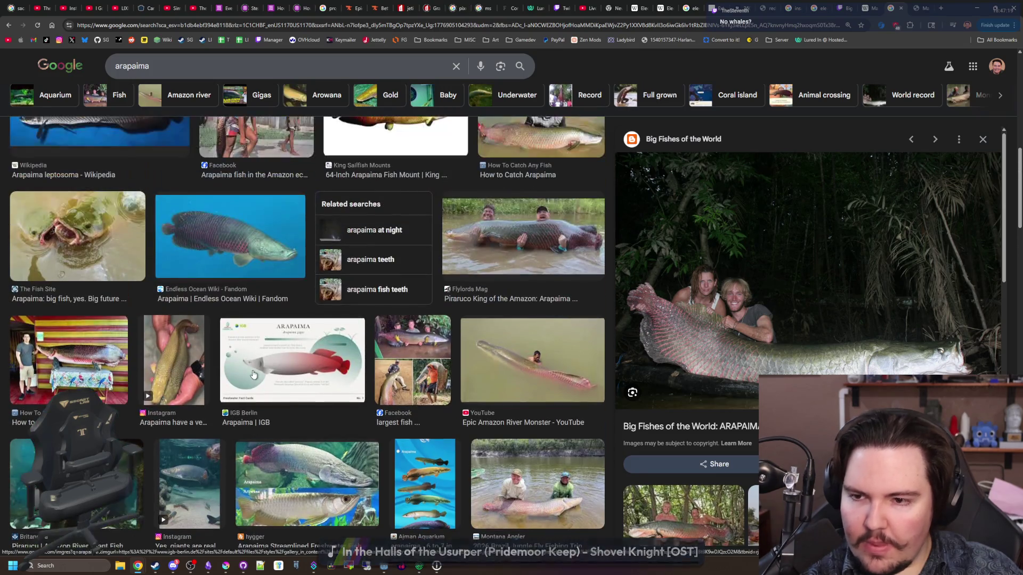
click(396, 378)
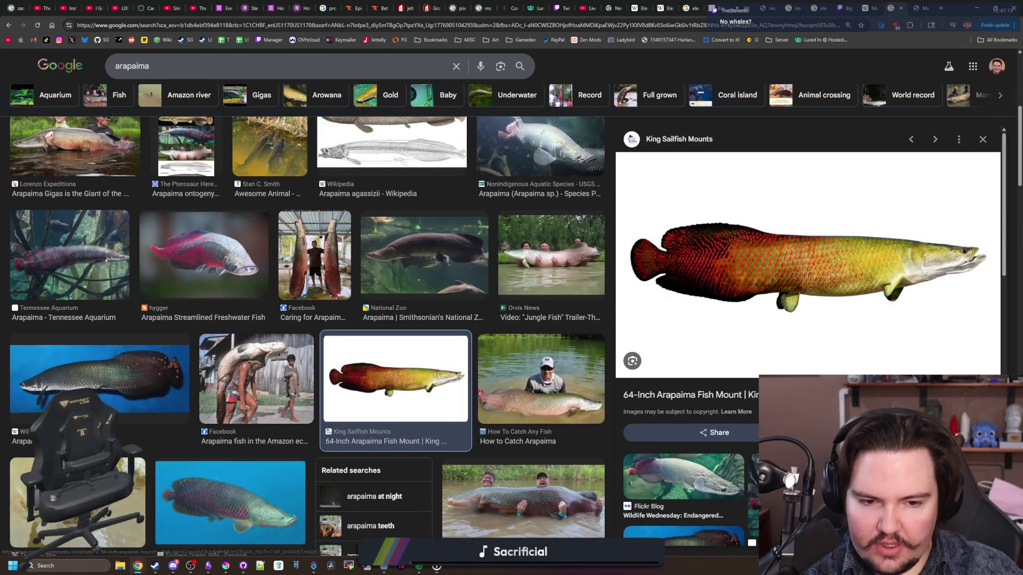
scroll(790, 331, down, 3)
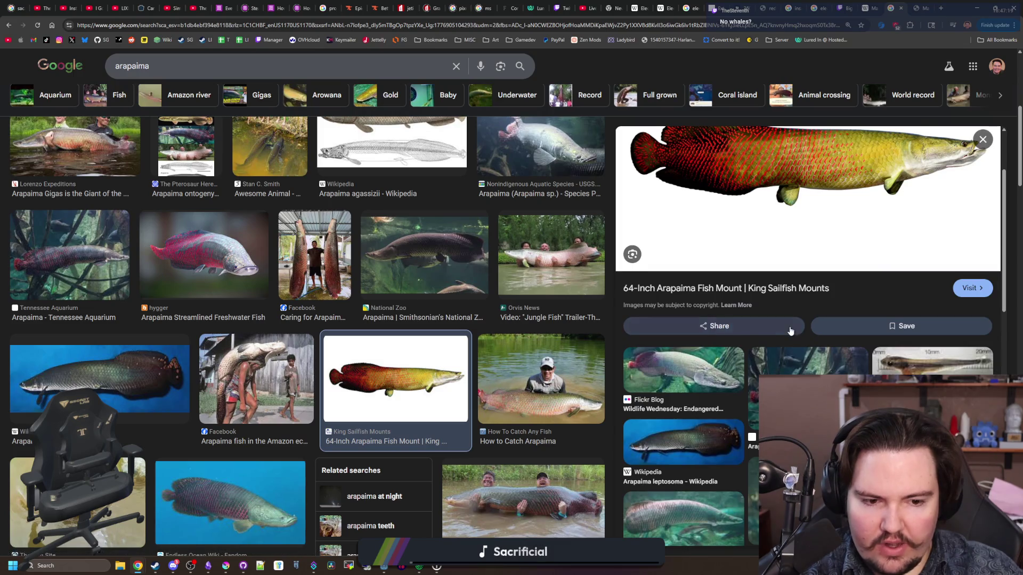
scroll(791, 331, down, 8)
scroll(790, 331, up, 8)
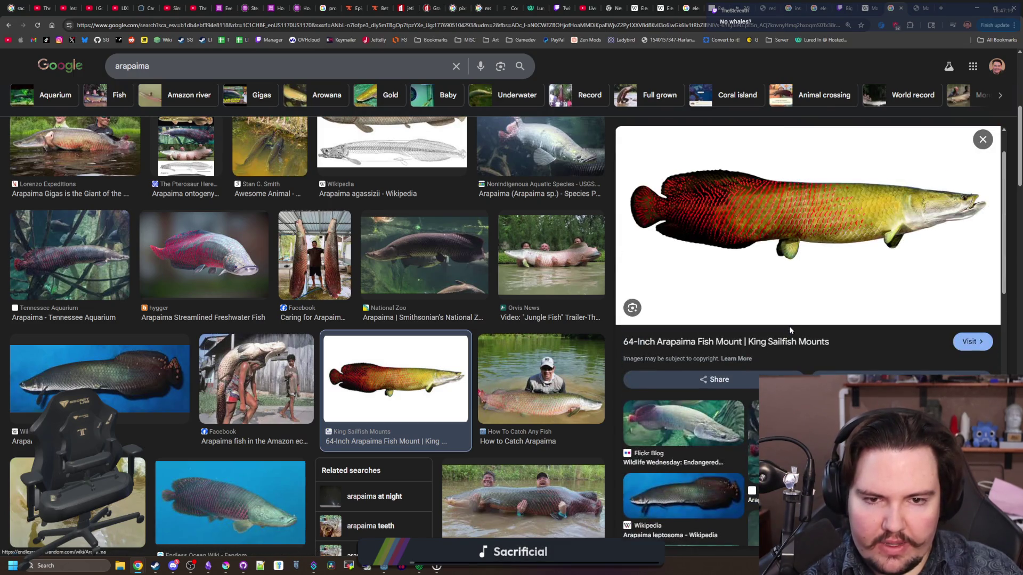
scroll(790, 330, up, 2)
scroll(405, 325, up, 6)
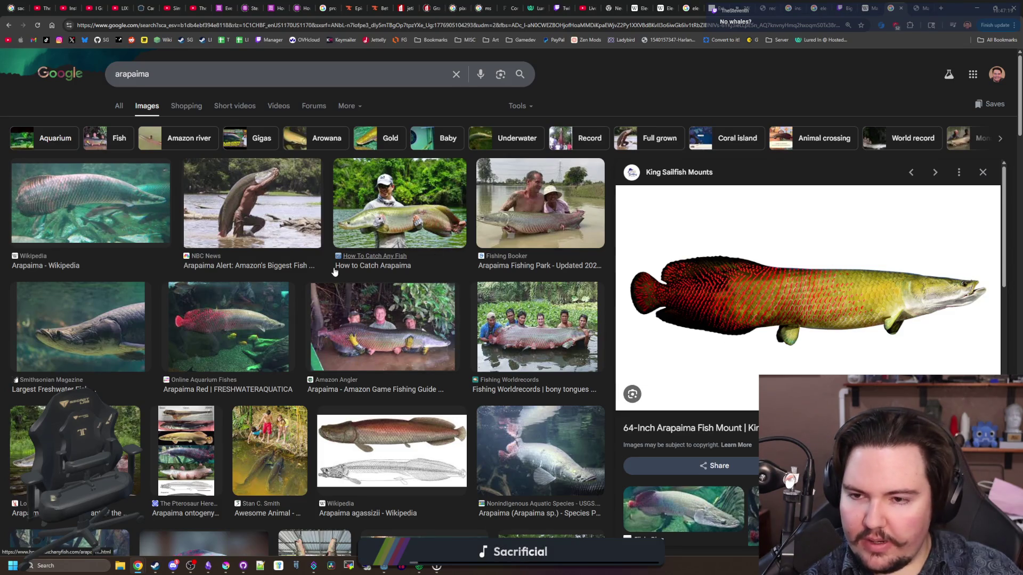
scroll(334, 271, down, 5)
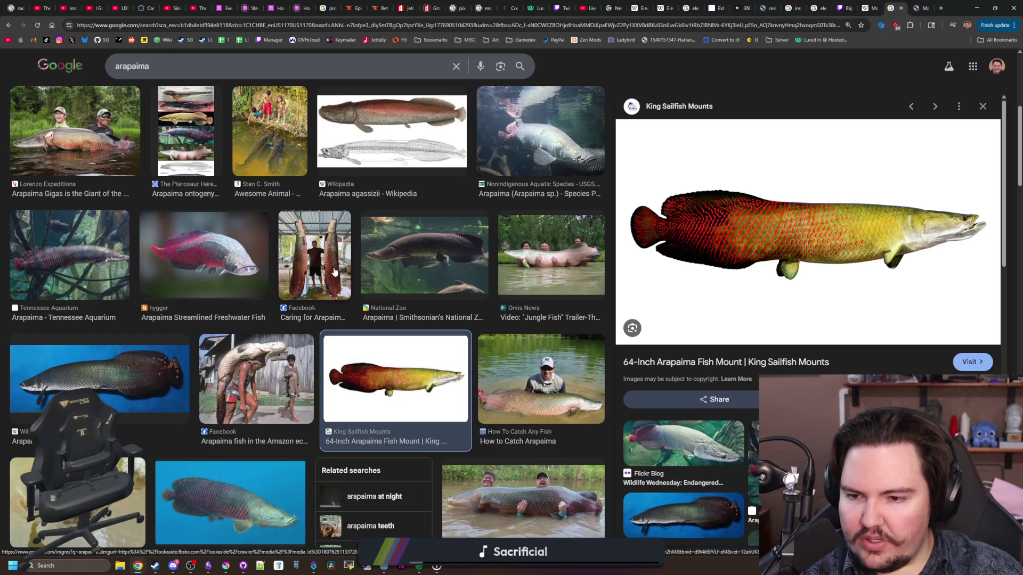
scroll(334, 272, up, 5)
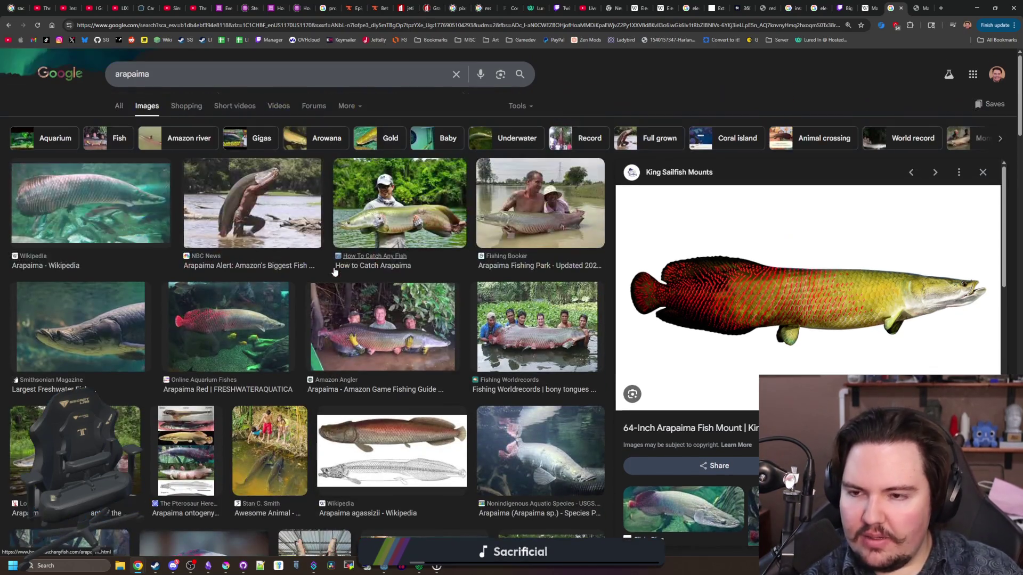
scroll(334, 272, down, 10)
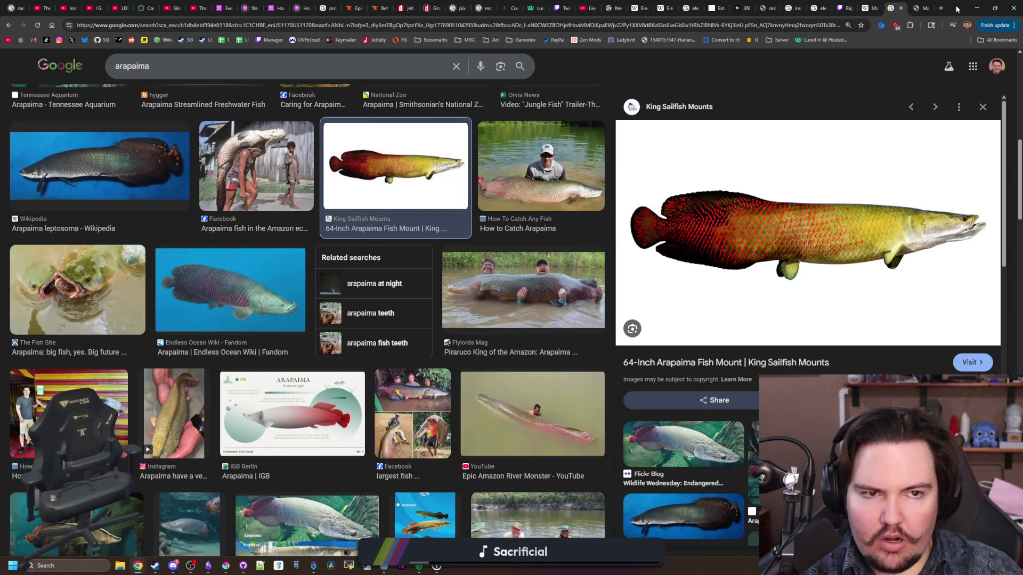
click(976, 8)
click(784, 134)
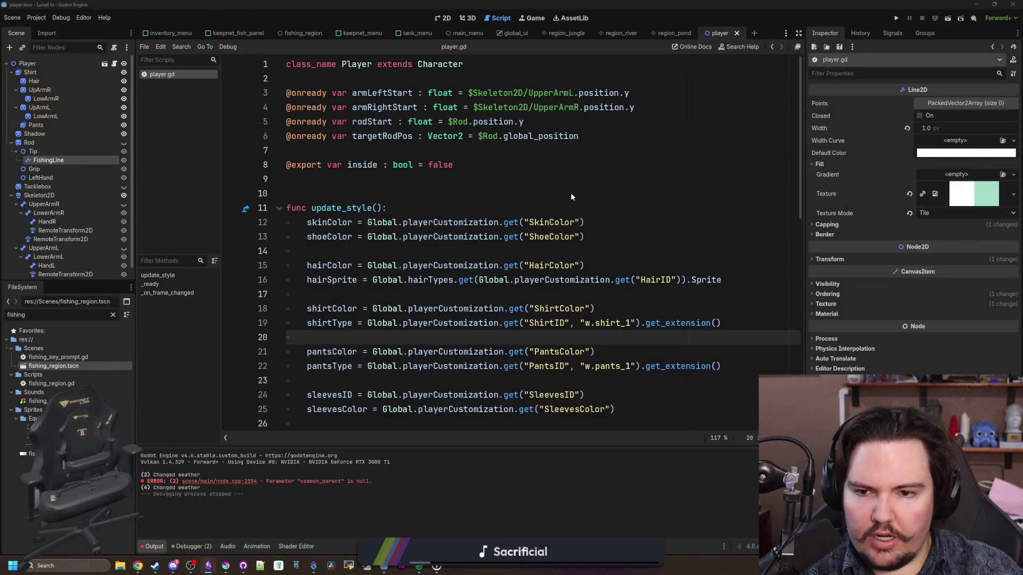
Step: Bring up Krita, look through the zebra_pleco, npc_1_walk and sprite sheet tabs, and maximize it
click(225, 566)
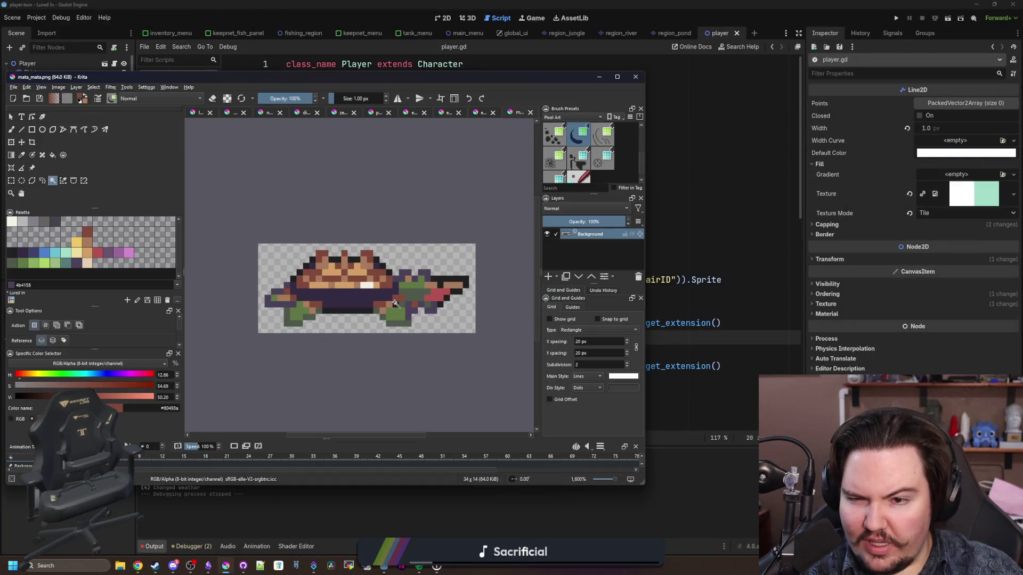
click(333, 113)
click(300, 114)
click(271, 112)
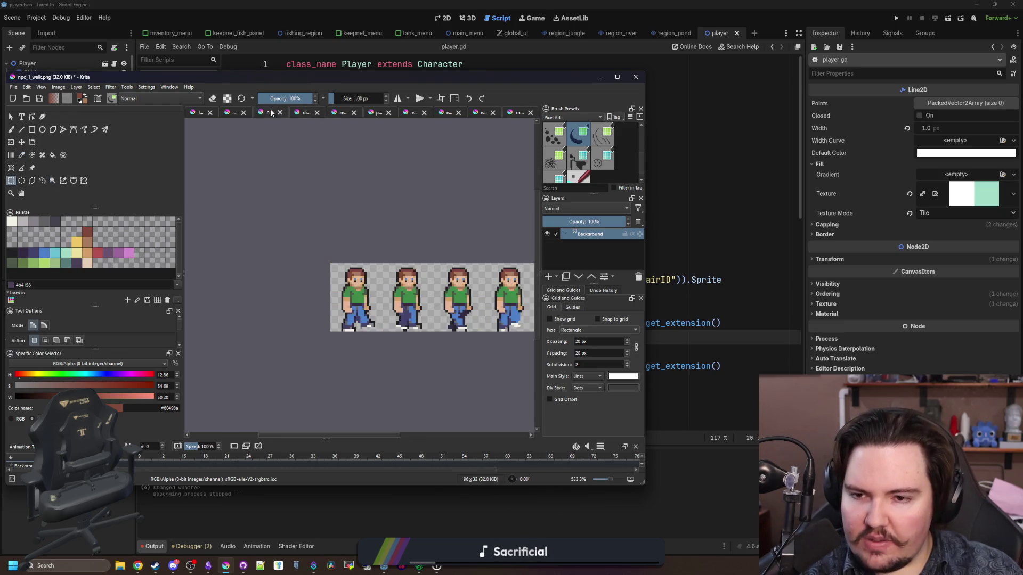
click(233, 112)
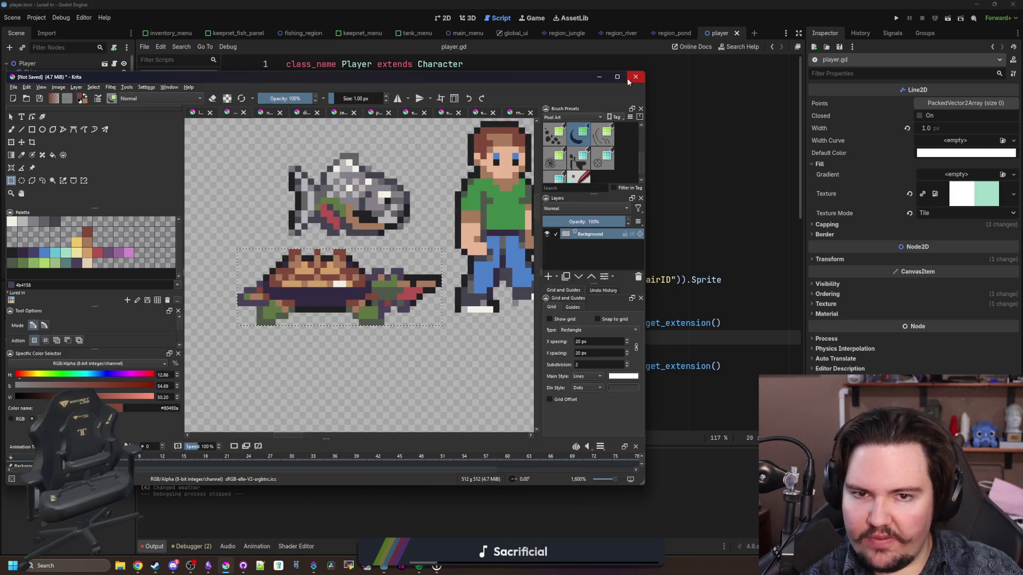
click(617, 77)
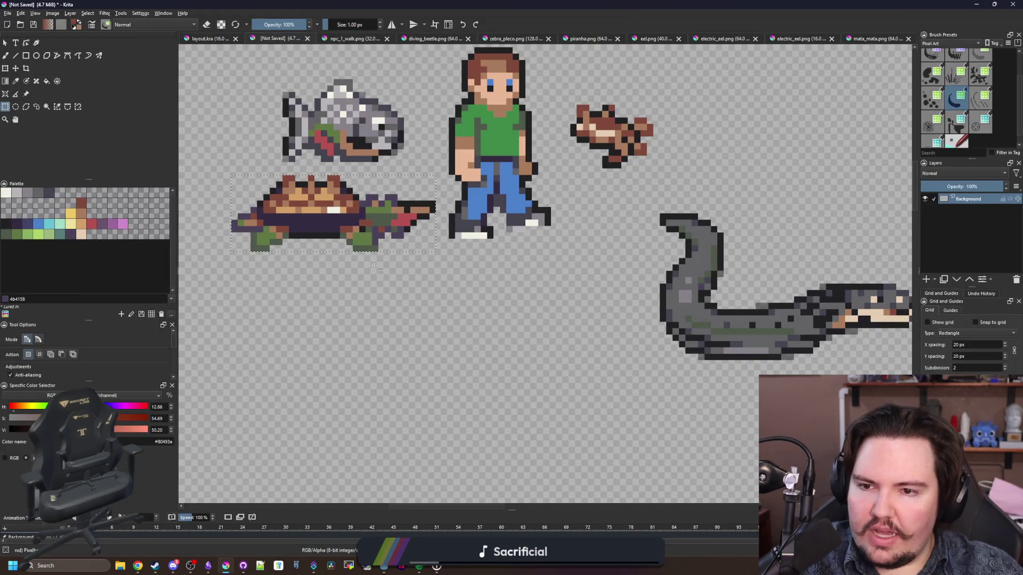
Step: Clear the selection, draw a test brush stroke below the sprites, then undo it
key(ctrl+shift+a)
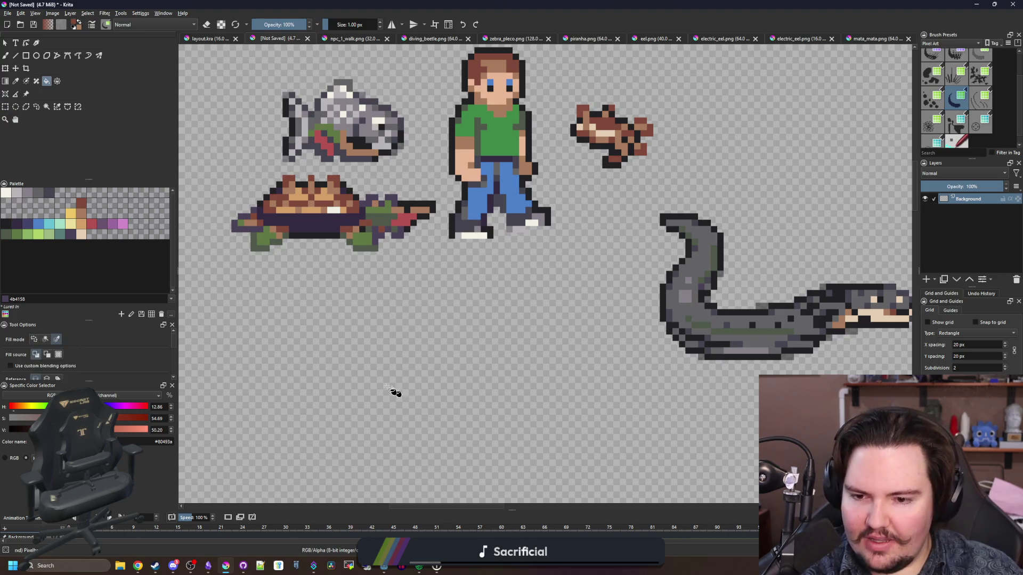
key(b)
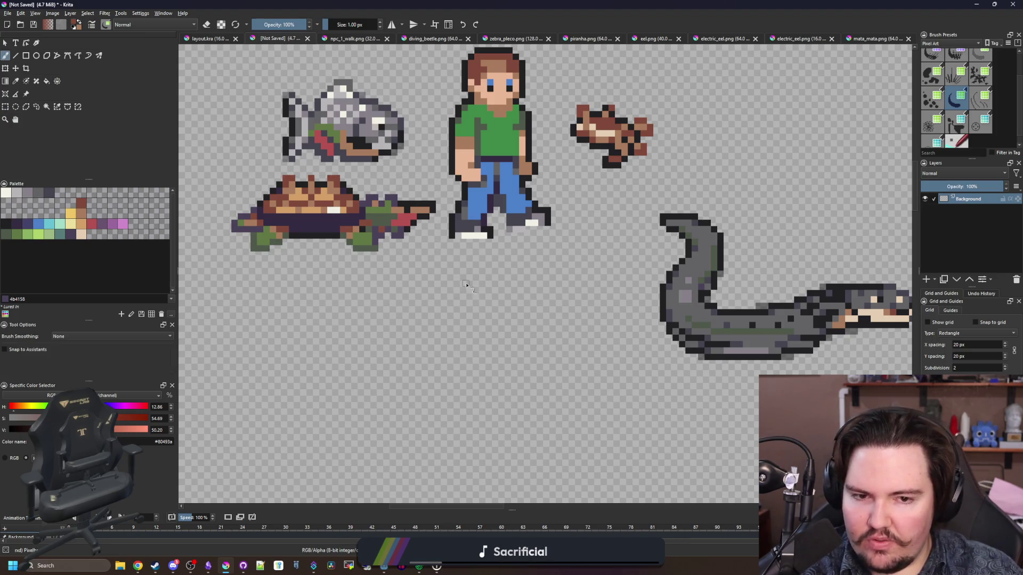
drag(478, 370, 569, 313)
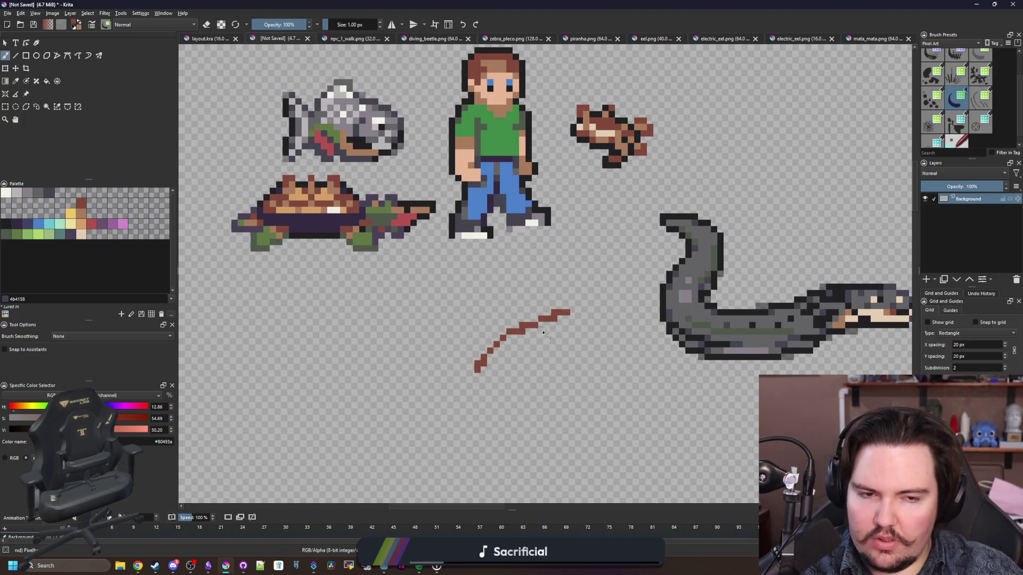
key(ctrl+z)
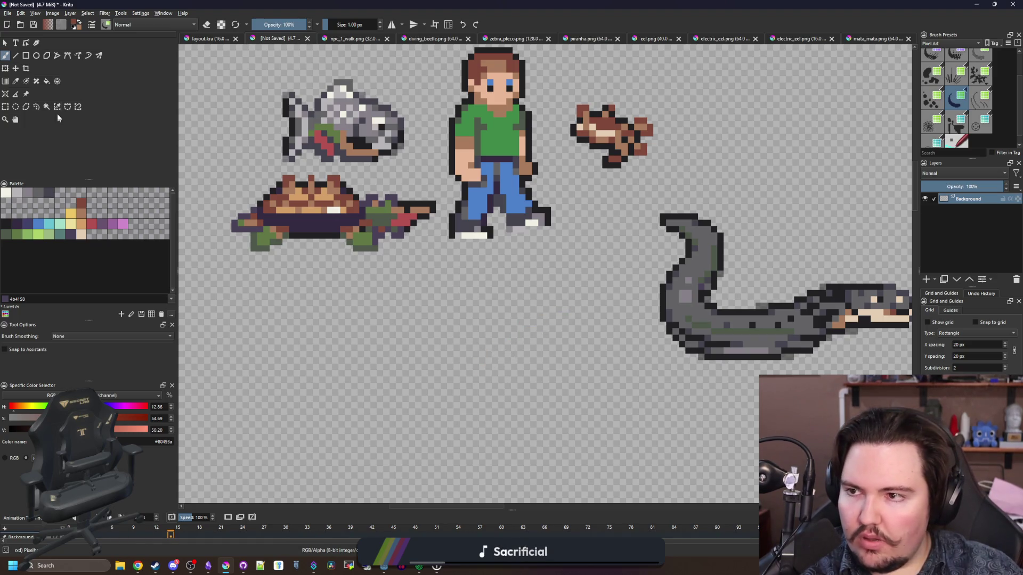
click(5, 43)
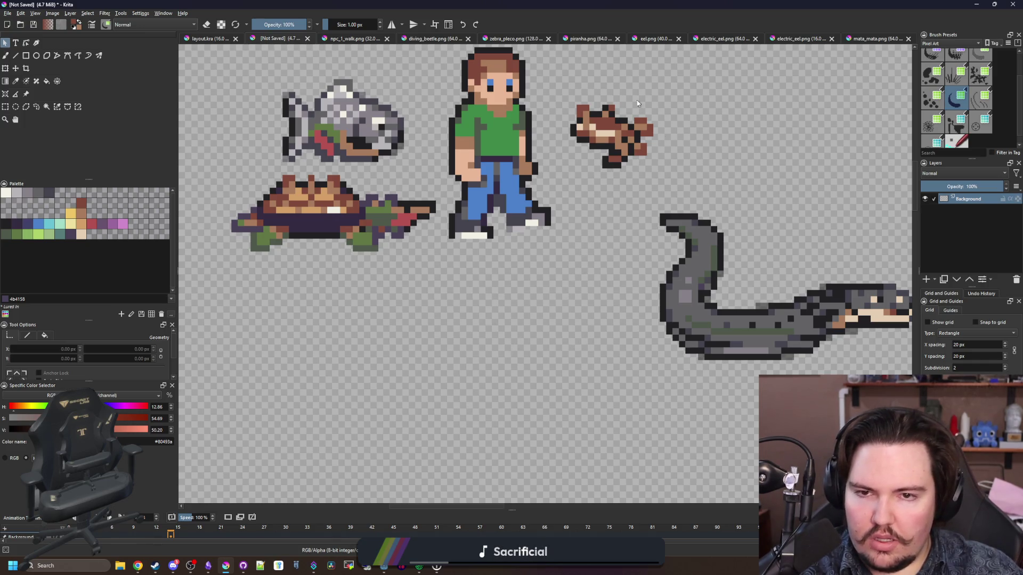
Step: Restore the window, glance at layout.kra, re-maximize, and return to the unsaved sprite sheet
key(super+Down)
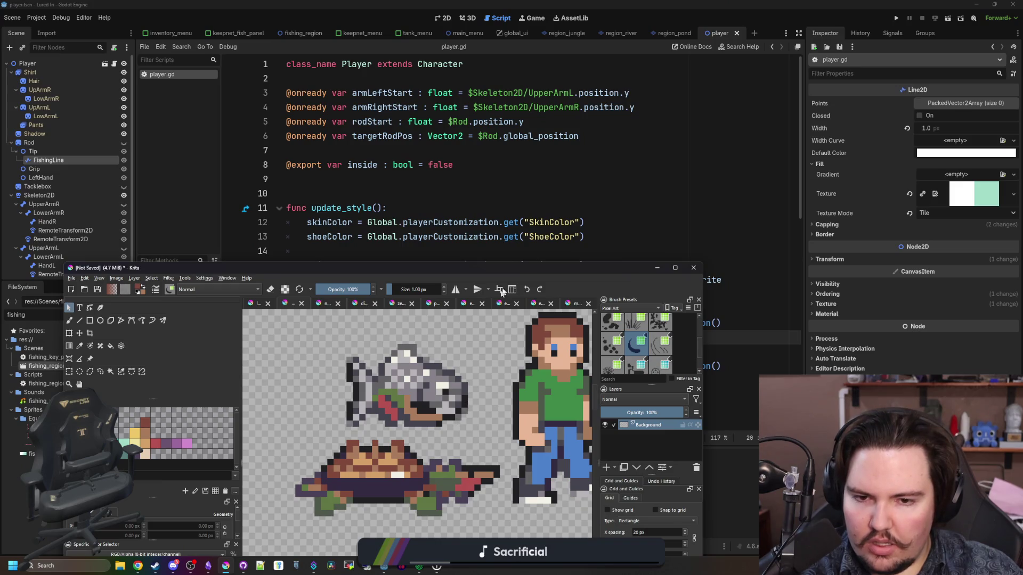
key(ctrl+shift+Tab)
double_click(519, 269)
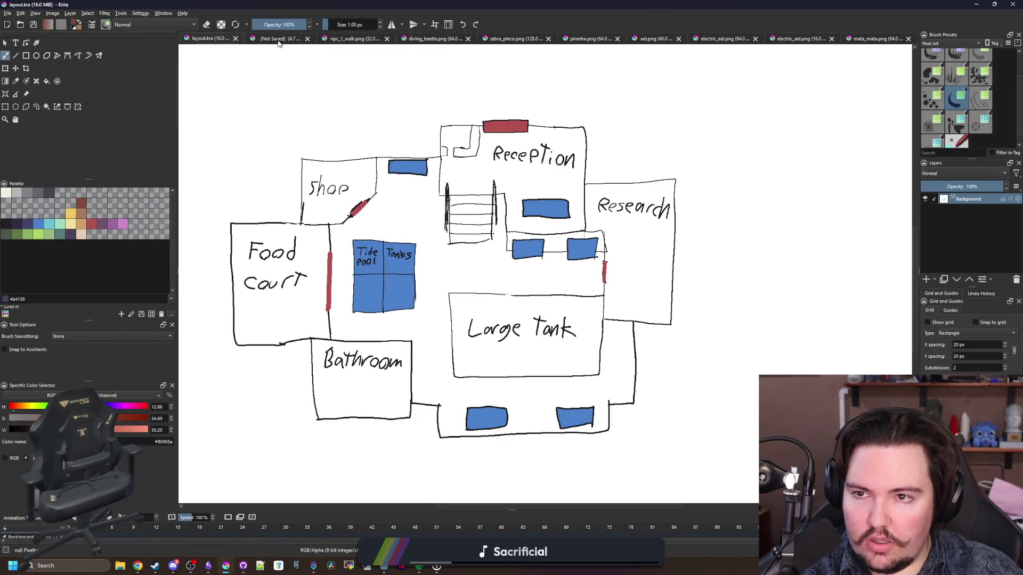
click(278, 41)
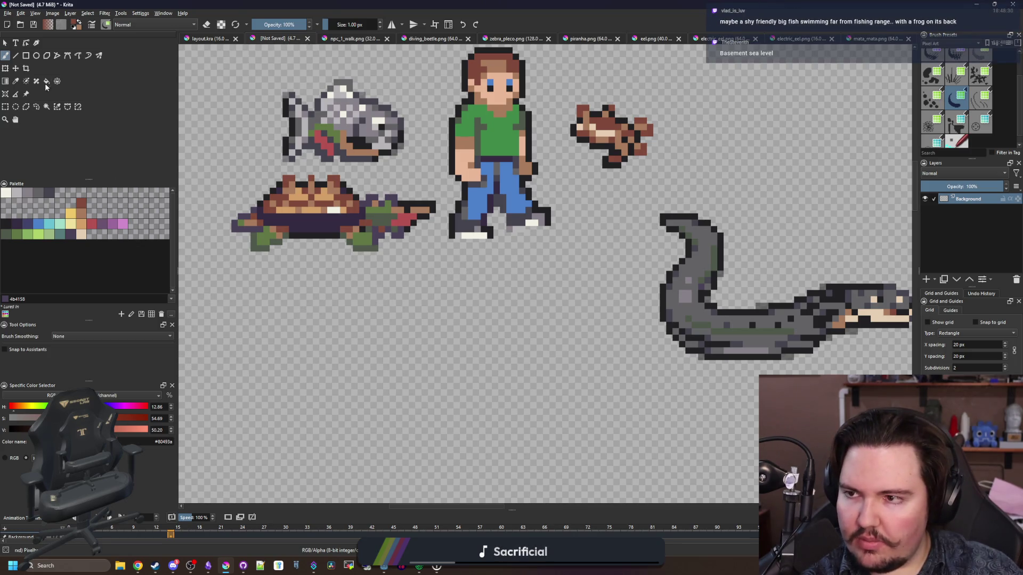
Step: Shift the sprites down and slightly left with Move, then switch to the eel.png document
click(16, 69)
mouse_move(354, 323)
mouse_down()
mouse_move(347, 229)
mouse_move(405, 415)
mouse_move(339, 373)
mouse_move(342, 381)
mouse_up()
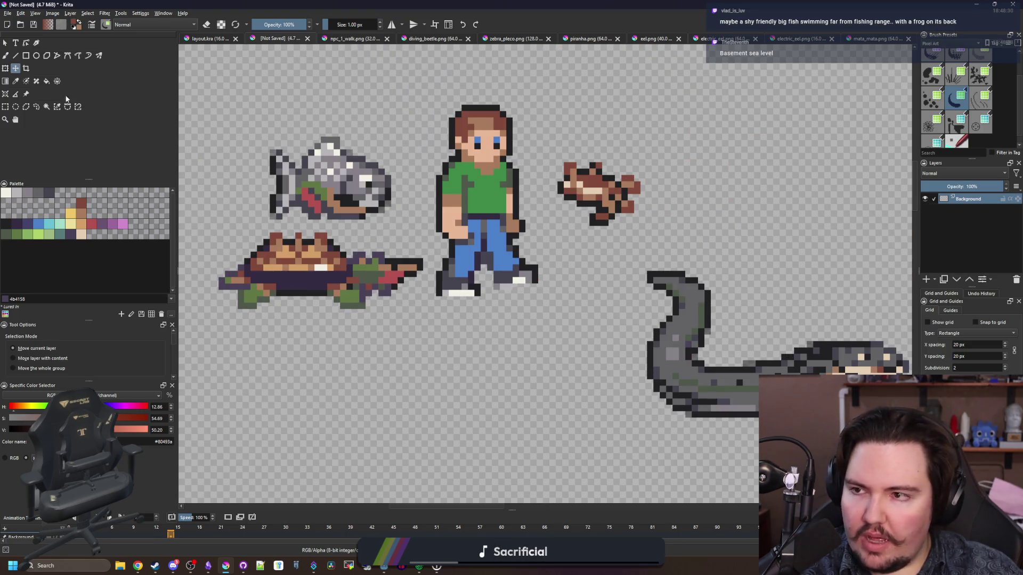
click(5, 43)
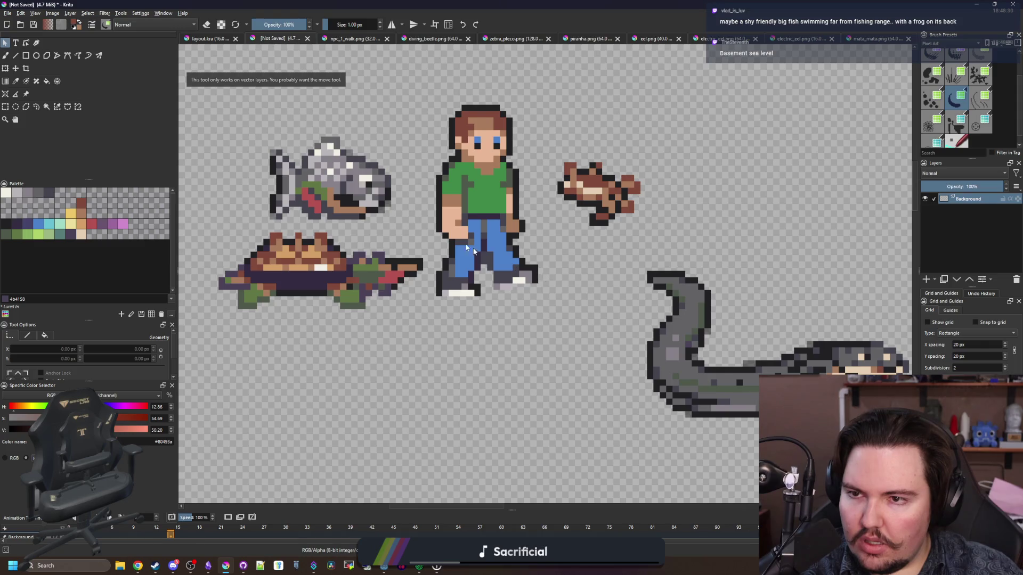
double_click(984, 199)
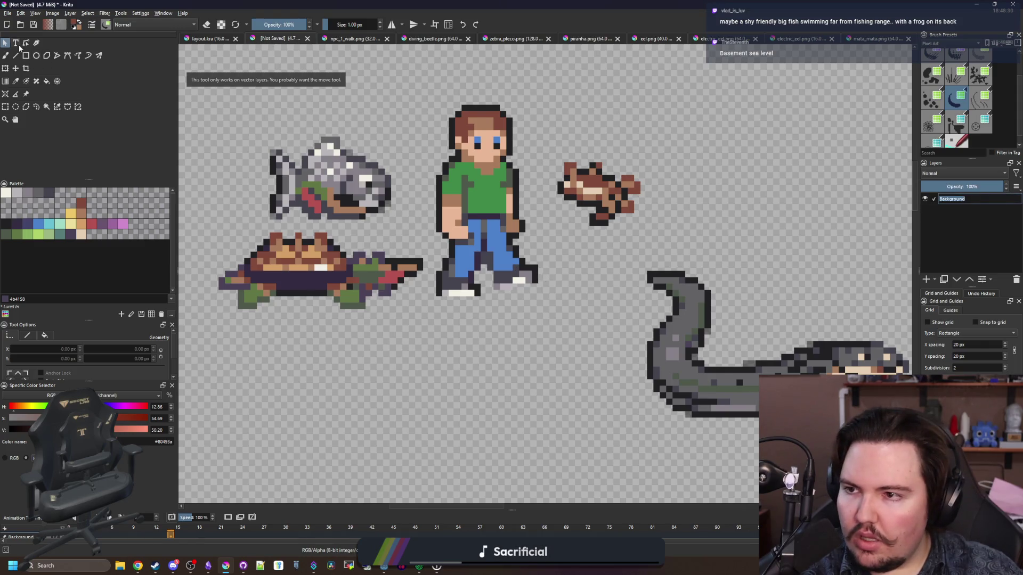
click(16, 68)
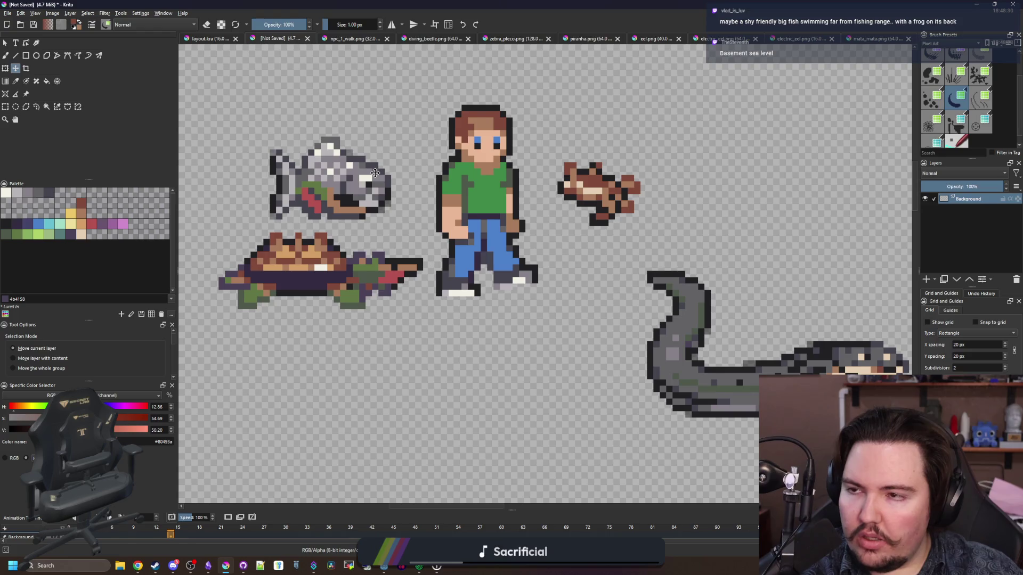
click(212, 39)
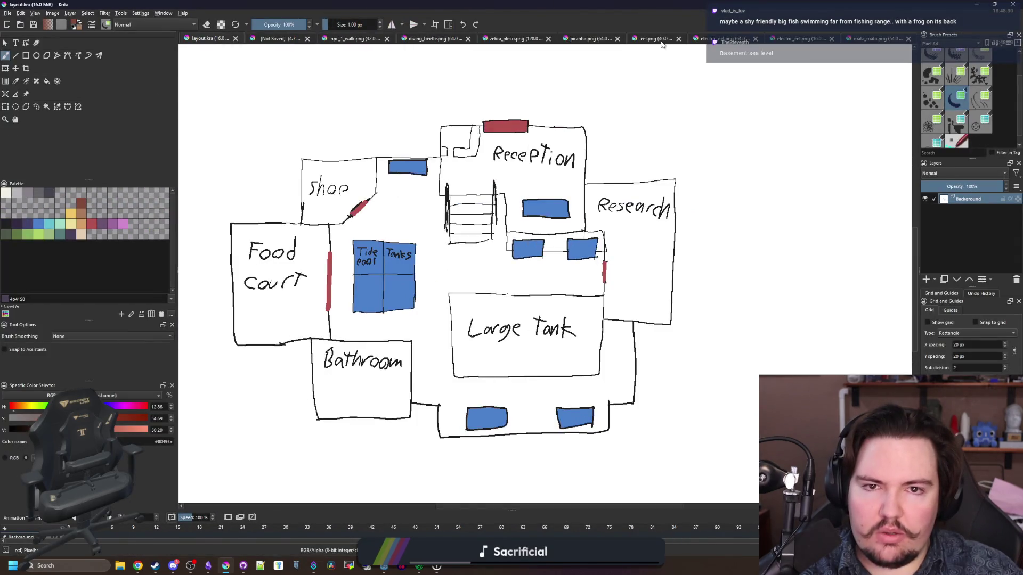
click(661, 40)
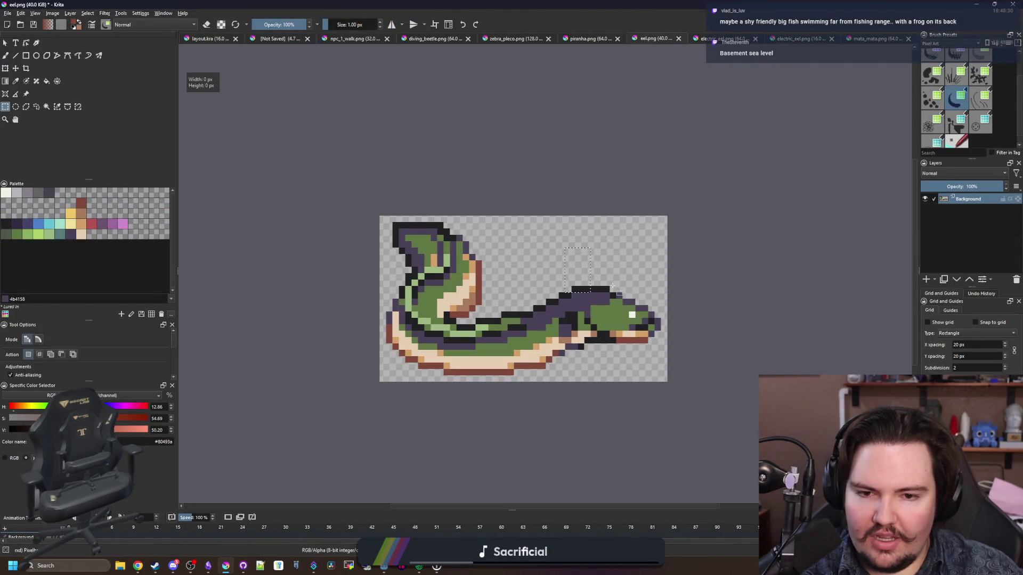
Step: Close eel.png without saving and both electric_eel.png documents
click(678, 39)
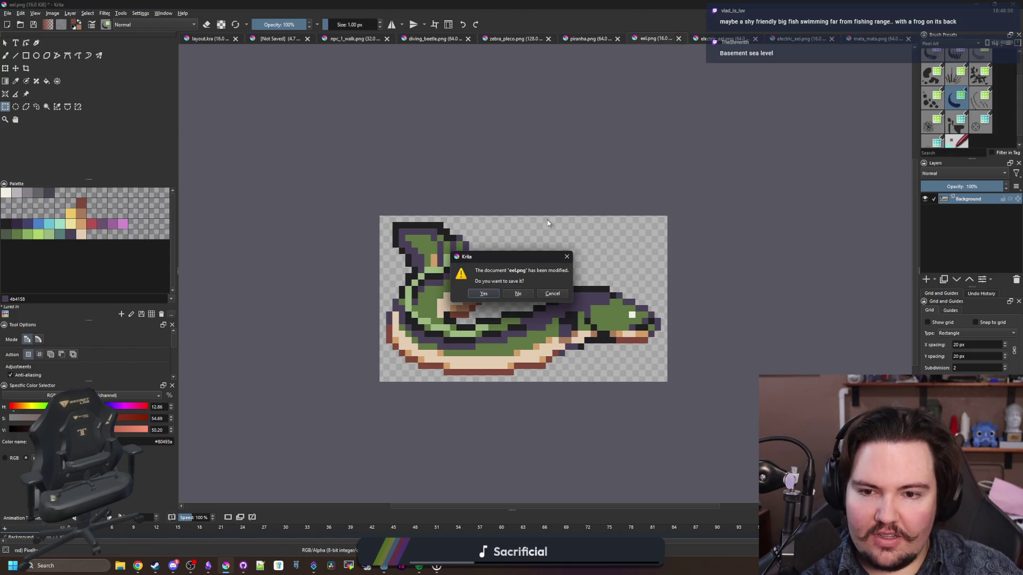
click(518, 293)
click(714, 39)
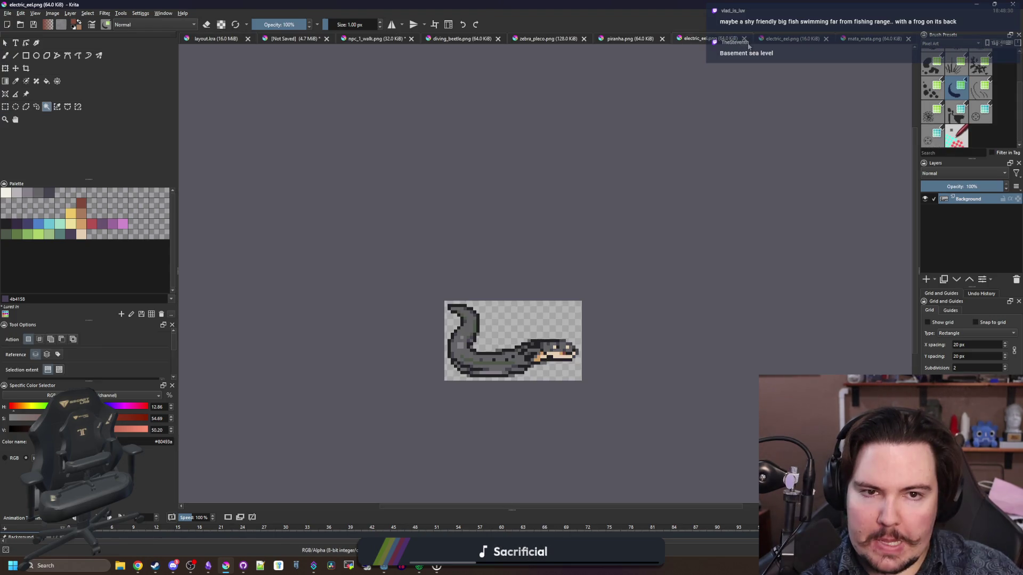
click(745, 40)
click(806, 41)
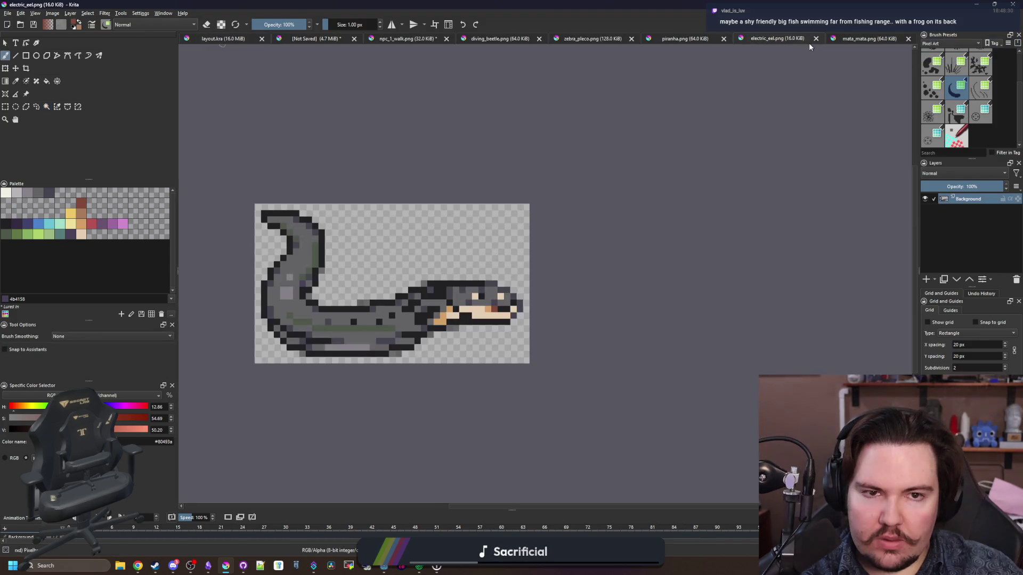
click(814, 40)
Step: Close mata_mata, piranha, zebra_pleco, diving_beetle and npc_1_walk, discarding npc_1_walk changes
click(900, 42)
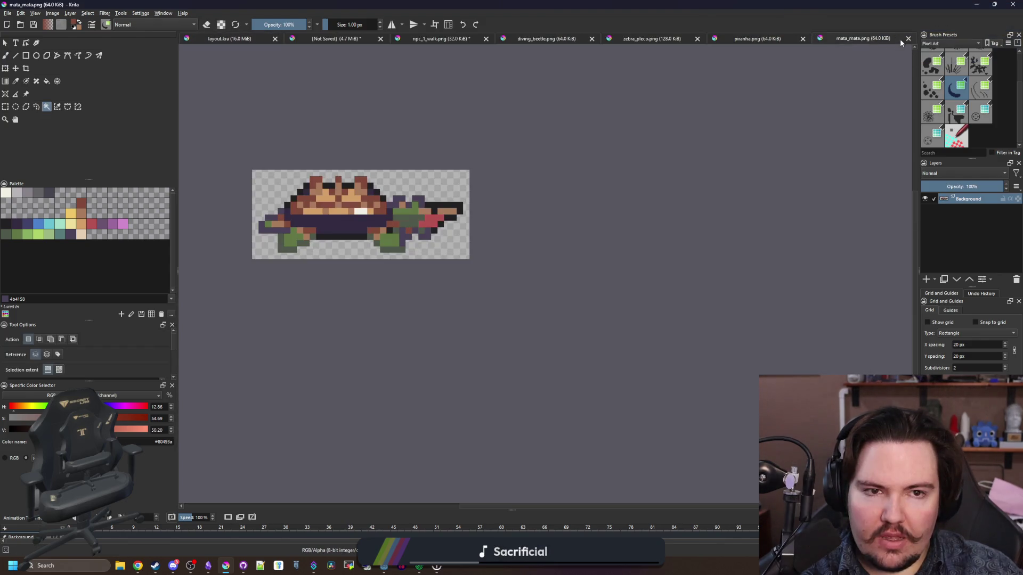
click(908, 38)
click(900, 41)
click(909, 40)
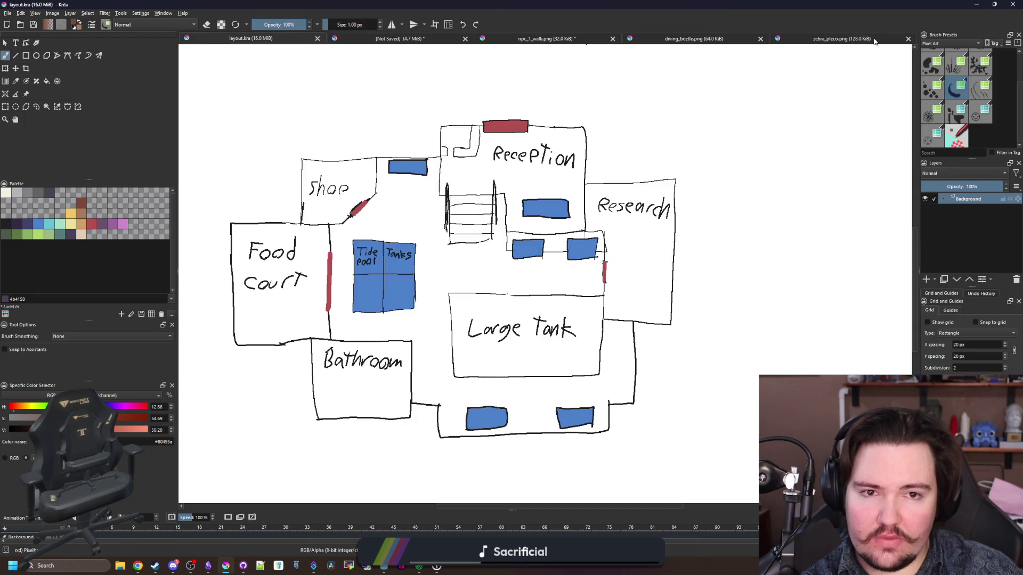
click(889, 45)
click(908, 39)
click(898, 42)
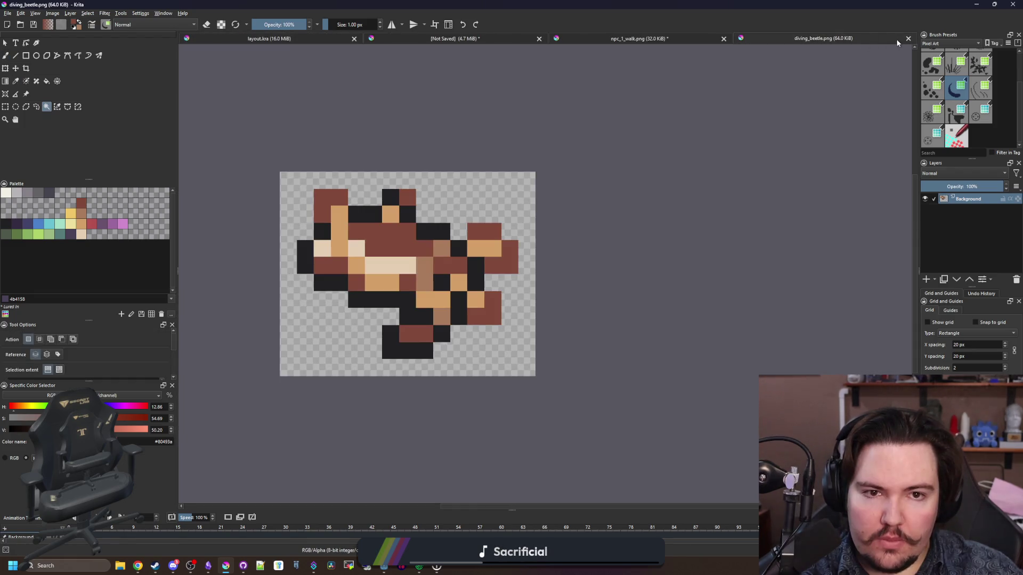
click(908, 42)
click(900, 42)
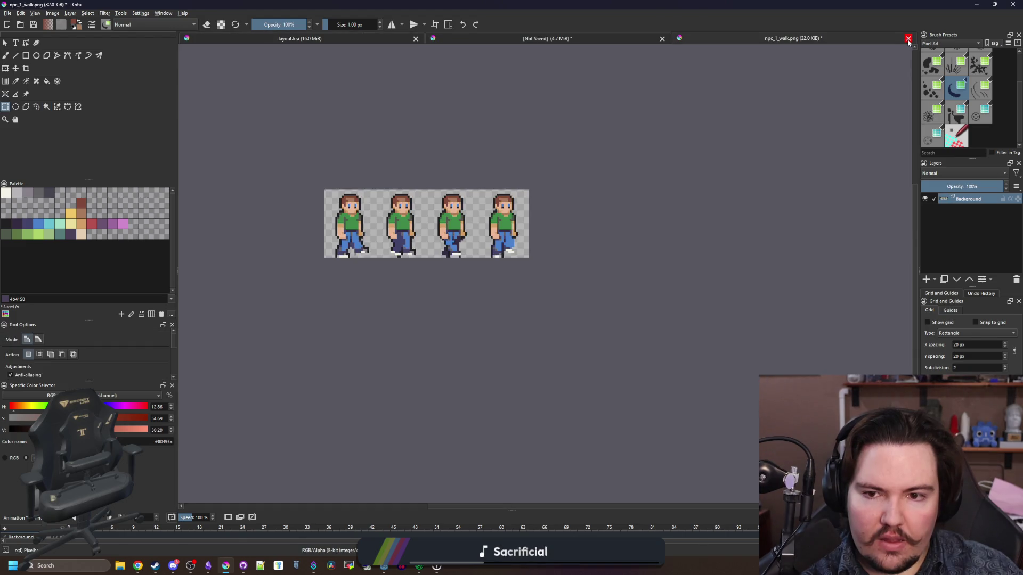
click(908, 38)
click(525, 292)
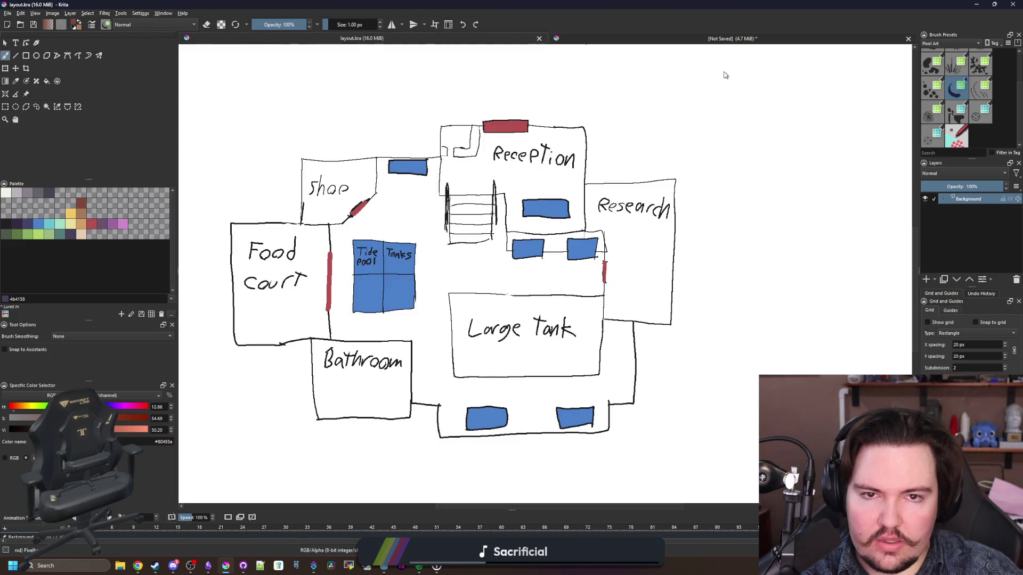
Step: Close layout.kra, leaving only the unsaved pixel-art sprite canvas open
click(743, 42)
click(526, 37)
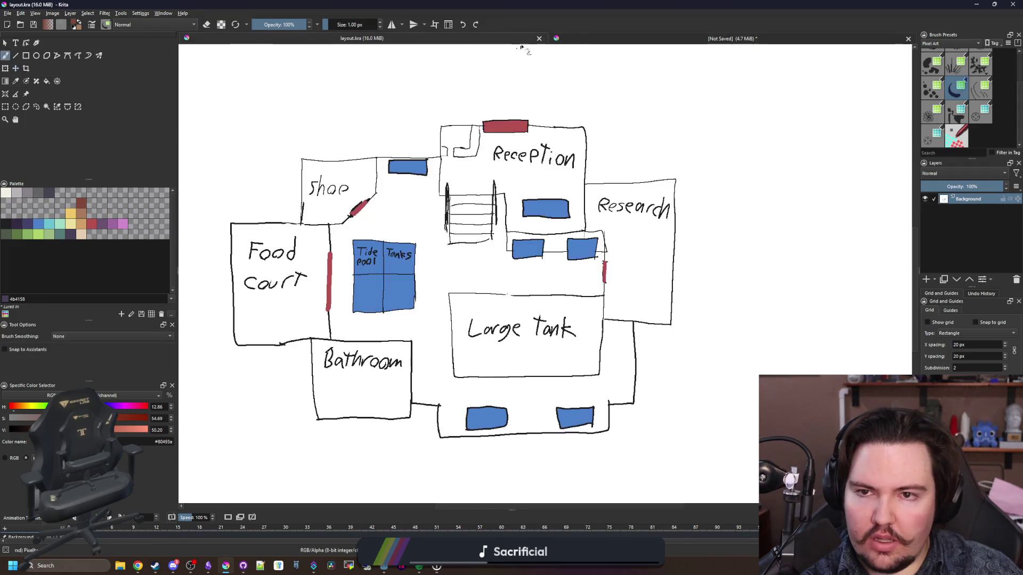
click(539, 39)
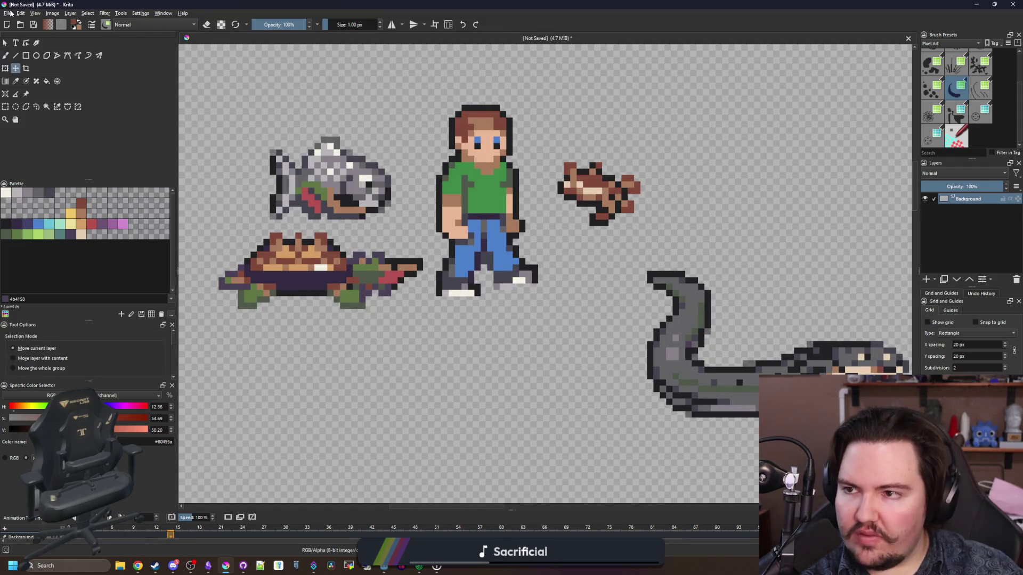
click(7, 12)
Step: Save the sprite canvas to the Desktop as 'fishing canvas.kra' and restore the Krita window
key(Escape)
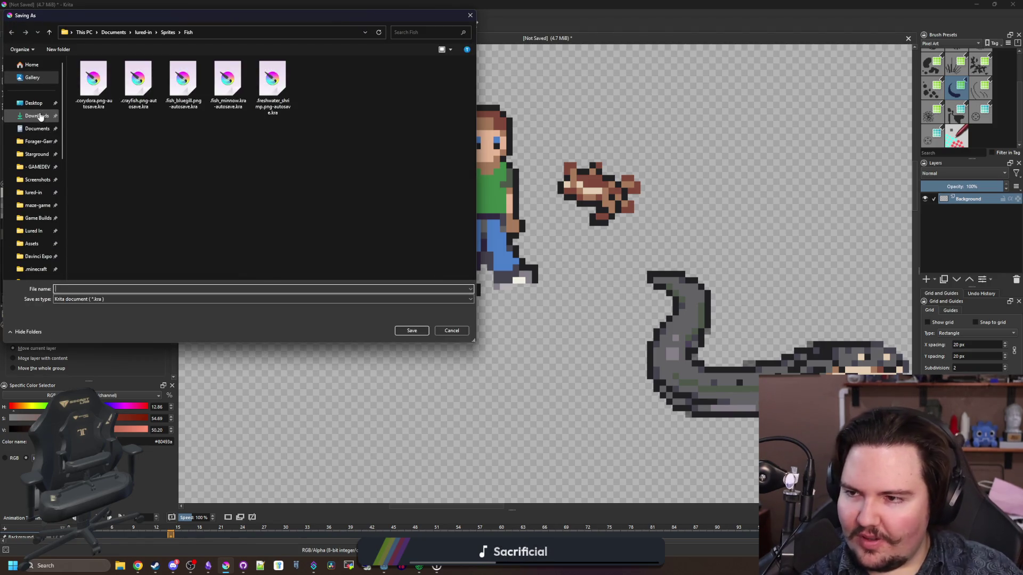
click(35, 103)
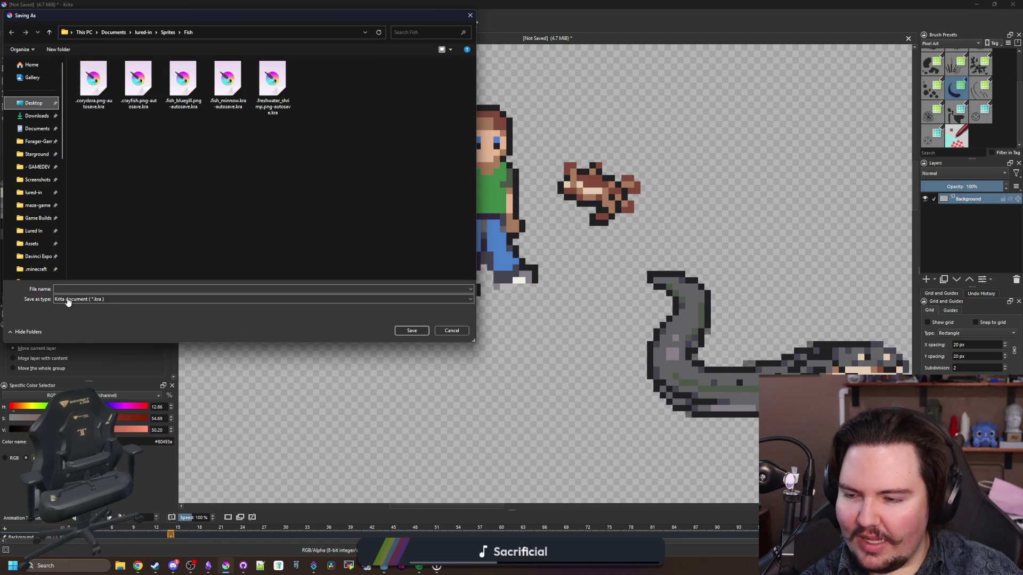
click(90, 289)
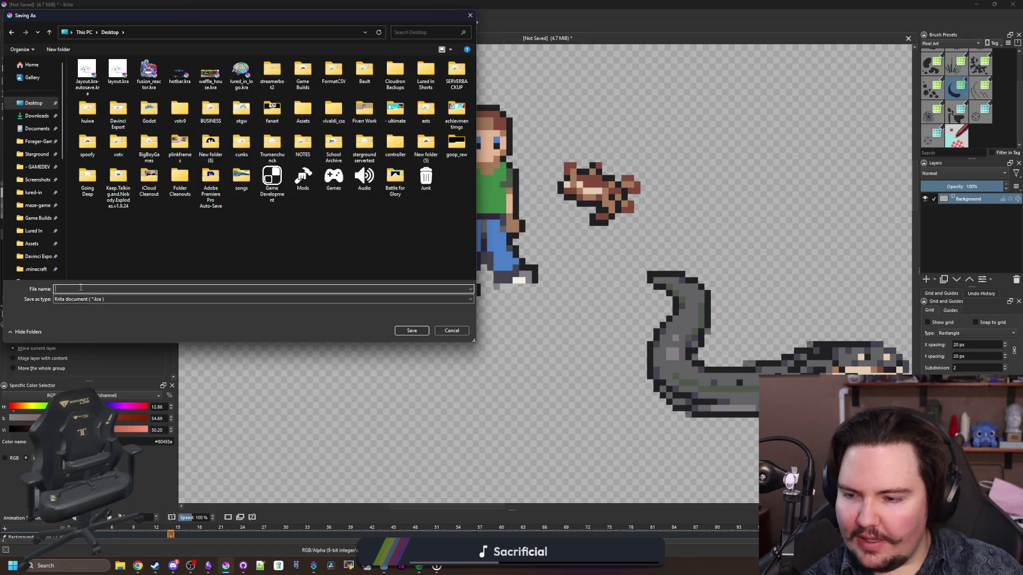
text(fishing canvas)
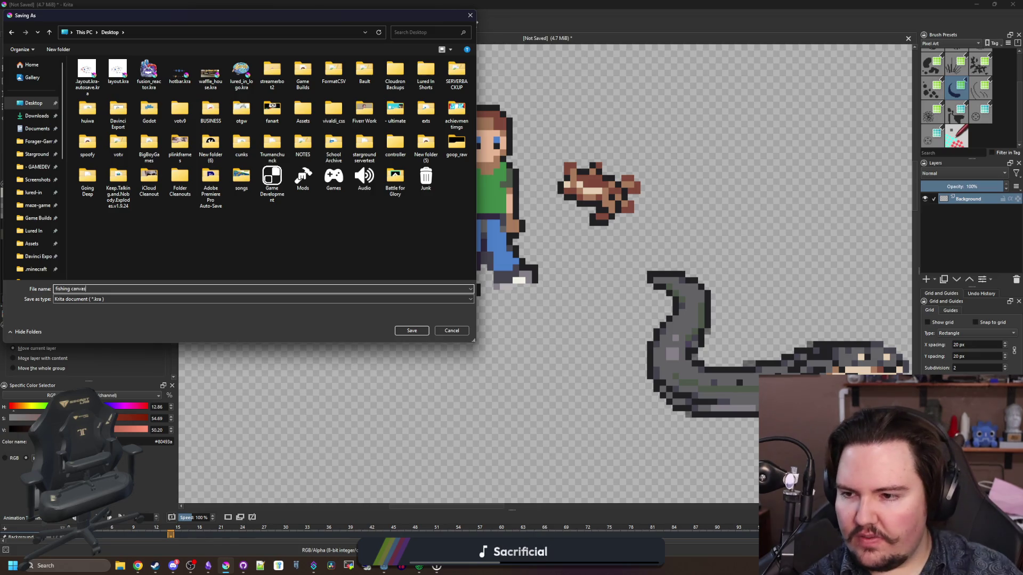
click(405, 332)
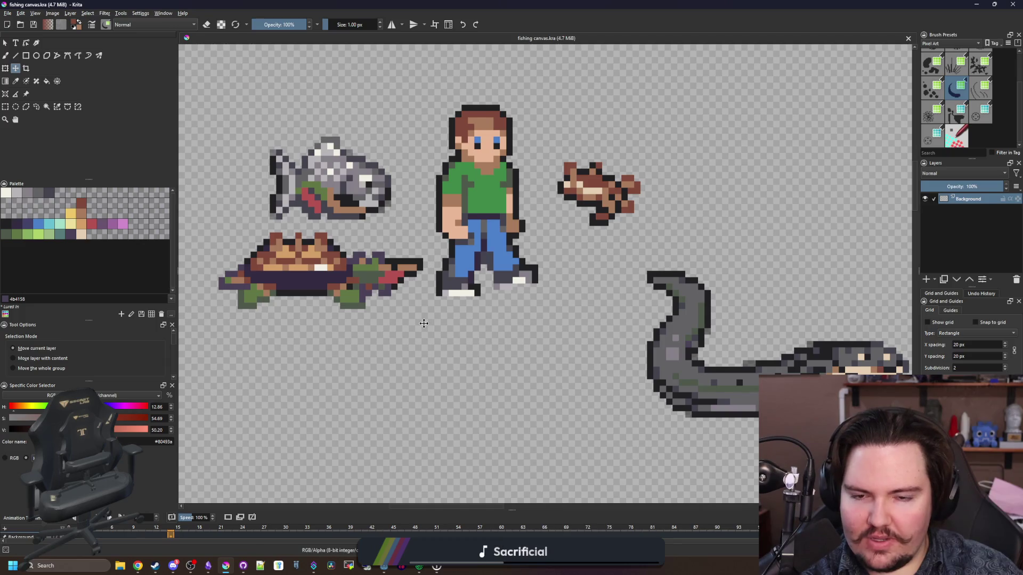
double_click(555, 4)
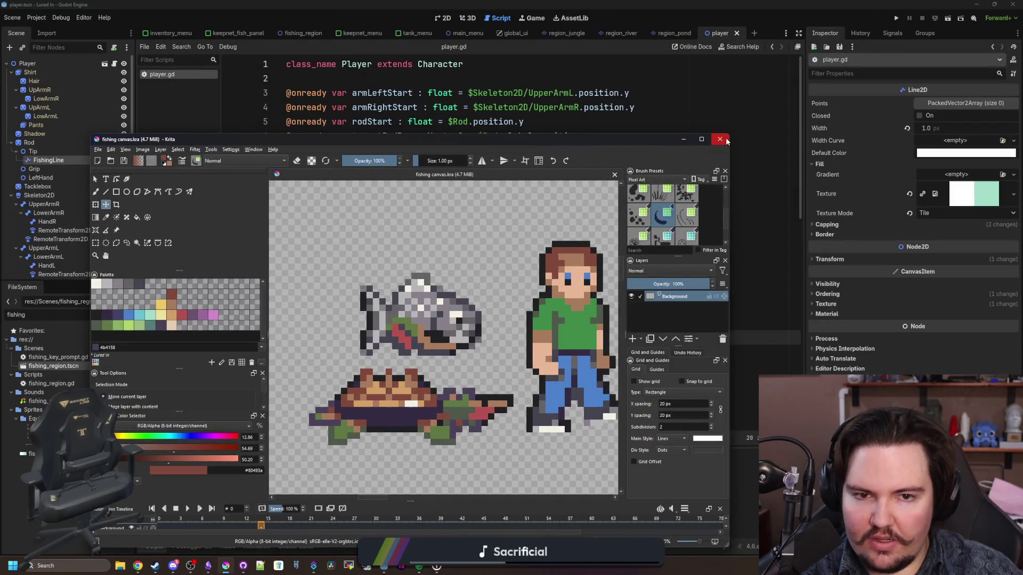
Step: Close and relaunch Krita, then open a new Chrome window and type 'amazonrainforest monkeys'
click(720, 135)
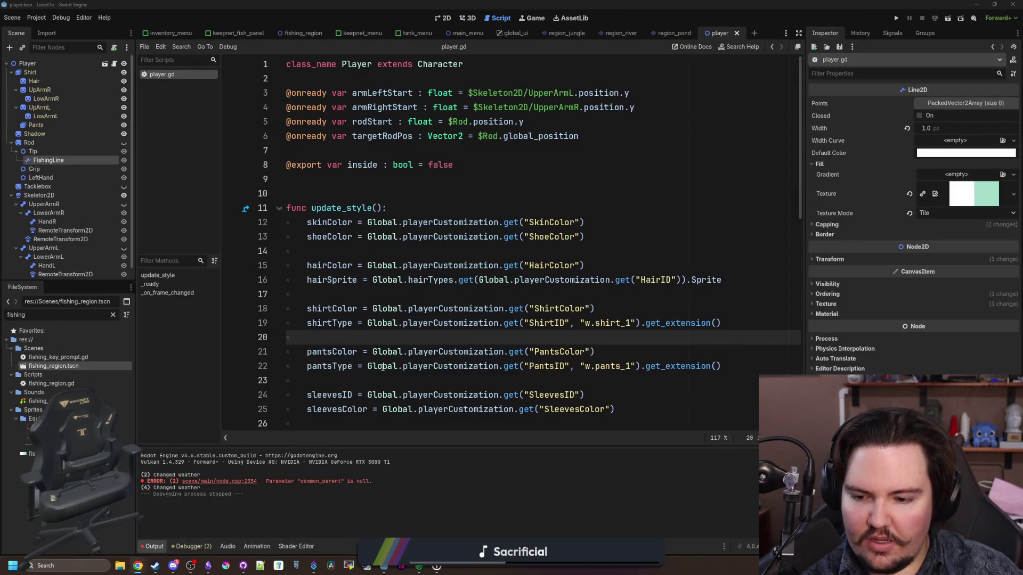
click(230, 565)
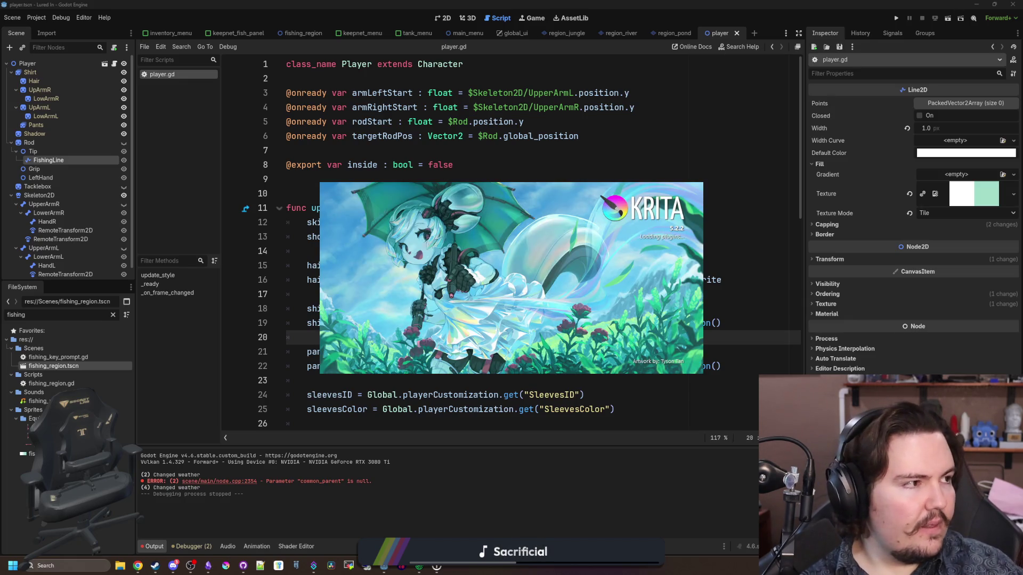
click(138, 566)
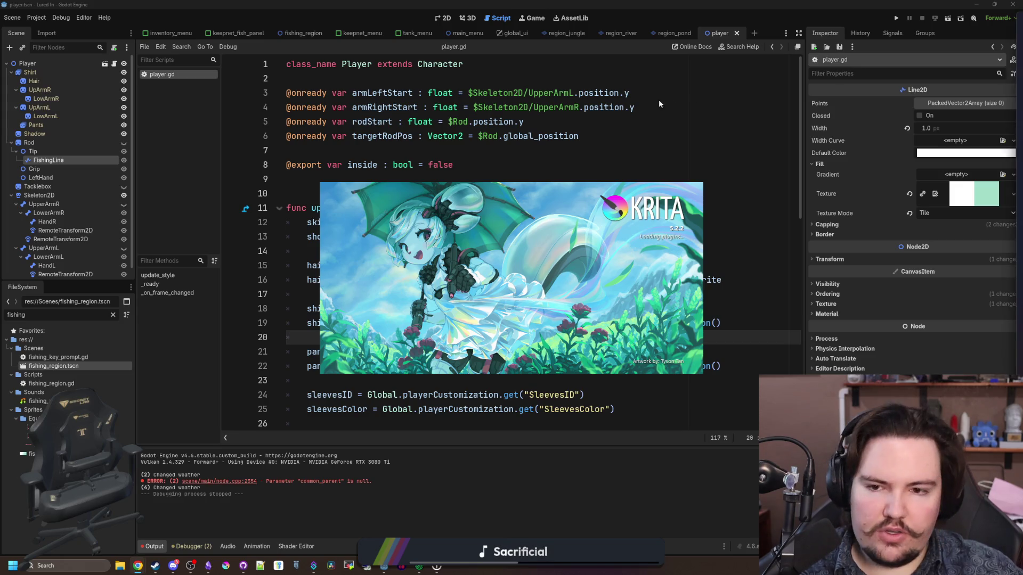
text(a)
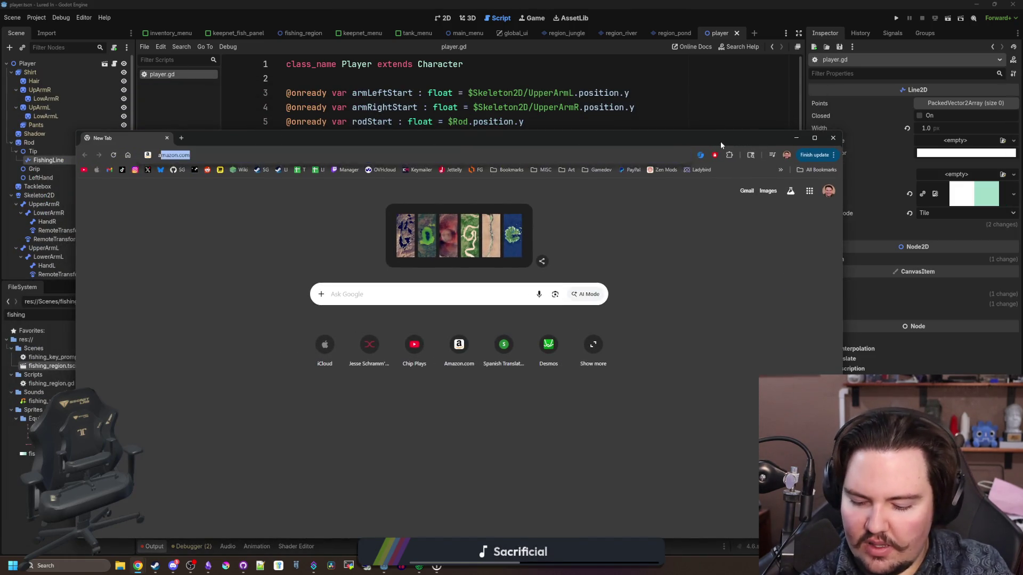
text(mazonrainforest monkeys)
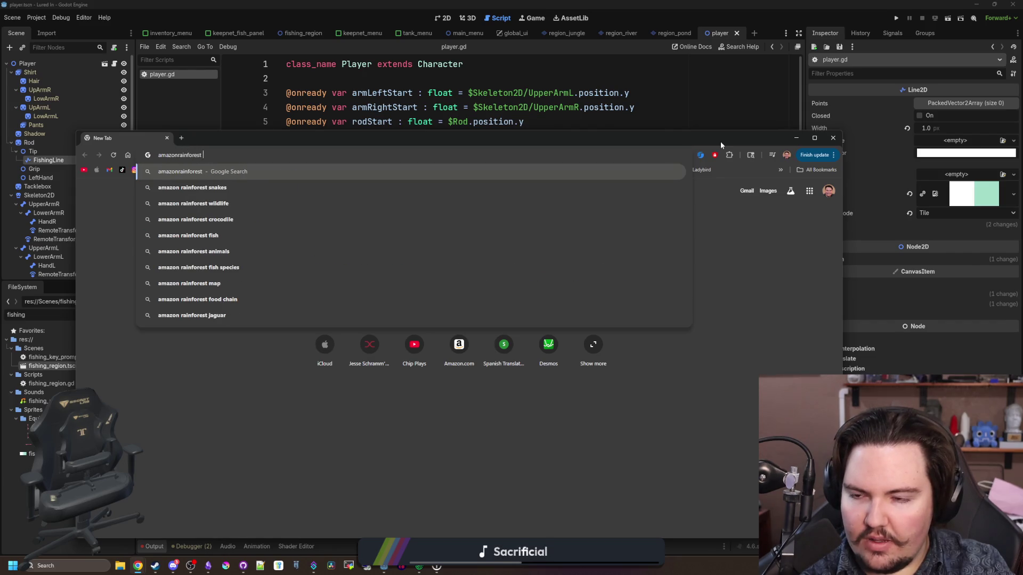
Step: Search images for 'amazon rainforest monkeys' and preview a capuchin photo
key(Return)
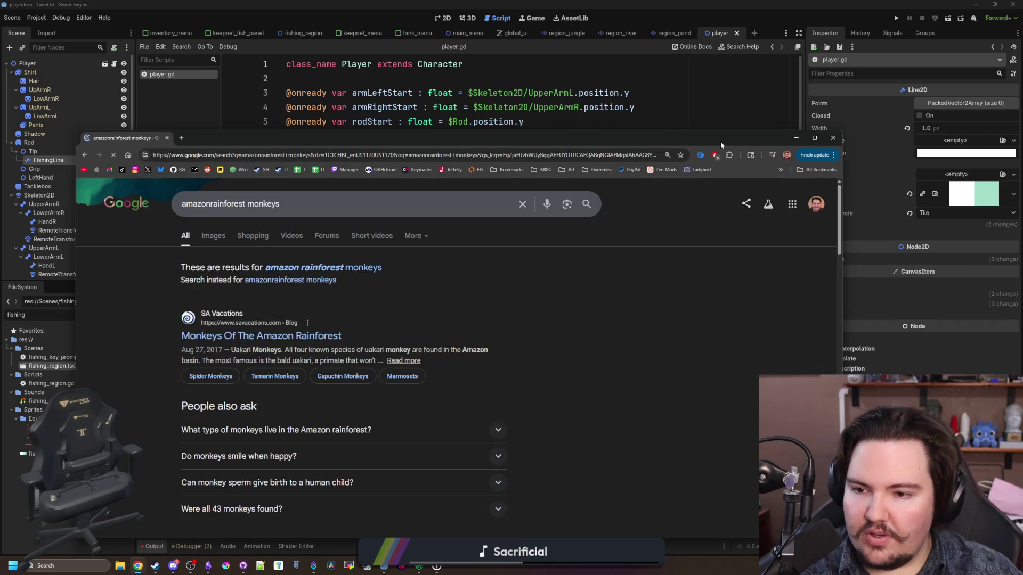
click(320, 269)
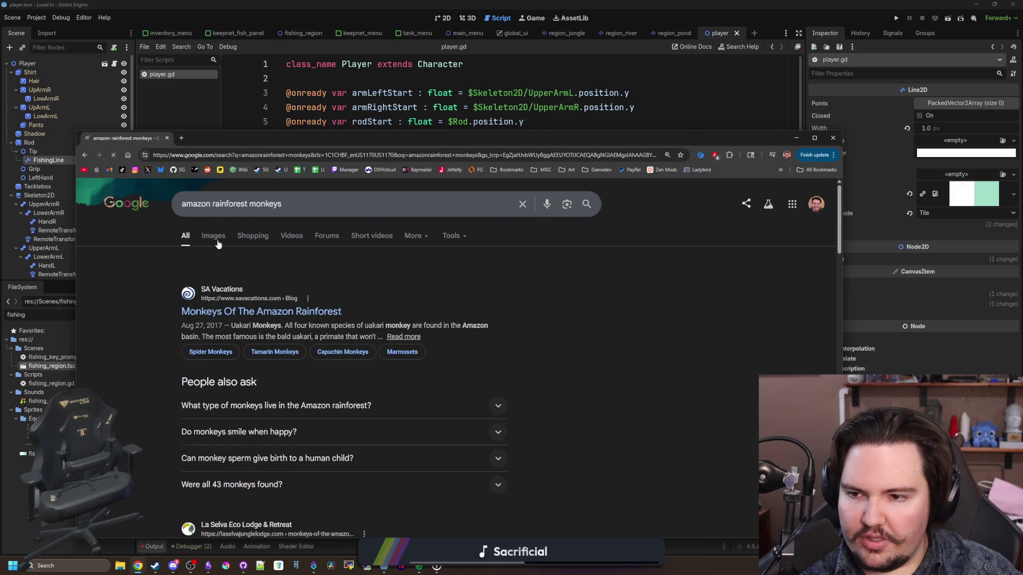
click(215, 239)
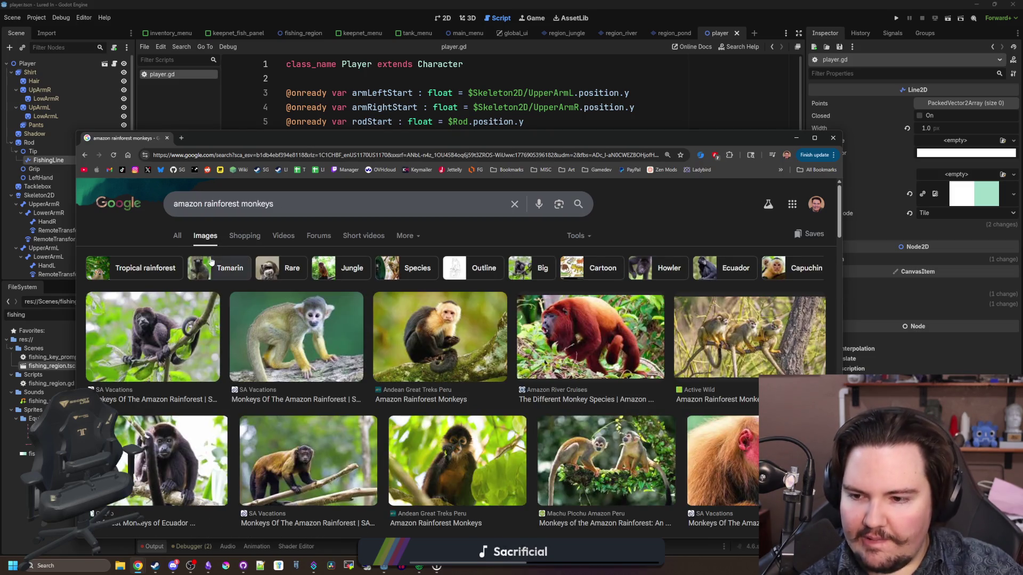
click(440, 332)
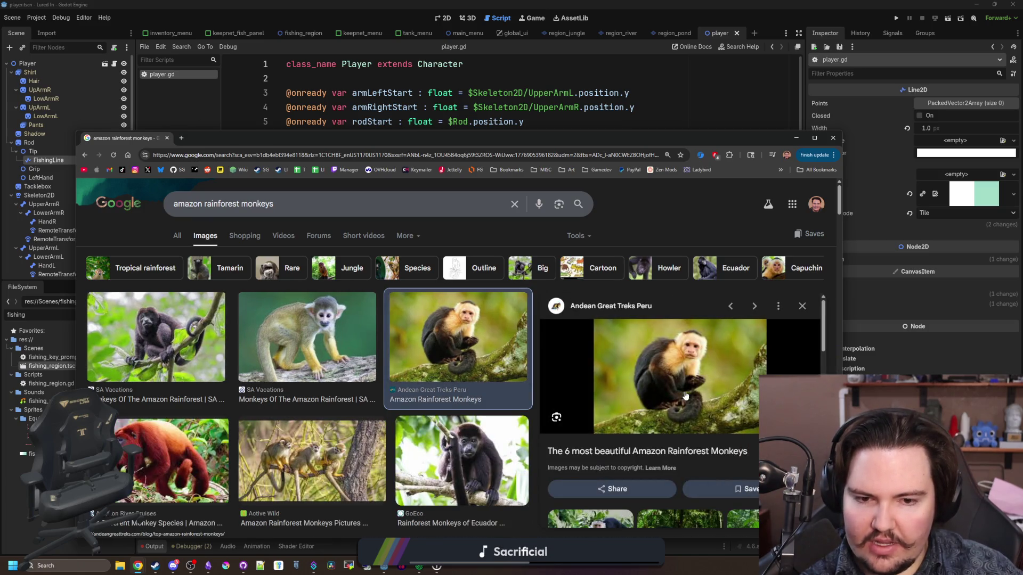
click(800, 309)
Step: Scroll the monkey results and preview a woolly monkey photo
scroll(735, 333, down, 3)
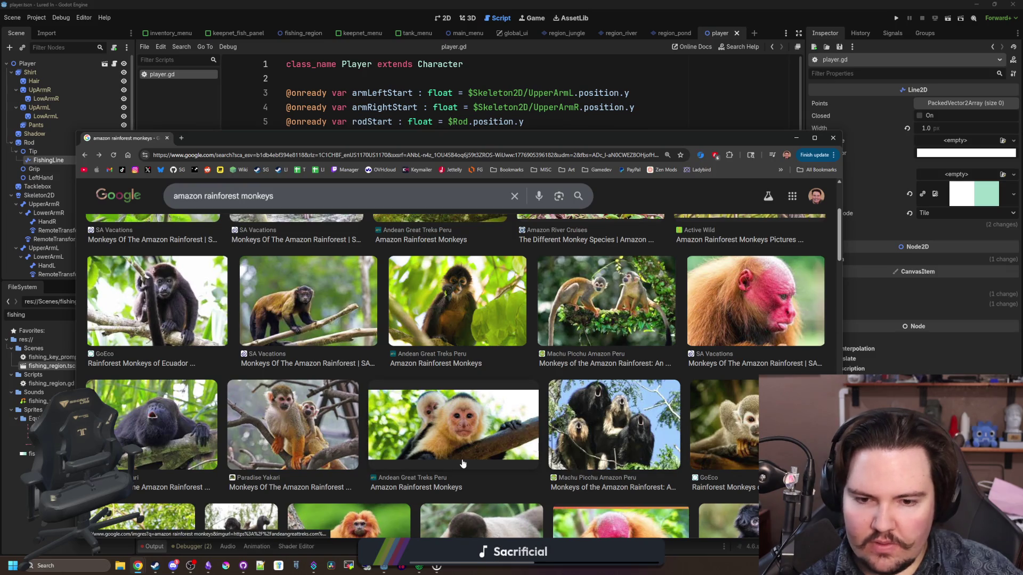
scroll(462, 464, down, 2)
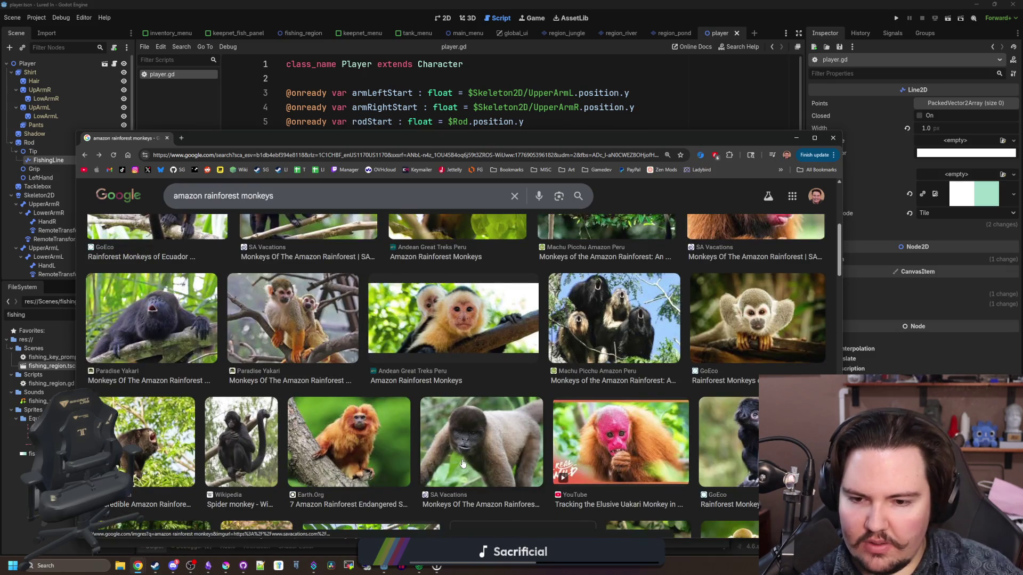
click(476, 454)
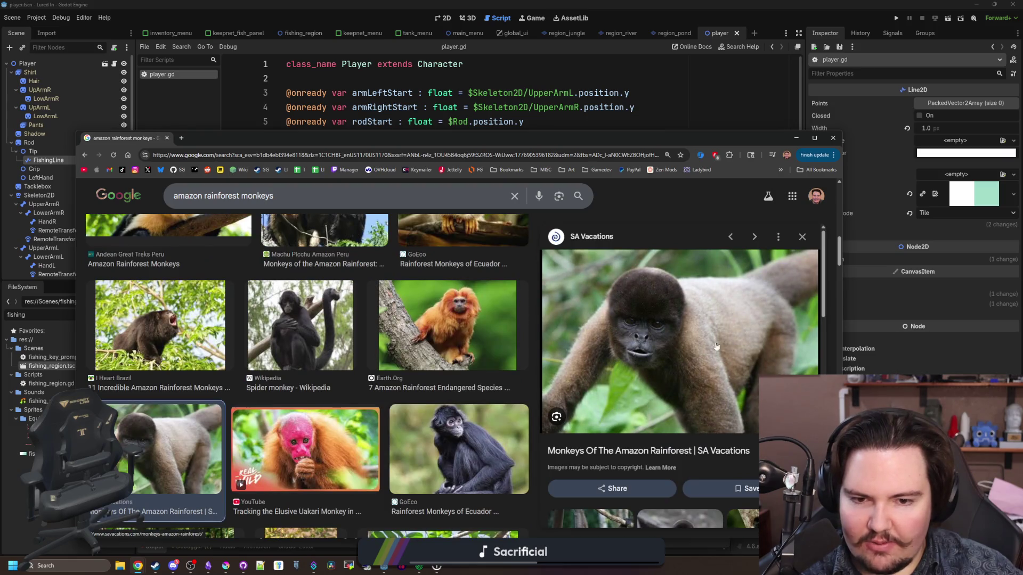
click(802, 236)
Step: Scroll further through the monkey images, then return to Krita's start screen
scroll(530, 406, down, 2)
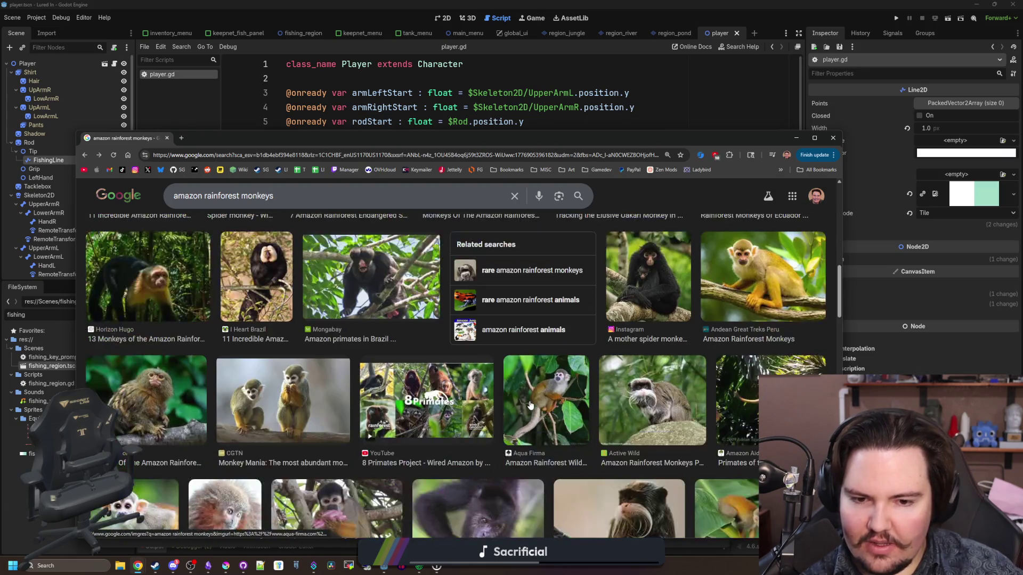
scroll(530, 406, down, 2)
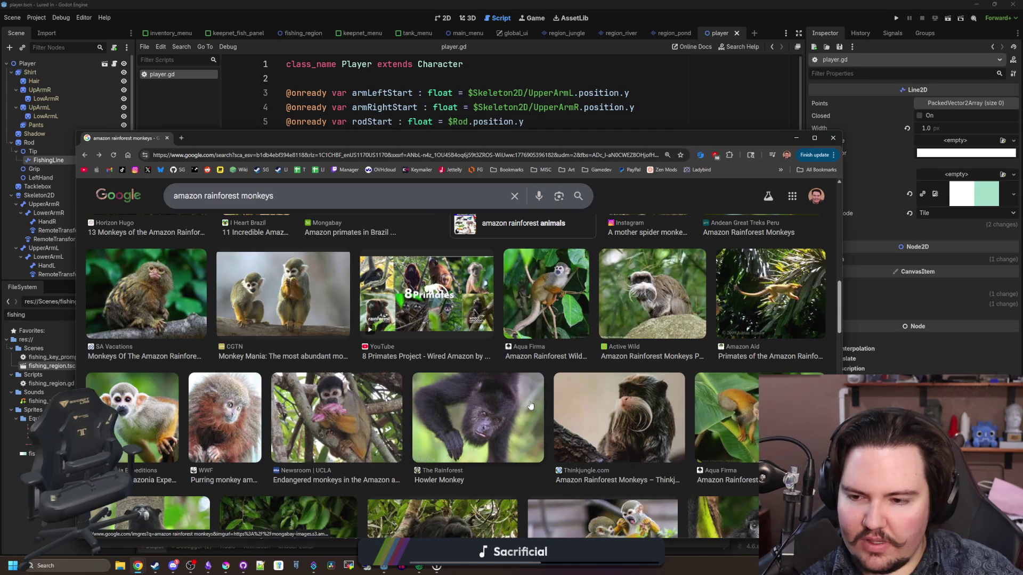
scroll(530, 406, down, 3)
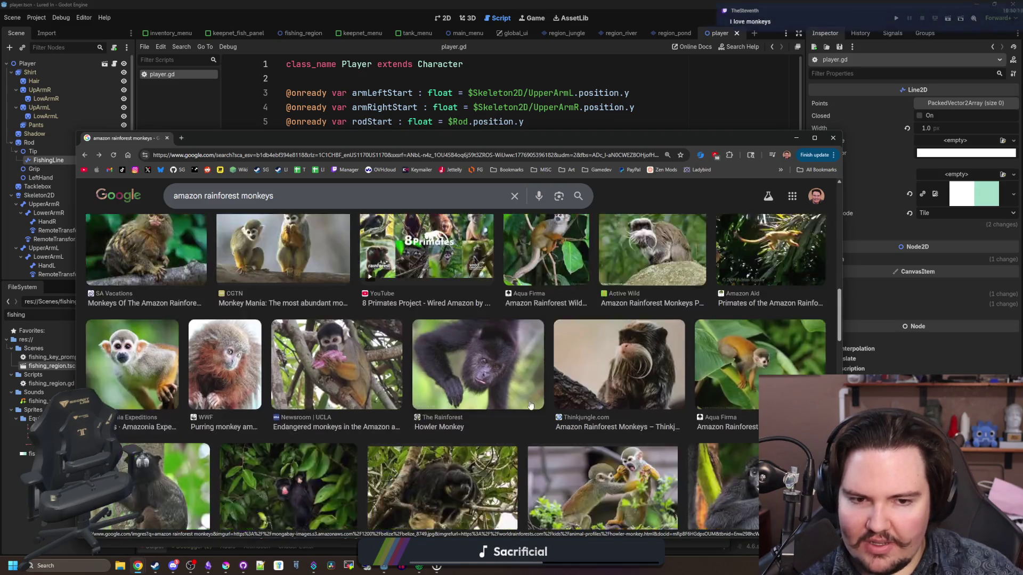
scroll(530, 406, down, 1)
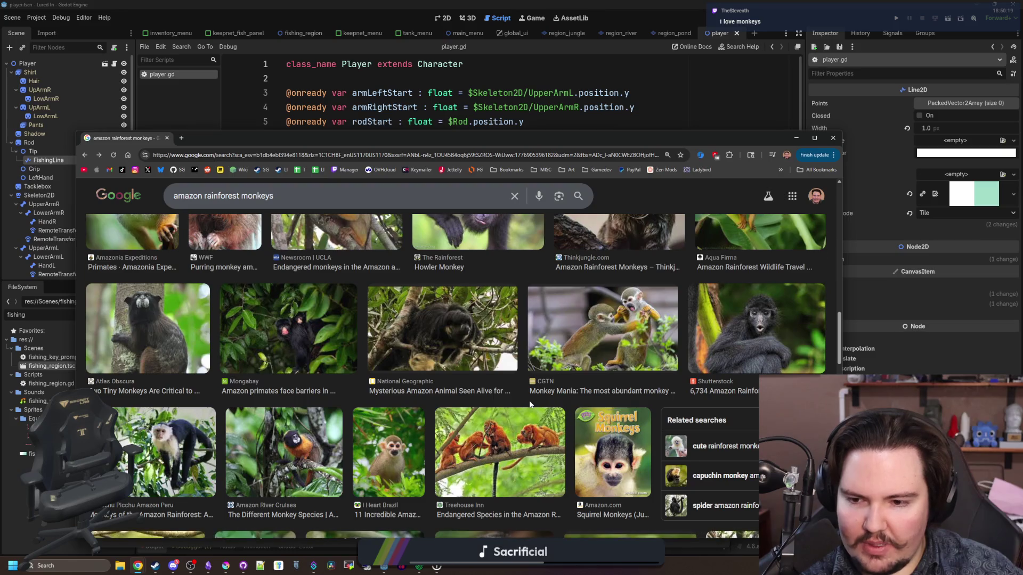
scroll(530, 406, down, 1)
scroll(530, 406, down, 1)
scroll(530, 406, down, 1)
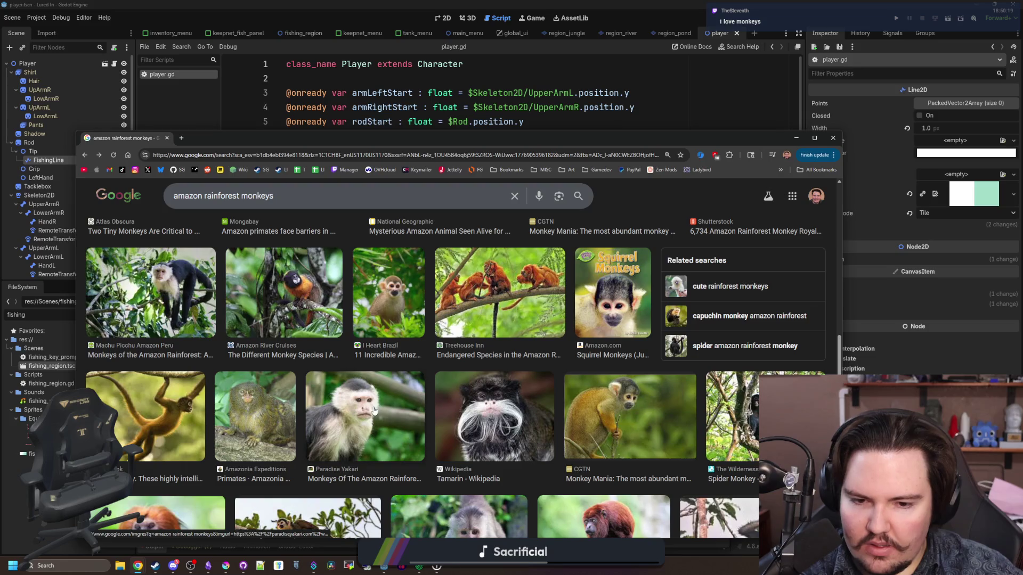
scroll(374, 410, down, 4)
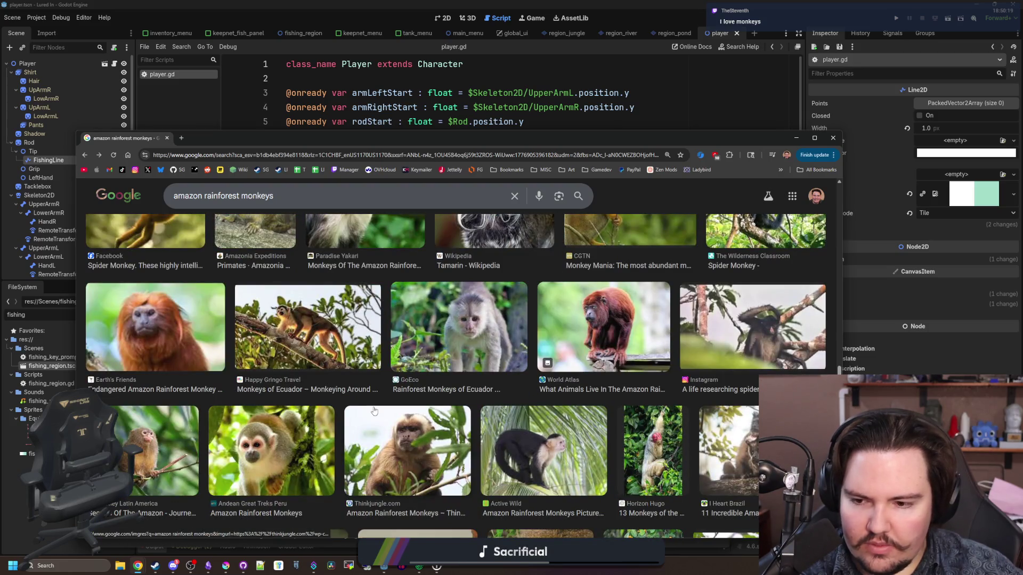
scroll(374, 411, down, 3)
scroll(374, 410, down, 4)
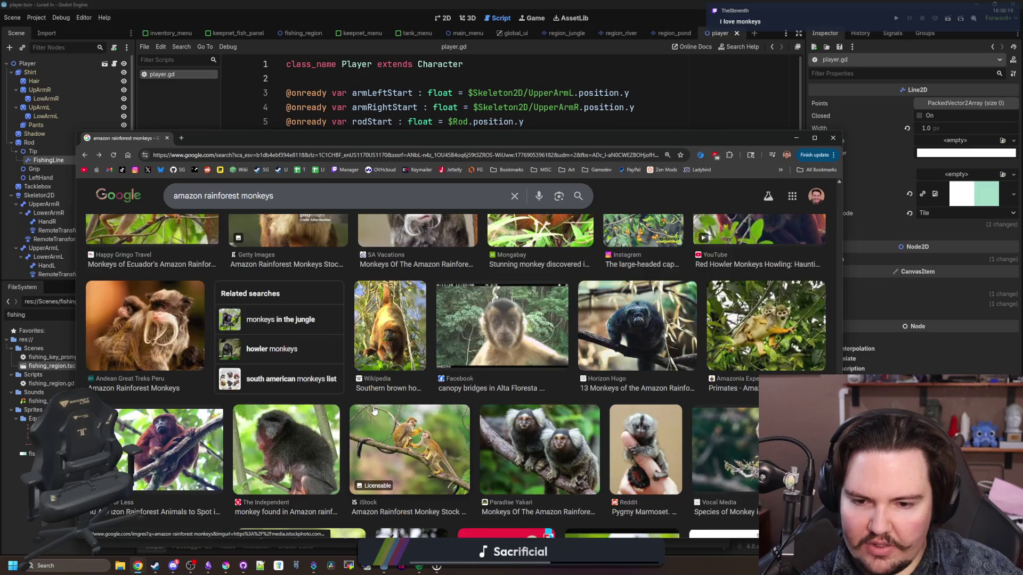
scroll(375, 410, up, 15)
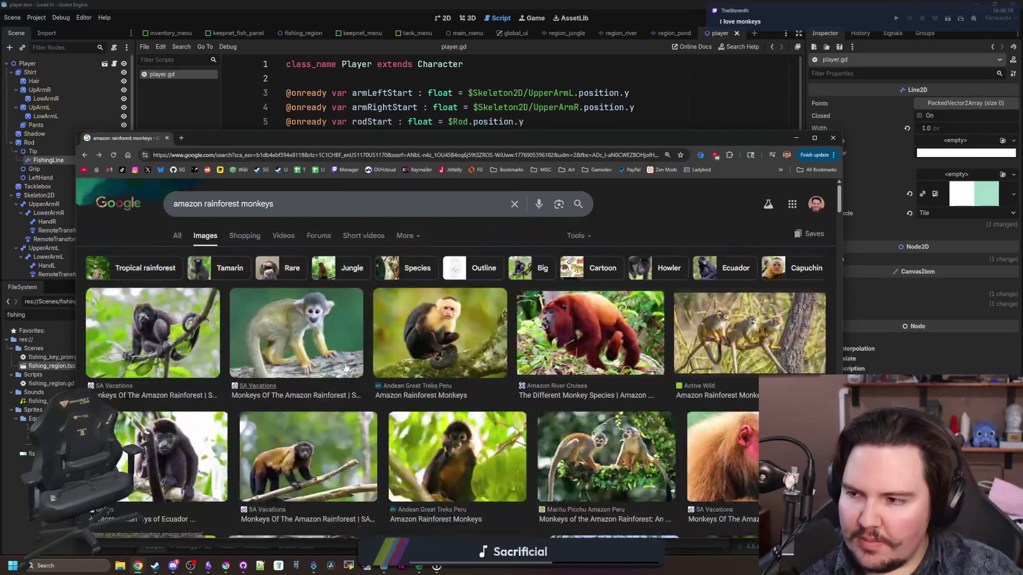
key(alt+Tab)
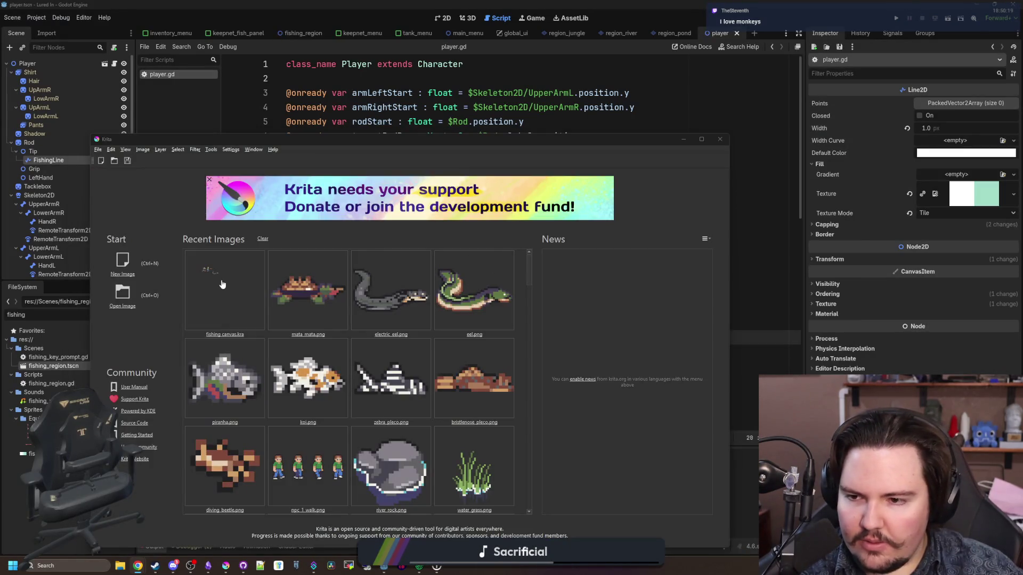
Step: Reopen fishing canvas.kra from Recent Images and shrink the brush to 1 px
click(222, 283)
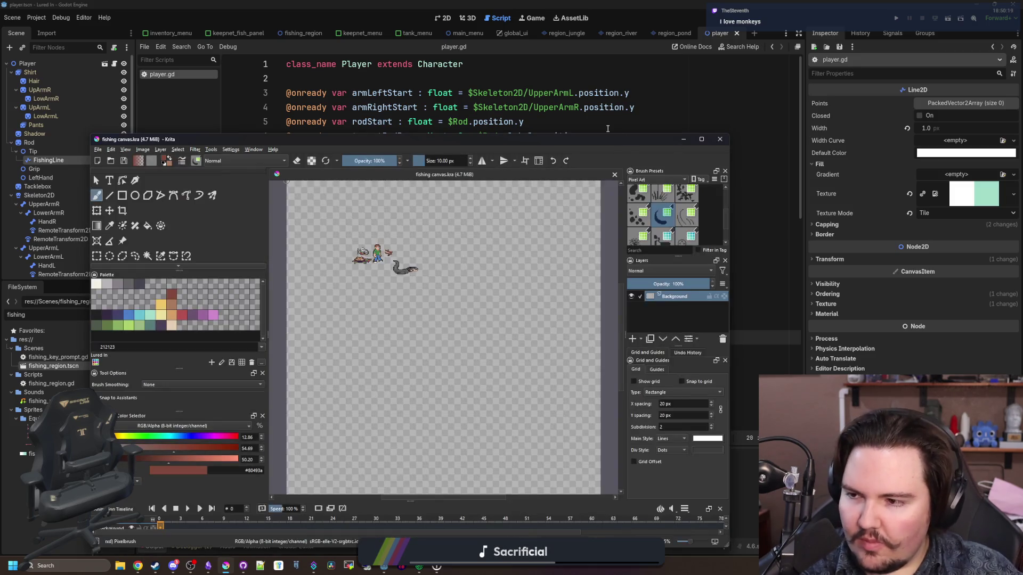
scroll(486, 111, up, 6)
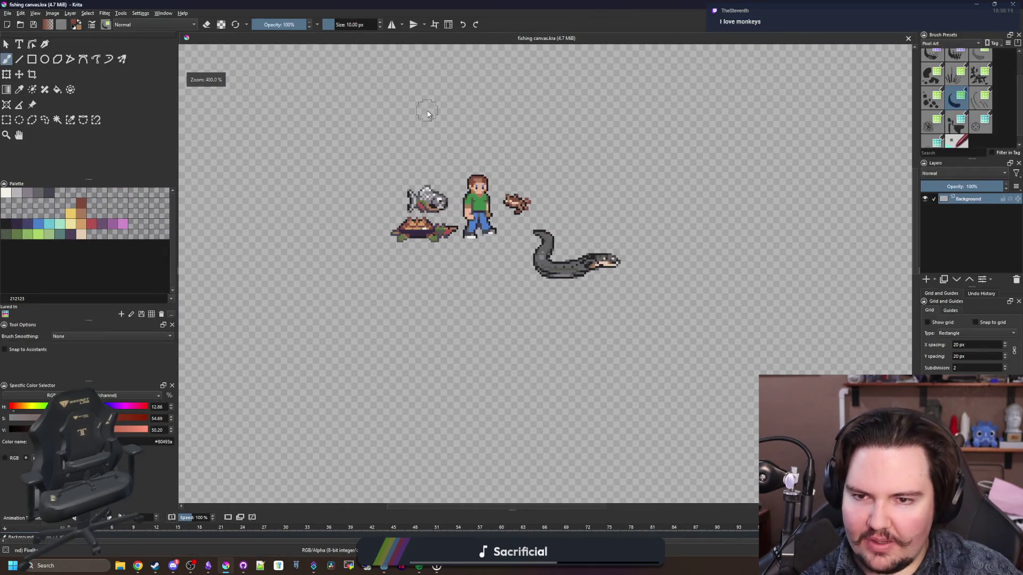
scroll(527, 230, up, 1)
key(bracketleft)
key(bracketleft)
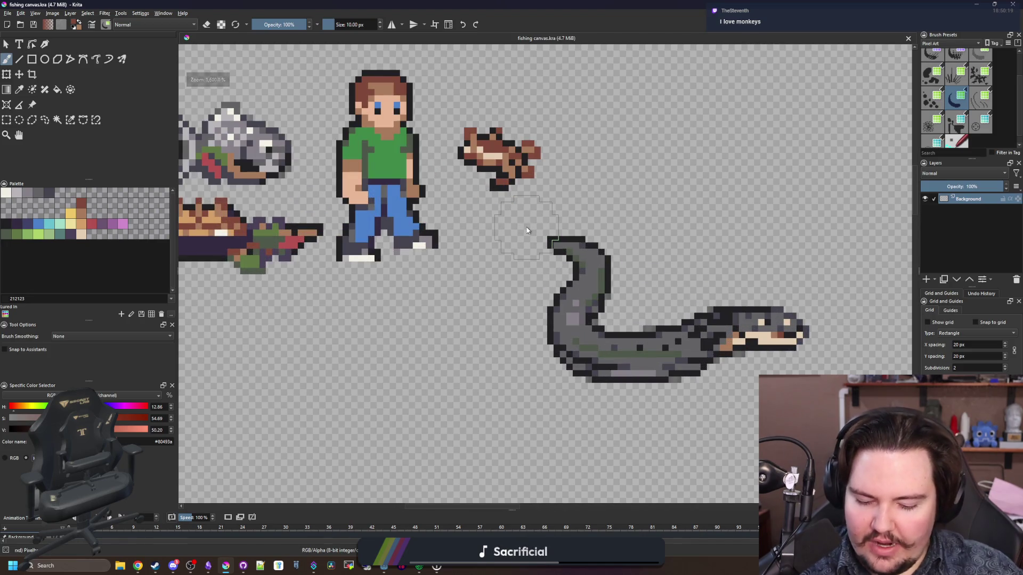
key(bracketleft)
key(bracketleft)
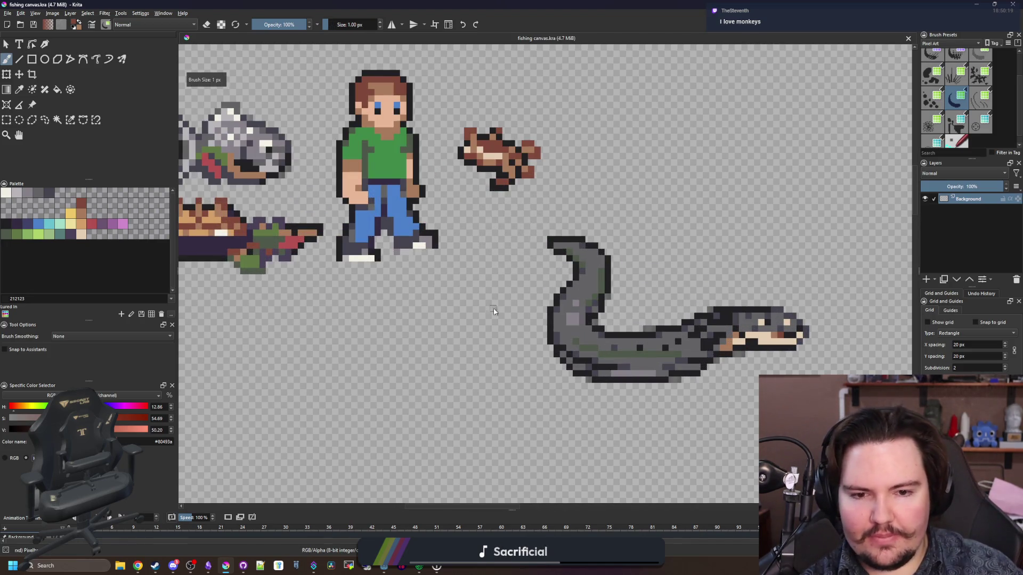
Step: With the Rectangle tool and teal swatch, draw a filled rectangle above the character
scroll(496, 318, down, 3)
scroll(414, 376, up, 3)
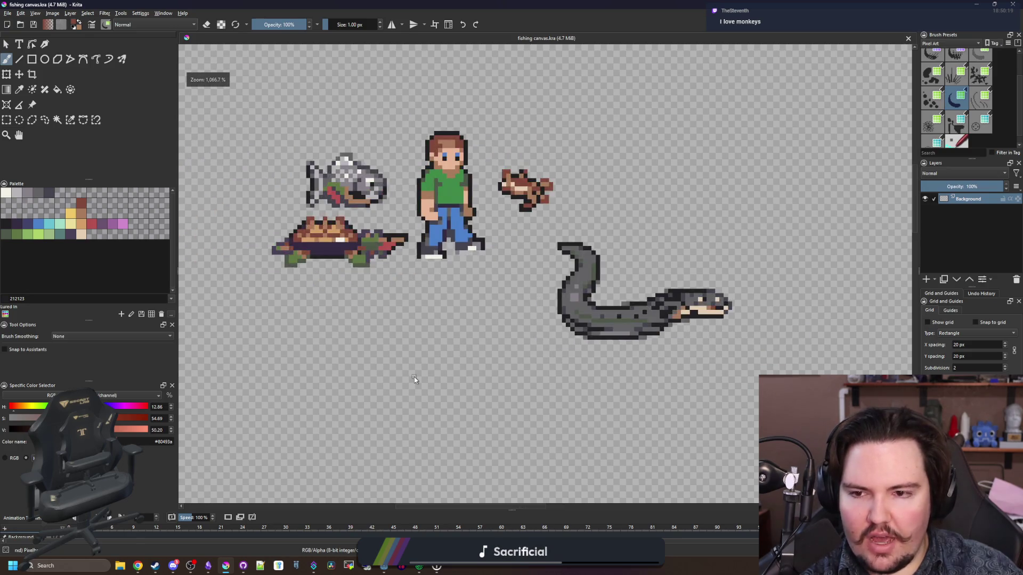
scroll(387, 310, down, 2)
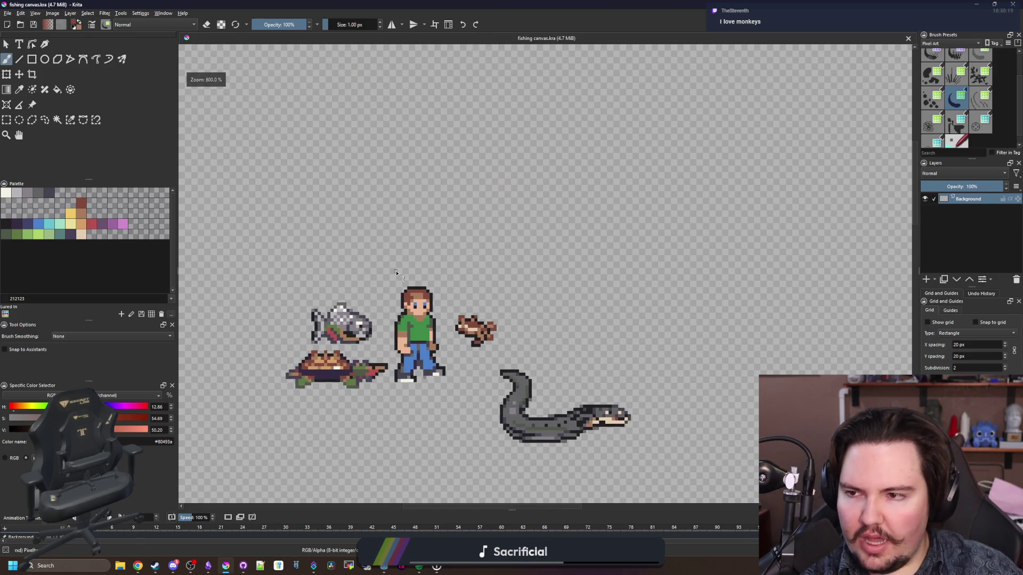
scroll(402, 282, up, 3)
click(32, 59)
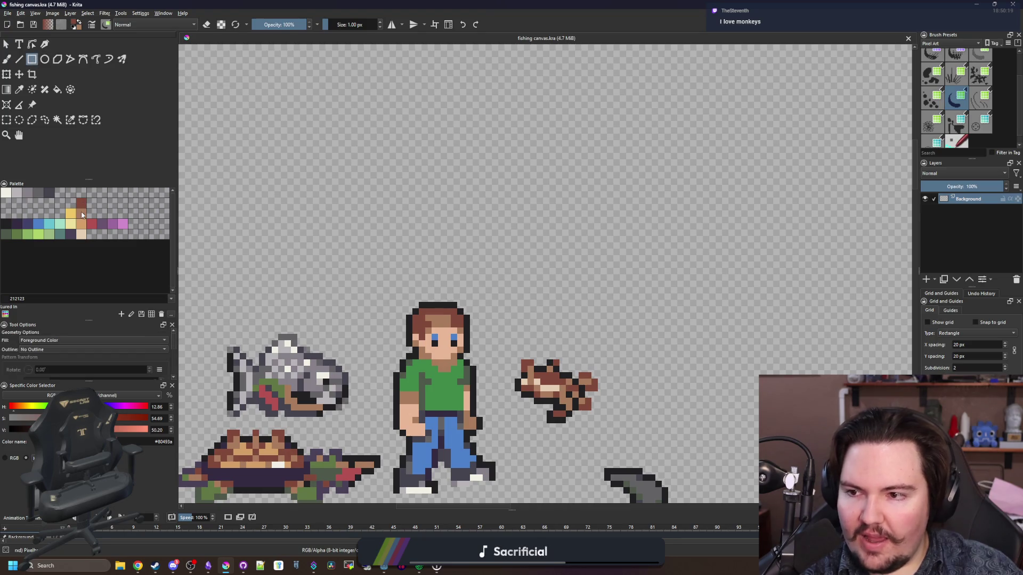
click(63, 238)
scroll(345, 237, down, 2)
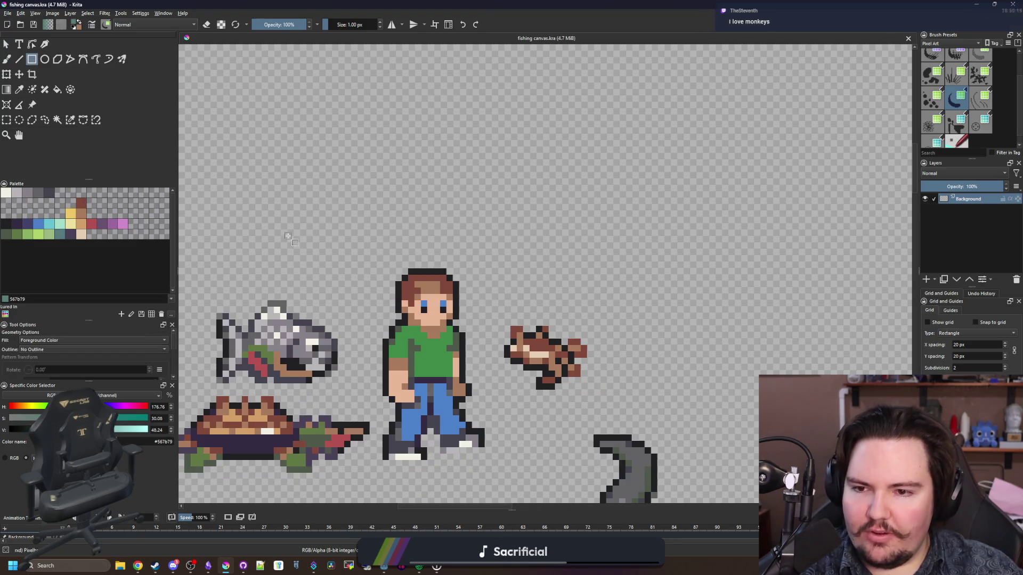
mouse_move(295, 258)
mouse_down()
mouse_move(552, 210)
mouse_move(577, 196)
mouse_move(587, 169)
mouse_move(669, 161)
mouse_up()
Step: Switch to the Freehand Brush and pan the canvas, briefly checking the browser
scroll(441, 222, down, 3)
scroll(341, 257, up, 5)
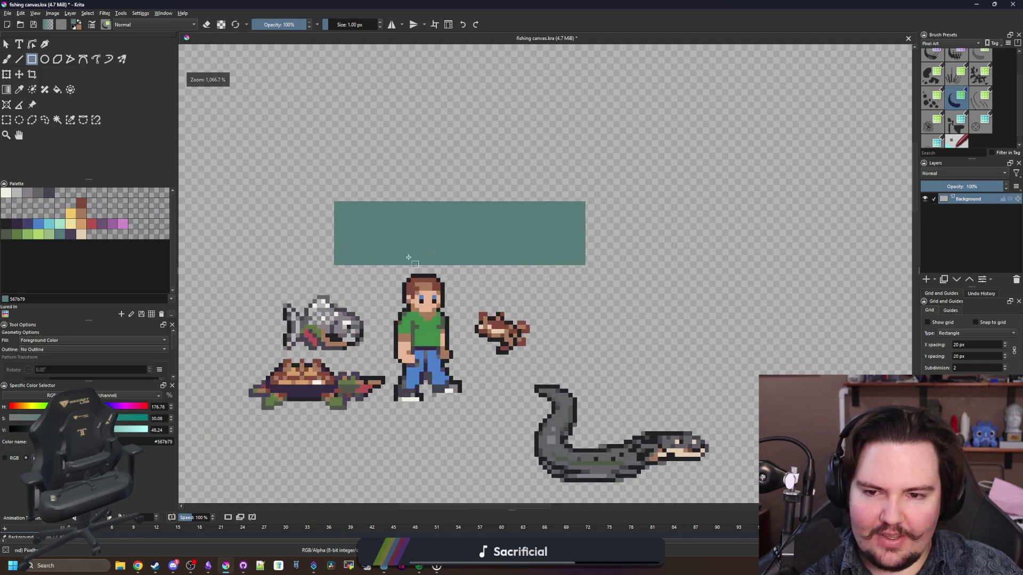
key(b)
drag(340, 257, 435, 306)
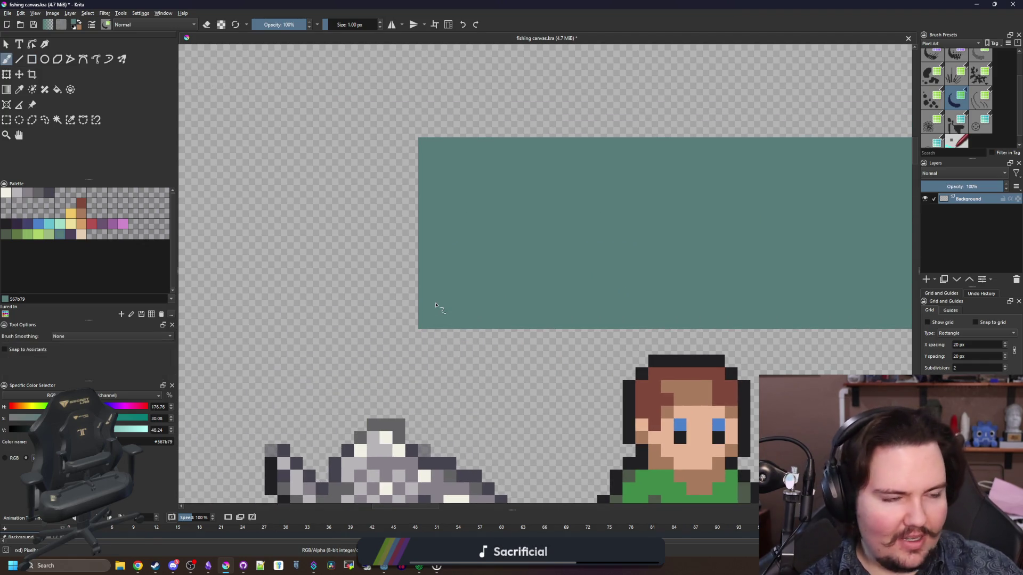
scroll(393, 313, down, 5)
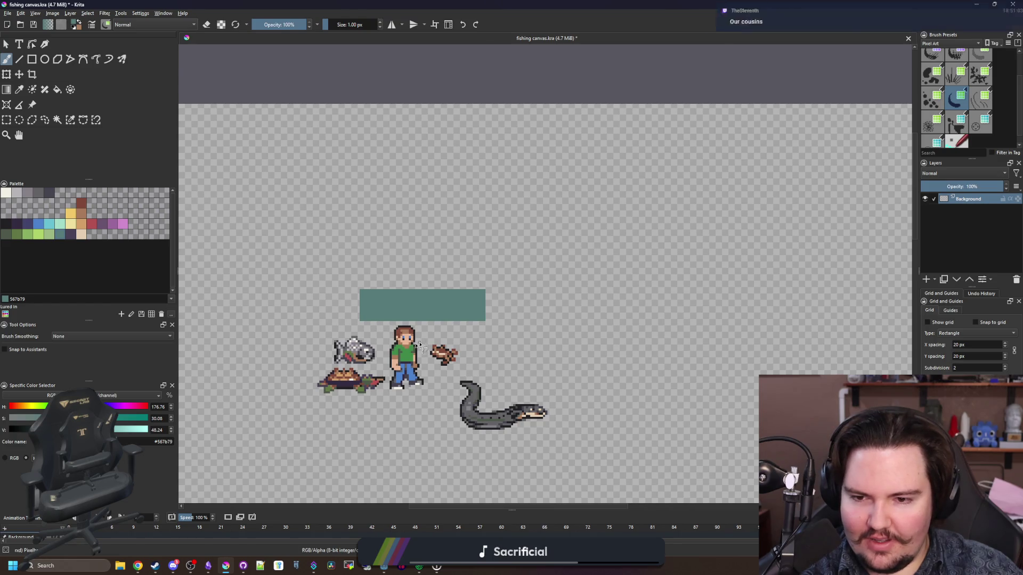
scroll(394, 341, up, 3)
scroll(394, 341, down, 3)
scroll(394, 341, up, 3)
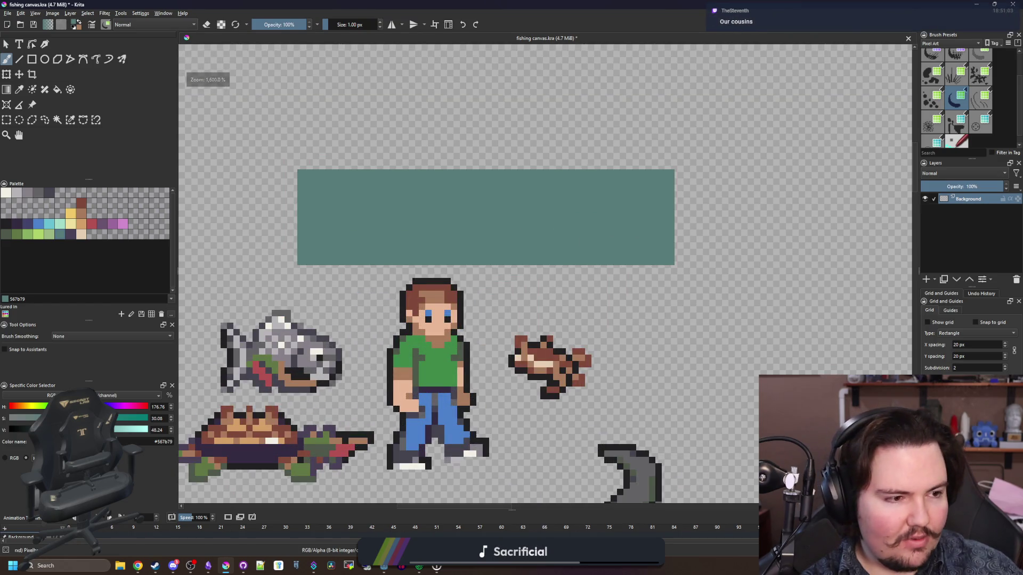
key(alt+Tab)
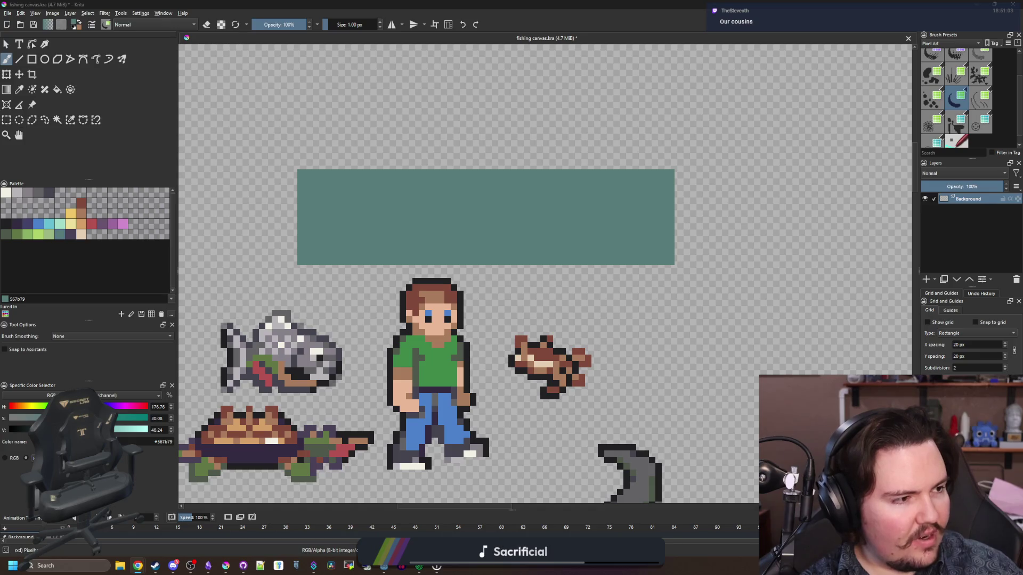
key(alt+Tab)
Step: Draw a taller teal rectangle over the block with the Rectangle tool
key(p)
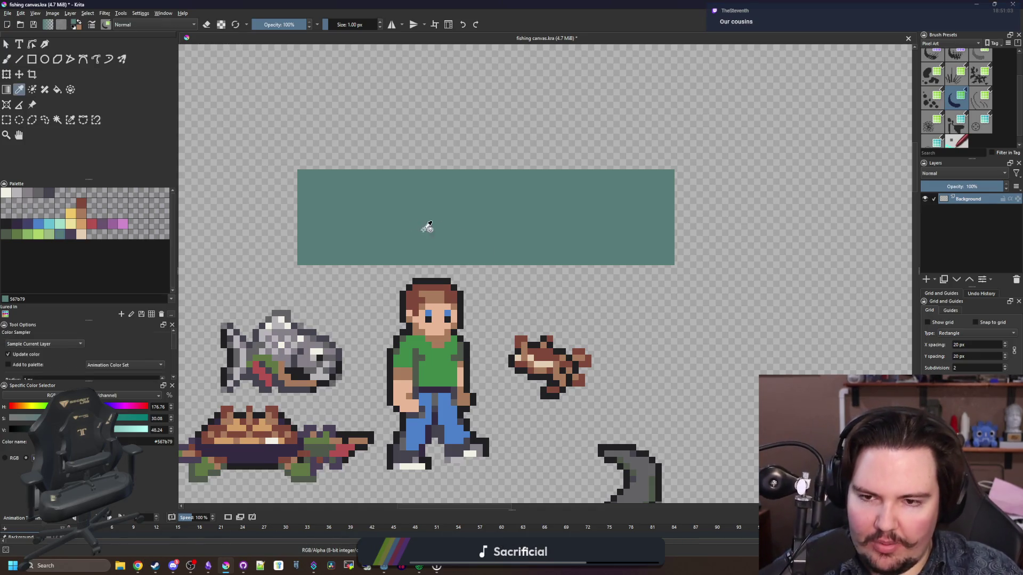
scroll(241, 162, up, 1)
click(32, 59)
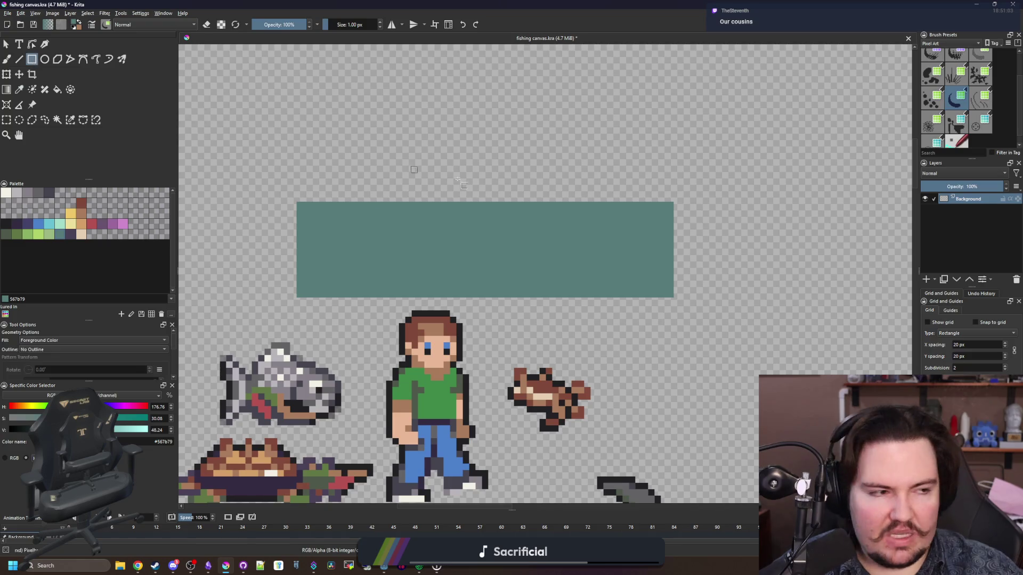
mouse_move(673, 296)
mouse_down()
mouse_move(272, 194)
mouse_move(262, 181)
mouse_up()
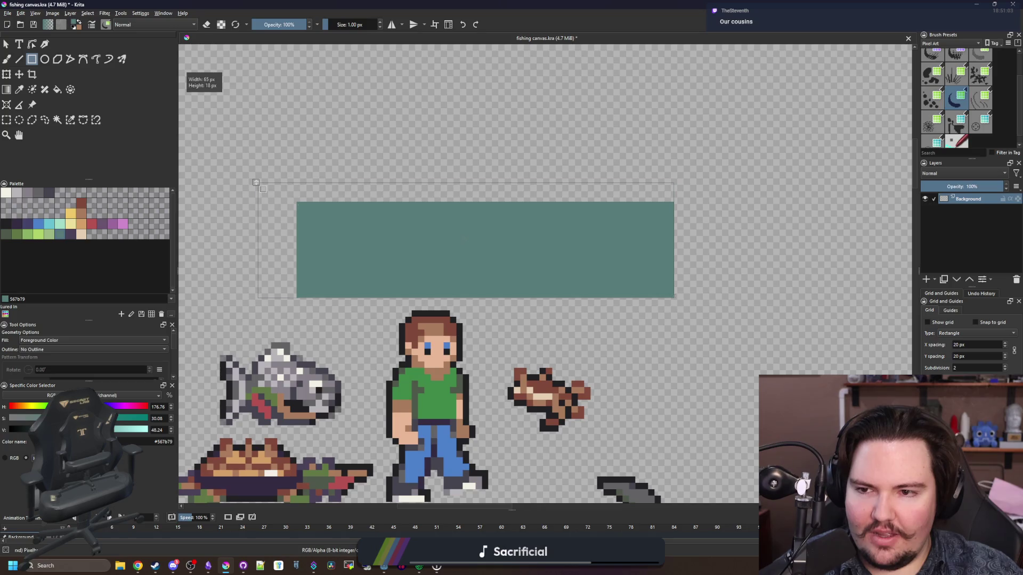
scroll(426, 235, down, 4)
scroll(427, 234, up, 2)
key(b)
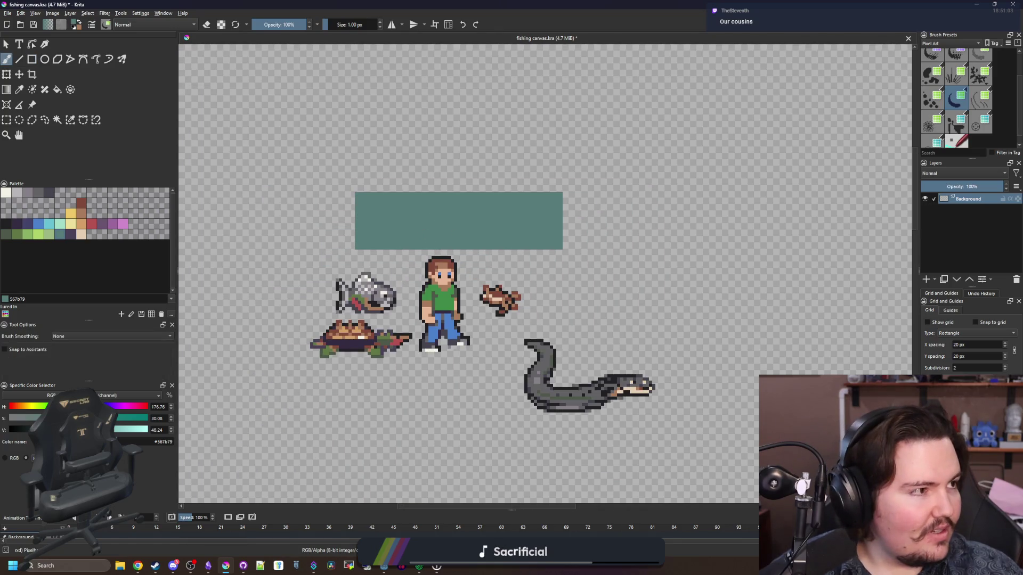
Step: Pick pink from the palette and draw a pink rectangle inside the teal block
key(alt+Tab)
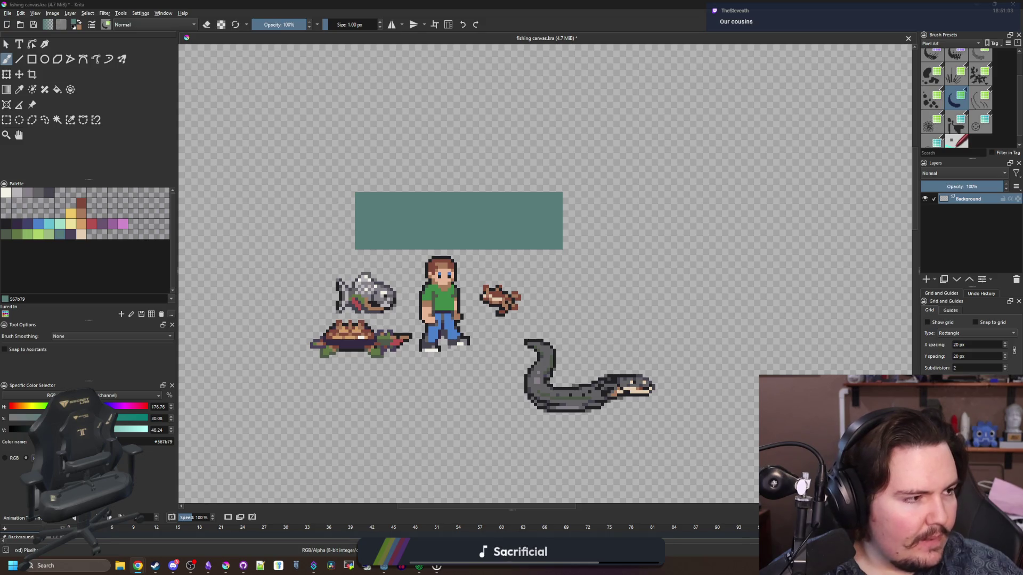
scroll(472, 200, up, 4)
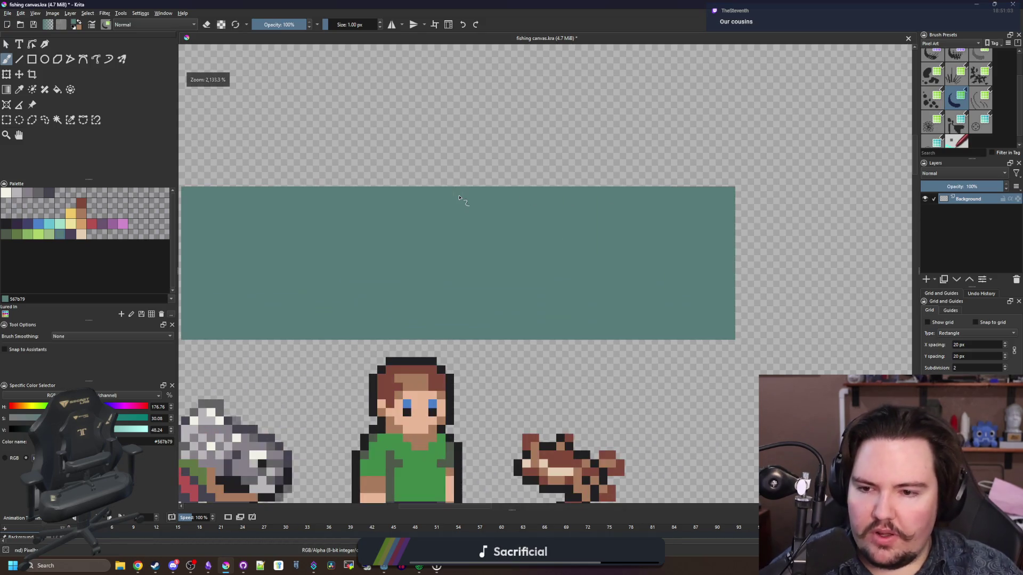
click(123, 224)
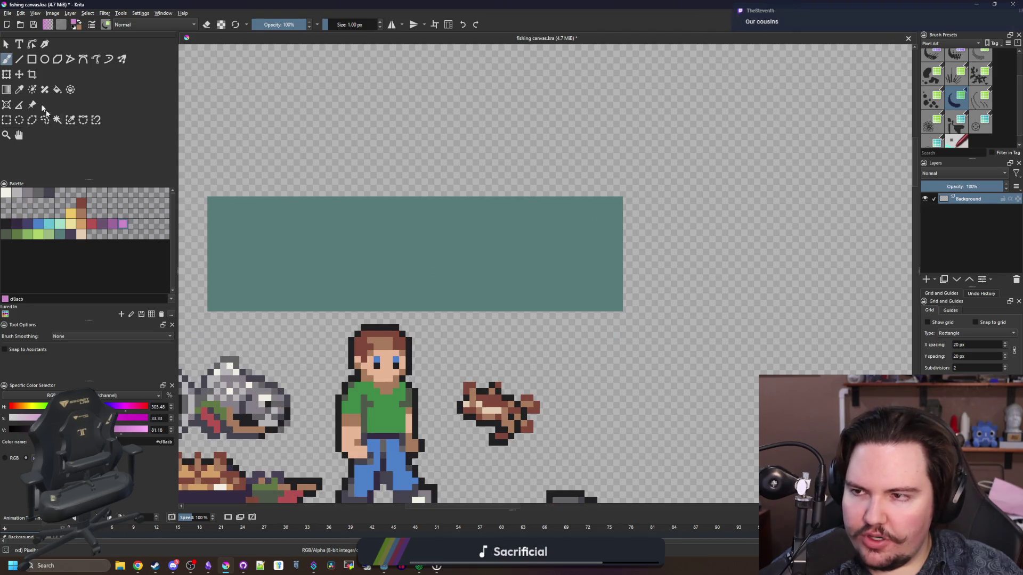
click(32, 59)
drag(212, 292, 563, 223)
Step: Paint a short pink vertical stroke near the teal block's right end with the Freehand Brush
key(b)
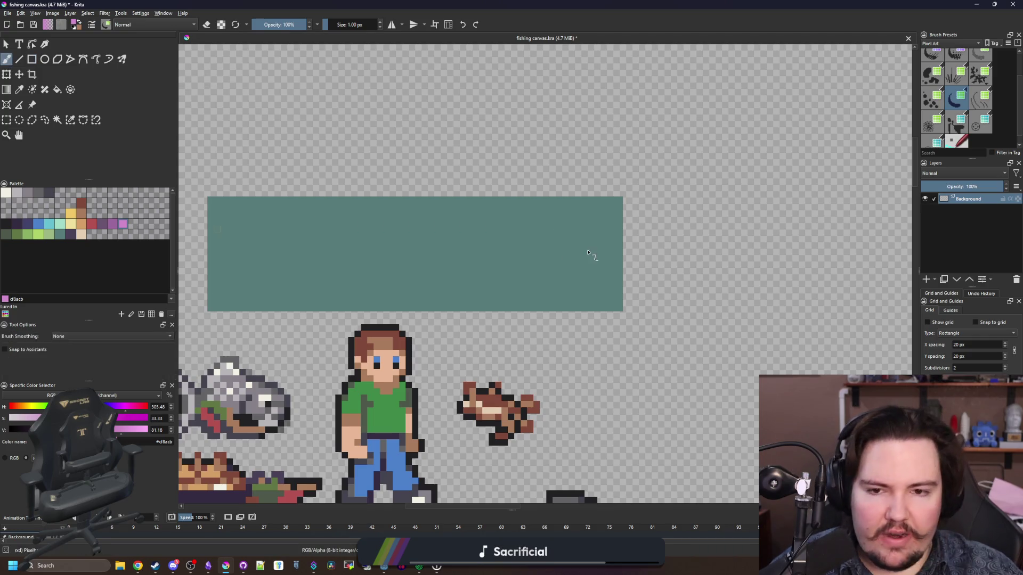
scroll(589, 251, up, 3)
mouse_move(663, 304)
mouse_down()
mouse_move(659, 319)
mouse_move(659, 286)
mouse_up()
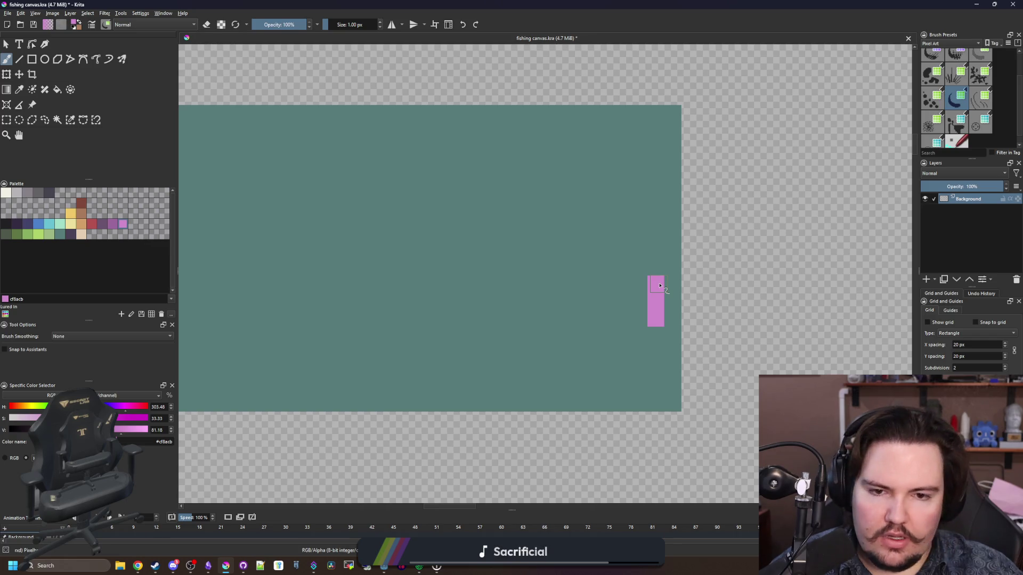
scroll(659, 286, down, 4)
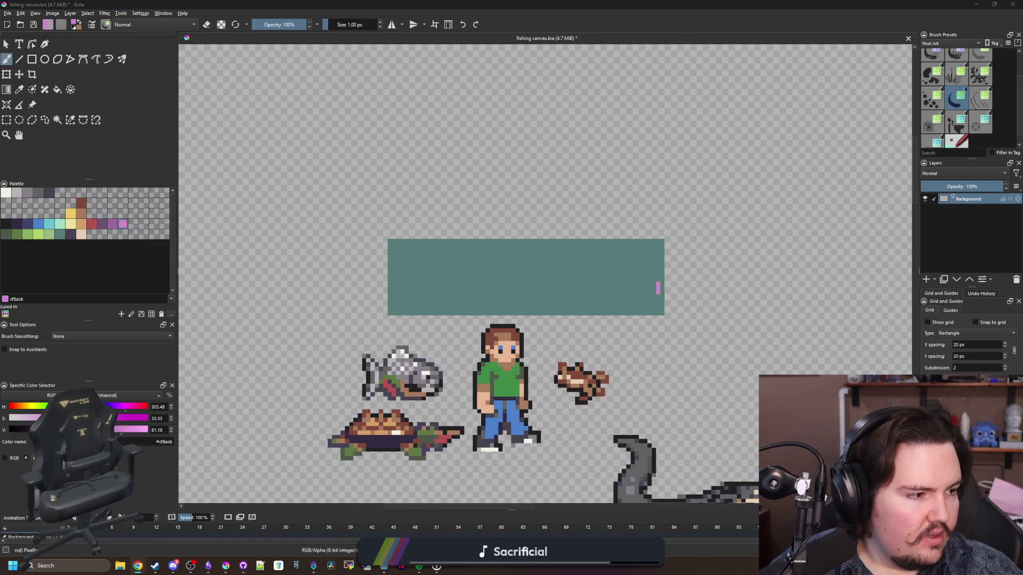
scroll(708, 323, down, 3)
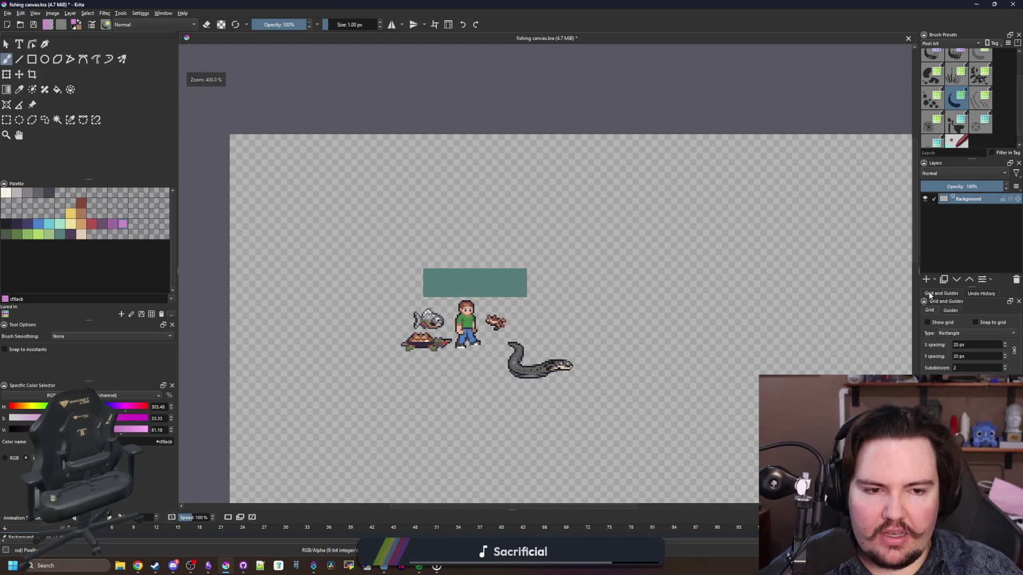
Step: Add a new paint layer, dismiss the warning, and paste the copied fish image
click(926, 279)
click(519, 287)
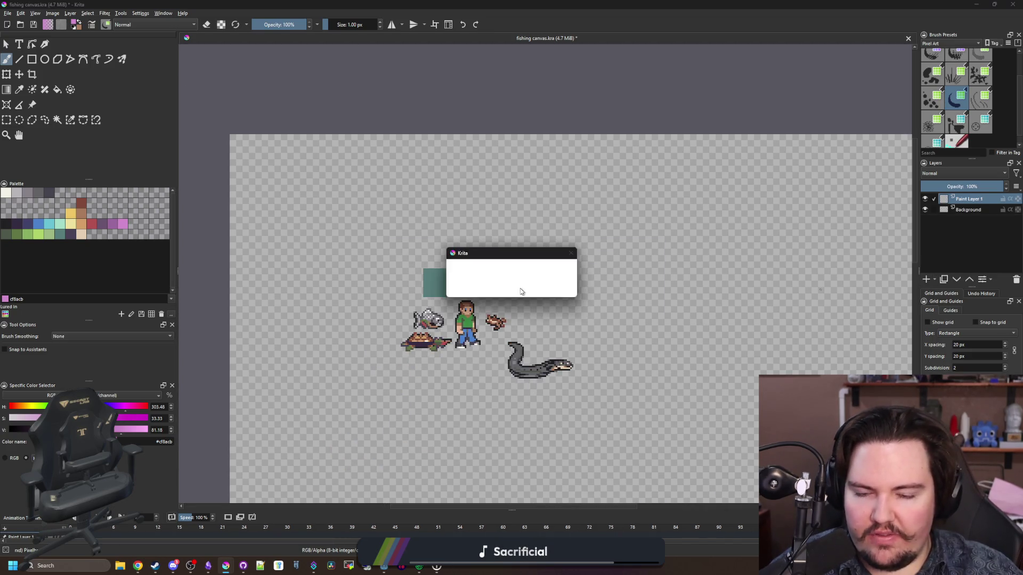
key(ctrl+v)
Step: Shrink the pasted fish with Transform and move it right of the teal block
key(ctrl+t)
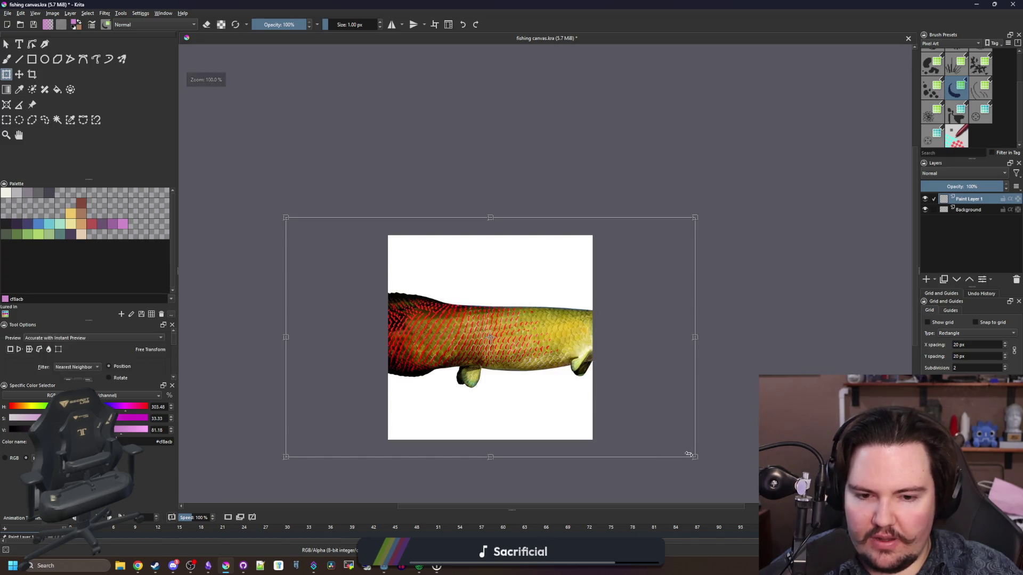
scroll(447, 278, down, 3)
scroll(410, 292, up, 5)
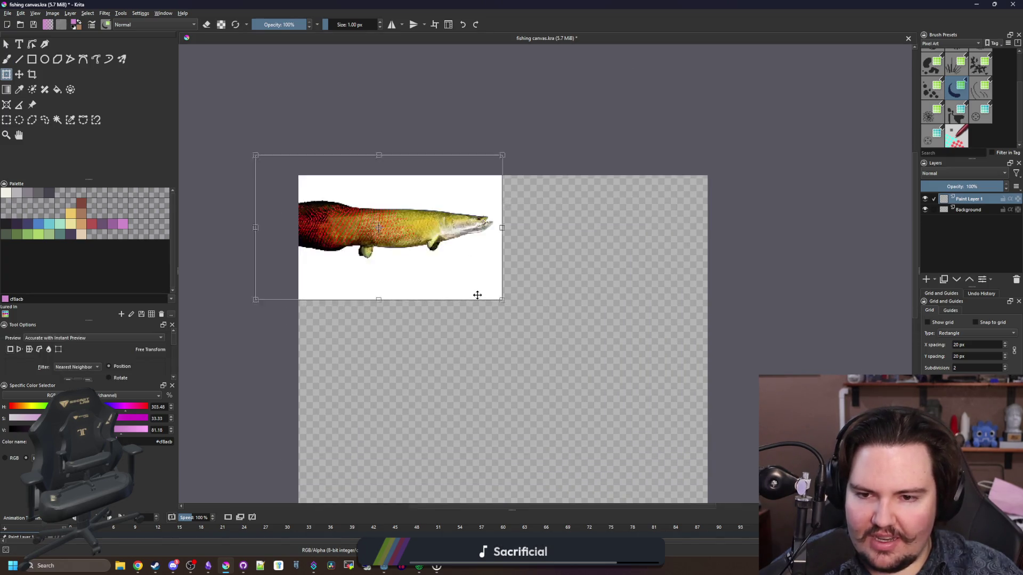
mouse_move(447, 251)
mouse_down()
mouse_move(342, 201)
mouse_move(407, 229)
mouse_up()
scroll(407, 229, up, 3)
drag(538, 318, 372, 221)
mouse_move(330, 188)
mouse_down()
mouse_move(539, 282)
mouse_move(823, 272)
mouse_up()
scroll(426, 241, down, 3)
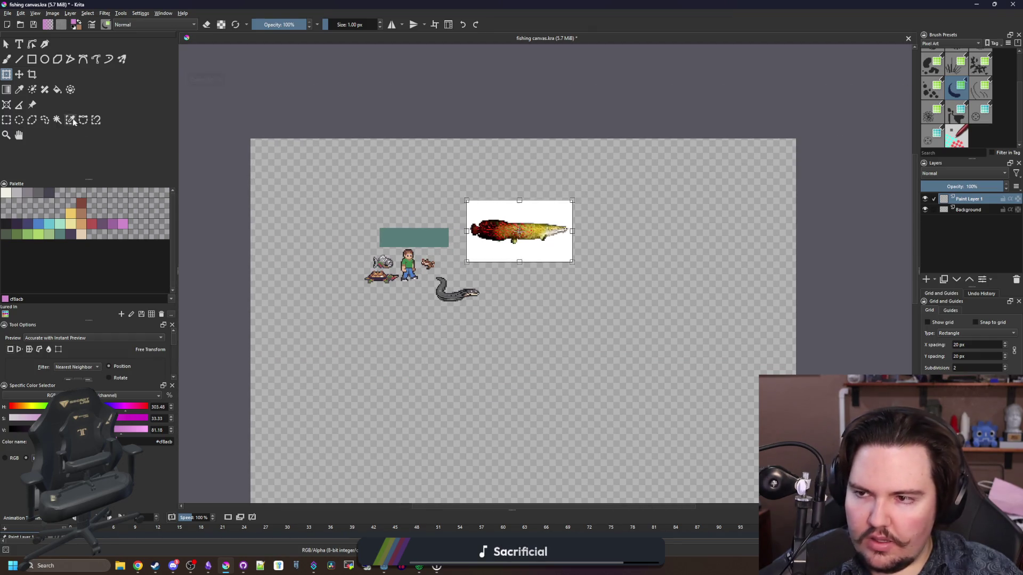
click(69, 119)
scroll(528, 255, up, 2)
Step: Delete the fish's white background and rectangle-select the red-and-yellow fish
click(530, 255)
key(Delete)
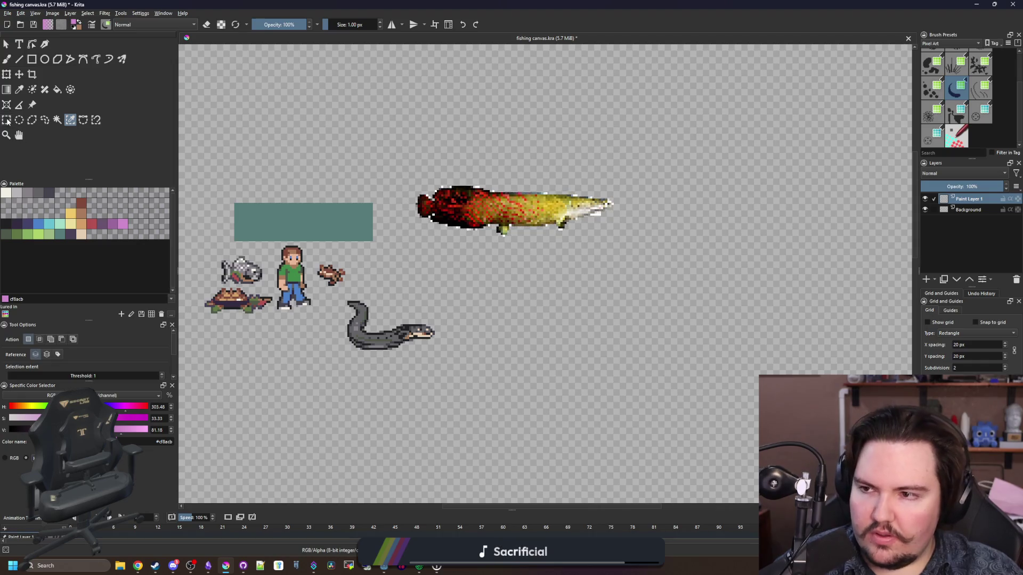
key(ctrl+r)
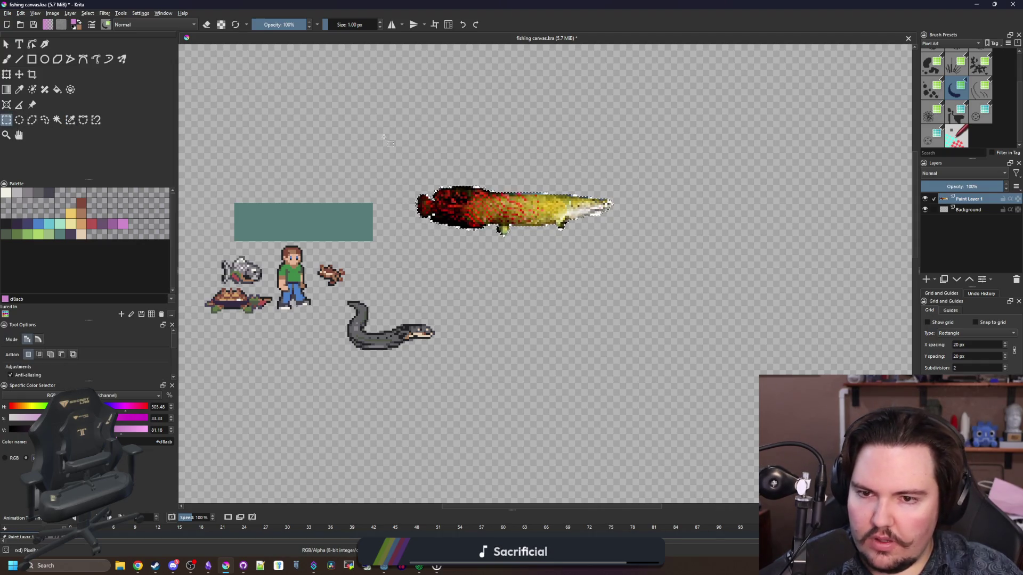
click(377, 161)
drag(377, 161, 642, 250)
Step: Shrink the fish onto the teal block, stretch it wider across it, and apply
key(ctrl+t)
key(1)
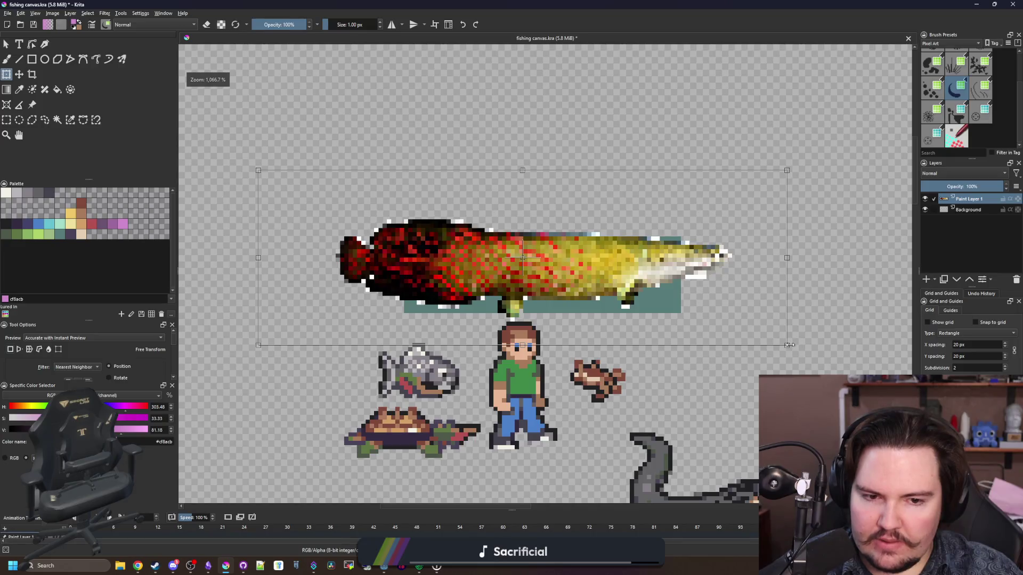
mouse_move(746, 326)
mouse_down()
mouse_move(487, 211)
mouse_move(578, 251)
mouse_move(566, 250)
mouse_up()
scroll(378, 236, down, 5)
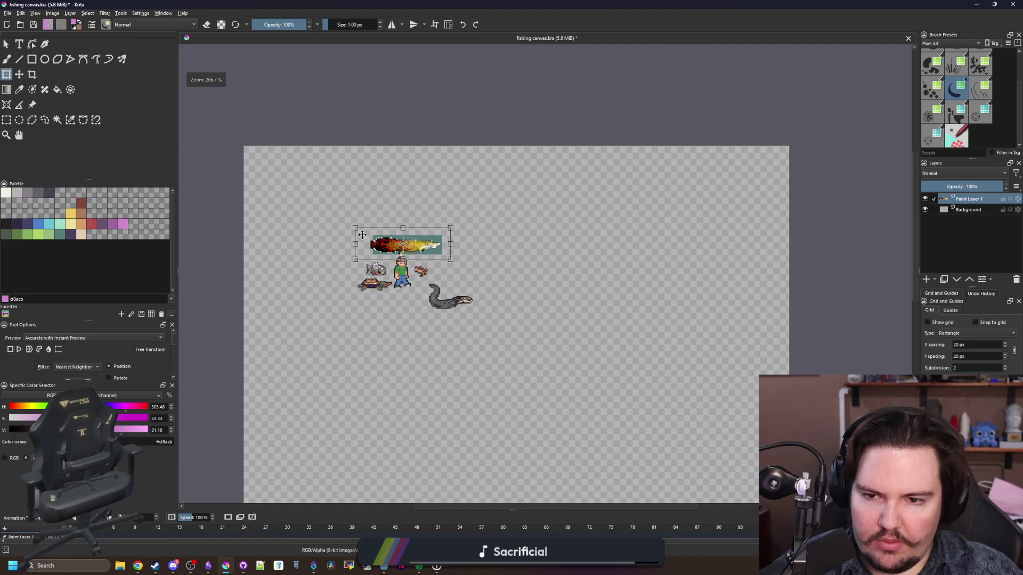
scroll(379, 236, up, 1)
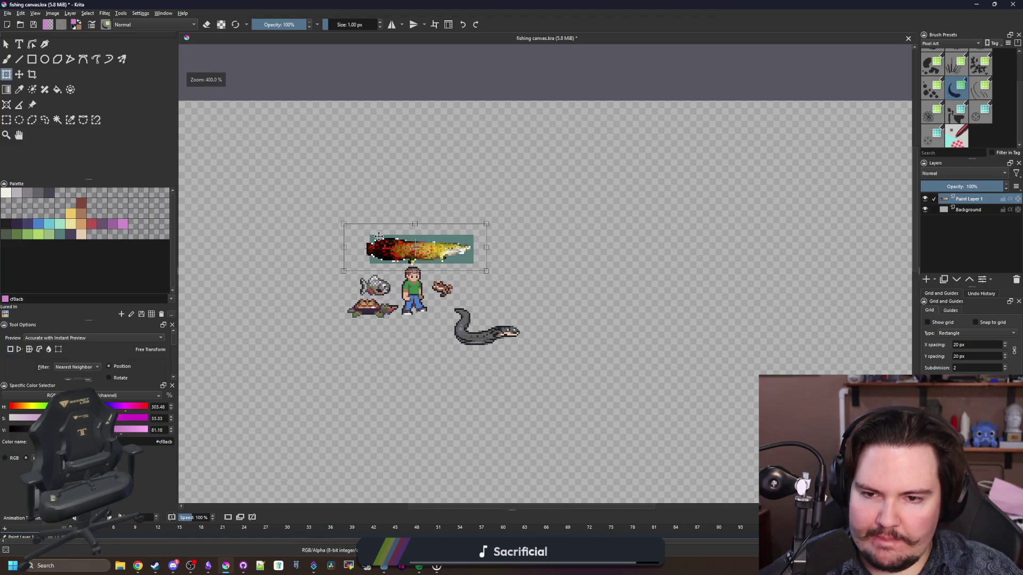
scroll(378, 236, up, 1)
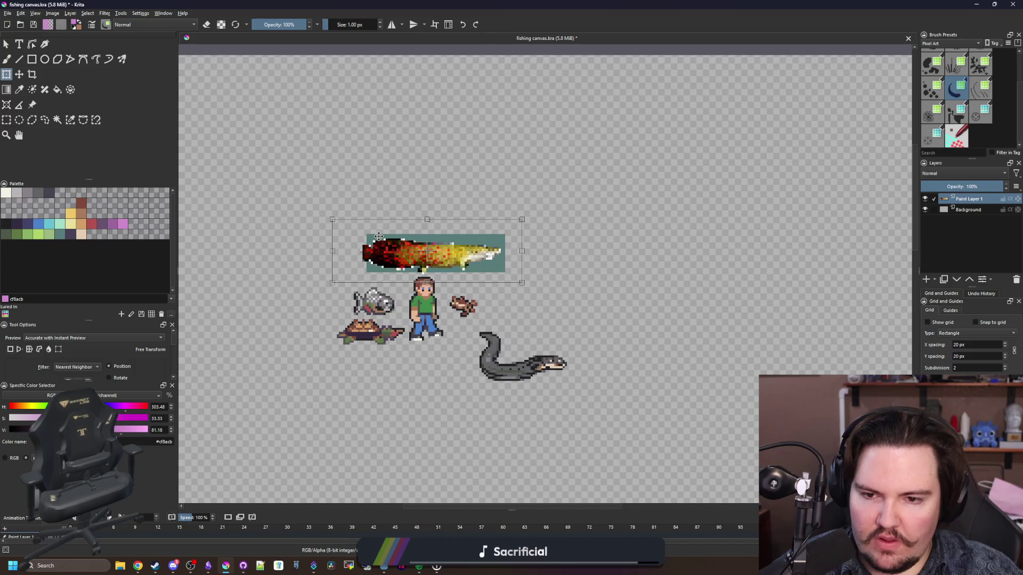
scroll(379, 237, up, 2)
drag(670, 204, 678, 195)
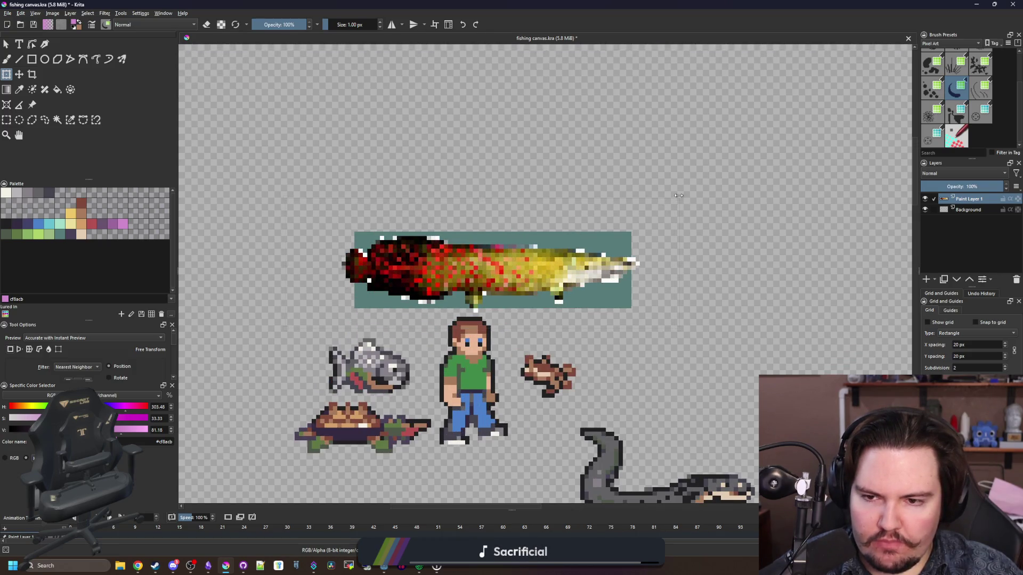
key(Return)
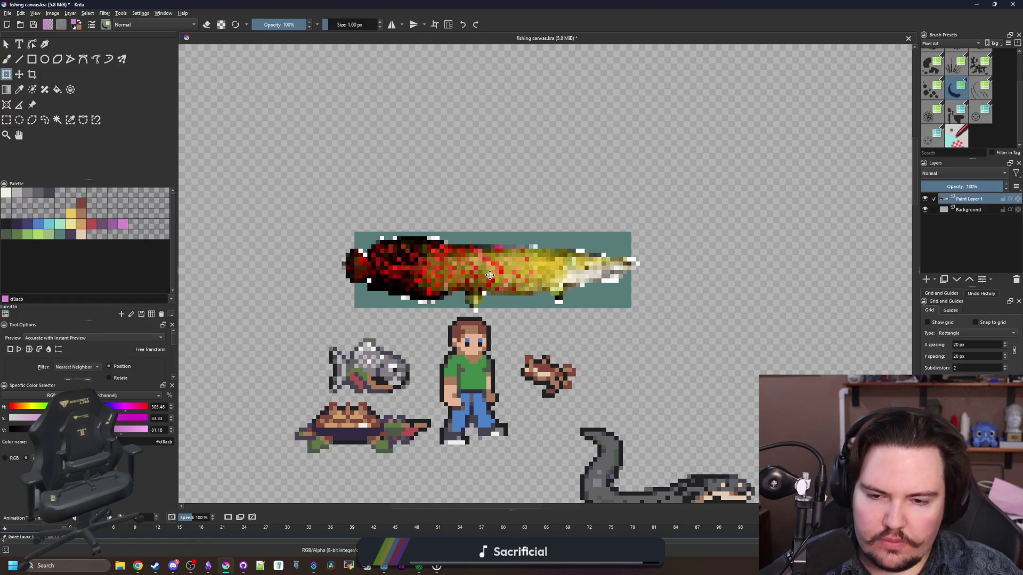
scroll(489, 275, down, 5)
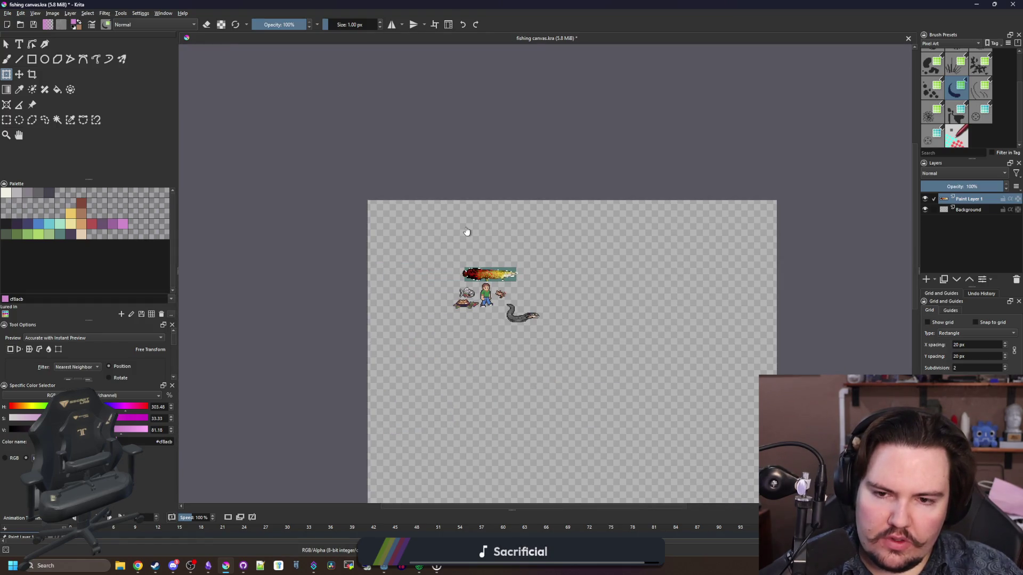
key(alt+Tab)
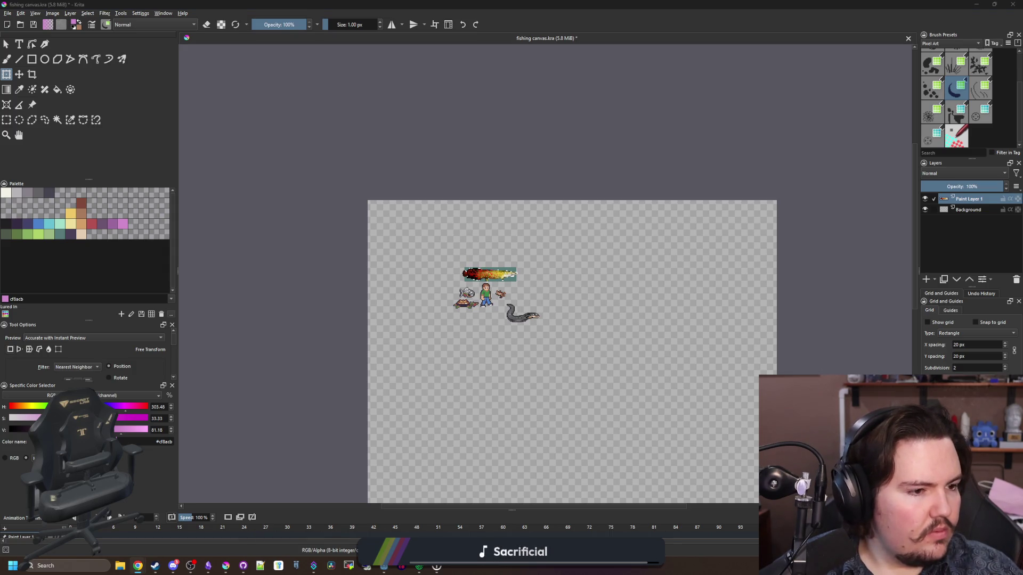
scroll(567, 304, up, 3)
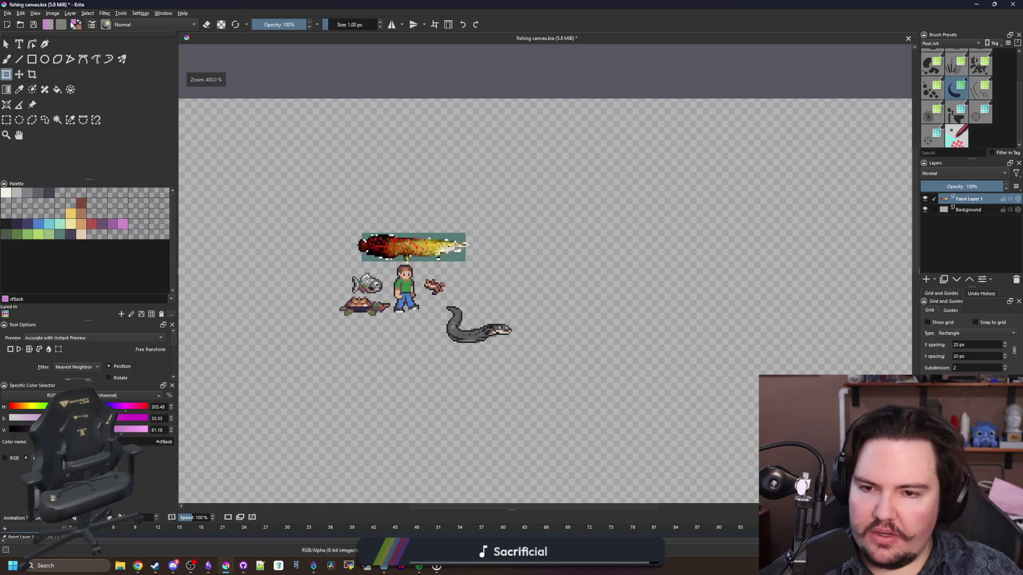
Step: Open bluefin_tuna.png and sunfish.png together, view both, then return to fishing canvas.kra
click(8, 16)
key(Escape)
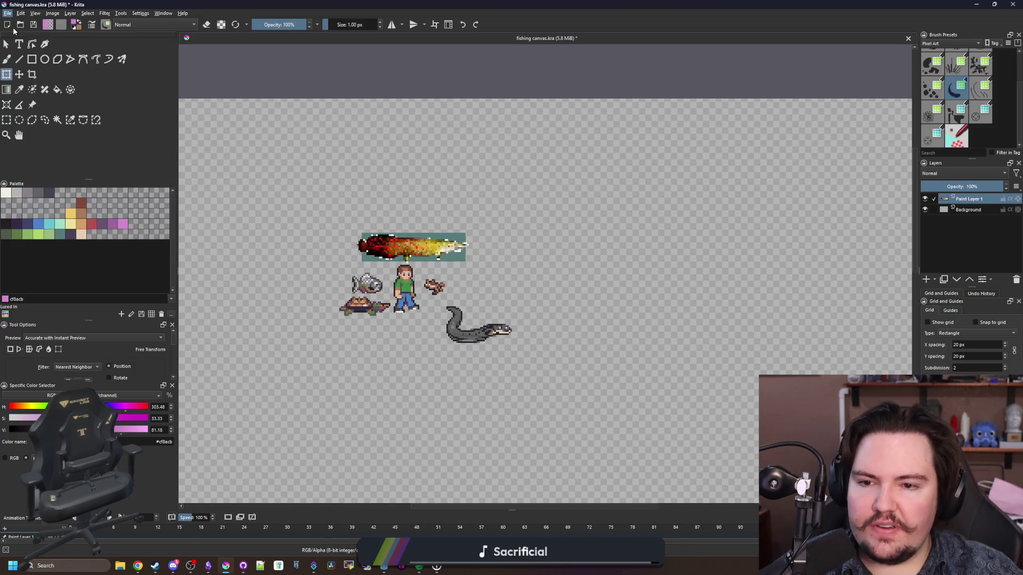
key(alt+Tab)
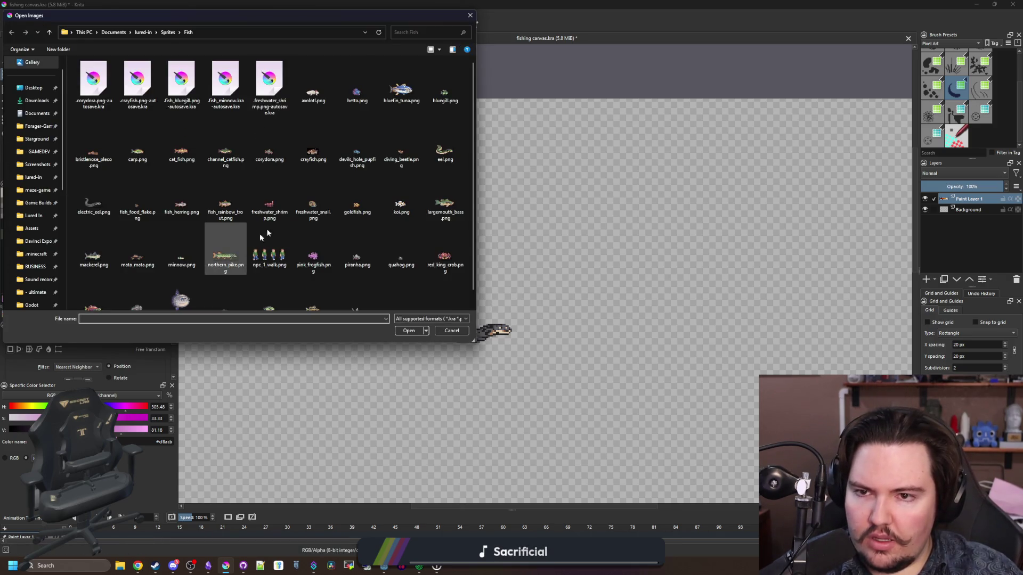
click(401, 88)
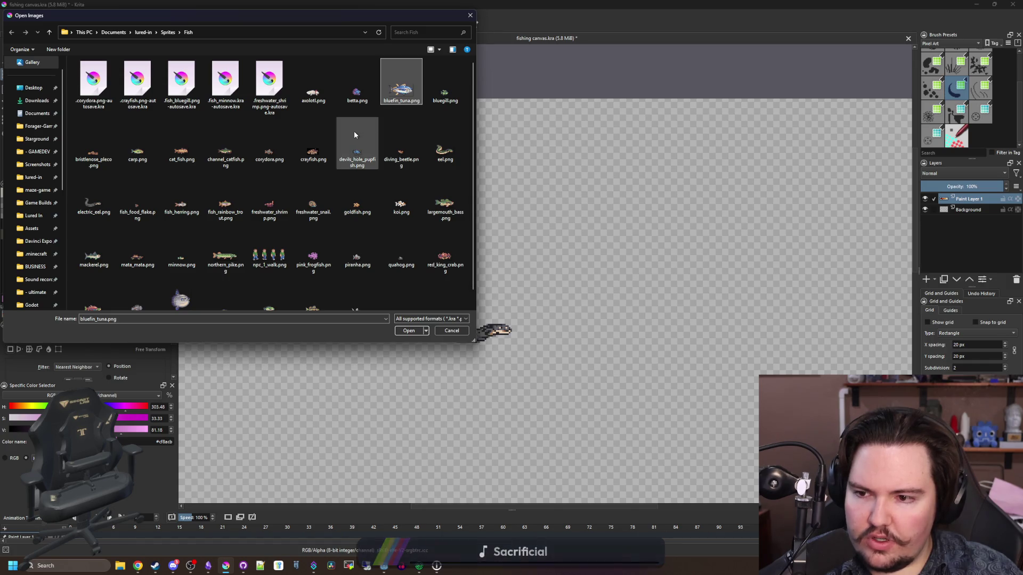
ctrl+click(182, 296)
click(408, 331)
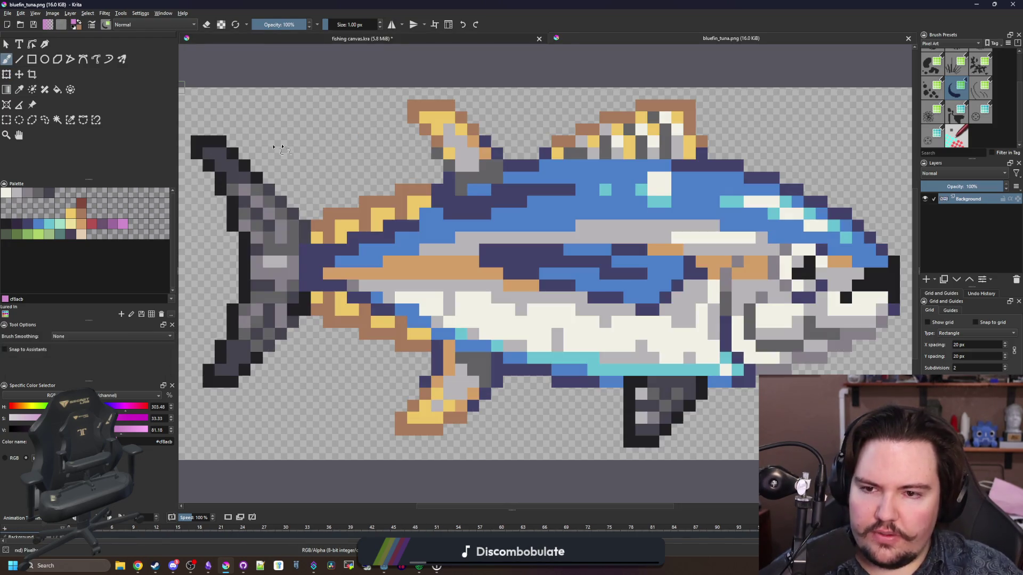
click(7, 121)
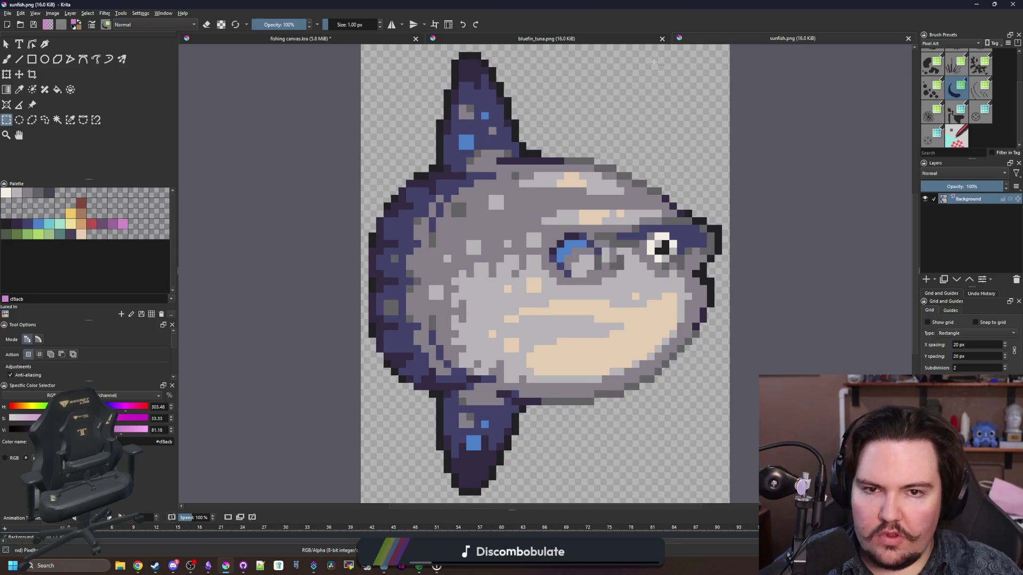
click(613, 38)
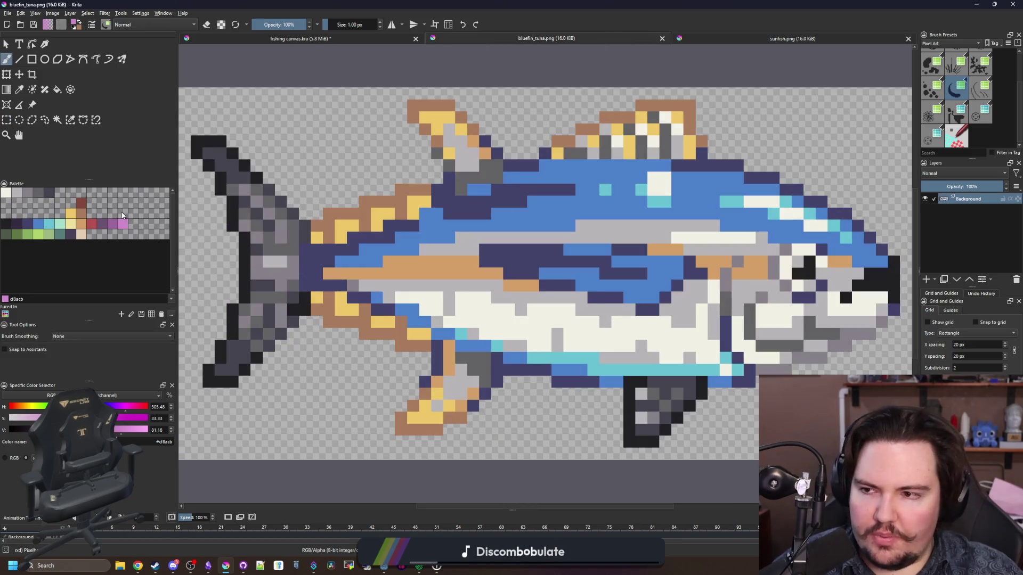
click(7, 119)
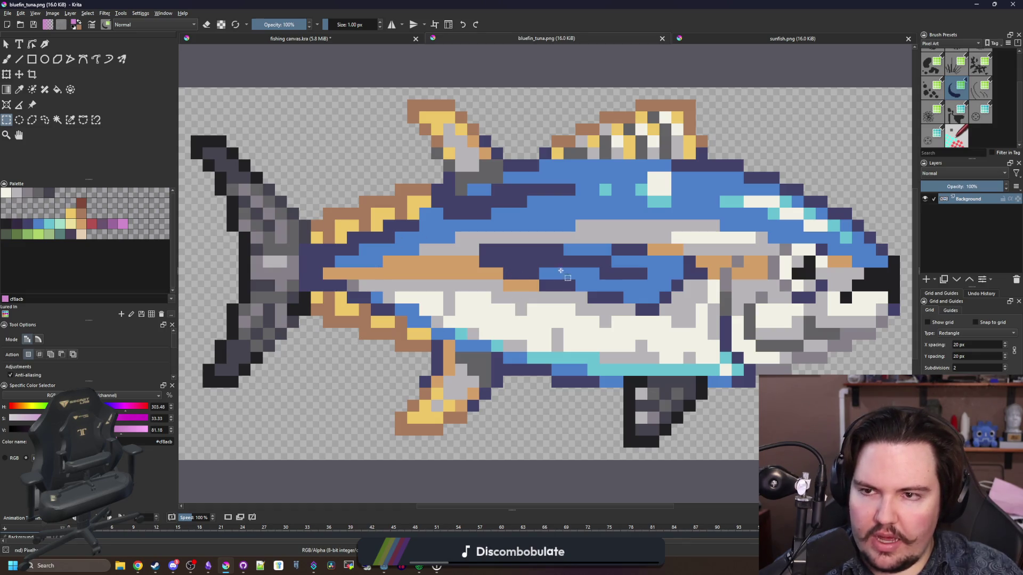
click(349, 40)
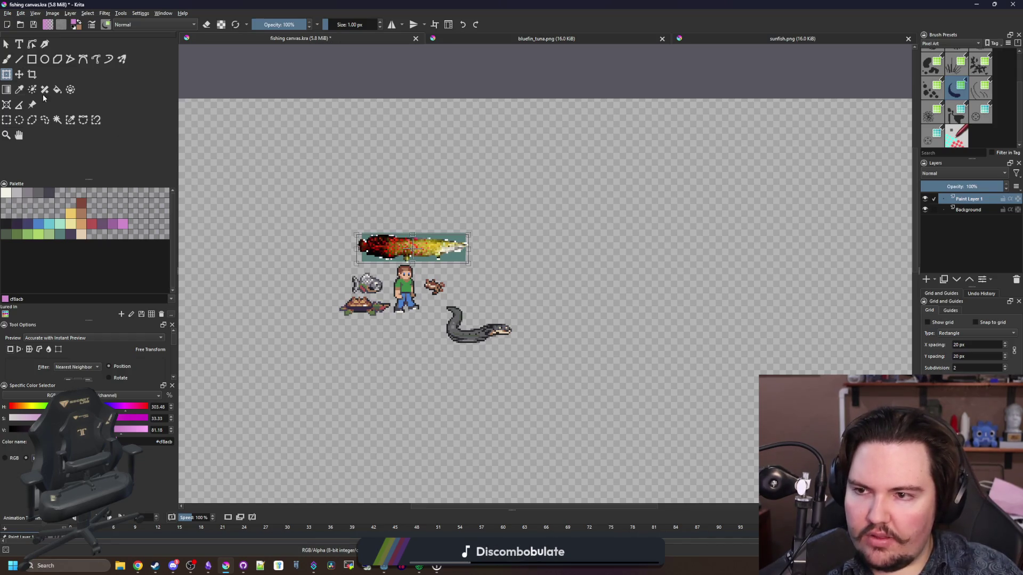
Step: Finish the fish transform, save fishing canvas.kra, and switch to the bluefin_tuna.png document
click(18, 74)
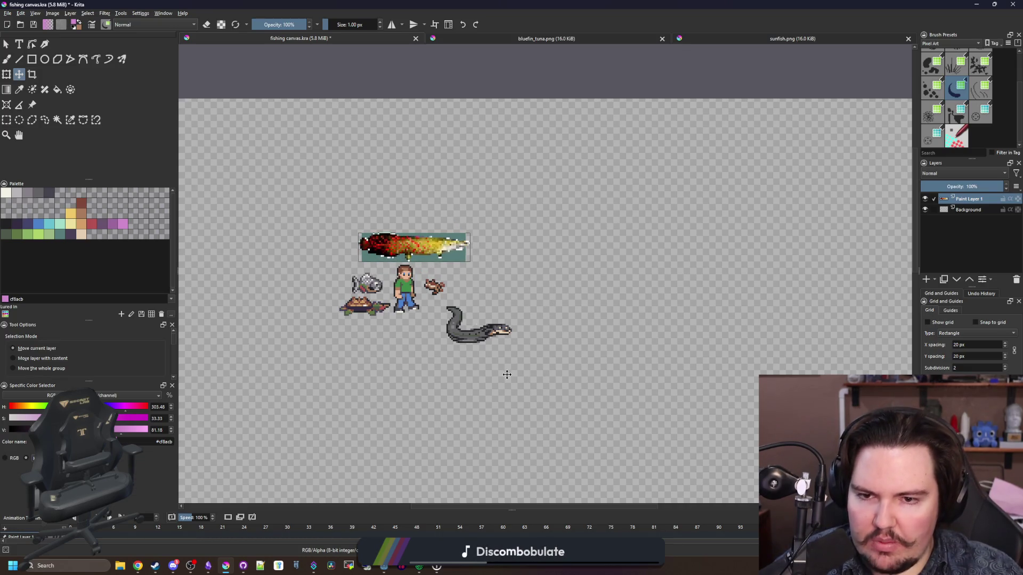
click(6, 43)
click(336, 174)
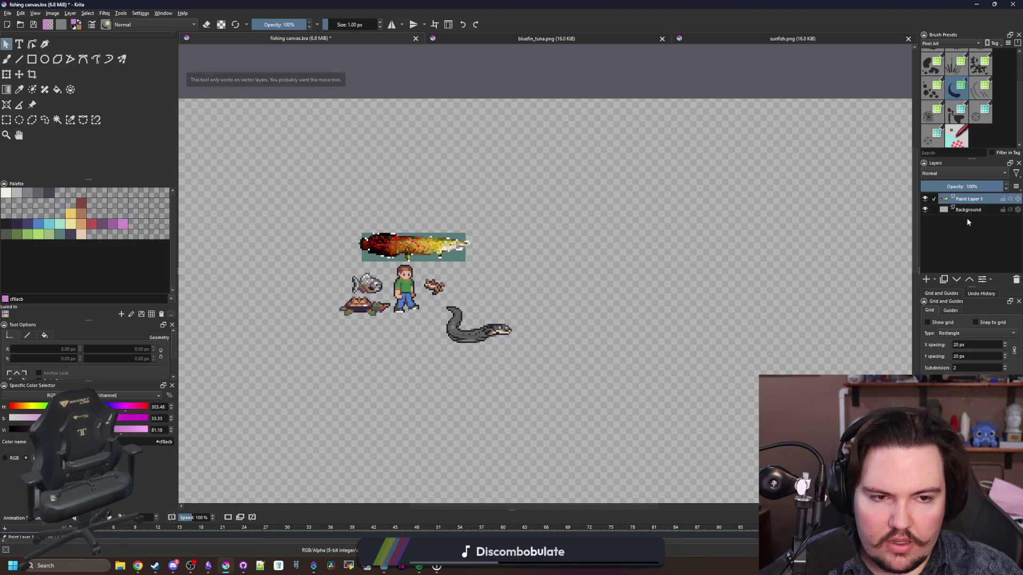
key(b)
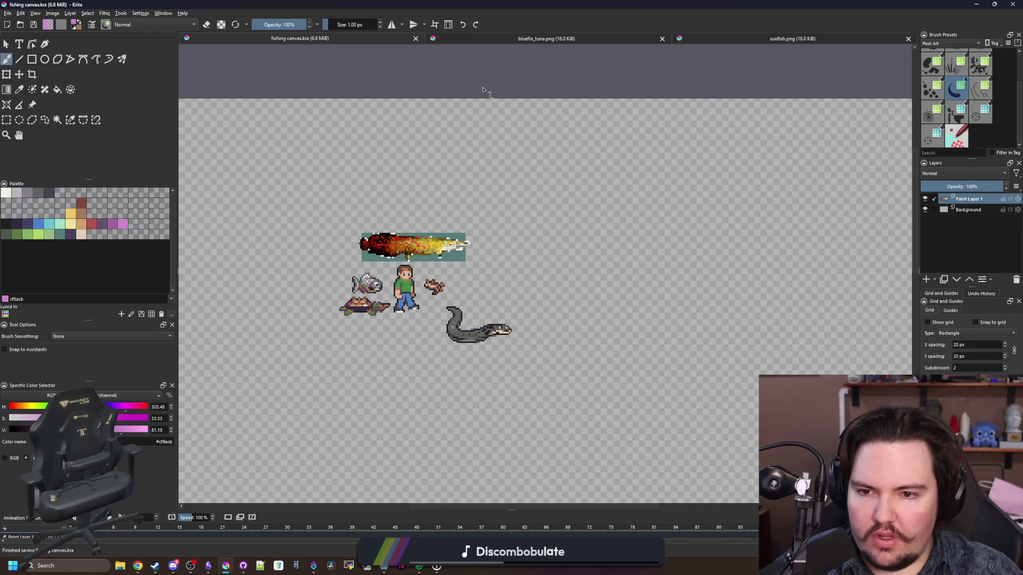
click(536, 39)
Step: Select and copy the tuna sprite in bluefin_tuna.png
click(447, 224)
mouse_move(447, 224)
mouse_down()
mouse_move(639, 319)
mouse_move(905, 426)
mouse_up()
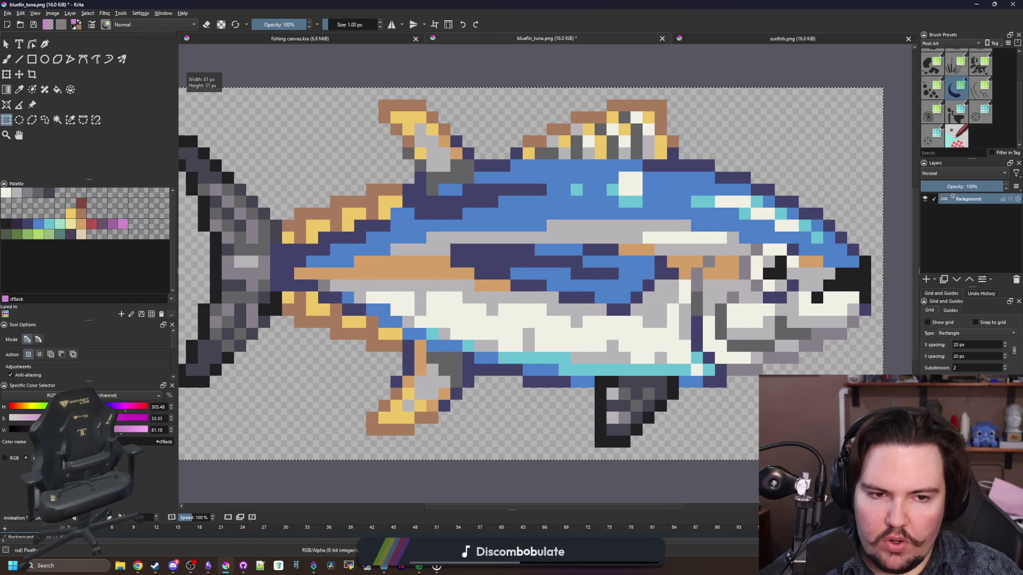
drag(491, 507, 479, 507)
key(ctrl+c)
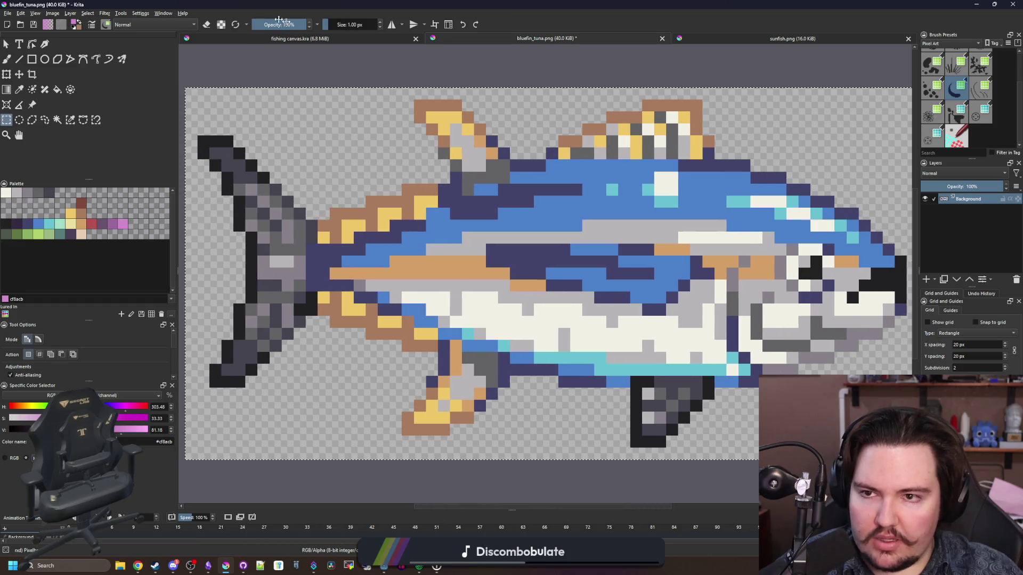
Step: Paste the tuna into fishing canvas.kra and place it above the red-and-yellow fish
click(288, 38)
key(ctrl+v)
key(ctrl+t)
mouse_move(248, 136)
mouse_down()
mouse_move(448, 228)
mouse_move(441, 211)
mouse_up()
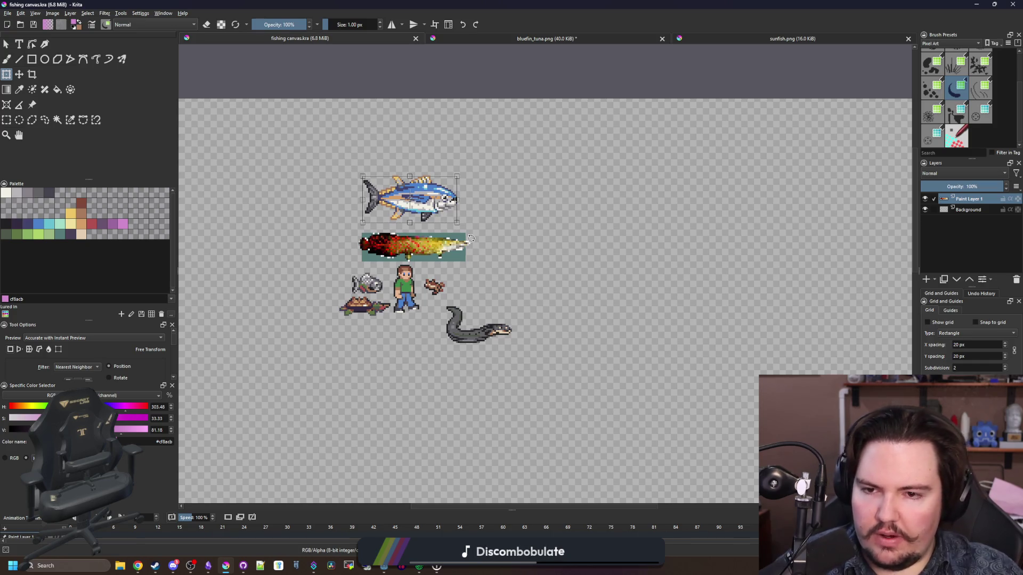
key(Return)
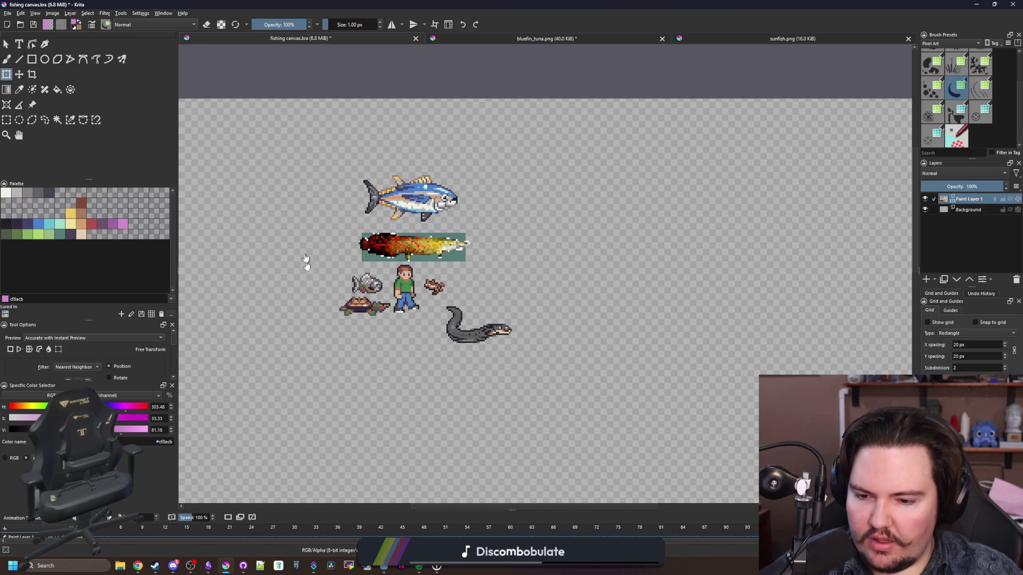
click(474, 253)
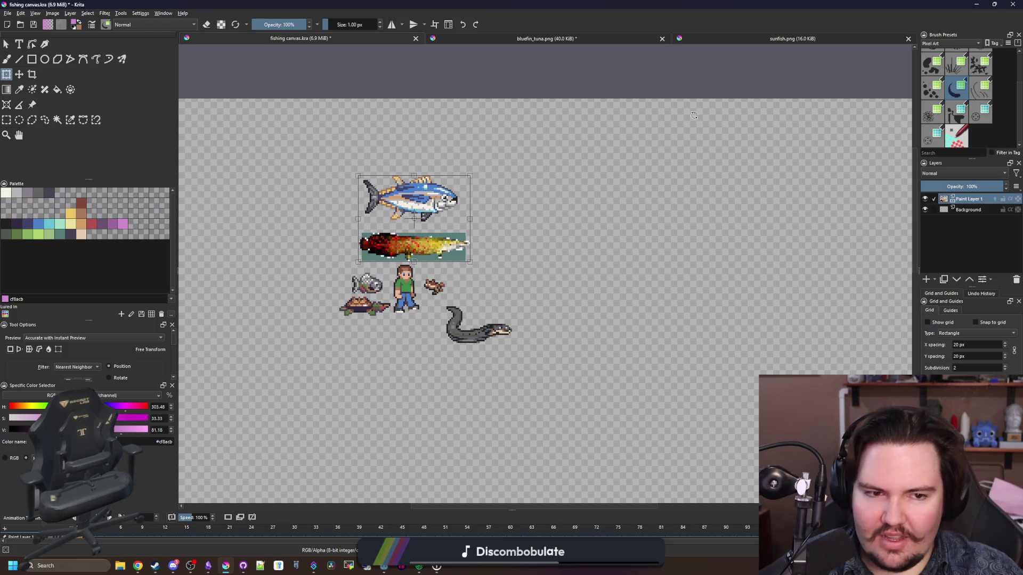
click(965, 211)
click(967, 200)
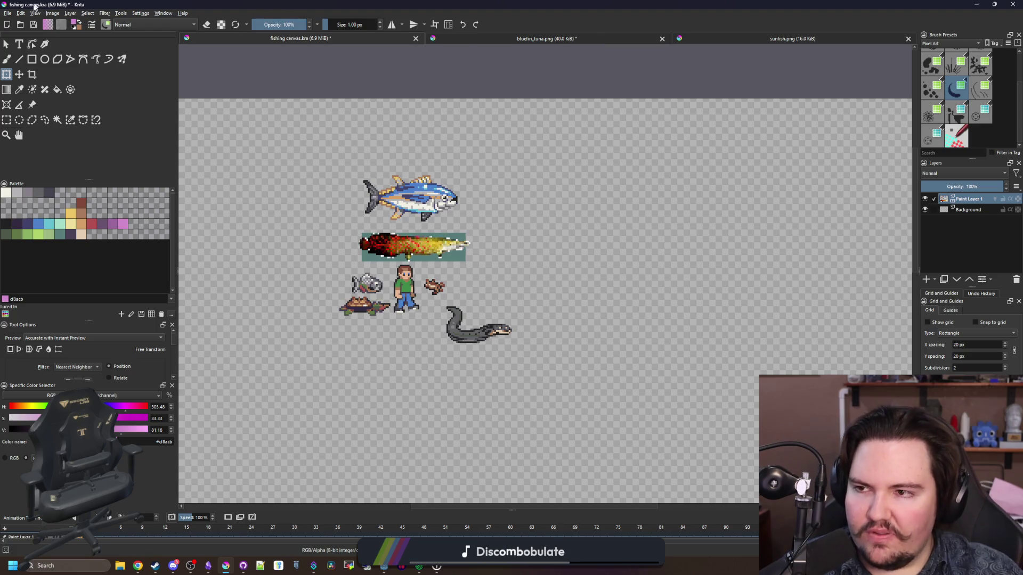
click(230, 562)
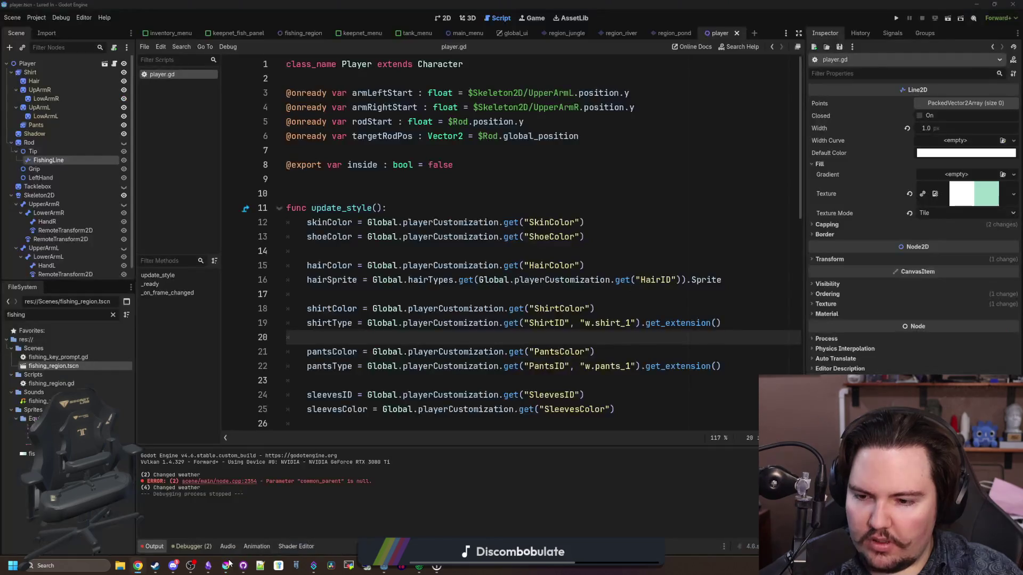
Step: Open the Configure Krita dialog from the Settings menu
click(230, 562)
click(140, 13)
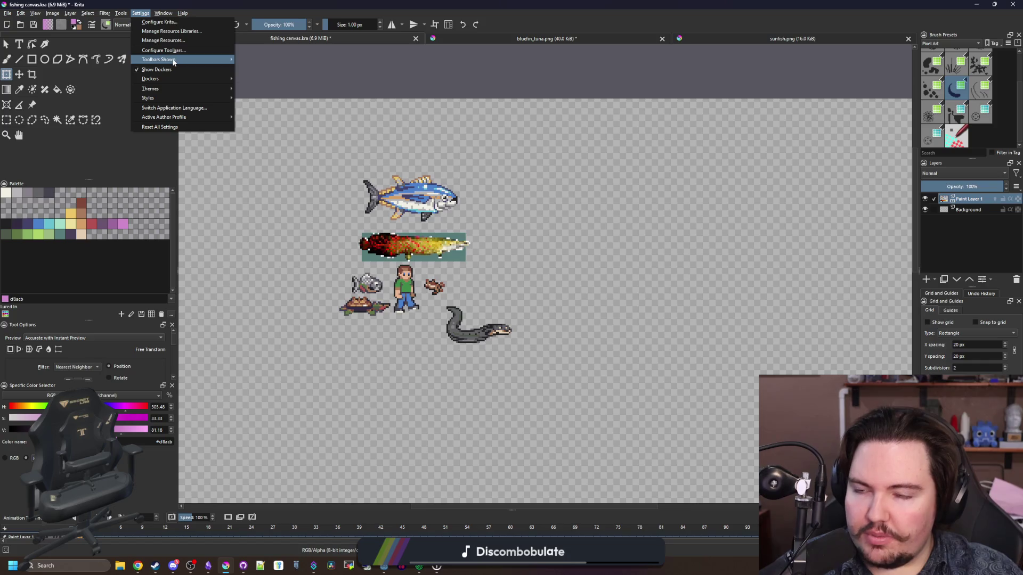
mouse_move(180, 59)
click(197, 25)
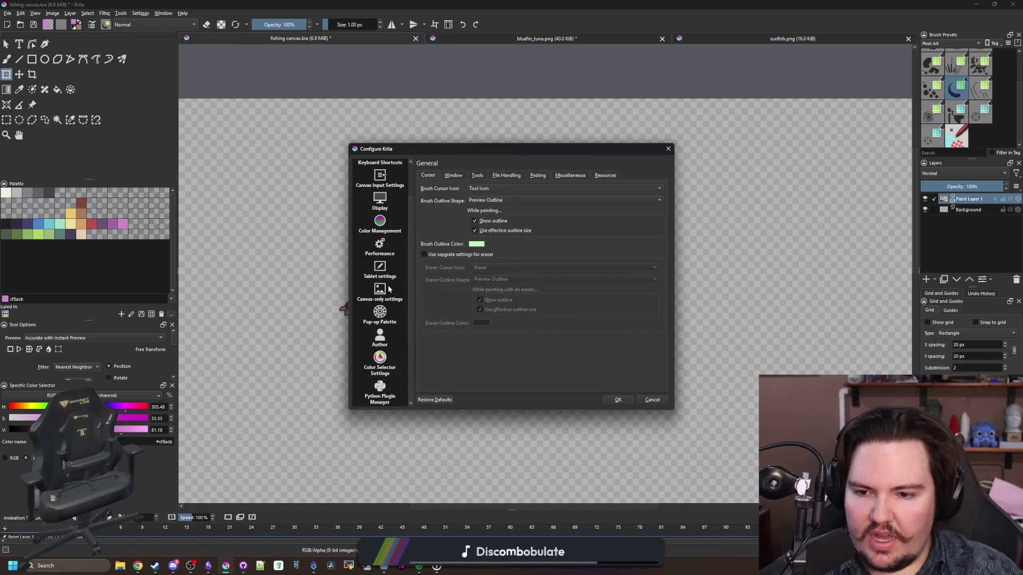
scroll(386, 298, up, 1)
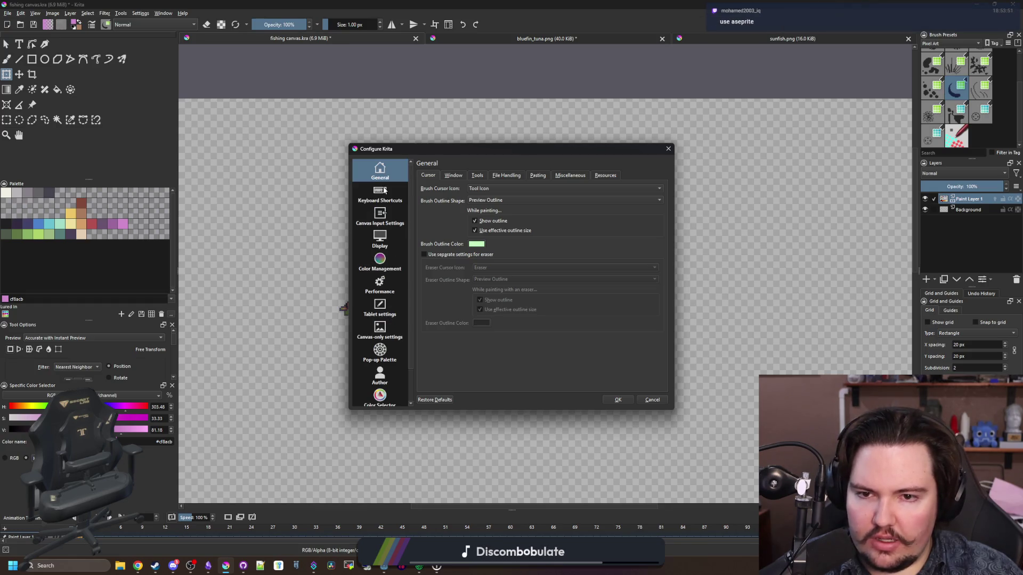
Step: Review the Shortcuts, Display, Color Management, Performance, Tablet and General pages, then press OK
click(399, 187)
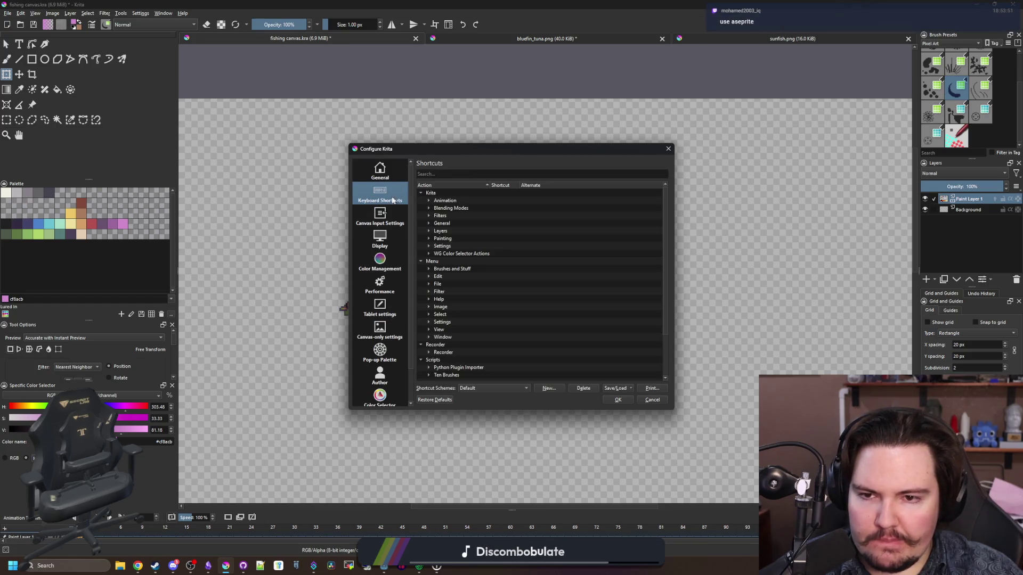
click(388, 209)
click(379, 241)
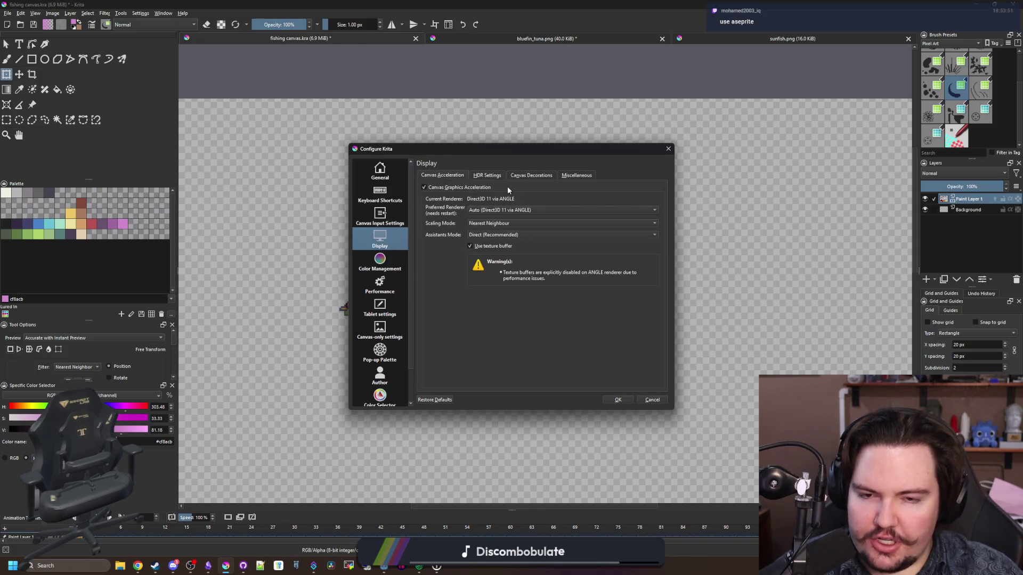
click(379, 269)
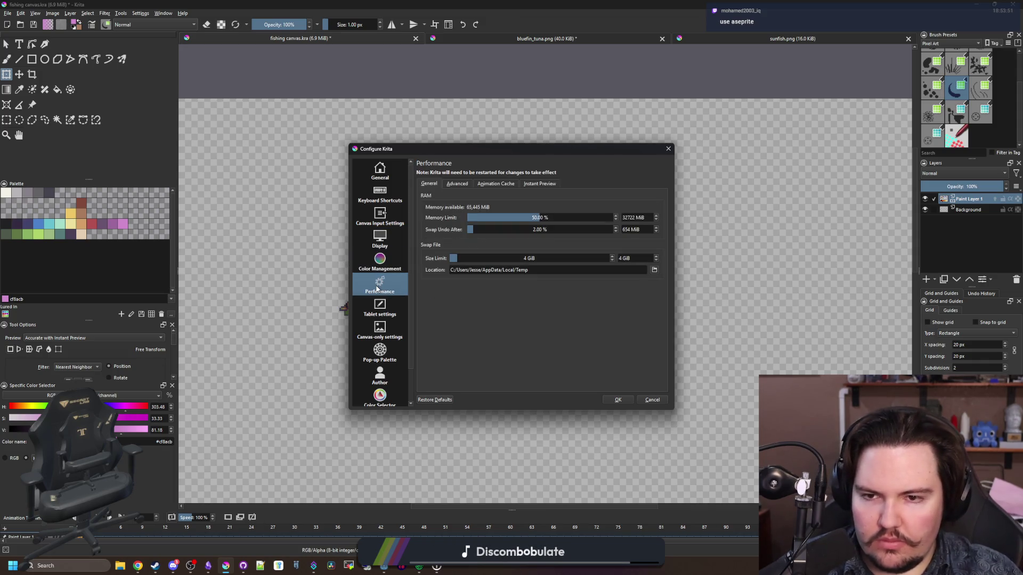
click(456, 184)
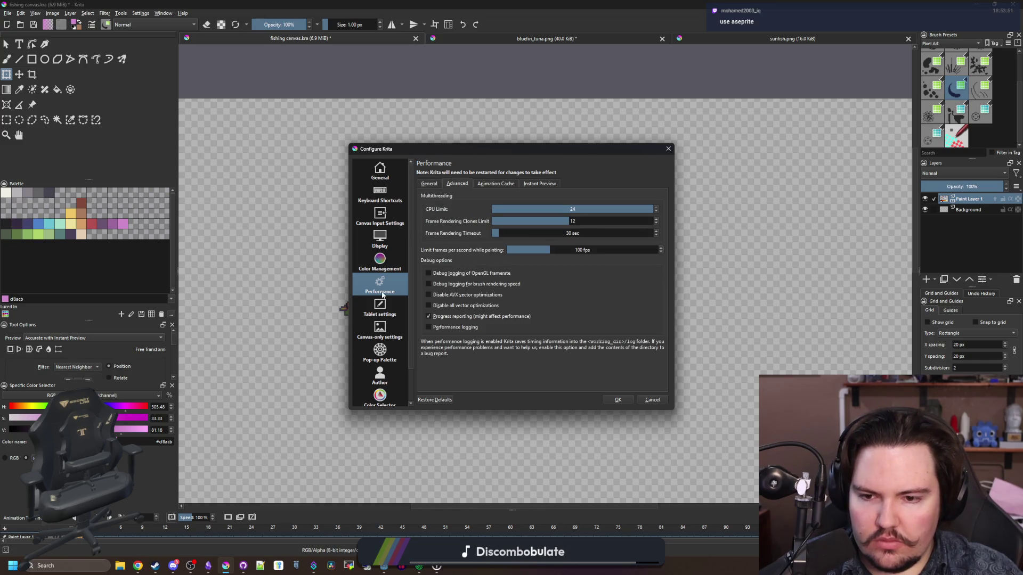
click(387, 312)
click(391, 175)
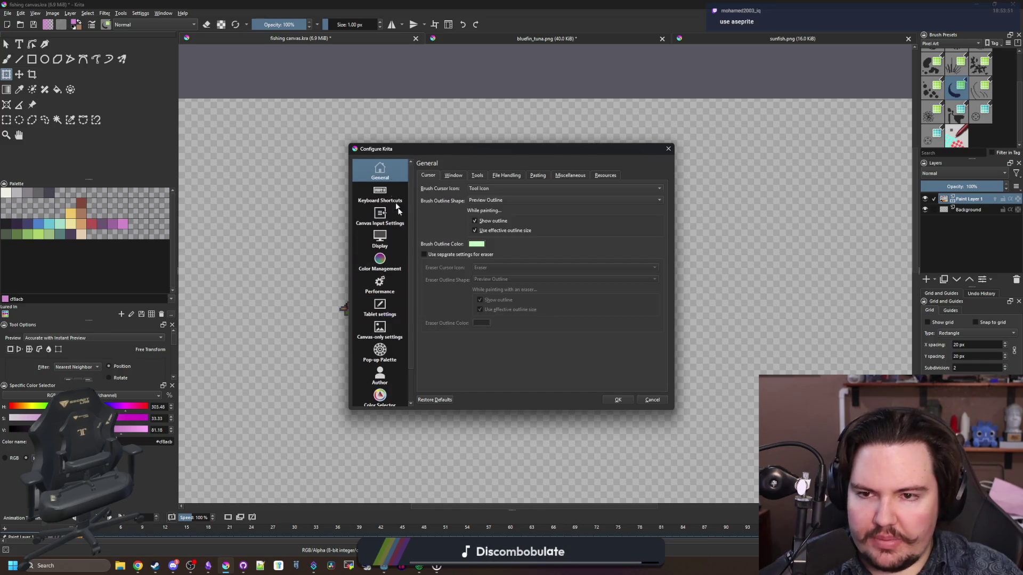
click(618, 400)
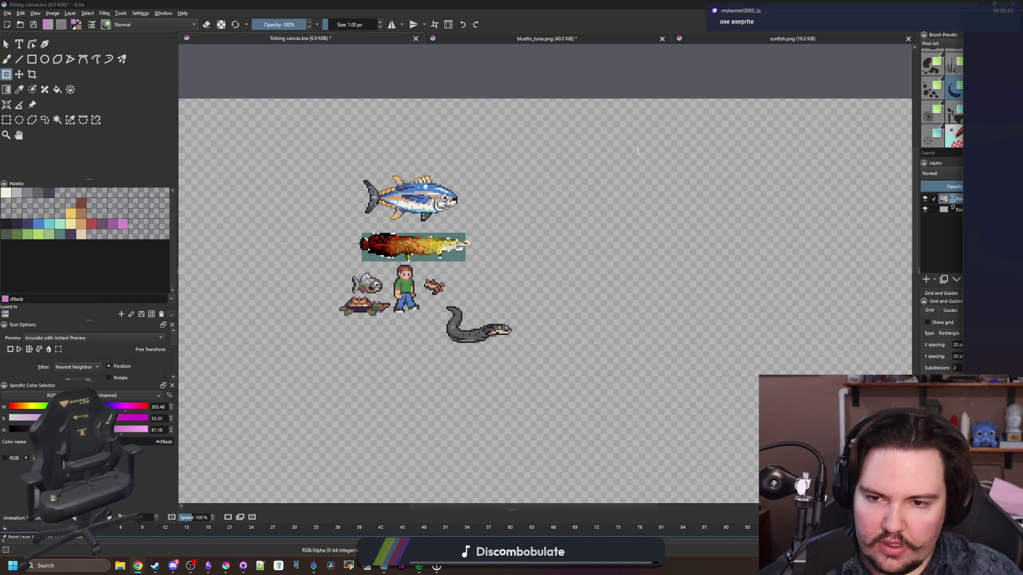
key(super+2)
Step: Search Google for krita and open the official krita.org result
text(krita)
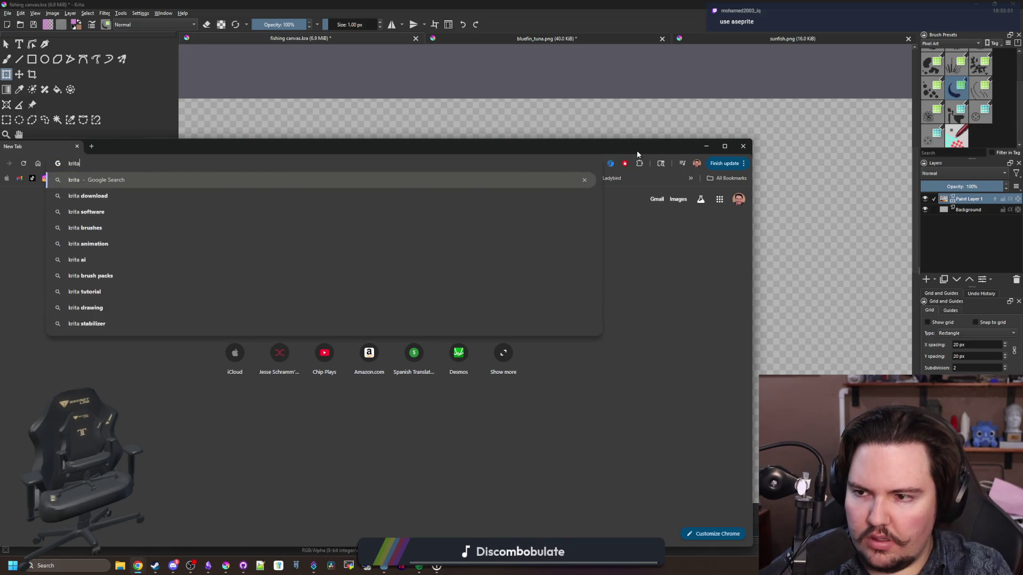
key(Return)
drag(682, 145, 835, 121)
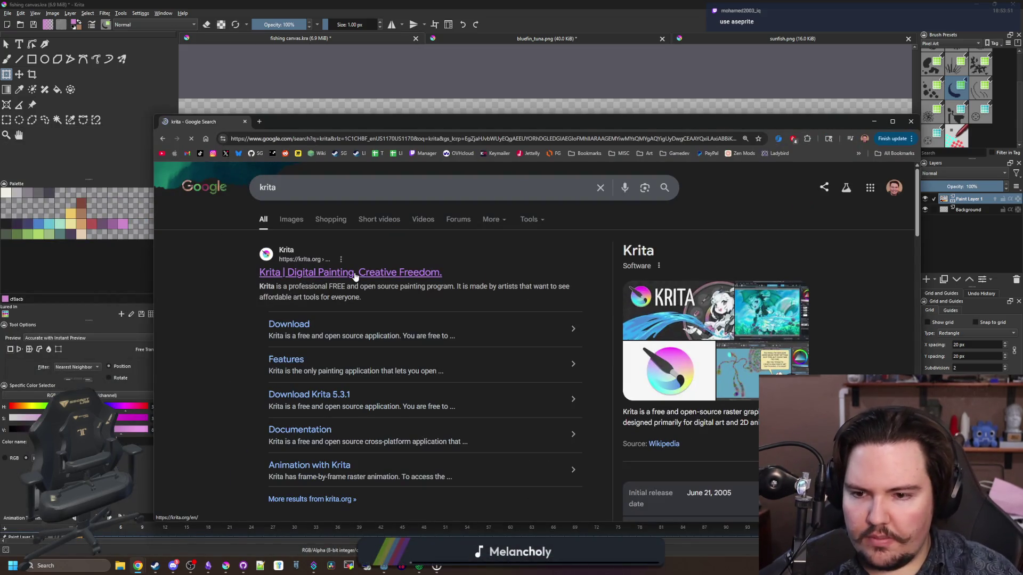
click(354, 273)
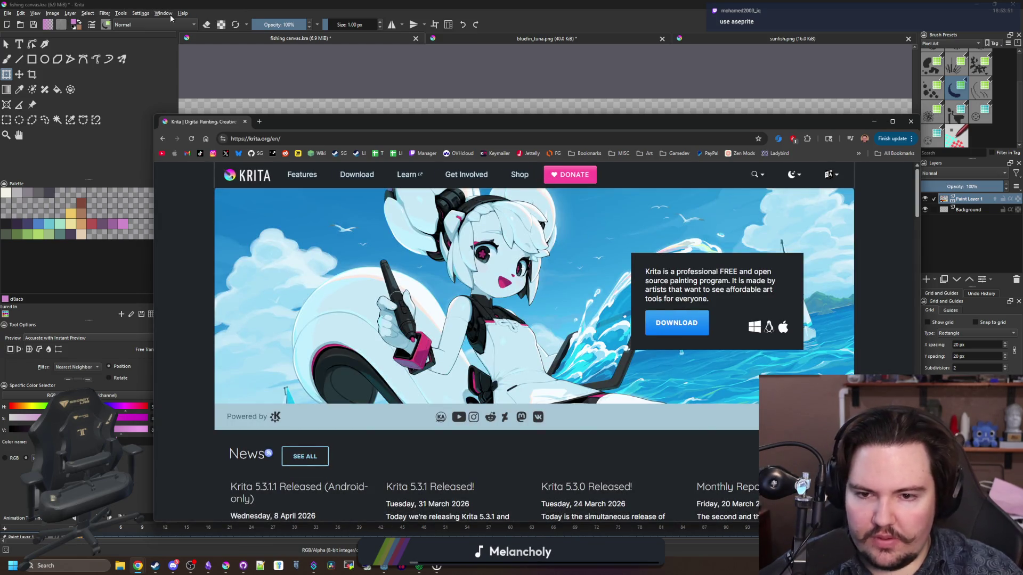
Step: Check Krita's version in Help > About Krita, then bring Chrome back maximized
click(171, 14)
click(168, 13)
click(168, 14)
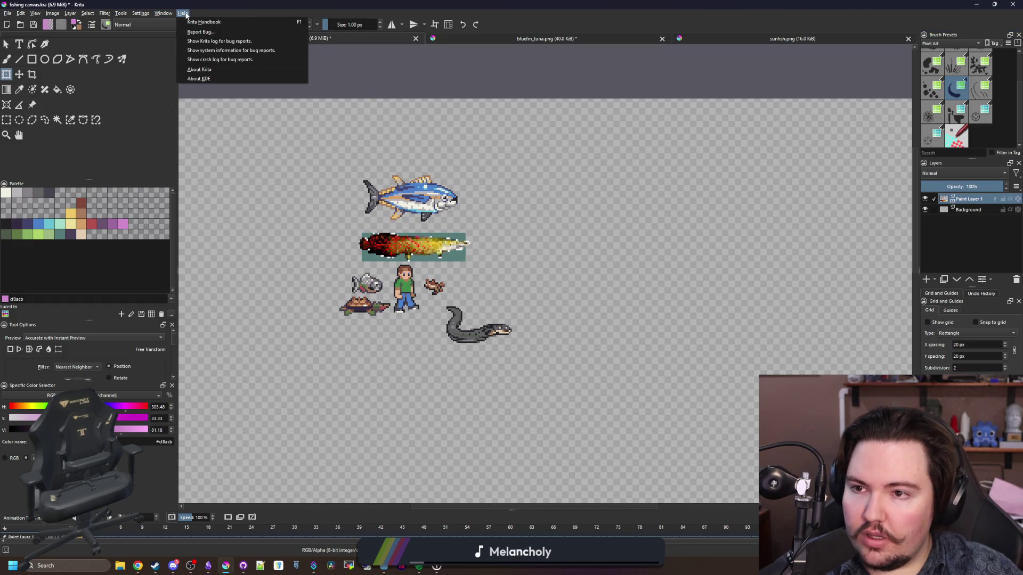
click(207, 69)
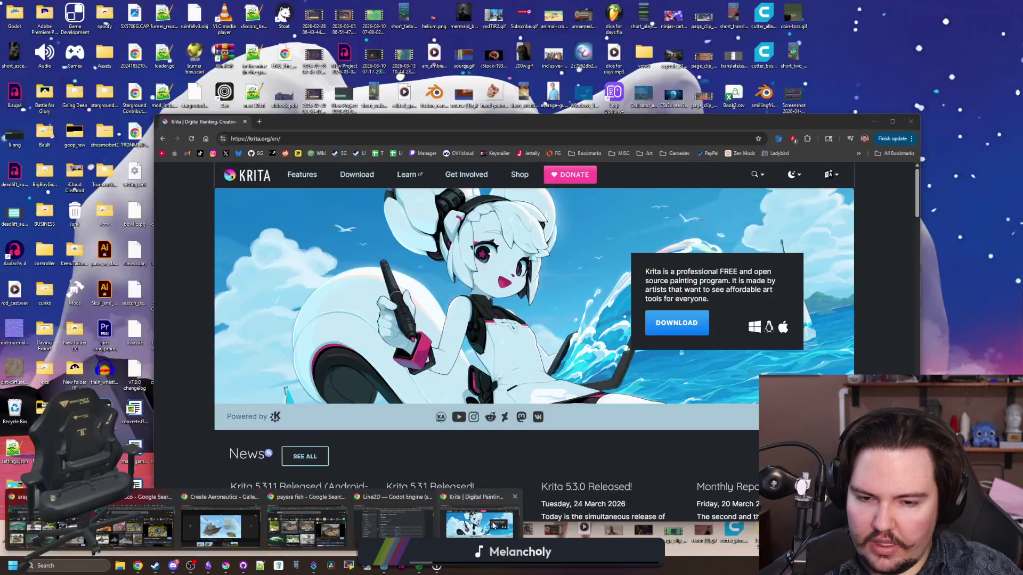
click(373, 527)
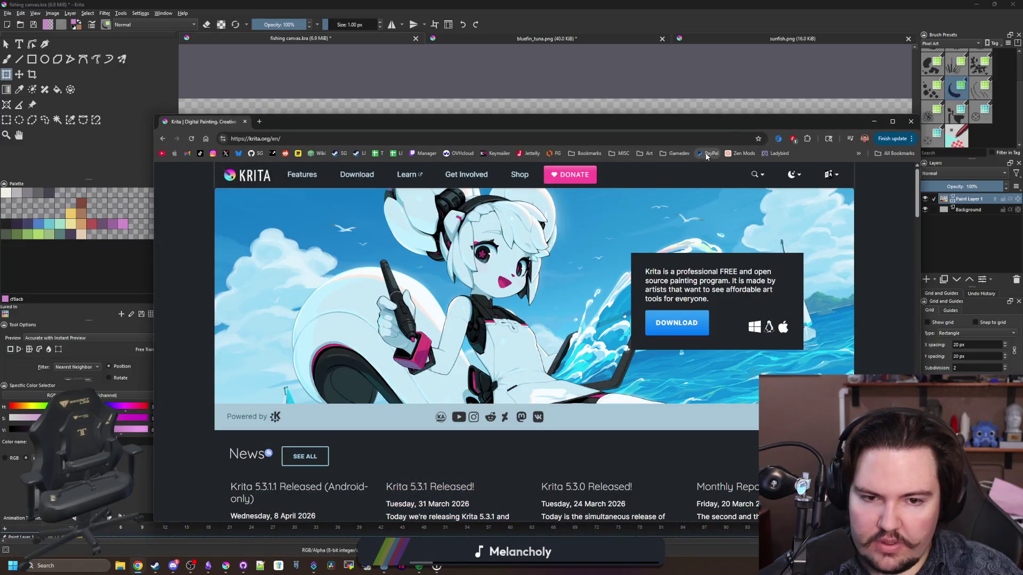
double_click(709, 127)
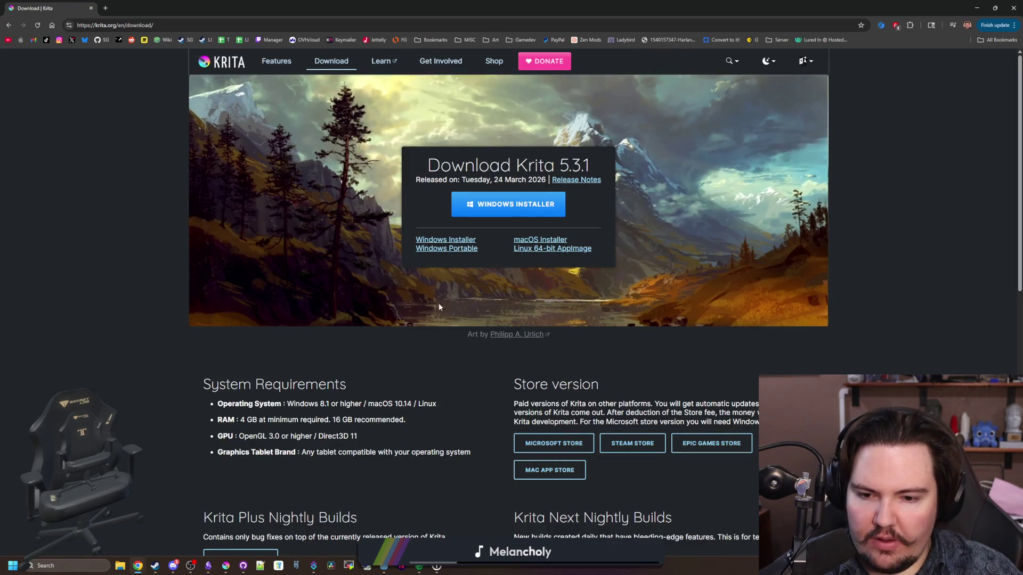
Step: Scroll through the Krita 5.3.1 download page, then return to the krita.org home page
scroll(436, 302, down, 3)
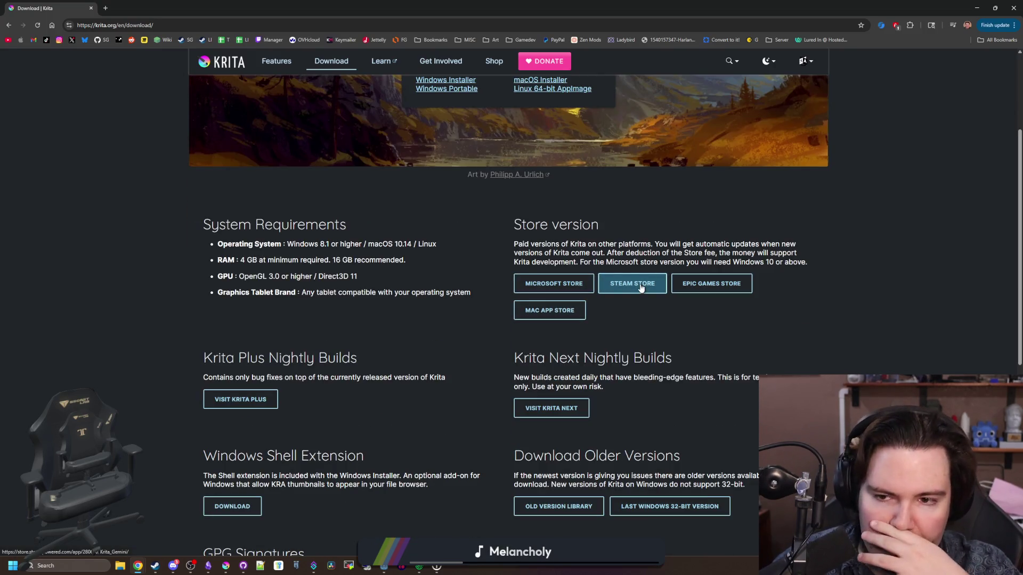
scroll(641, 288, down, 1)
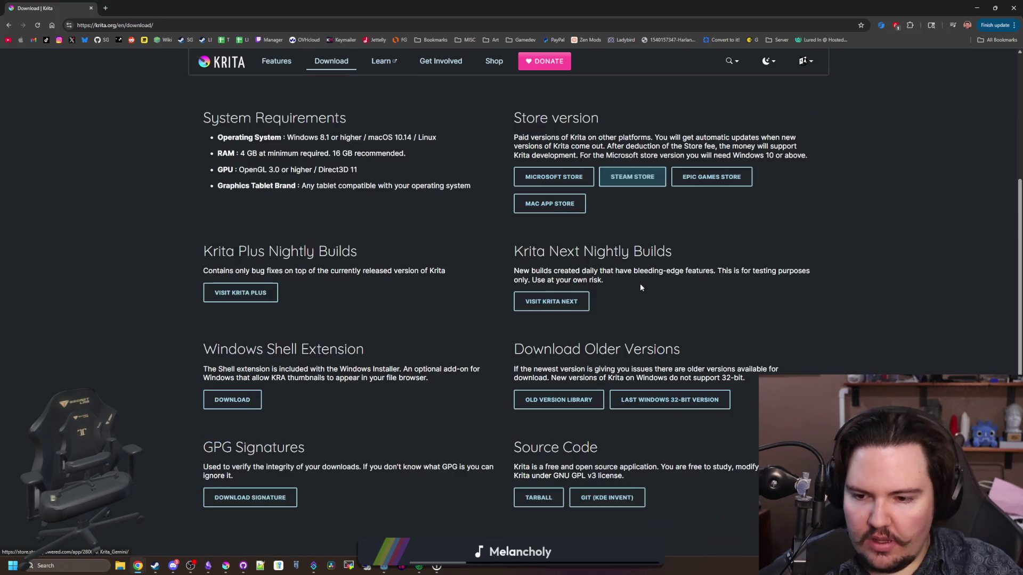
scroll(672, 263, down, 5)
scroll(454, 303, up, 10)
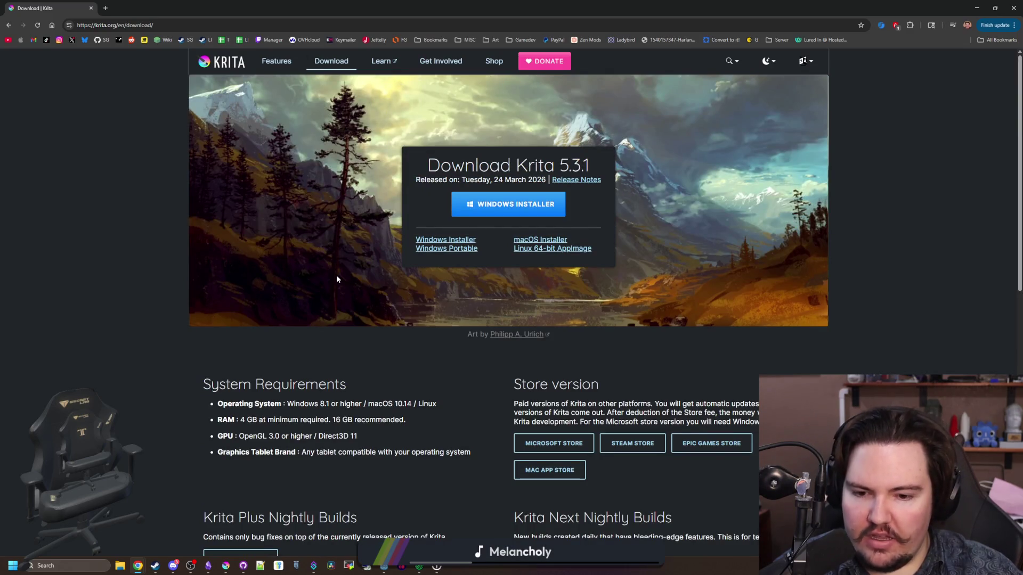
scroll(336, 278, down, 2)
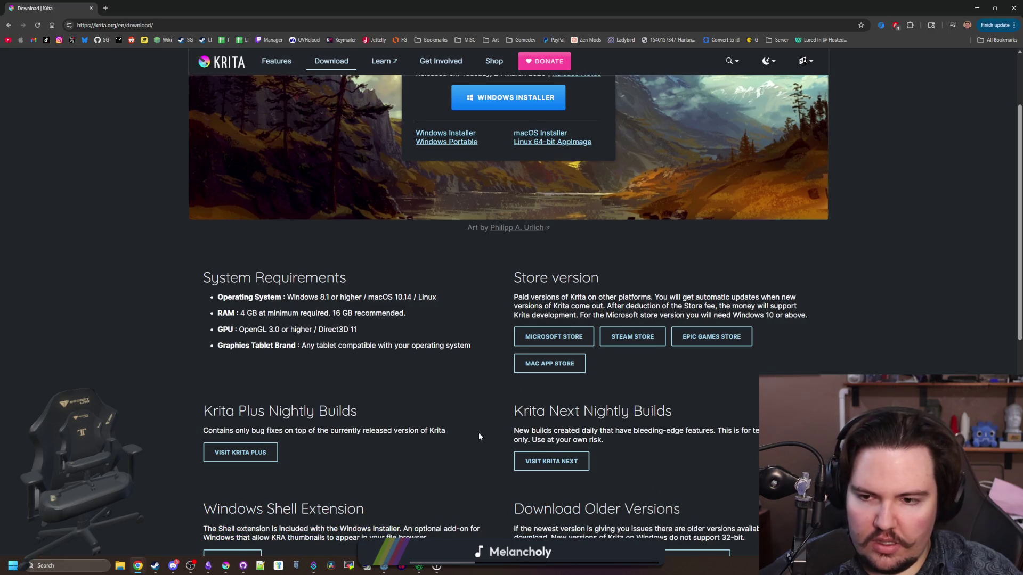
scroll(285, 169, up, 2)
click(221, 62)
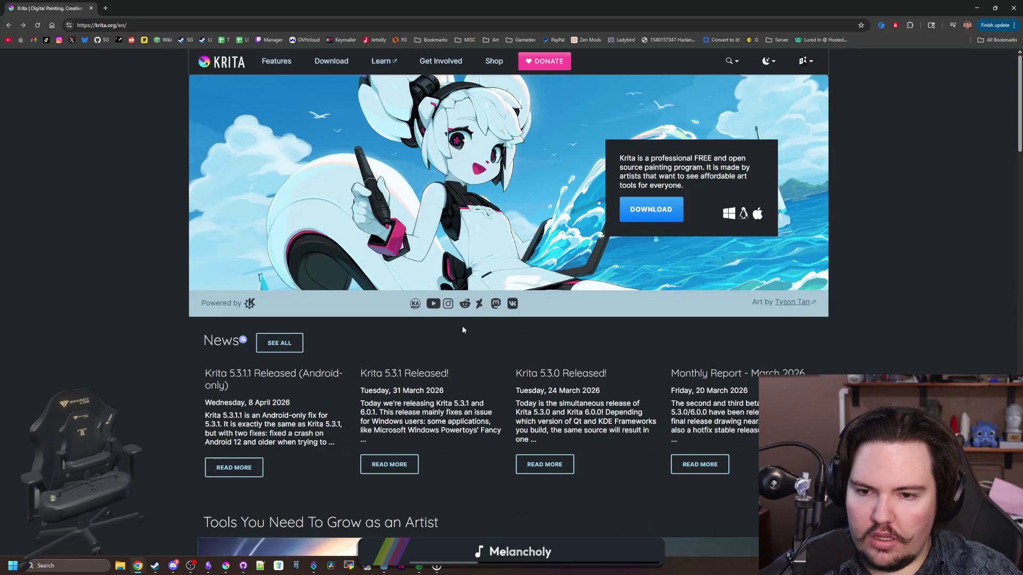
Step: Open the full News posts listing and open the 2026 Krita Roadmap post in a new tab
click(295, 342)
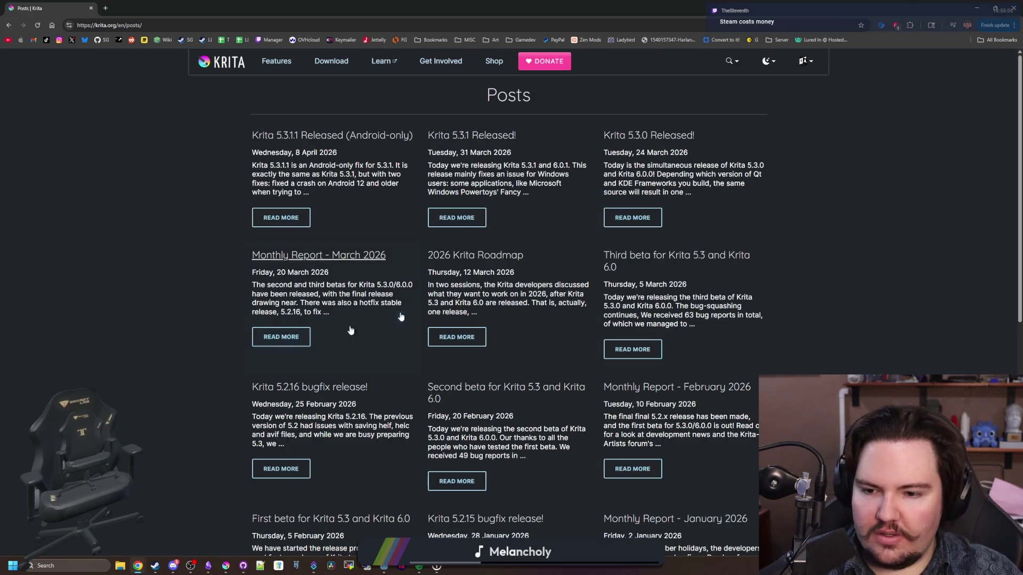
scroll(466, 383, down, 2)
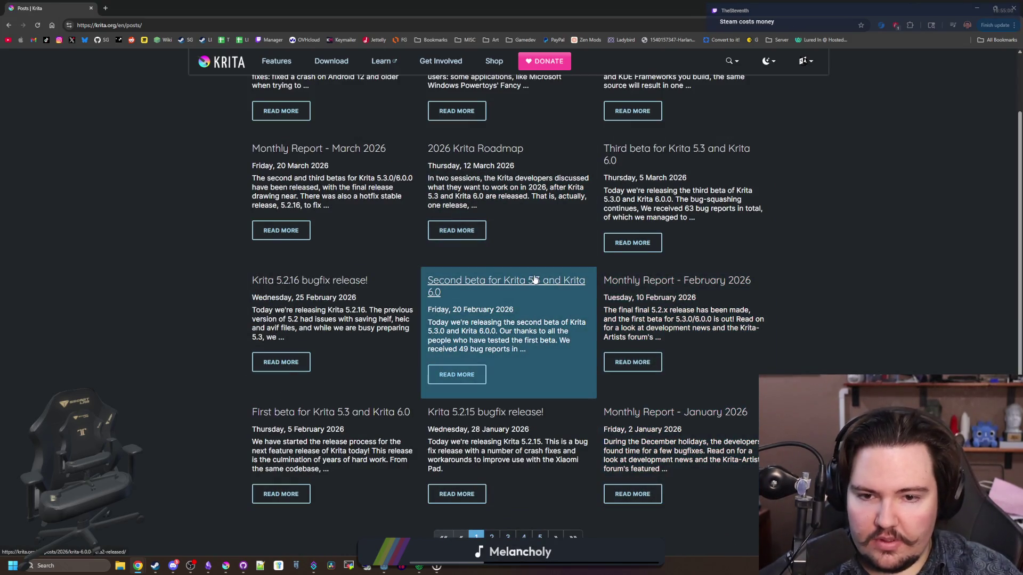
scroll(527, 277, up, 2)
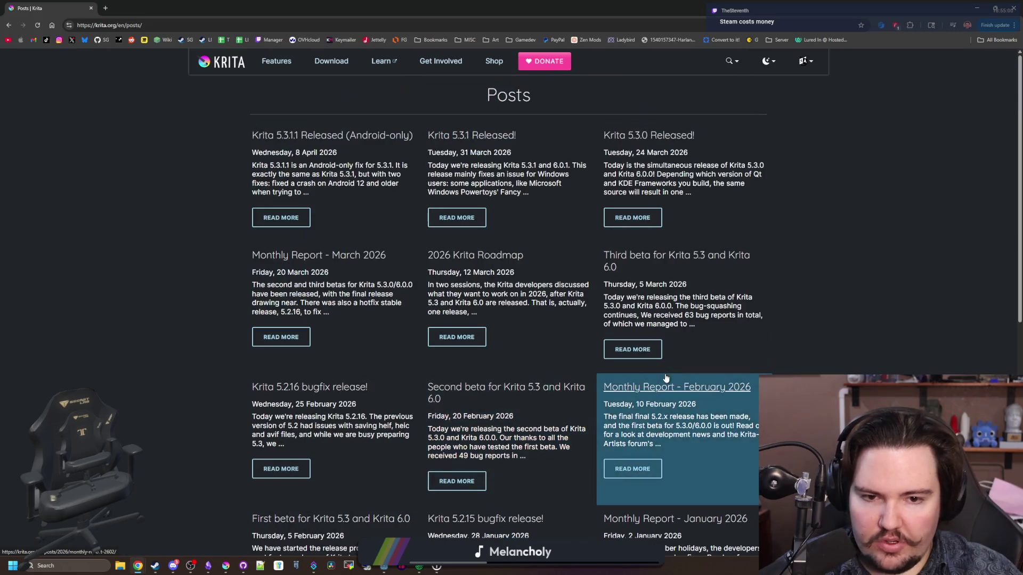
middle_click(504, 264)
Step: Read the 2026 Krita Roadmap, then open 'Krita 5.3.0 Released!' from Posts in a new tab
click(172, 4)
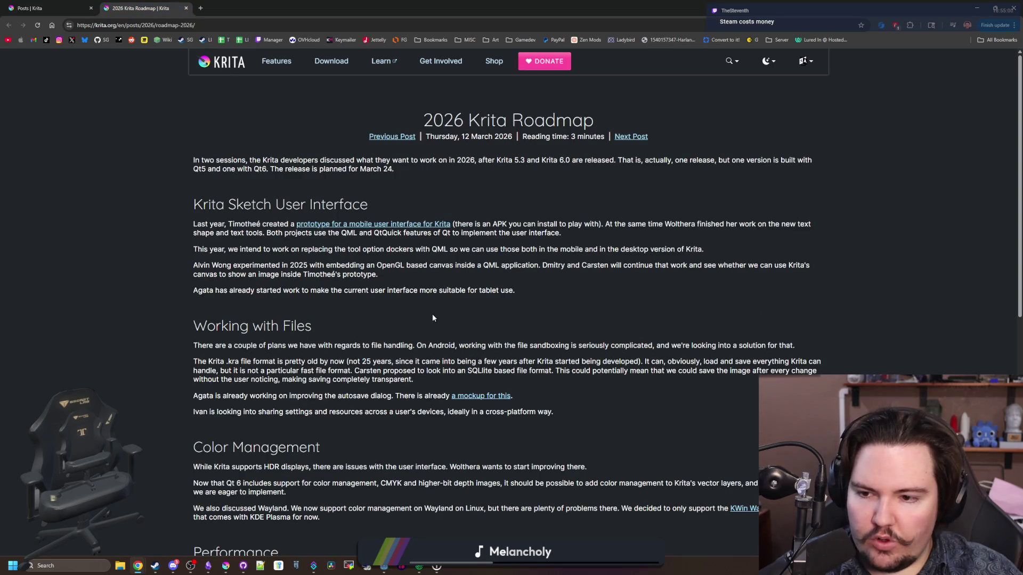
scroll(304, 196, down, 2)
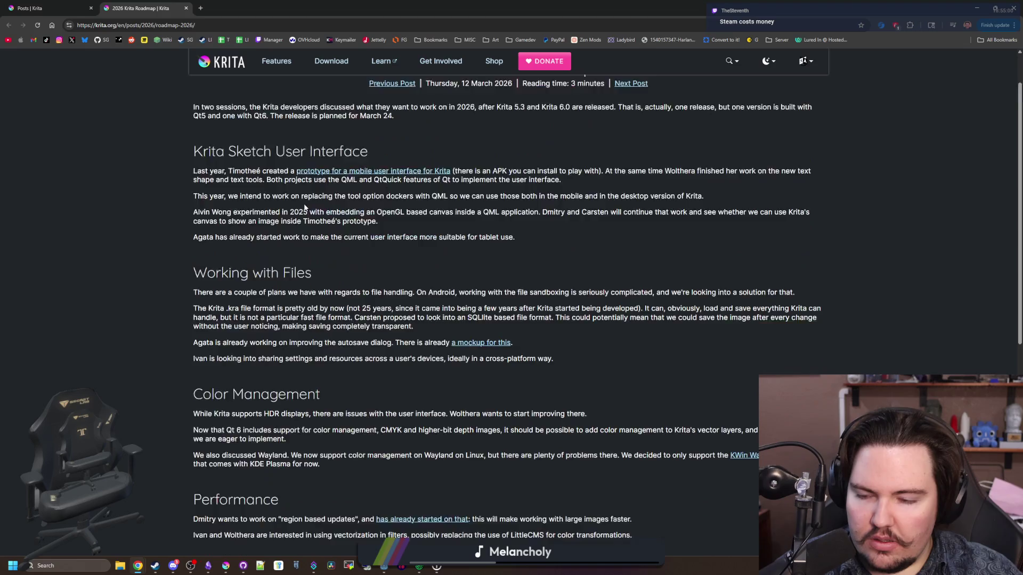
drag(234, 255, 480, 273)
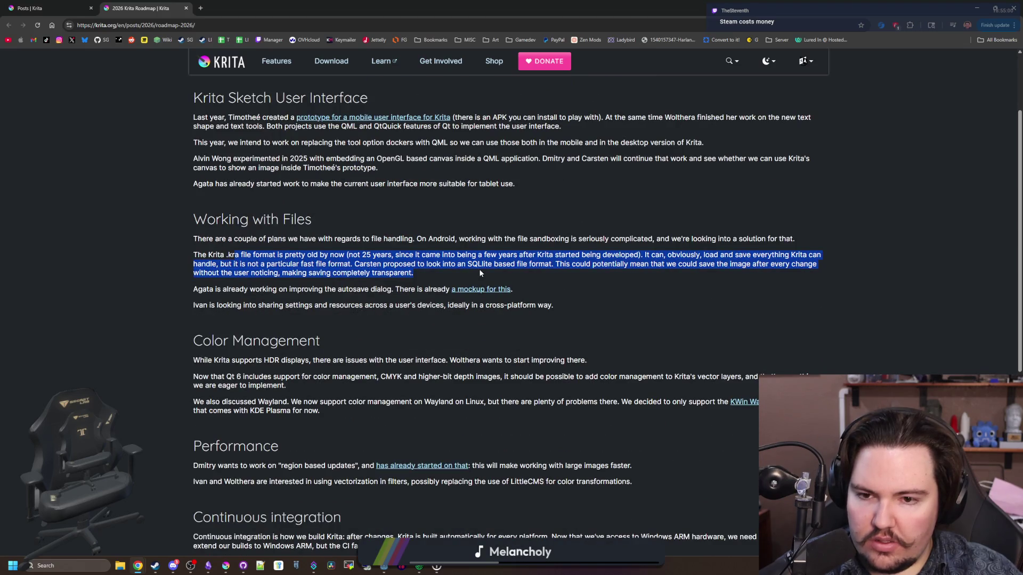
click(480, 274)
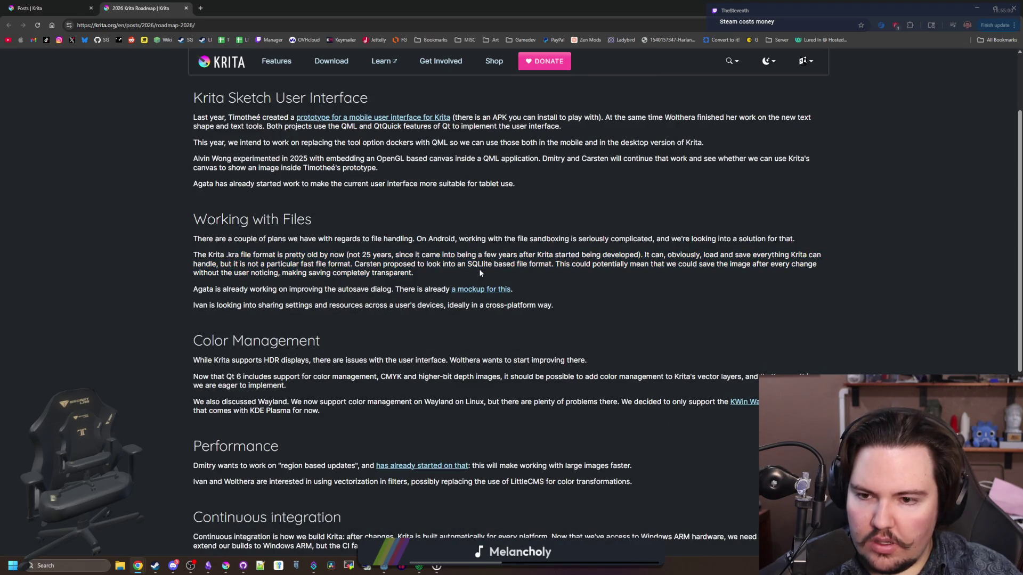
scroll(311, 290, down, 2)
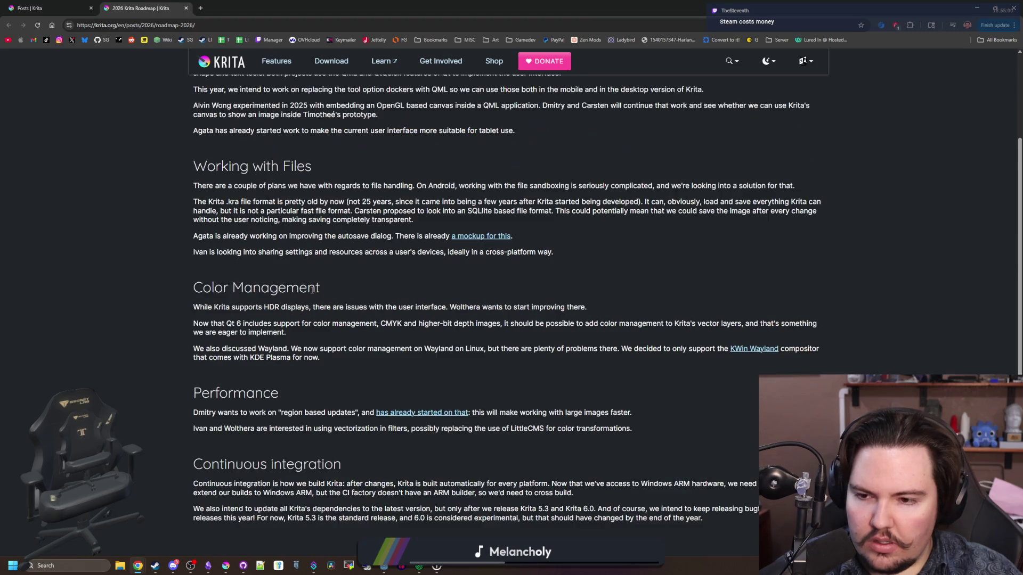
scroll(287, 296, down, 3)
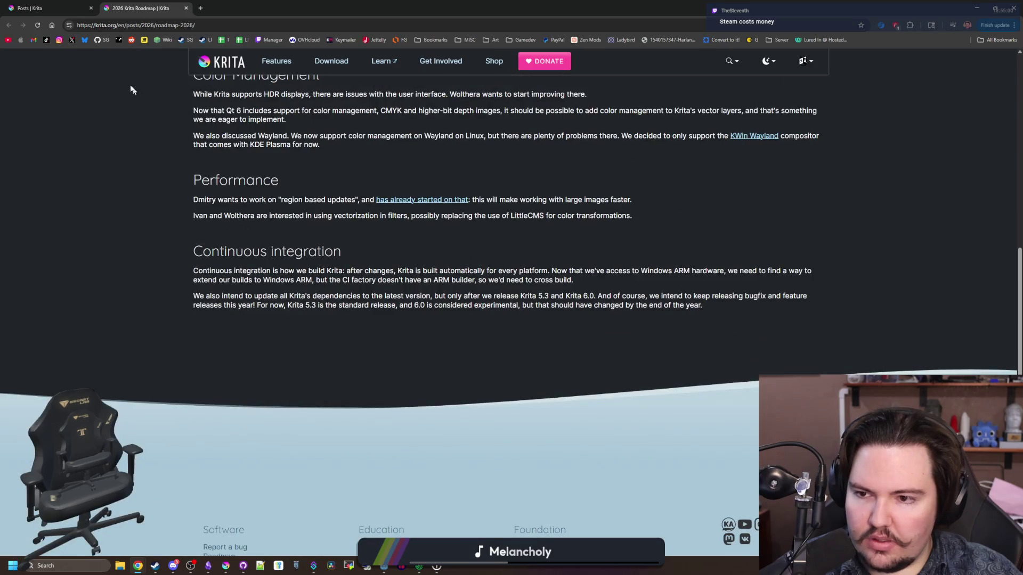
click(42, 8)
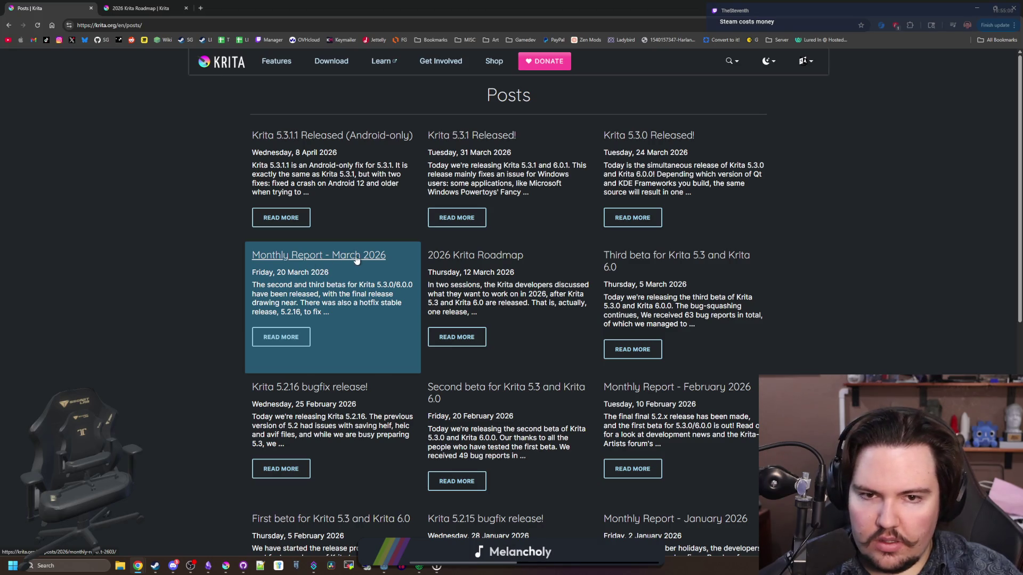
middle_click(671, 137)
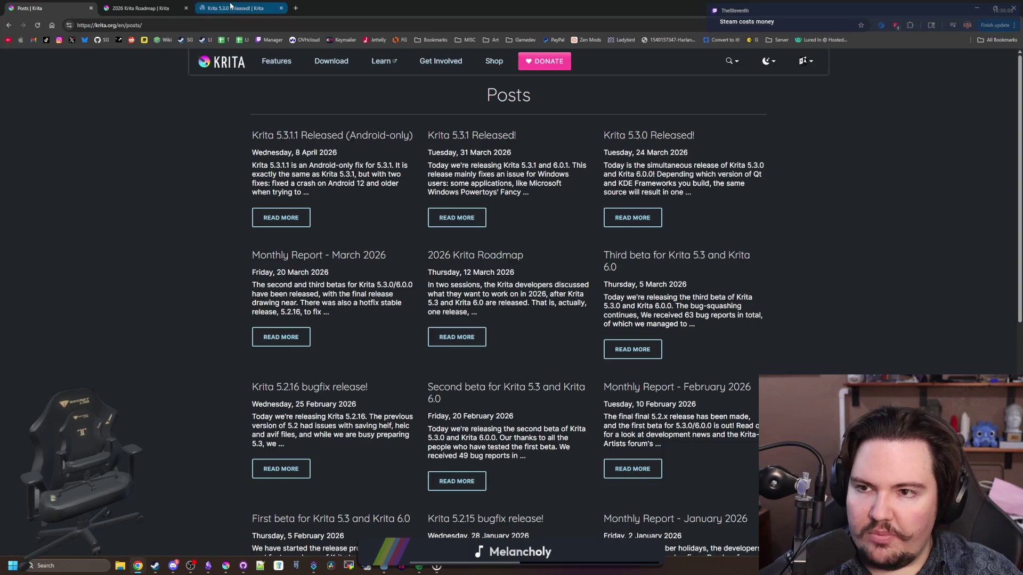
Step: Read the Krita 5.3.0 release post and open its linked release notes in a new tab
click(230, 7)
scroll(387, 309, down, 5)
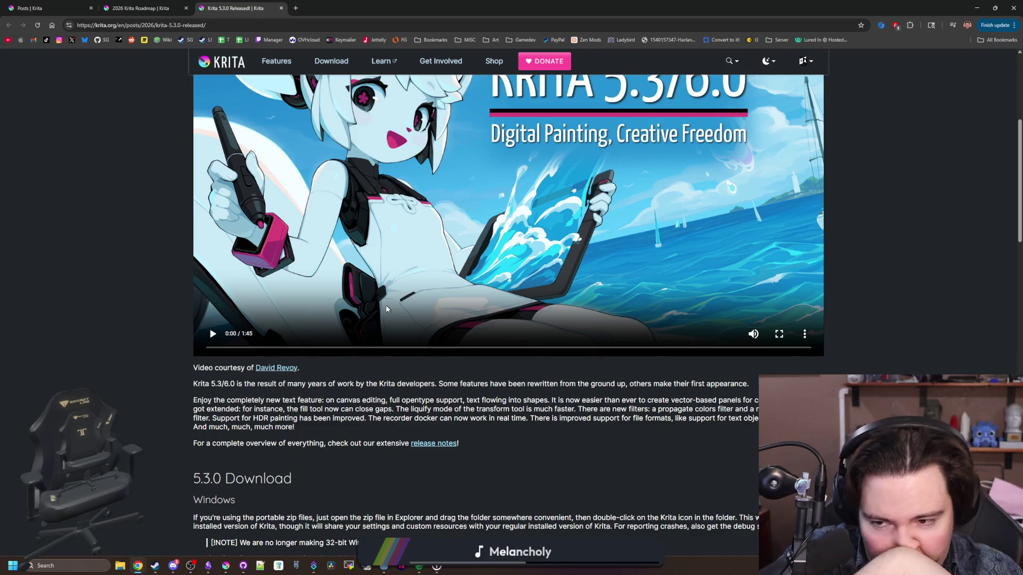
scroll(387, 309, down, 3)
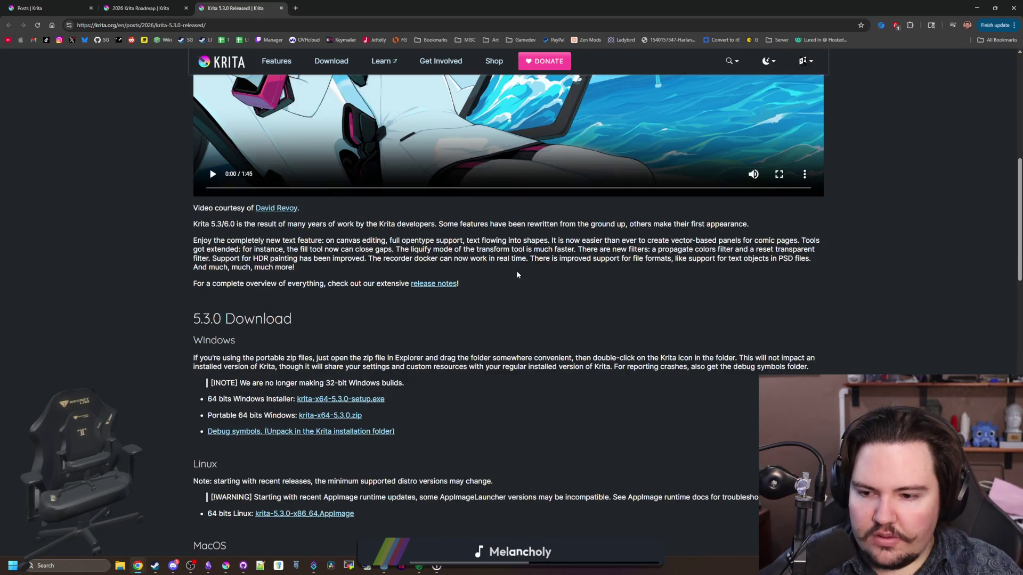
scroll(517, 274, down, 7)
scroll(524, 279, down, 4)
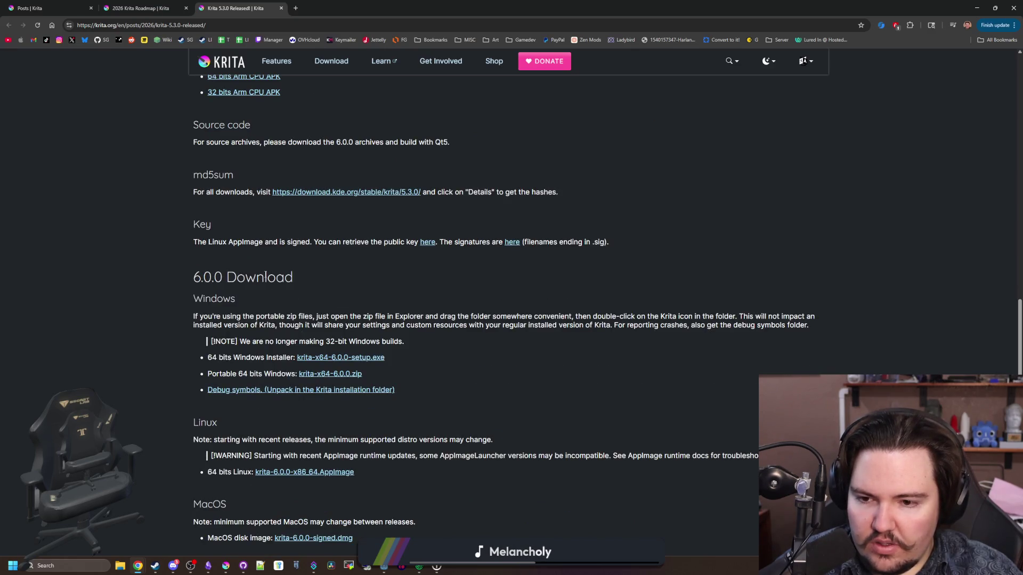
scroll(266, 275, down, 7)
scroll(317, 295, up, 6)
scroll(316, 297, up, 14)
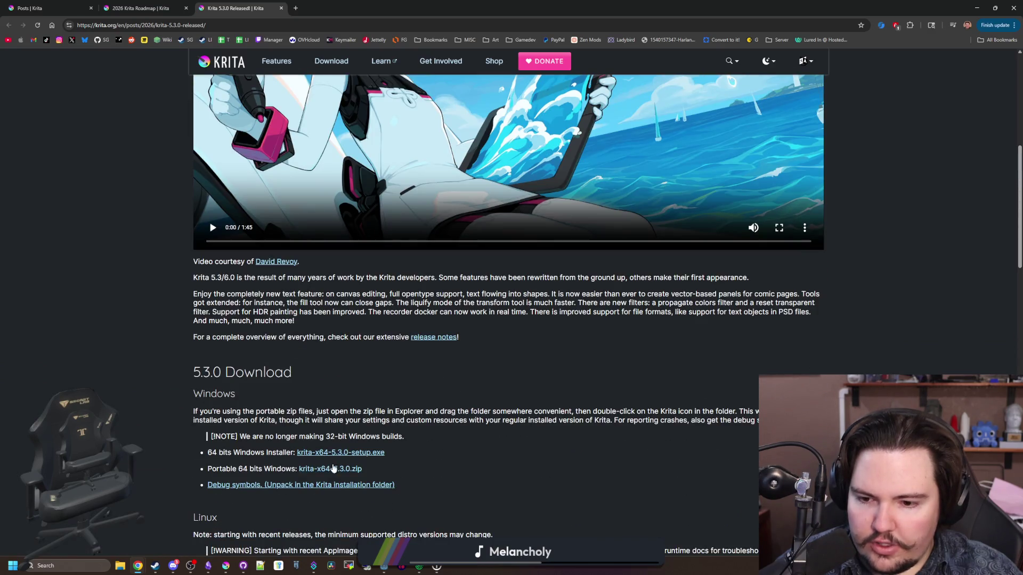
middle_click(433, 338)
click(300, 5)
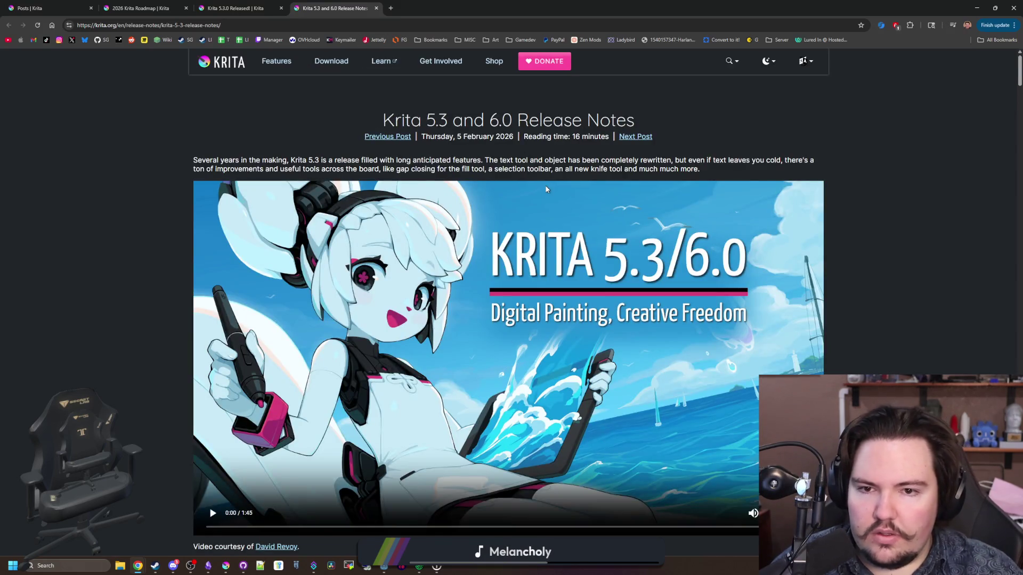
Step: Read the Krita 6 announcement and Qt6 port explanation at the top of the release notes
scroll(464, 159, down, 4)
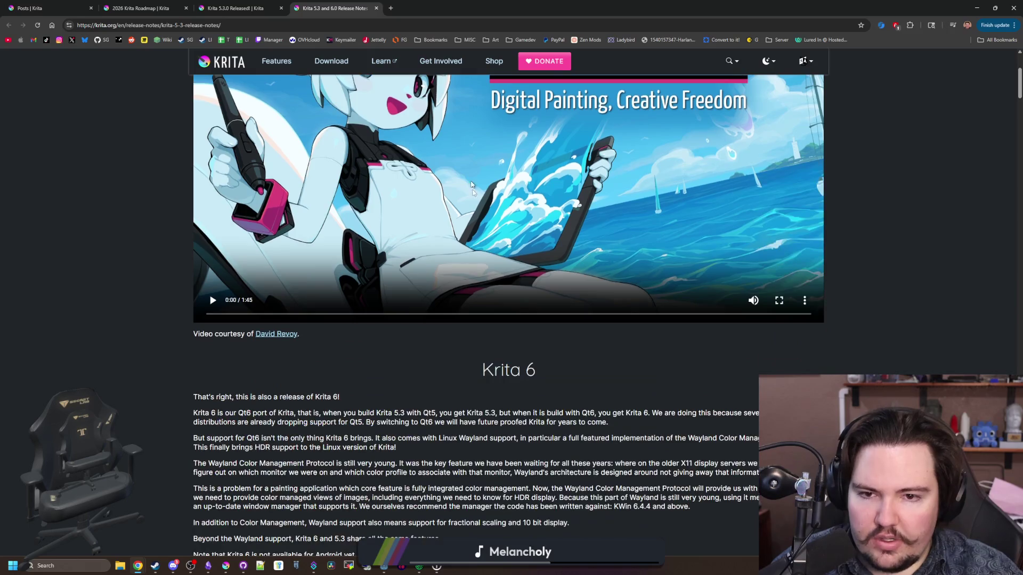
scroll(516, 308, down, 3)
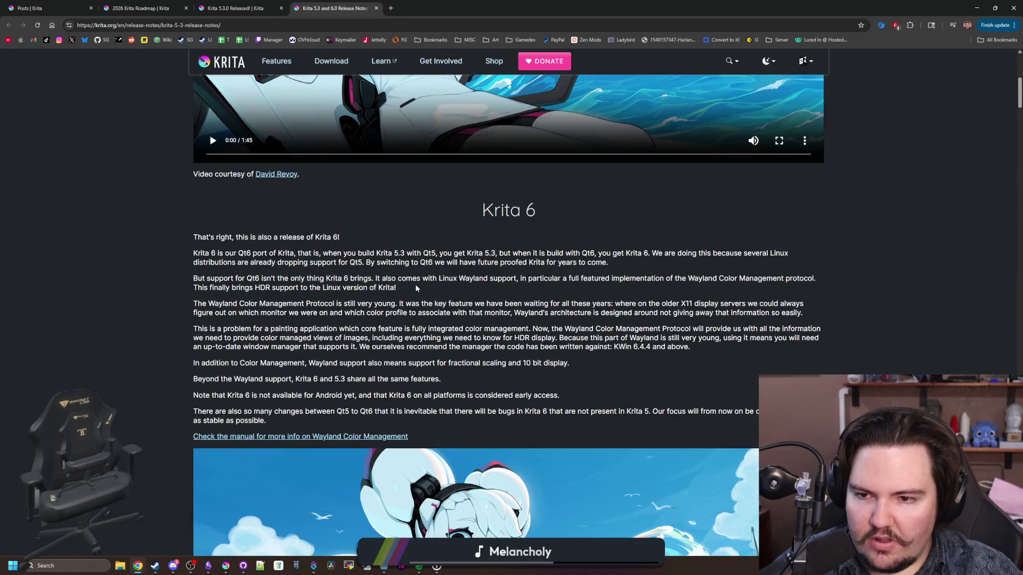
drag(252, 238, 356, 237)
click(356, 237)
mouse_move(238, 254)
mouse_down()
mouse_move(609, 264)
mouse_move(627, 255)
mouse_up()
click(627, 256)
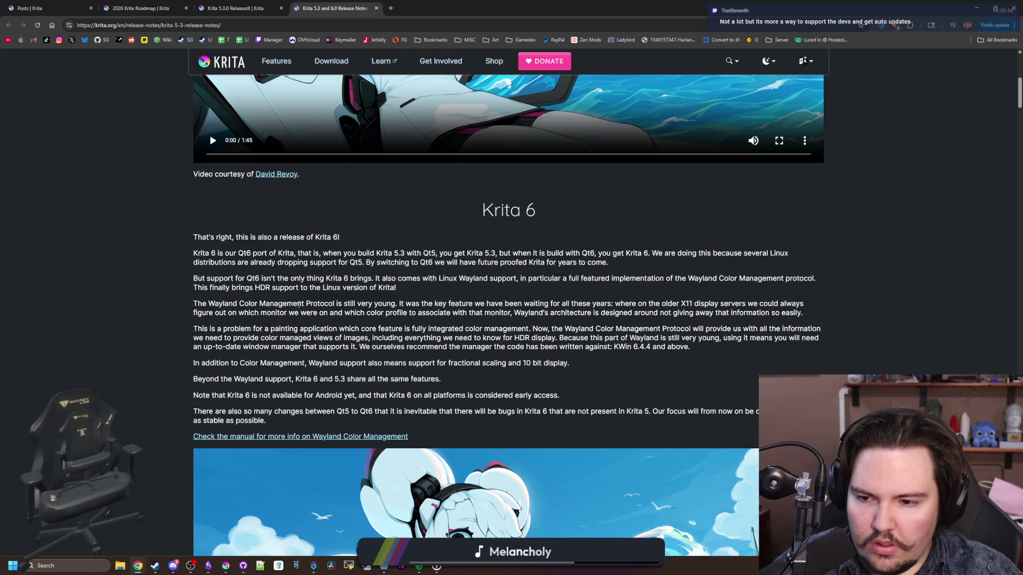
Step: Play the Text Tool's wrapped-text demo video and pause it at 0:06
scroll(299, 304, down, 10)
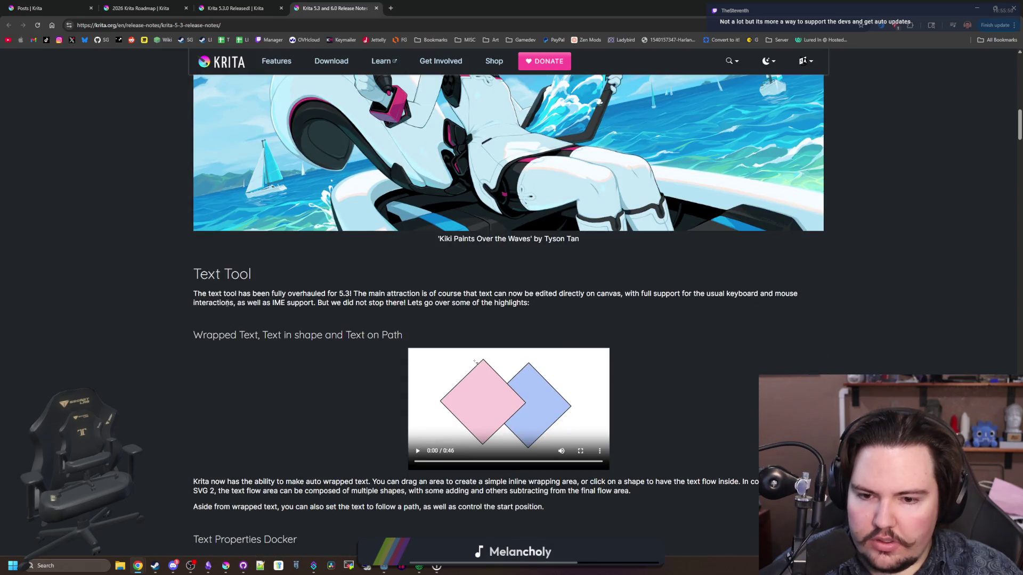
drag(249, 294, 557, 299)
click(558, 299)
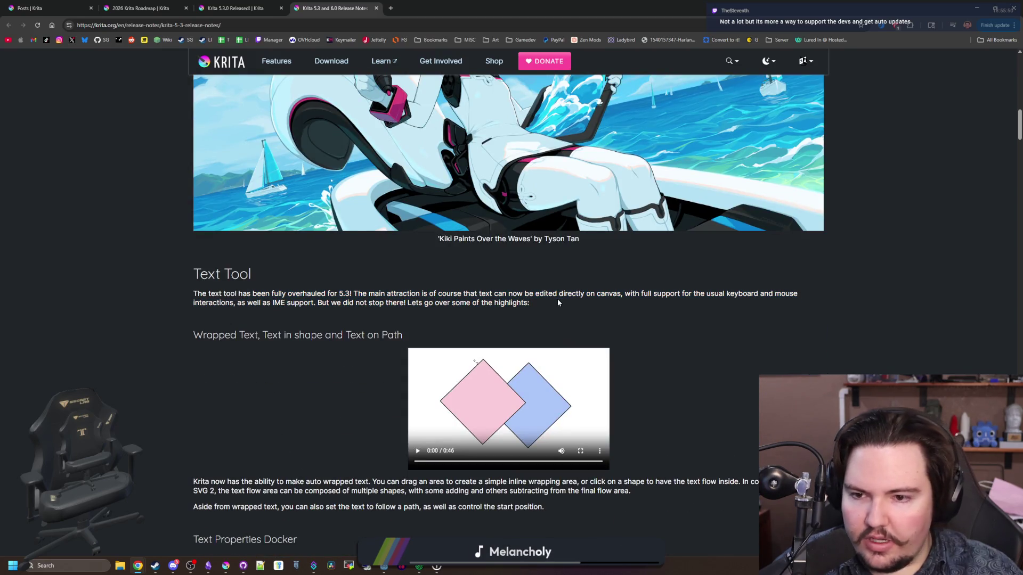
click(419, 448)
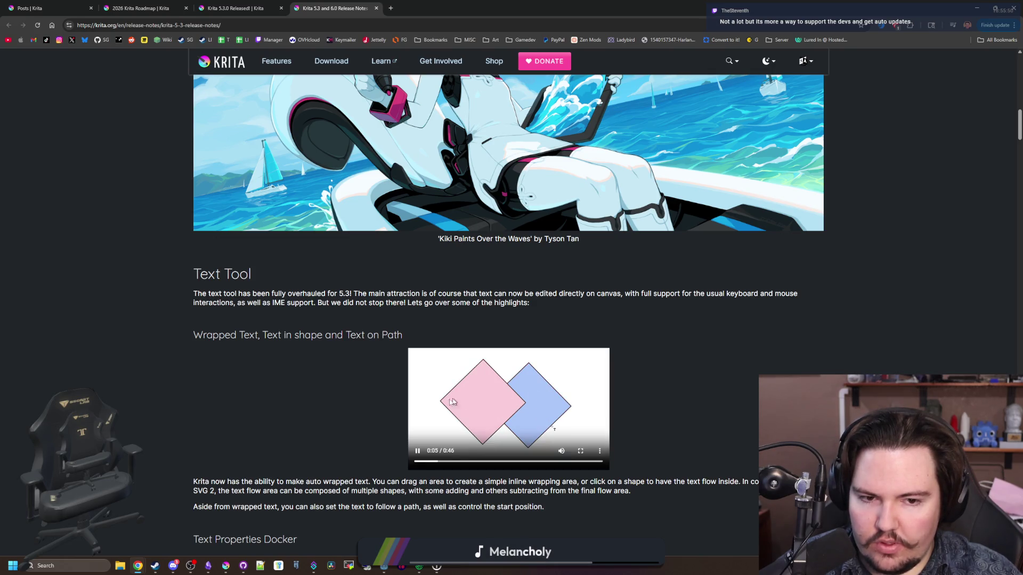
click(469, 413)
scroll(469, 410, down, 1)
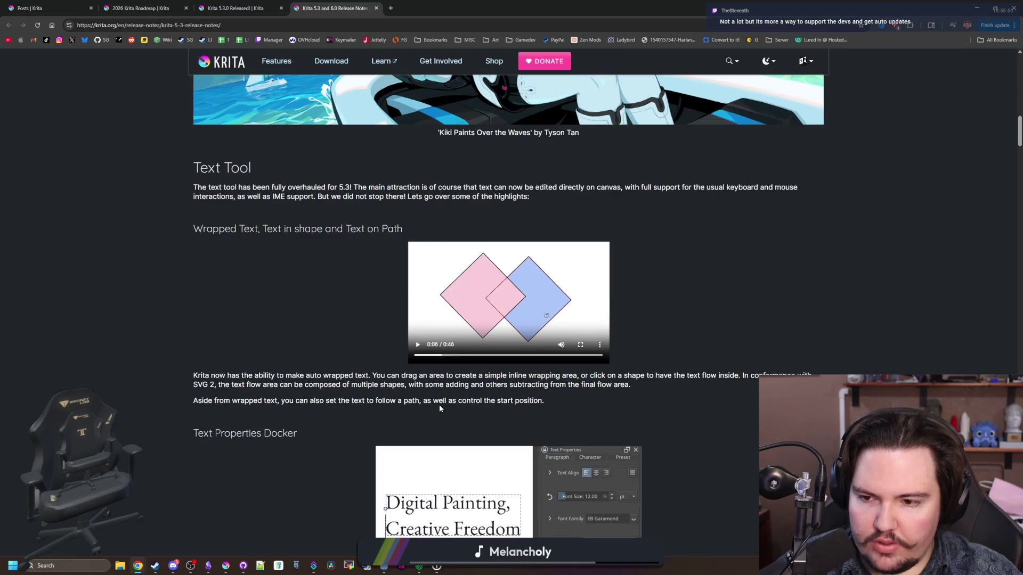
Step: Scroll past Text Properties Docker, Glyph Palette and Type Setting Mode to the Comic Panel Editing tool
scroll(441, 408, down, 3)
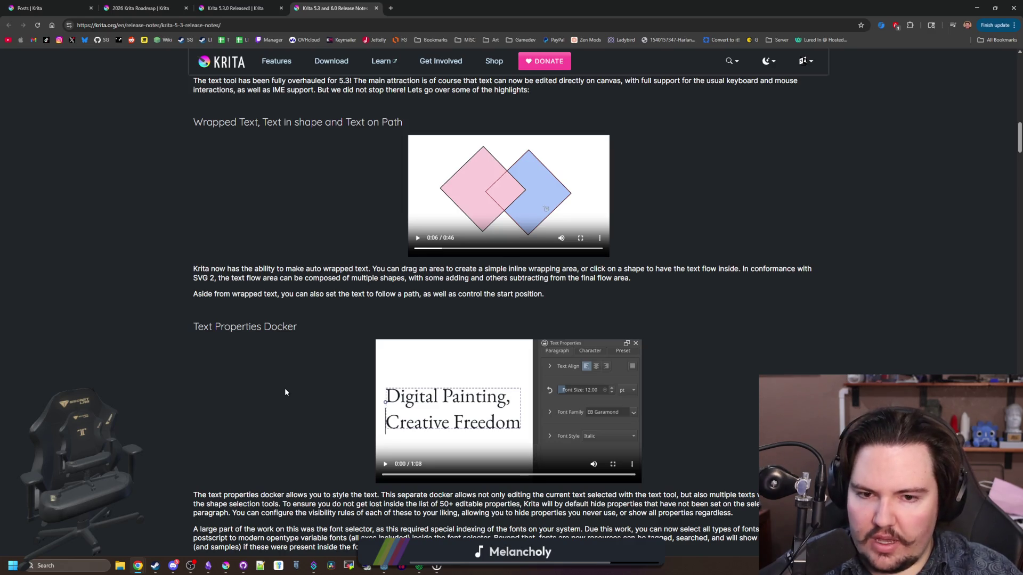
scroll(285, 393, down, 3)
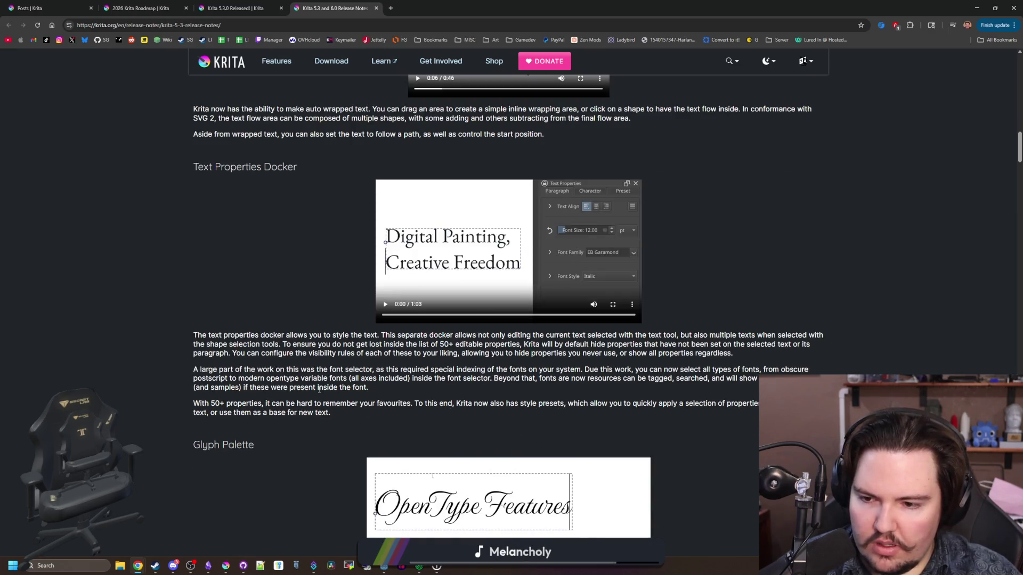
scroll(319, 389, down, 4)
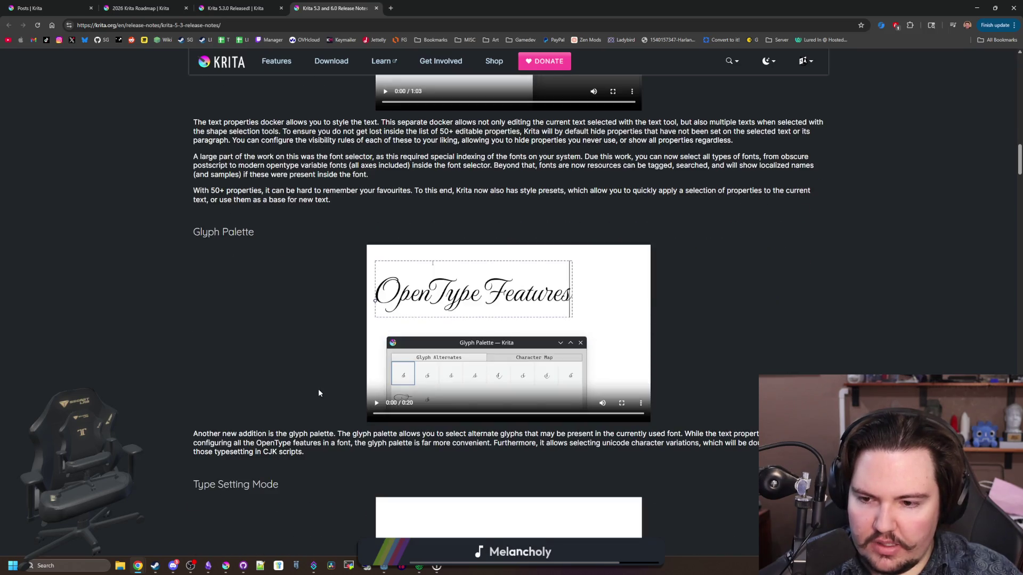
scroll(318, 393, down, 5)
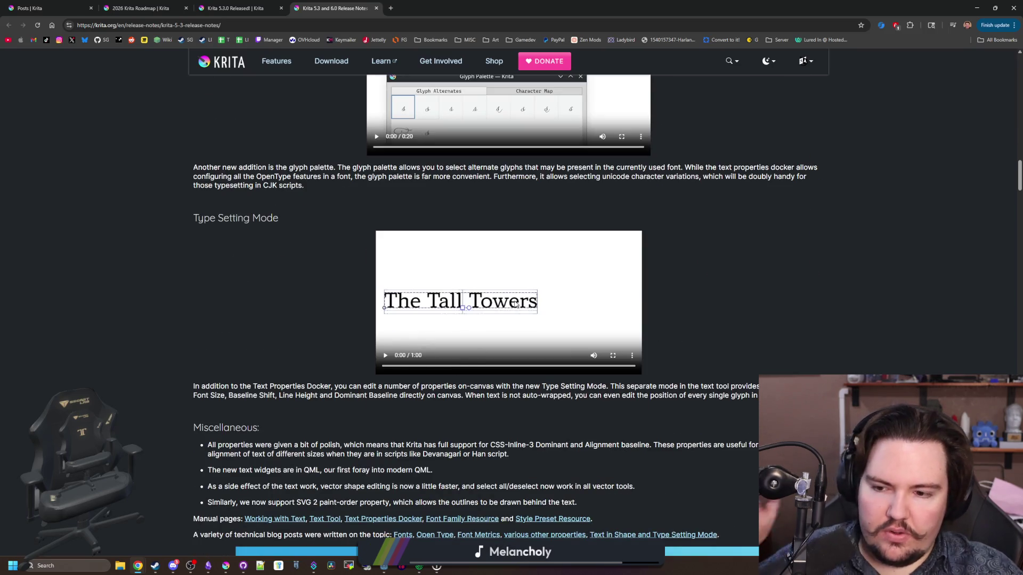
scroll(506, 323, down, 3)
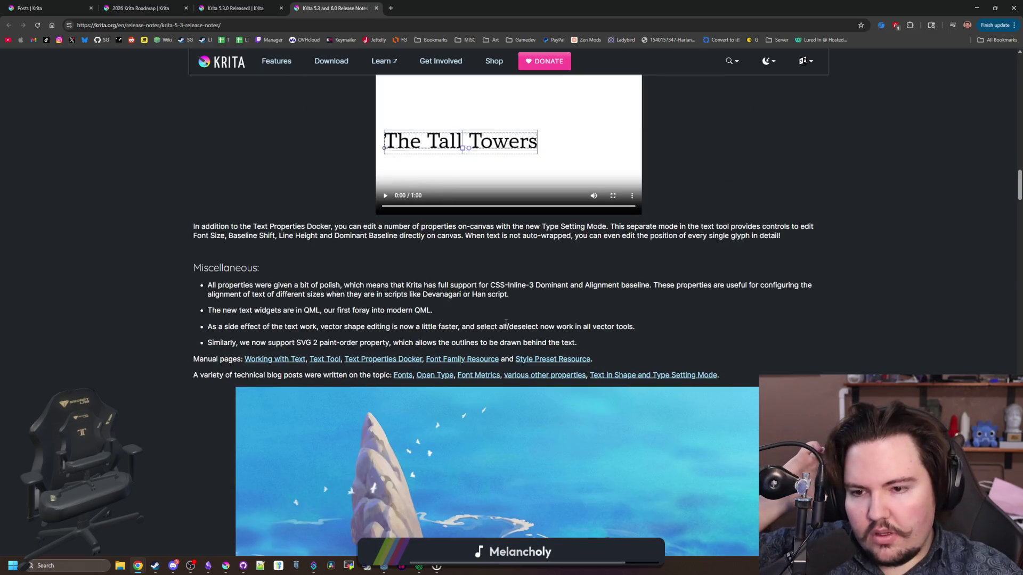
scroll(505, 323, down, 5)
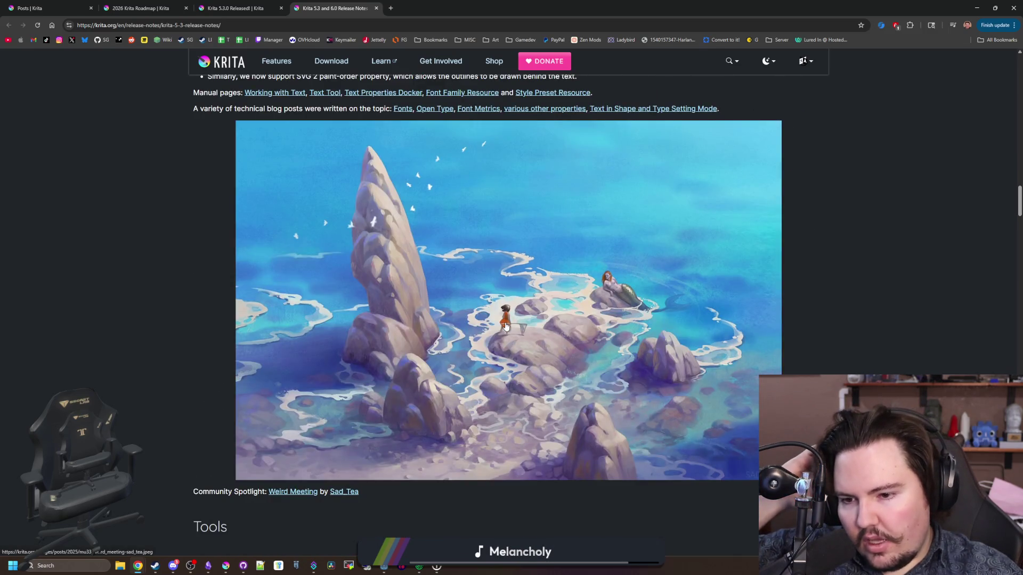
scroll(506, 327, down, 2)
scroll(505, 326, down, 4)
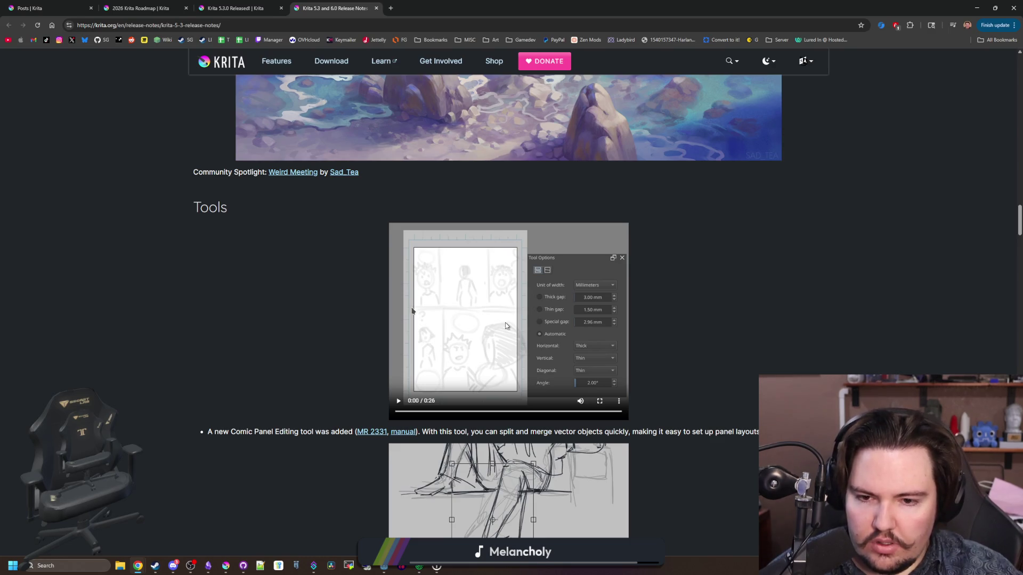
Step: Scroll through the Tools notes and read the Pixelart smoothing entry
scroll(506, 325, down, 5)
scroll(537, 330, down, 1)
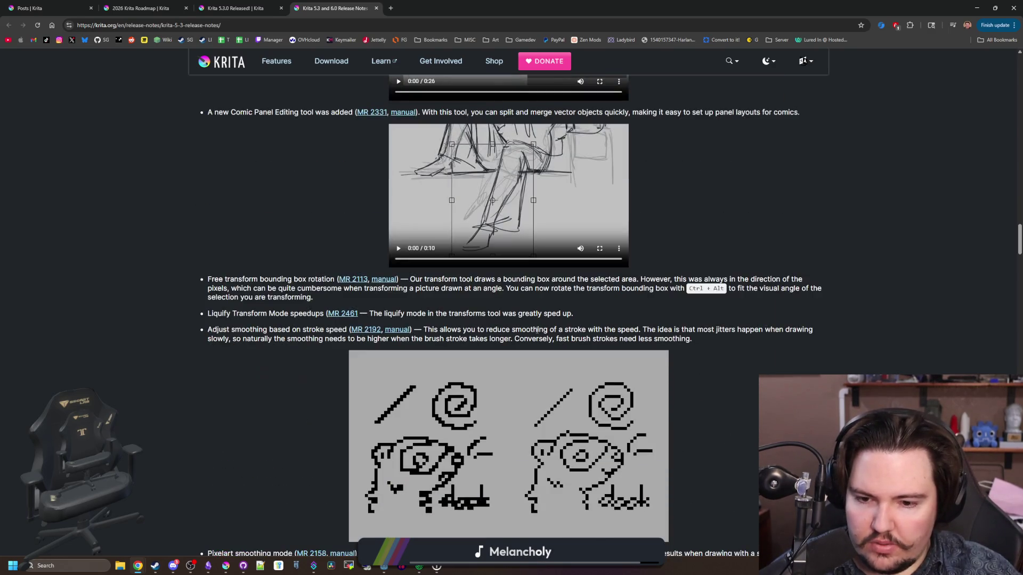
scroll(556, 336, down, 2)
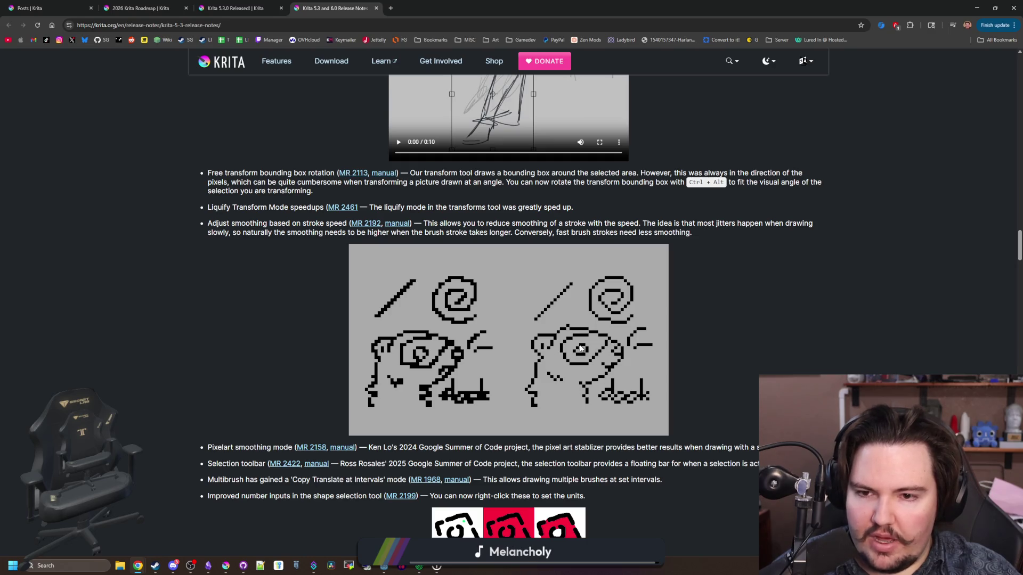
scroll(602, 314, down, 2)
scroll(479, 330, up, 2)
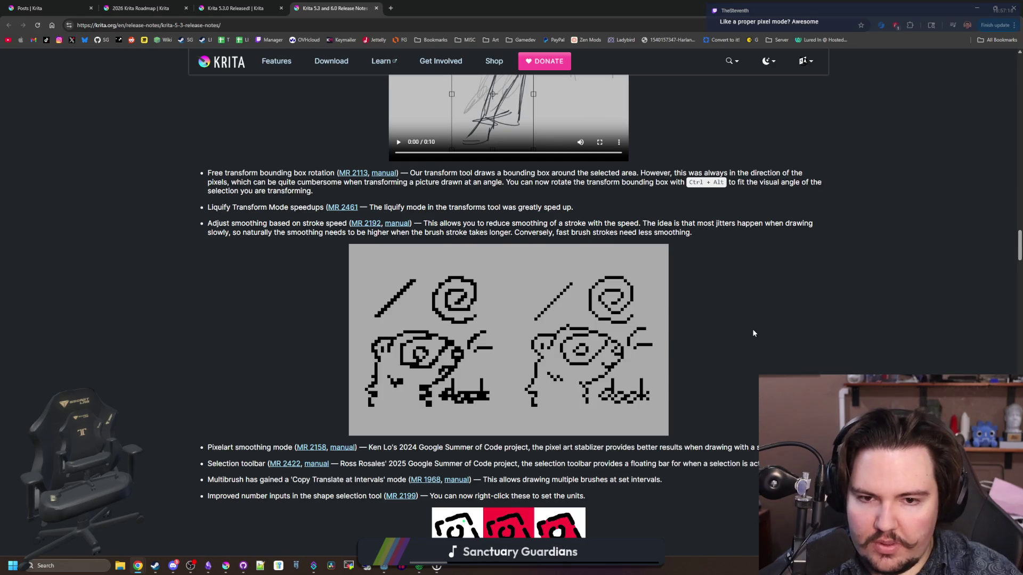
scroll(754, 333, down, 2)
drag(226, 339, 259, 339)
click(259, 339)
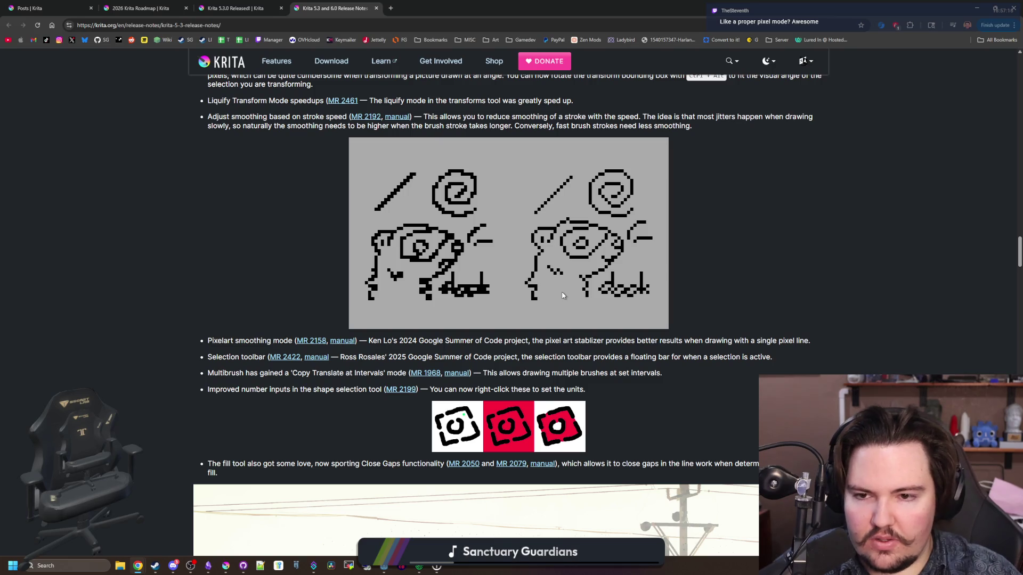
mouse_move(532, 334)
mouse_down()
mouse_move(585, 358)
mouse_move(796, 337)
mouse_up()
click(797, 337)
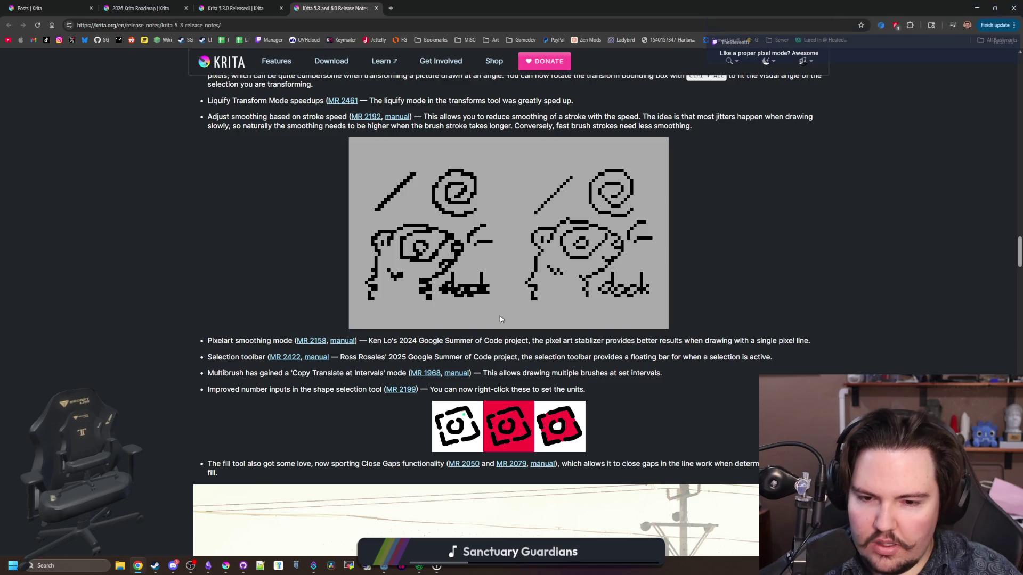
Step: Continue down to the fill tool's new Close Gaps note
scroll(500, 318, down, 5)
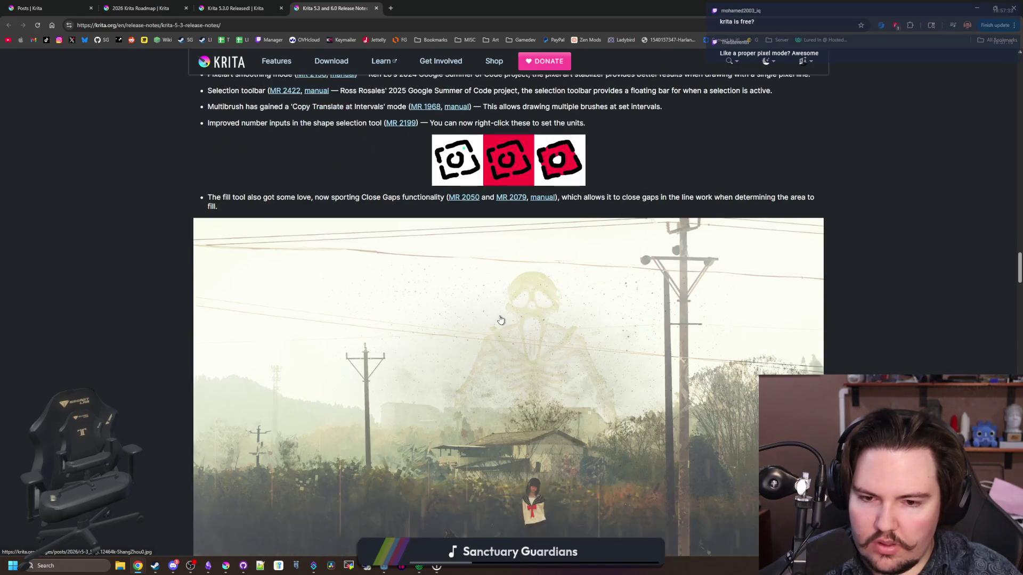
mouse_move(291, 198)
mouse_down()
mouse_move(218, 208)
mouse_move(418, 197)
mouse_up()
click(420, 197)
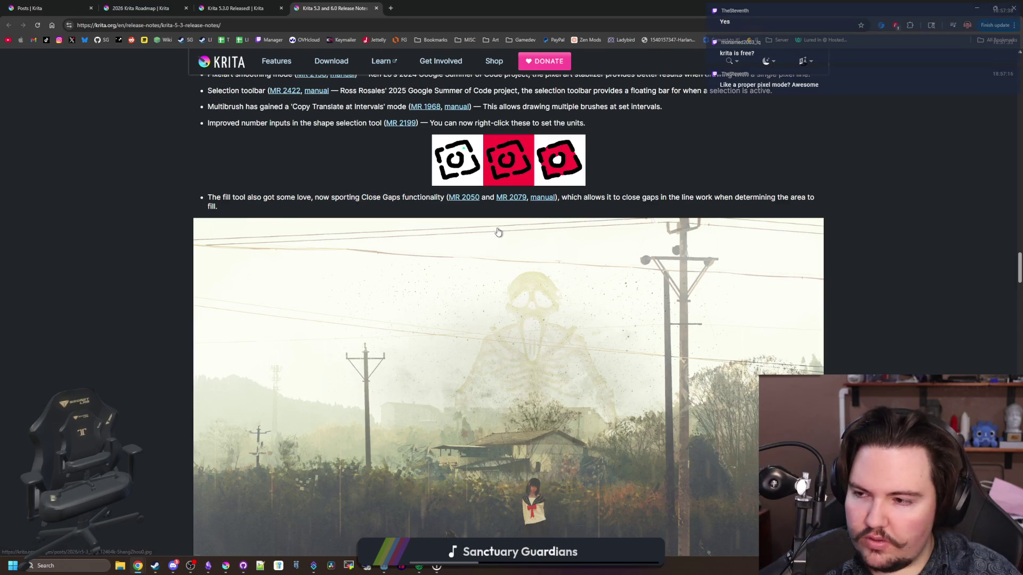
Step: Scroll past Assistants, the HDR blend-mode note and sketch comparison image to Fast Color Overlay Mask
scroll(498, 248, down, 4)
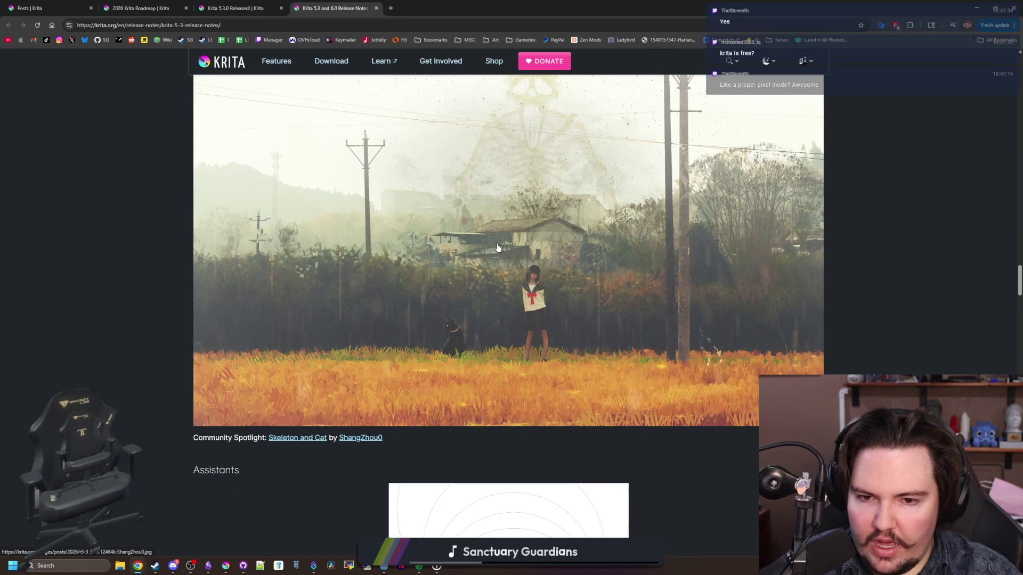
scroll(498, 248, down, 4)
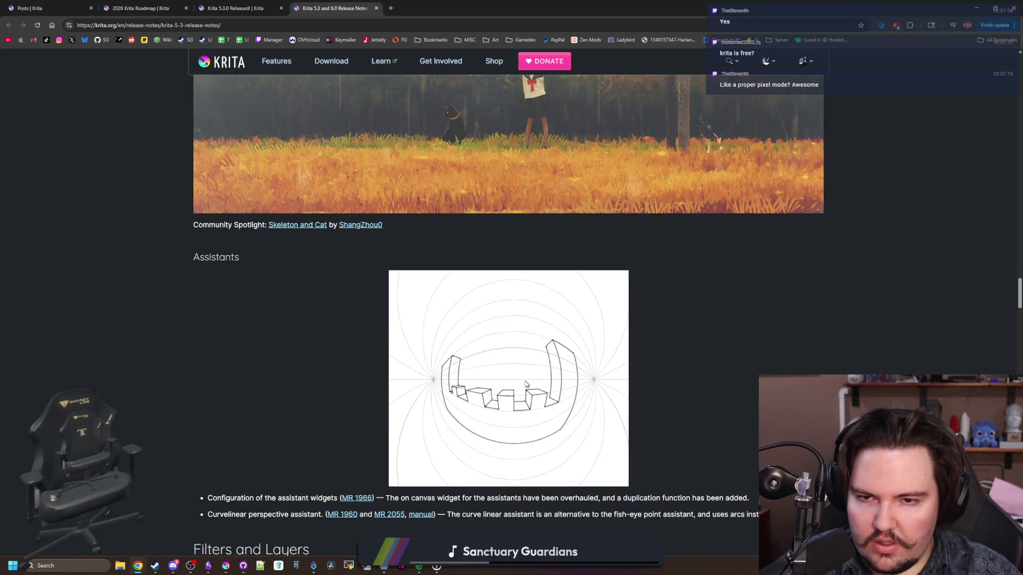
scroll(525, 384, up, 10)
scroll(524, 384, down, 7)
scroll(525, 384, down, 3)
scroll(524, 383, down, 4)
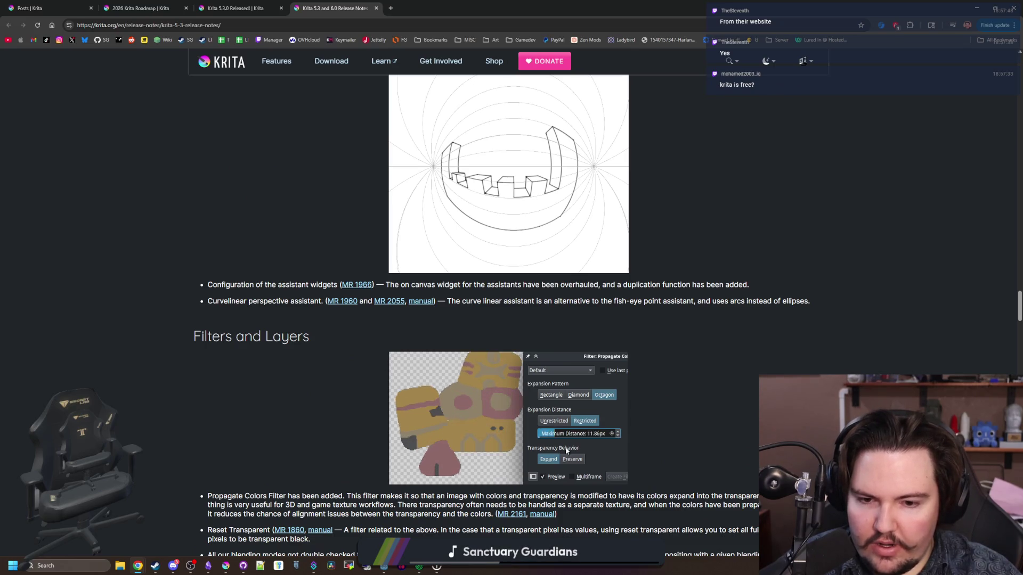
scroll(525, 384, down, 2)
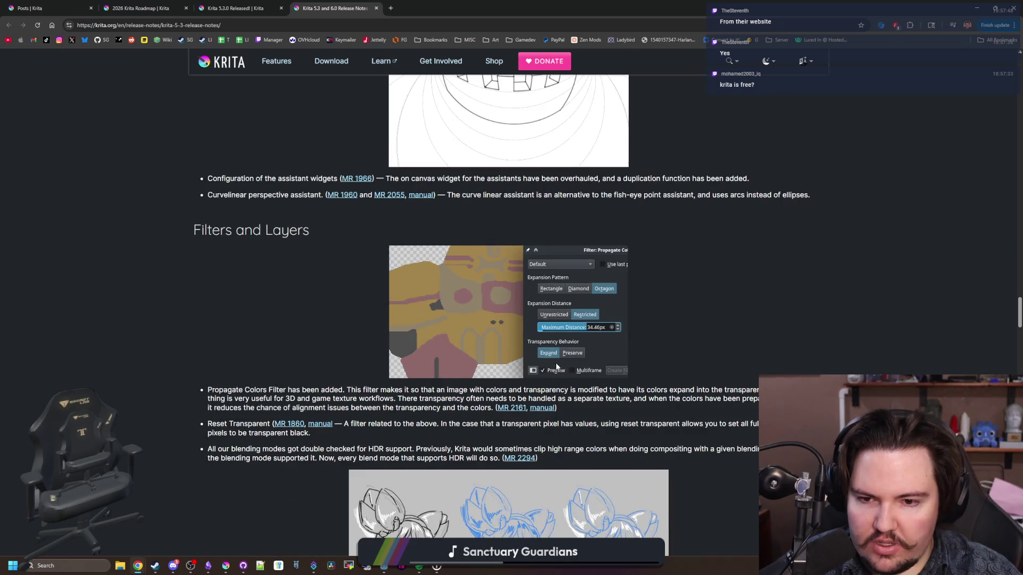
scroll(556, 368, down, 1)
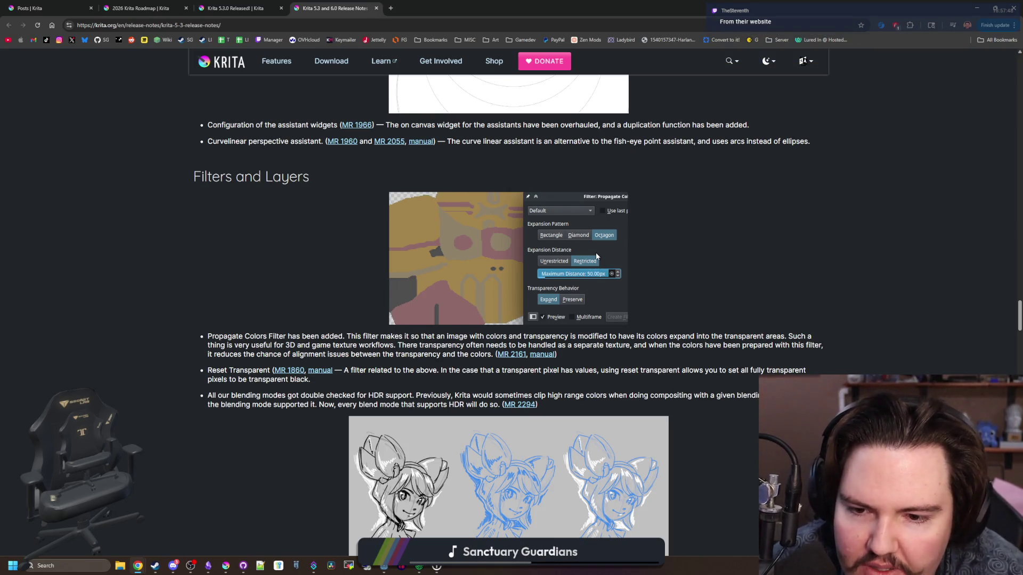
scroll(596, 256, down, 2)
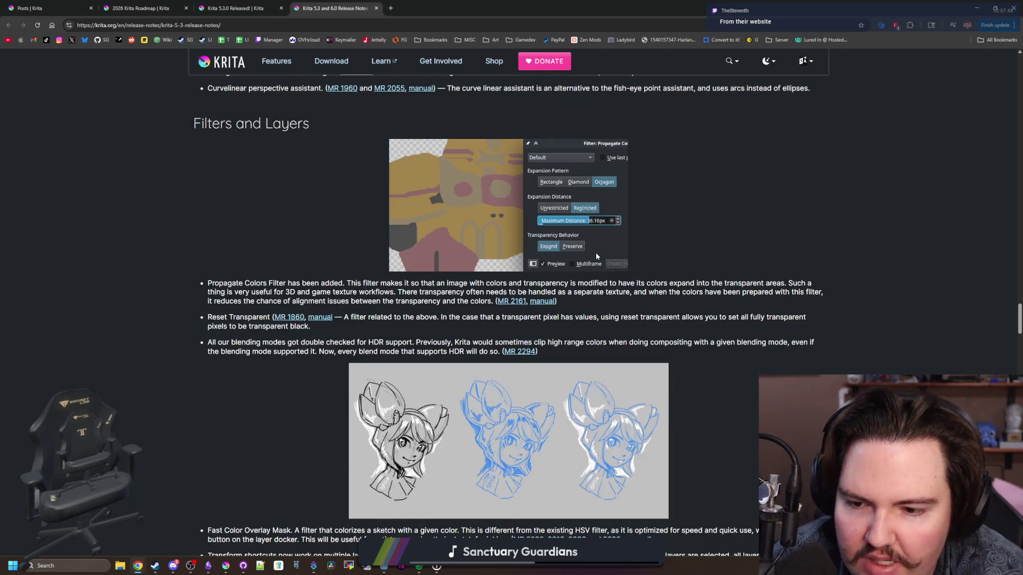
scroll(595, 256, down, 3)
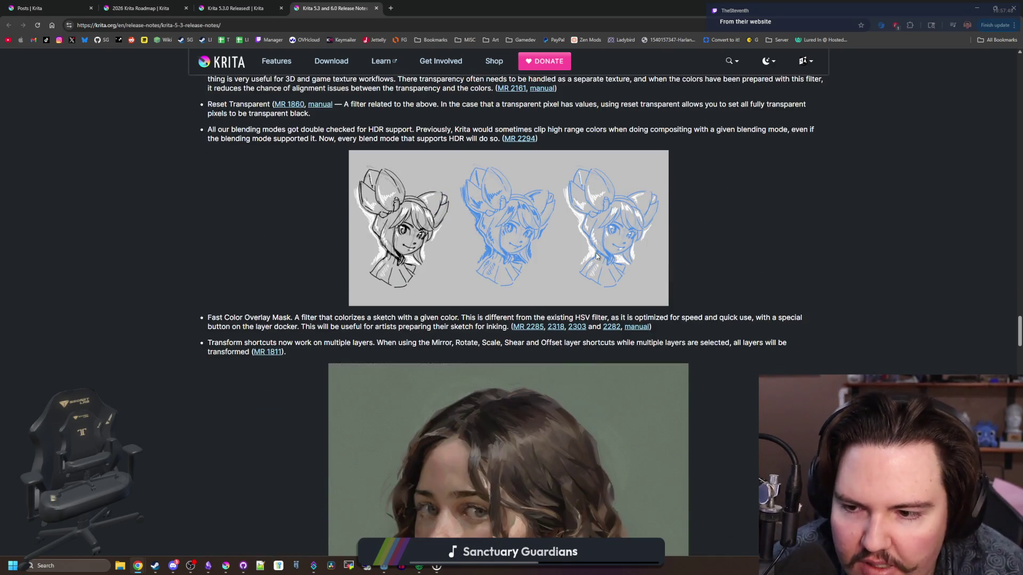
Step: Read on past the soft texturing paragraph to the end of the 5.3 release notes
scroll(596, 255, down, 10)
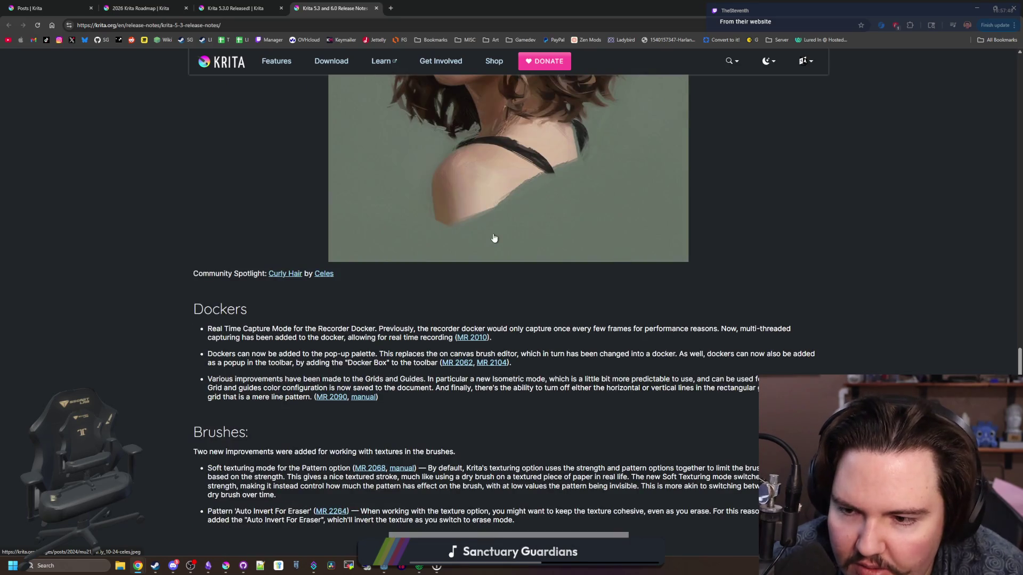
scroll(430, 246, down, 3)
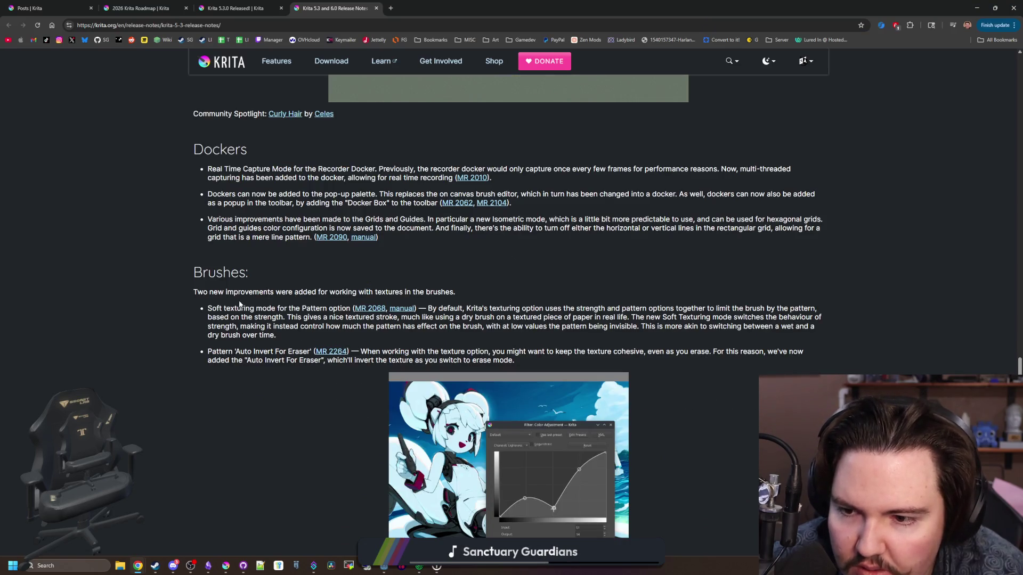
drag(225, 307, 263, 338)
click(261, 349)
scroll(261, 349, down, 3)
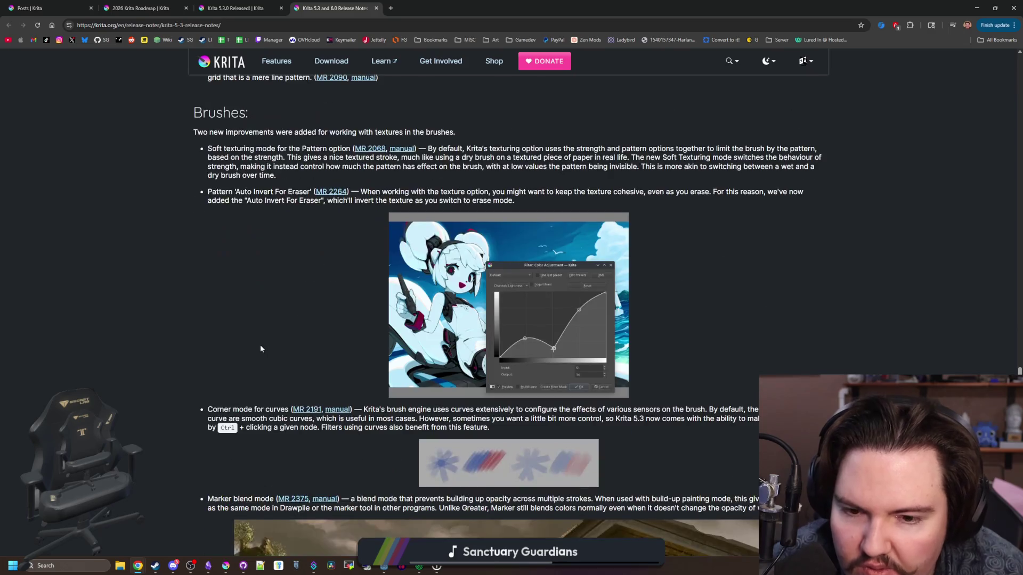
scroll(261, 349, down, 1)
scroll(261, 344, down, 2)
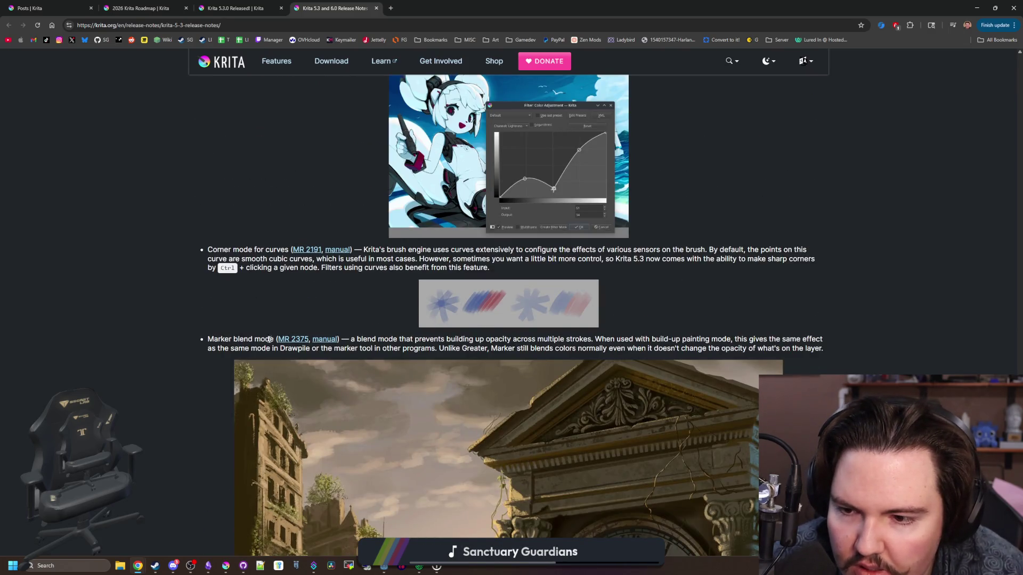
scroll(266, 344, down, 2)
scroll(267, 343, down, 8)
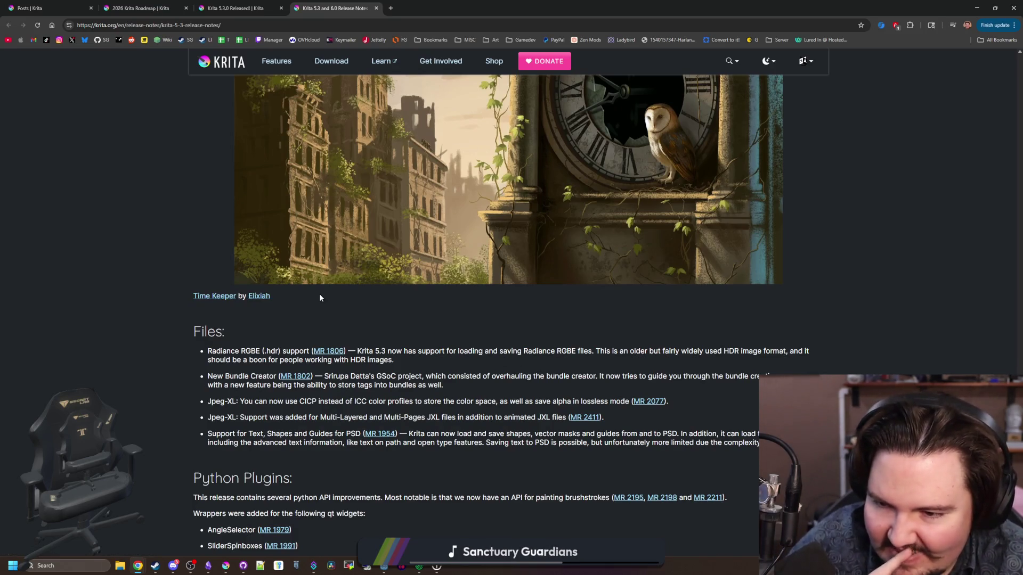
scroll(319, 298, down, 5)
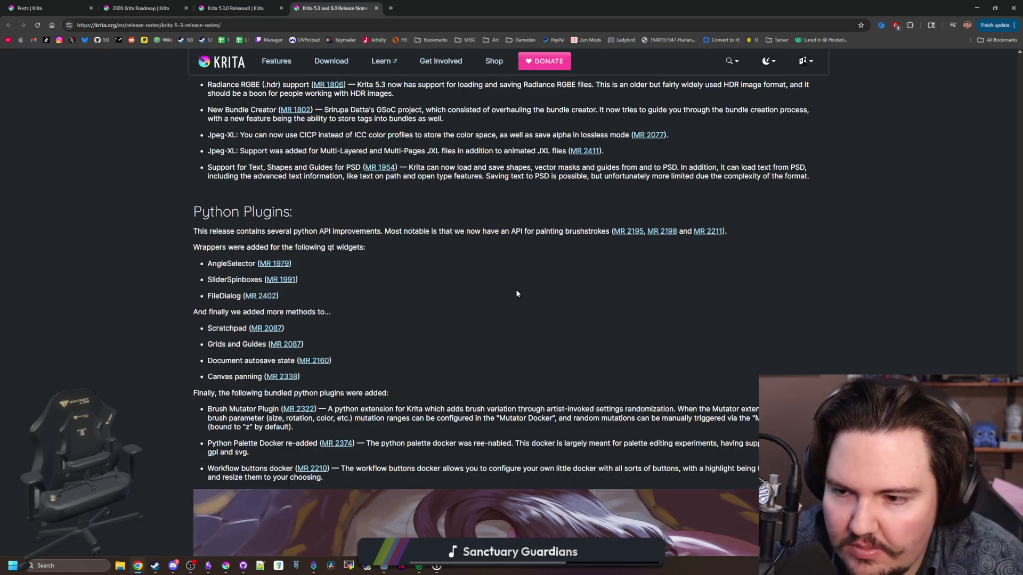
scroll(516, 293, down, 10)
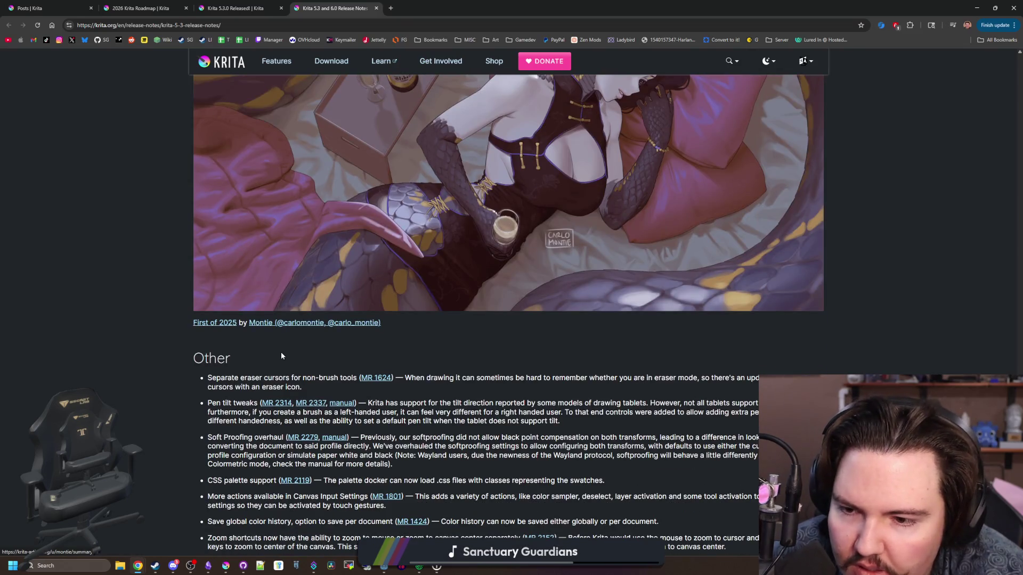
scroll(432, 334, down, 1)
scroll(431, 334, down, 1)
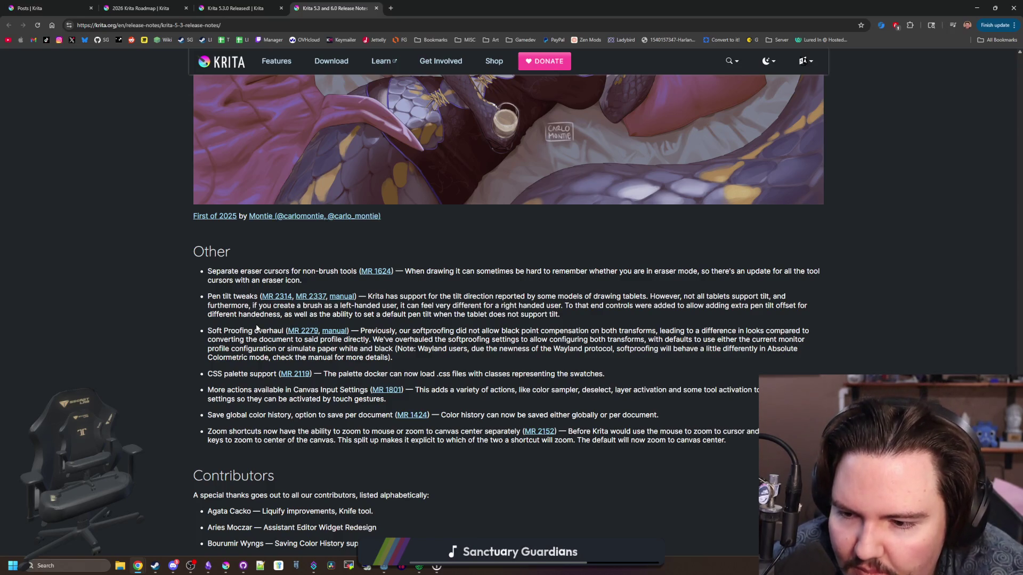
scroll(257, 328, down, 6)
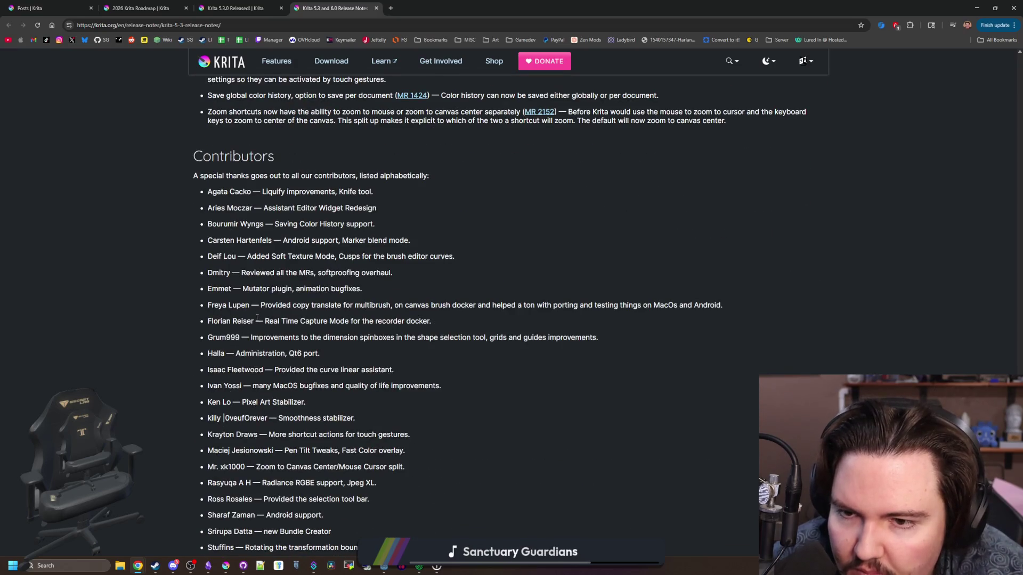
scroll(255, 316, down, 6)
scroll(255, 317, down, 5)
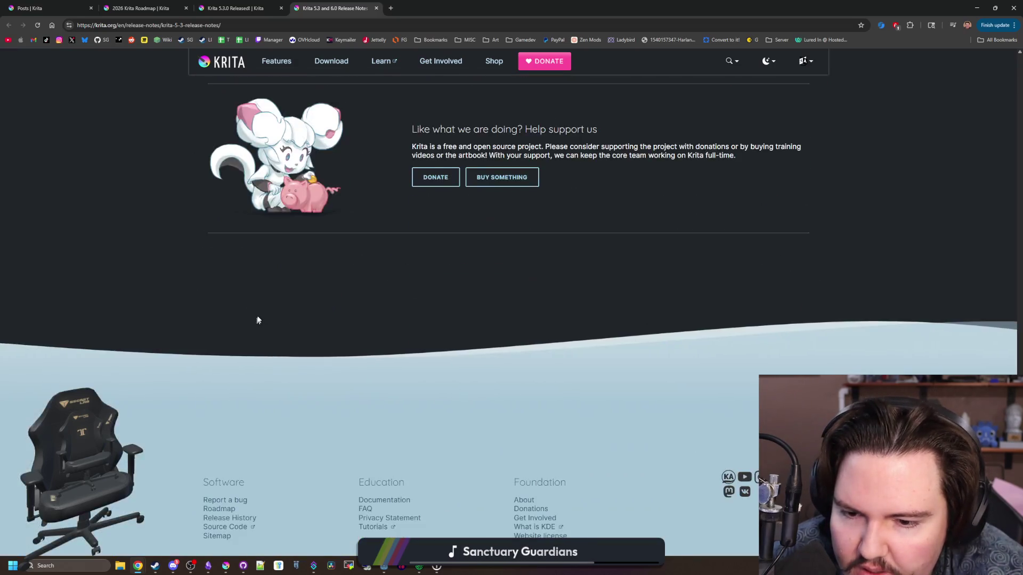
scroll(260, 309, up, 20)
scroll(272, 314, up, 20)
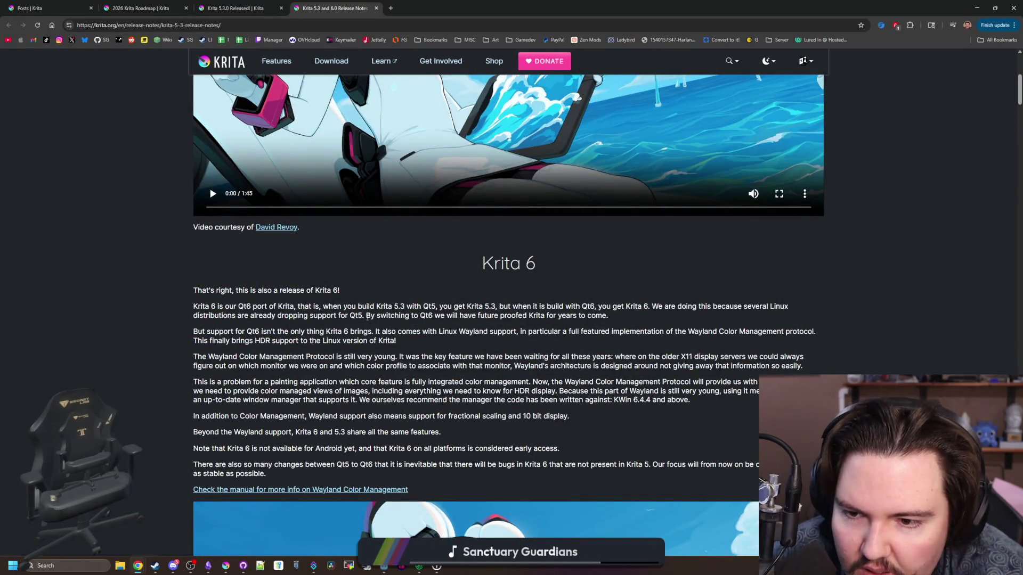
Step: Go to krita.org's Download page and start downloading the Krita 5.3.1 Windows installer
drag(368, 307, 422, 307)
click(471, 310)
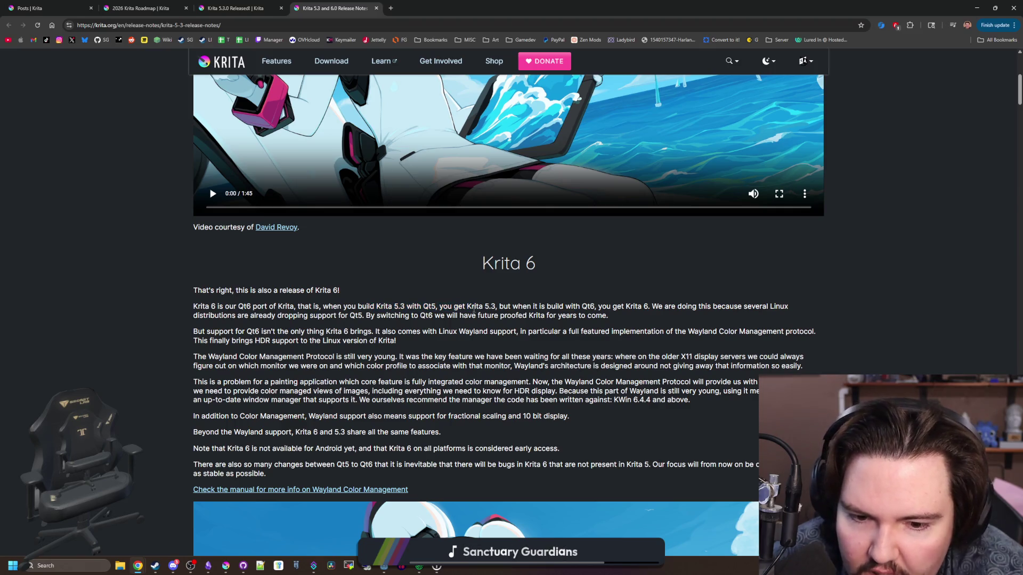
scroll(453, 307, up, 6)
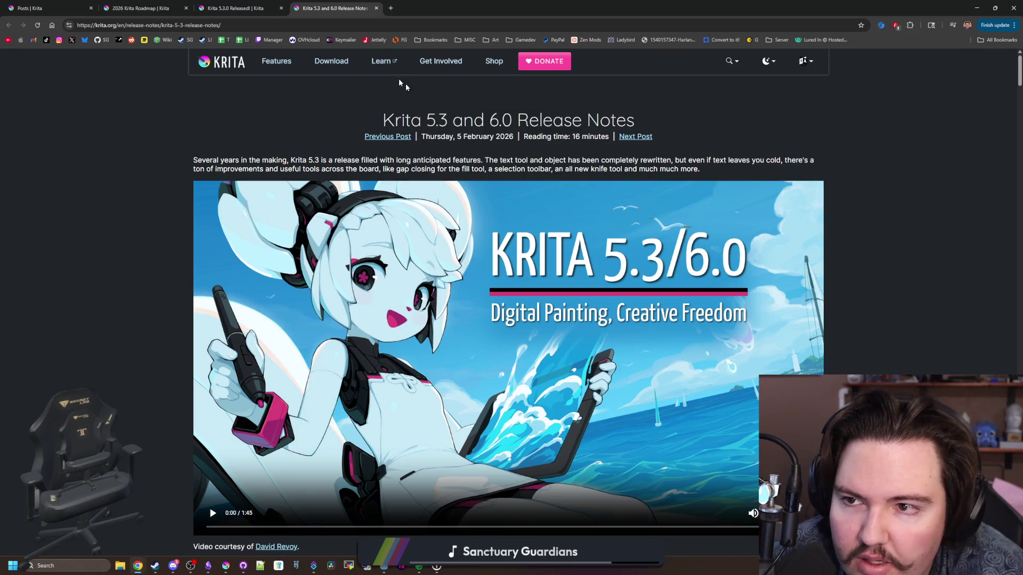
click(346, 63)
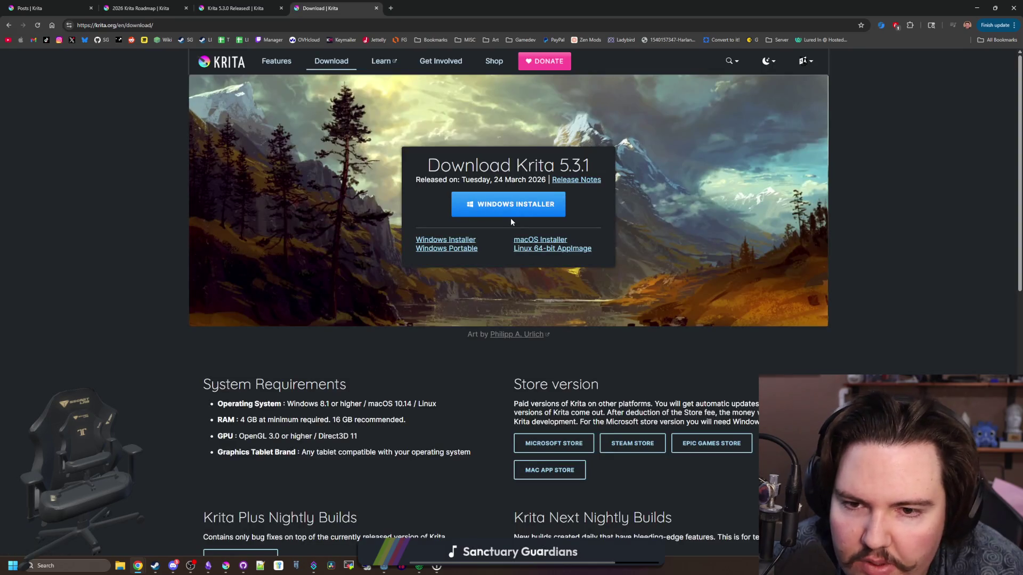
click(525, 213)
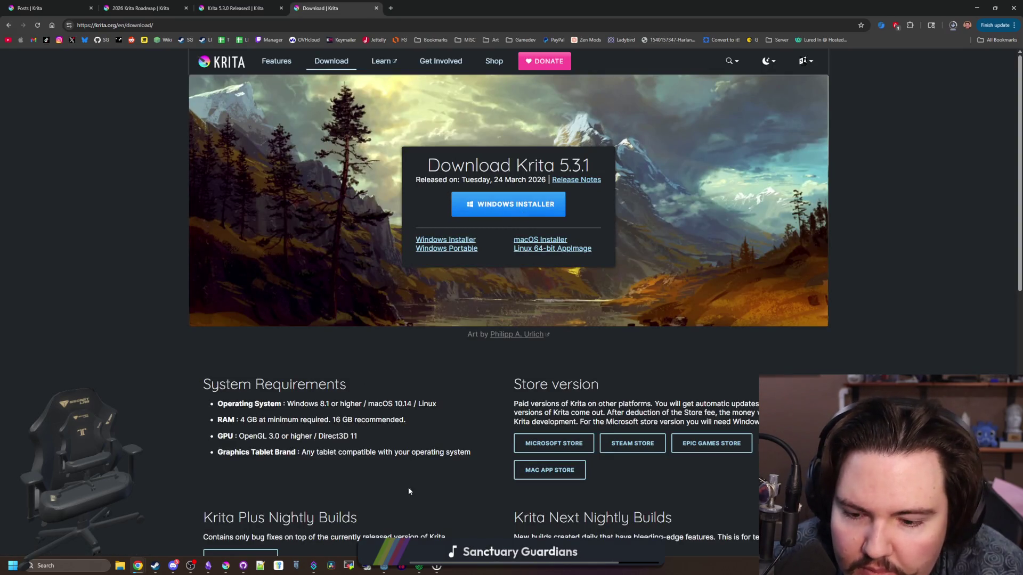
click(226, 566)
Step: Dismiss About Krita, save fishing canvas.kra, discard bluefin_tuna.png, close sunfish.png, and quit Krita
click(626, 401)
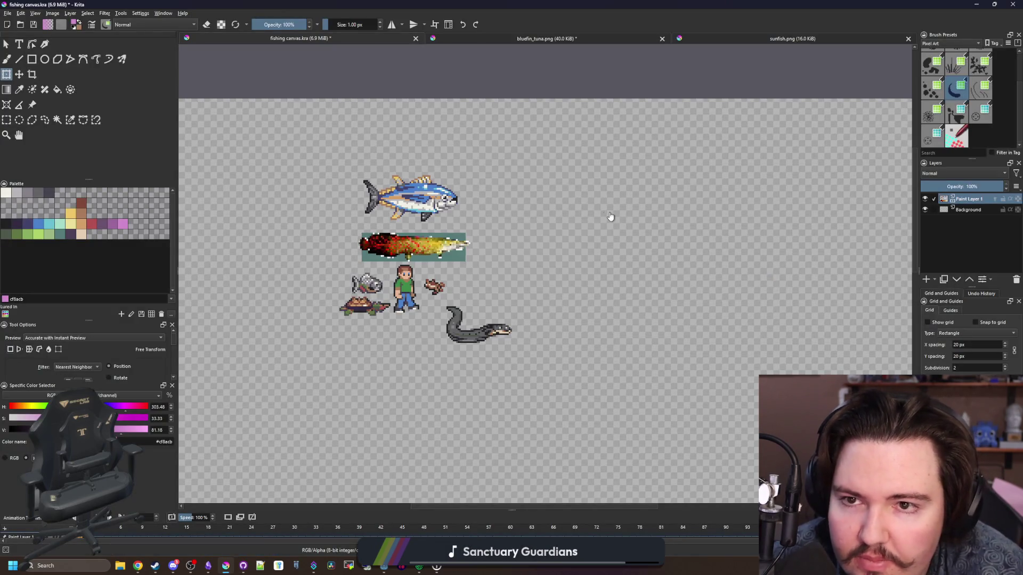
key(ctrl+s)
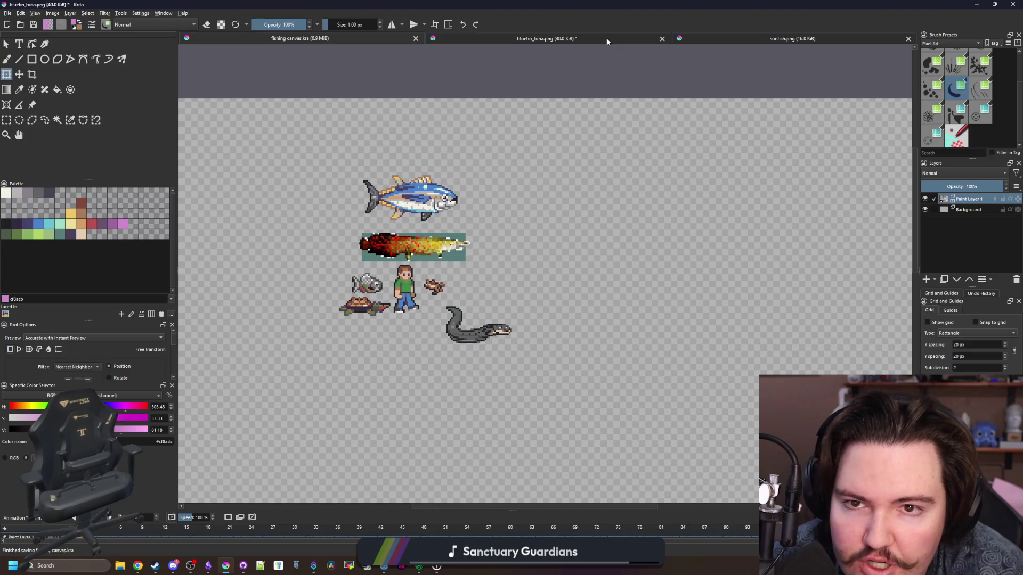
click(605, 38)
click(662, 39)
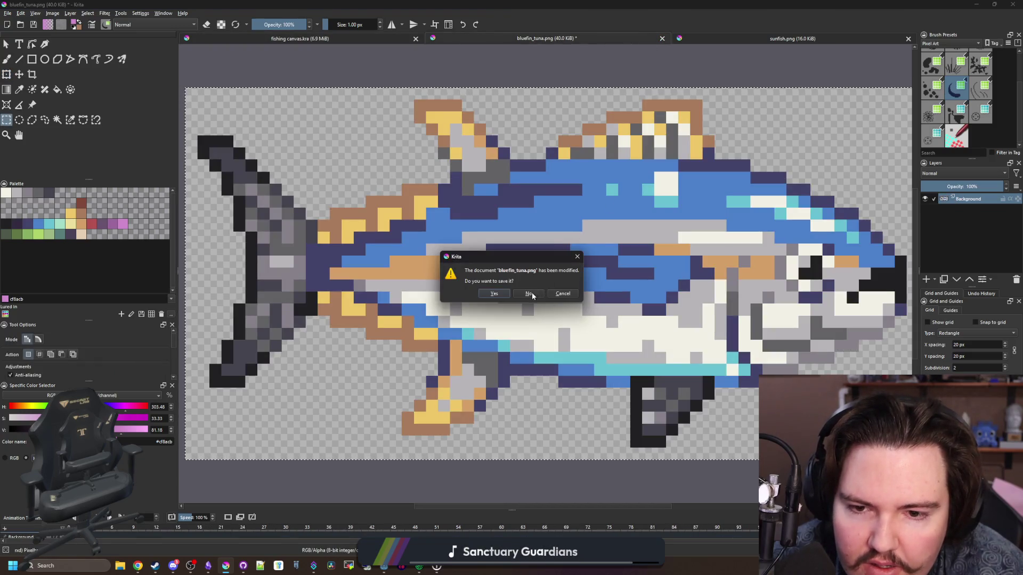
click(528, 294)
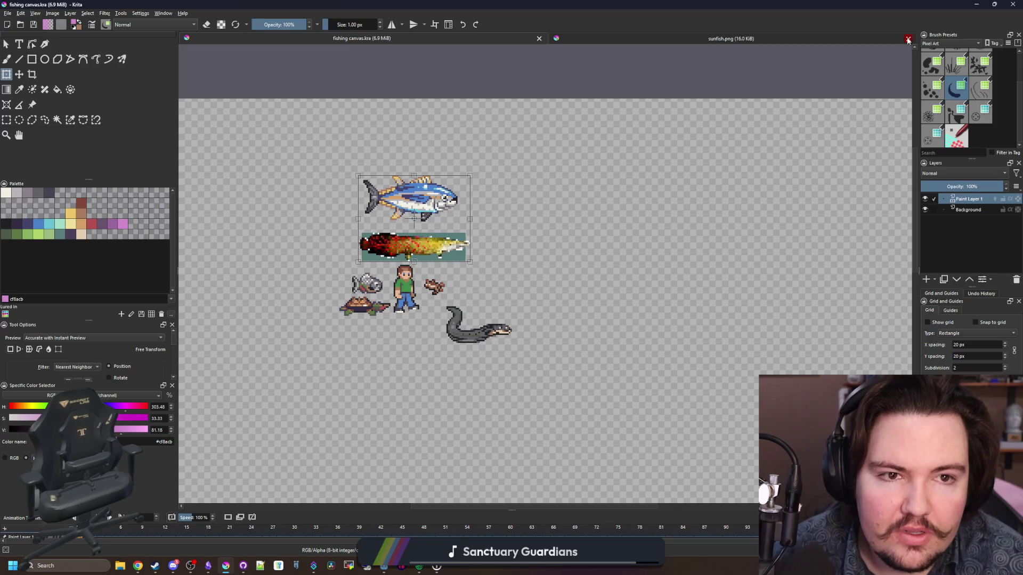
click(908, 39)
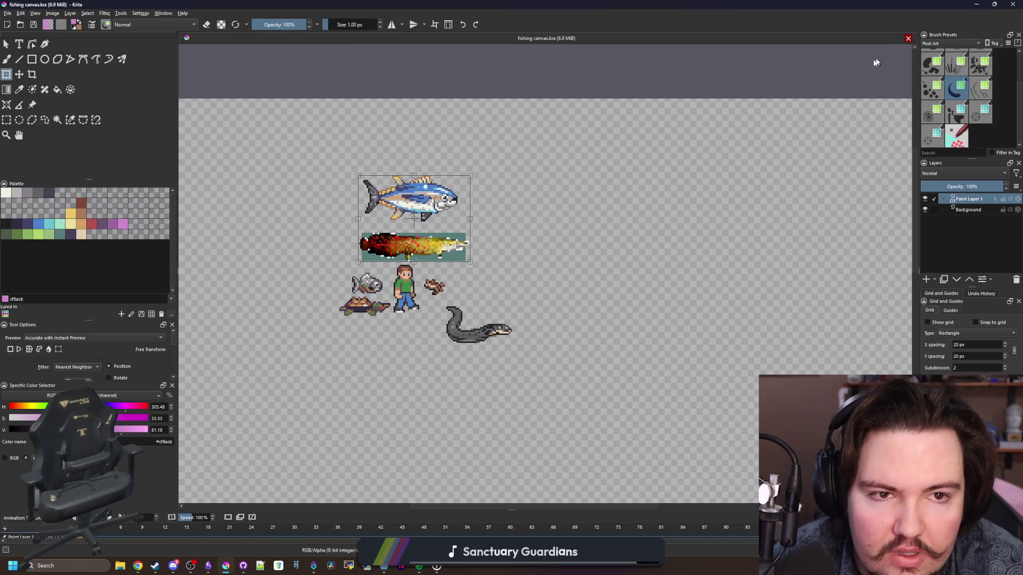
click(1012, 4)
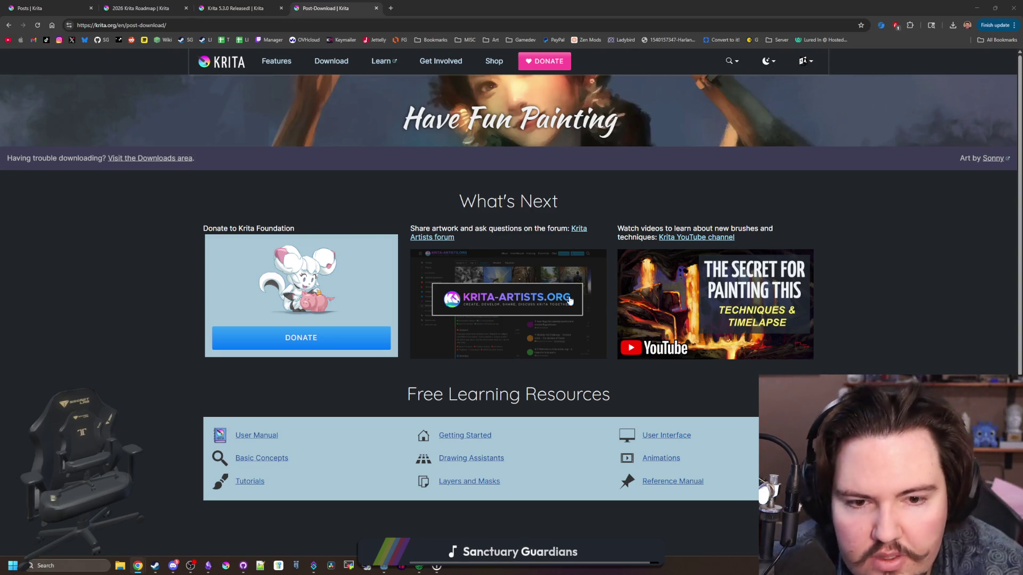
Step: Scroll the krita.org post-download page down and back up
scroll(580, 305, down, 5)
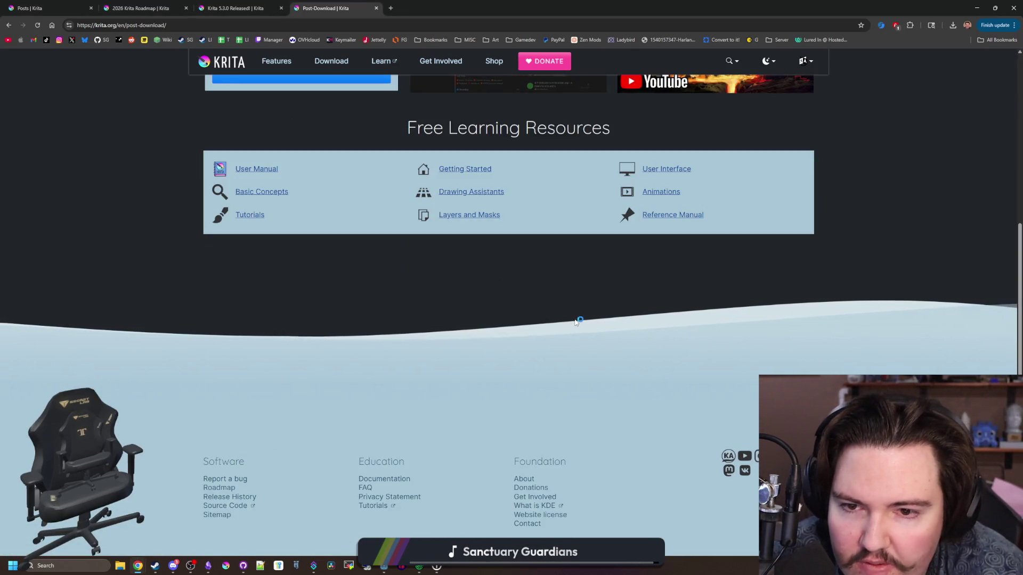
scroll(573, 322, up, 5)
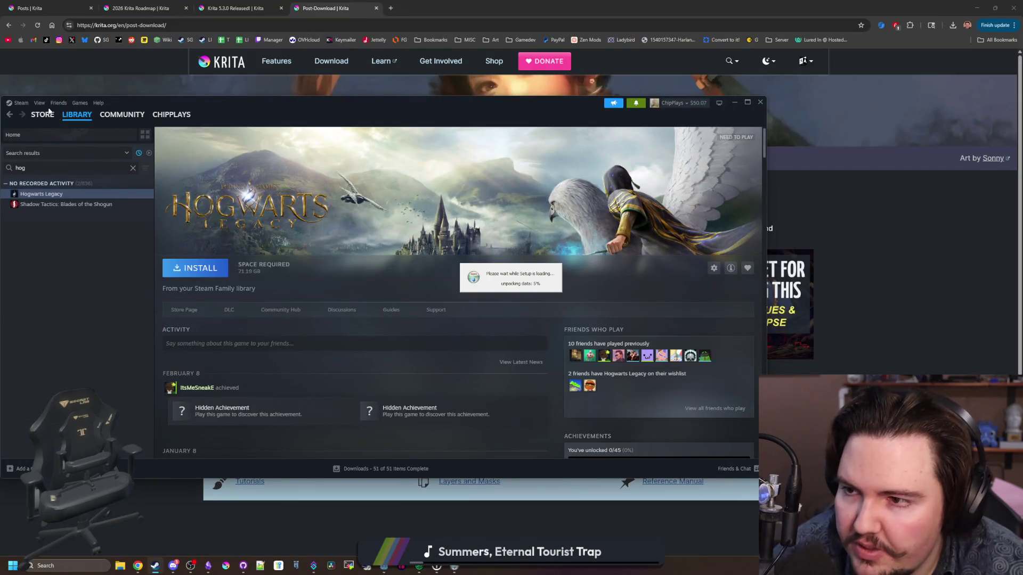
Step: Search the Steam store for Krita and open its store page
click(37, 118)
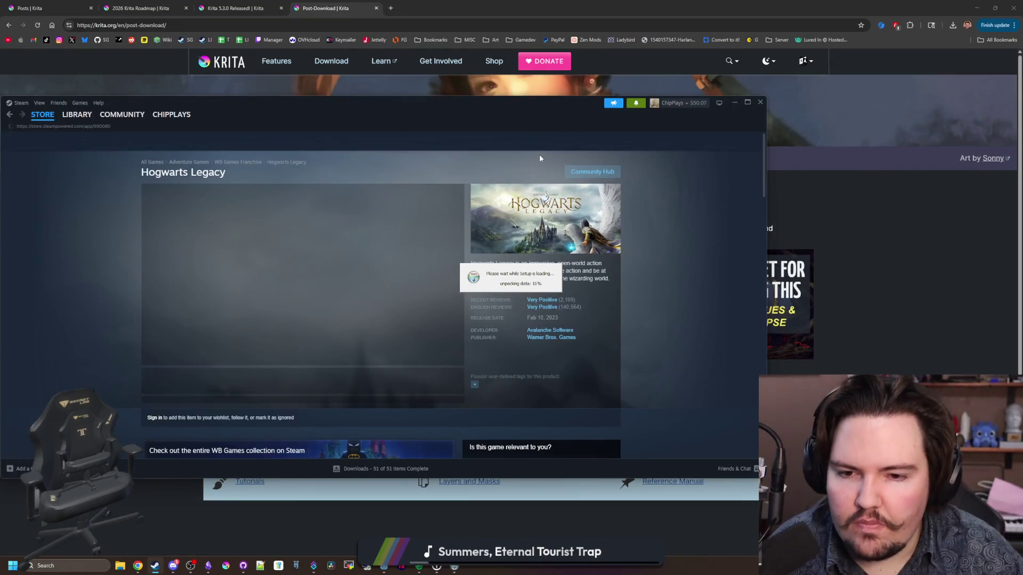
click(510, 140)
text(krita)
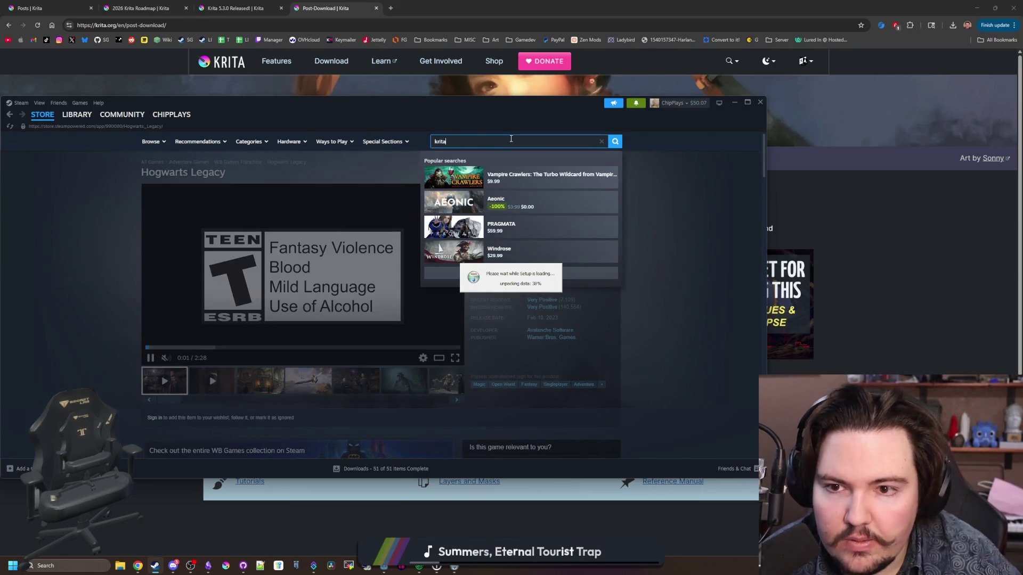
click(531, 171)
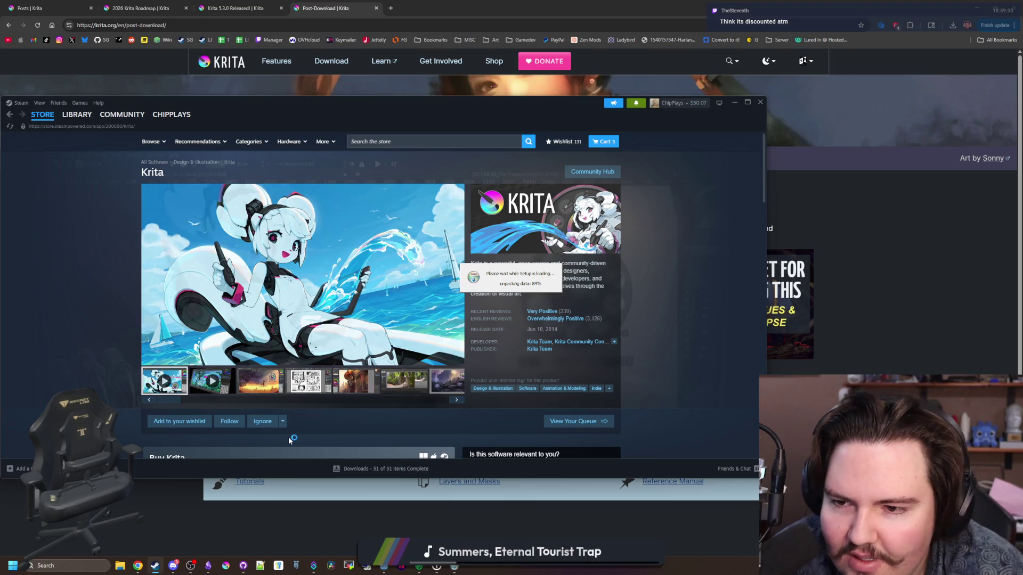
Step: Browse the Krita screenshot gallery from the third image and umbrella painting onward two more
click(272, 392)
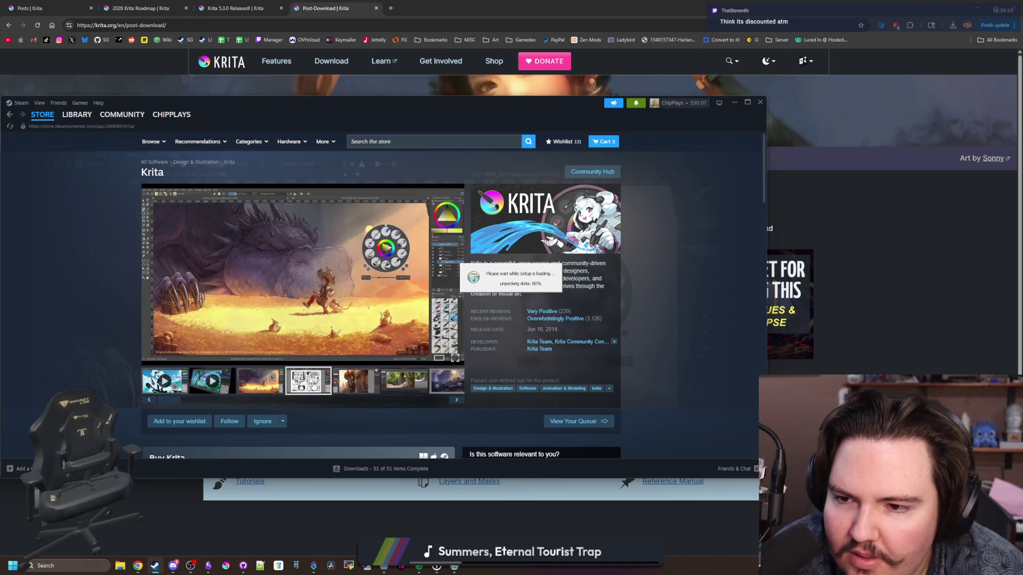
click(354, 380)
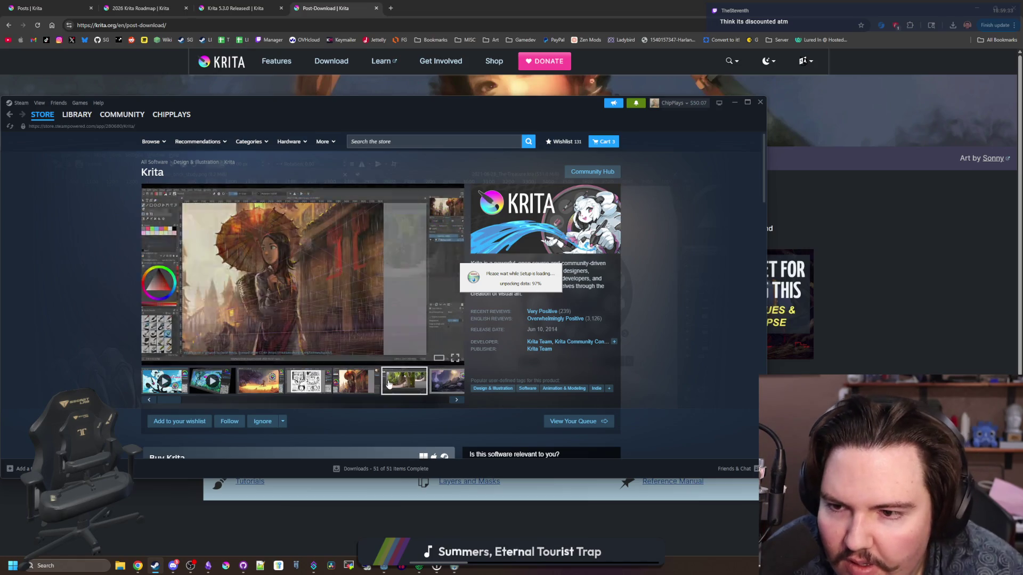
click(456, 400)
click(456, 400)
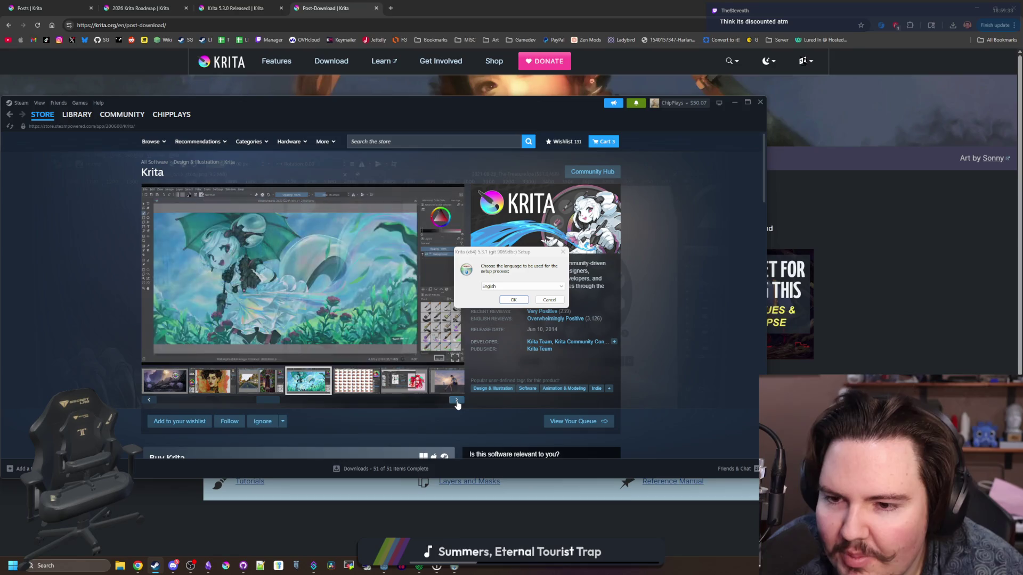
Step: Page through the Krita store page's screenshot carousel, starting from the patterned canvas screenshot
click(456, 402)
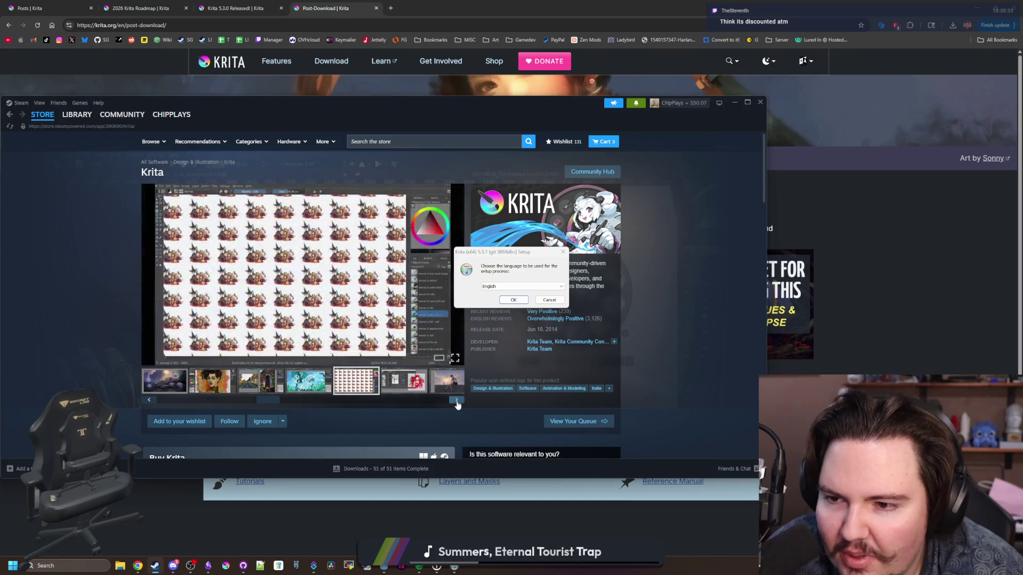
click(456, 400)
click(456, 400)
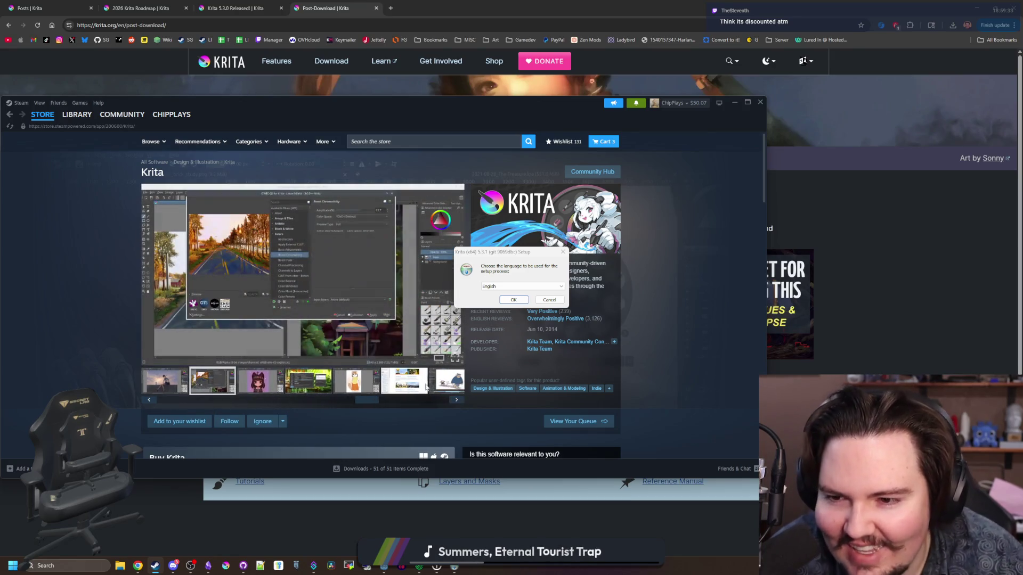
click(456, 400)
click(457, 400)
click(457, 400)
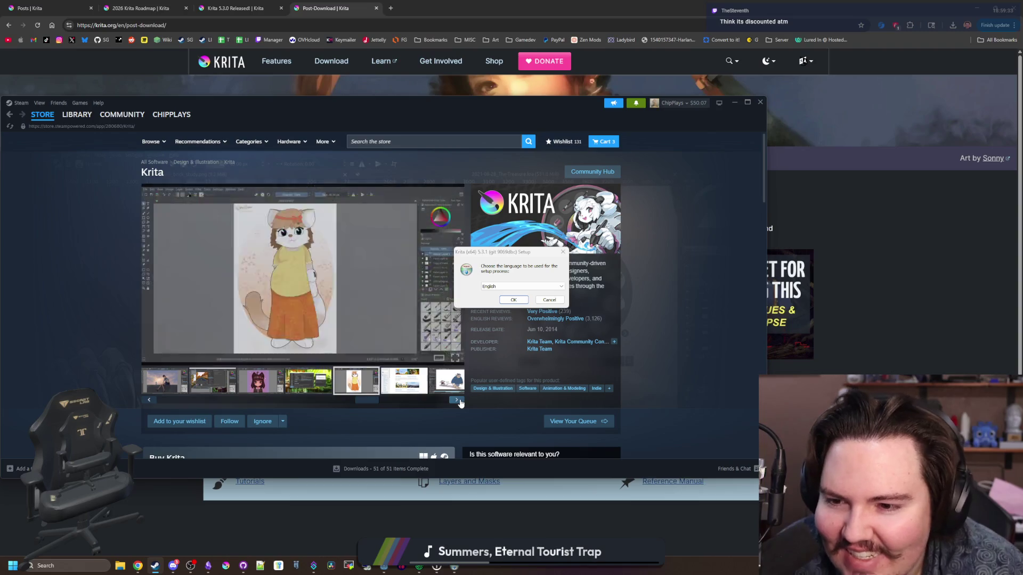
click(457, 400)
click(456, 400)
click(457, 400)
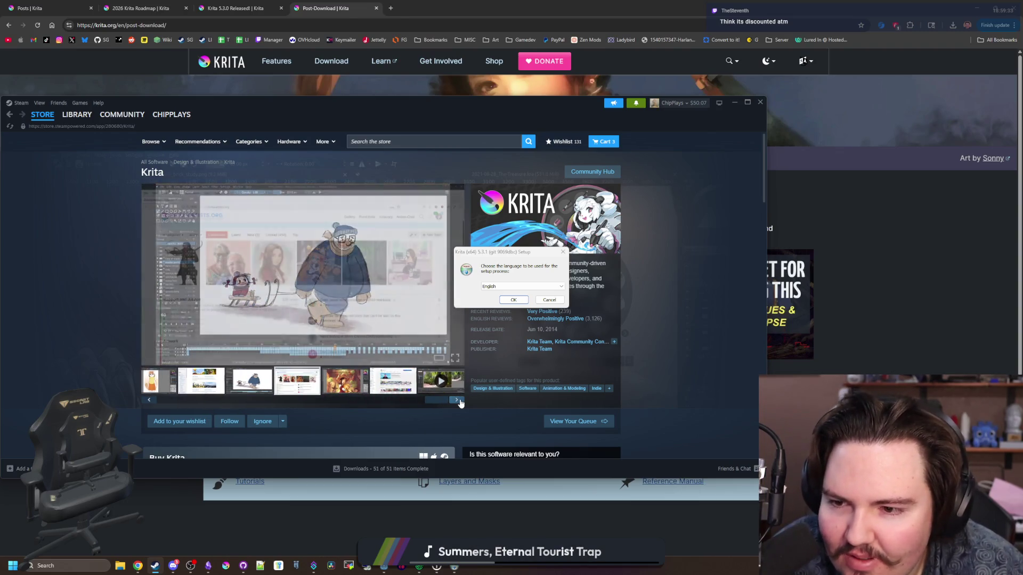
click(456, 400)
click(456, 400)
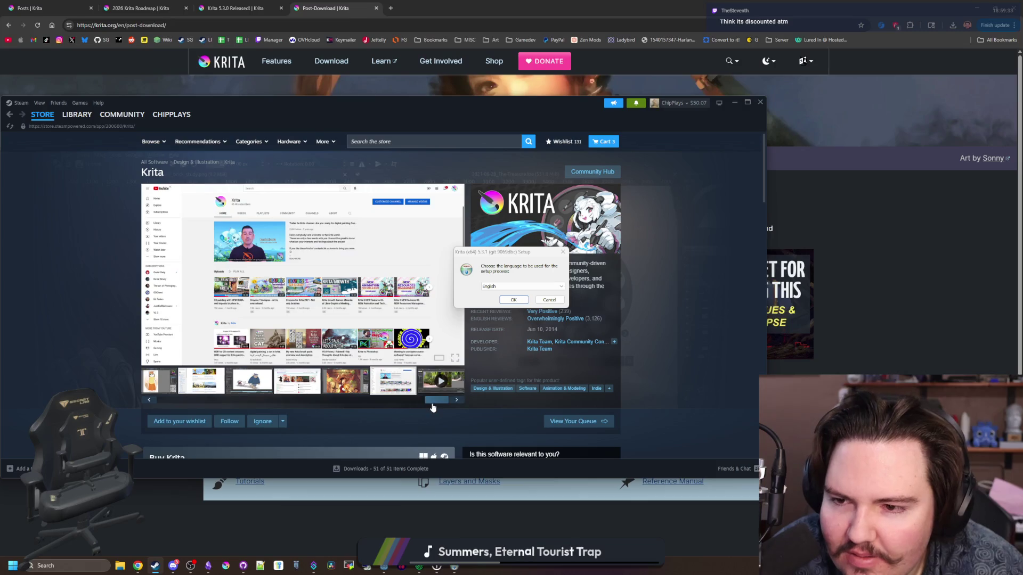
Step: Confirm English as the Krita 5.3.1 setup language to reach the welcome page
scroll(433, 407, down, 5)
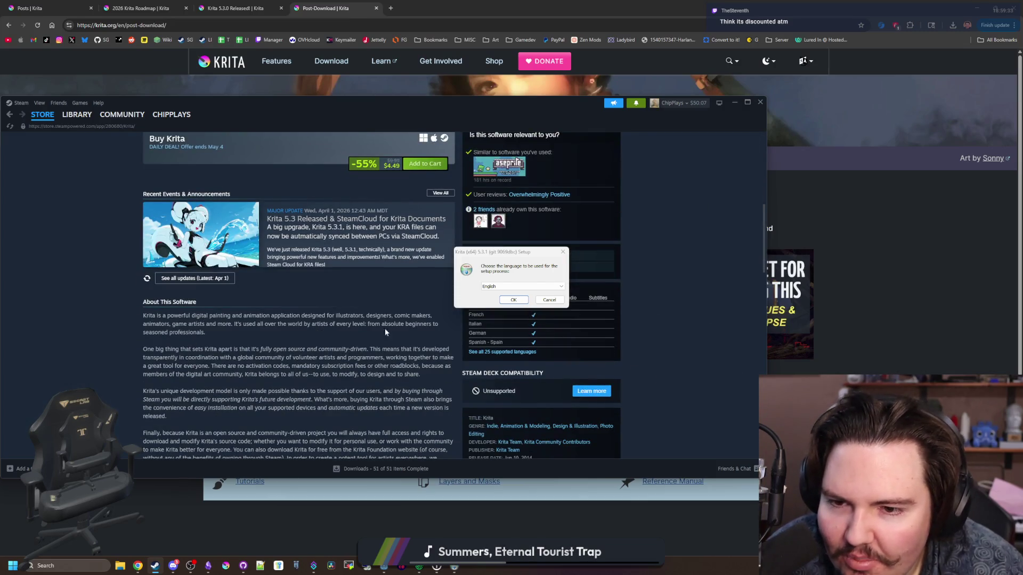
click(513, 301)
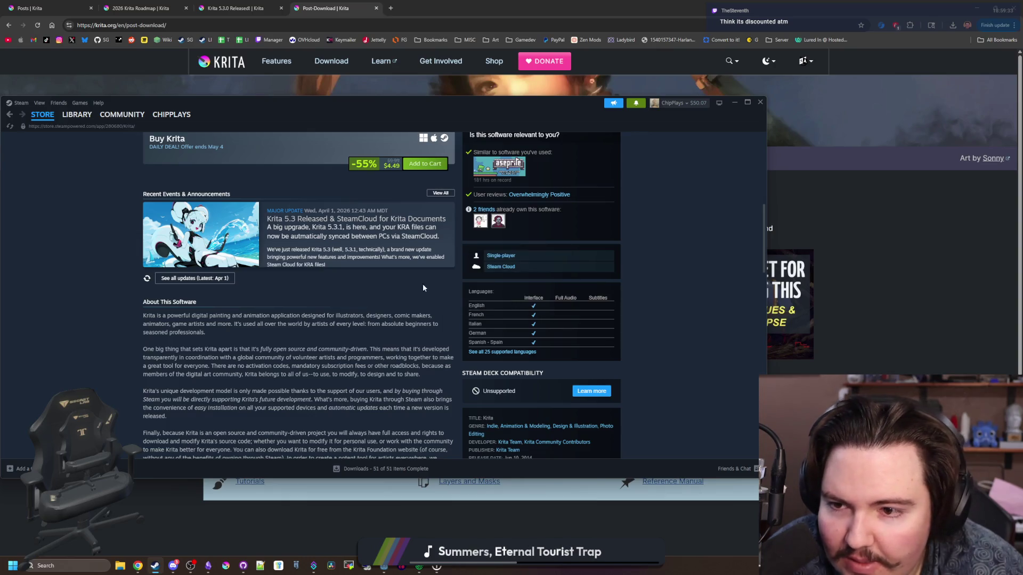
scroll(319, 298, down, 5)
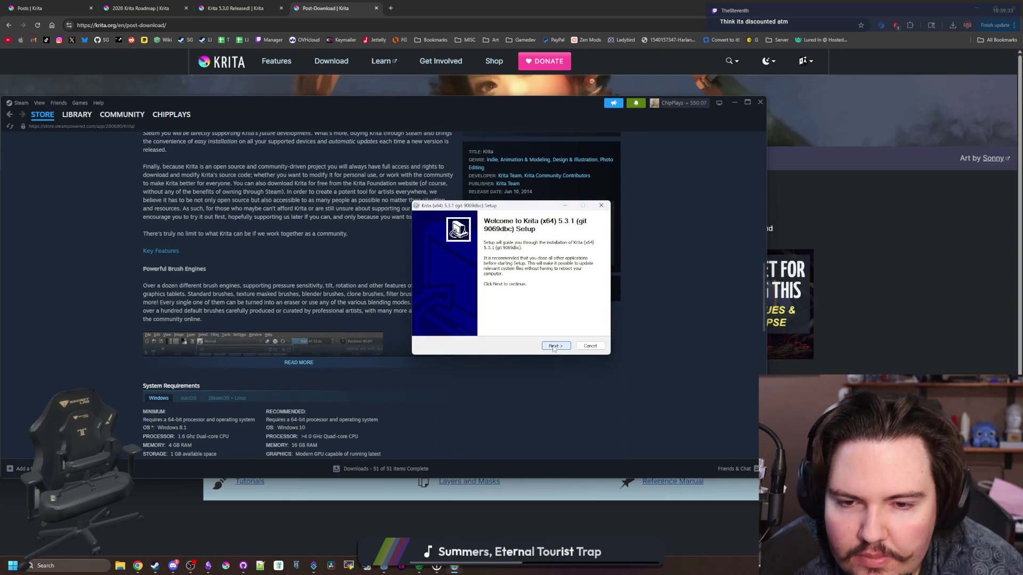
Step: Install Krita 5.3.1, accepting both licences and keeping the default location, components and Start Menu folder
click(553, 347)
click(485, 327)
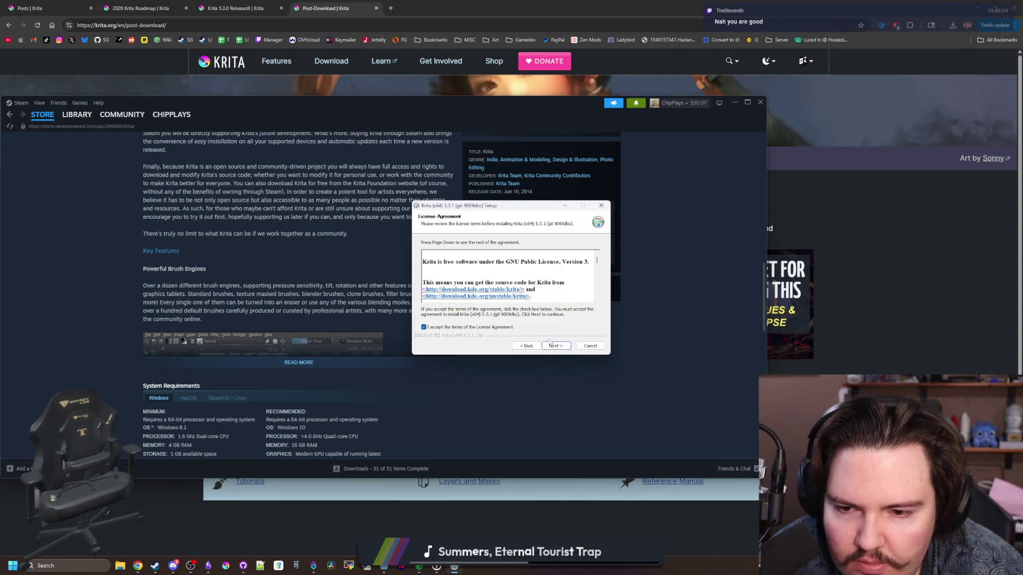
click(556, 346)
click(564, 347)
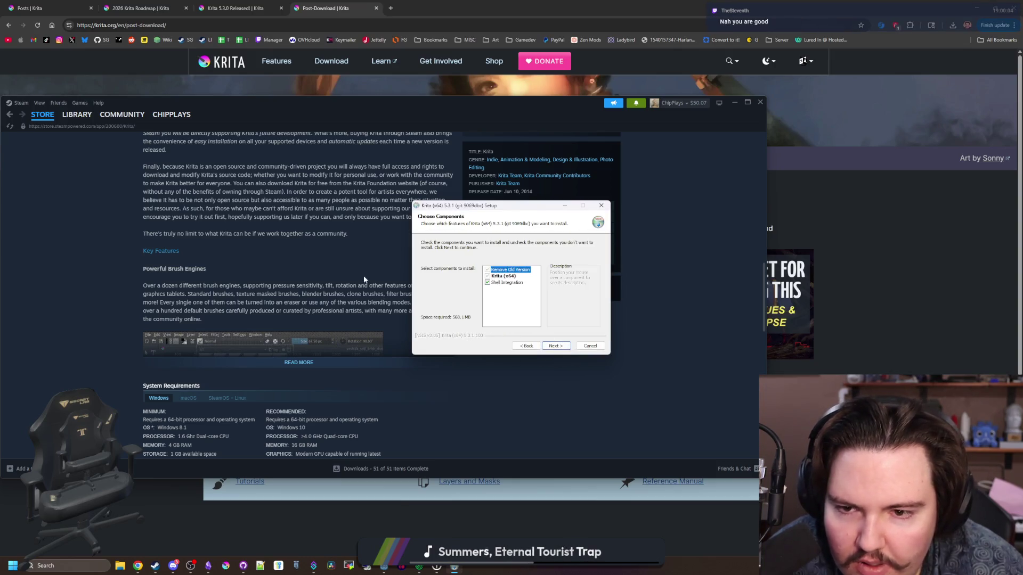
click(562, 346)
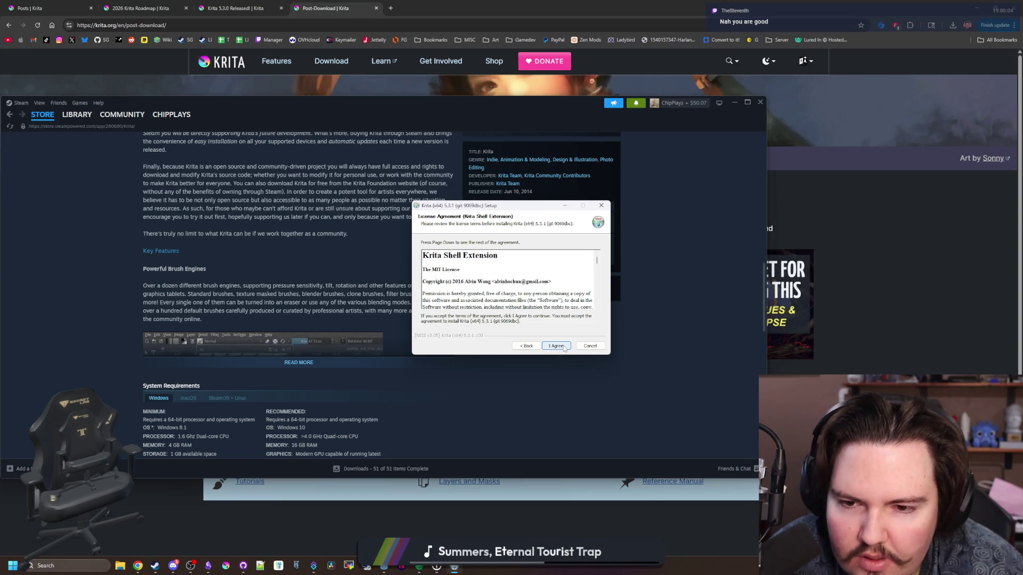
click(563, 347)
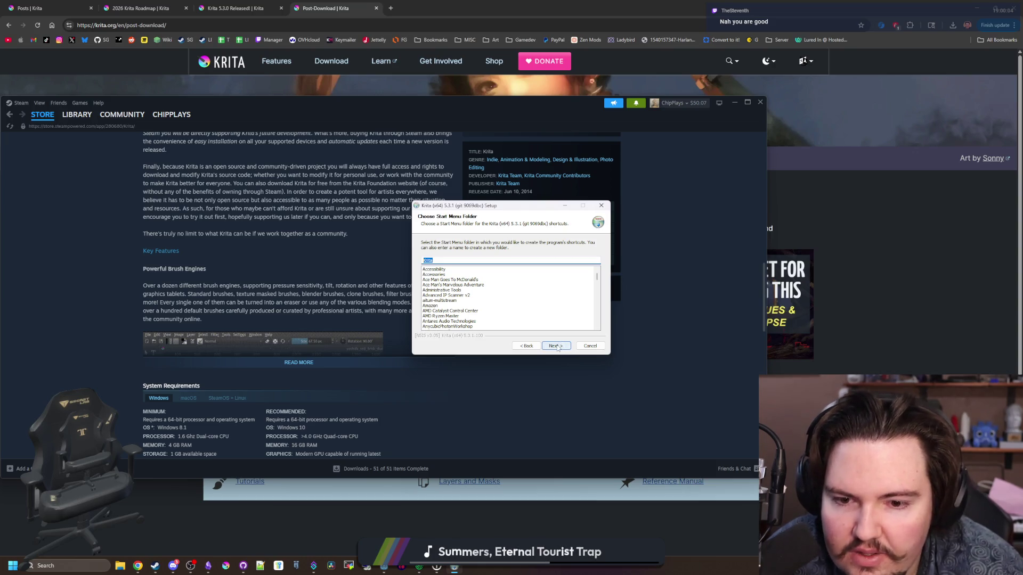
click(558, 348)
click(558, 347)
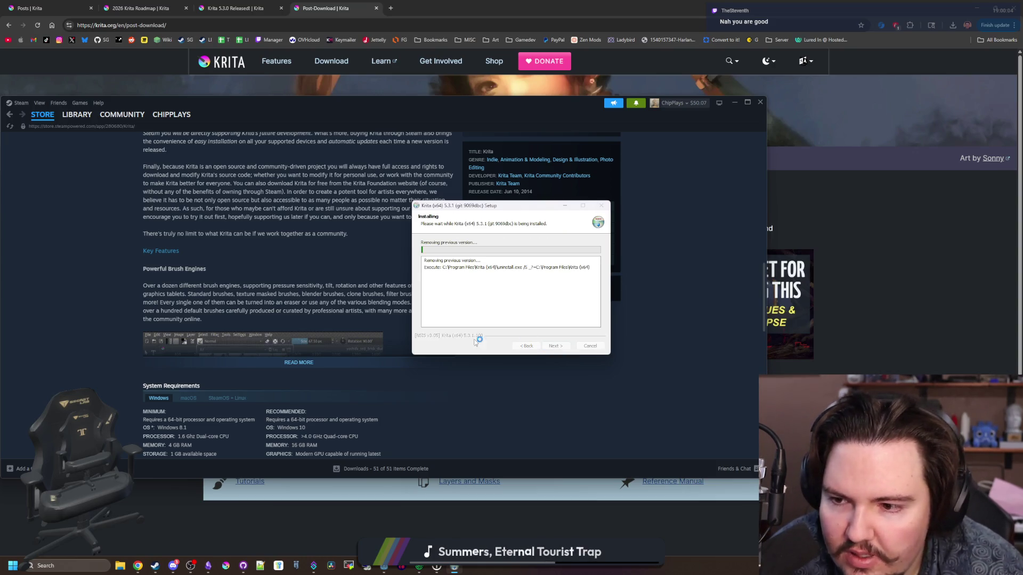
click(252, 261)
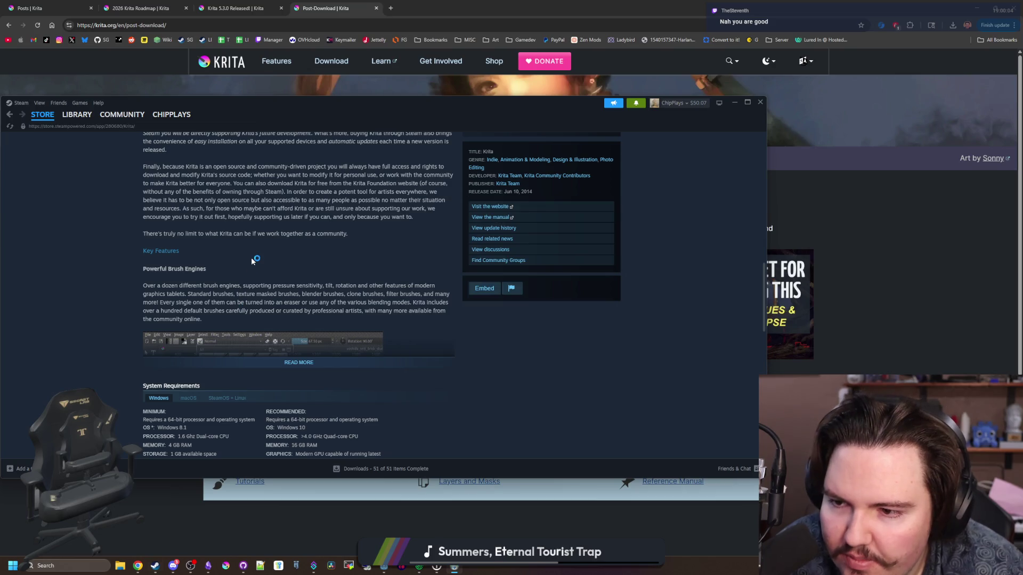
Step: Expand the full Krita store description and read through it
click(298, 362)
scroll(259, 282, down, 2)
scroll(259, 282, down, 2)
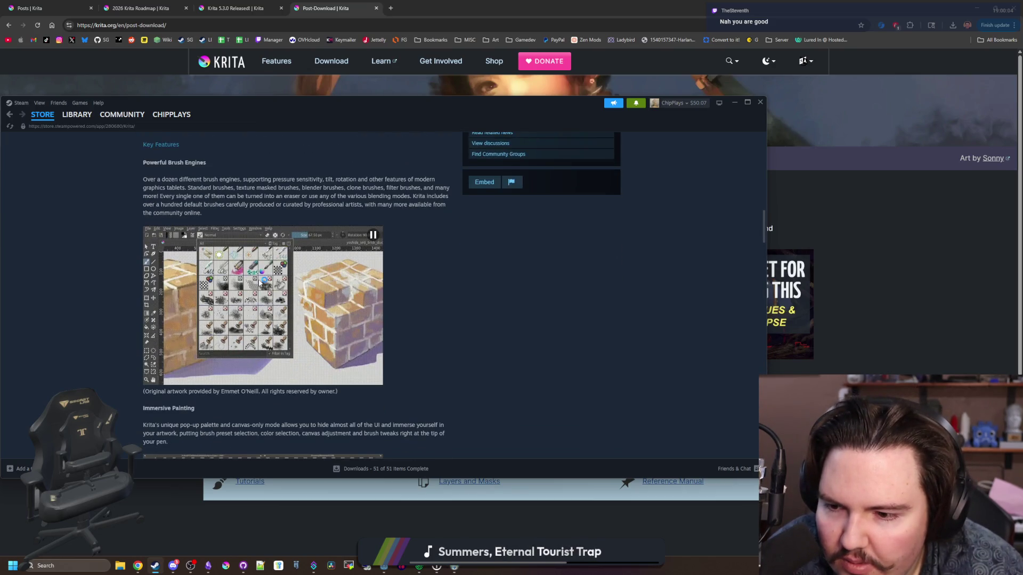
scroll(337, 319, down, 4)
scroll(337, 319, down, 5)
scroll(337, 319, down, 12)
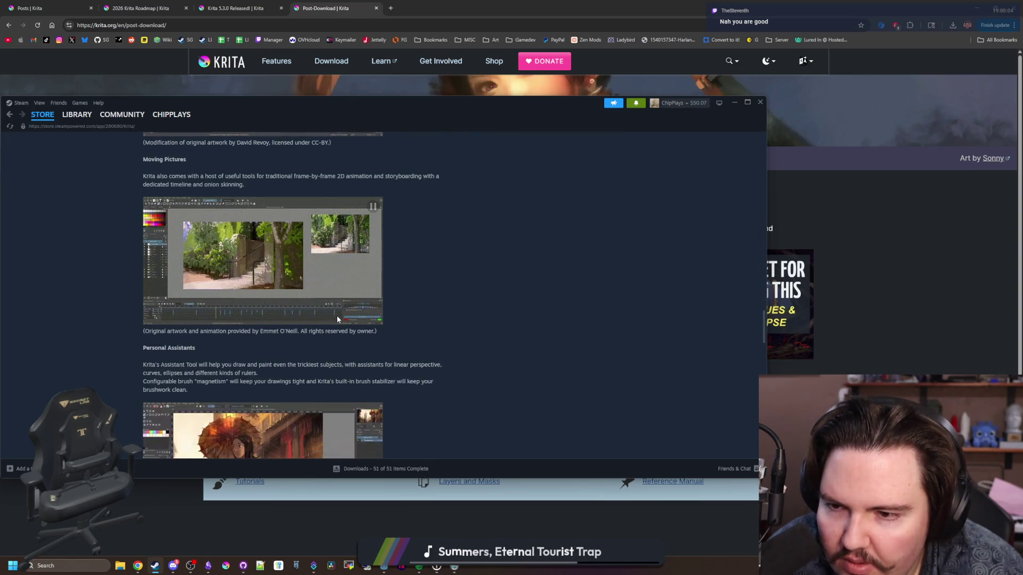
scroll(337, 318, down, 20)
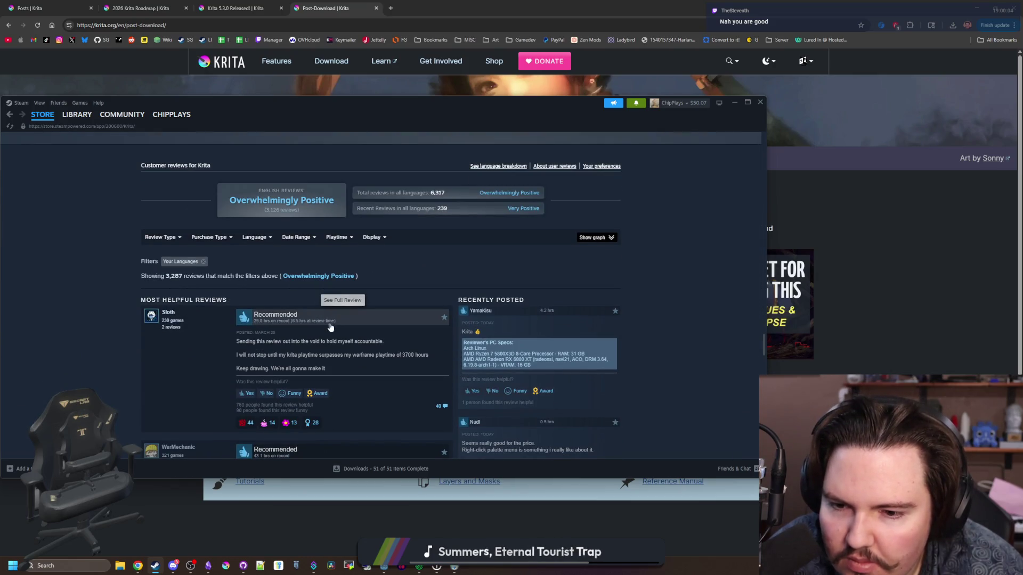
scroll(323, 324, up, 20)
scroll(346, 330, down, 3)
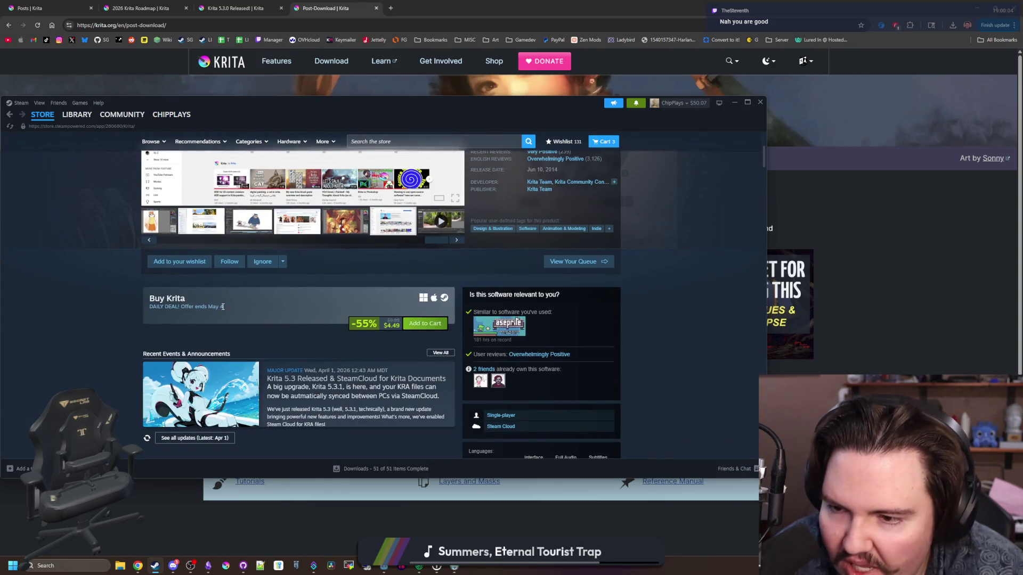
Step: Add Krita to the cart, dismiss the confirmation, and open the Krita 5.3 release announcement
click(424, 324)
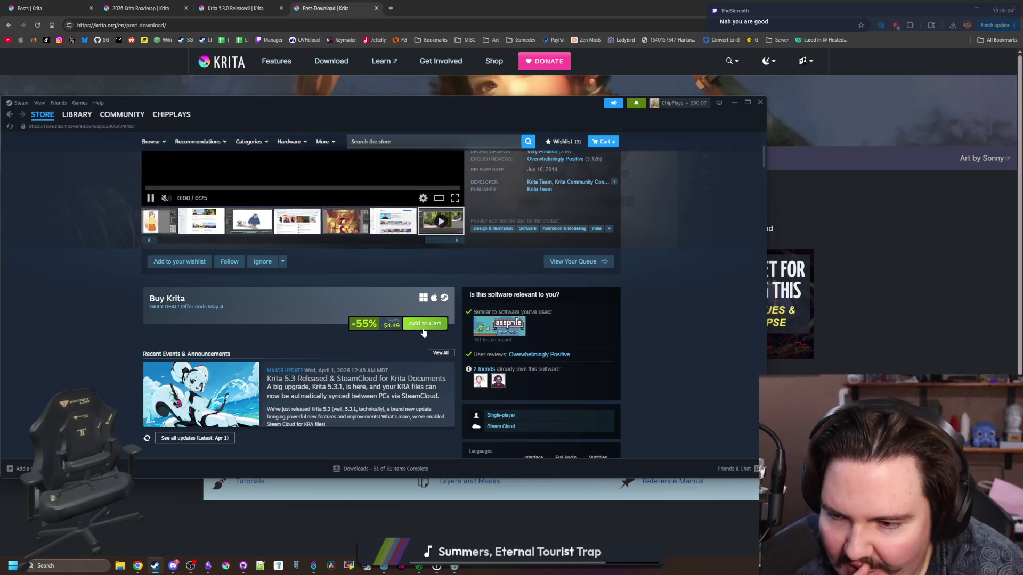
click(506, 246)
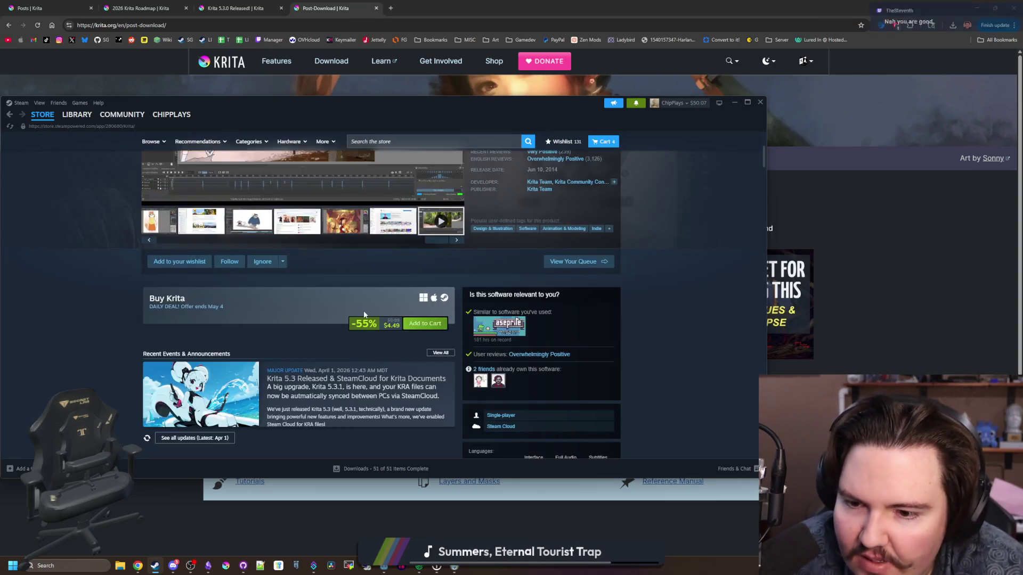
scroll(364, 312, down, 1)
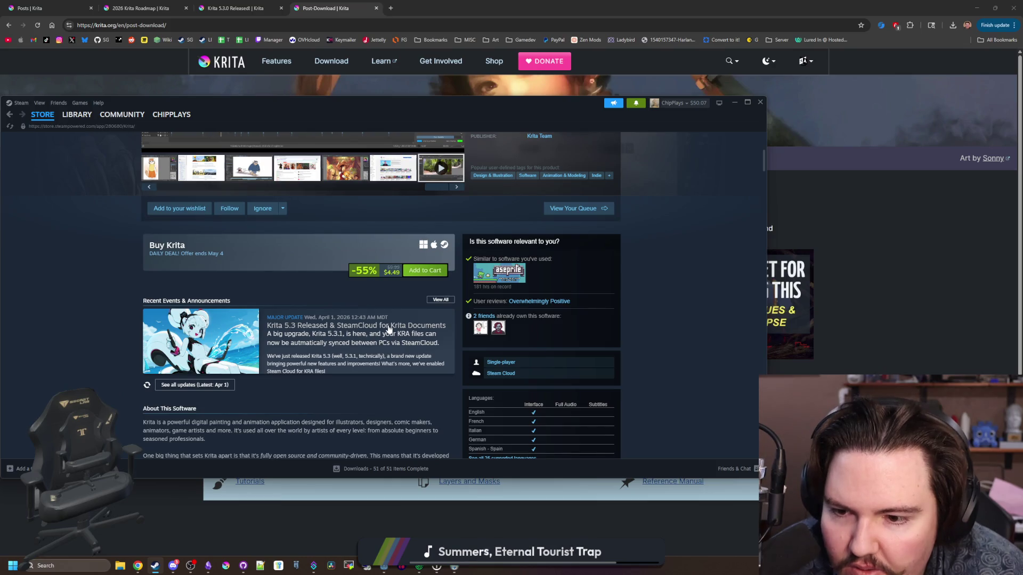
click(389, 327)
scroll(388, 324, down, 8)
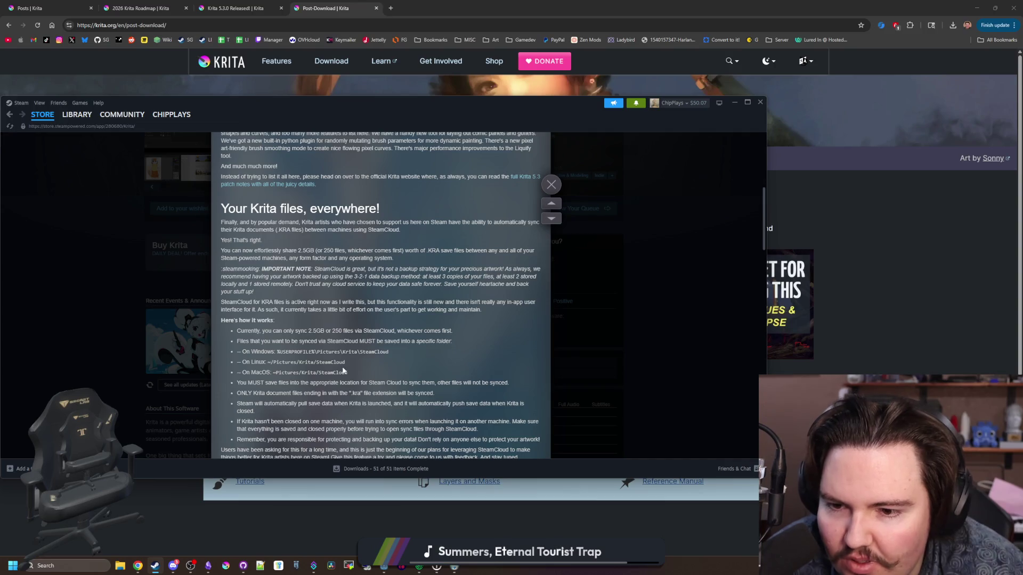
scroll(374, 303, down, 5)
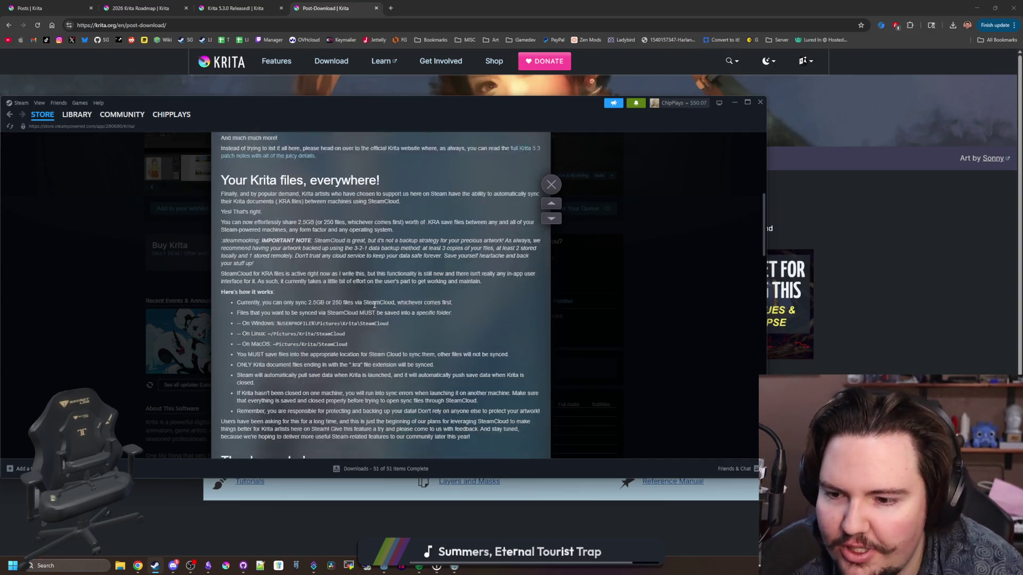
scroll(380, 313, up, 3)
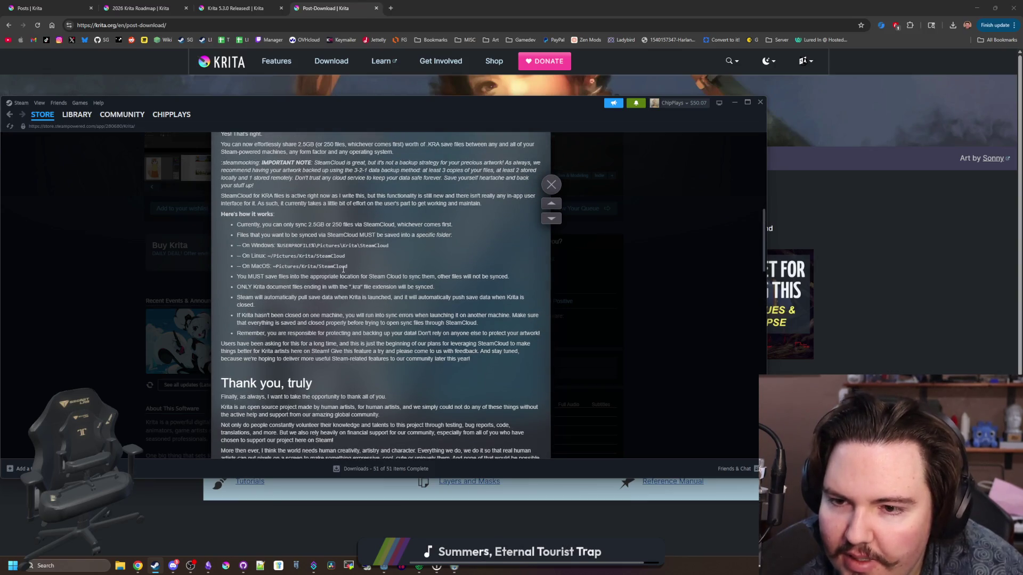
scroll(332, 258, up, 2)
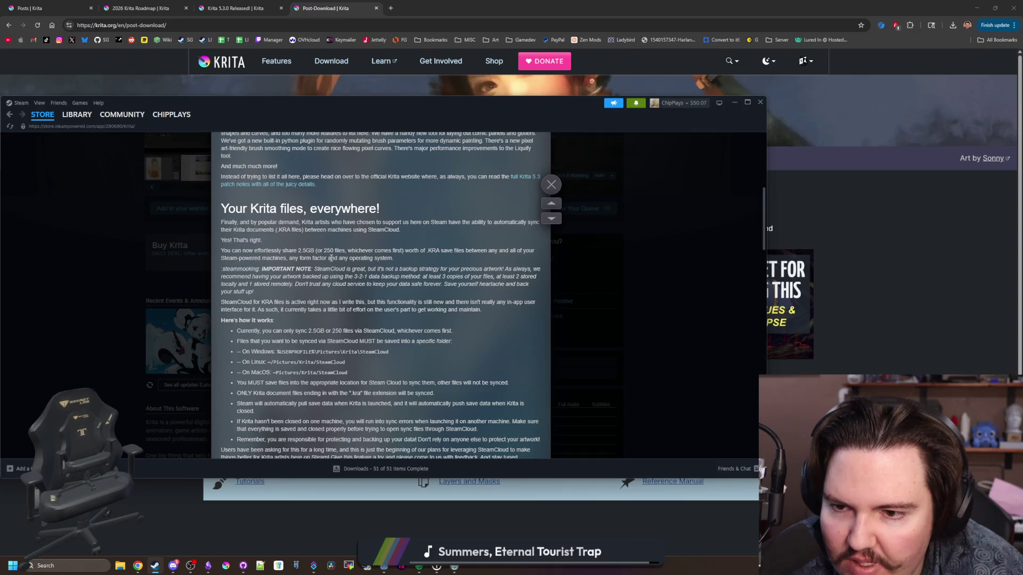
scroll(331, 258, up, 3)
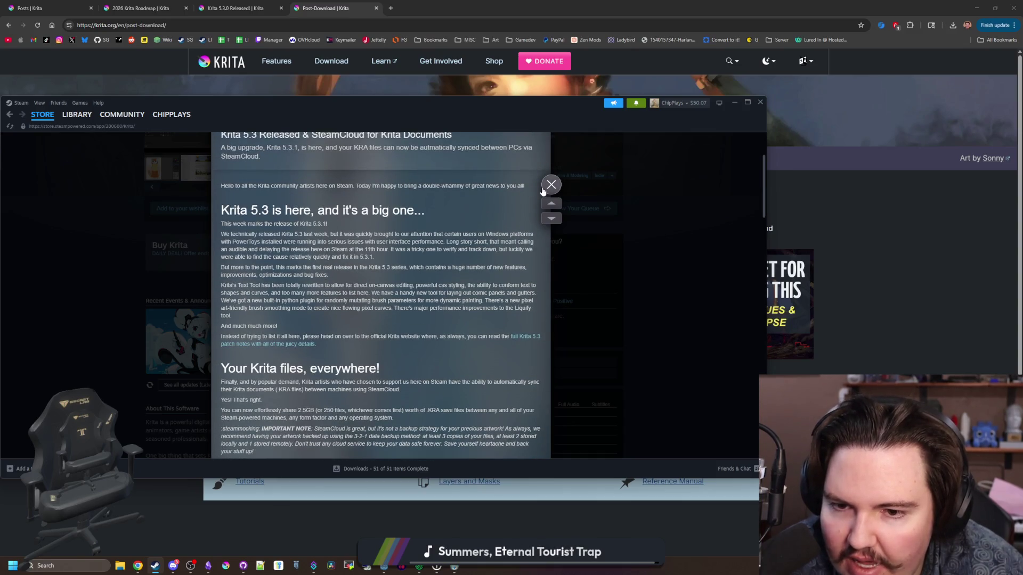
click(550, 185)
scroll(543, 190, up, 4)
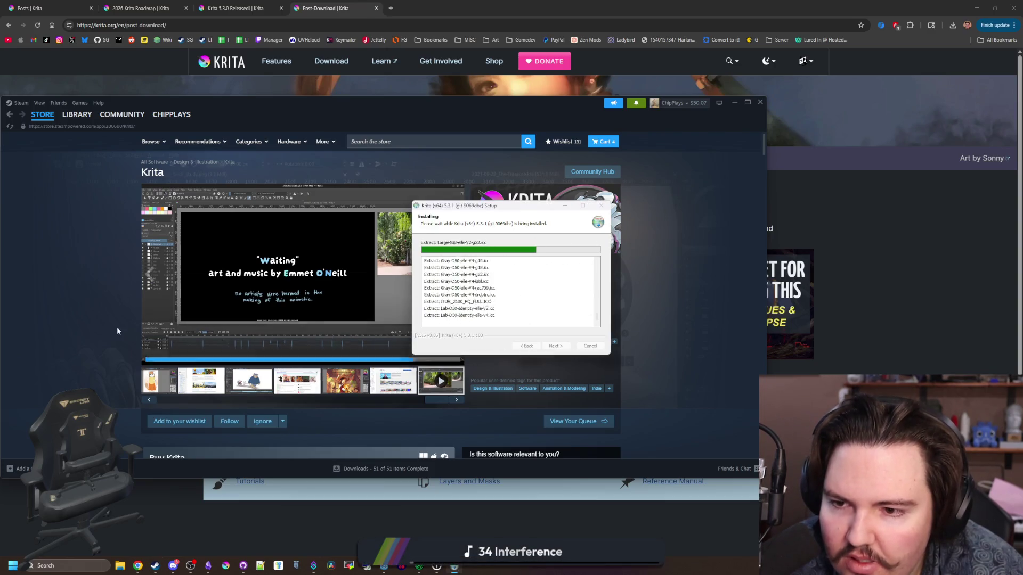
Step: Enlarge the dragon screenshot in the viewer and page ahead to screenshot 7 of 23
click(69, 305)
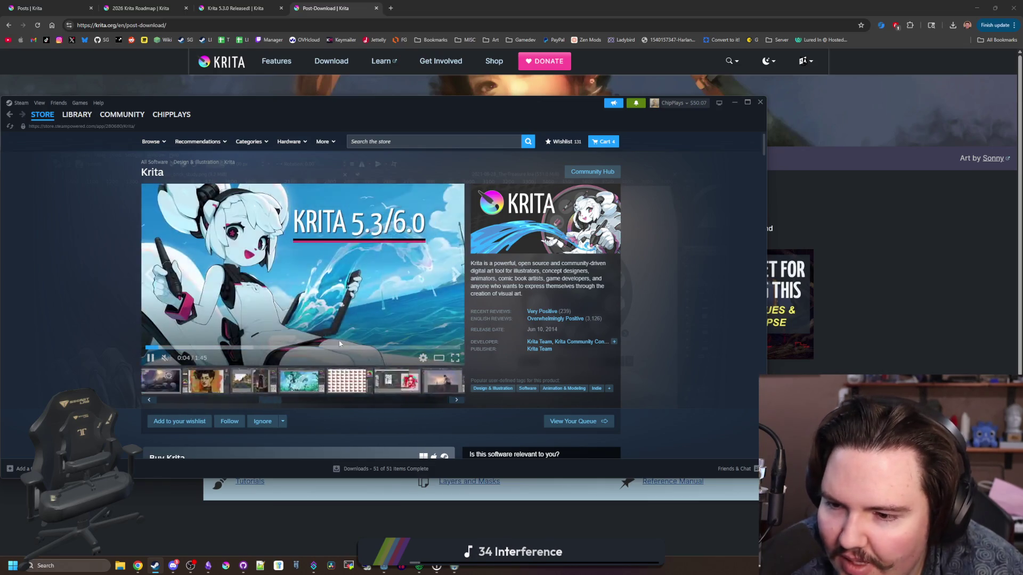
click(265, 390)
click(426, 329)
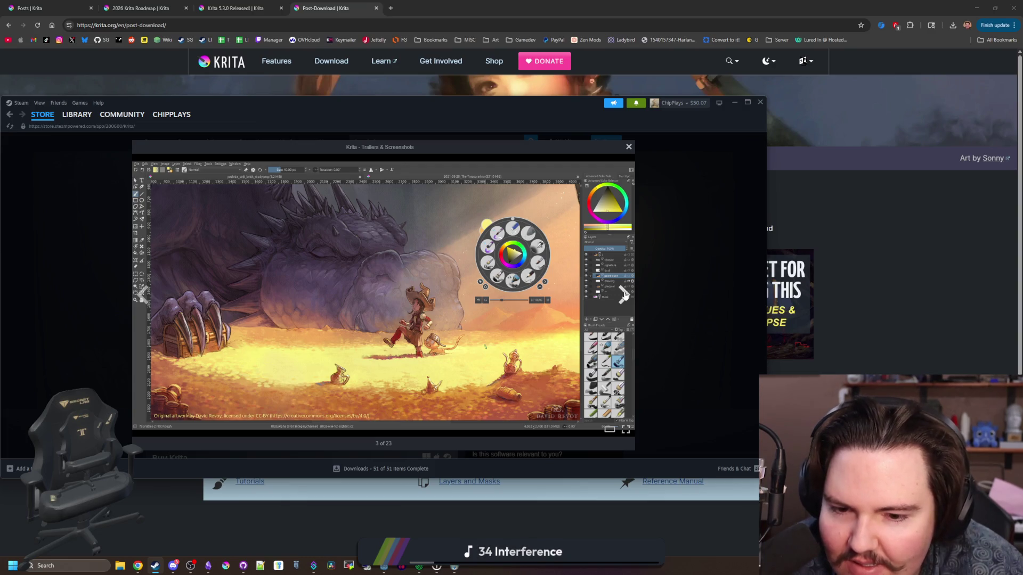
click(623, 295)
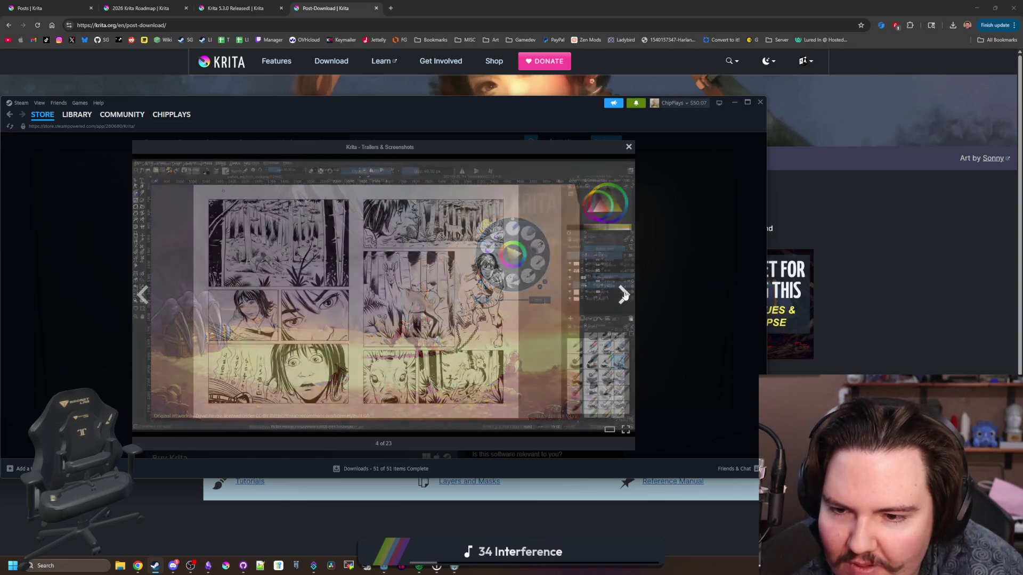
click(623, 295)
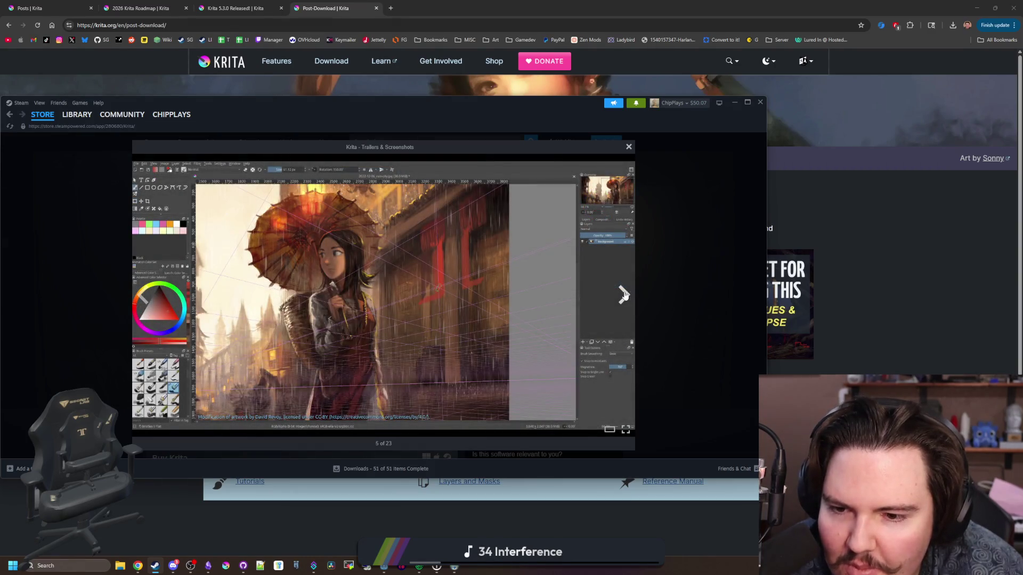
click(624, 294)
click(624, 294)
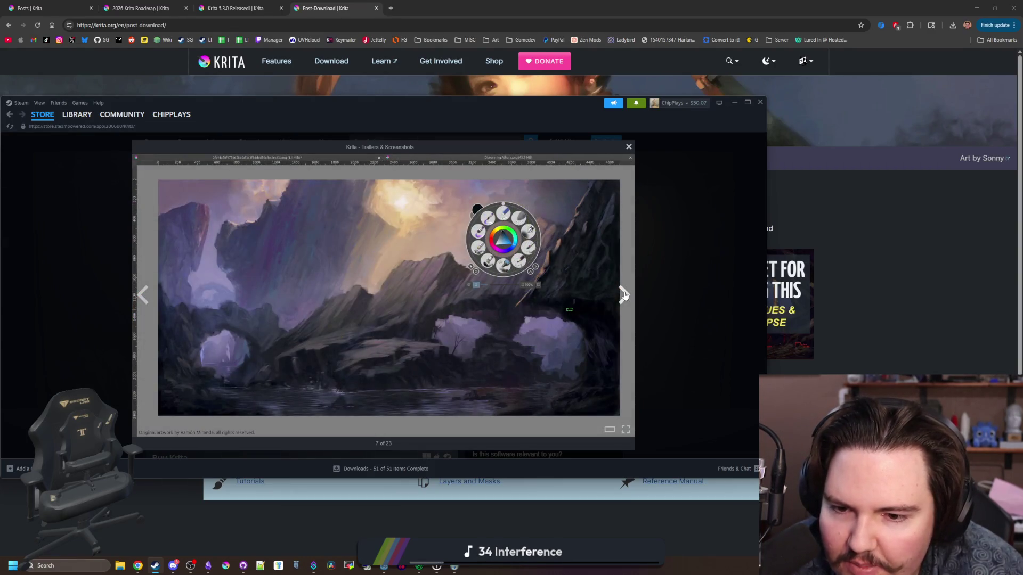
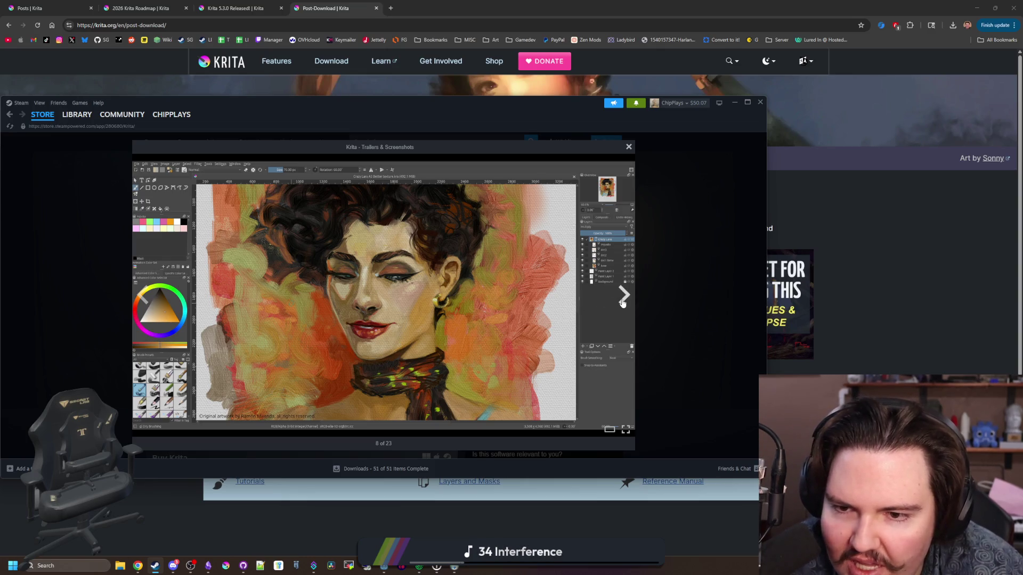
Step: Page forward through the Krita screenshots in the Trailers & Screenshots lightbox
click(622, 302)
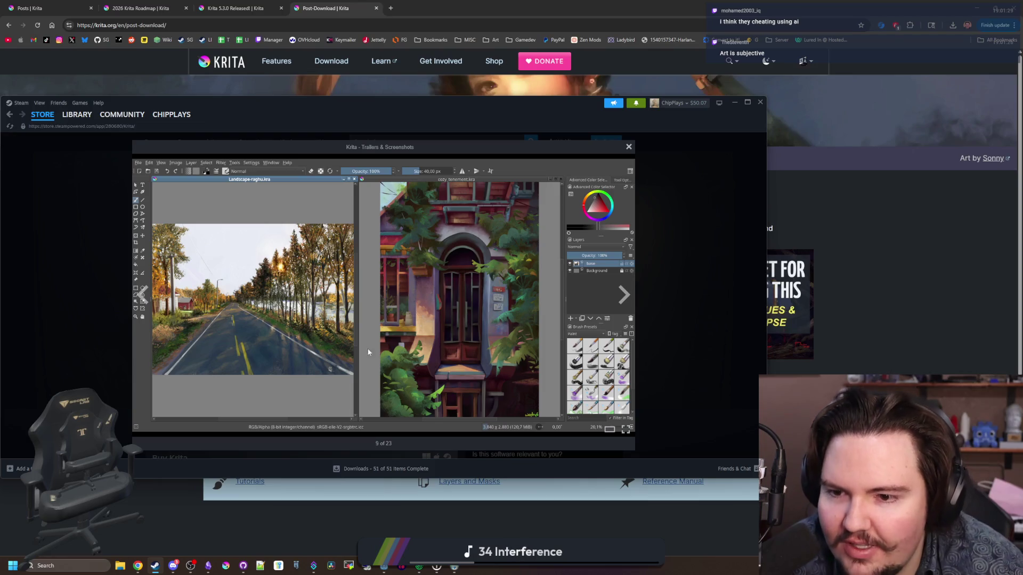
click(627, 303)
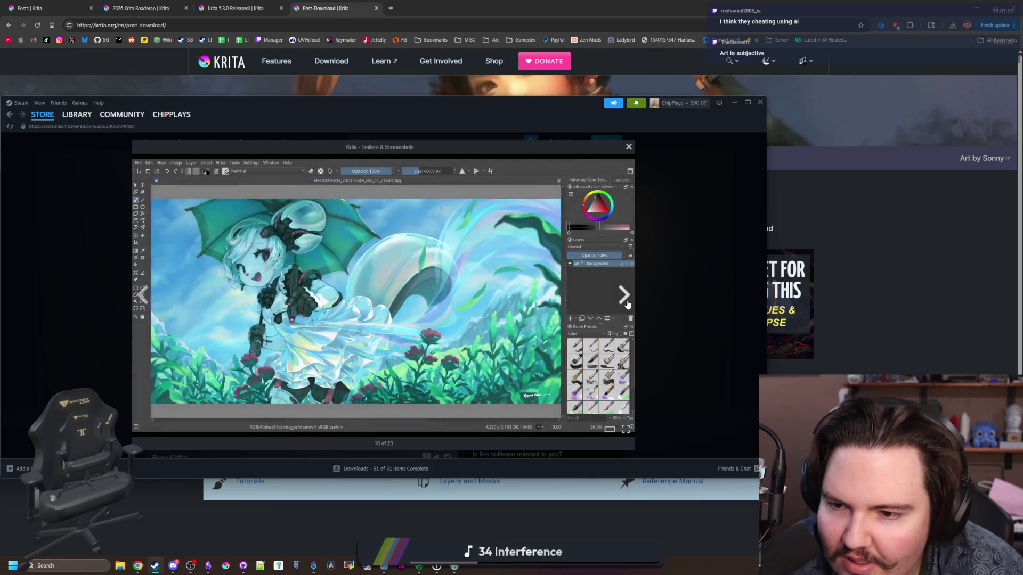
click(627, 303)
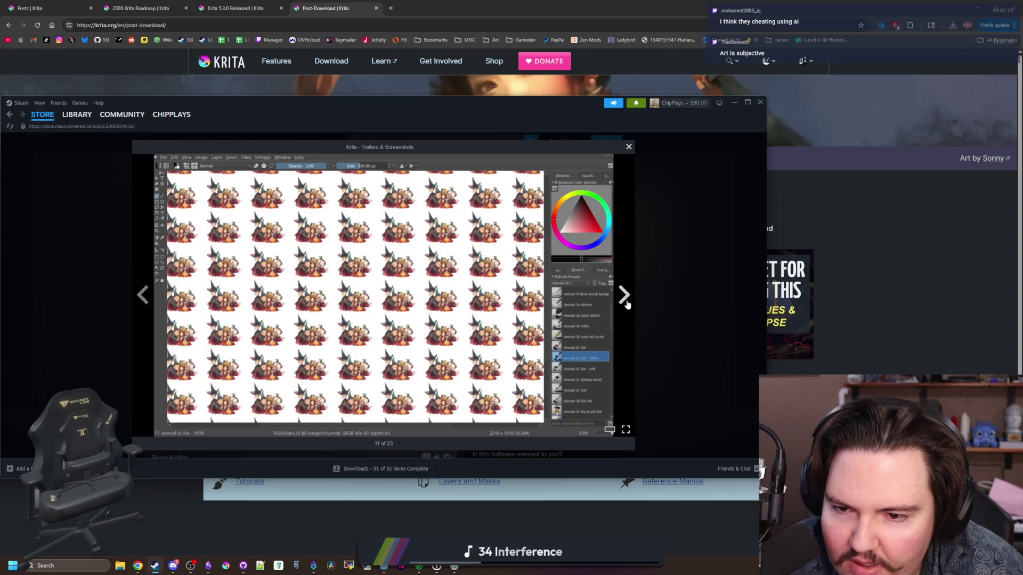
click(627, 302)
click(626, 303)
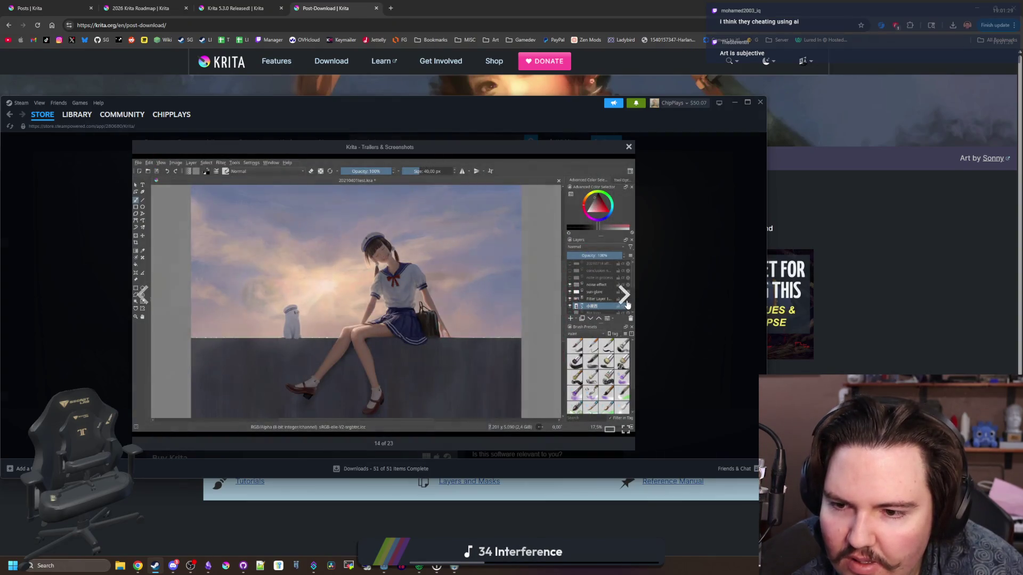
click(626, 303)
click(627, 302)
click(626, 302)
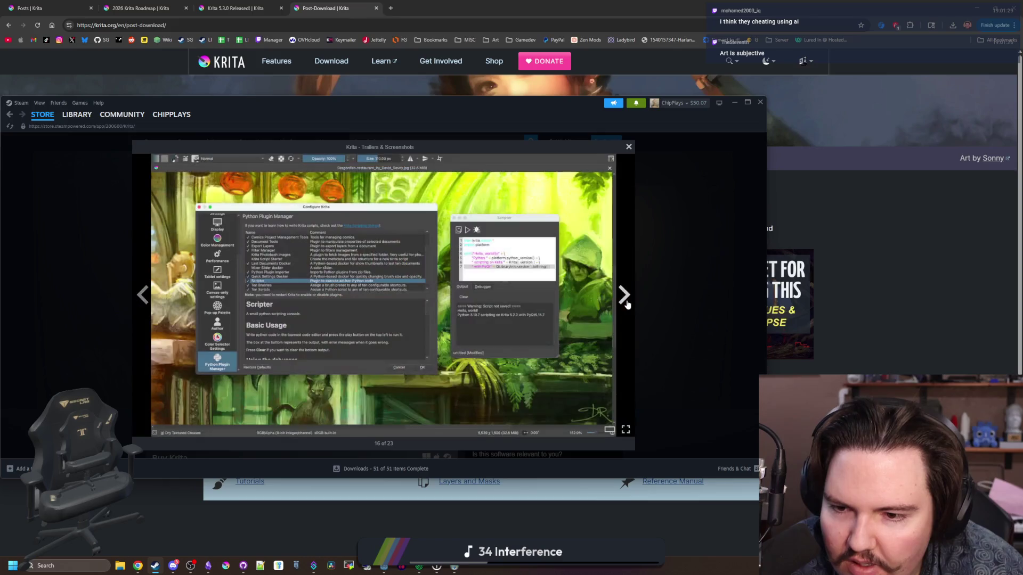
click(626, 303)
click(626, 302)
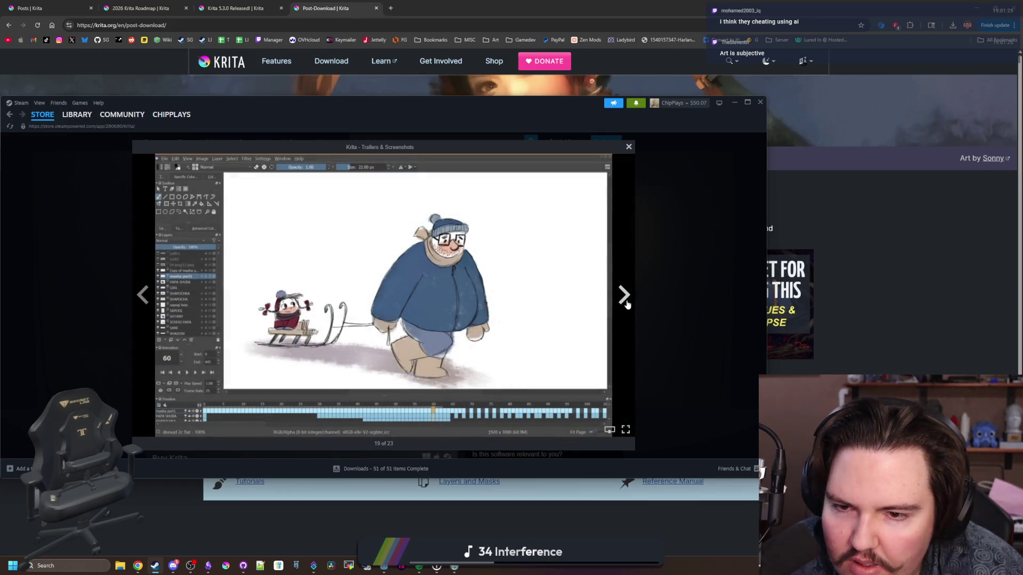
click(624, 295)
click(624, 296)
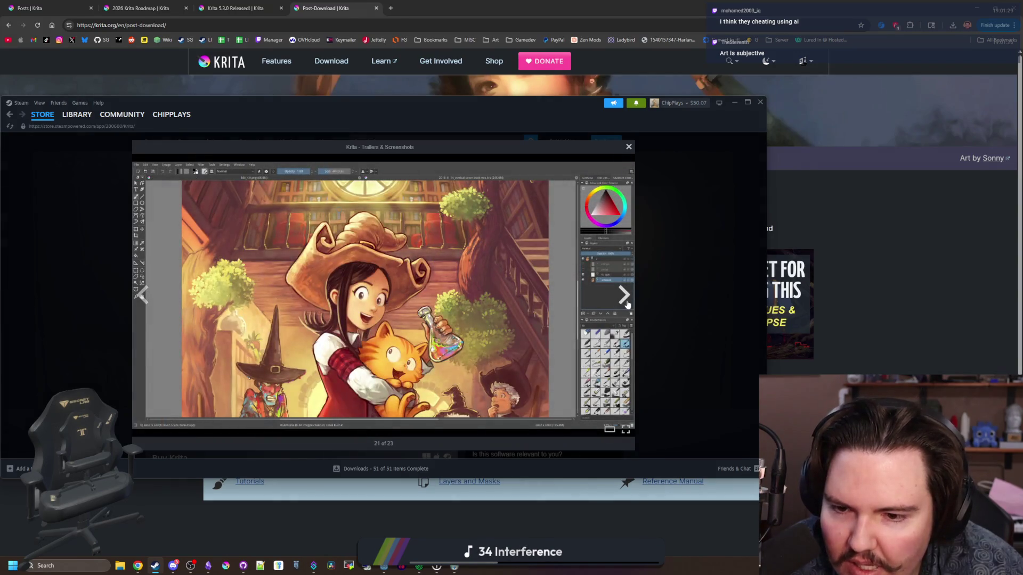
click(626, 298)
Step: Advance to item 23 of 23, close the lightbox and pause the Krita feature video
click(627, 303)
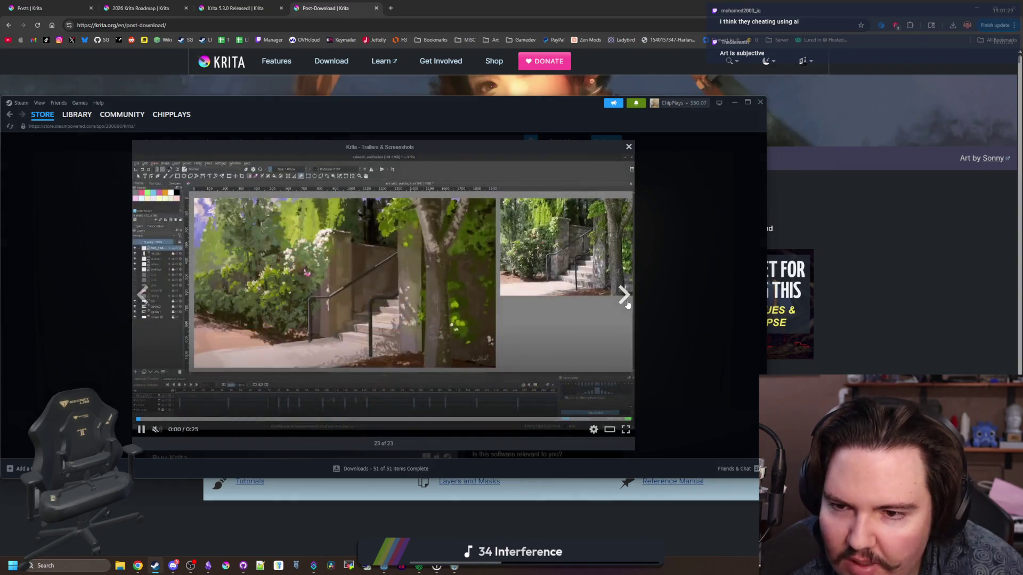
click(651, 276)
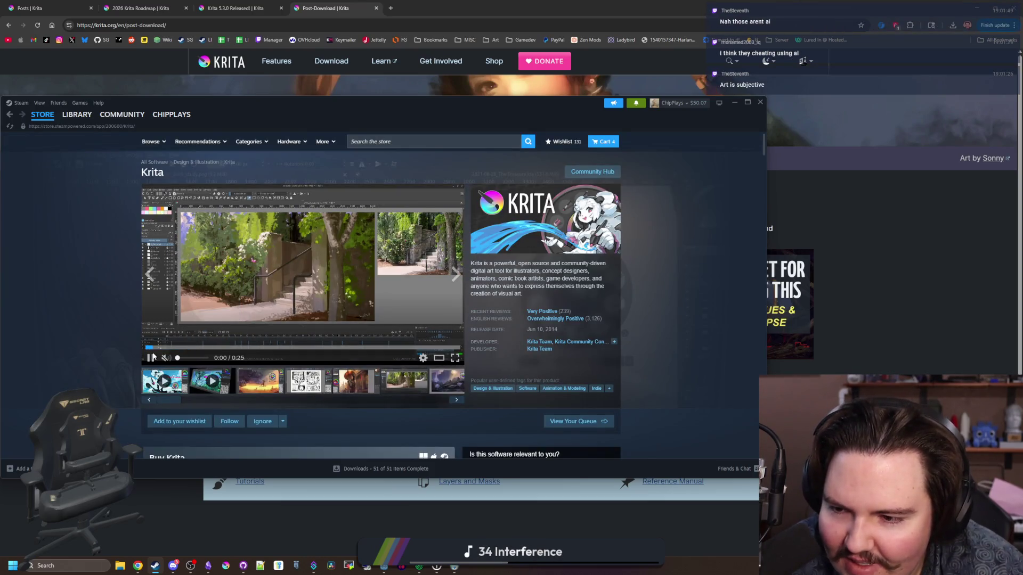
click(152, 357)
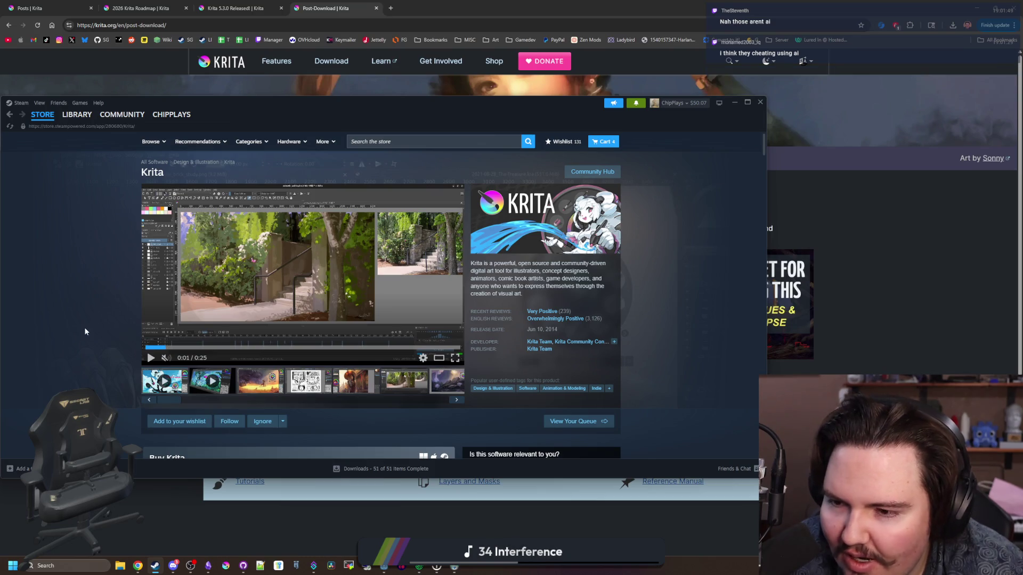
Step: Scroll through About This Software, then reopen the viewer on the dragon-and-treasure screenshot, 3 of 23
scroll(107, 339, down, 6)
scroll(139, 336, down, 15)
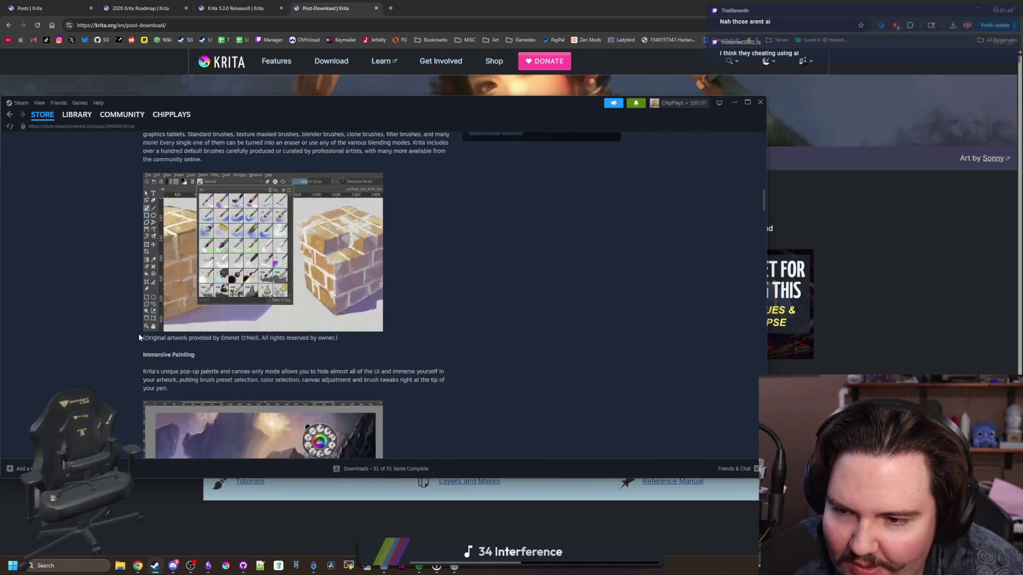
scroll(139, 336, down, 10)
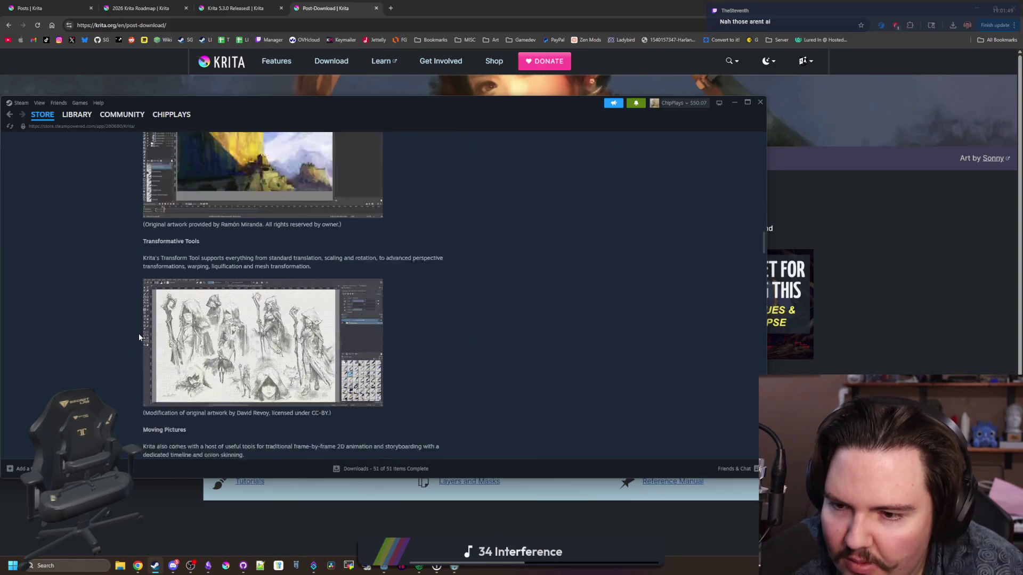
scroll(139, 333, up, 12)
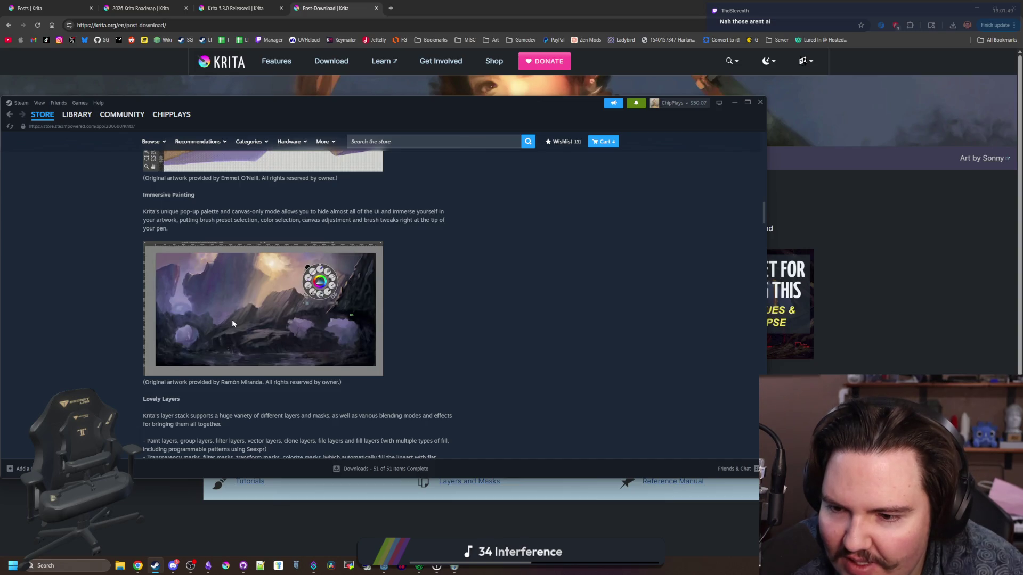
right_click(232, 318)
click(76, 311)
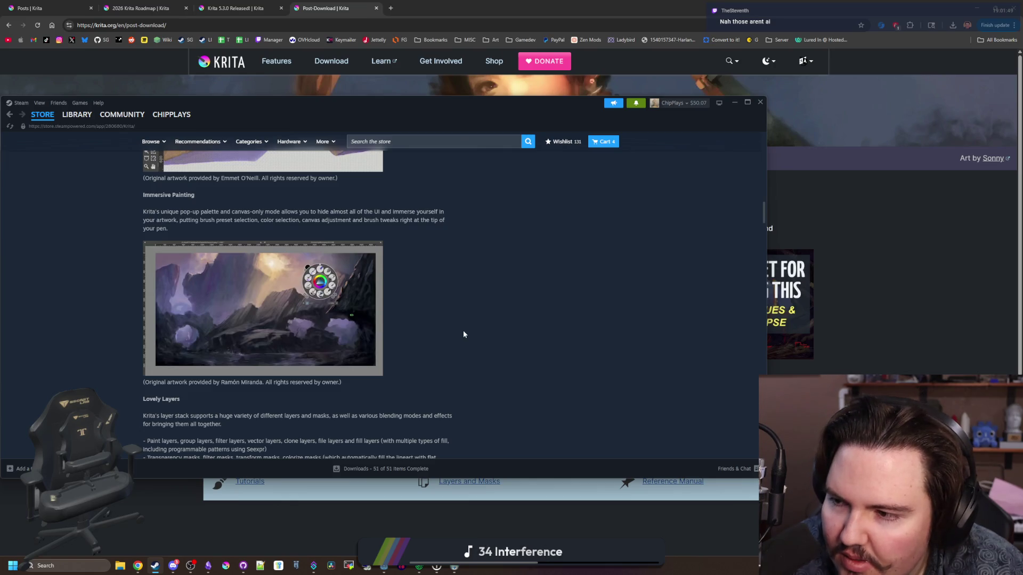
scroll(464, 334, up, 15)
click(453, 310)
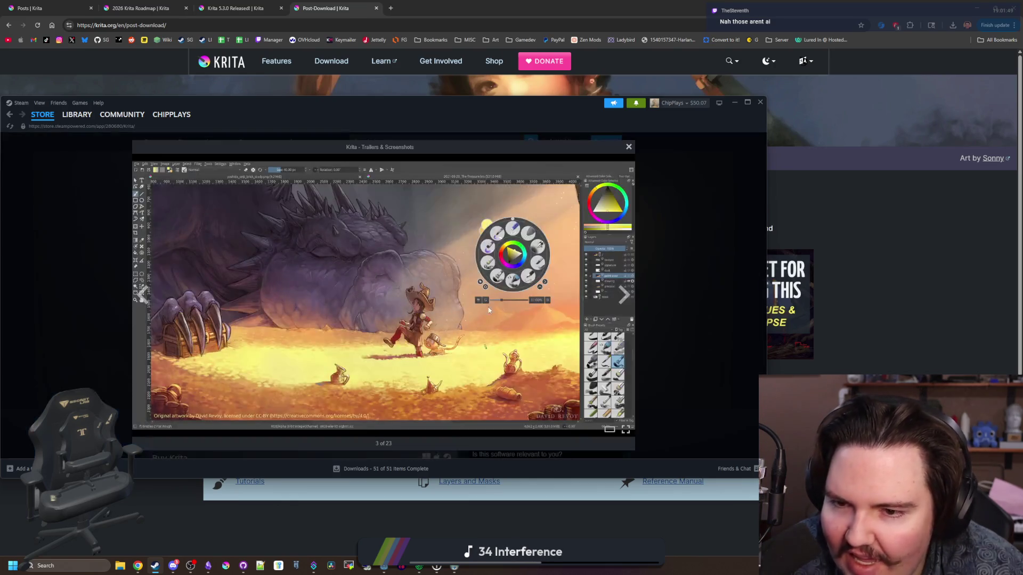
Step: Cycle through all 23 Krita screenshots back around to the dragon-and-treasure painting
click(625, 295)
click(627, 296)
click(625, 295)
click(625, 296)
click(625, 295)
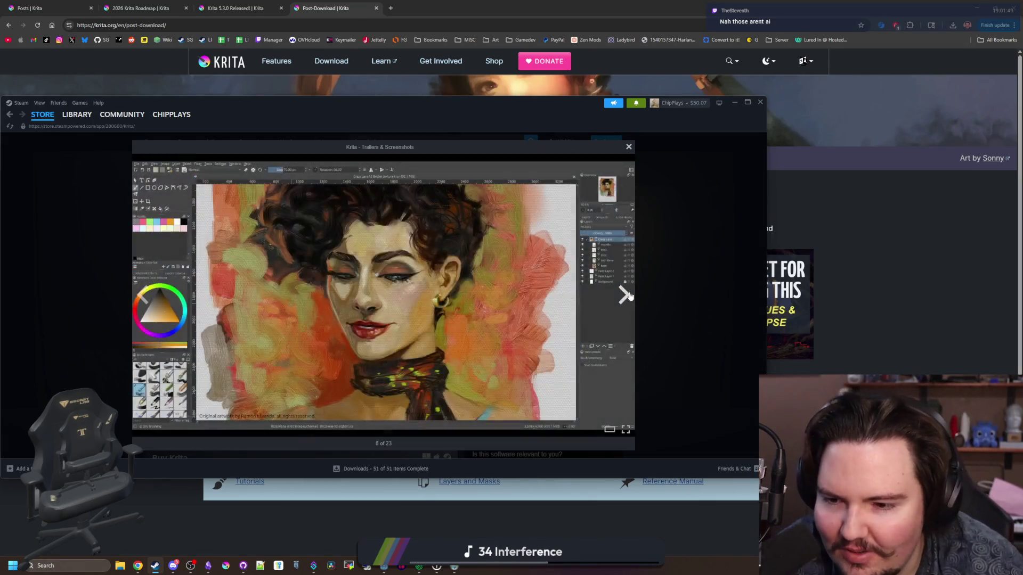
click(629, 295)
click(629, 296)
click(629, 296)
click(630, 297)
click(630, 297)
click(630, 296)
click(630, 297)
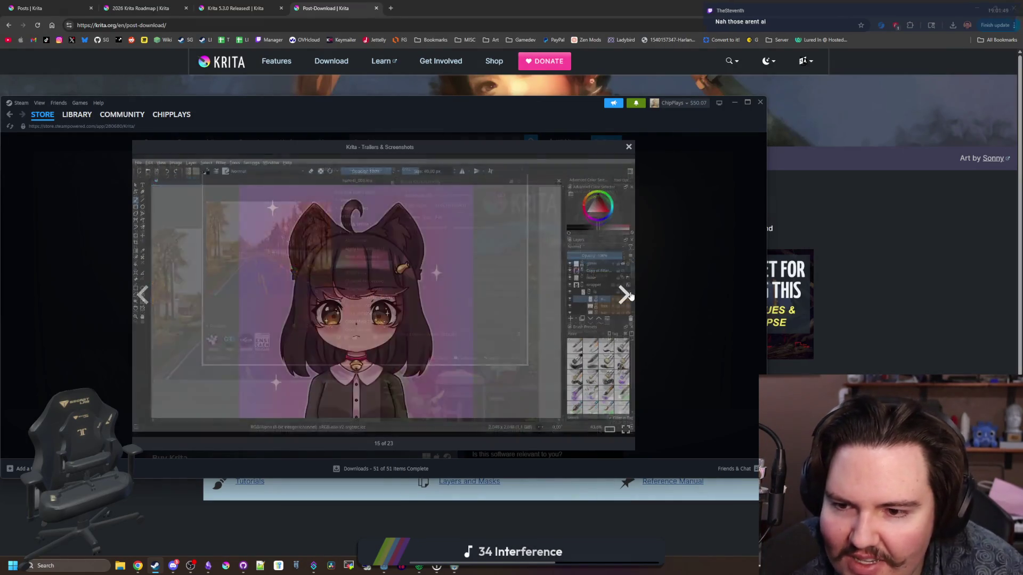
click(630, 297)
click(630, 297)
click(630, 297)
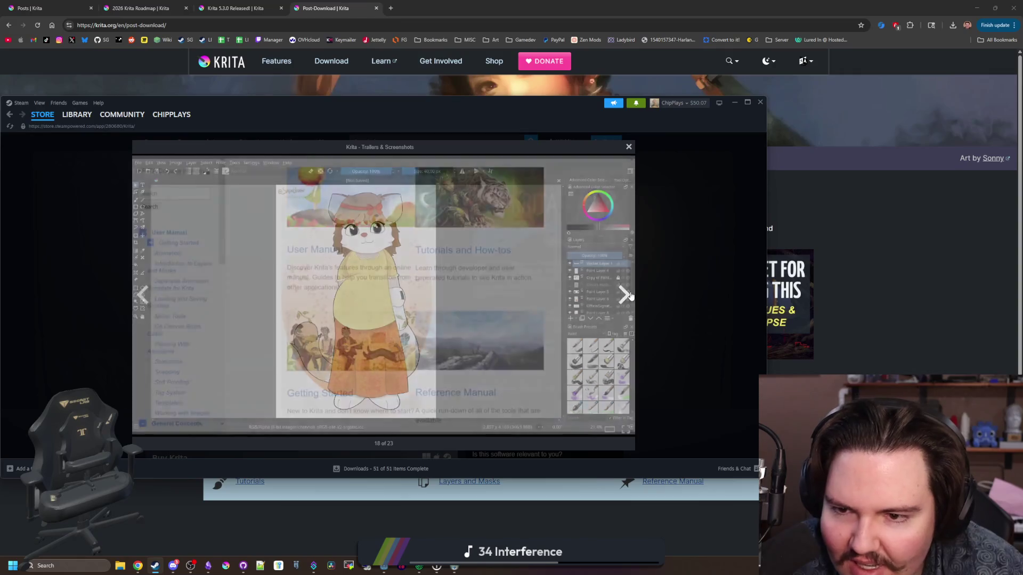
click(630, 296)
click(630, 296)
click(631, 297)
click(630, 296)
click(630, 297)
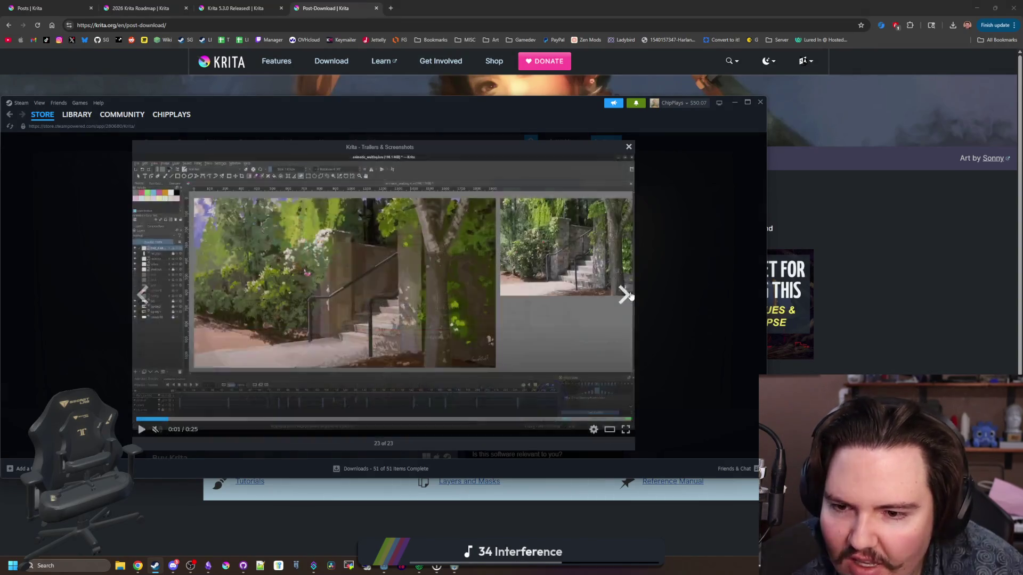
click(630, 297)
click(626, 294)
click(626, 294)
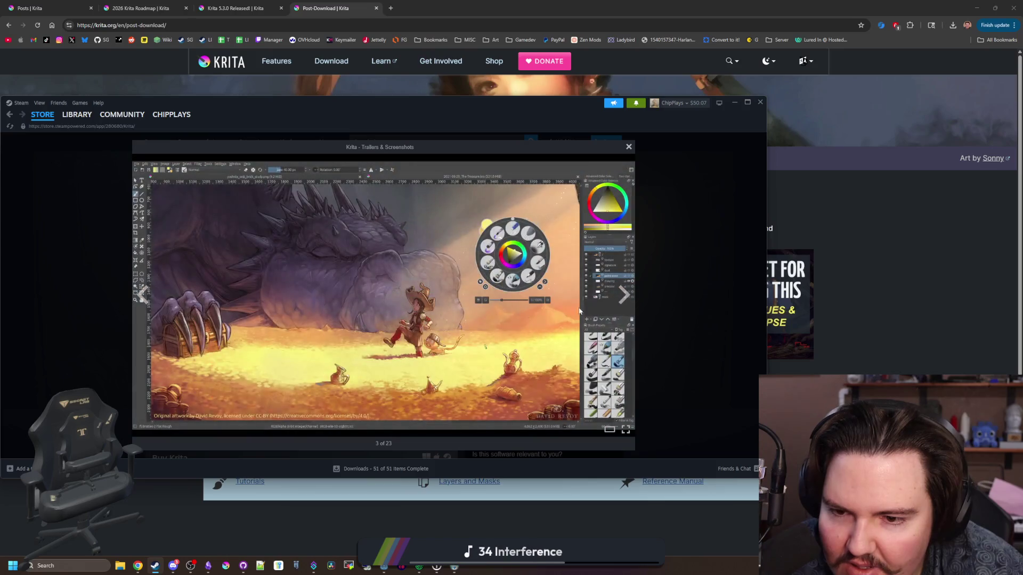
Step: View the dragon screenshot full screen, exit with Esc, and minimize Steam
click(625, 430)
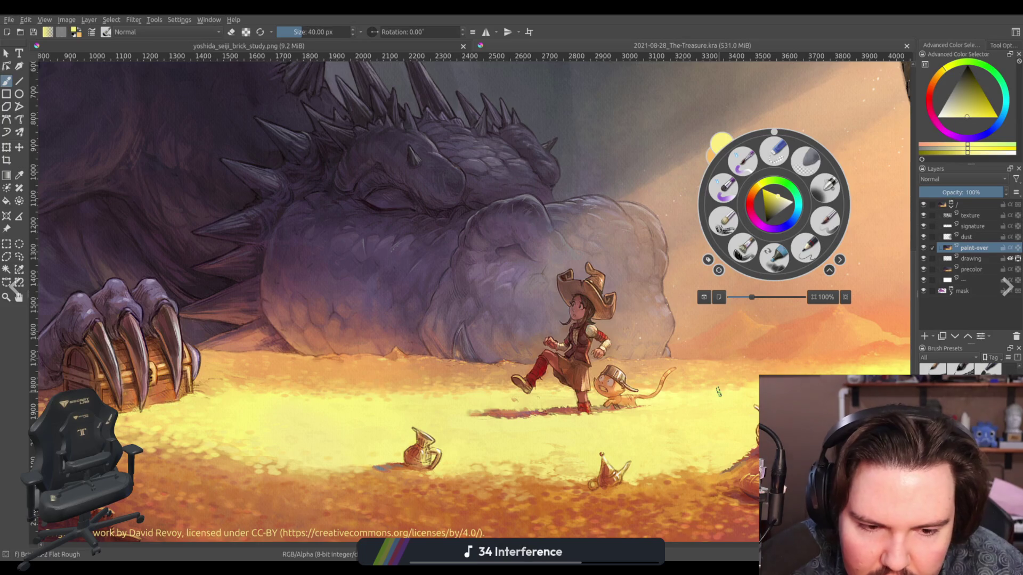
key(Escape)
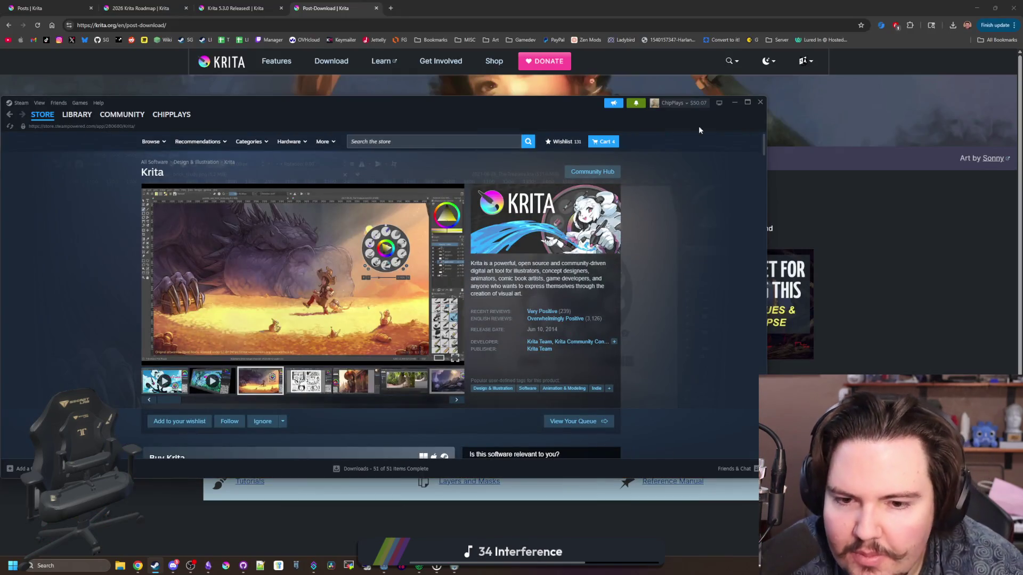
click(734, 102)
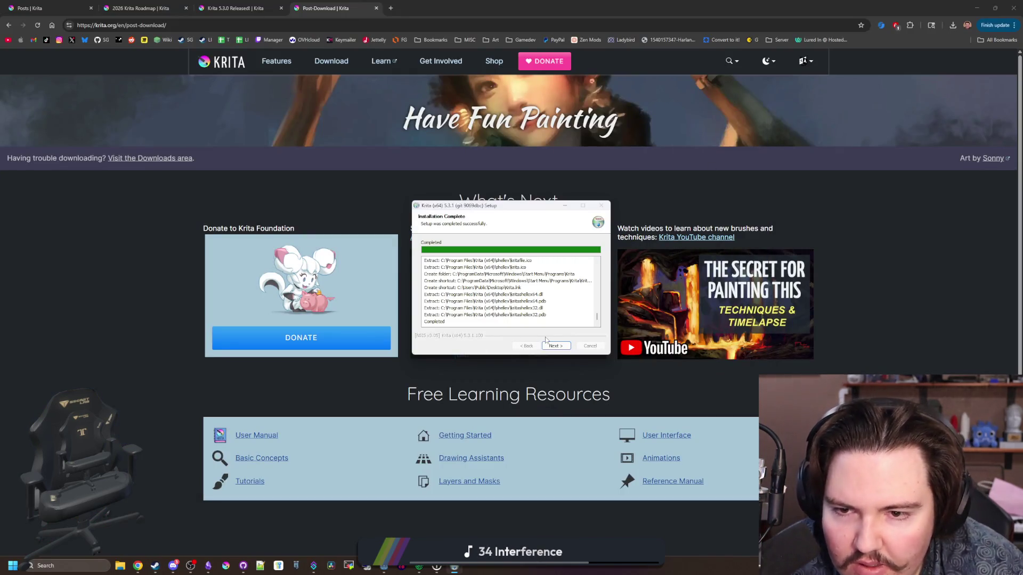
Step: Finish the Krita 5.3.1 setup wizard from the Installation Complete page
click(556, 345)
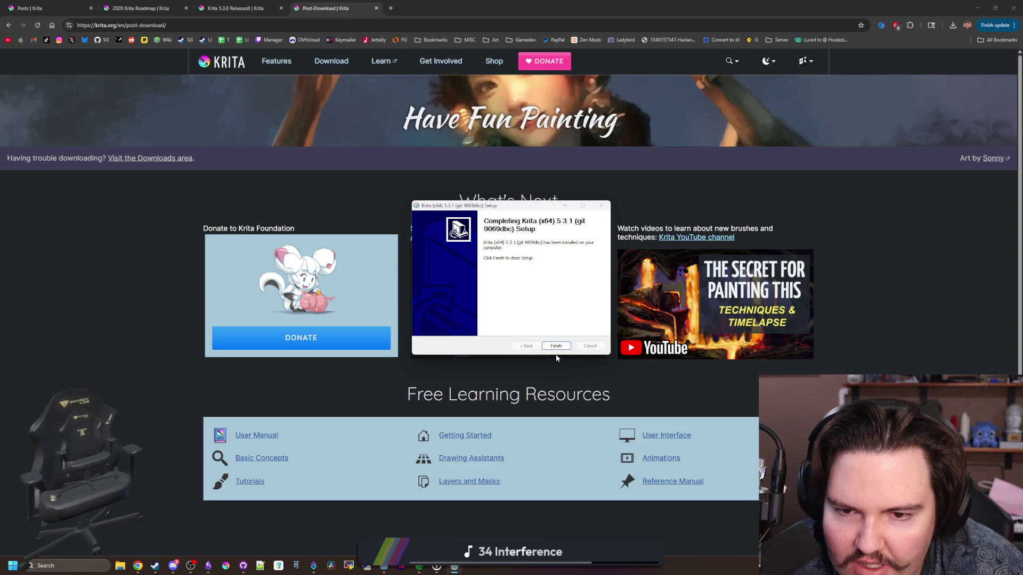
click(556, 347)
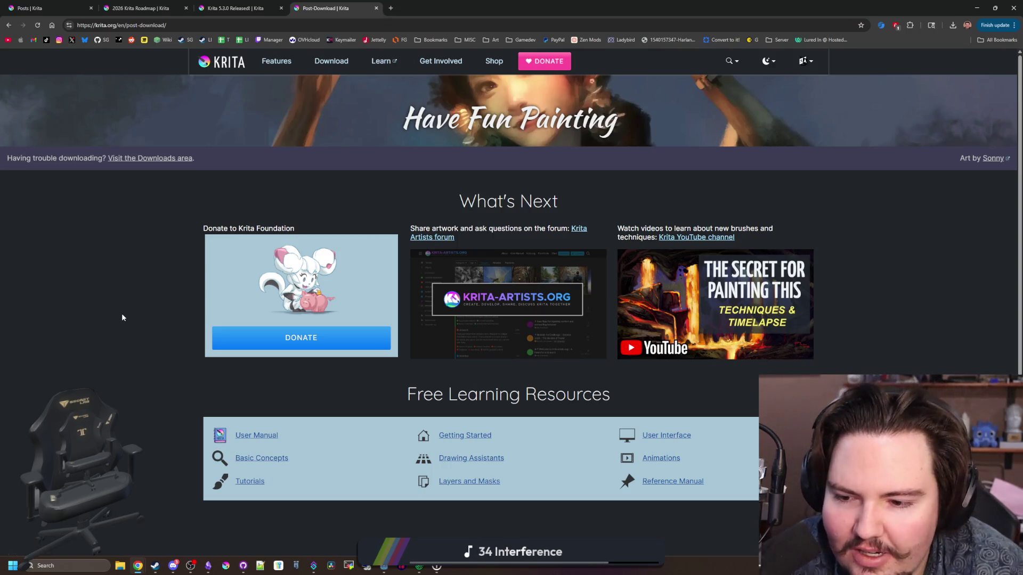
Step: Open the krita.org Features page in a new browser tab
scroll(122, 313, down, 5)
scroll(263, 346, up, 5)
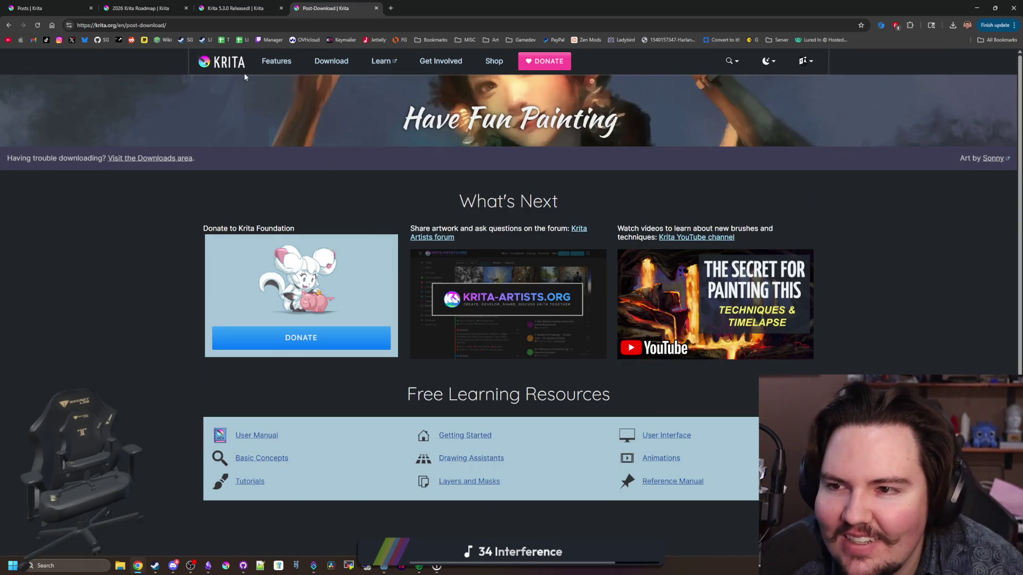
middle_click(279, 65)
click(410, 8)
Step: Read down the Features page, then un-maximize the browser to reveal the Godot editor
scroll(534, 248, down, 3)
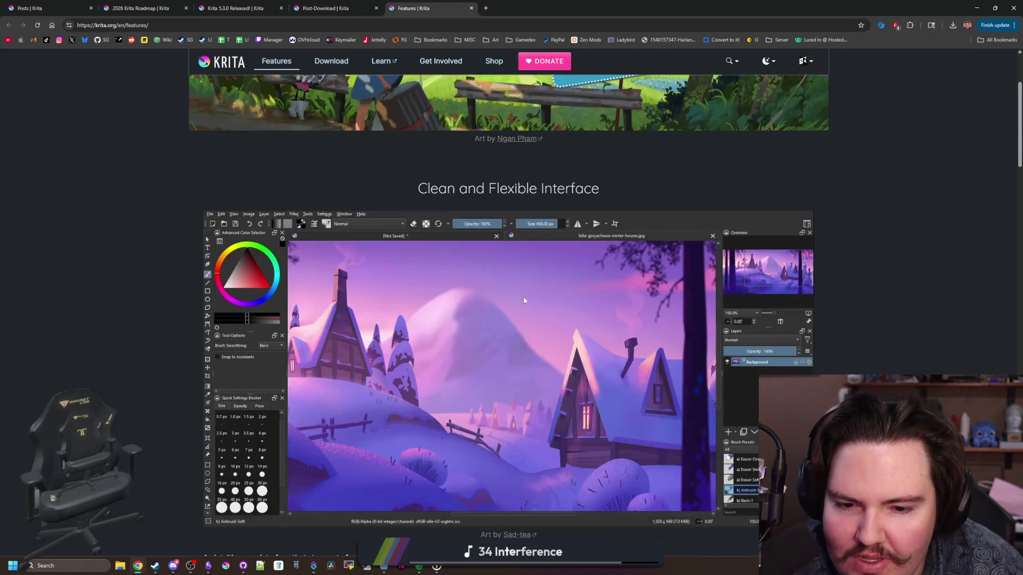
scroll(419, 312, up, 3)
scroll(428, 299, down, 12)
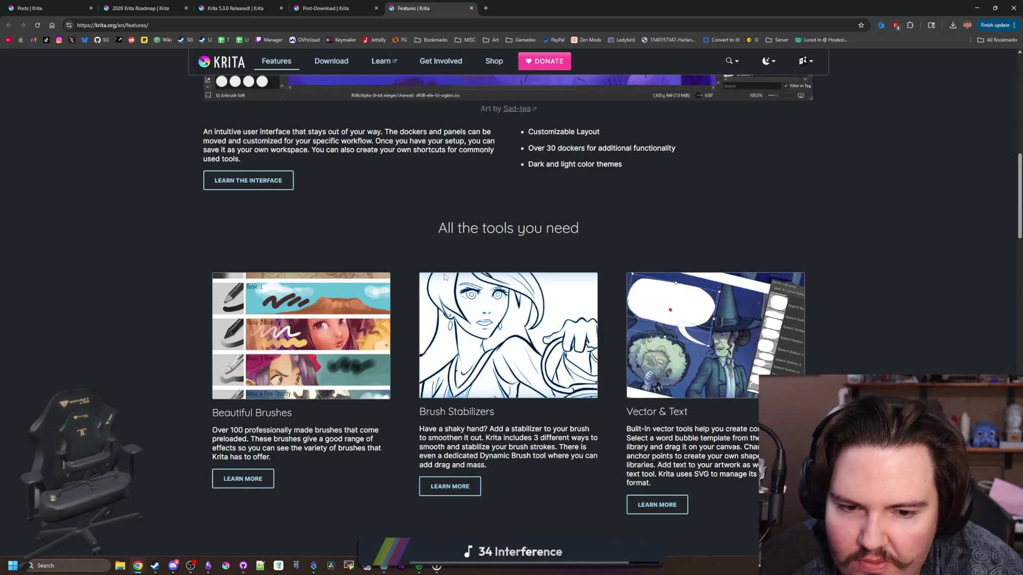
scroll(560, 386, down, 5)
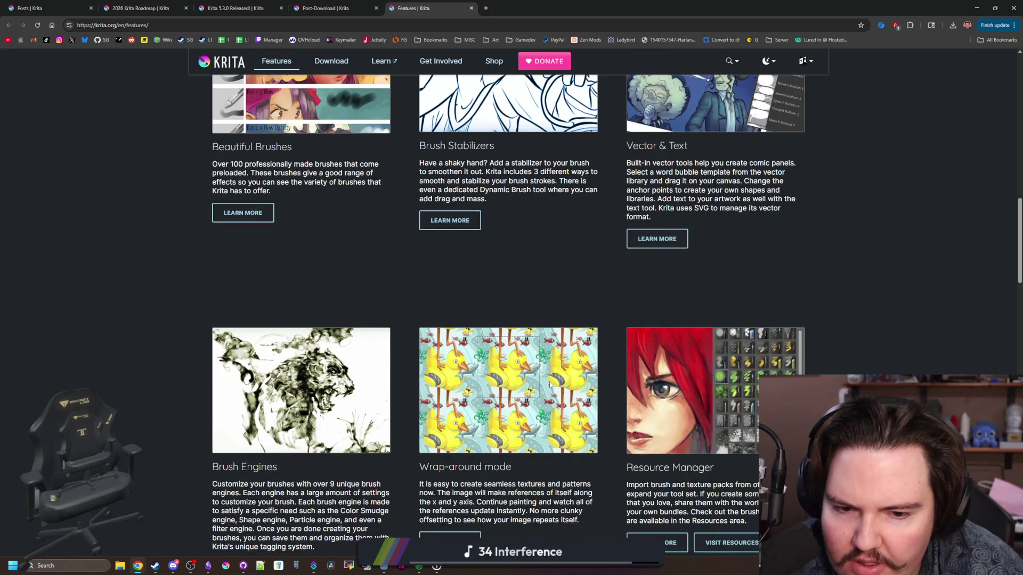
scroll(441, 364, down, 10)
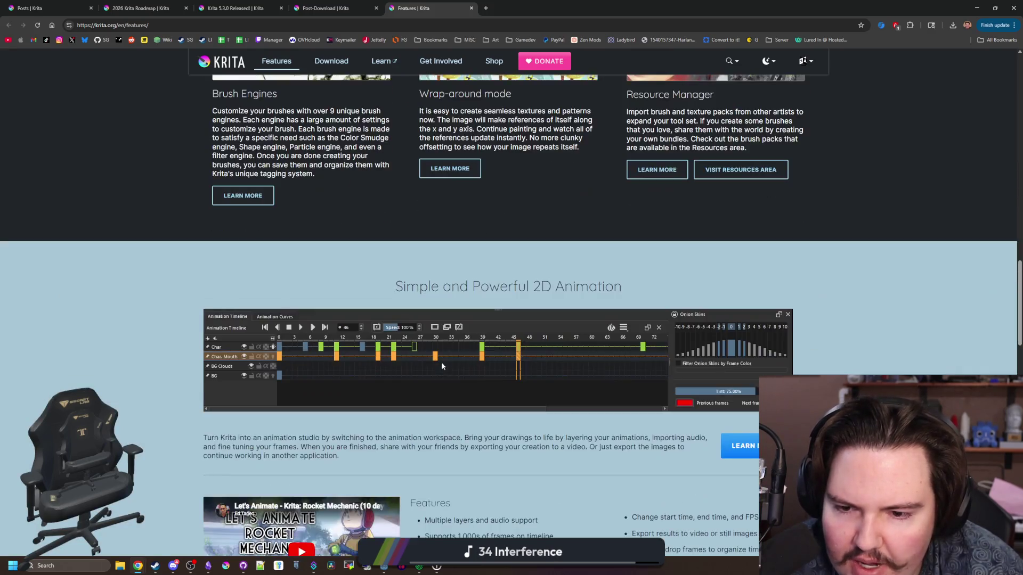
scroll(437, 360, down, 16)
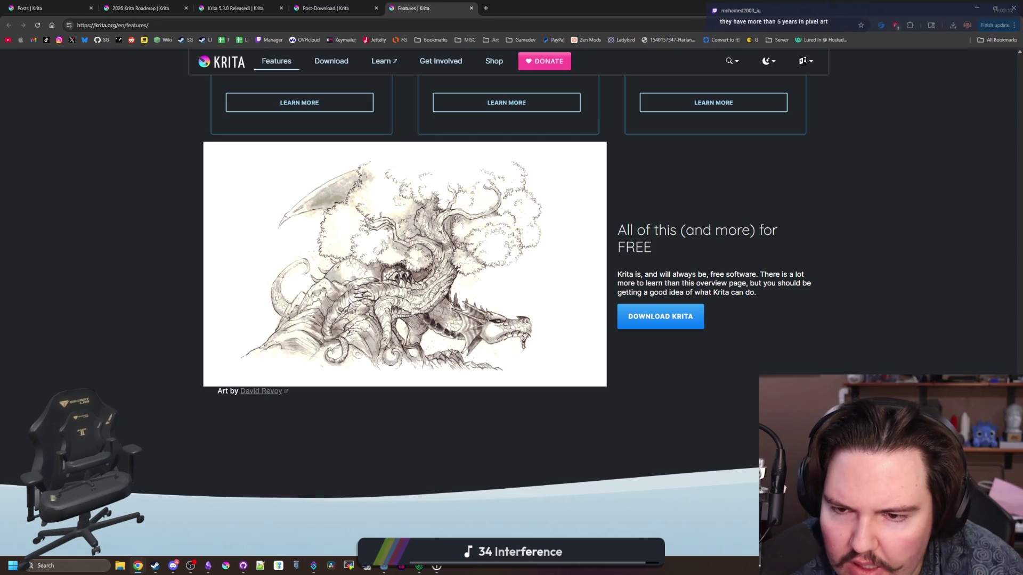
scroll(423, 319, down, 3)
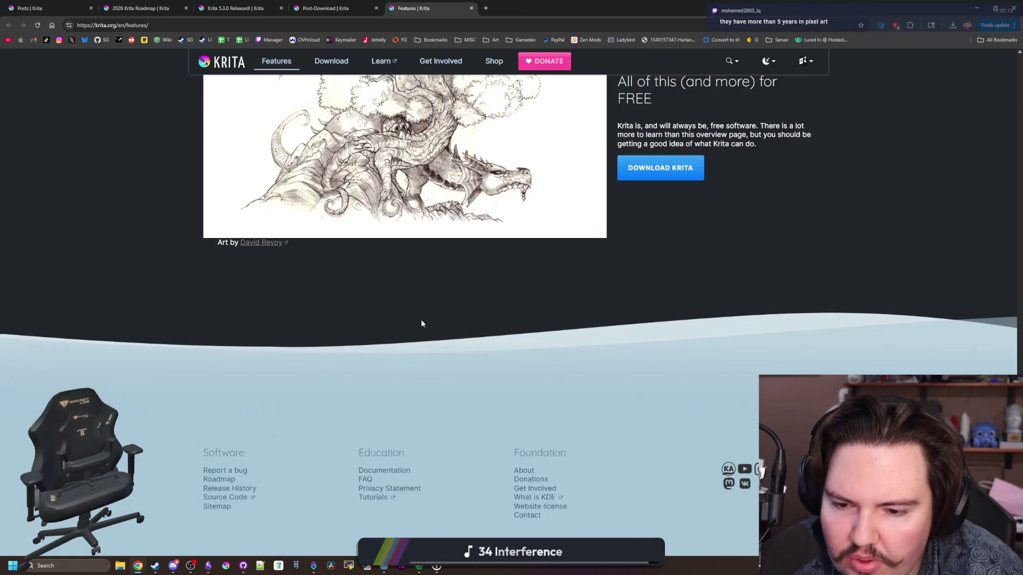
scroll(421, 318, up, 10)
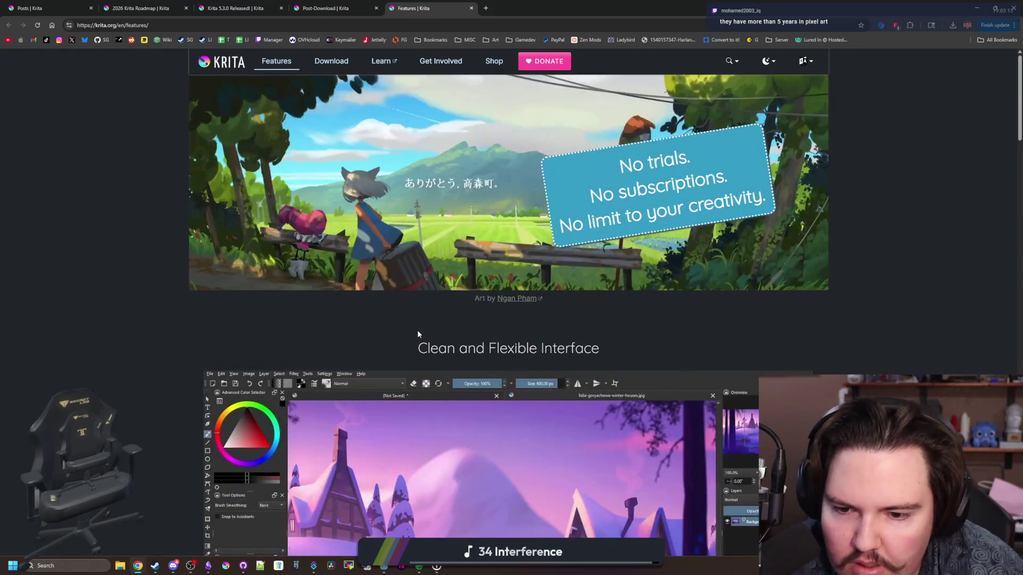
scroll(418, 334, down, 12)
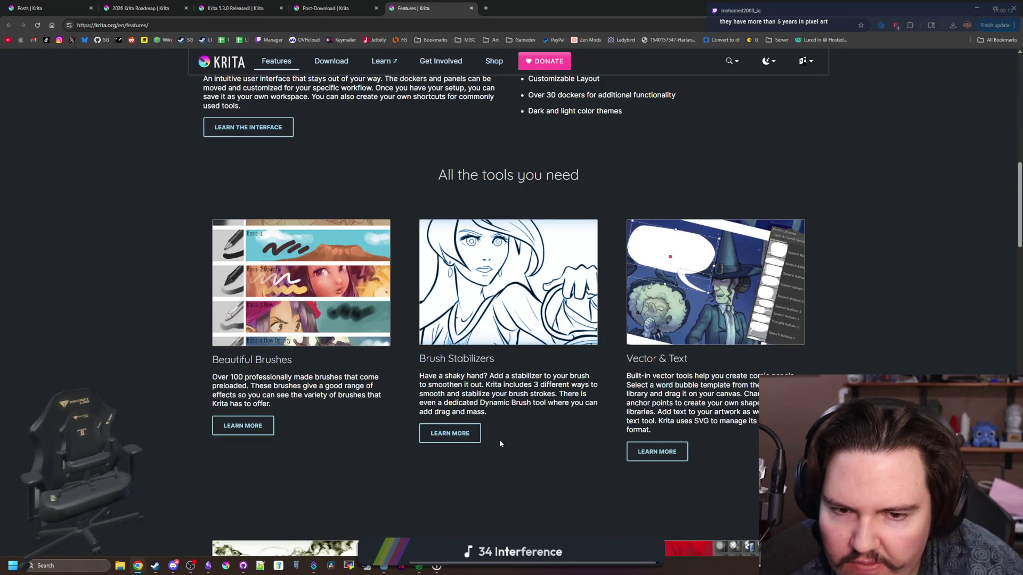
scroll(495, 437, down, 6)
scroll(500, 441, down, 6)
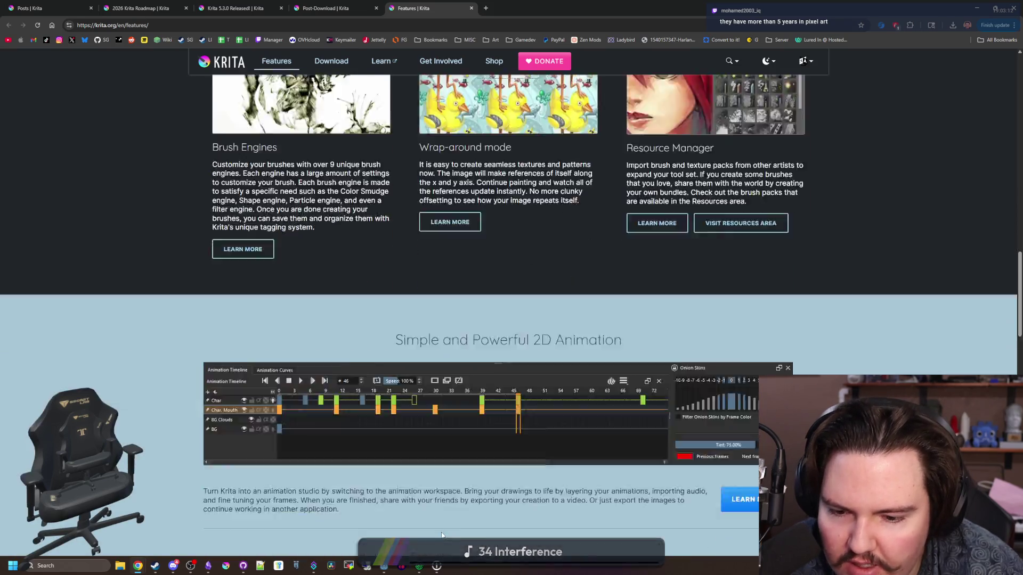
drag(610, 8, 609, 343)
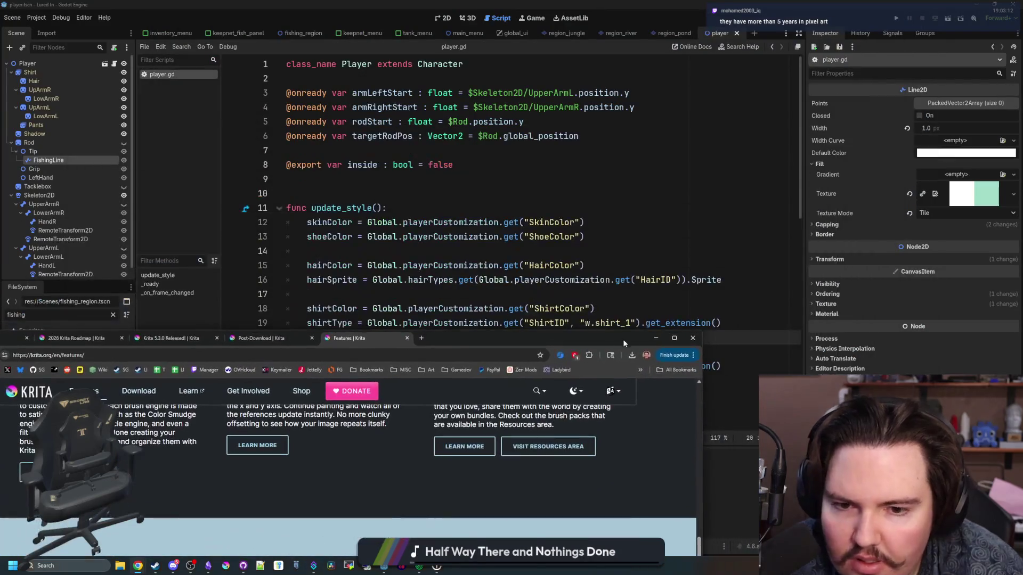
Step: Launch Krita (x64) via Windows search for 'krita', then place a new Chrome window in the lower half
click(652, 338)
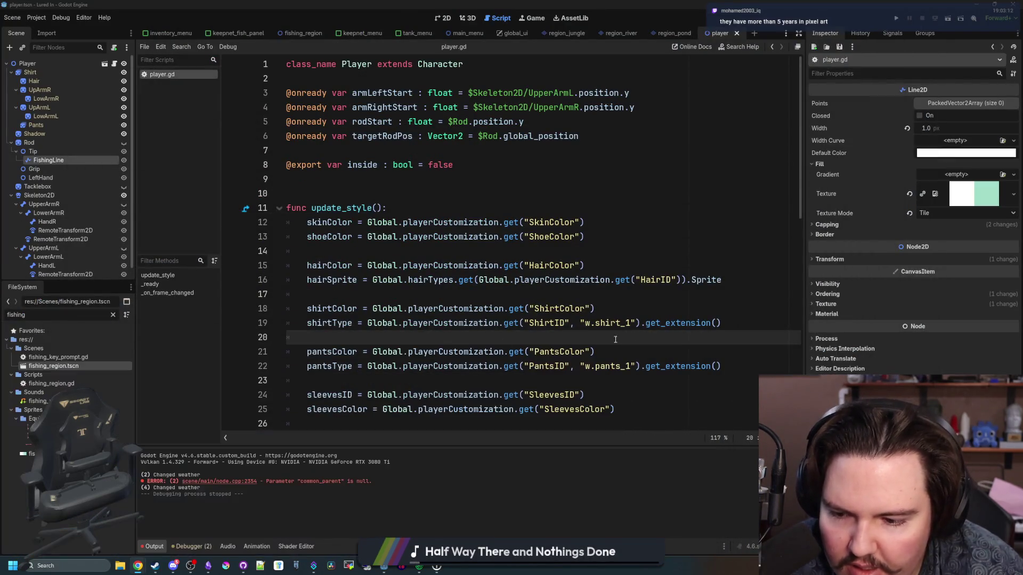
click(93, 571)
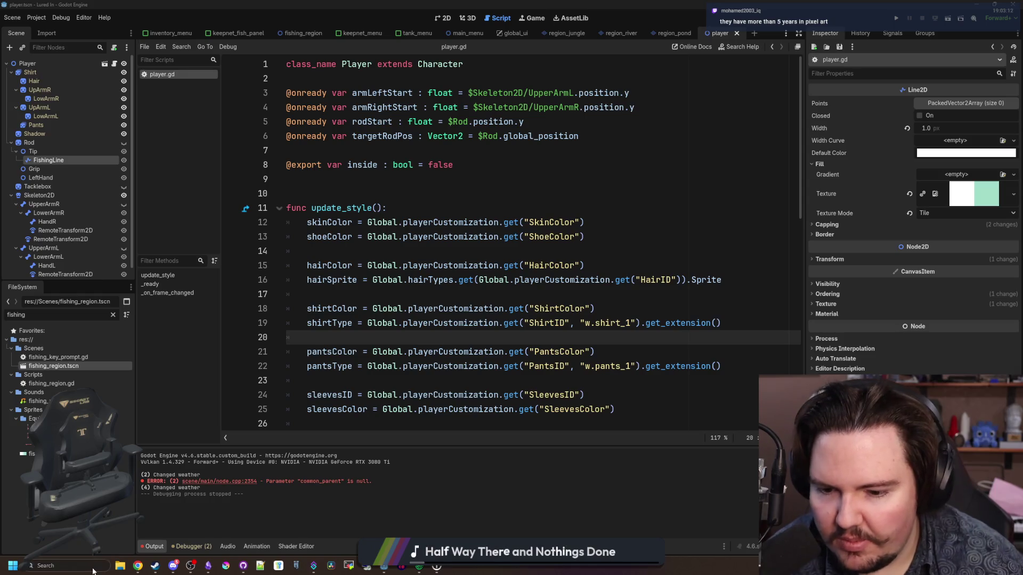
text(krita)
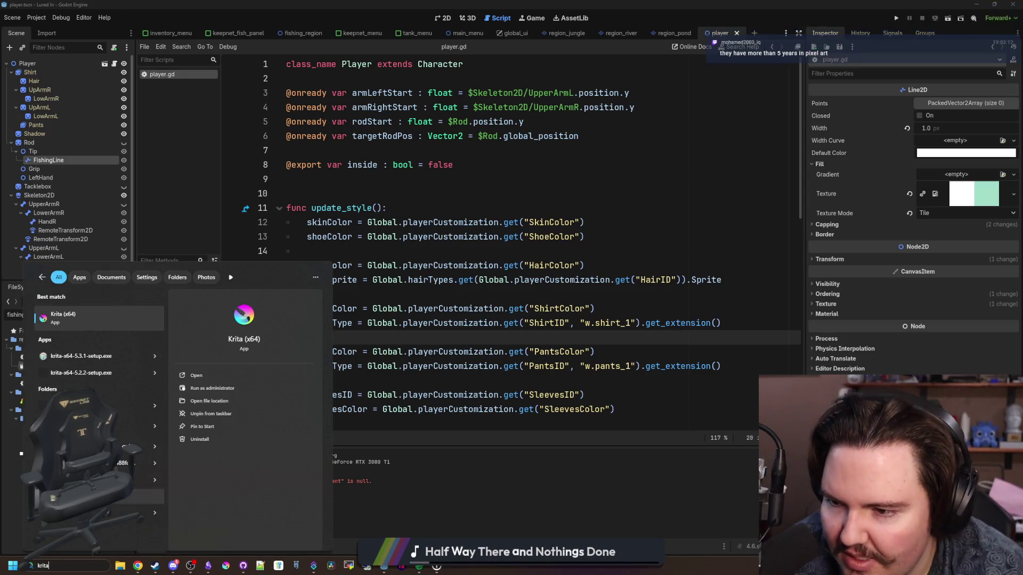
click(96, 327)
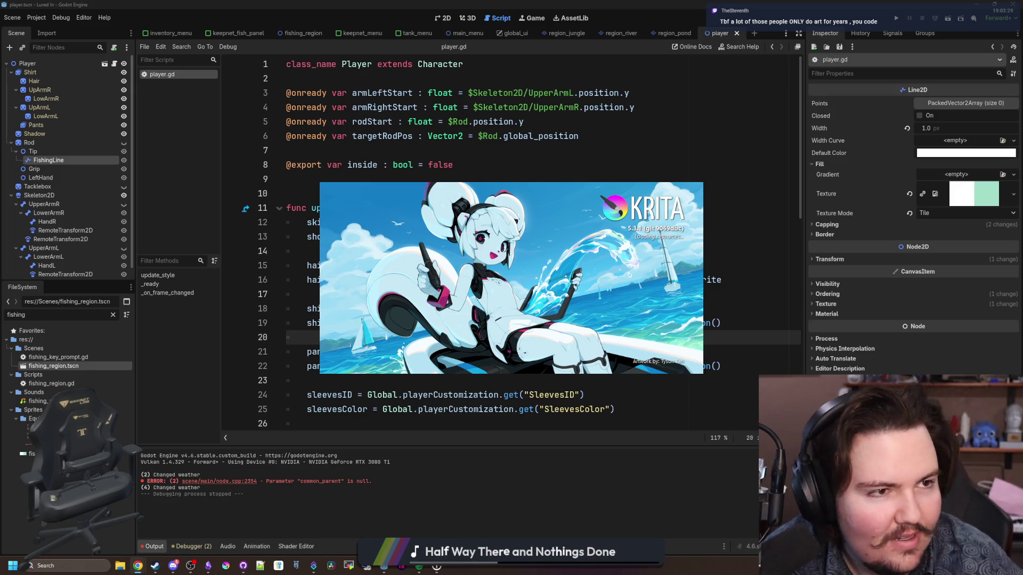
click(138, 565)
mouse_move(692, 96)
mouse_down()
mouse_move(665, 338)
mouse_move(643, 349)
mouse_up()
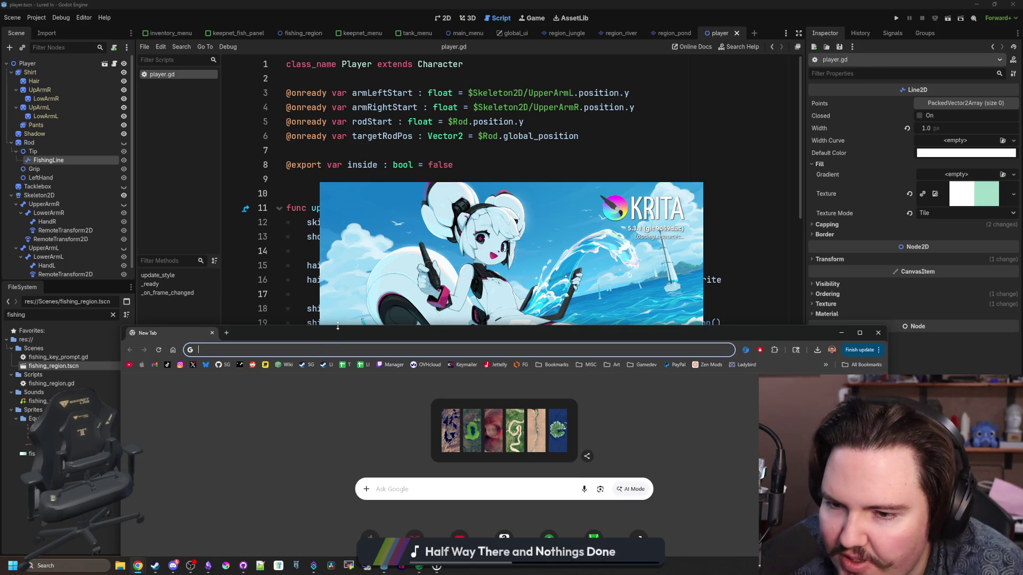
Step: Google 'idle fisher' and open its Steam store page in a maximized browser
drag(343, 328, 382, 188)
text(idle fisher)
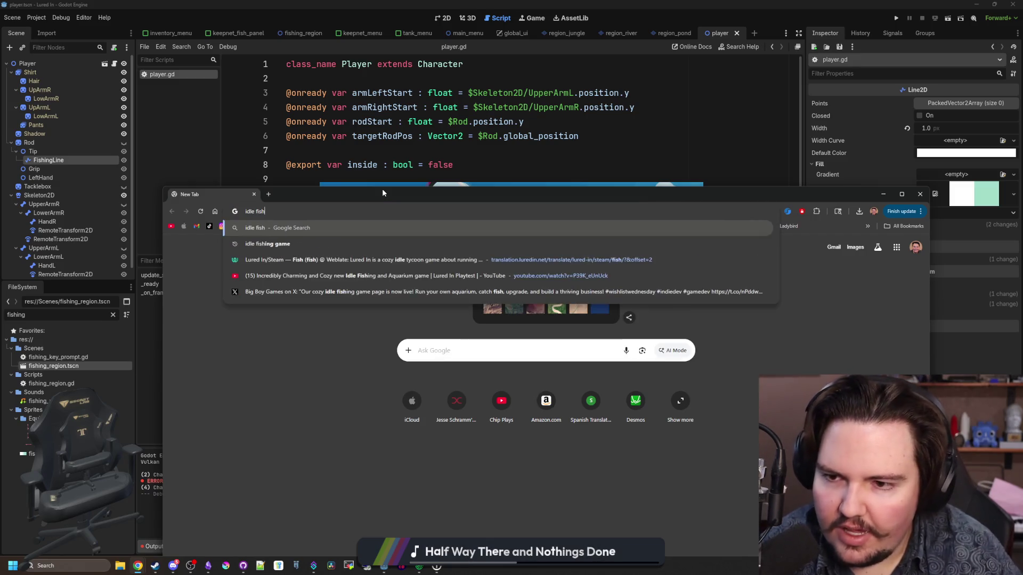
key(Return)
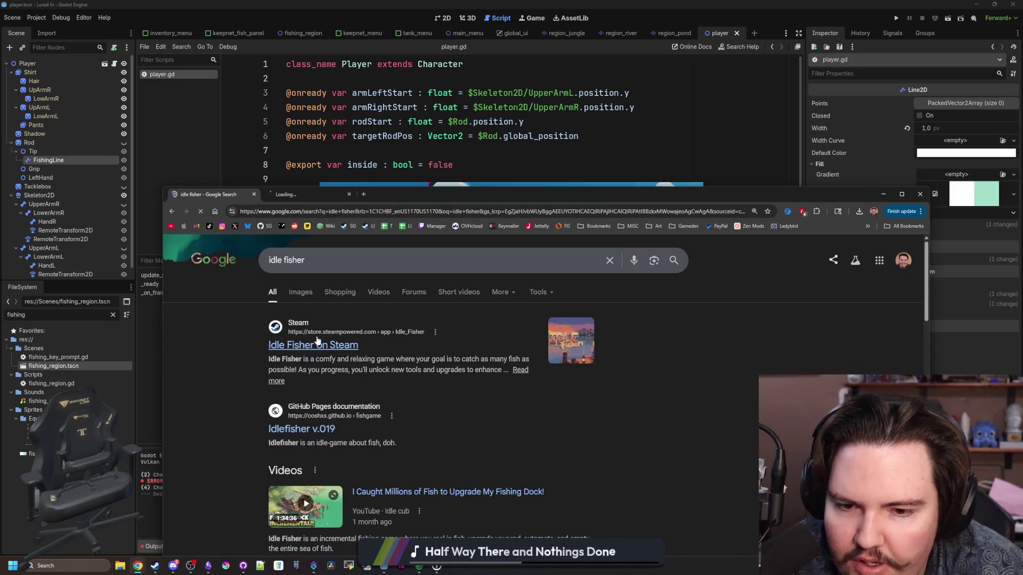
click(298, 194)
drag(367, 193, 371, 4)
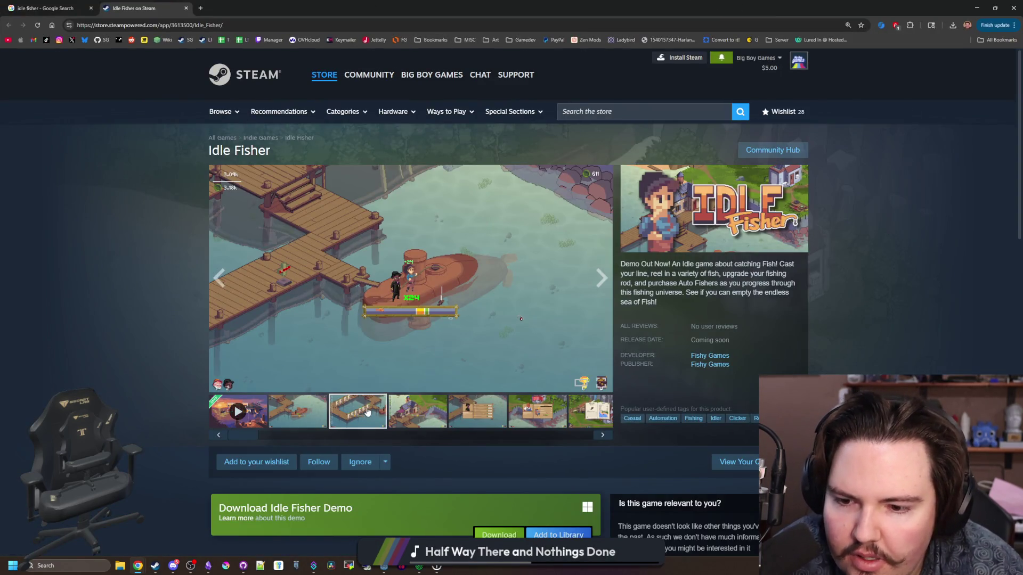
Step: Browse the Idle Fisher screenshots to the Fish Transporter one and start a new tab
click(417, 411)
click(477, 411)
click(537, 411)
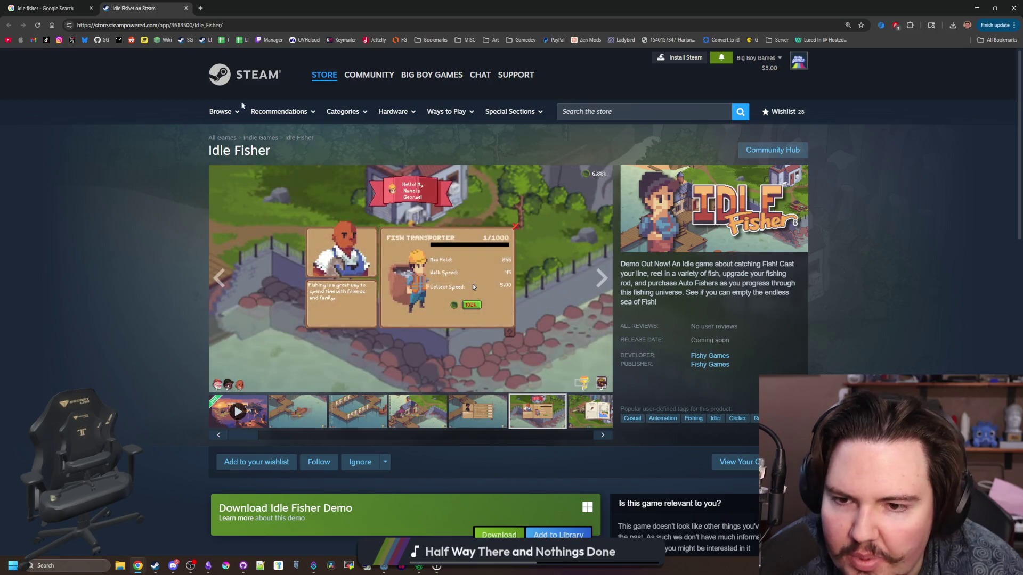
click(201, 8)
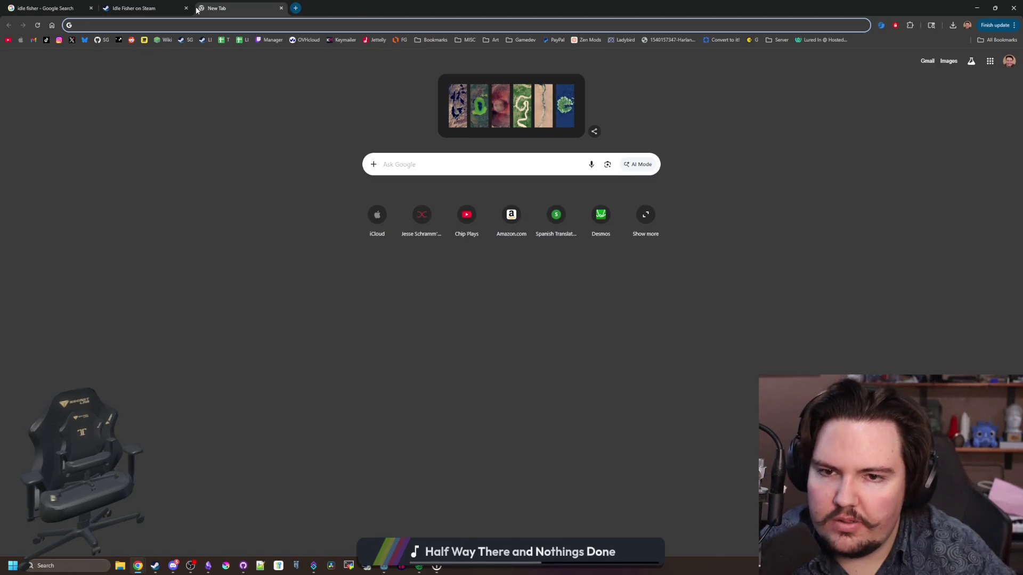
Step: Google 'fishing inc', open its Steam page, and enlarge the skill tree screenshot
text(fishing inc)
key(Return)
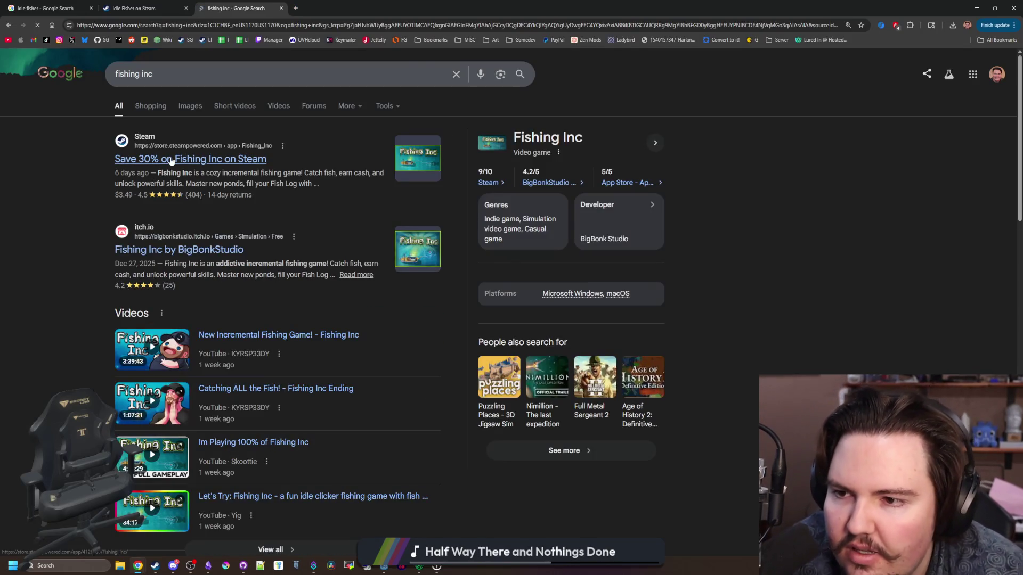
click(170, 159)
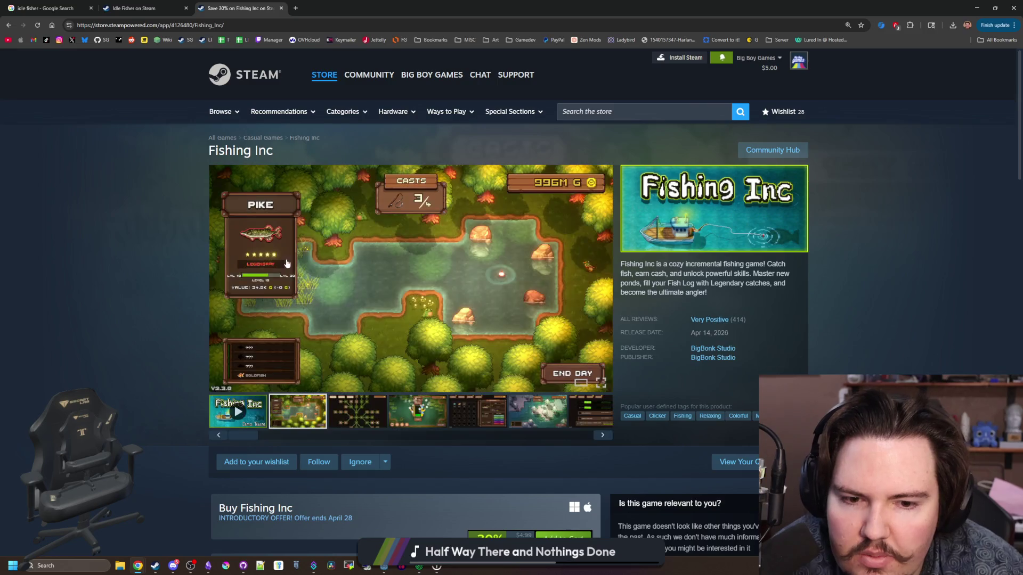
scroll(286, 264, down, 1)
click(352, 371)
scroll(352, 370, up, 1)
click(352, 371)
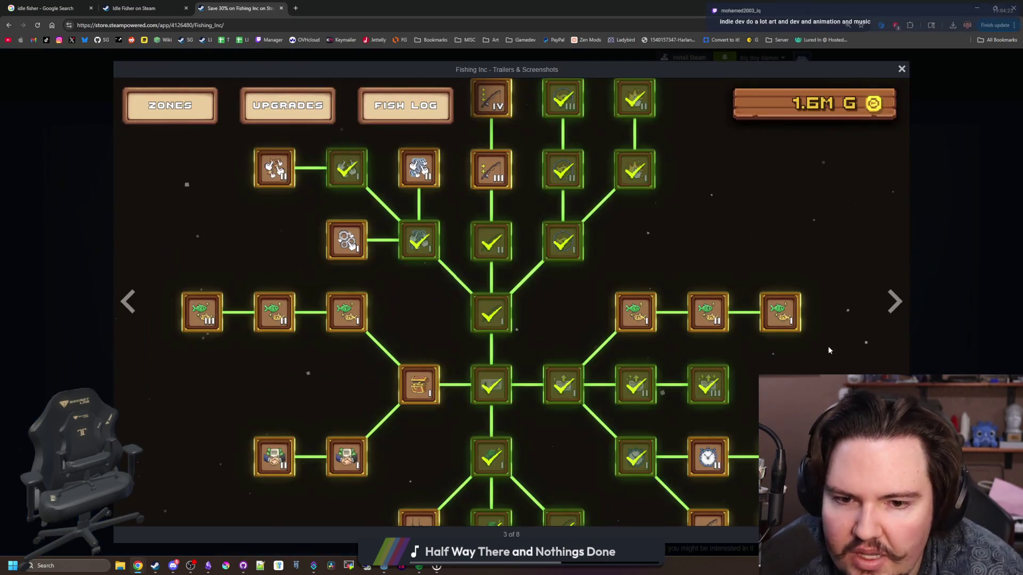
Step: Browse forward through the Fishing Inc screenshots to the snowy map
click(900, 293)
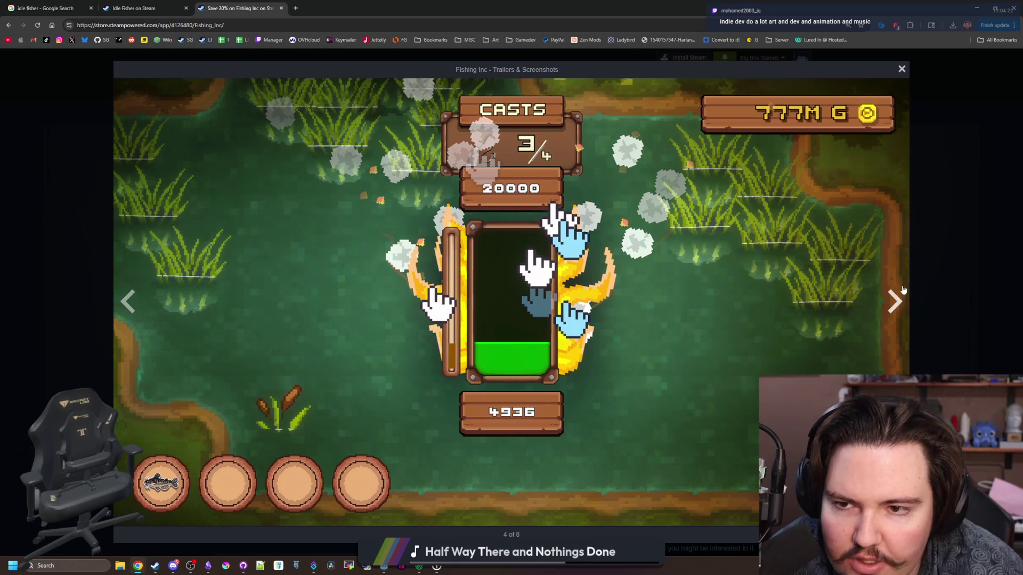
click(902, 289)
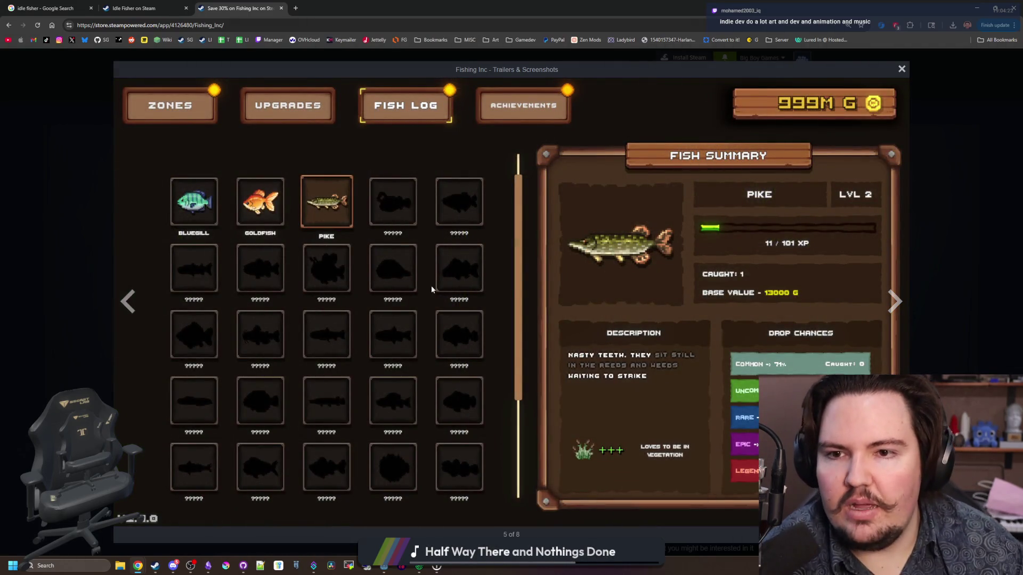
click(900, 302)
click(900, 302)
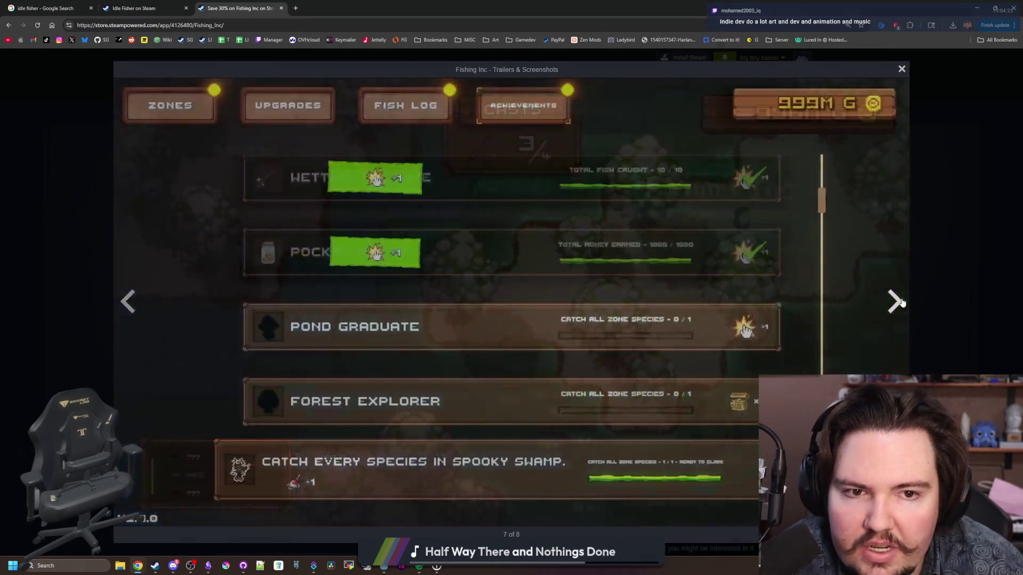
click(901, 302)
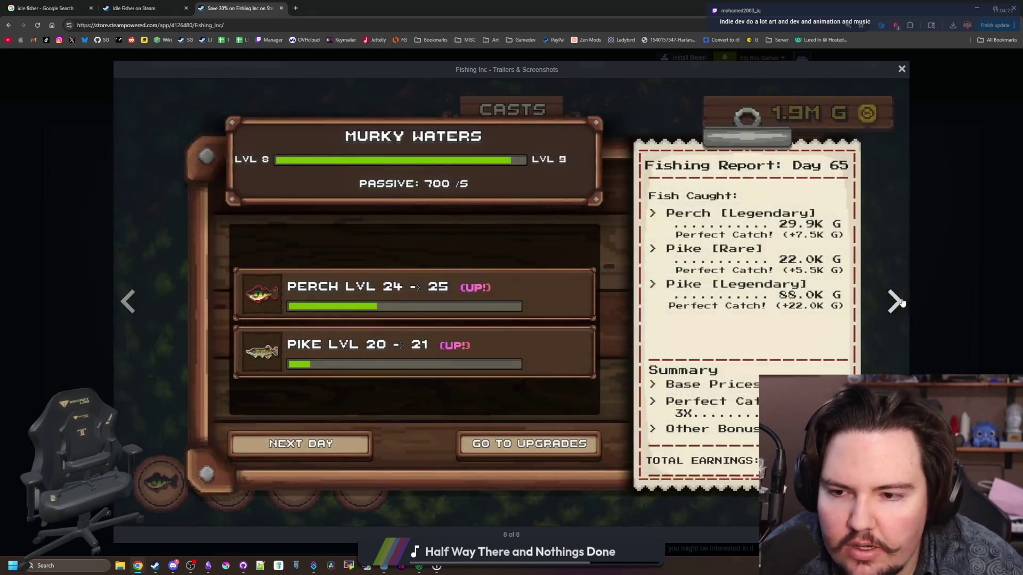
click(901, 302)
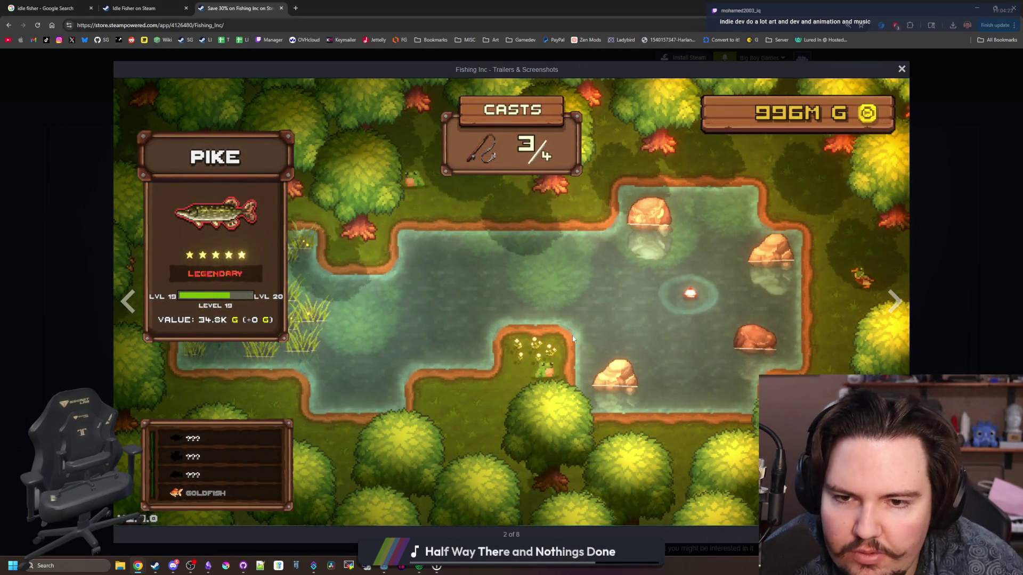
click(893, 303)
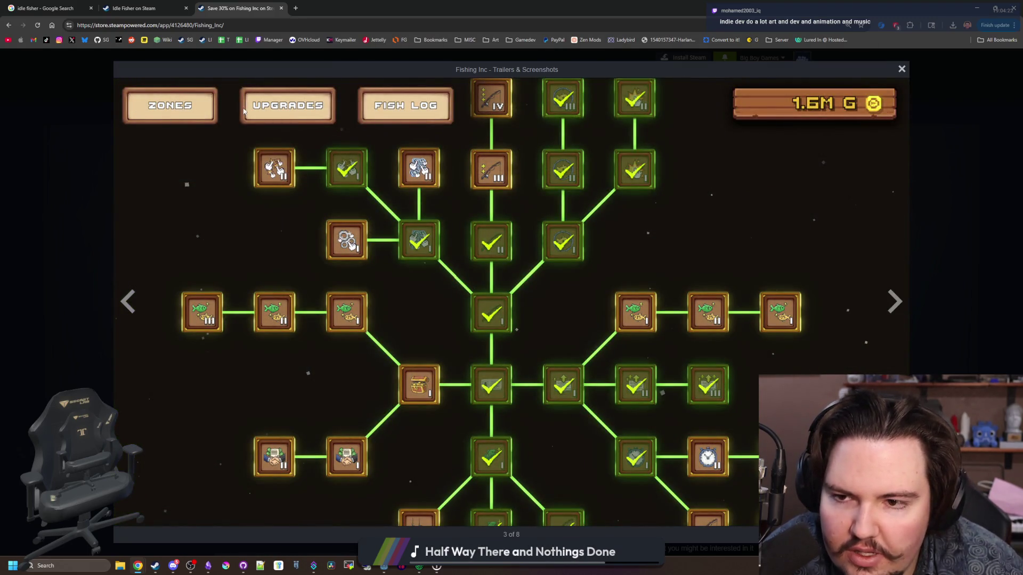
click(893, 302)
click(894, 302)
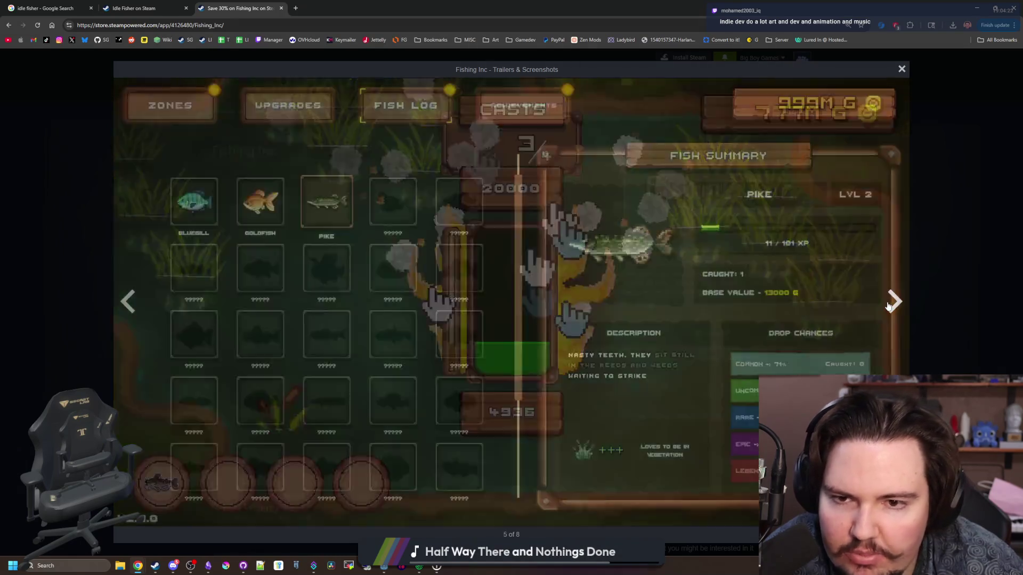
click(893, 302)
Step: Cycle through the Fishing Inc screenshots again, ending on the snowy map, then return to Idle Fisher
click(128, 295)
click(128, 296)
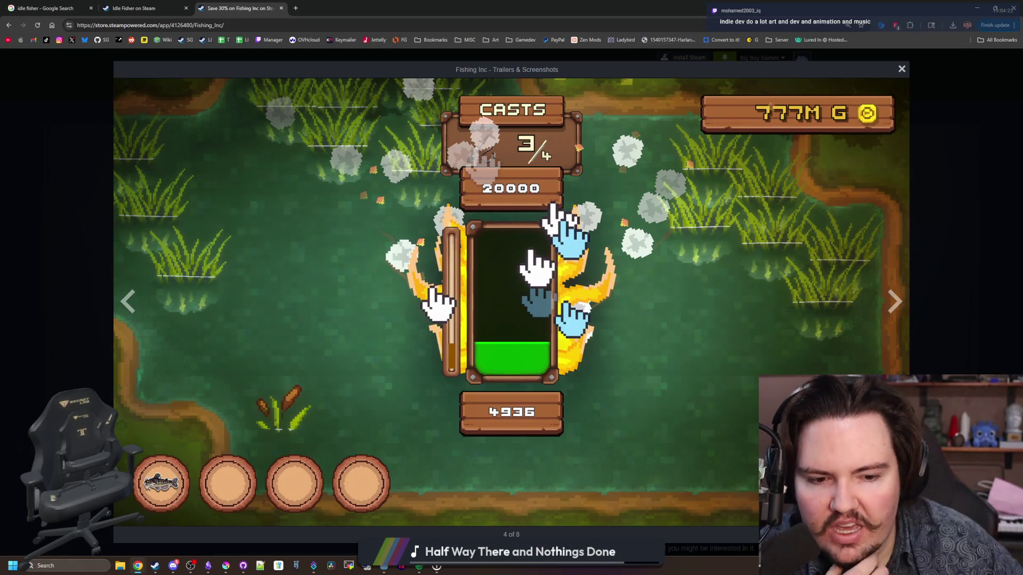
click(890, 308)
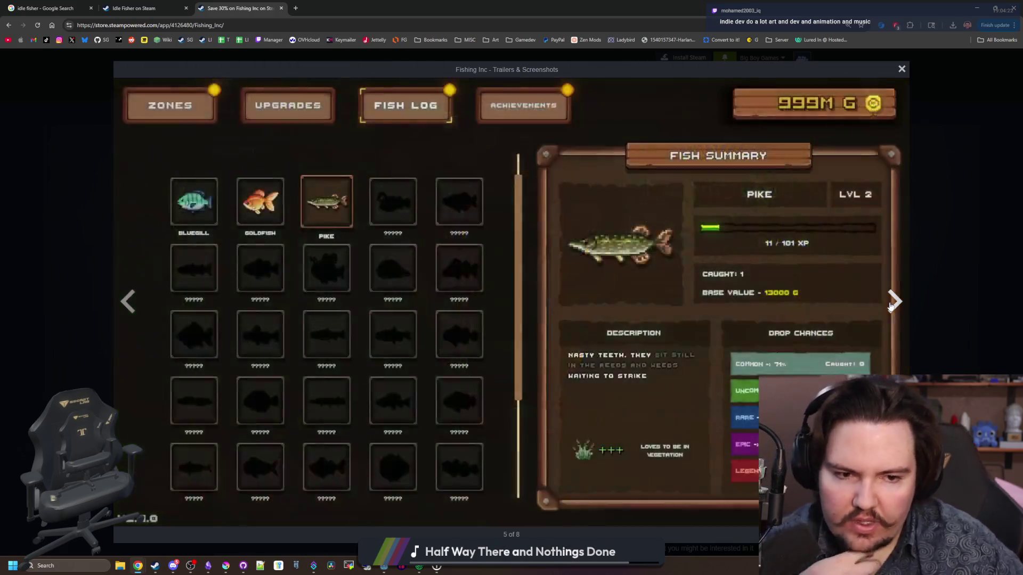
click(891, 308)
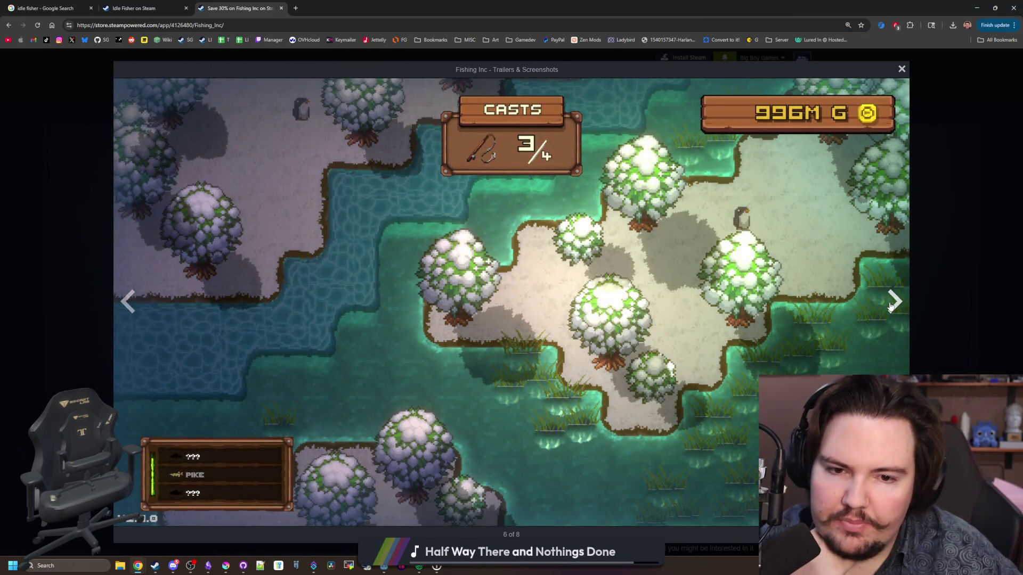
click(890, 307)
click(890, 308)
click(890, 308)
click(891, 308)
click(890, 308)
click(891, 307)
click(891, 308)
click(890, 308)
click(890, 308)
click(891, 308)
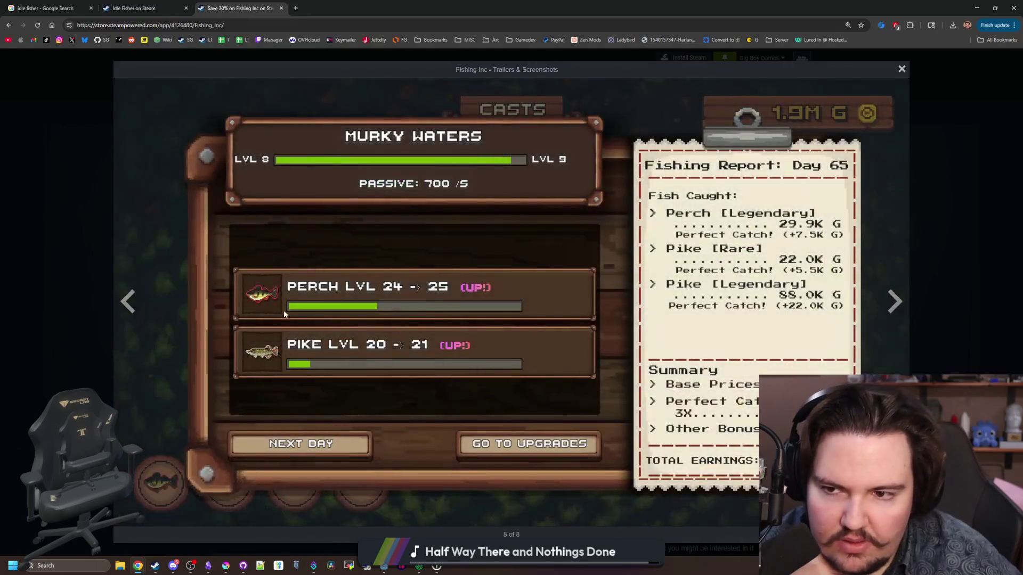
click(131, 314)
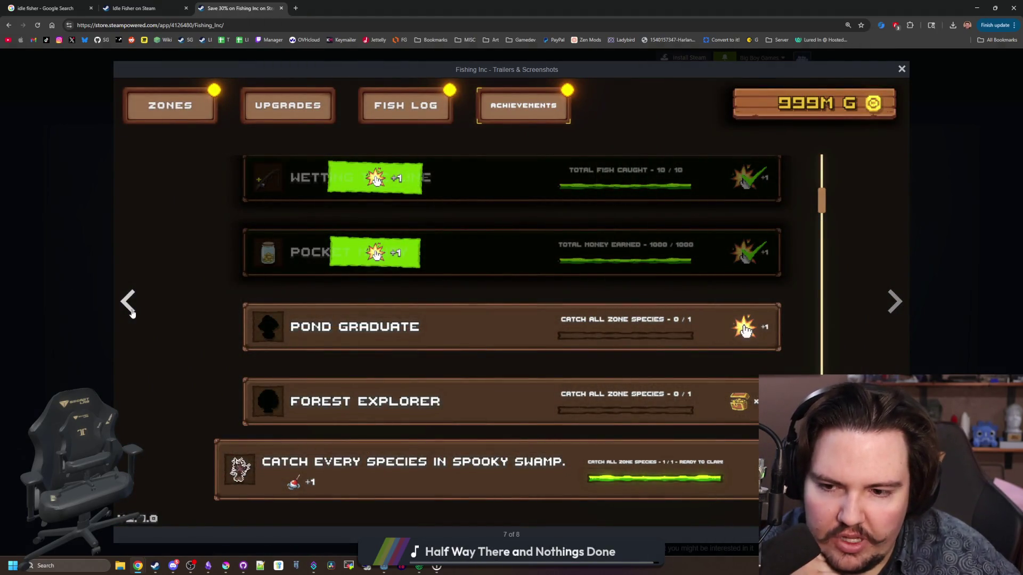
click(132, 313)
click(136, 8)
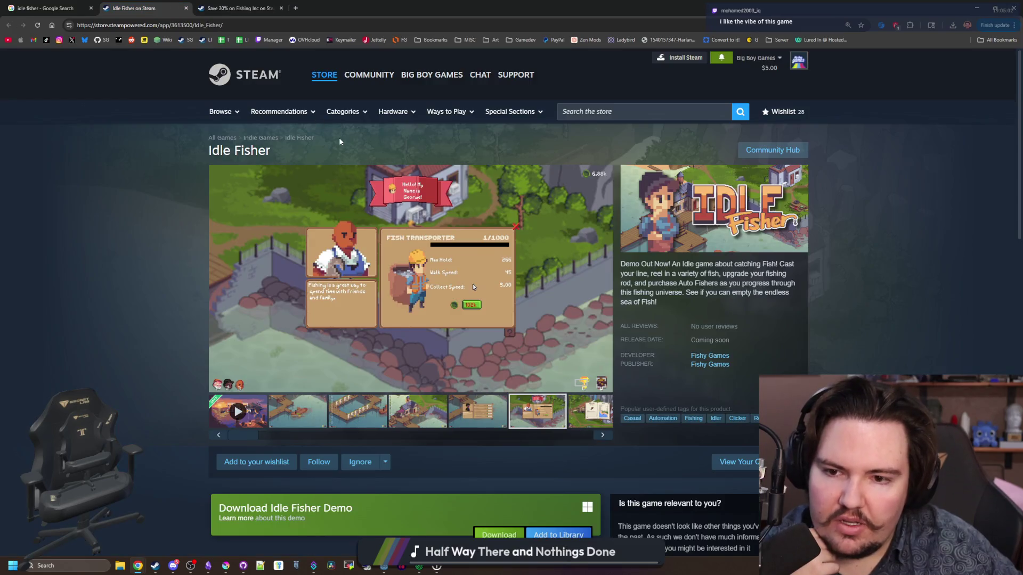
Step: Back on the Fishing Inc tab, page through its screenshot lightbox to the skill tree
key(ctrl+Tab)
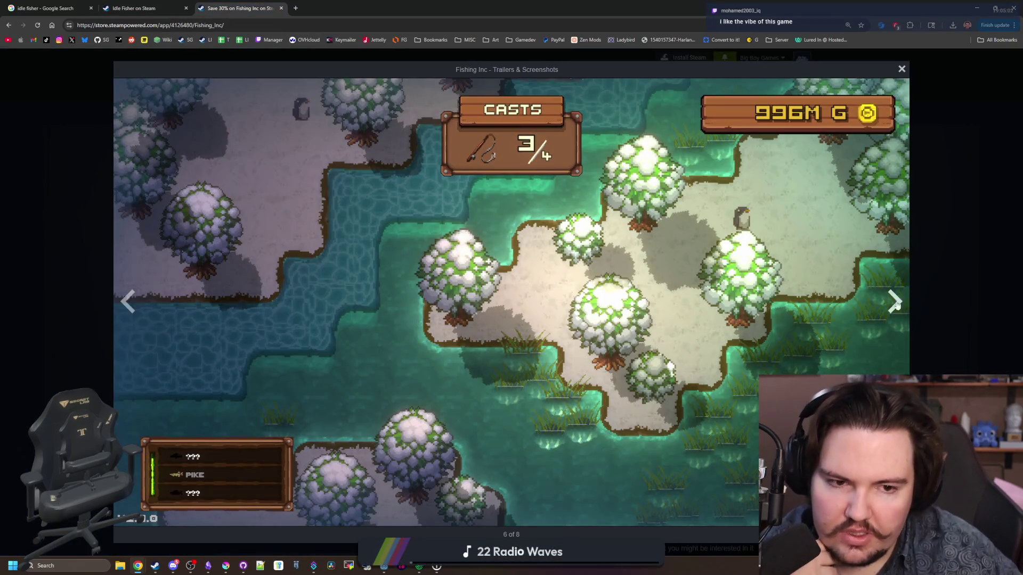
click(892, 303)
click(894, 304)
click(896, 304)
click(896, 305)
click(896, 305)
click(897, 305)
click(897, 304)
click(897, 304)
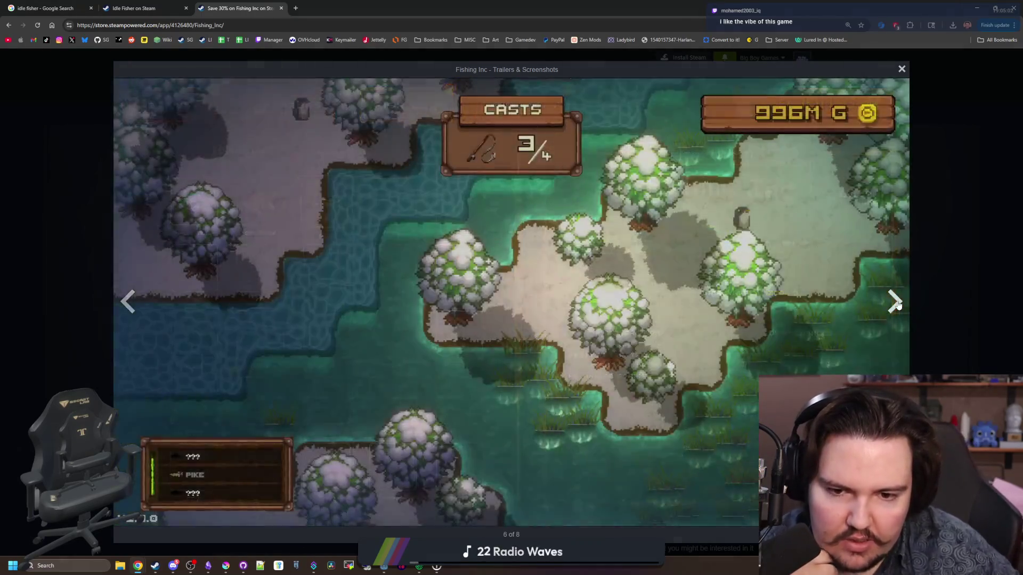
click(897, 304)
click(897, 304)
click(895, 304)
click(889, 302)
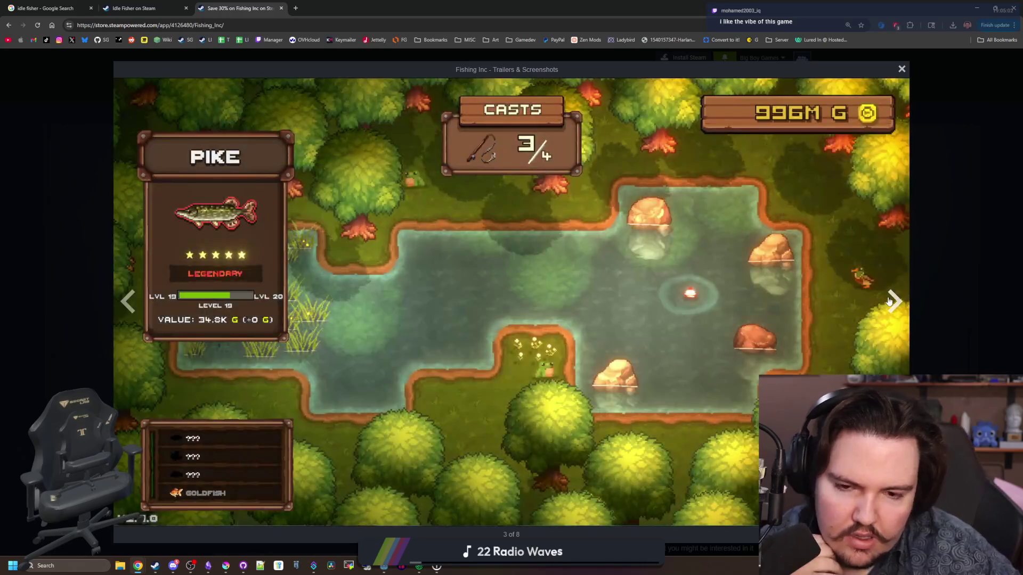
click(888, 302)
click(888, 302)
click(130, 302)
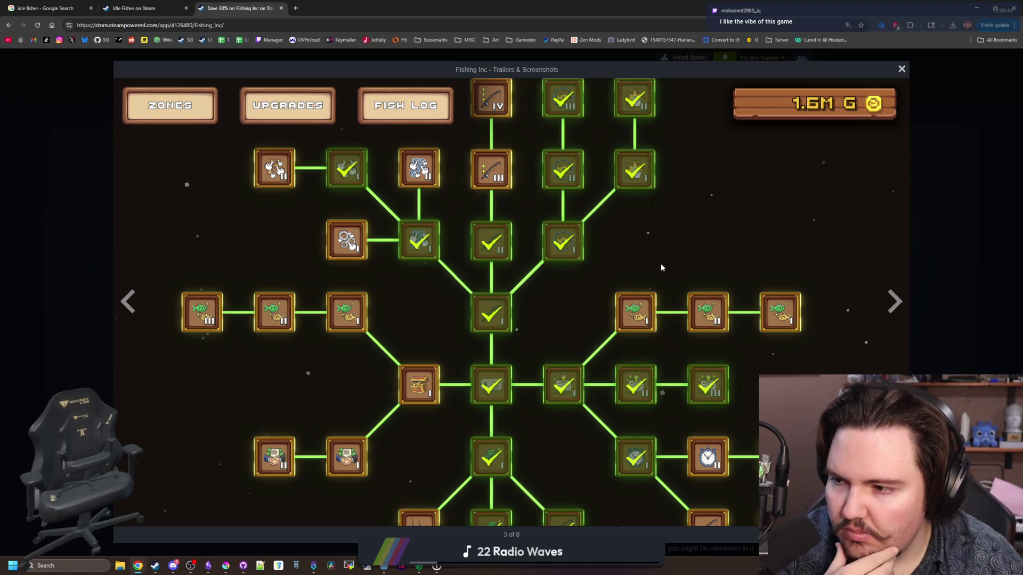
Step: View the minigame, fish log and achievements screenshots, then return to the Idle Fisher page
click(892, 302)
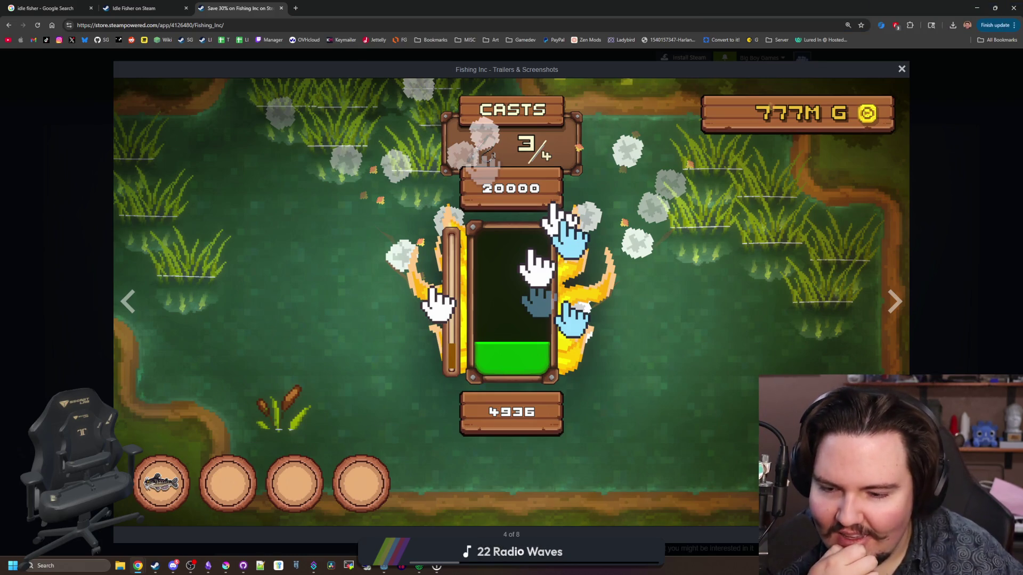
click(900, 309)
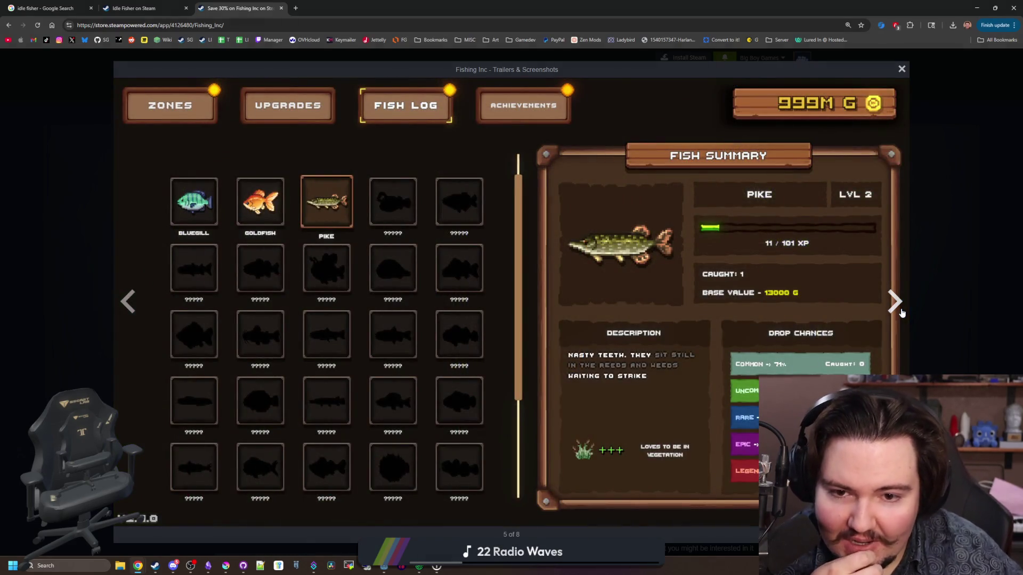
click(900, 308)
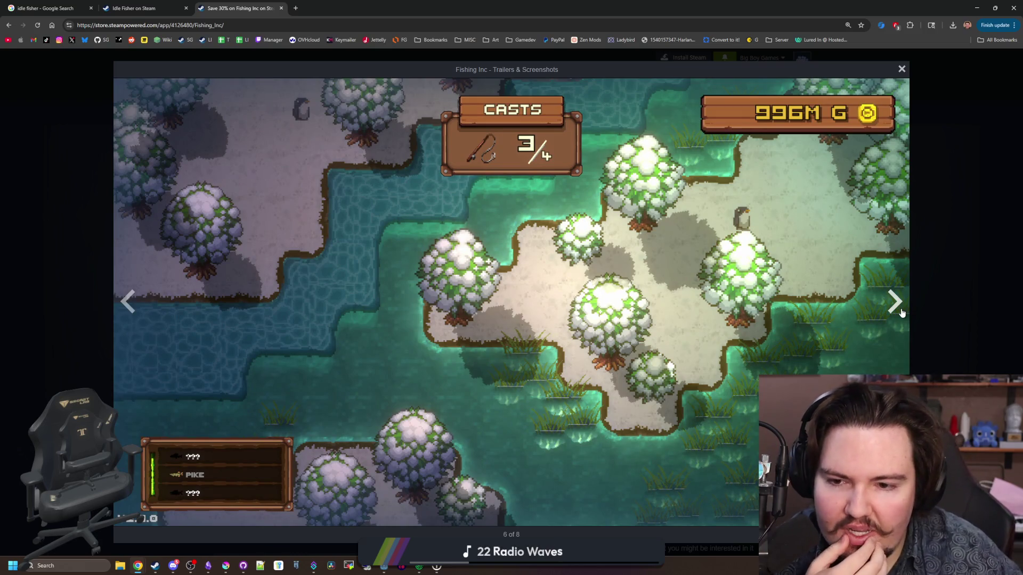
click(901, 311)
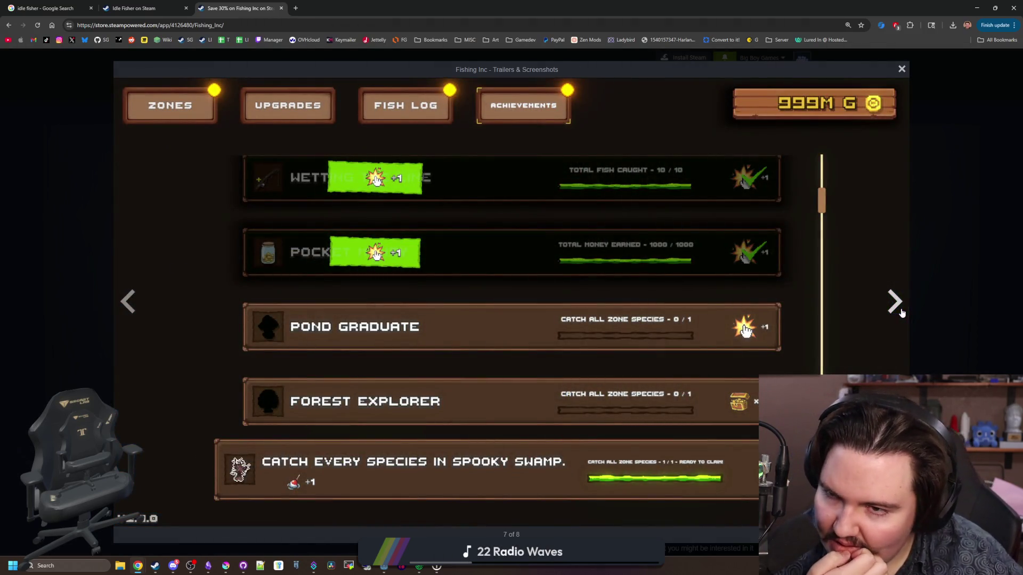
click(901, 312)
click(900, 311)
click(900, 312)
click(900, 312)
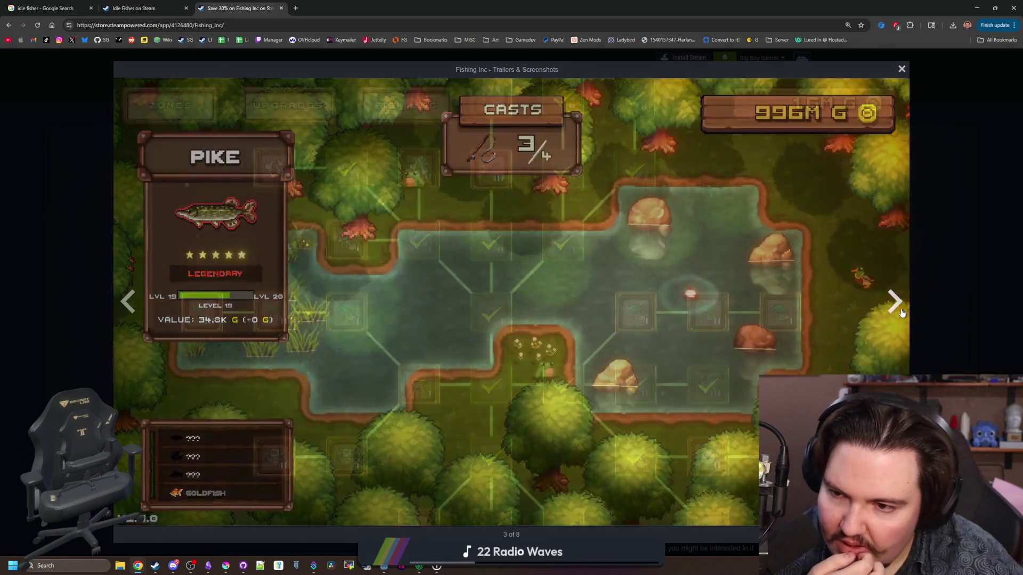
click(900, 311)
click(900, 311)
click(900, 312)
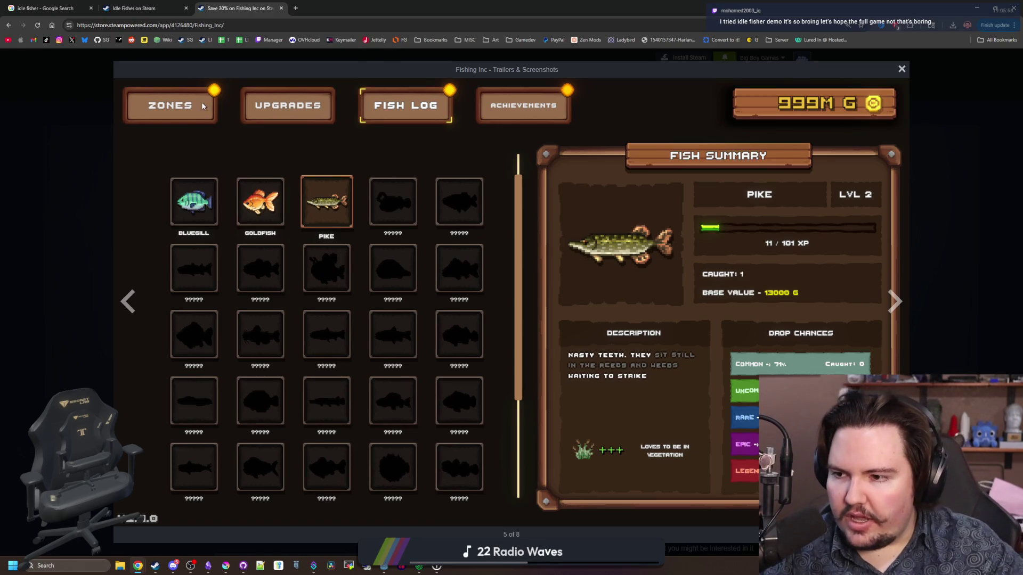
click(160, 8)
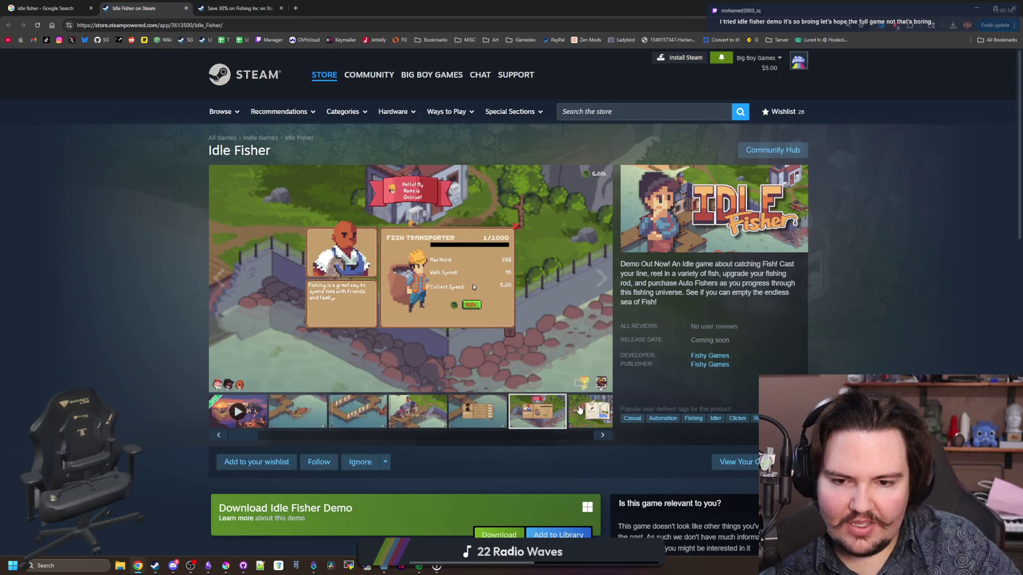
Step: Open the Idle Fisher screenshots full size, page through them to the fishing pier, then close the view
click(508, 310)
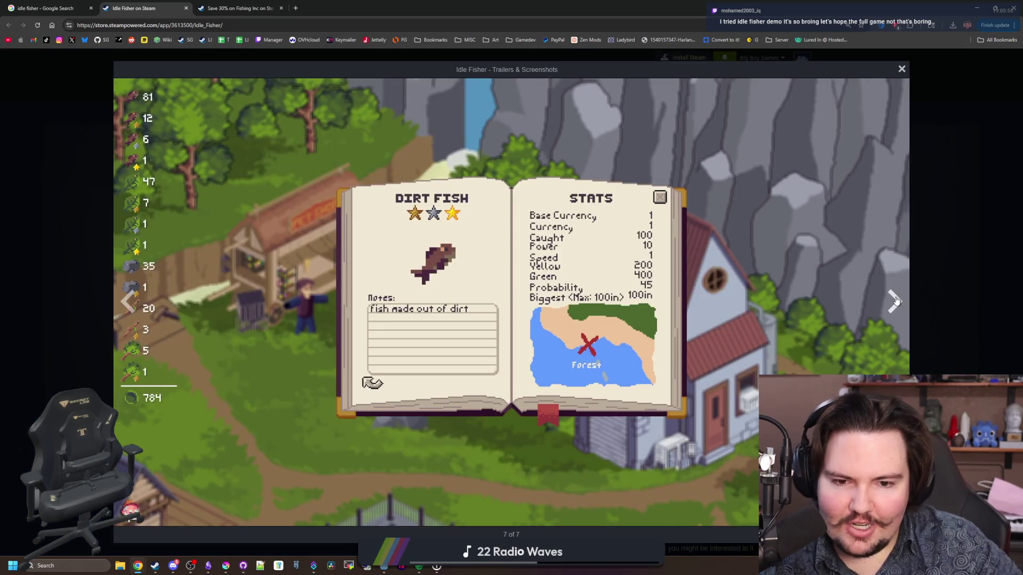
click(895, 302)
click(895, 302)
click(896, 302)
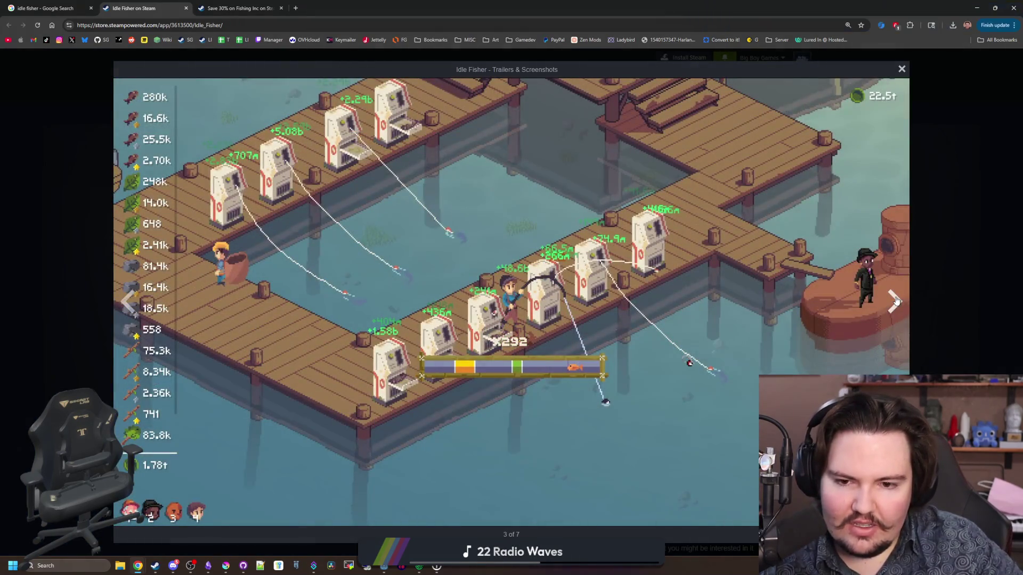
click(895, 302)
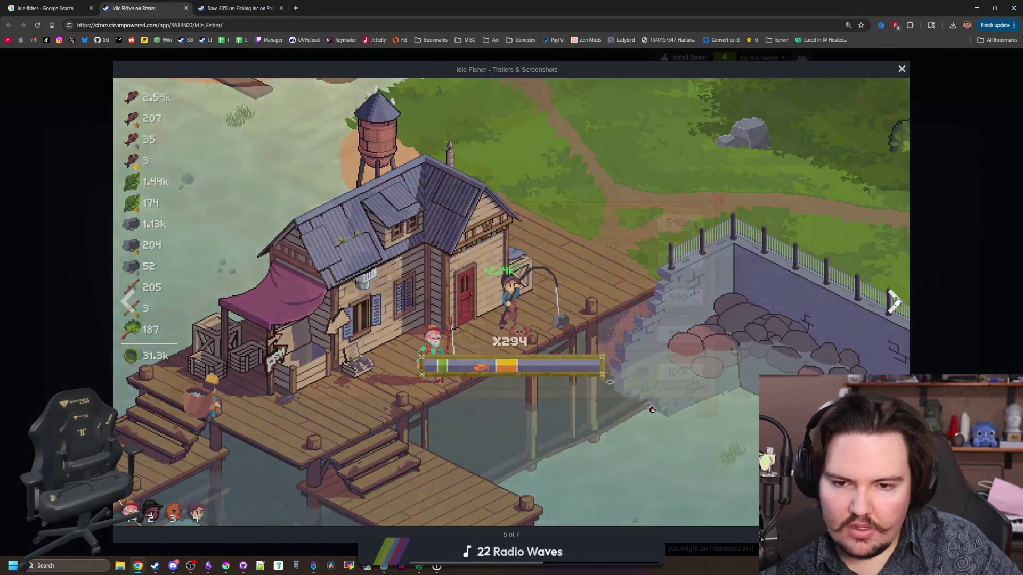
click(896, 301)
click(895, 301)
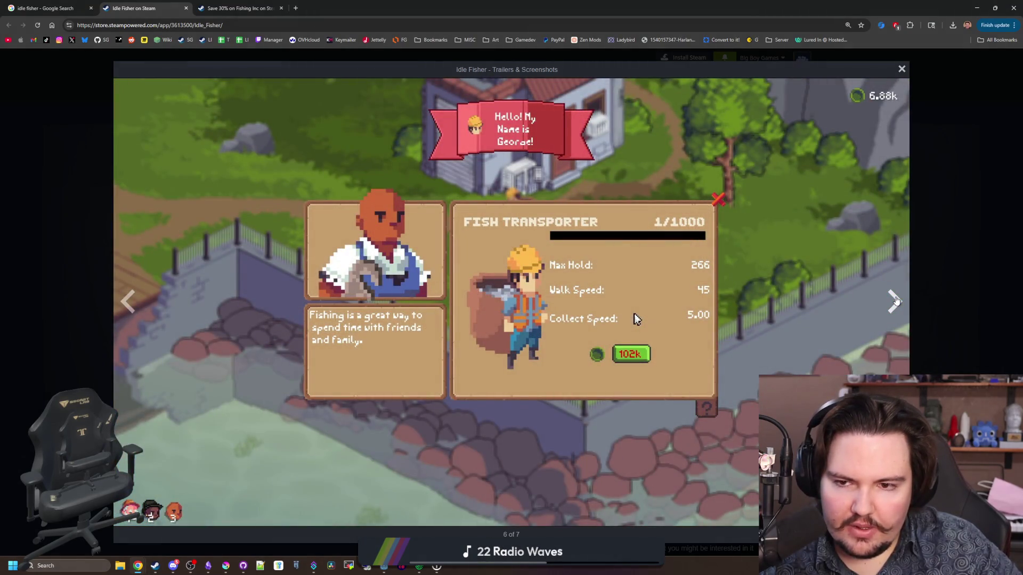
click(895, 302)
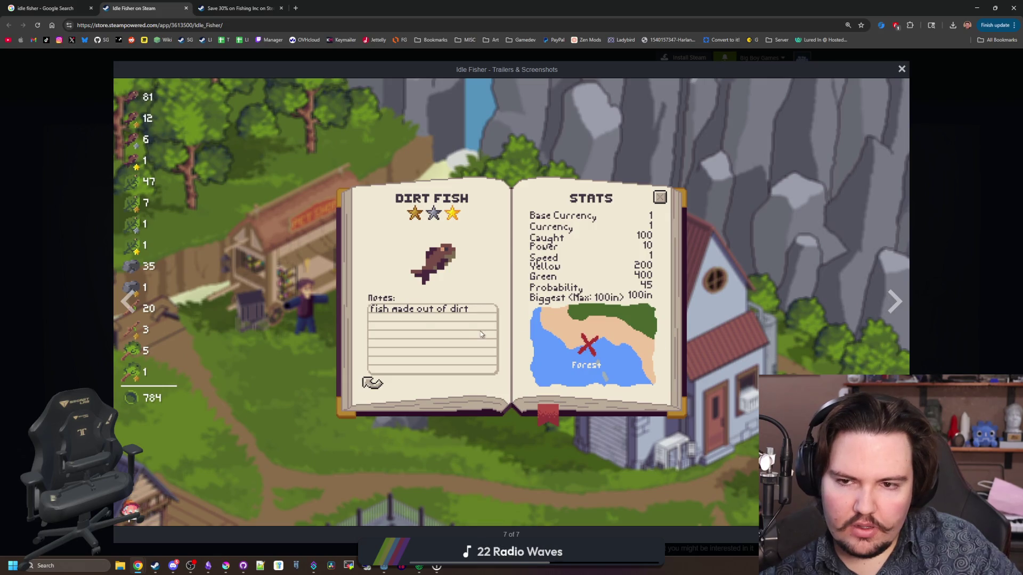
click(904, 294)
click(903, 294)
click(904, 295)
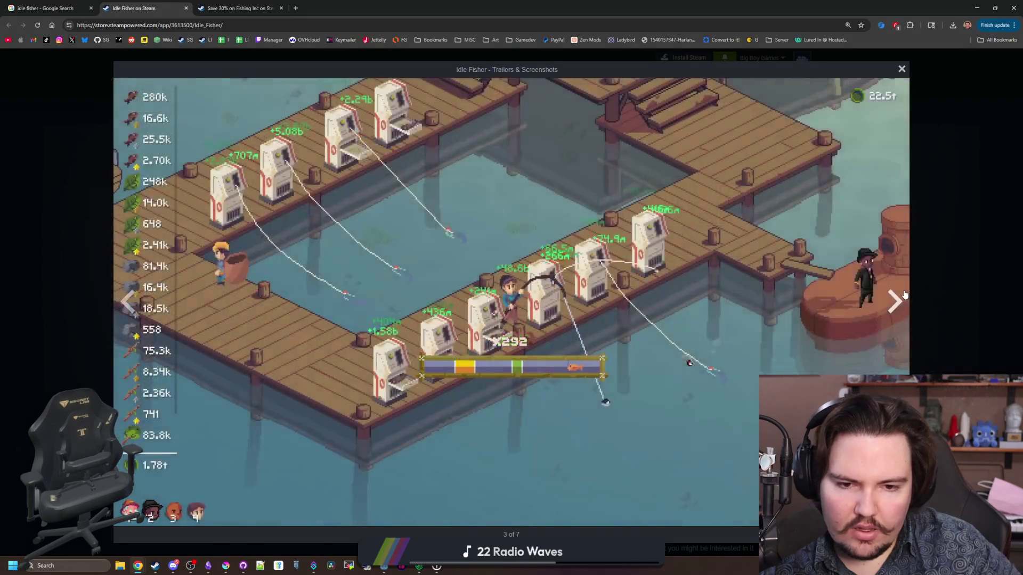
click(903, 295)
click(904, 295)
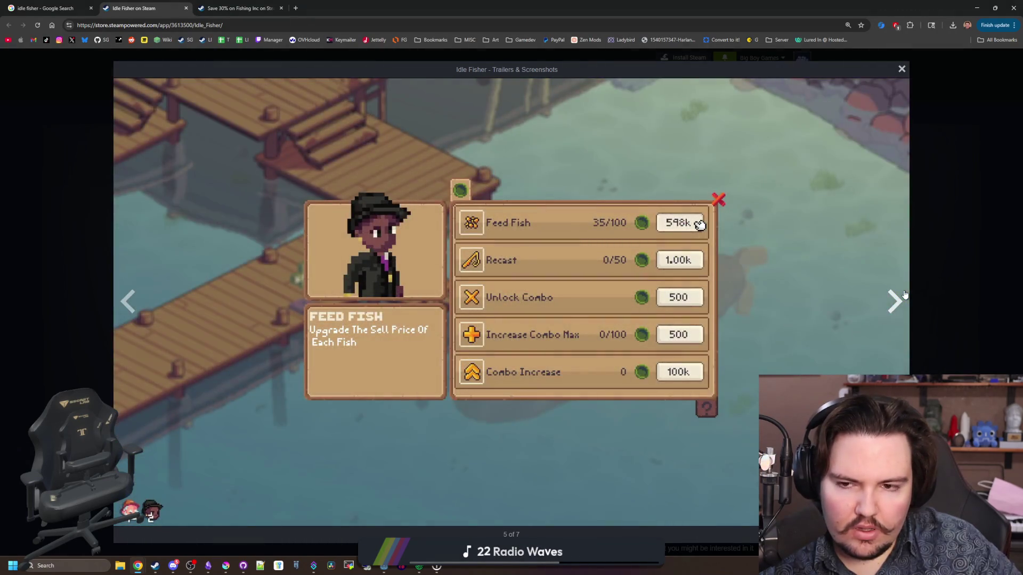
click(903, 294)
click(896, 298)
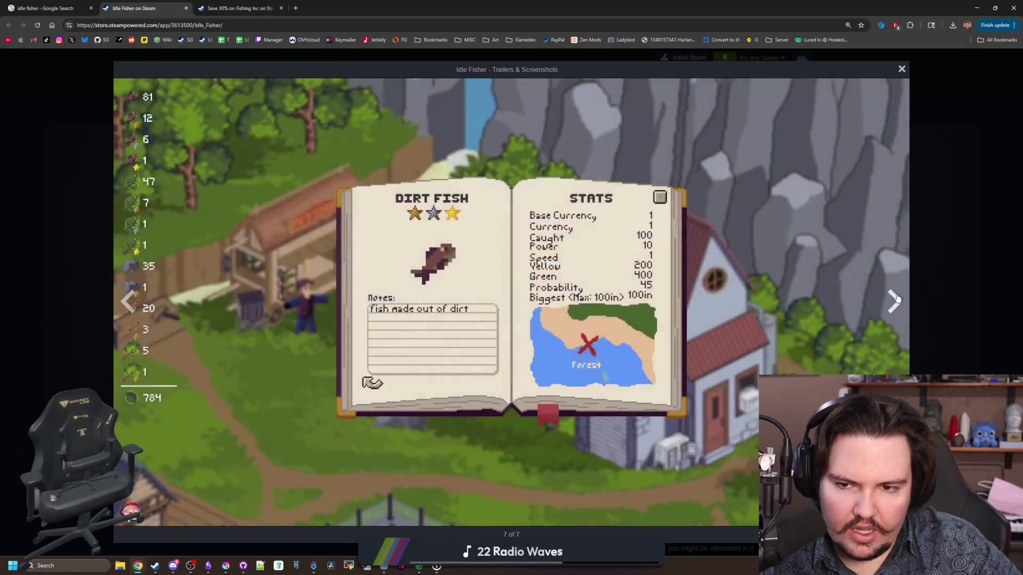
click(897, 297)
click(896, 297)
click(896, 297)
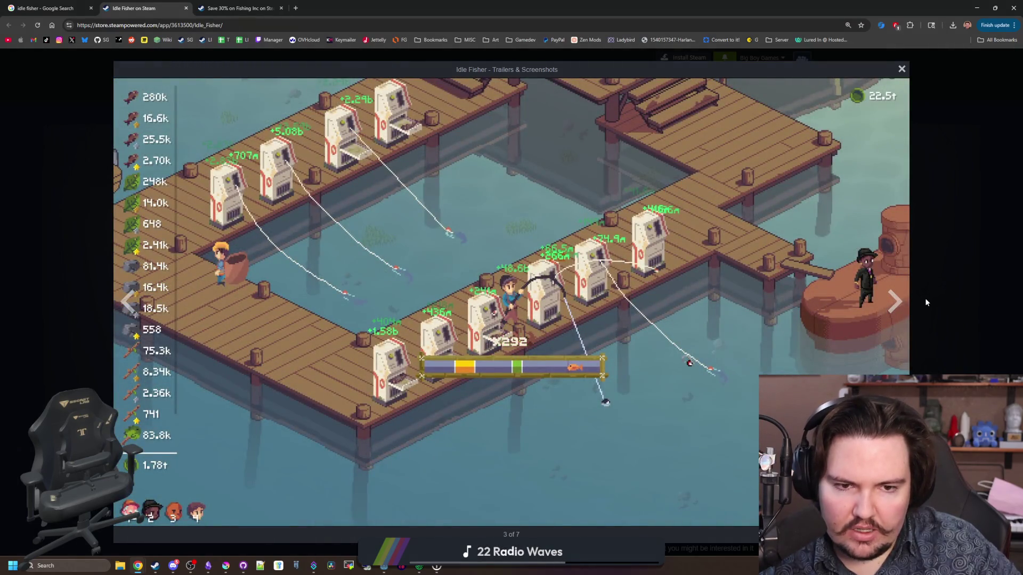
click(926, 302)
Step: Reopen the screenshots from the third one and page to the Dirt Fish book screenshot
scroll(686, 321, down, 12)
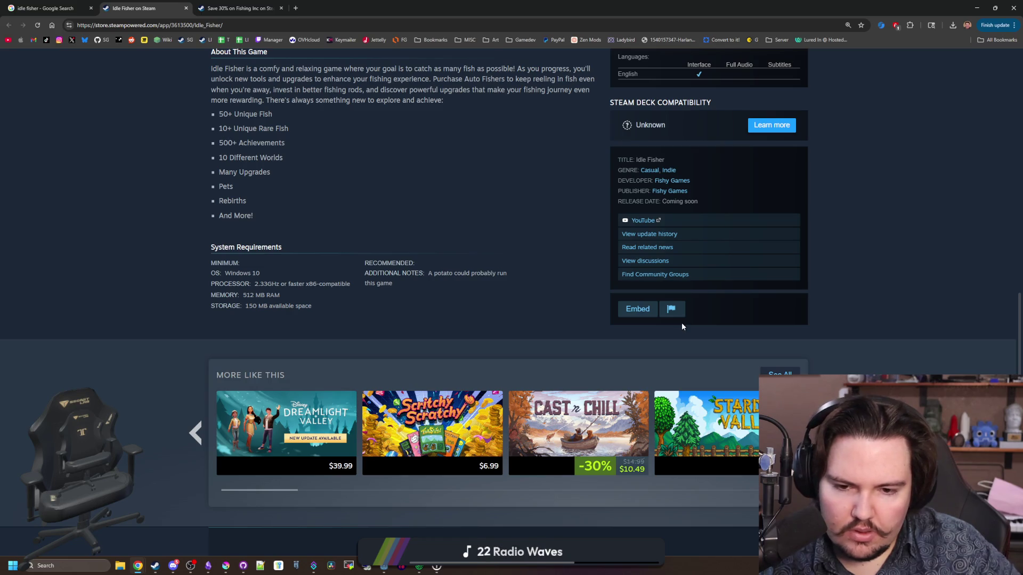
mouse_move(631, 440)
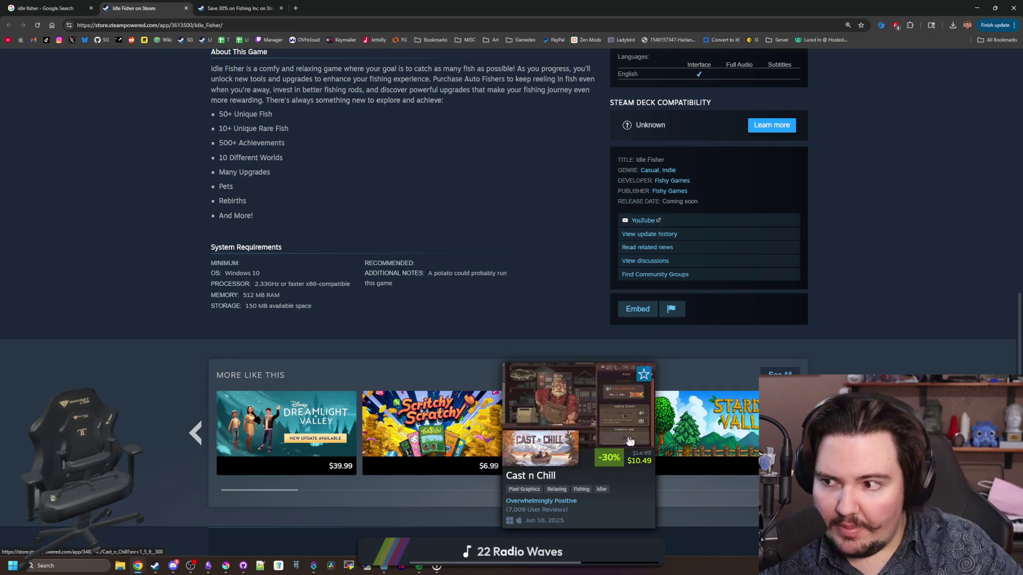
click(190, 566)
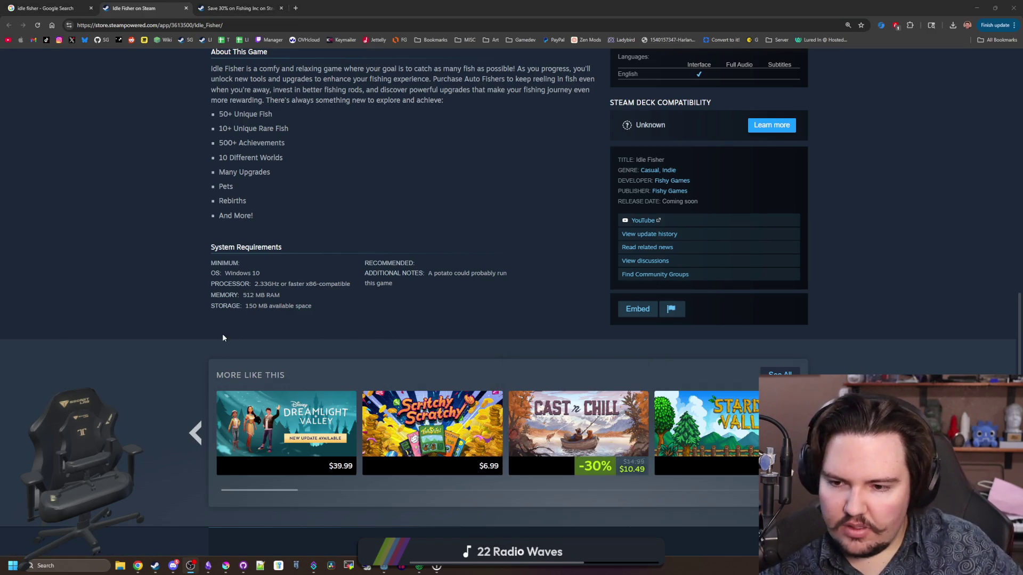
scroll(223, 338, down, 4)
scroll(282, 233, up, 11)
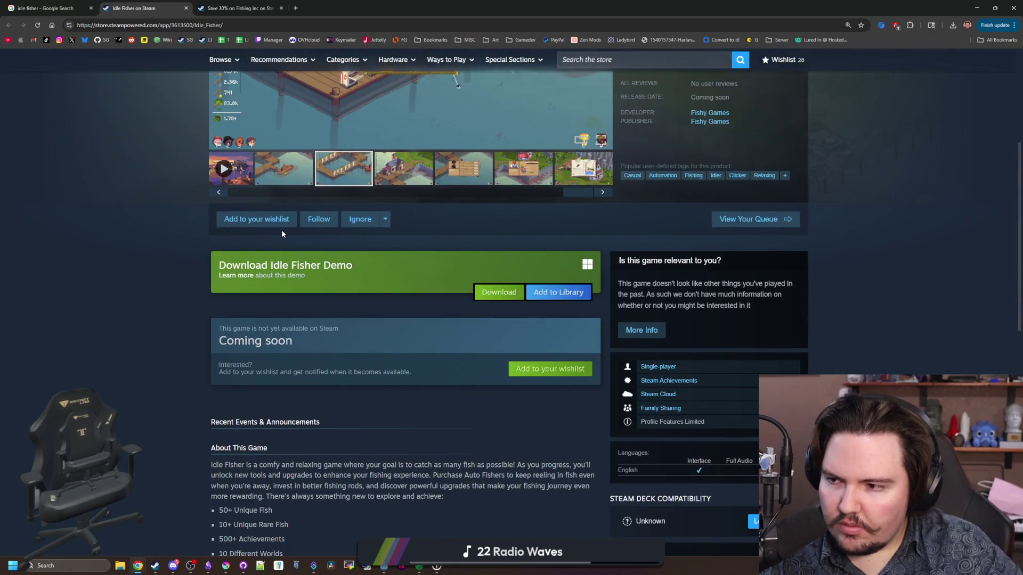
scroll(176, 272, up, 4)
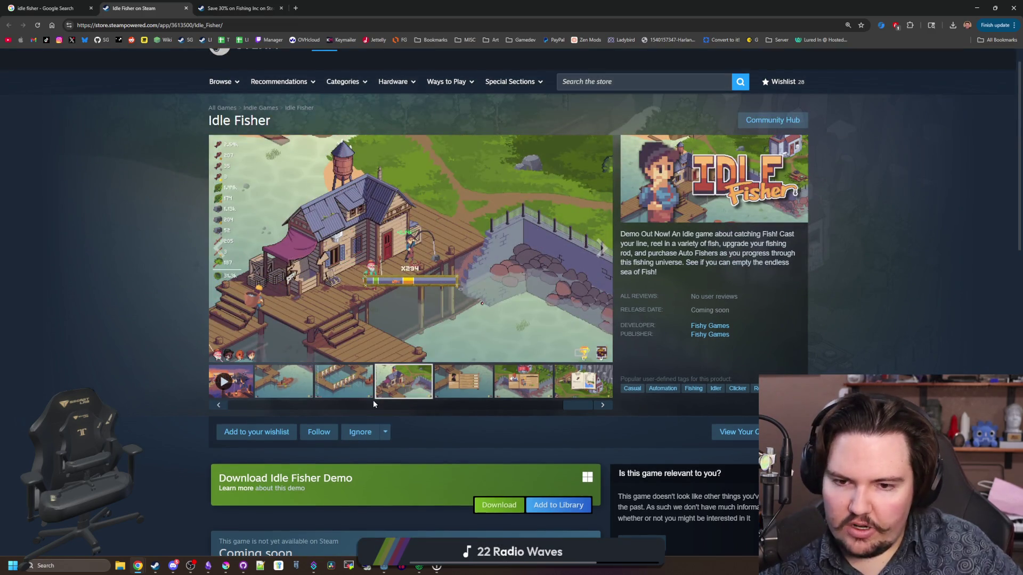
click(334, 388)
click(365, 324)
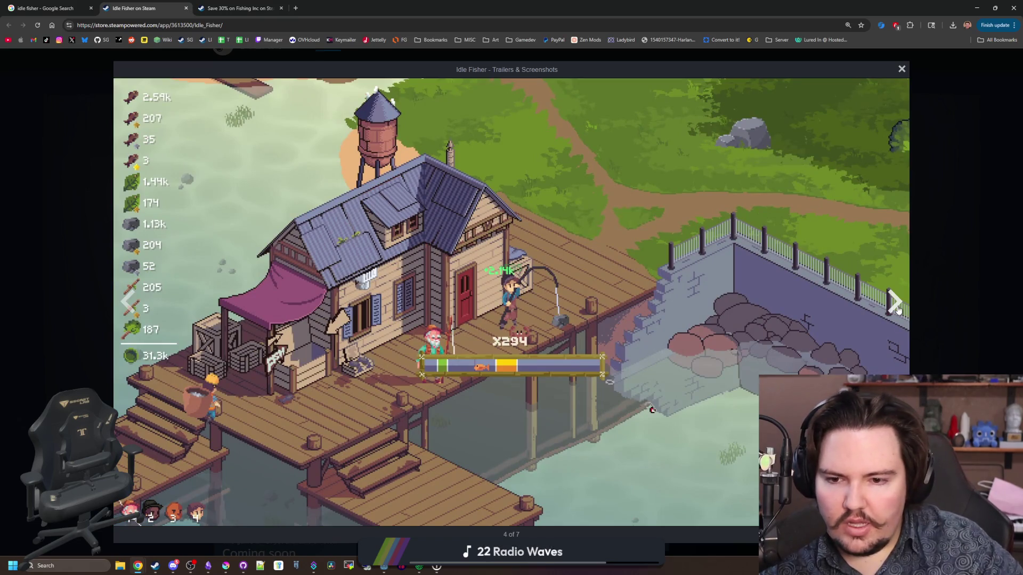
click(898, 310)
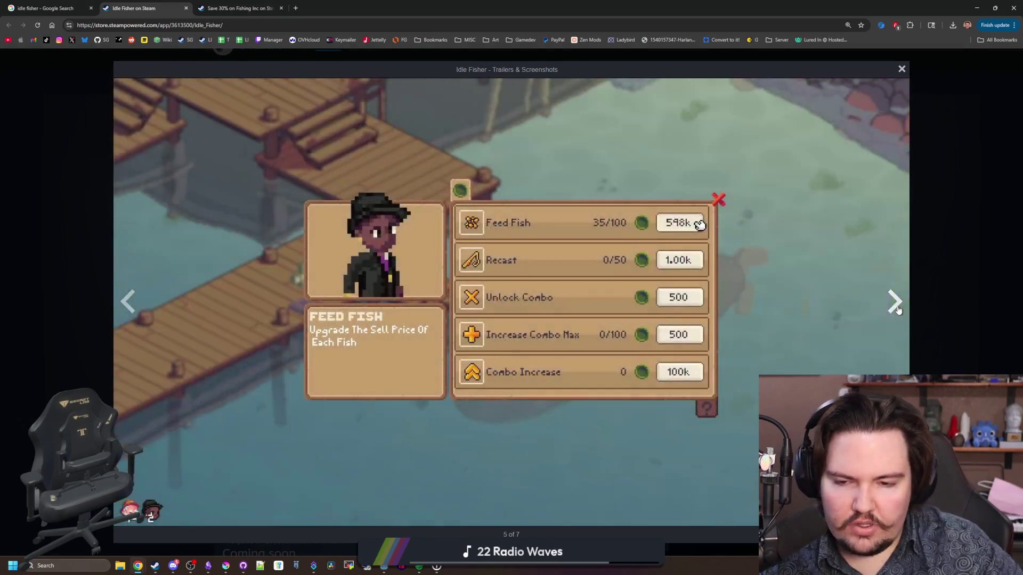
click(898, 310)
click(898, 310)
click(898, 310)
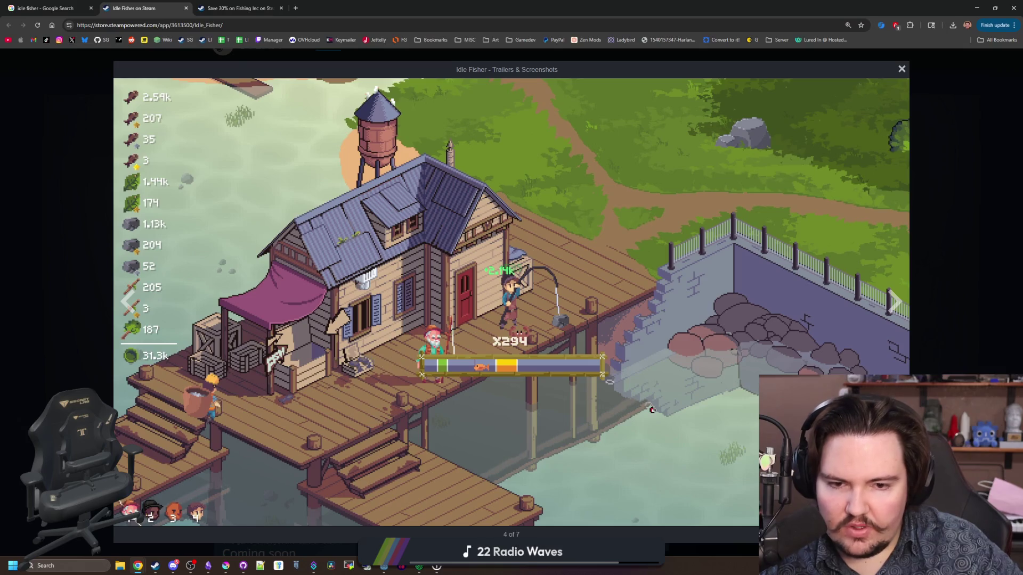
click(897, 304)
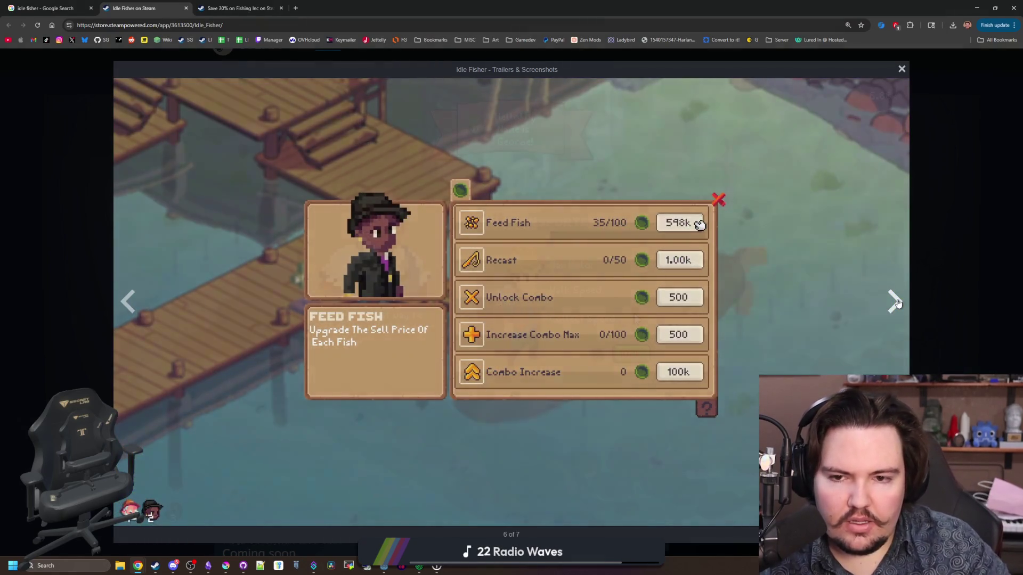
click(897, 303)
click(898, 303)
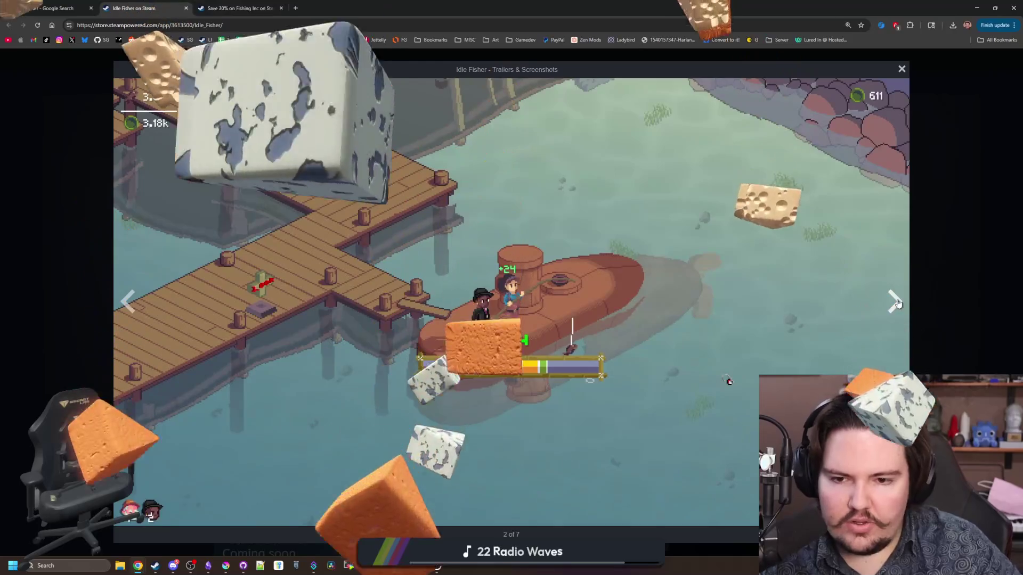
Step: Minimize the browser and Krita, then run the game project from Godot
click(976, 8)
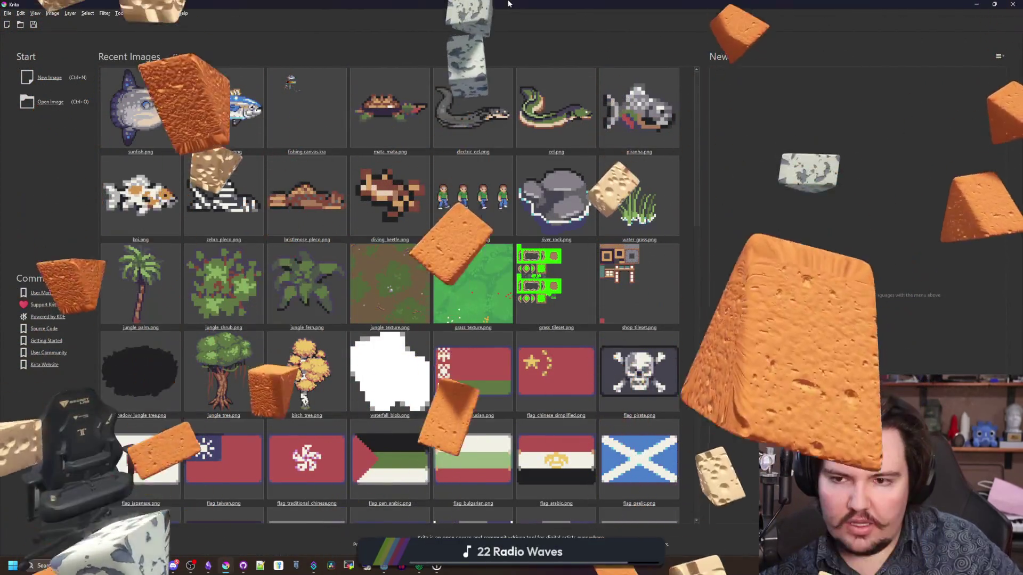
click(977, 8)
click(483, 366)
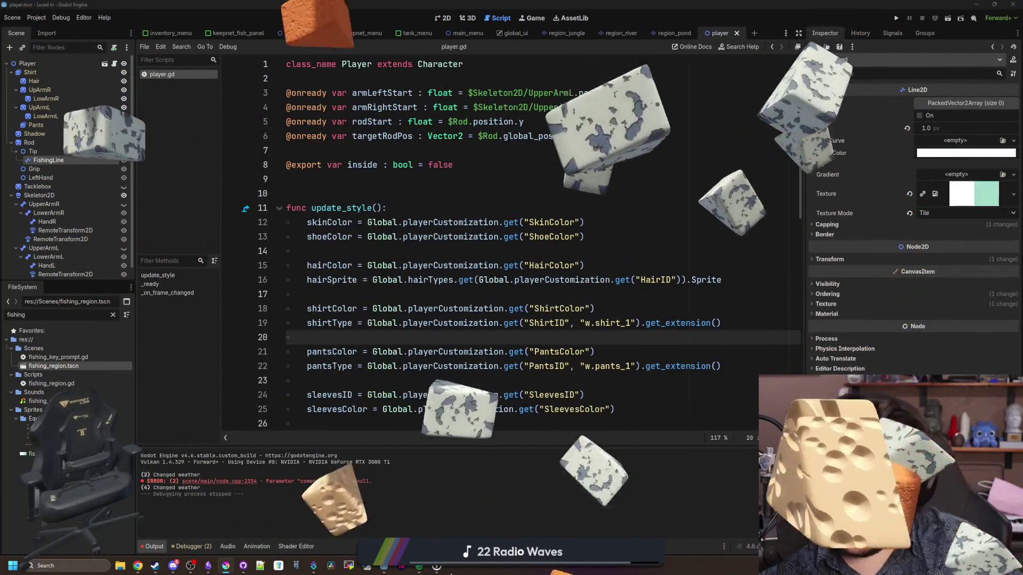
click(897, 18)
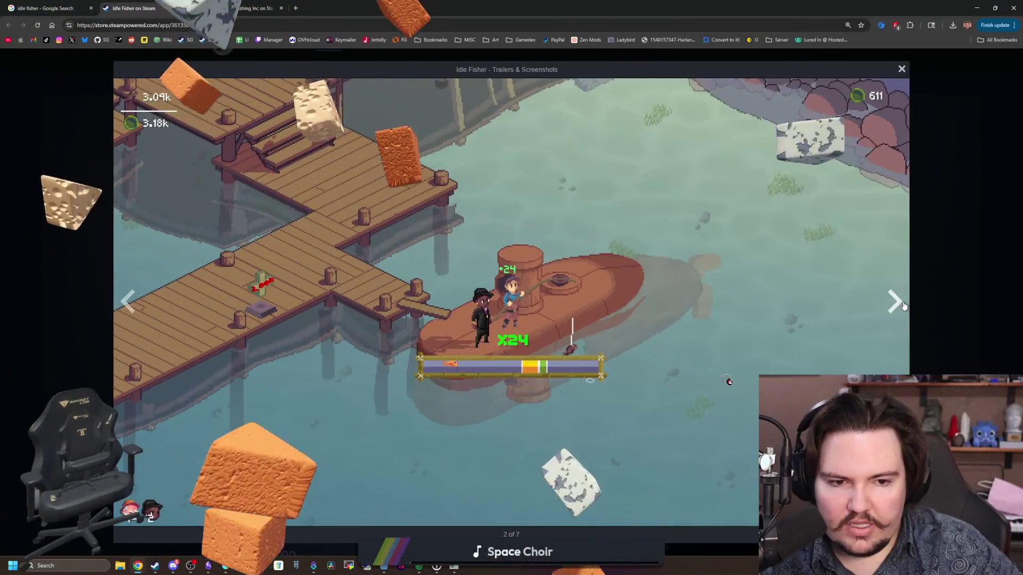
Step: Page through six more screenshots, then dismiss the game's Welcome Back message
click(903, 305)
click(902, 305)
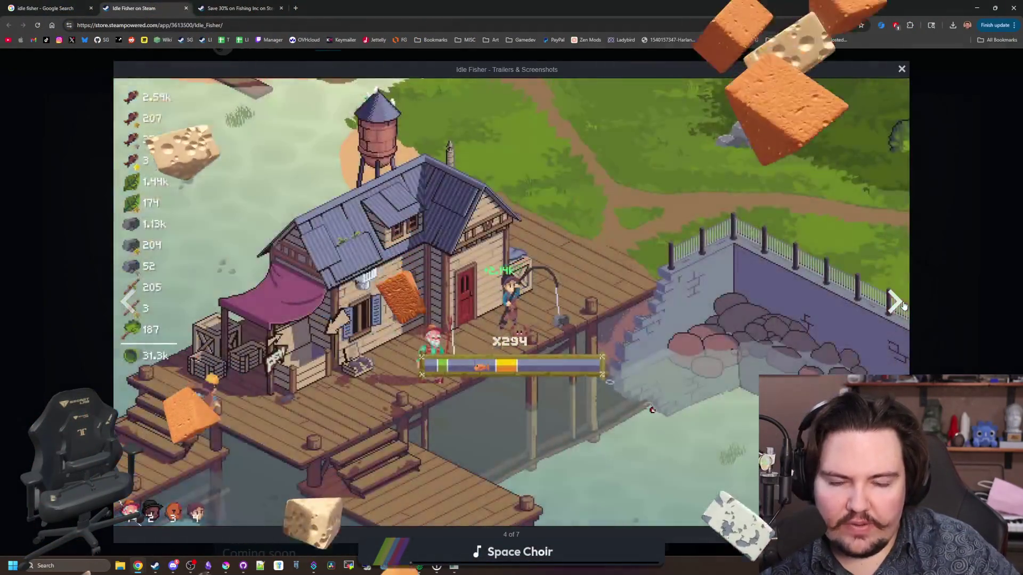
click(902, 304)
click(903, 306)
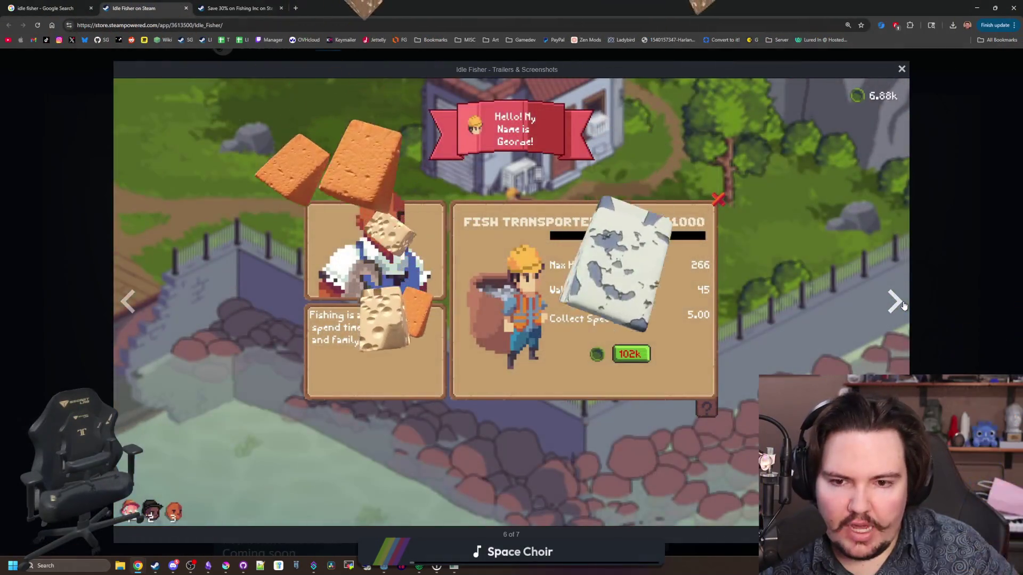
click(903, 305)
click(903, 305)
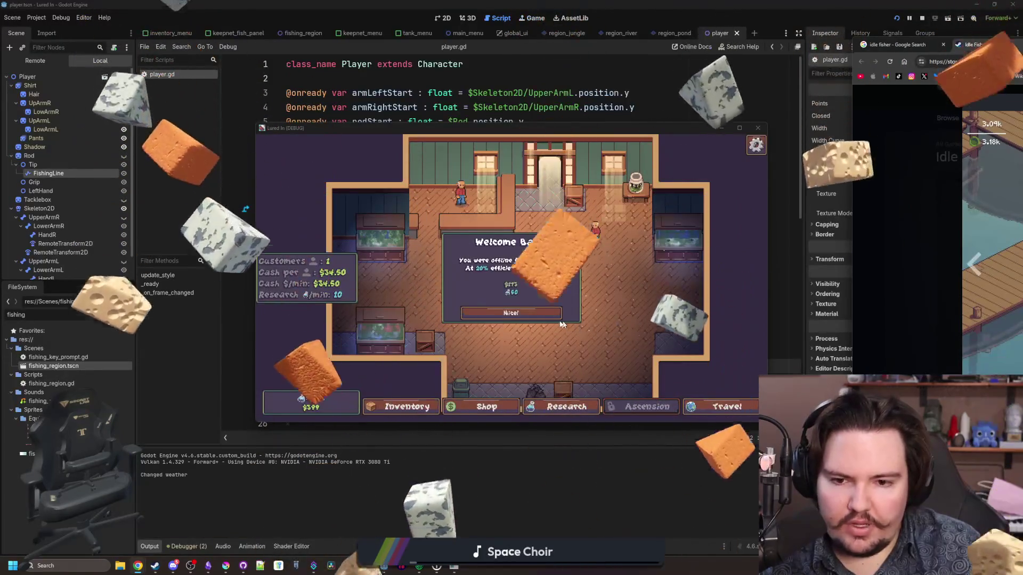
click(510, 312)
scroll(625, 277, up, 2)
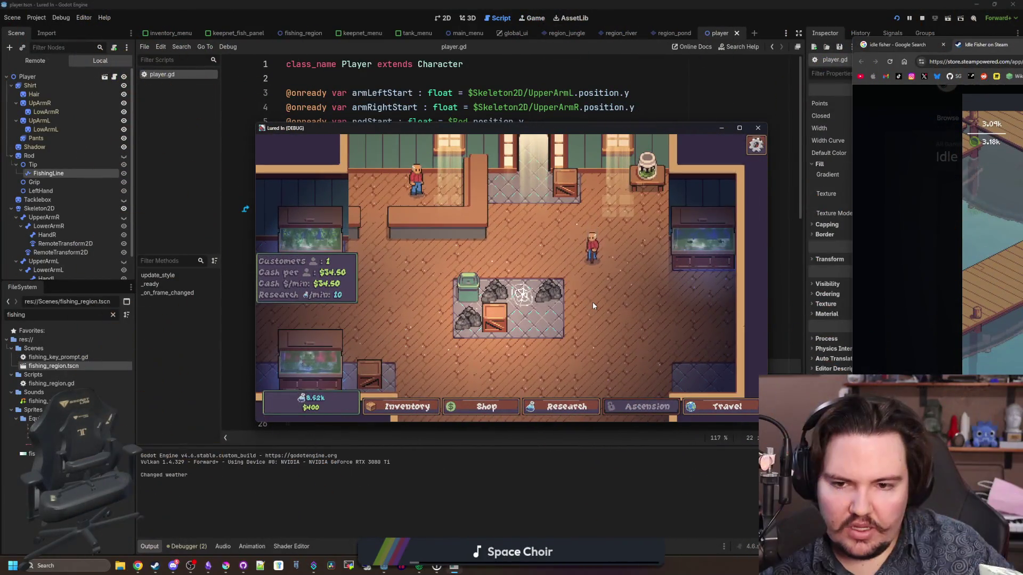
Step: Zoom around the game's shop, open and pan the Research upgrade tree, then return to Krita
scroll(593, 302, down, 1)
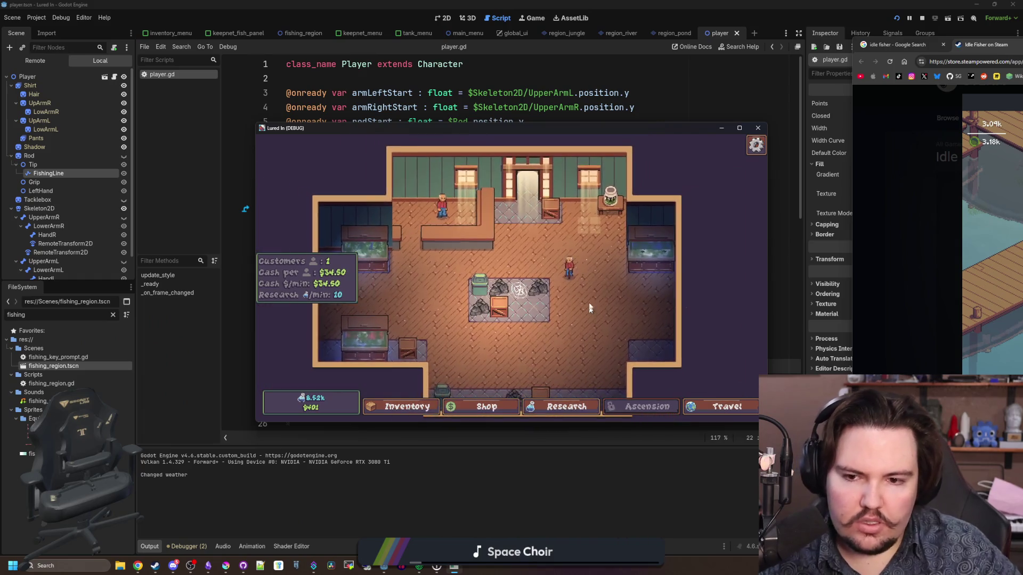
scroll(583, 302, up, 1)
scroll(474, 272, down, 2)
scroll(474, 272, up, 2)
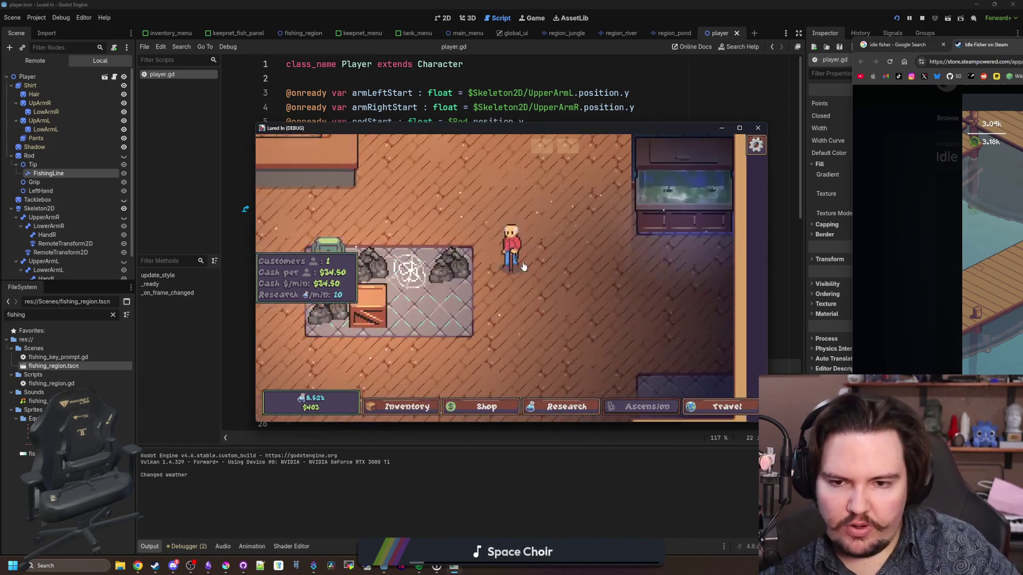
scroll(583, 267, up, 1)
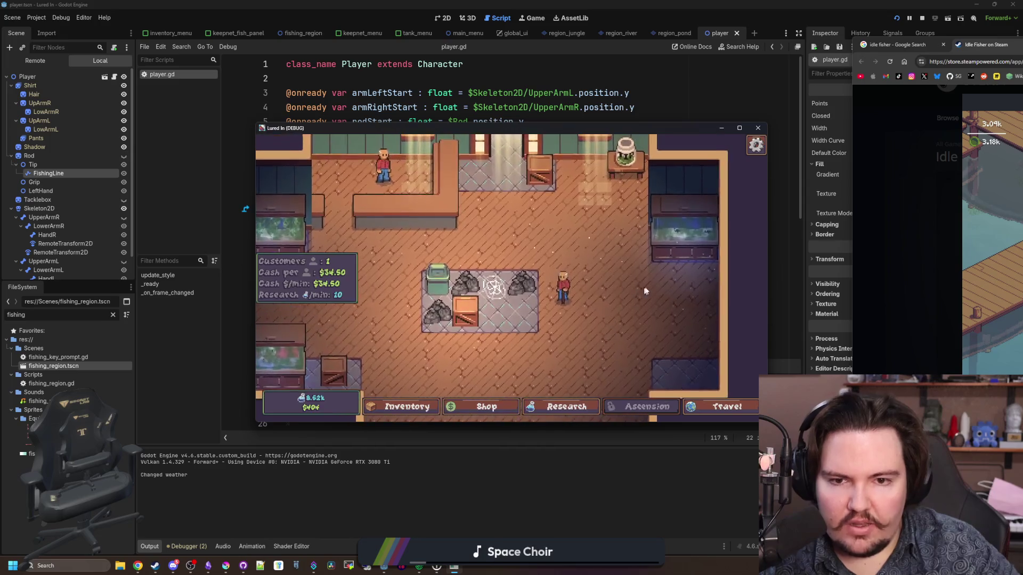
scroll(533, 319, up, 1)
scroll(516, 339, up, 1)
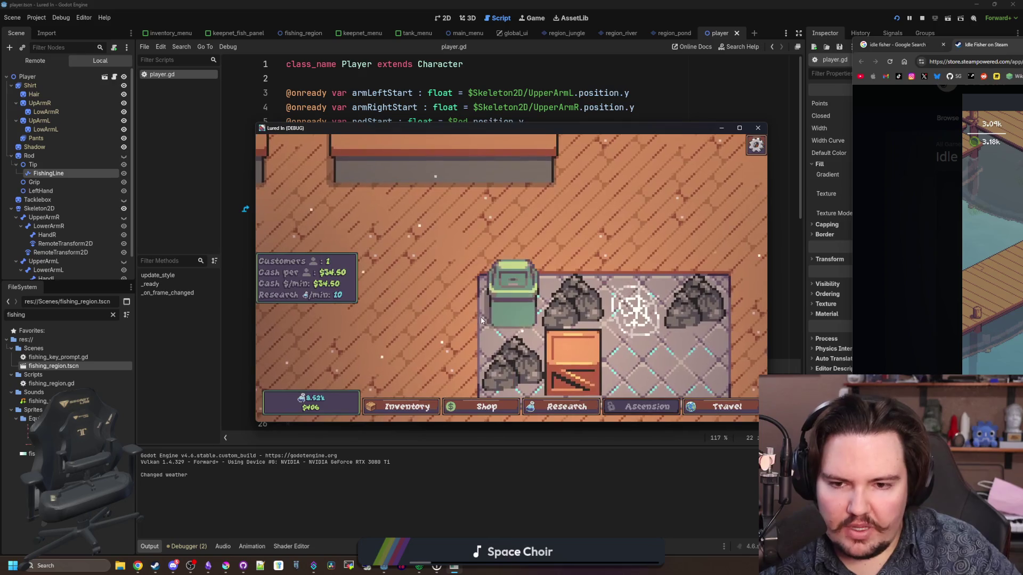
scroll(484, 334, down, 4)
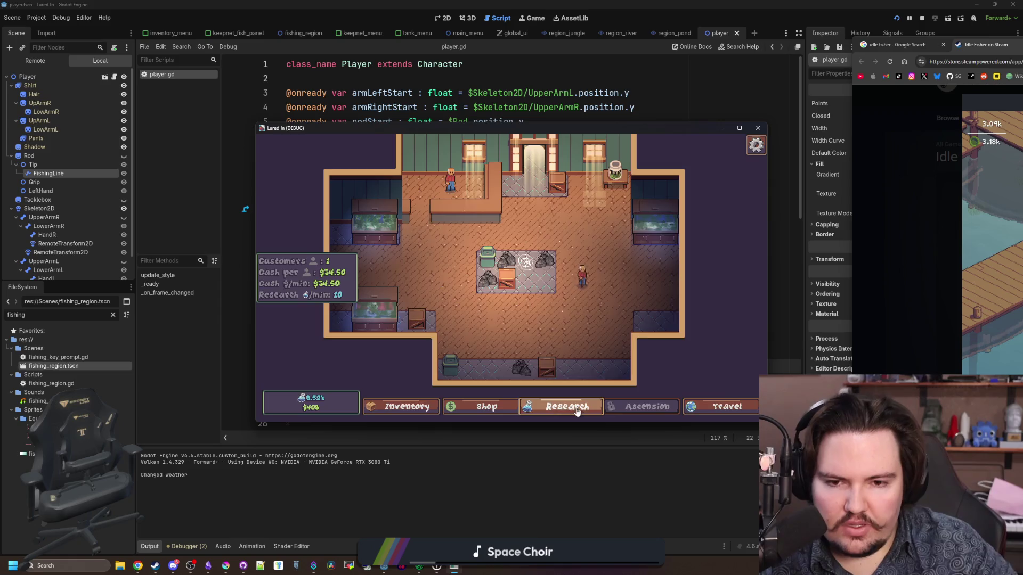
click(565, 407)
drag(564, 335, 512, 313)
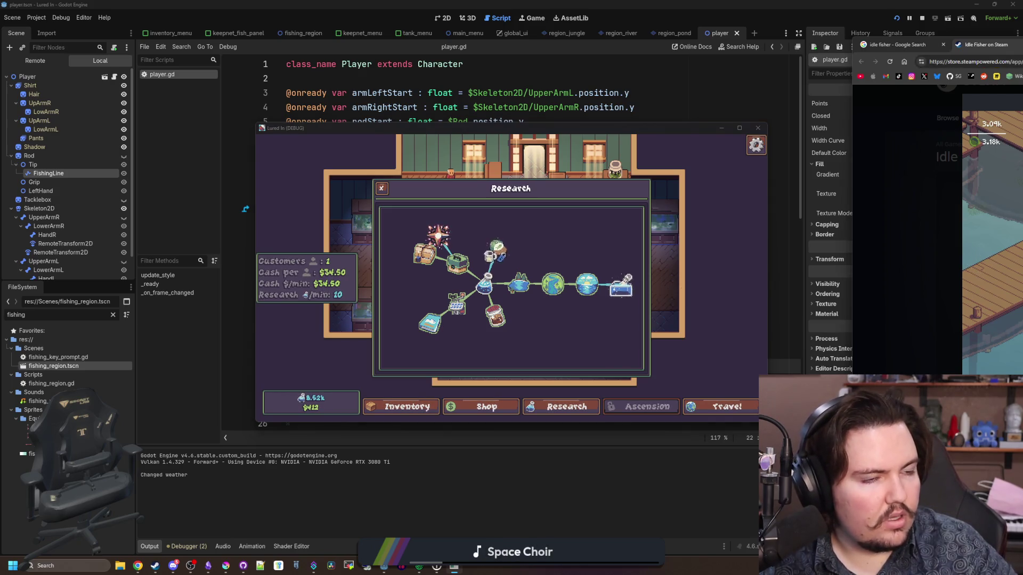
click(137, 566)
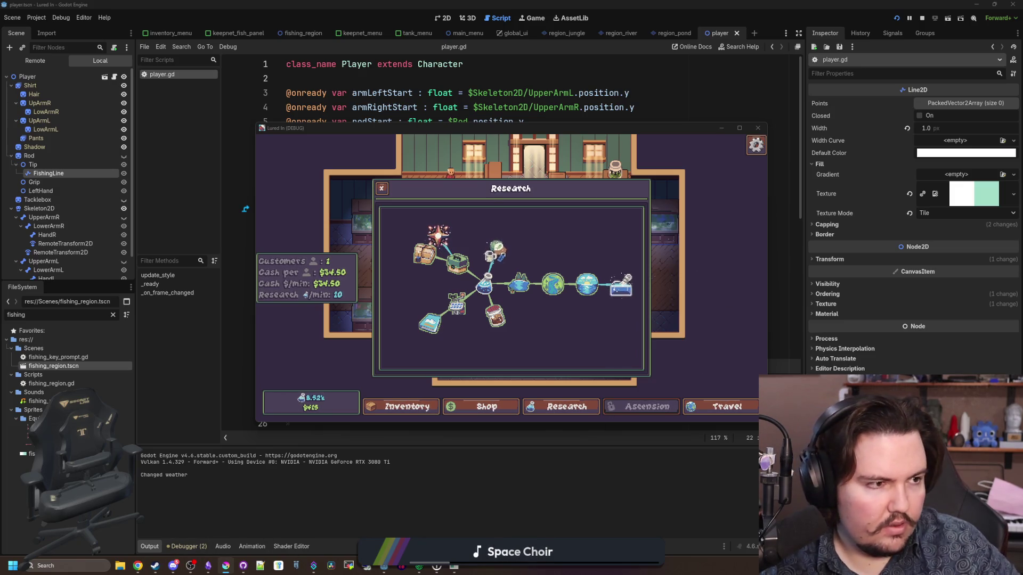
click(229, 567)
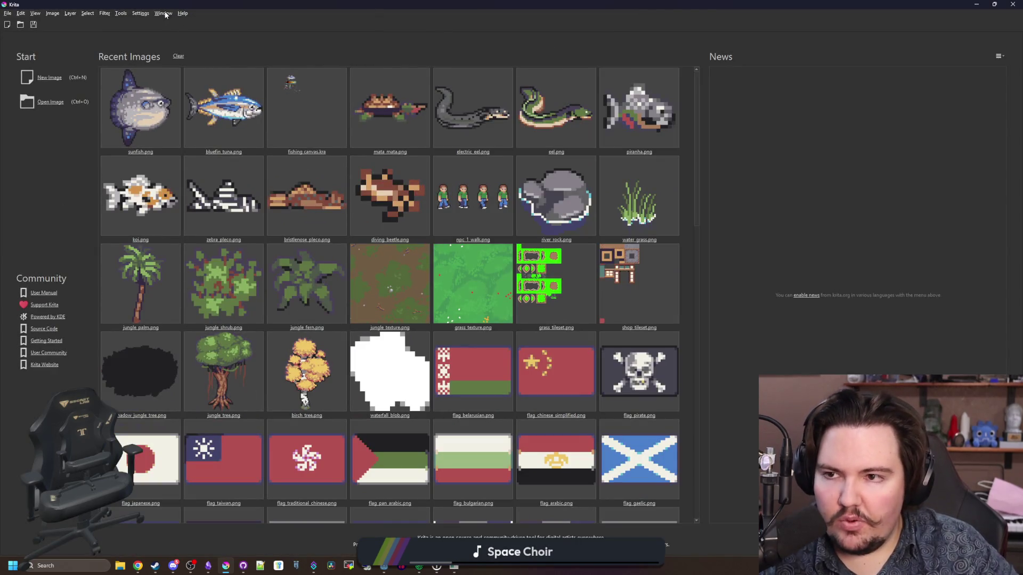
Step: Open Help > About Krita and browse its Sponsors and Translators tabs
click(142, 14)
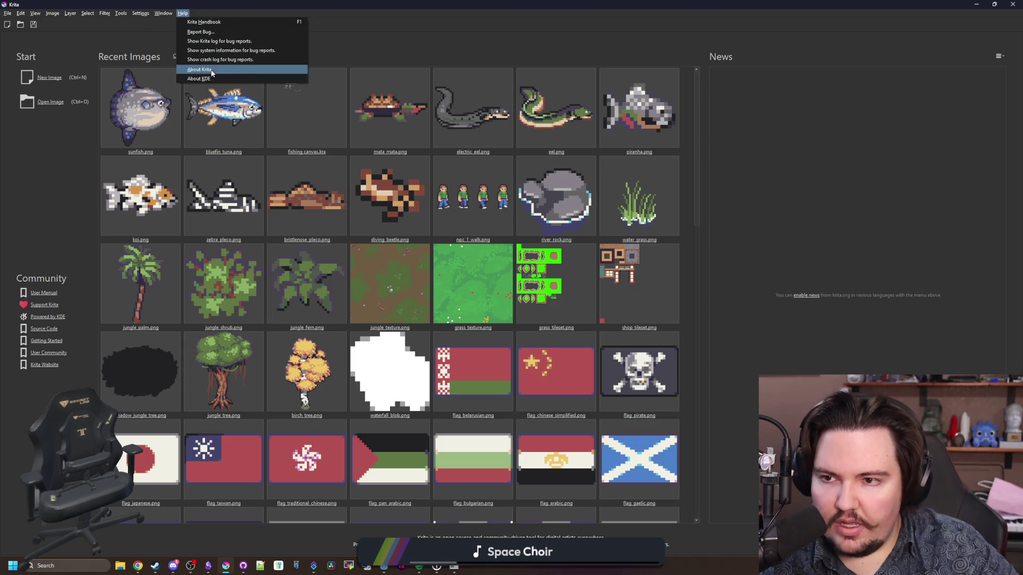
click(212, 71)
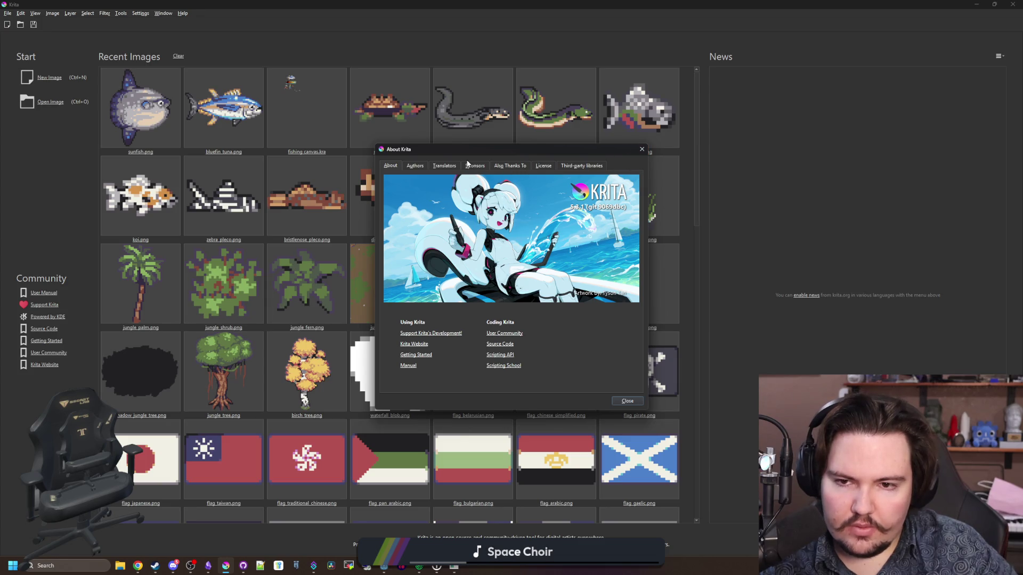
click(468, 166)
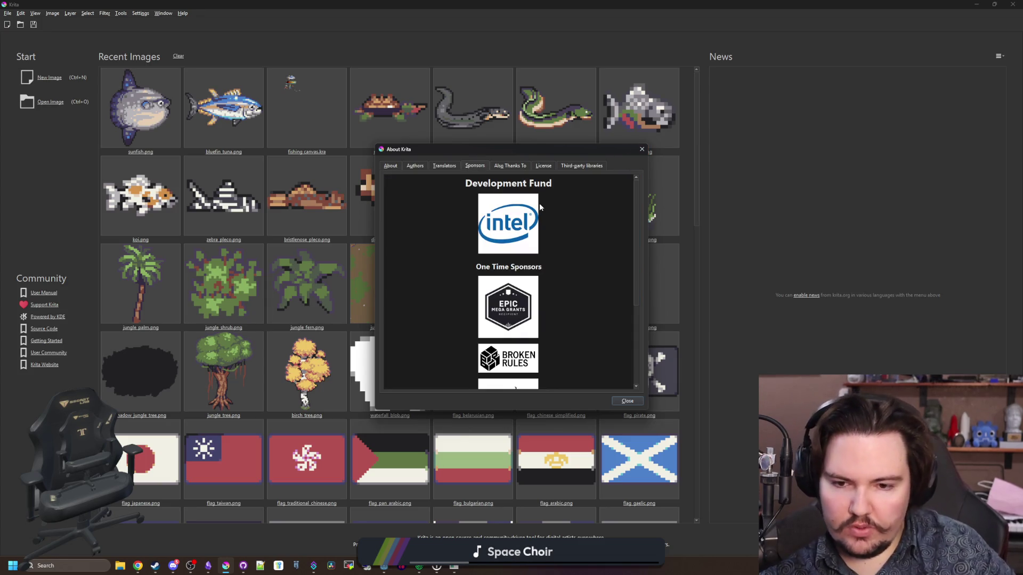
scroll(539, 206, down, 3)
scroll(489, 204, up, 3)
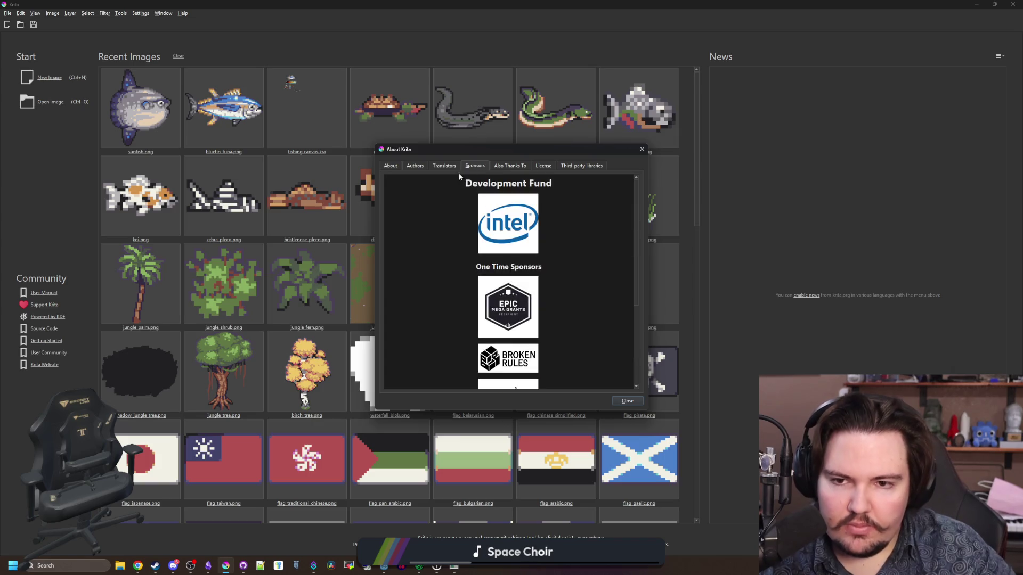
click(454, 167)
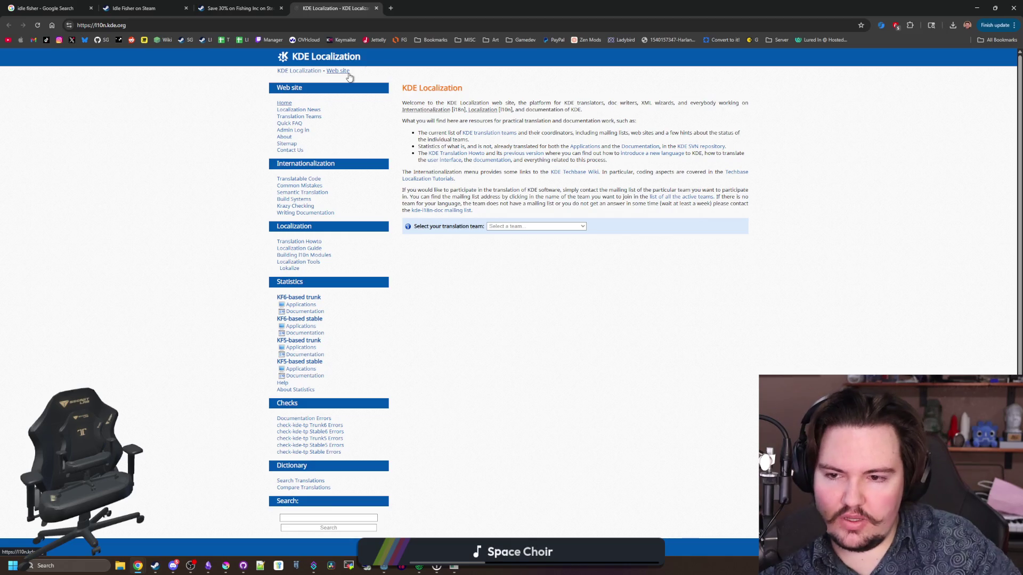
Step: Check the Third-party libraries and License tabs, close About, and open fishing canvas.kra
click(377, 7)
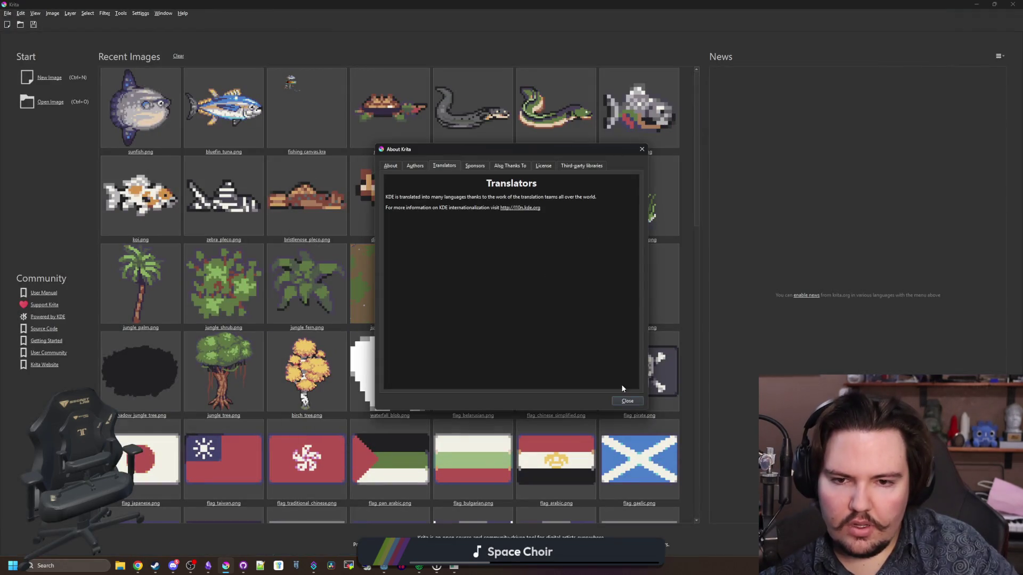
click(570, 167)
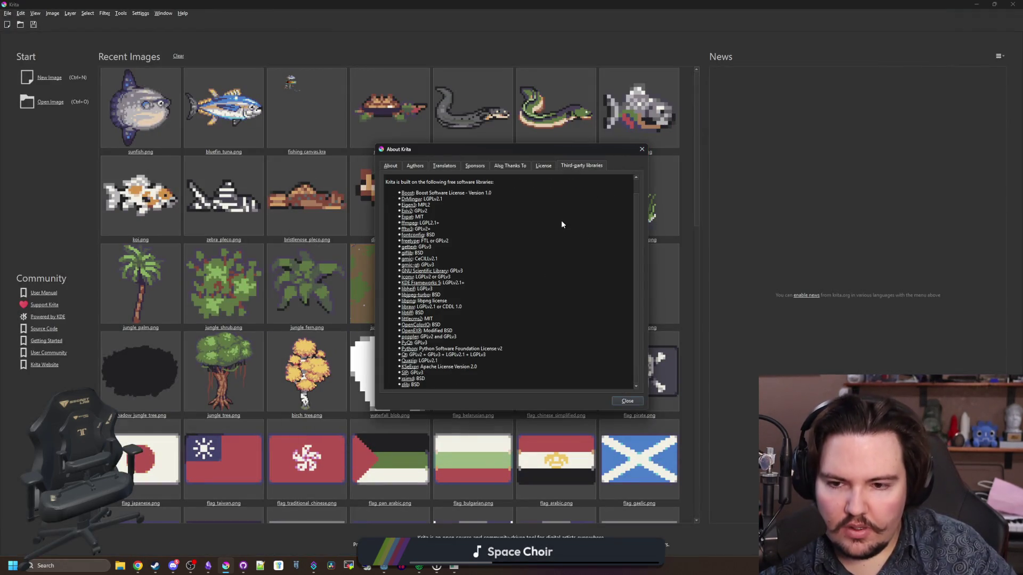
click(541, 169)
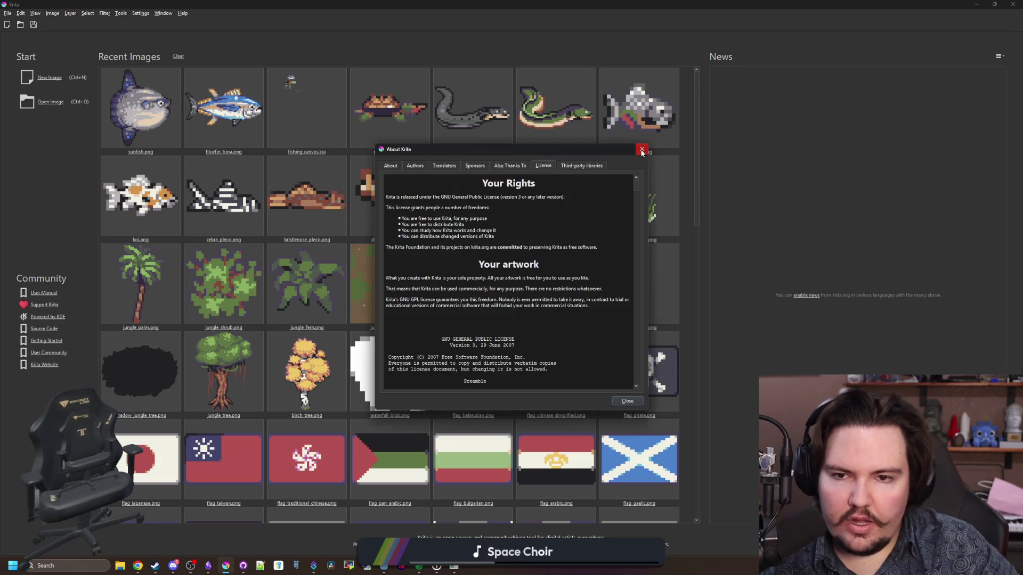
click(642, 150)
click(293, 100)
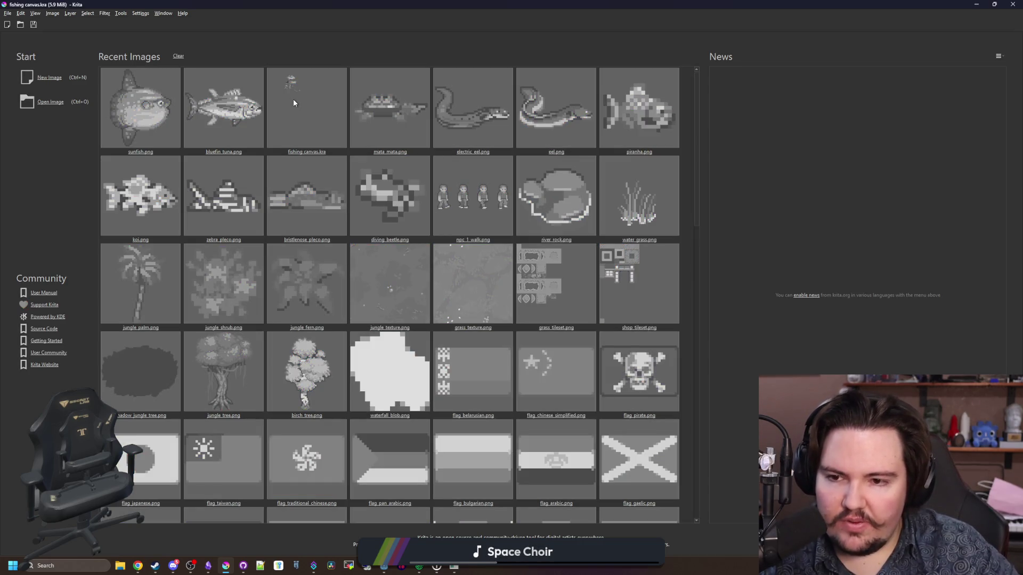
Step: Paint a small pink test stroke and dot with a shrunken brush, then clear them
scroll(486, 100, up, 6)
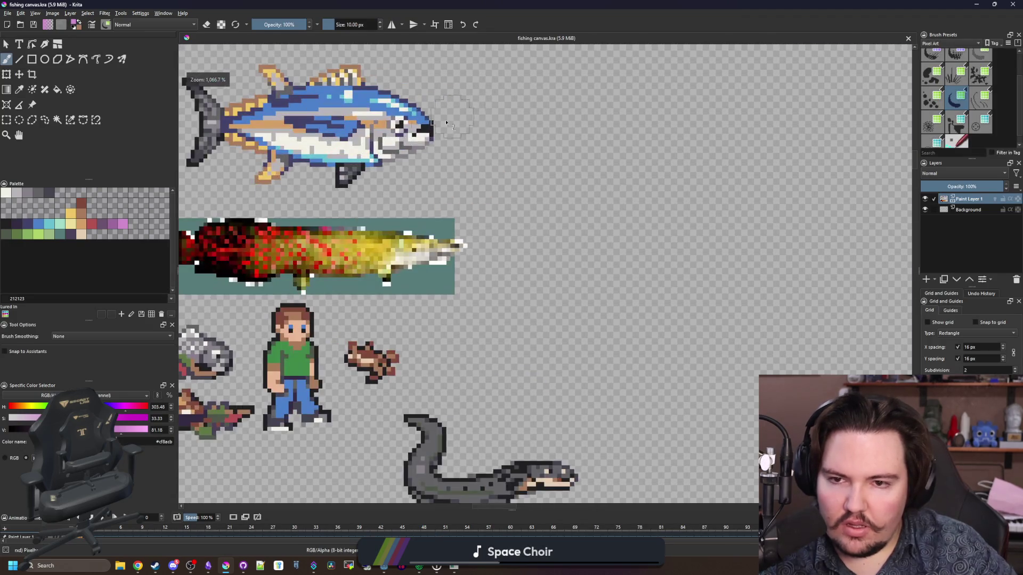
scroll(511, 222, down, 5)
scroll(415, 238, up, 3)
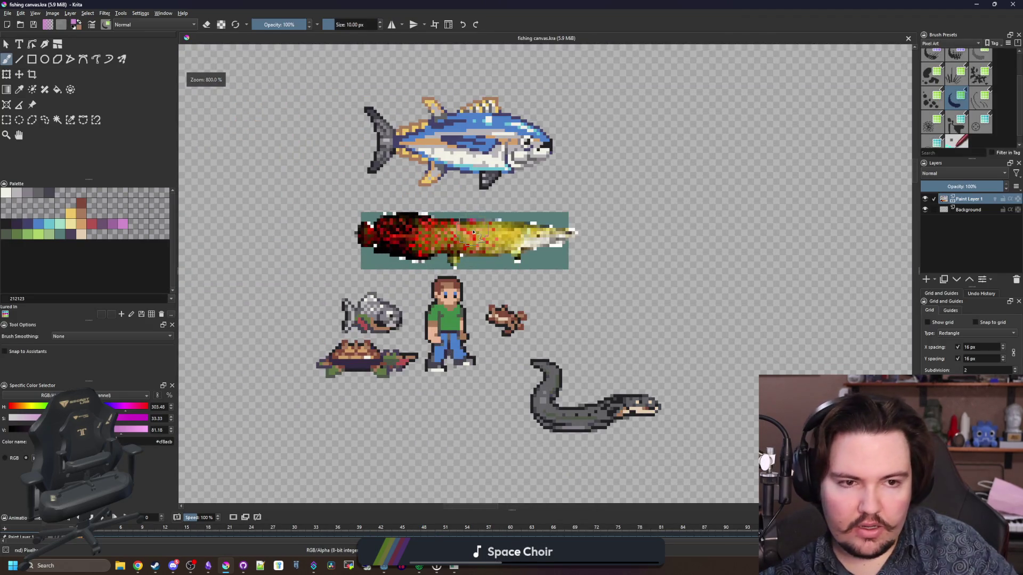
scroll(418, 240, up, 3)
scroll(427, 242, down, 2)
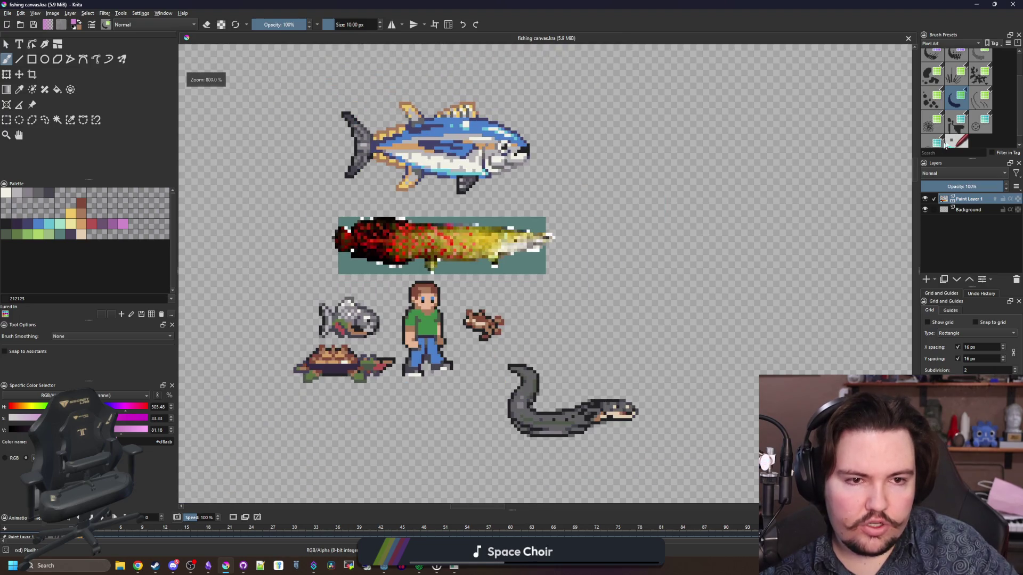
scroll(961, 137, down, 1)
scroll(687, 247, up, 4)
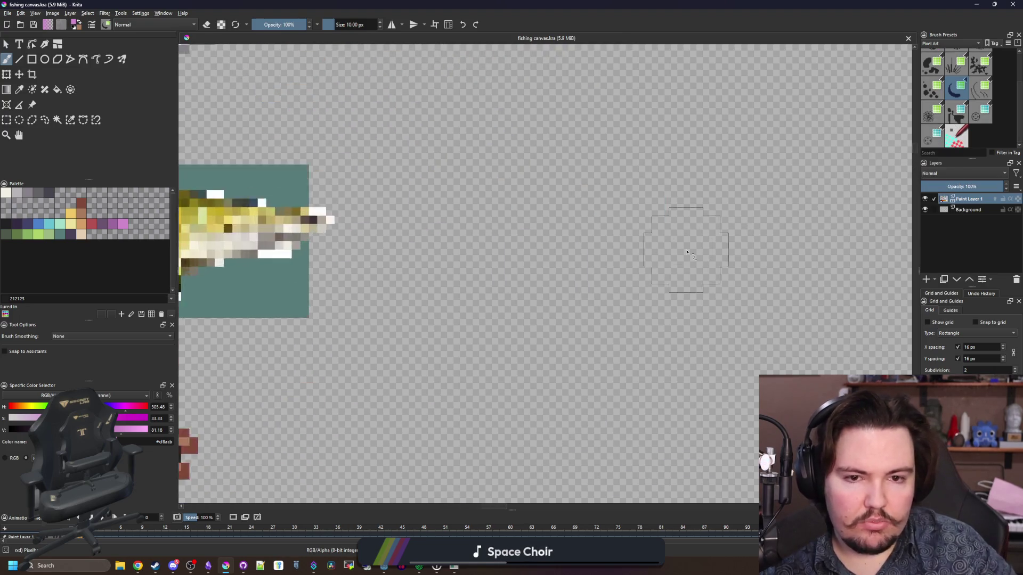
key(bracketleft)
key(bracketleft)
key(bracketleft)
key(bracketleft)
drag(562, 294, 479, 239)
click(481, 214)
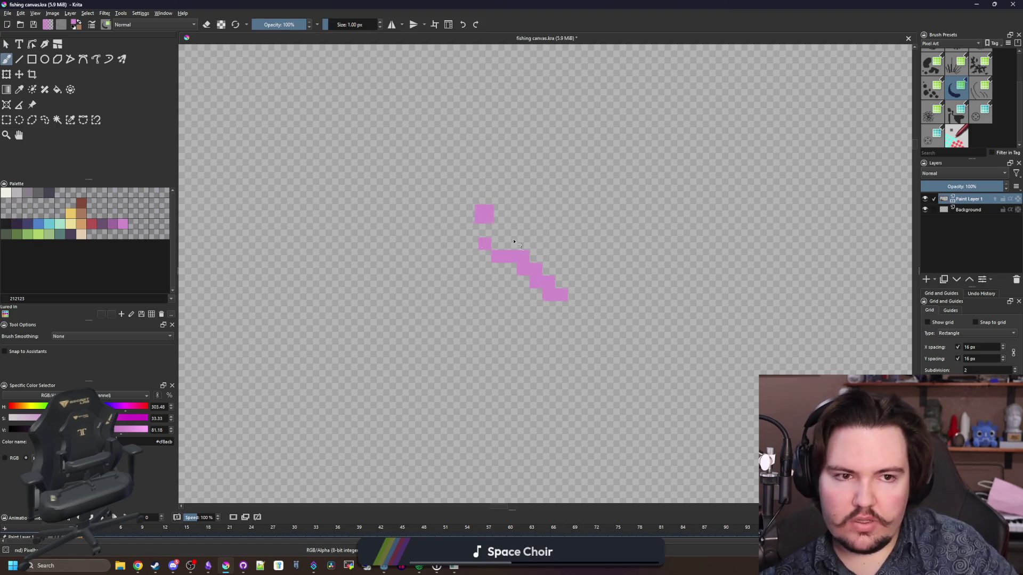
key(Delete)
Step: Select the Pixel Art Fill preset and open its brush editor, moved up and left
scroll(953, 108, up, 2)
click(928, 65)
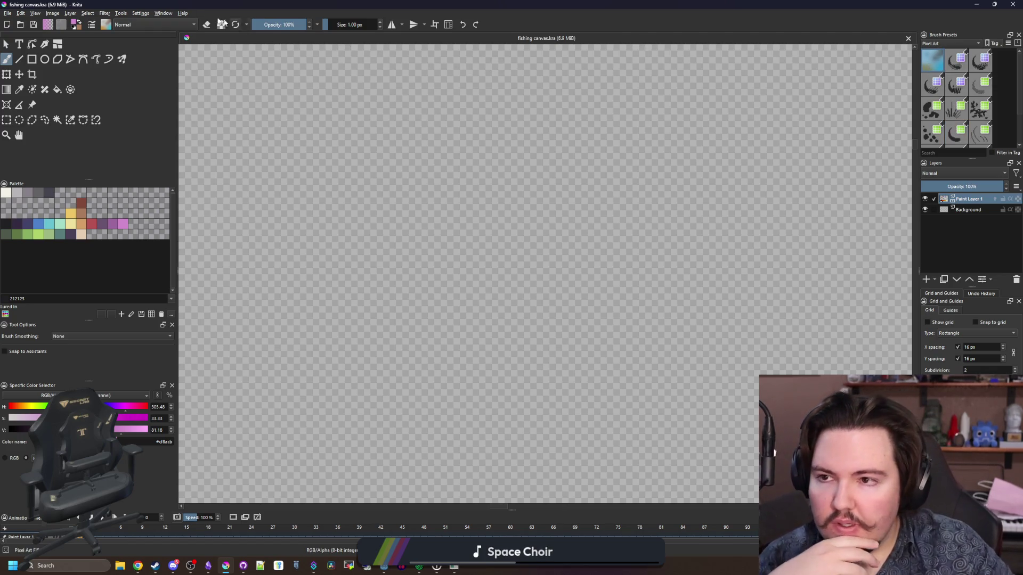
click(91, 25)
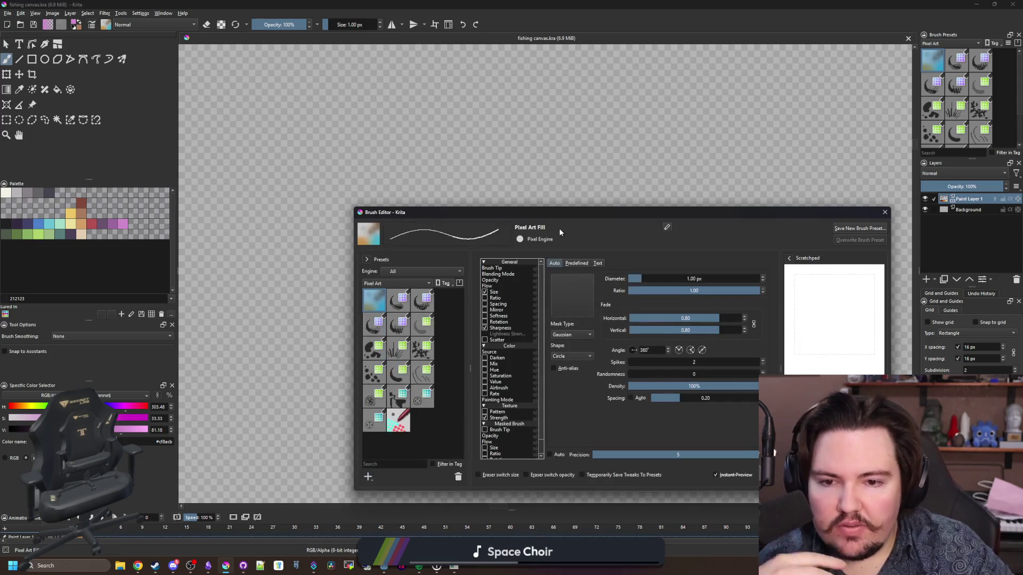
mouse_move(584, 212)
mouse_down()
mouse_move(523, 199)
mouse_move(469, 152)
mouse_up()
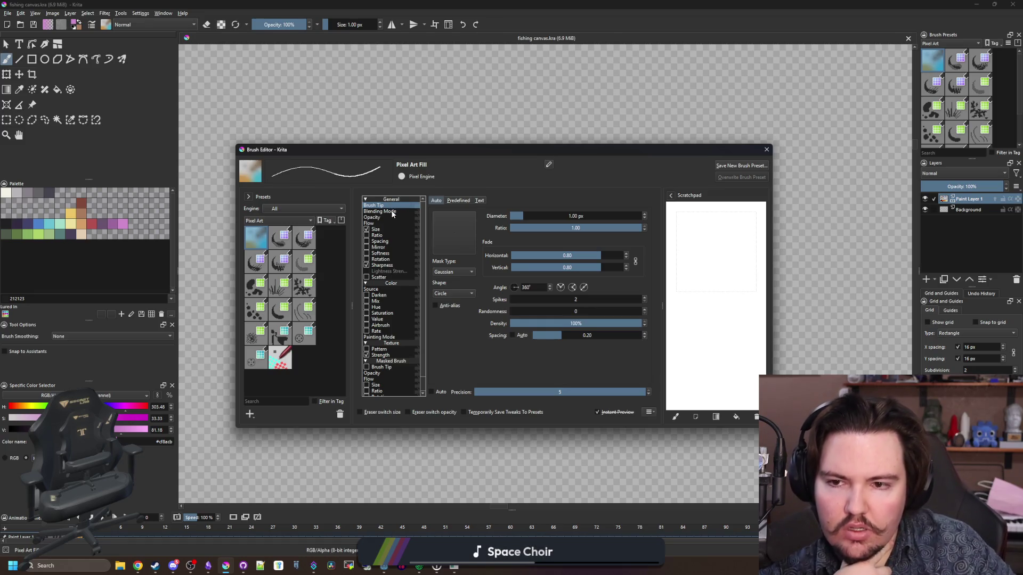
Step: Review the blending, opacity, flow, size, ratio, softness, sharpness and scatter settings
click(390, 212)
click(385, 217)
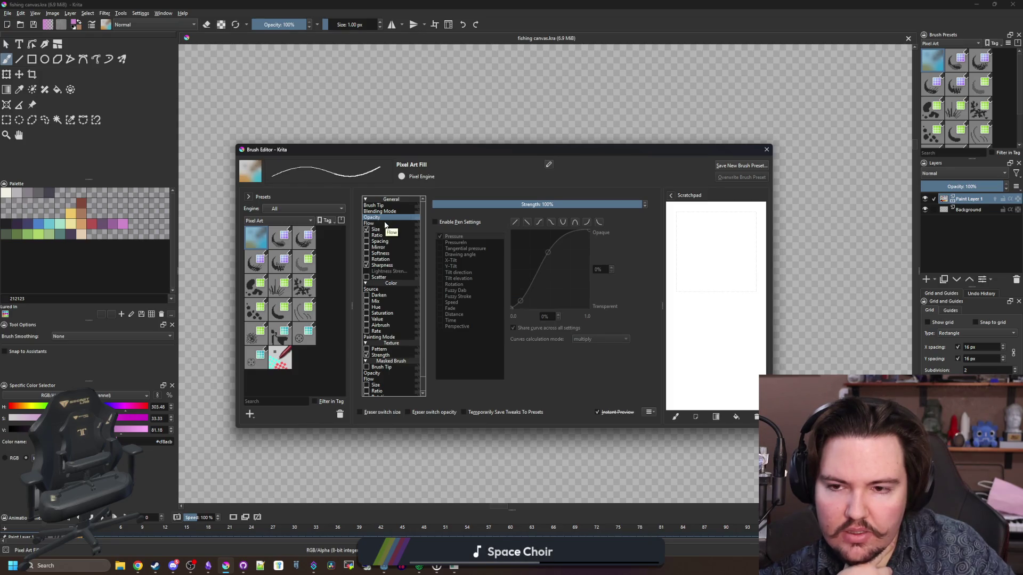
click(384, 223)
click(382, 230)
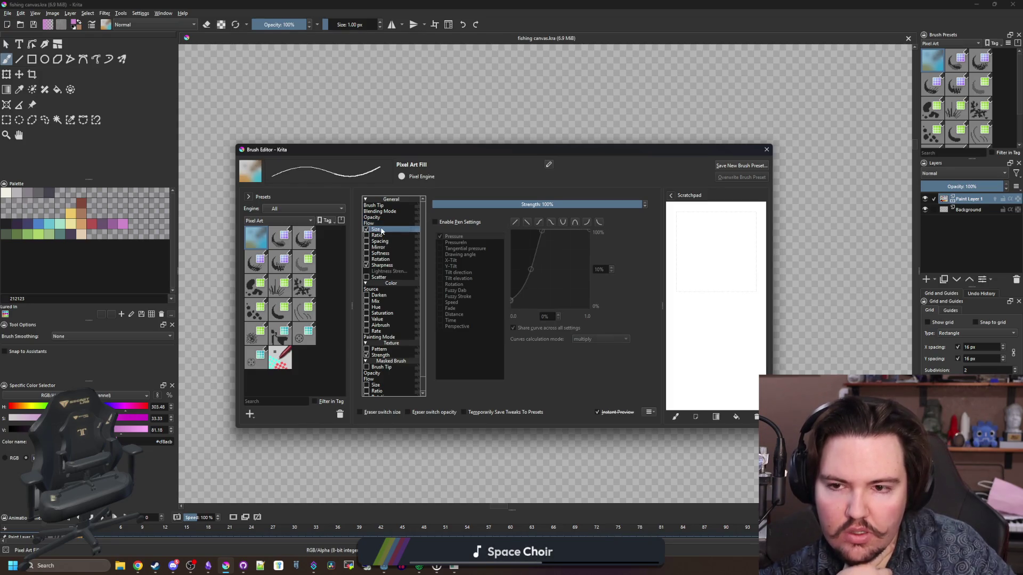
click(385, 236)
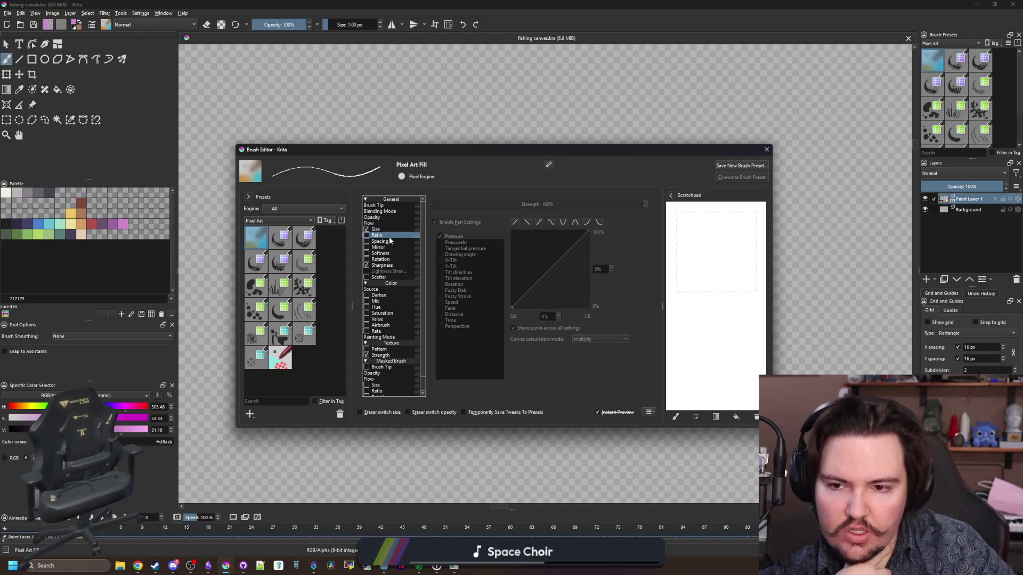
click(388, 253)
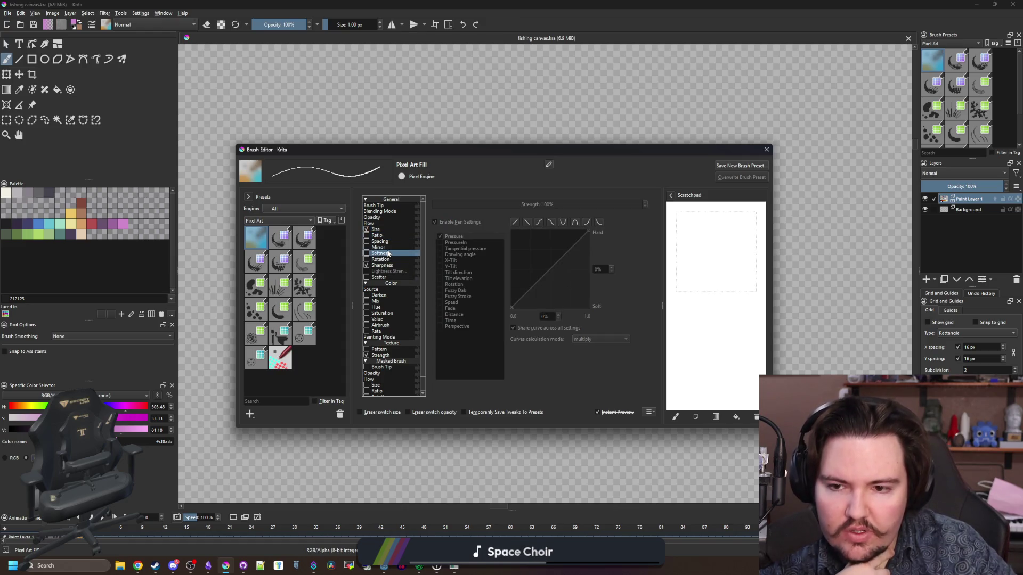
click(388, 267)
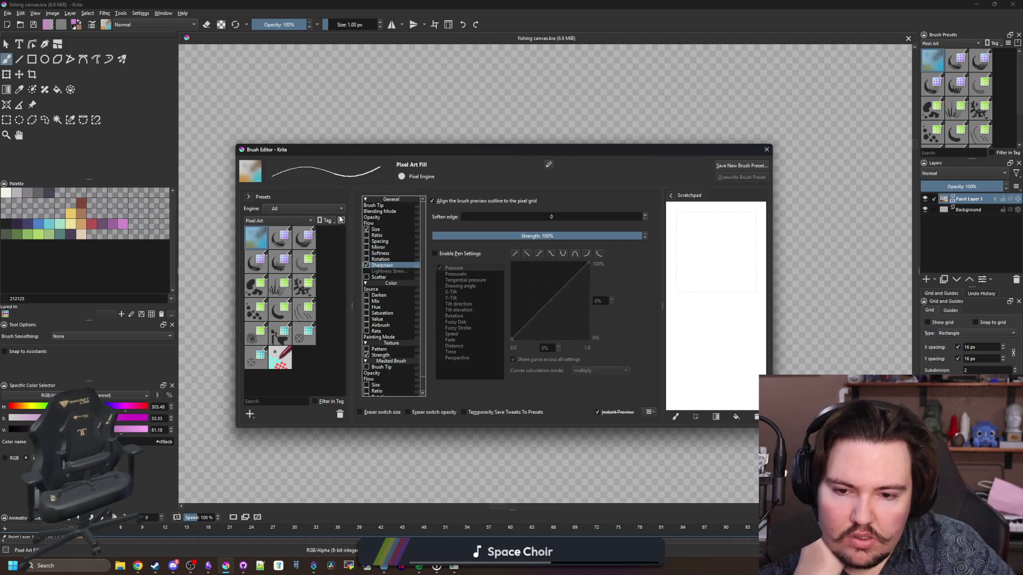
click(388, 278)
Step: Review painting mode, texture and masked brush settings, recheck softness and ratio, then close the editor
scroll(395, 283, down, 1)
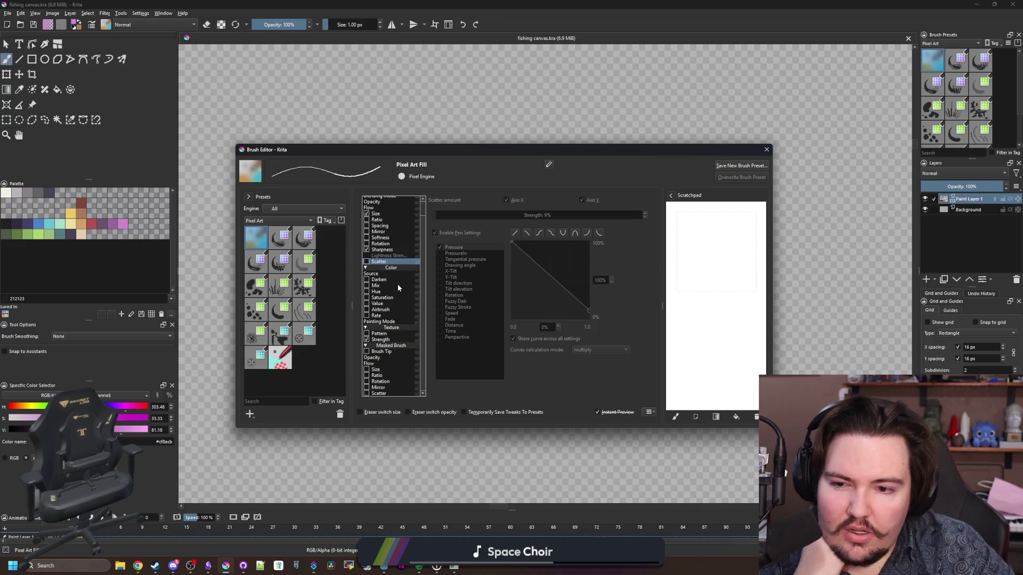
click(384, 322)
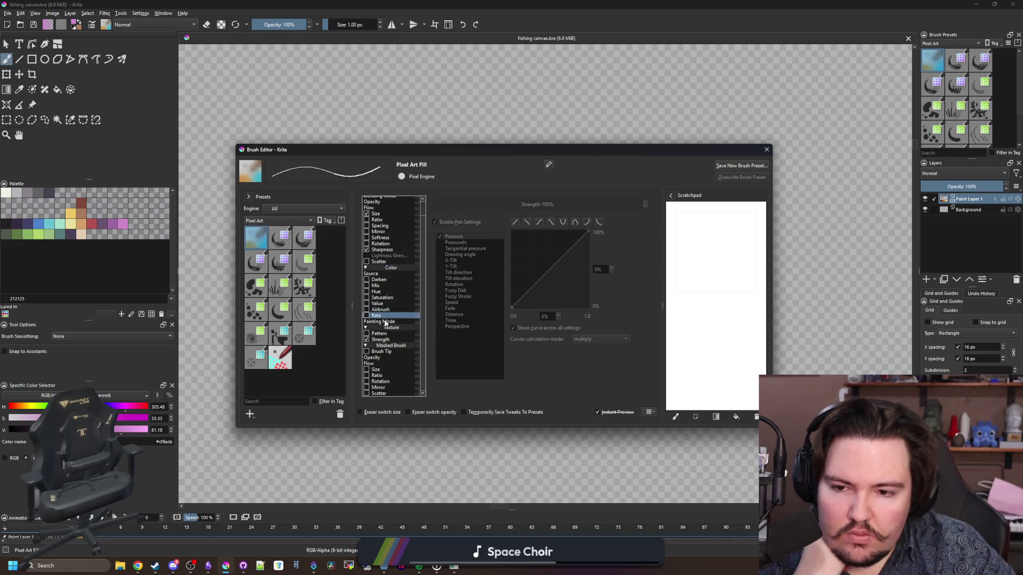
click(384, 334)
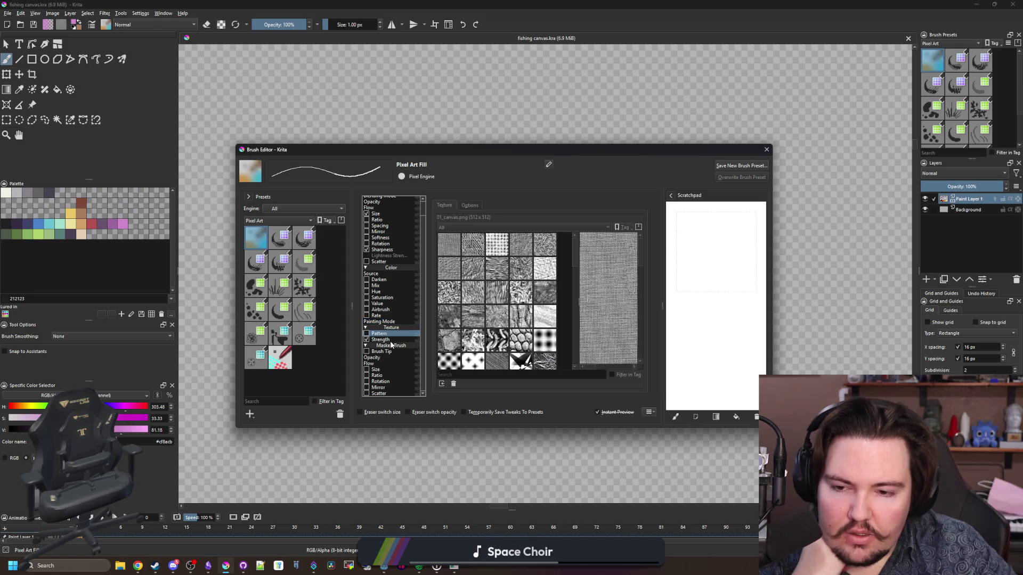
click(391, 341)
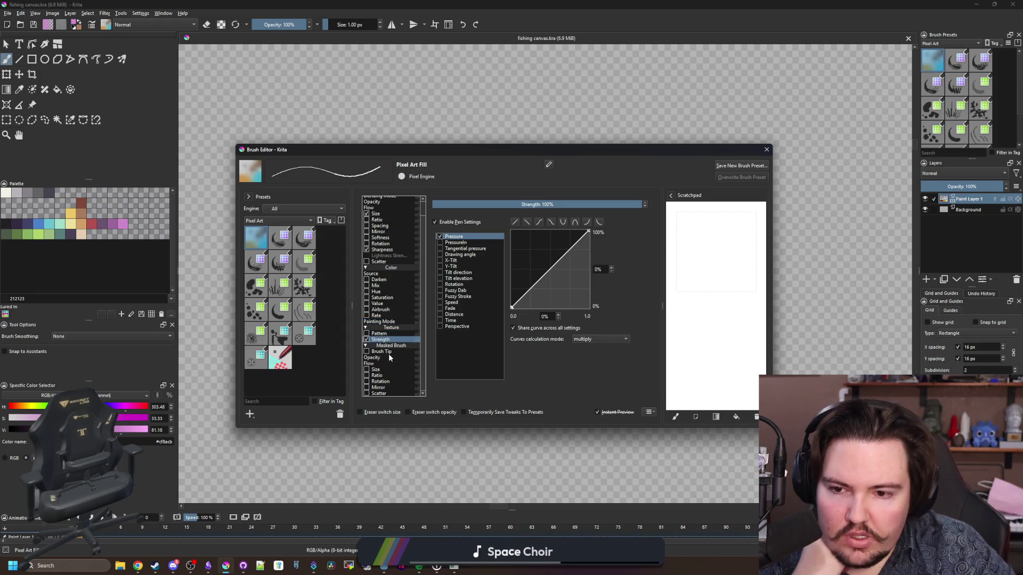
click(385, 352)
click(382, 357)
click(380, 364)
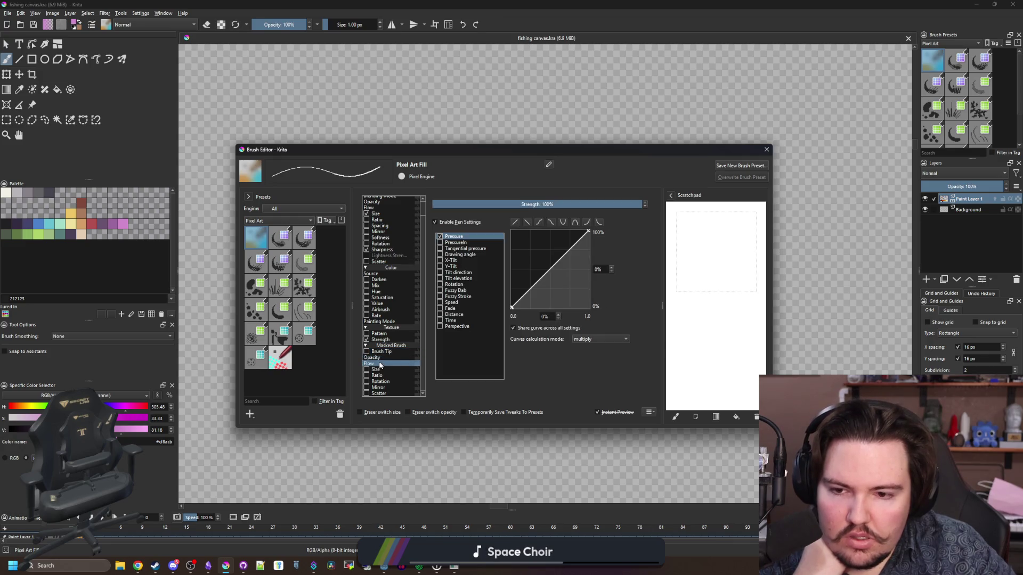
click(376, 369)
scroll(392, 308, up, 1)
click(391, 254)
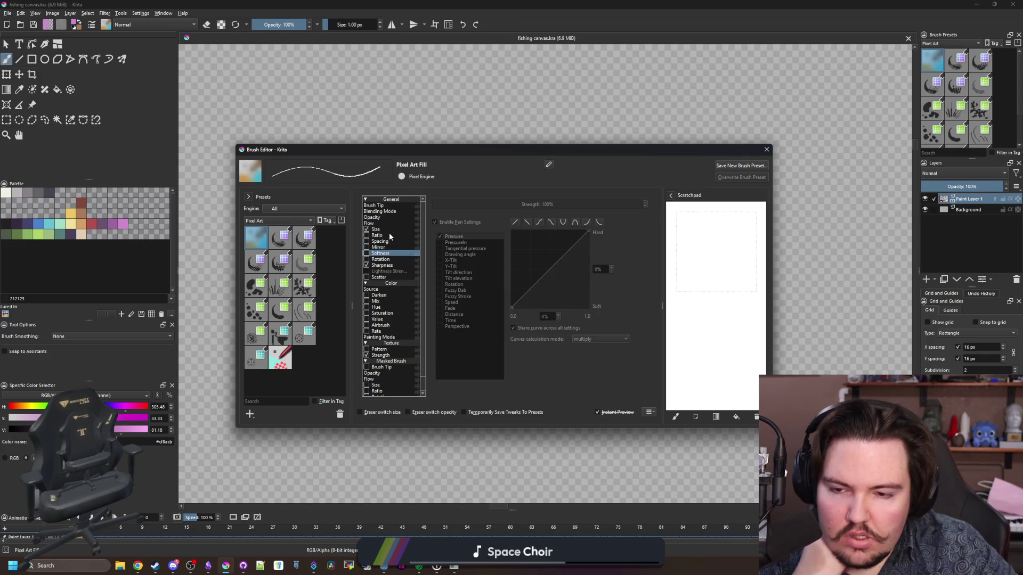
click(391, 236)
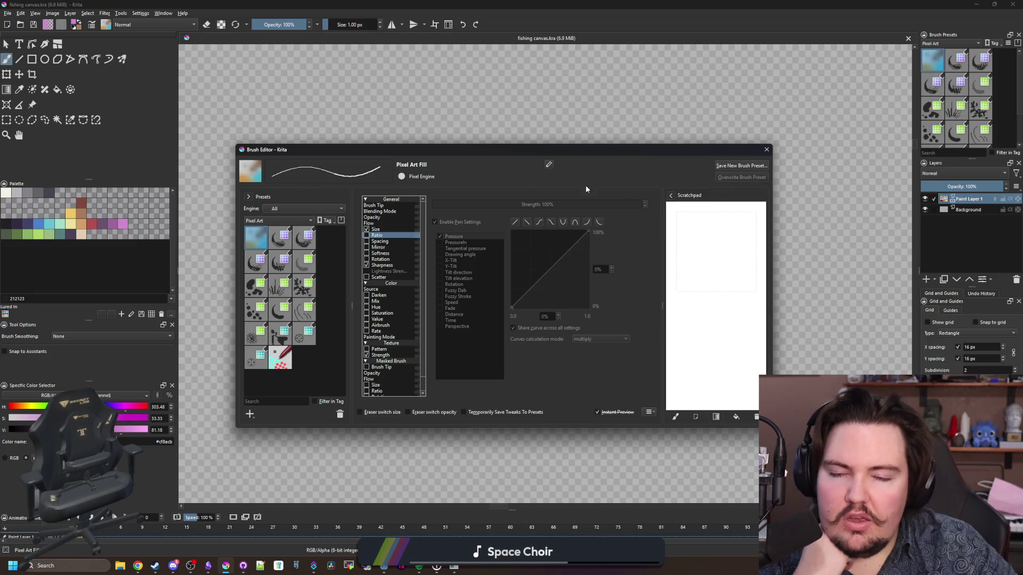
click(766, 151)
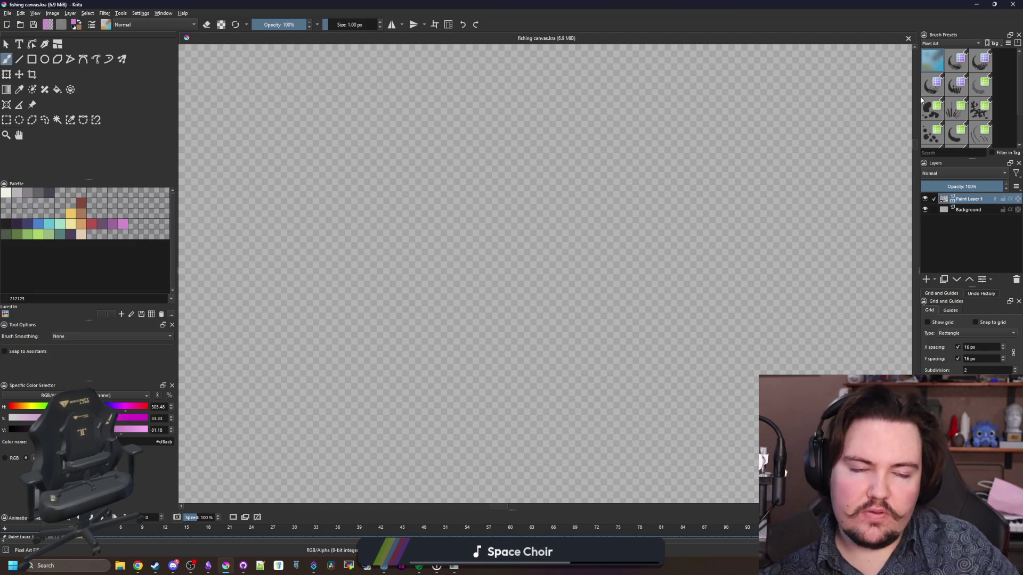
Step: Widen the docker column and switch the brush preset tag to Digital
drag(919, 97, 808, 96)
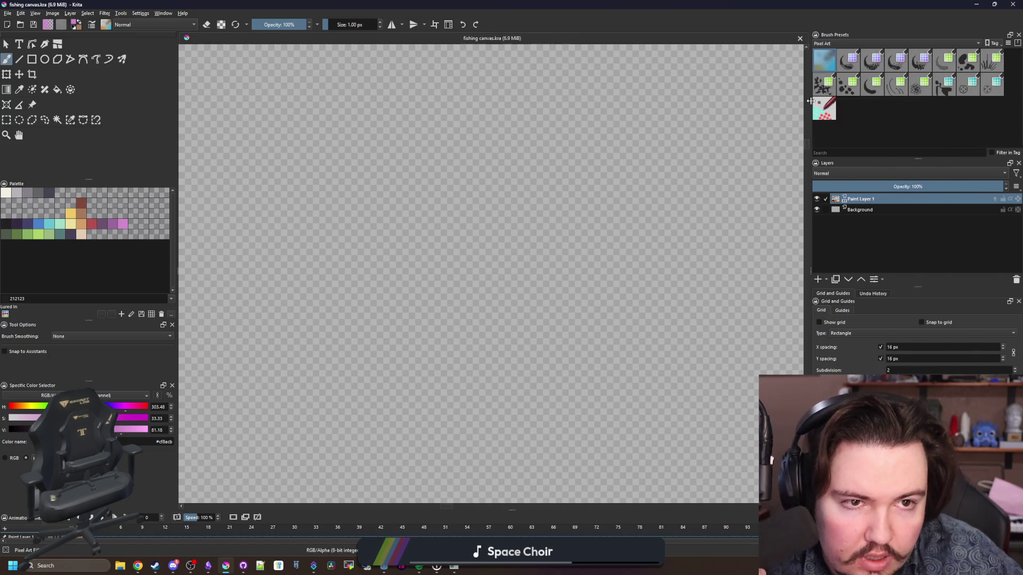
click(897, 42)
click(898, 24)
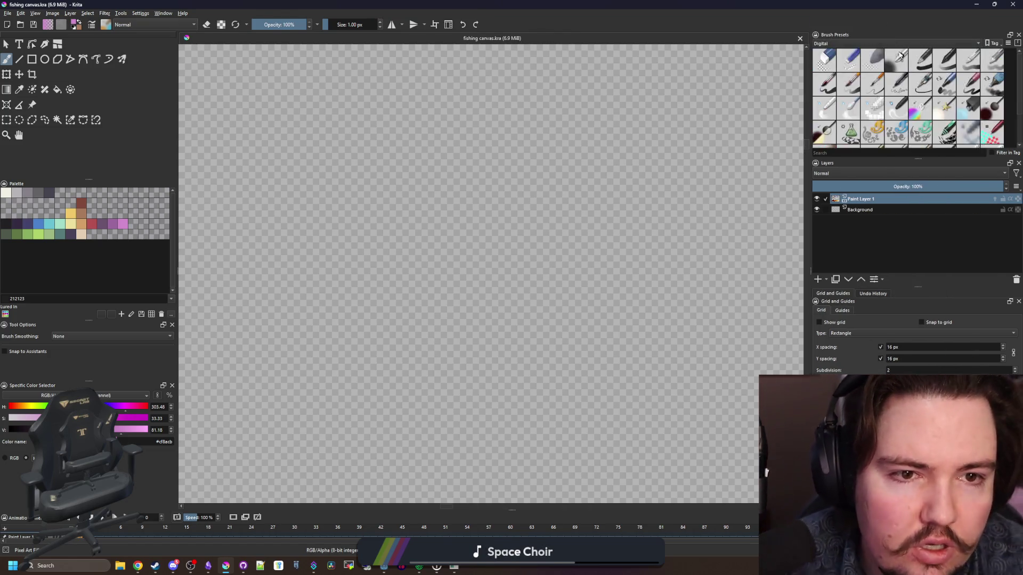
mouse_move(876, 116)
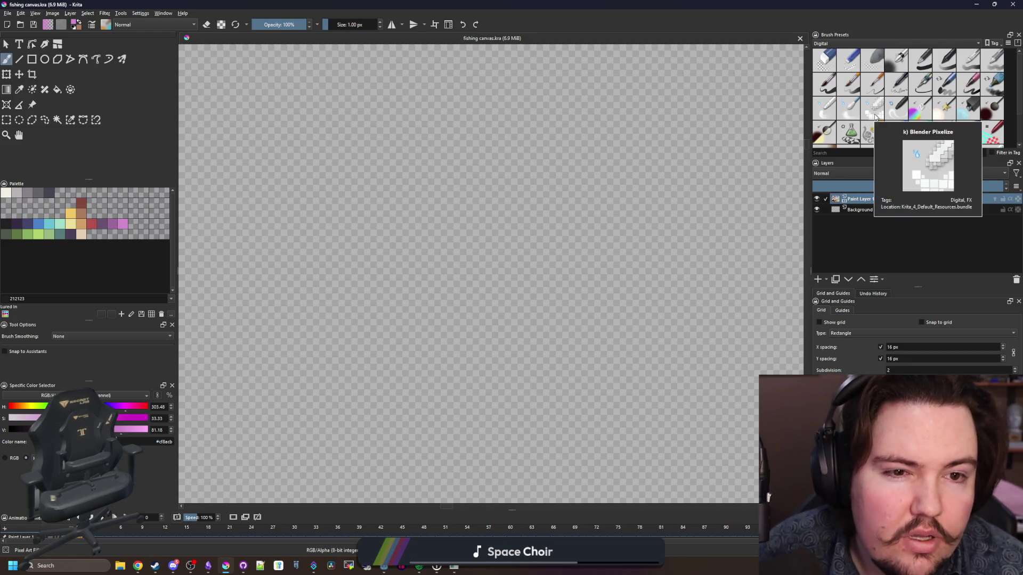
scroll(1008, 145, down, 2)
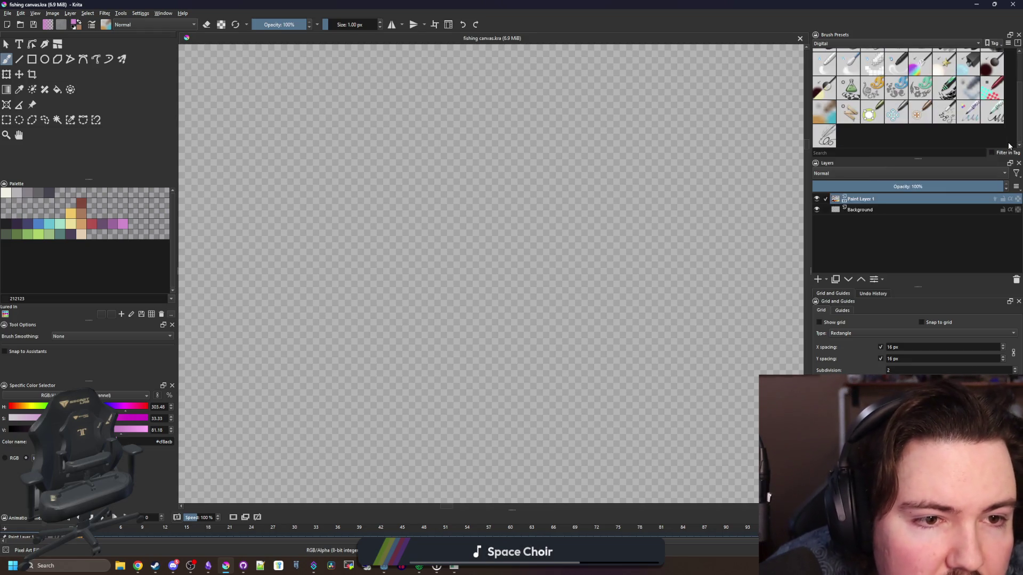
Step: Test two Digital brush presets with 1 px and soft strokes, undoing each one
click(993, 91)
key(bracketleft)
key(bracketleft)
key(bracketleft)
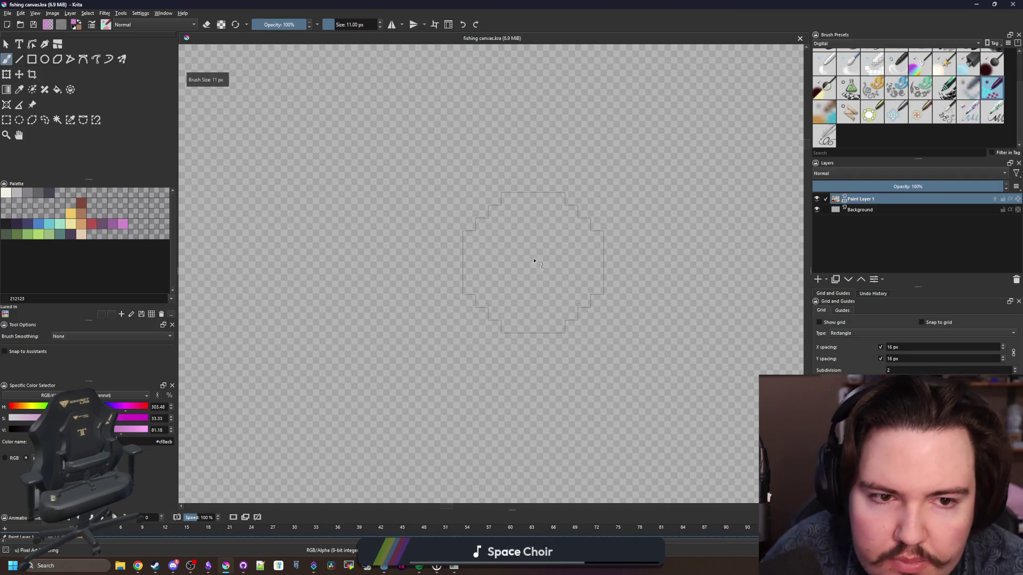
mouse_move(537, 254)
mouse_down()
mouse_move(494, 305)
mouse_move(381, 215)
mouse_move(493, 137)
mouse_up()
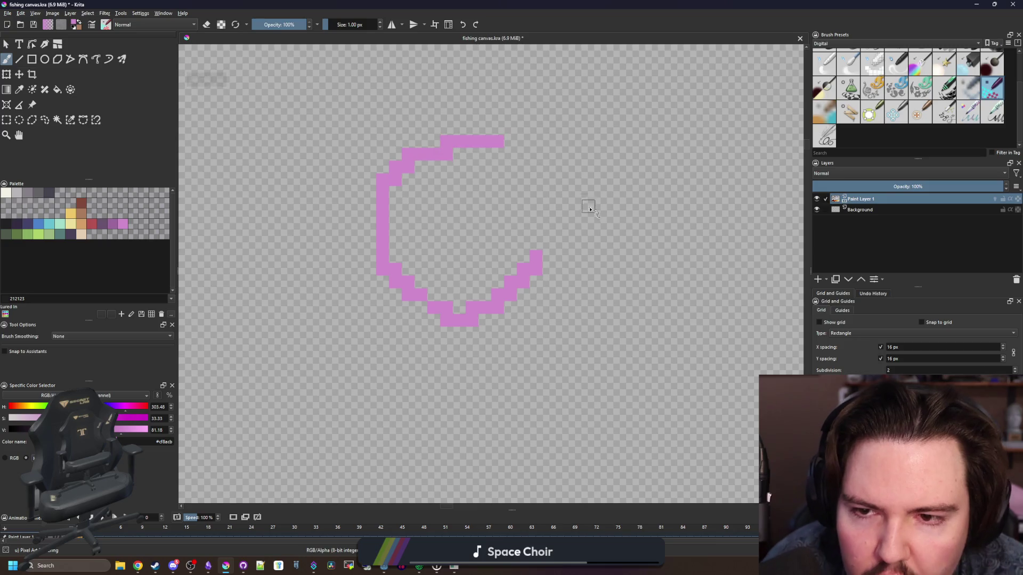
key(ctrl+z)
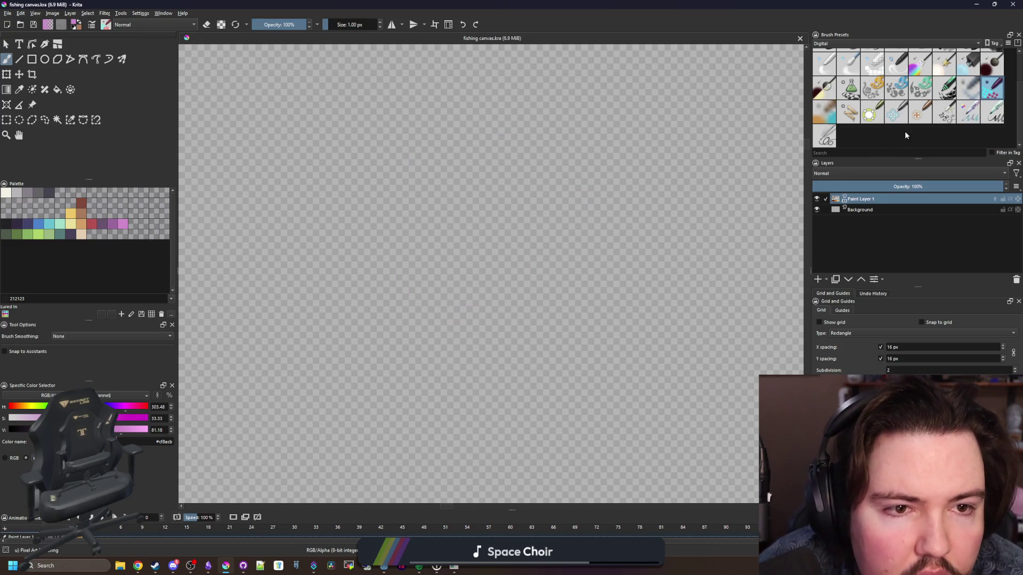
scroll(902, 140, up, 2)
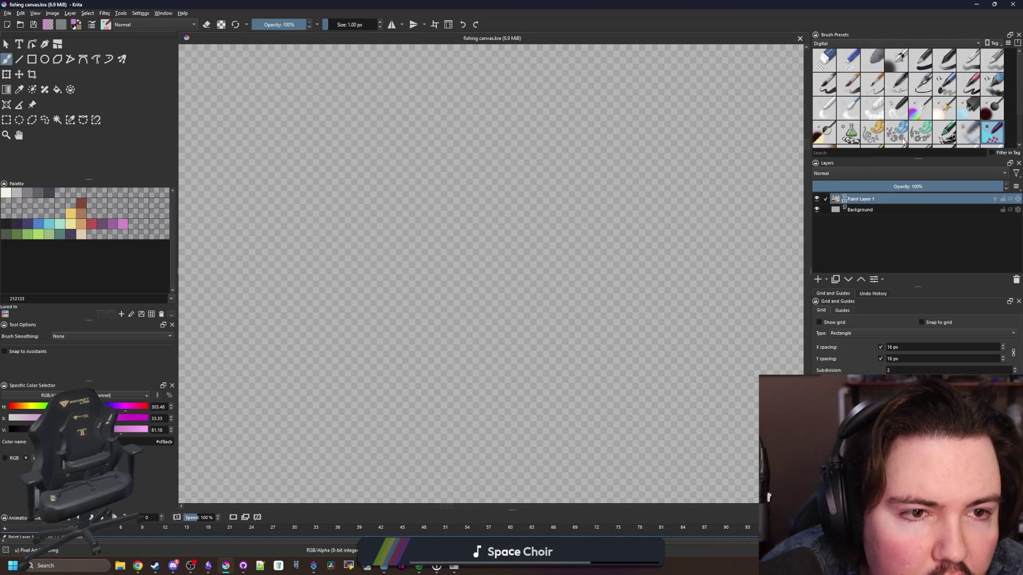
click(972, 134)
mouse_move(535, 203)
mouse_down()
mouse_move(442, 265)
mouse_move(434, 323)
mouse_move(514, 359)
mouse_move(598, 356)
mouse_up()
key(ctrl+z)
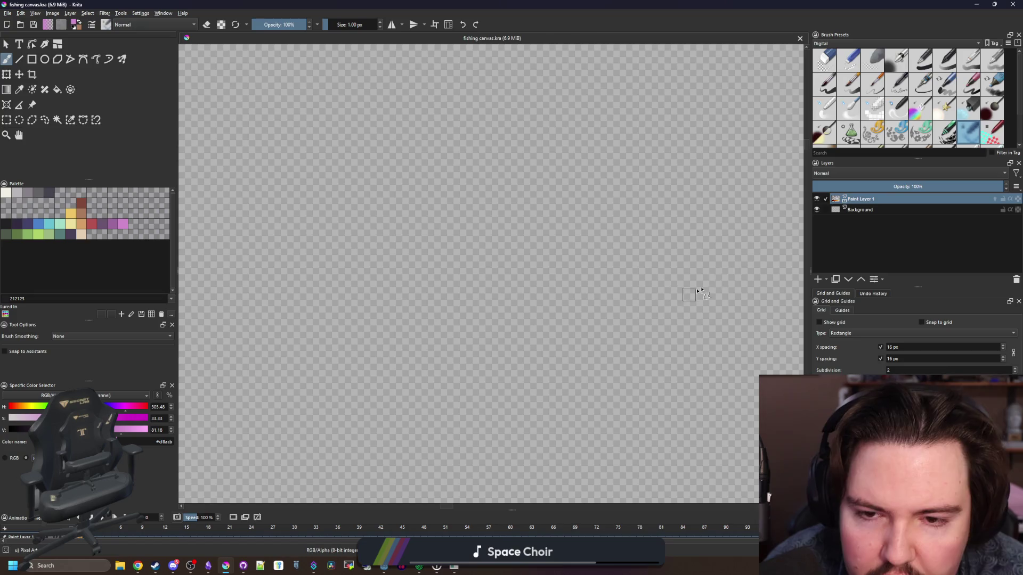
Step: Switch the preset tag back to Pixel Art and reopen the brush editor with F5
click(868, 43)
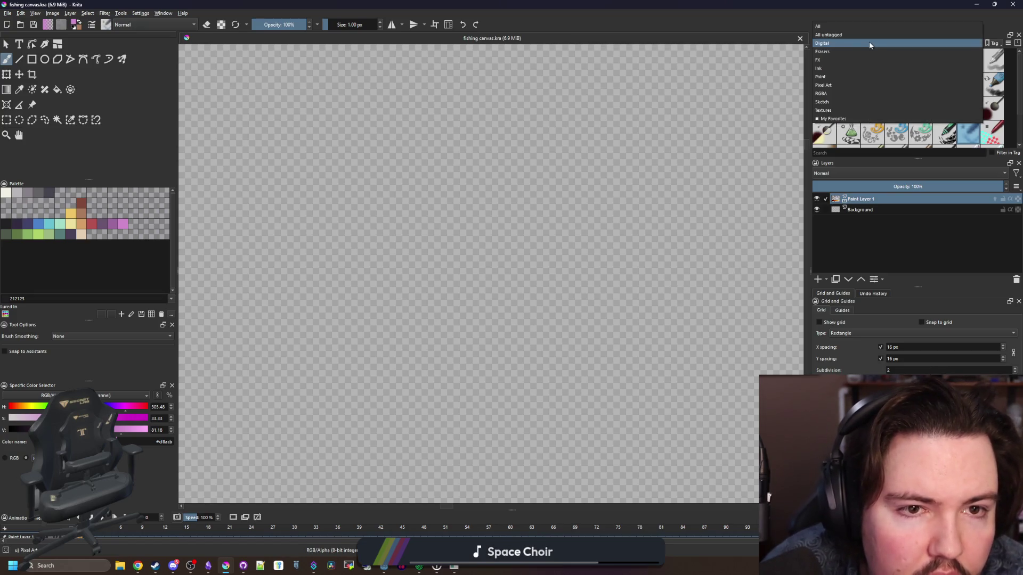
click(824, 85)
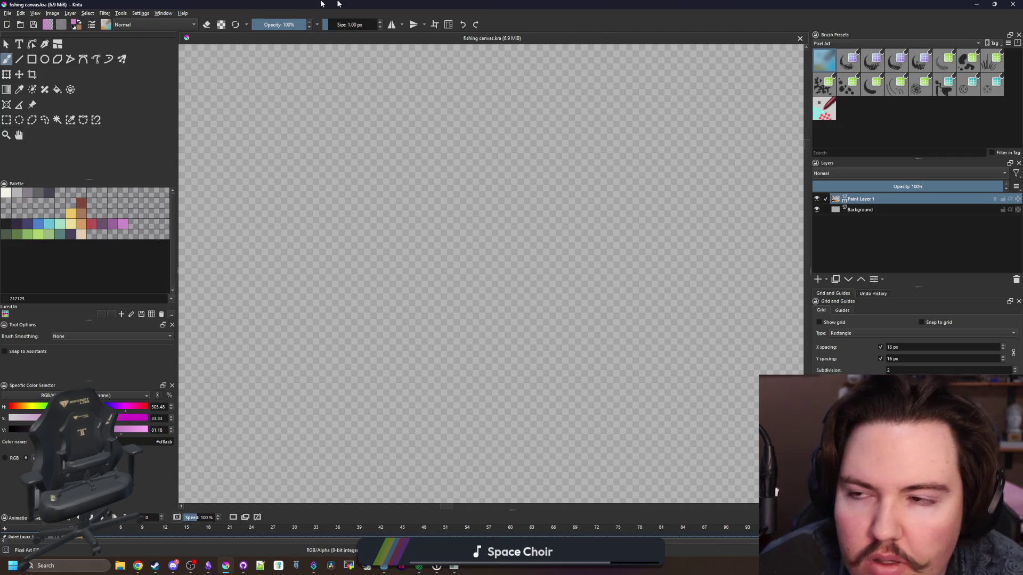
key(F5)
Step: Set Pixel Art Fill's brush tip shape to Square, close the editor and draw a test stroke
click(467, 274)
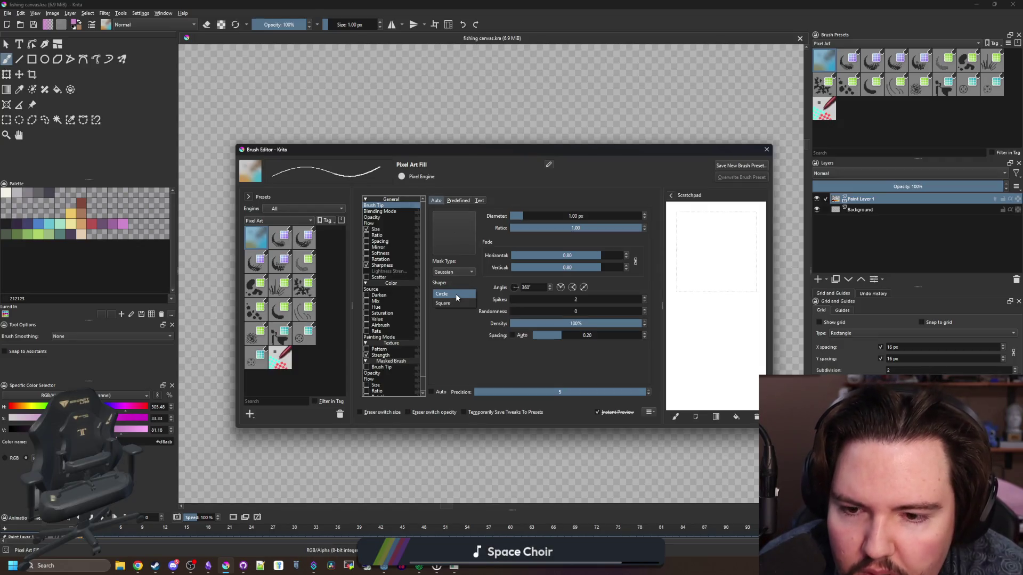
click(452, 304)
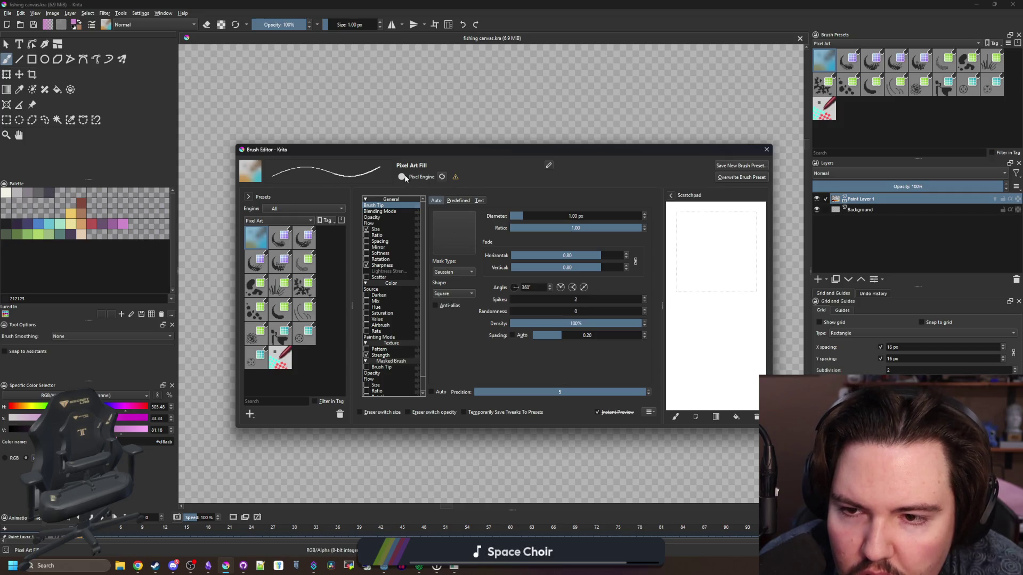
click(441, 177)
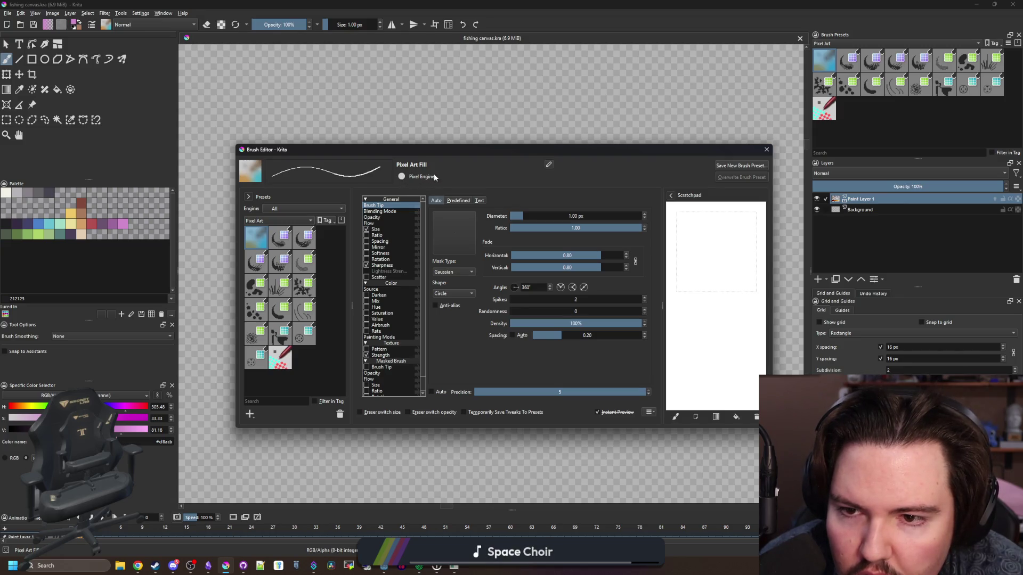
click(388, 211)
click(387, 206)
click(461, 272)
click(453, 293)
click(453, 303)
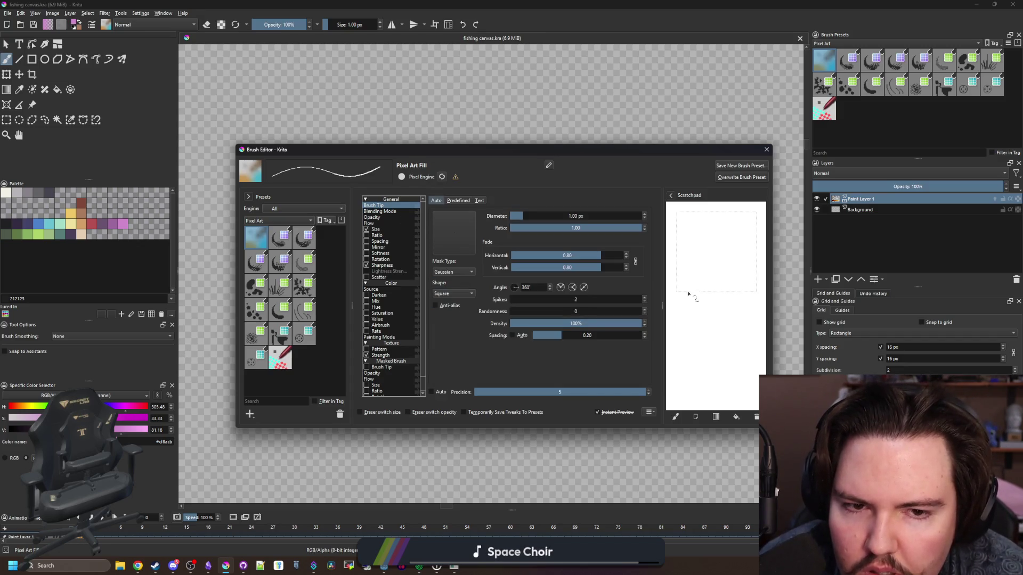
click(766, 149)
mouse_move(536, 255)
mouse_down()
mouse_move(520, 287)
mouse_move(521, 327)
mouse_move(489, 344)
mouse_move(425, 341)
mouse_move(383, 239)
mouse_move(431, 190)
mouse_move(471, 175)
mouse_up()
Step: Add single pink pixels and curved strokes around the C shape with the square brush
click(549, 192)
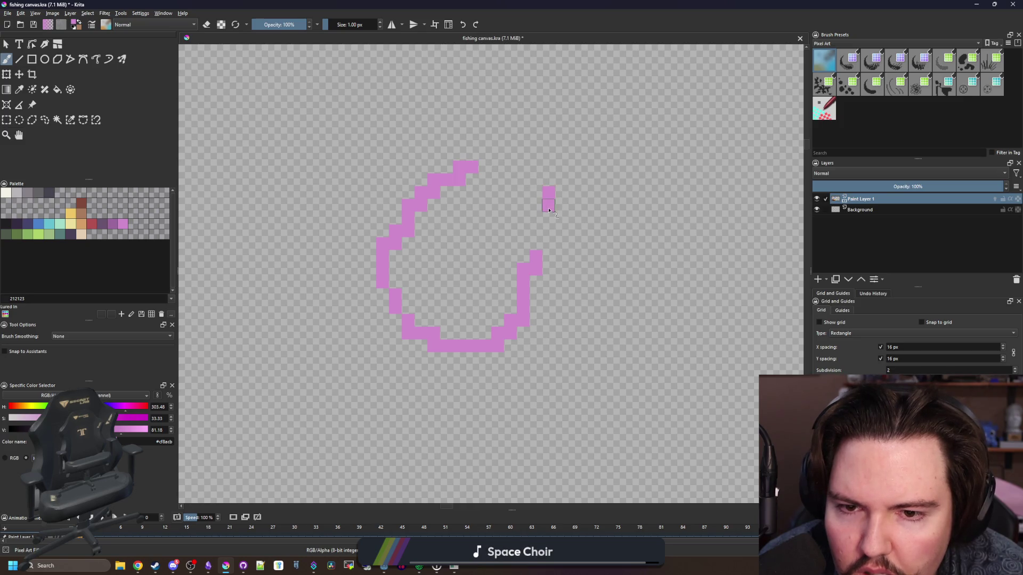
drag(549, 205, 434, 257)
click(343, 333)
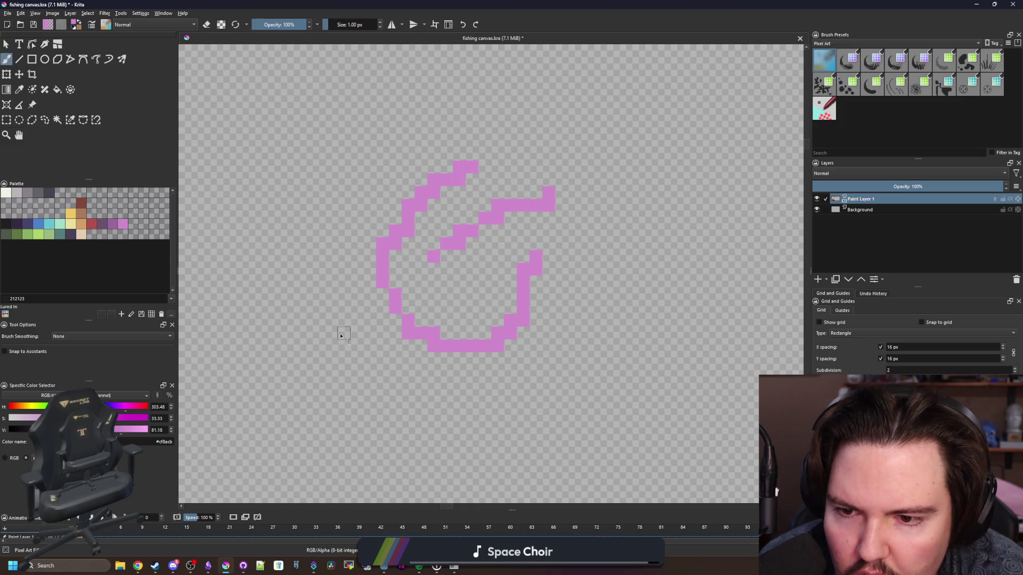
click(369, 346)
drag(376, 356, 661, 306)
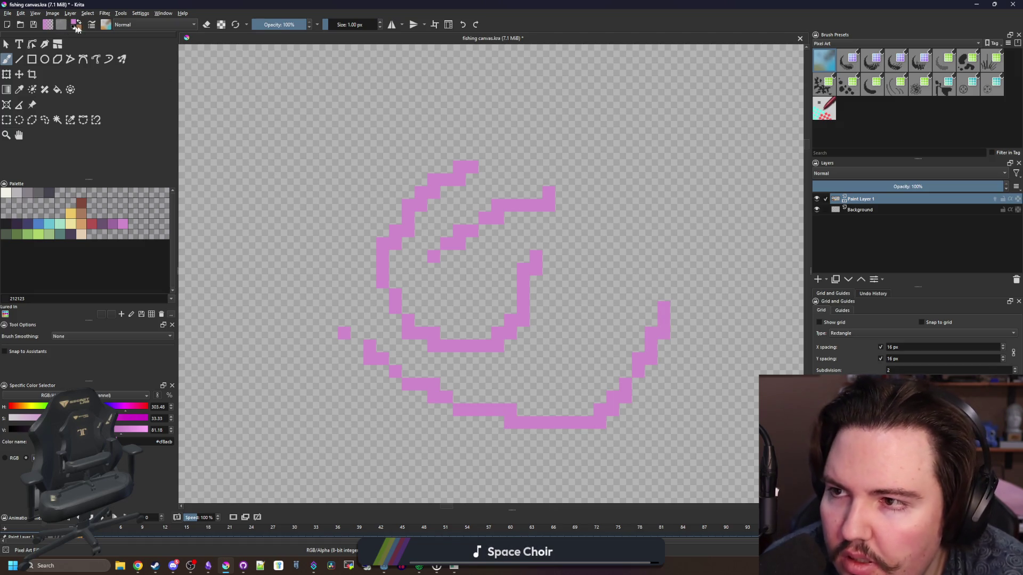
Step: Reopen the brush editor, then search Chrome for 'krita pixel art brush'
click(92, 25)
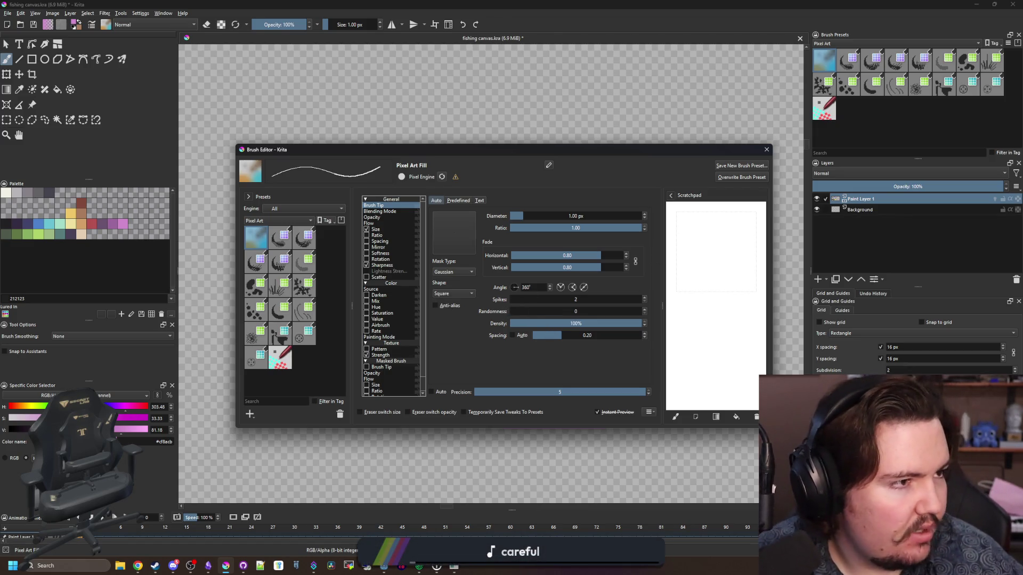
key(alt+Tab)
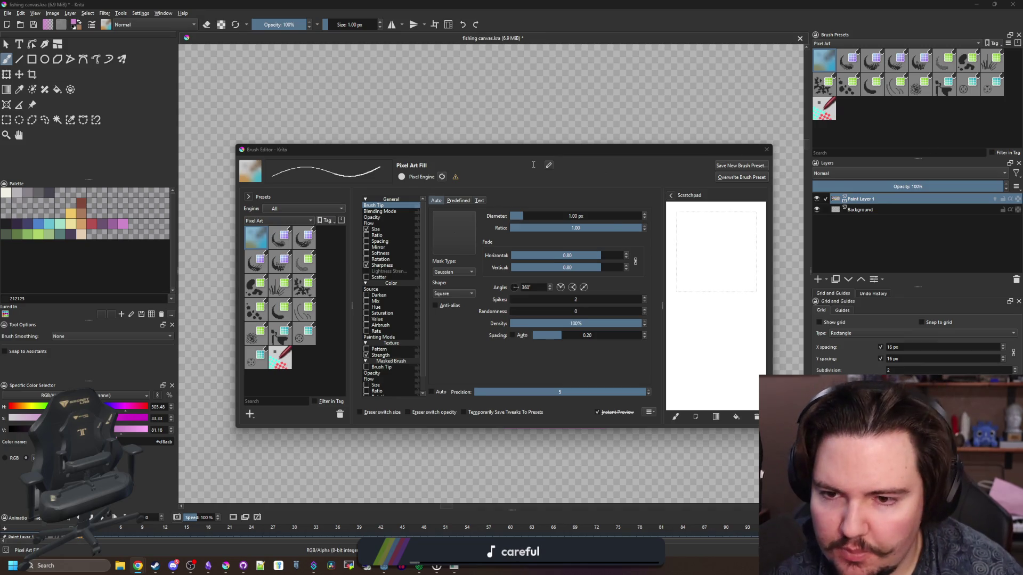
text(krita pixel)
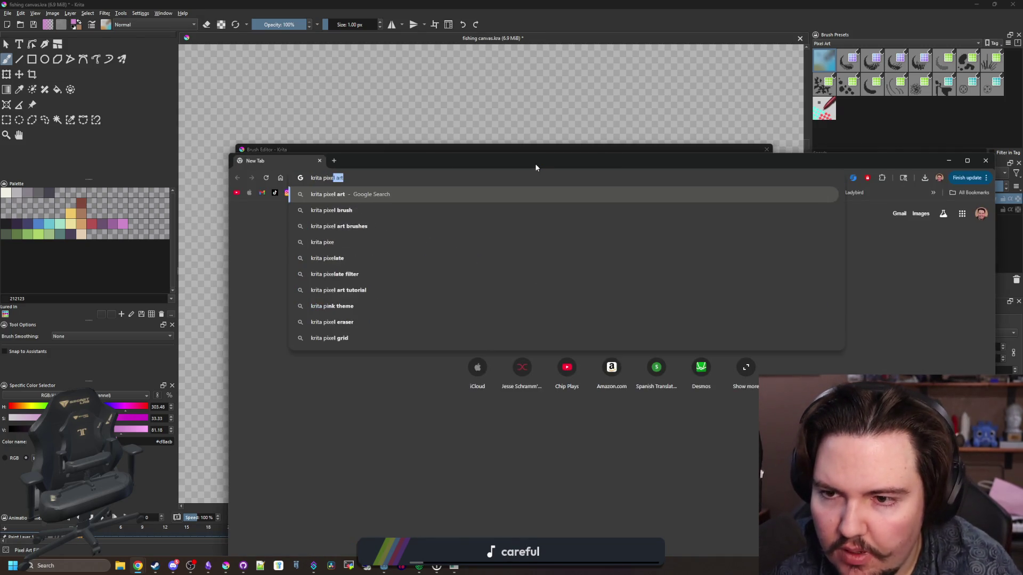
text( art brush)
Step: Search Google for 'krita pixel art brush', then refine it to 'krita pixel art setting' and skim the results
key(Return)
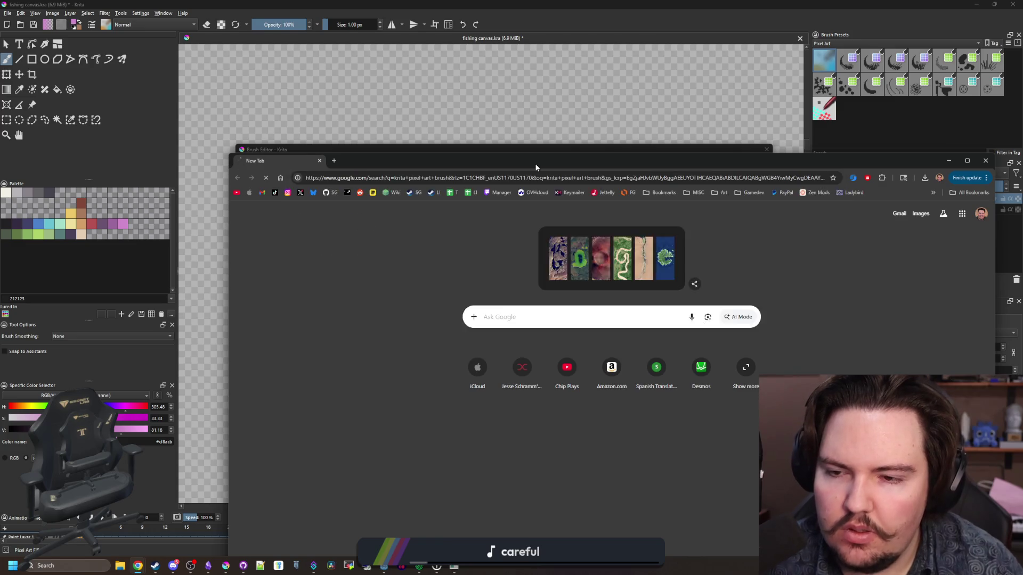
click(419, 233)
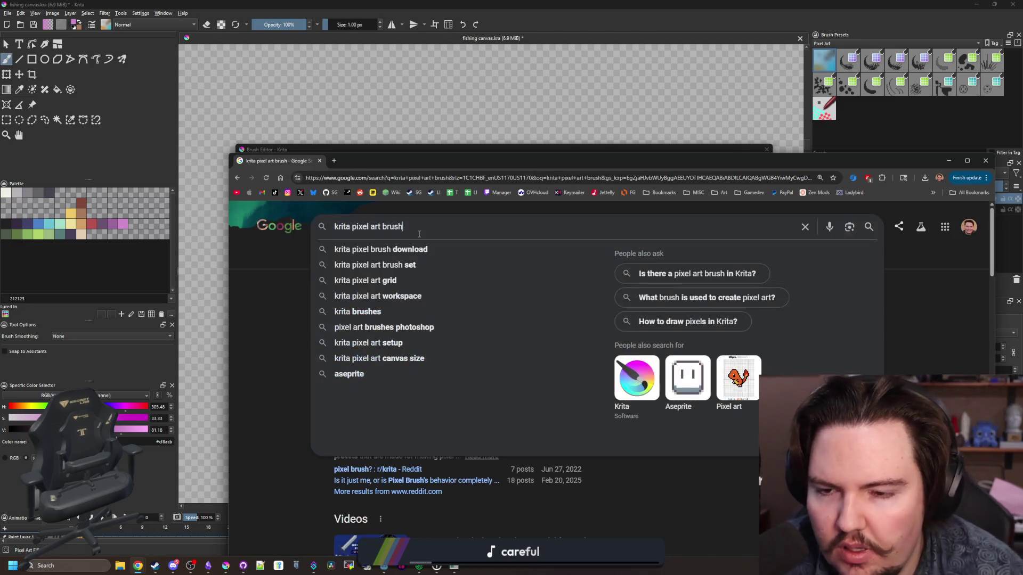
key(BackSpace)
key(BackSpace)
key(BackSpace)
text(setting)
key(Return)
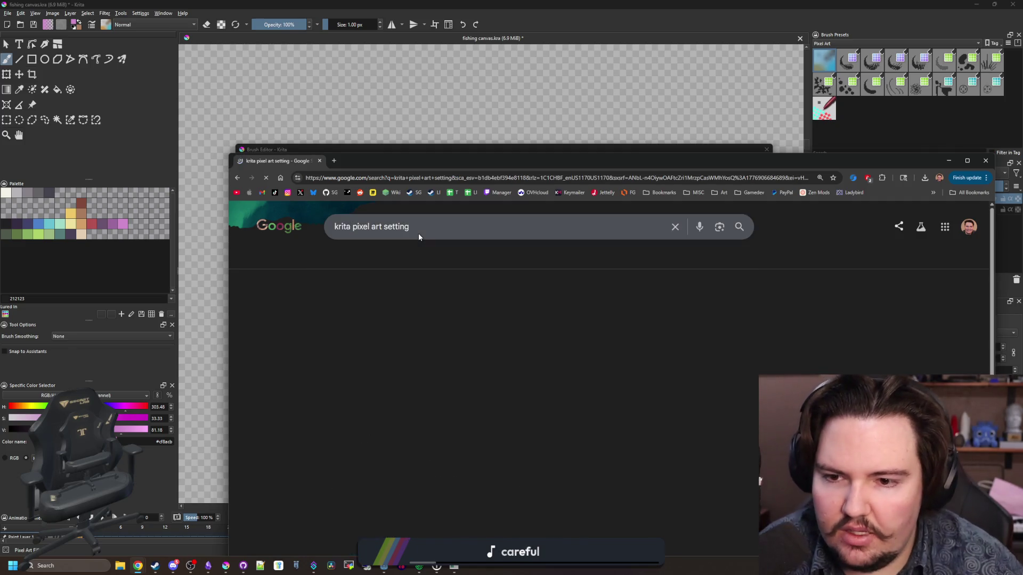
scroll(400, 313, down, 10)
scroll(401, 313, down, 5)
scroll(410, 310, down, 10)
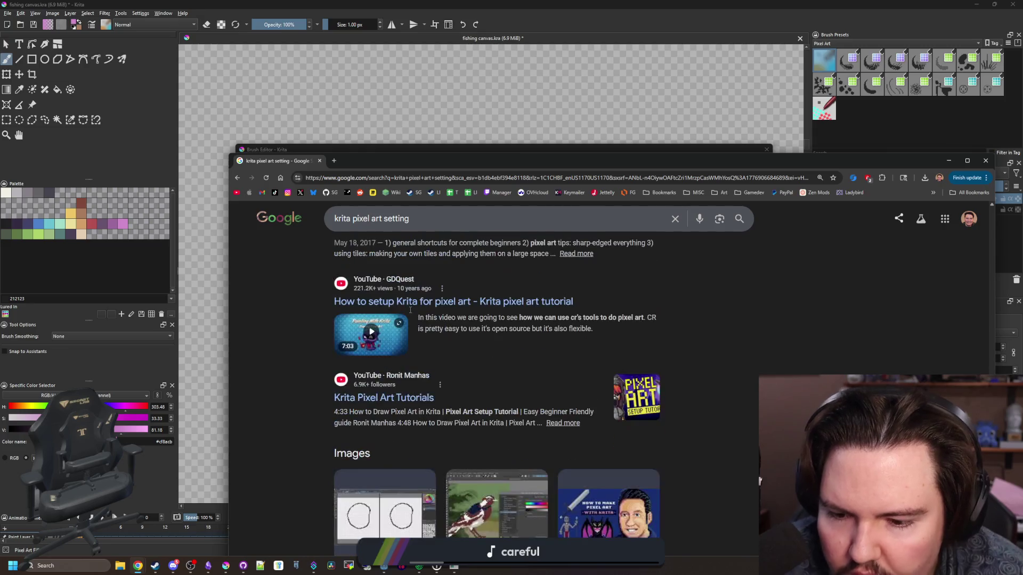
Step: Search for 'krita documentation' and open the Krita 5.3 Manual in a maximized browser
click(471, 178)
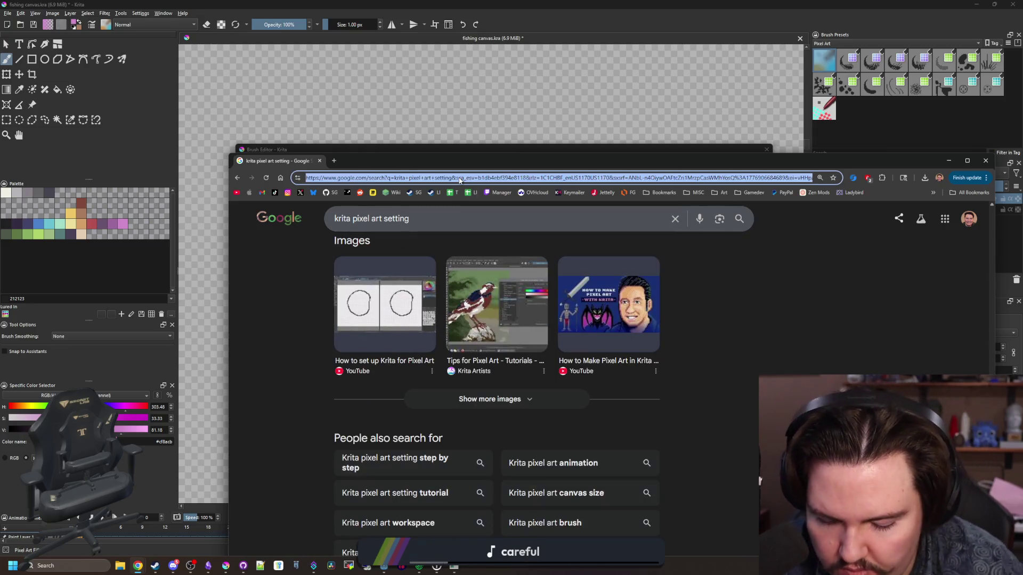
text(krita documenta)
key(Return)
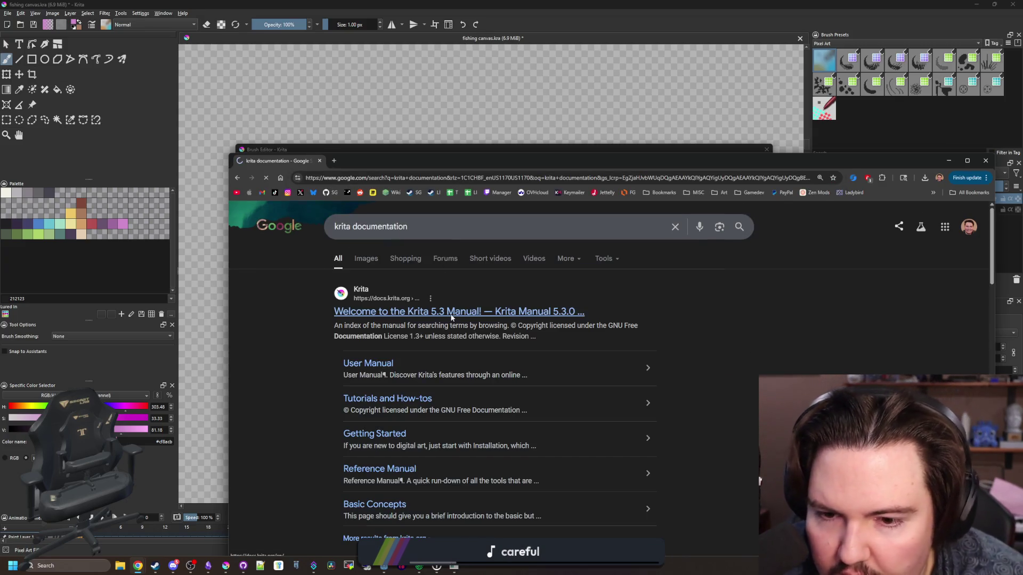
click(451, 318)
double_click(555, 158)
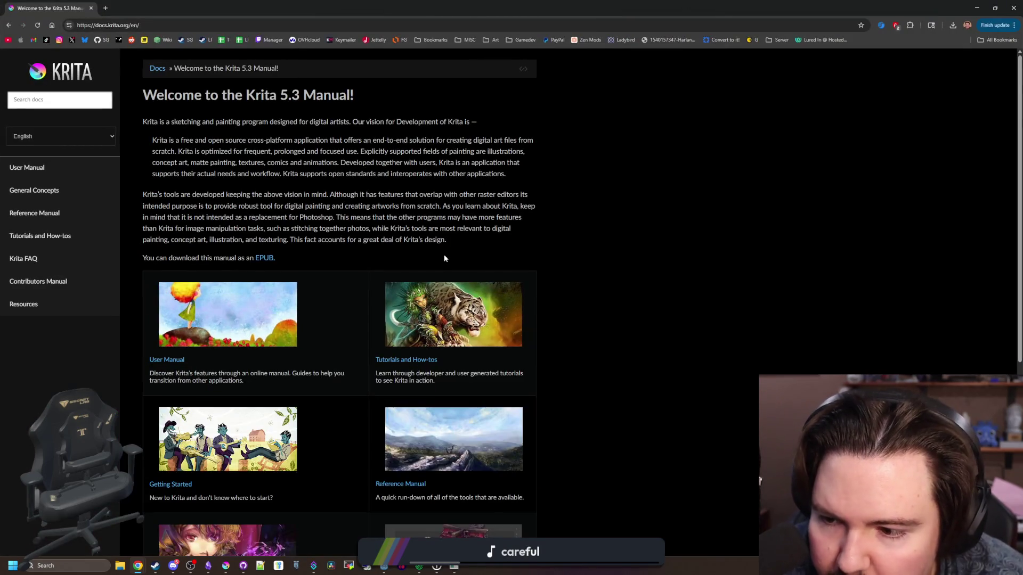
scroll(445, 258, down, 2)
scroll(267, 265, down, 2)
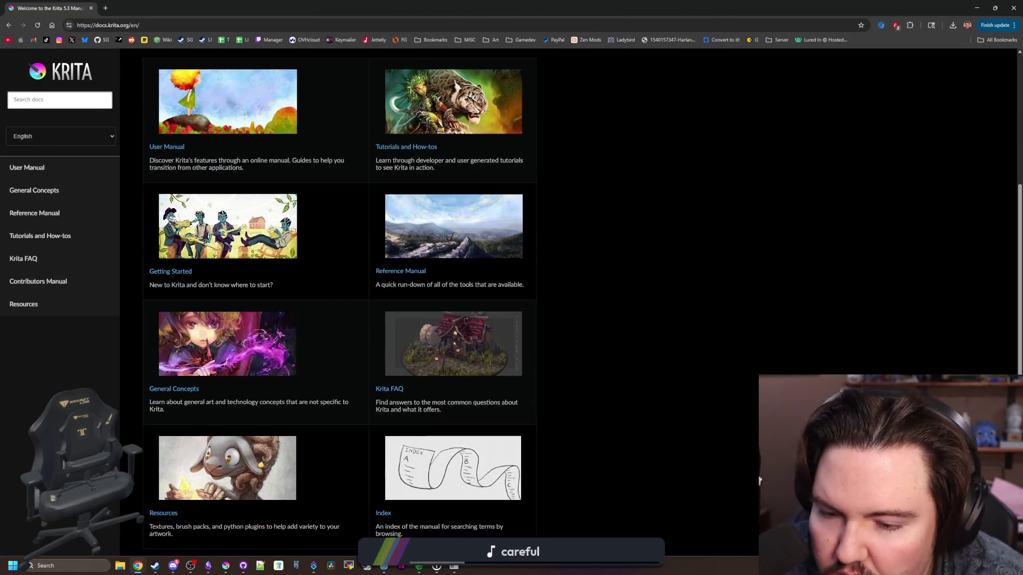
scroll(267, 269, down, 2)
scroll(209, 271, up, 6)
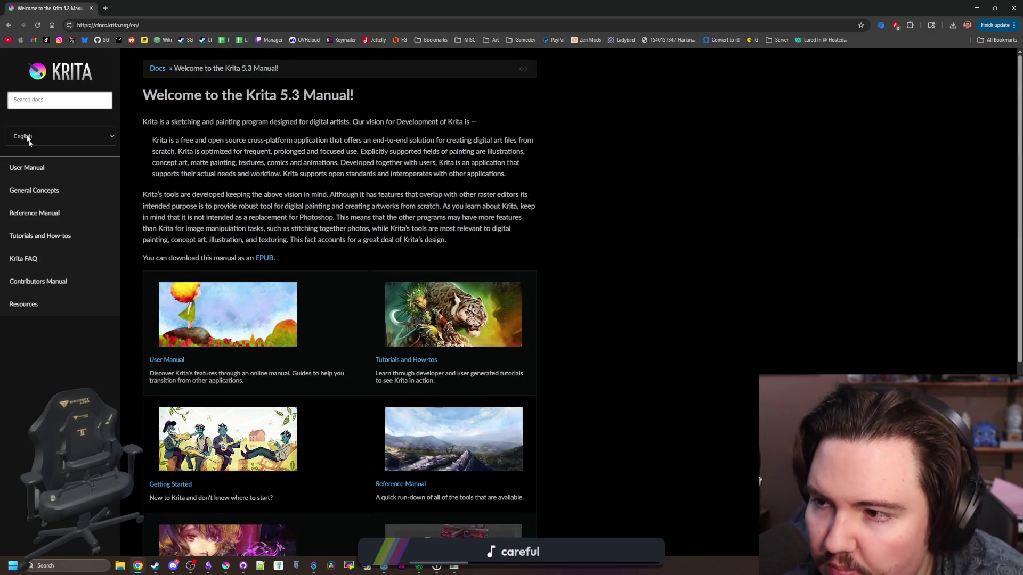
Step: Search the manual for 'pixel art' and open Common Workflows and Pixel Brush Engine in background tabs
text(pixel art)
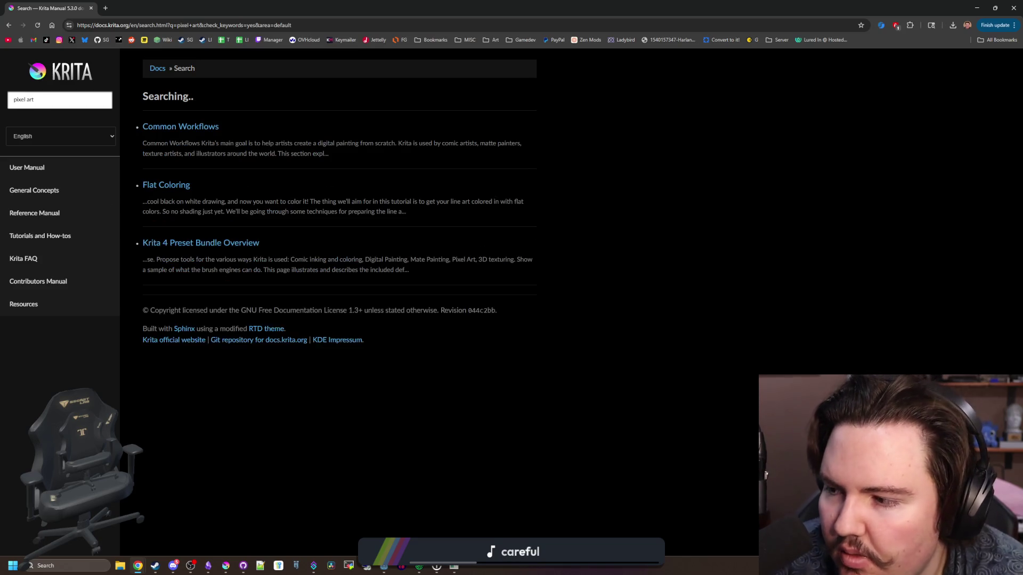
middle_click(205, 132)
middle_click(195, 304)
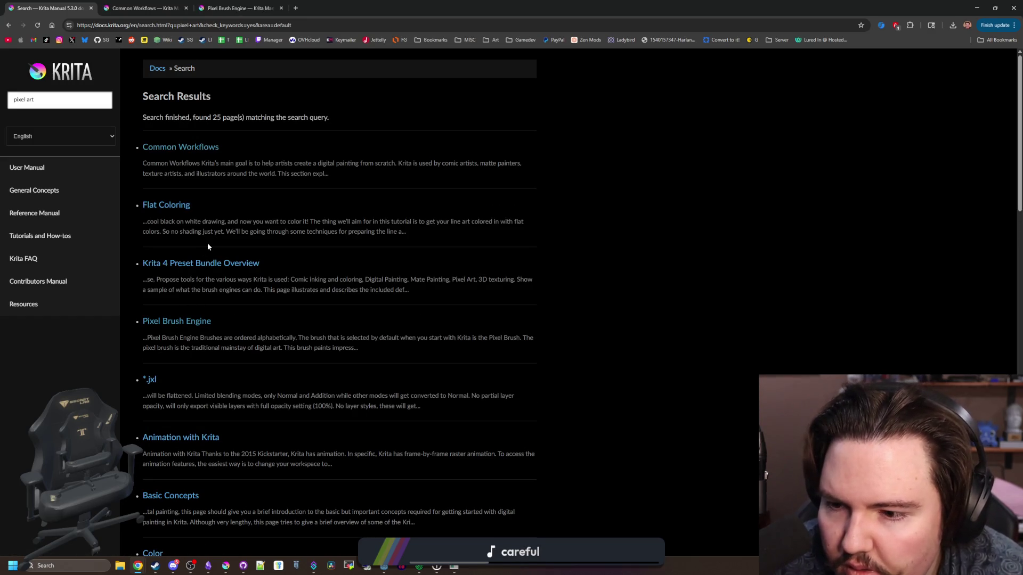
scroll(208, 246, down, 12)
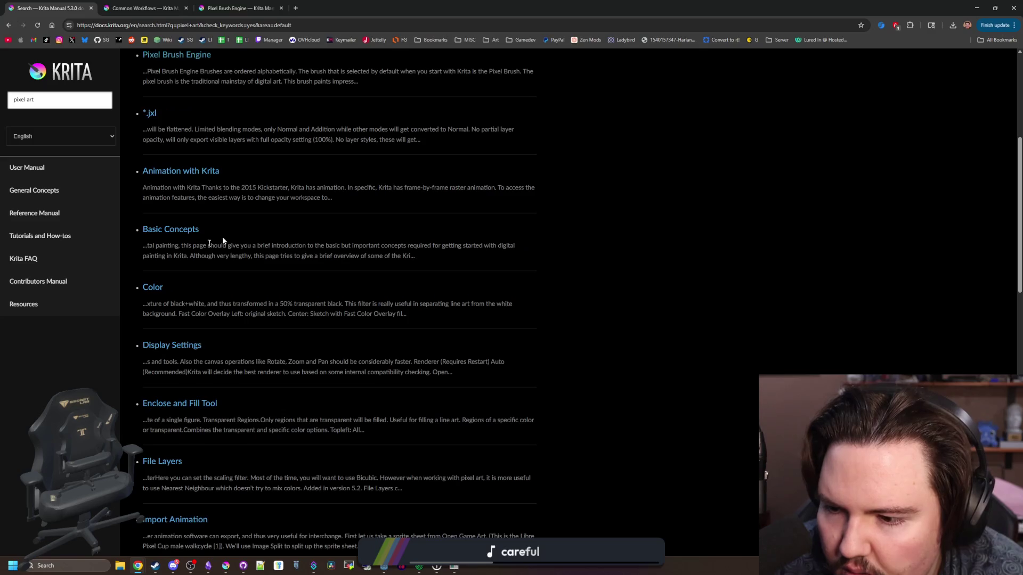
scroll(237, 239, down, 10)
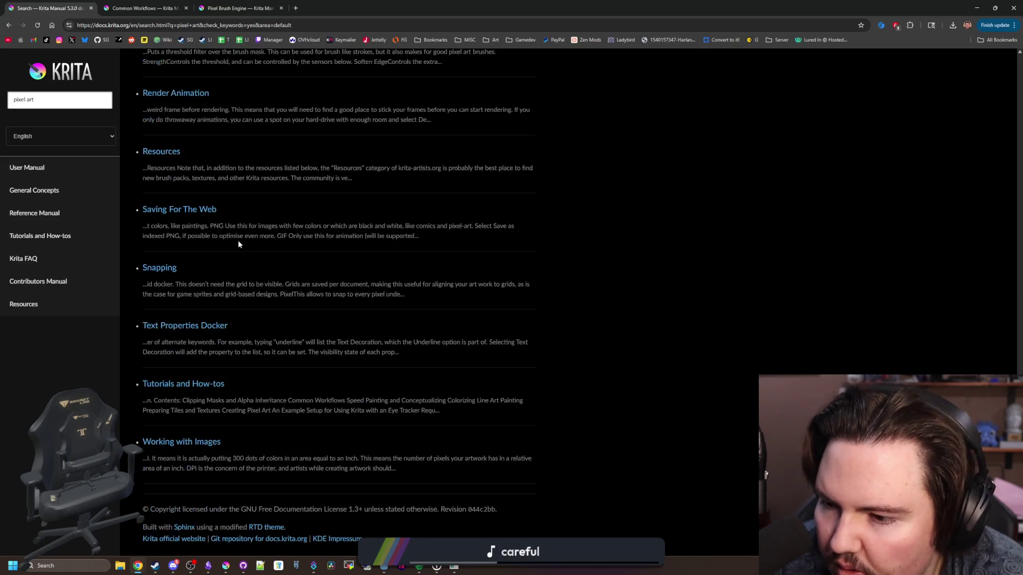
scroll(237, 239, up, 20)
Step: Read the Common Workflows page and the next manual page, then switch to the Pixel Brush Engine page
click(127, 3)
scroll(250, 160, down, 20)
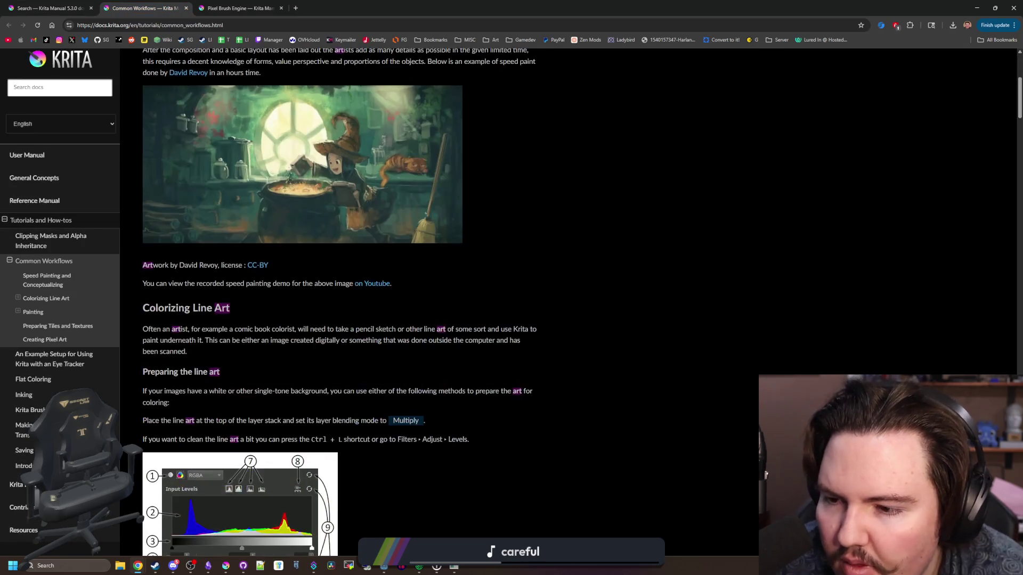
scroll(339, 302, down, 20)
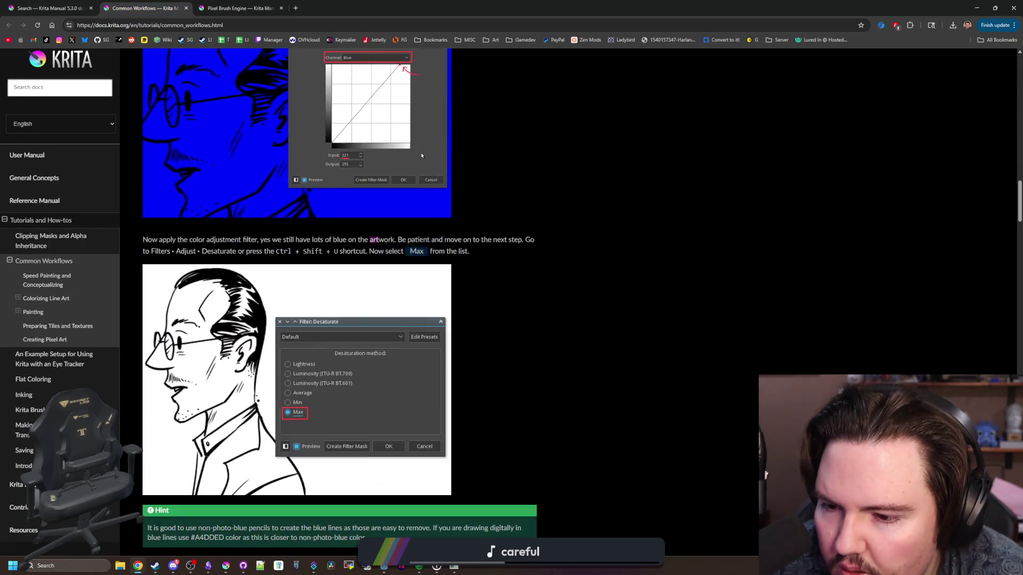
scroll(612, 230, down, 20)
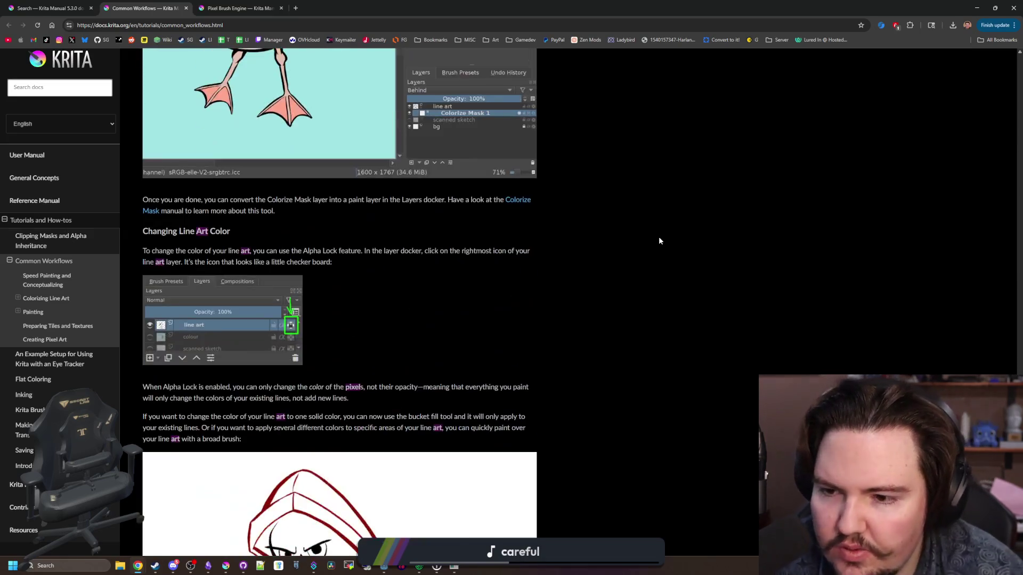
scroll(673, 243, down, 5)
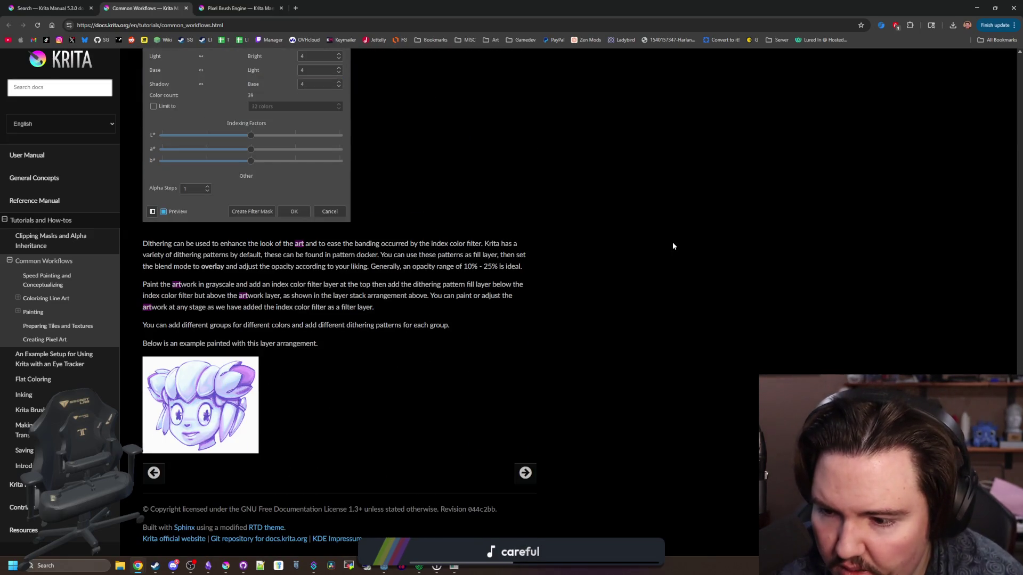
click(525, 472)
scroll(532, 472, down, 4)
scroll(525, 472, down, 20)
scroll(297, 254, up, 20)
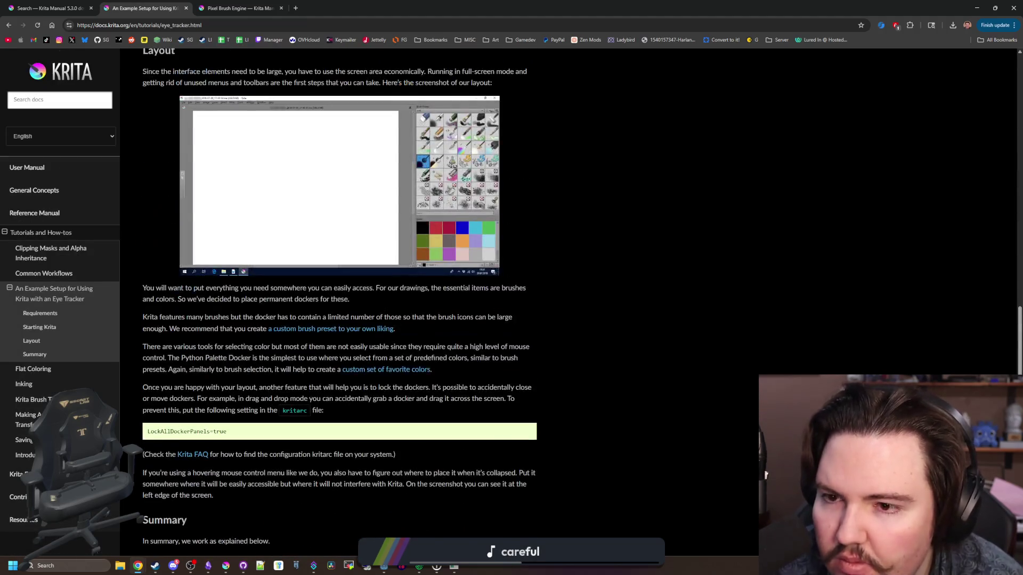
click(213, 4)
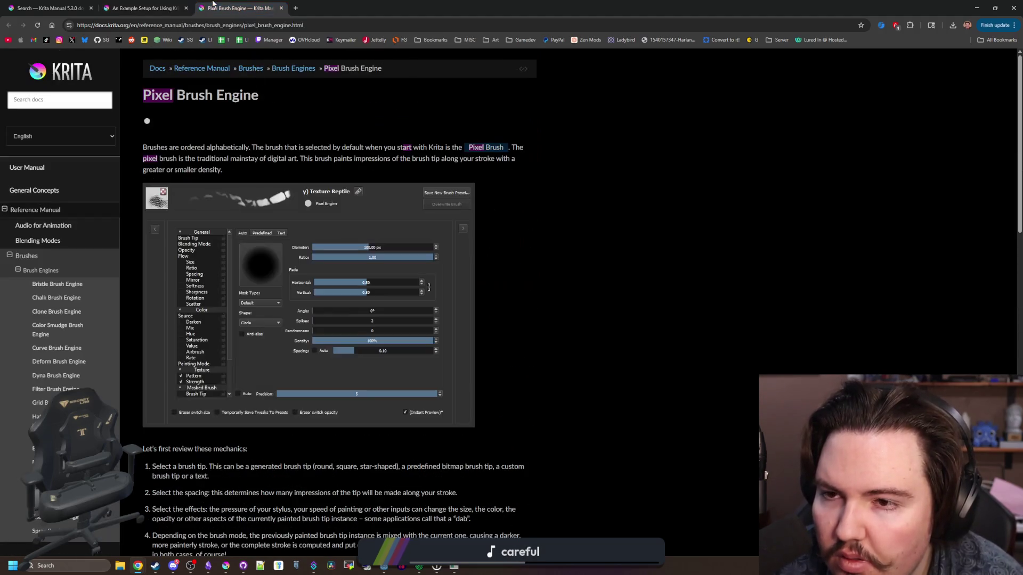
Step: Read through the Pixel Brush Engine page, then go to the Brush Settings section
scroll(653, 244, down, 15)
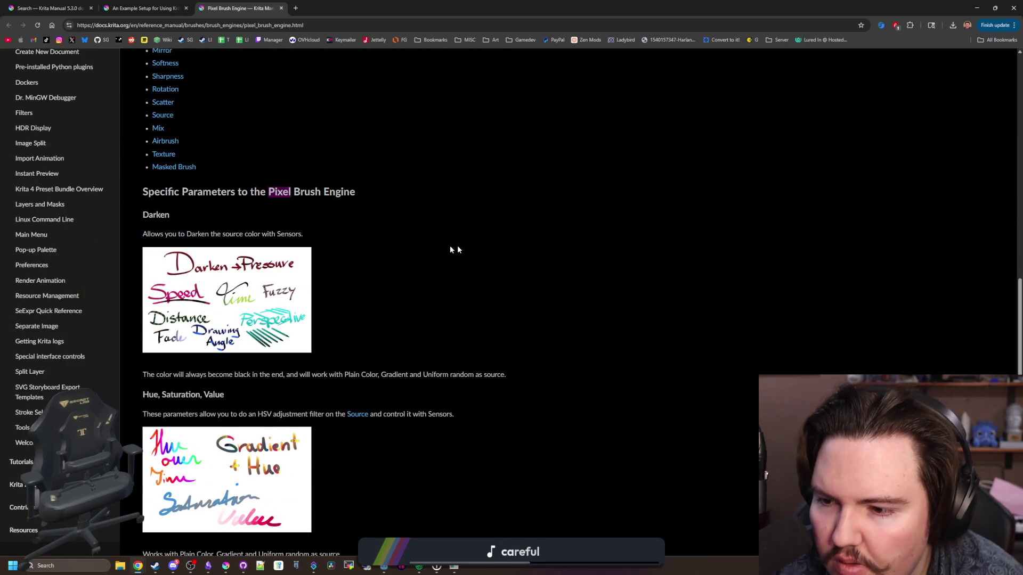
scroll(399, 257, down, 3)
scroll(385, 247, up, 20)
scroll(213, 229, down, 1)
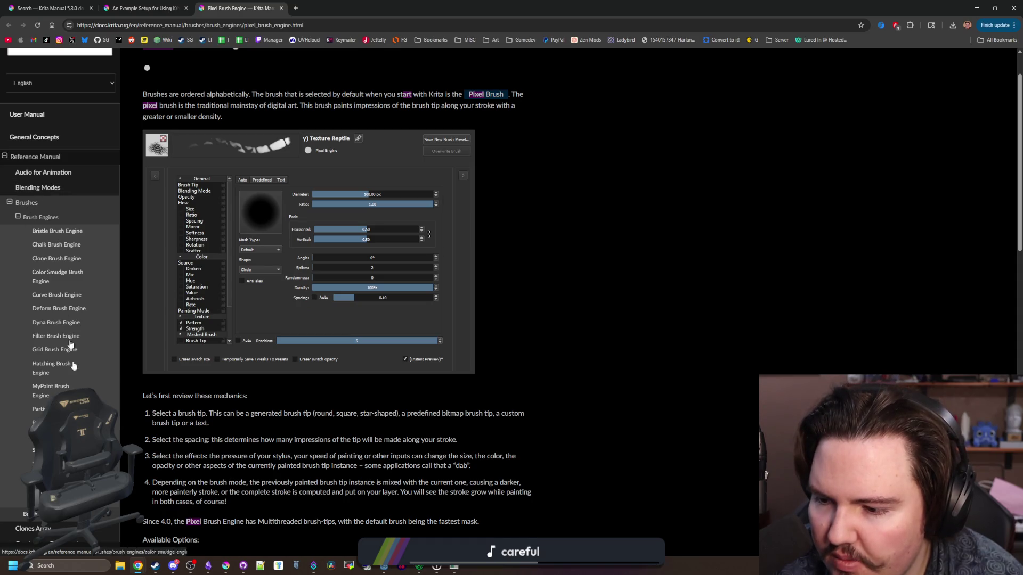
scroll(58, 320, down, 5)
click(53, 296)
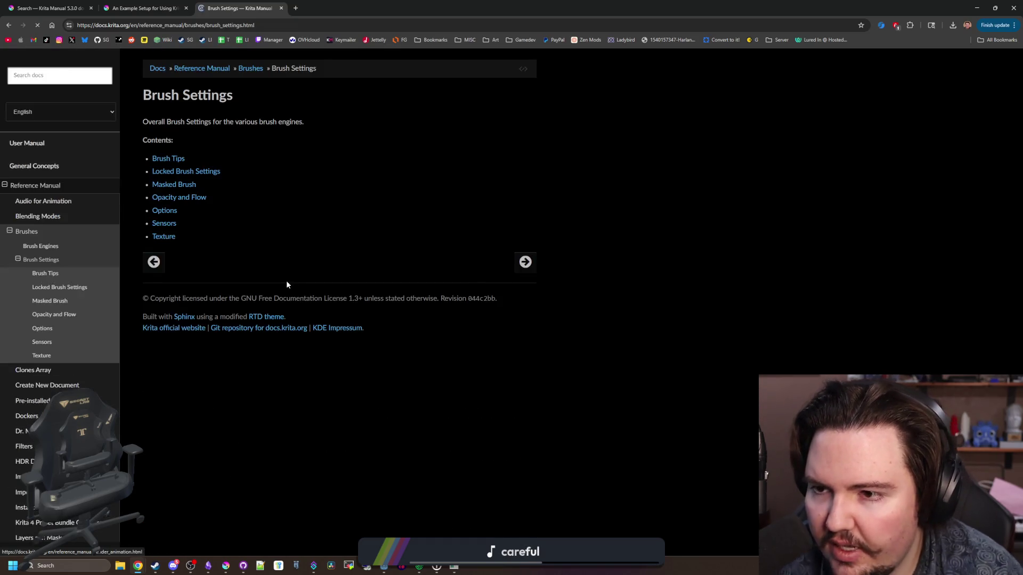
Step: Read the Brush Tips manual page
click(168, 158)
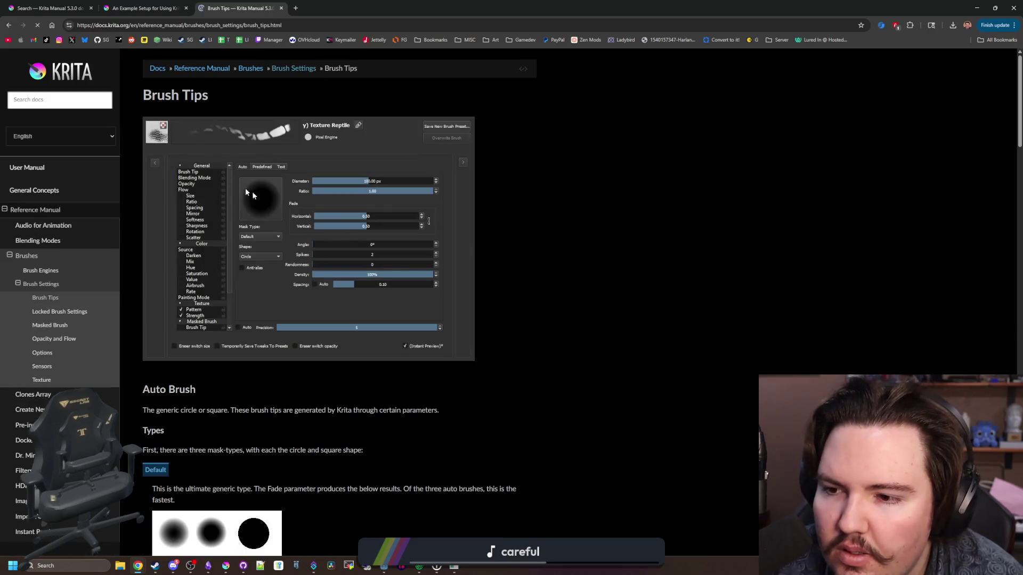
scroll(405, 263, down, 5)
scroll(405, 260, down, 15)
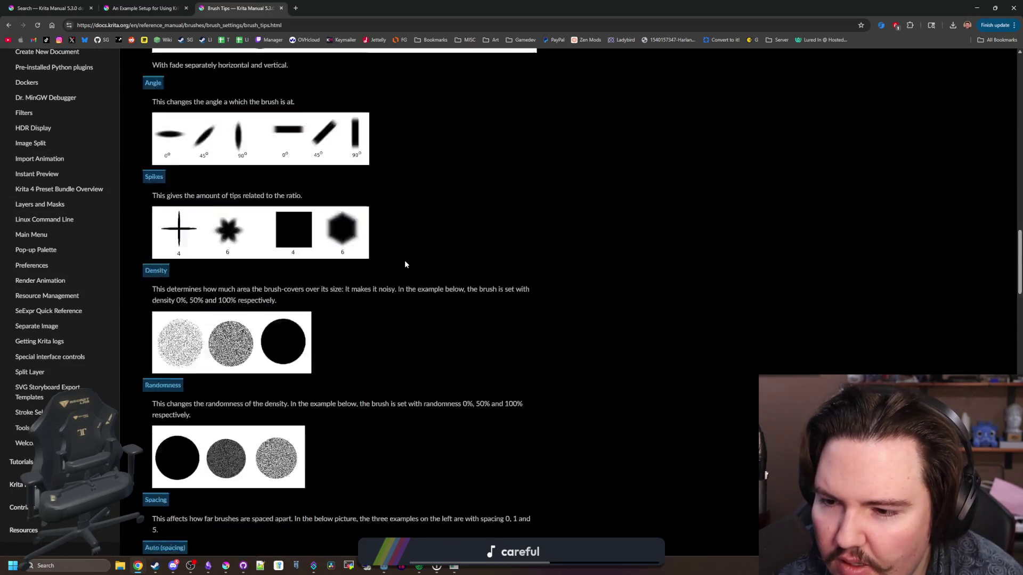
scroll(404, 260, down, 20)
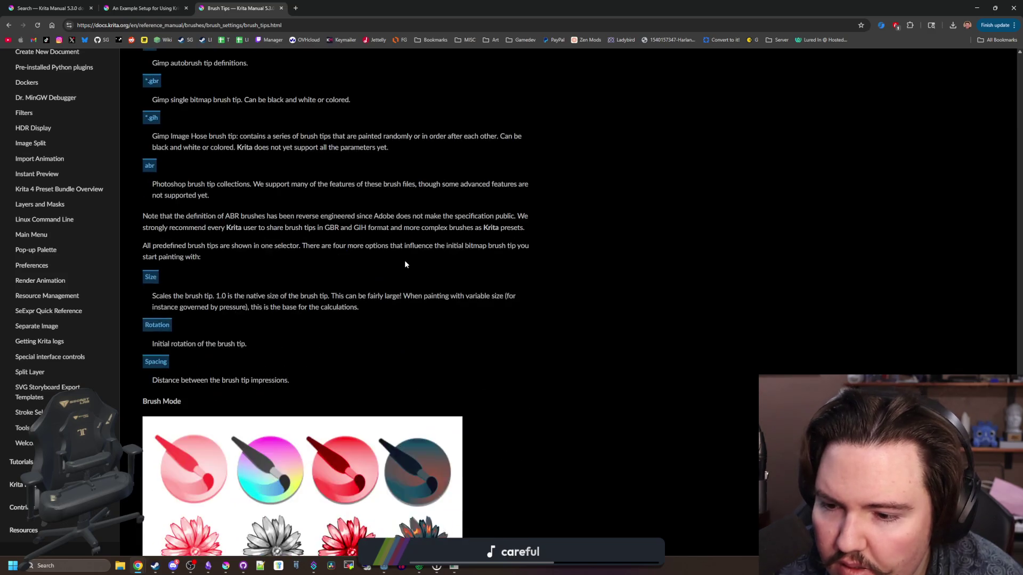
scroll(404, 260, down, 5)
scroll(404, 260, up, 20)
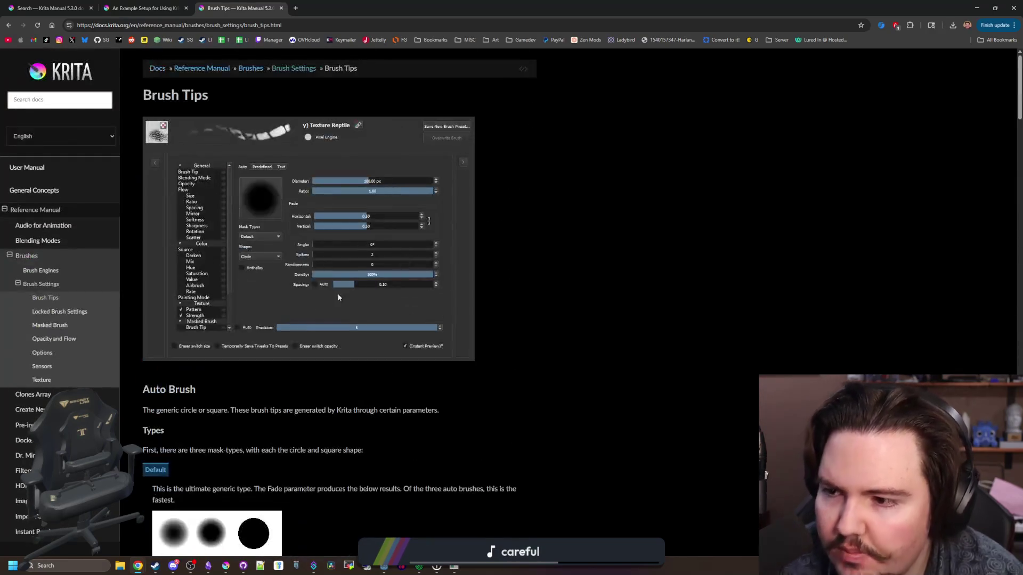
Step: Look over the Locked Brush Settings and Masked Brush manual pages
click(77, 317)
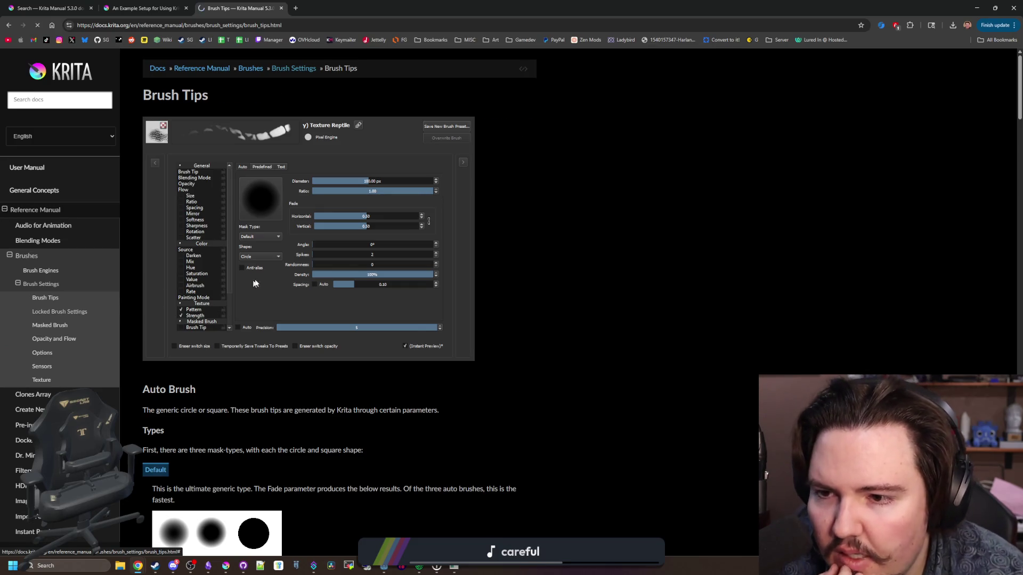
scroll(373, 267, down, 8)
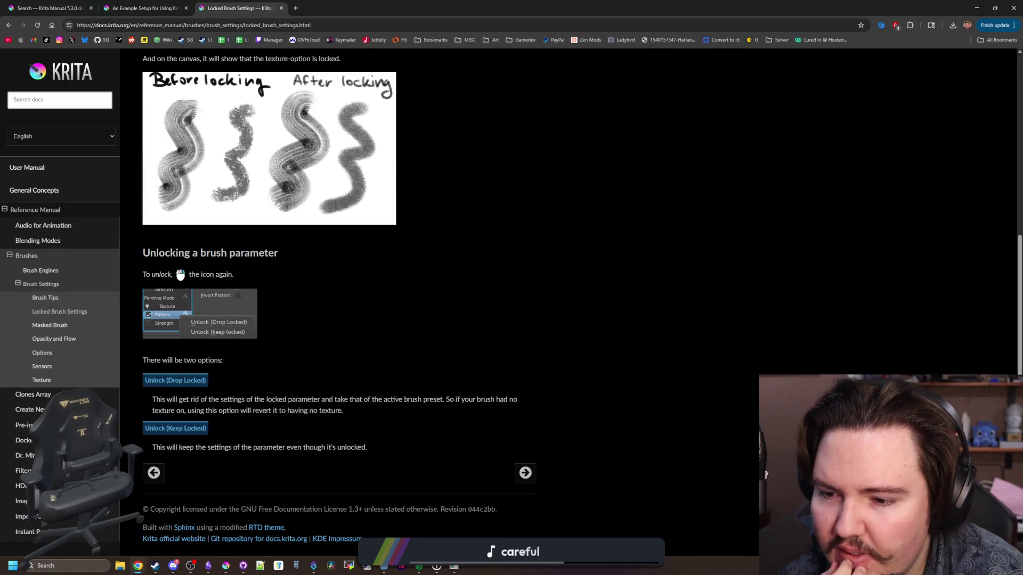
click(49, 326)
scroll(146, 327, down, 10)
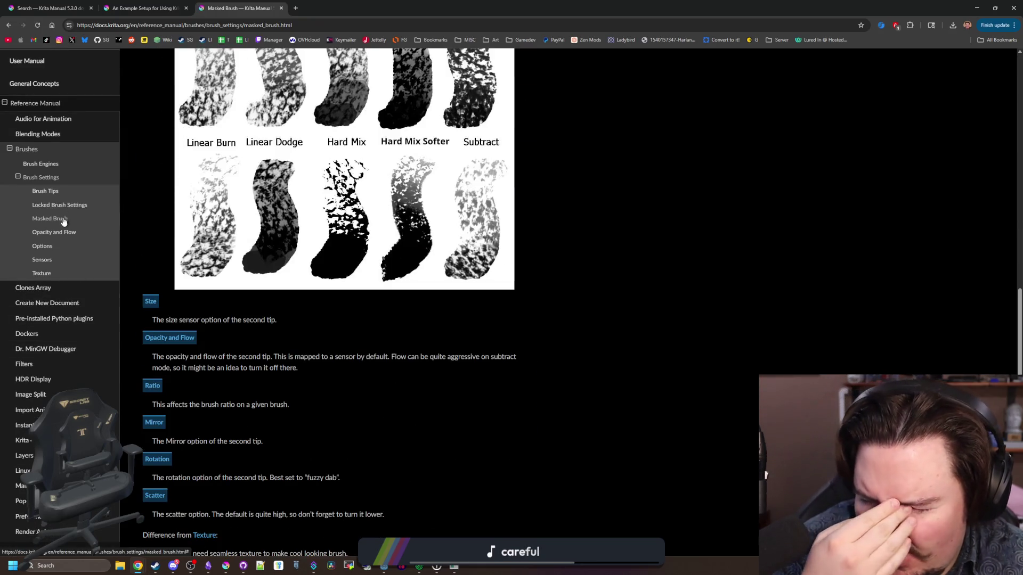
scroll(64, 224, down, 3)
scroll(62, 290, up, 4)
Step: Read the Opacity and Flow manual page
click(68, 286)
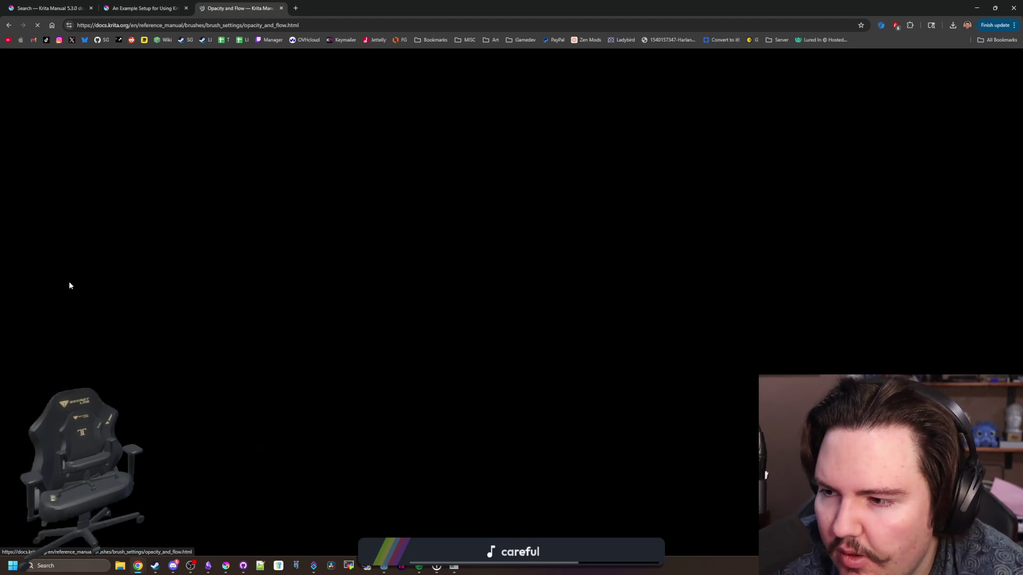
scroll(245, 308, down, 5)
scroll(245, 308, down, 10)
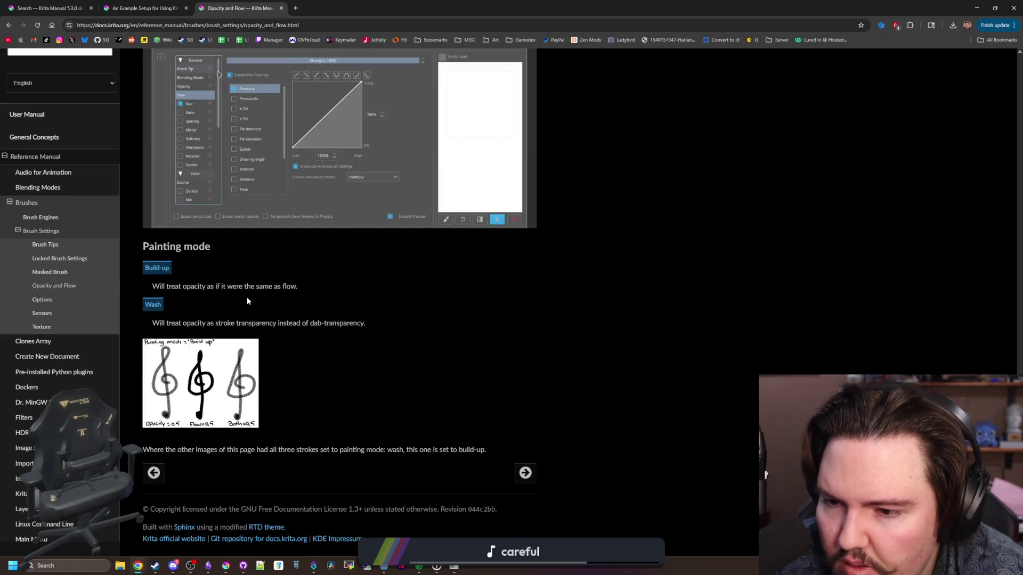
Step: Scroll through the brush Options manual page
click(52, 300)
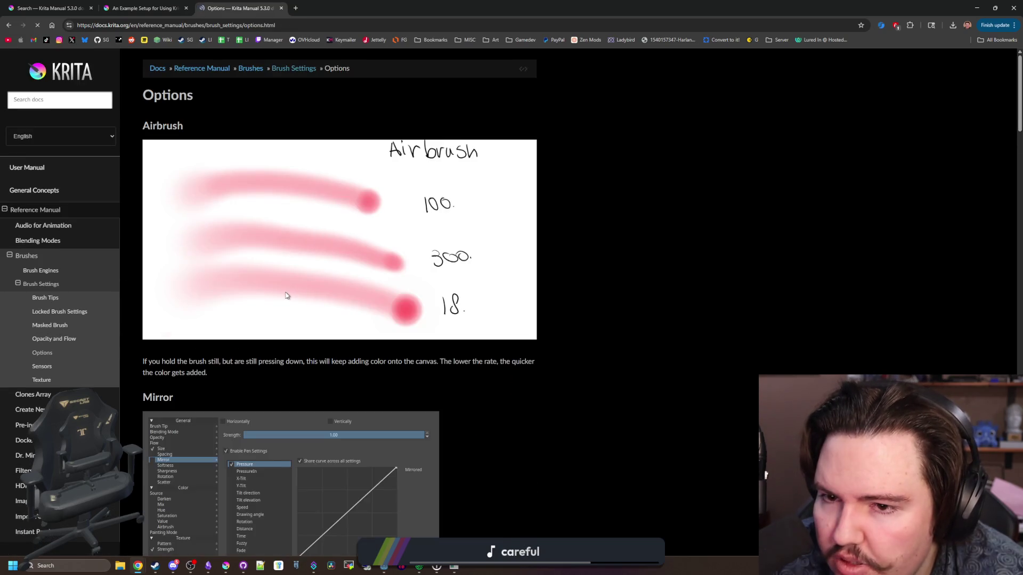
scroll(285, 292, down, 10)
scroll(286, 295, down, 20)
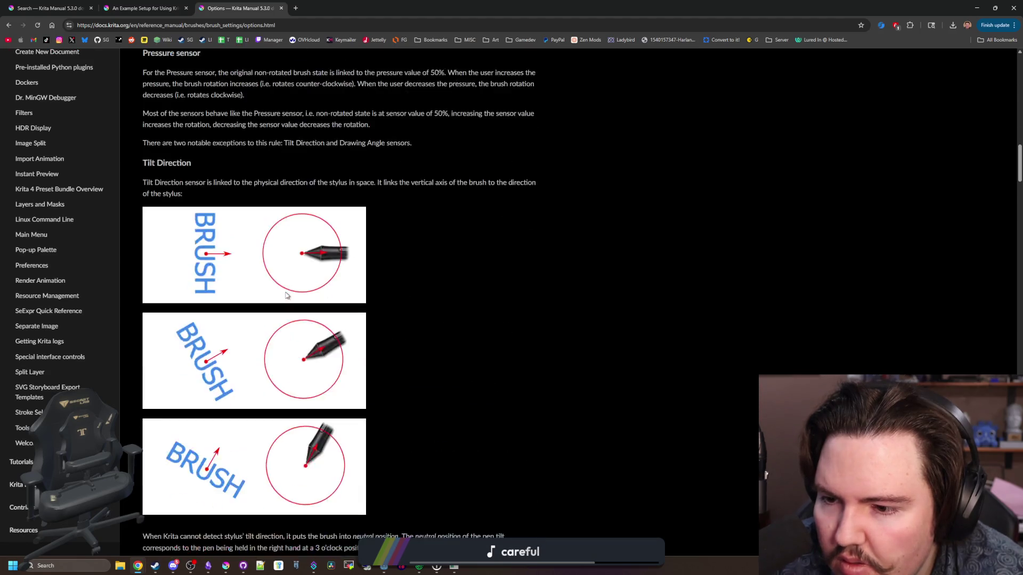
scroll(285, 295, down, 20)
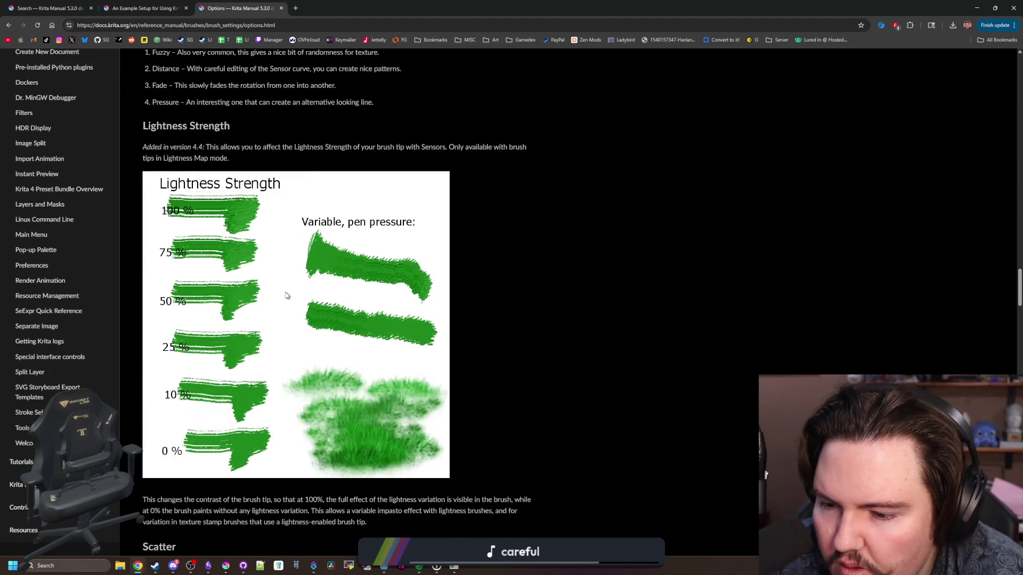
scroll(286, 292, down, 14)
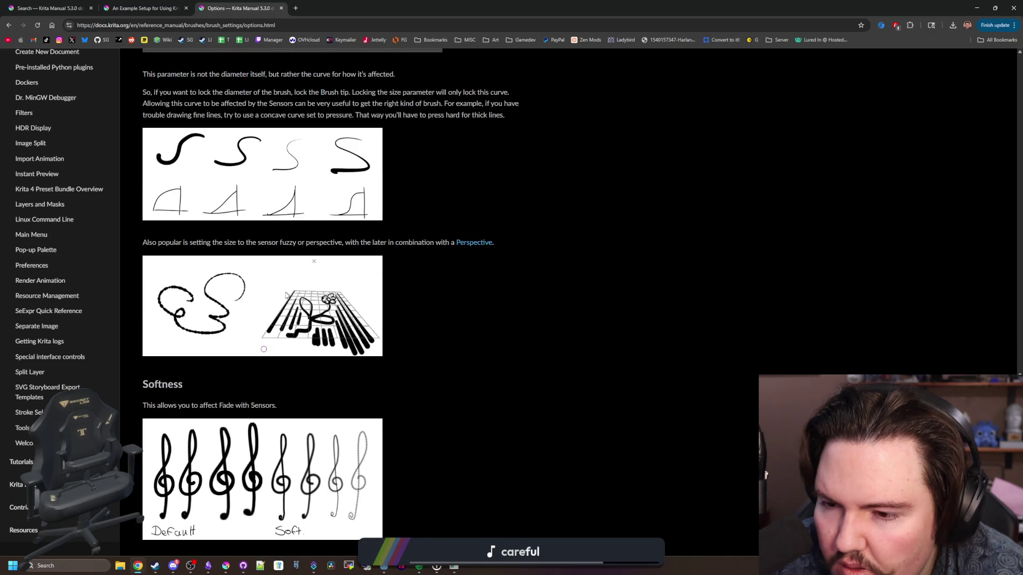
scroll(286, 345, up, 6)
scroll(286, 345, down, 20)
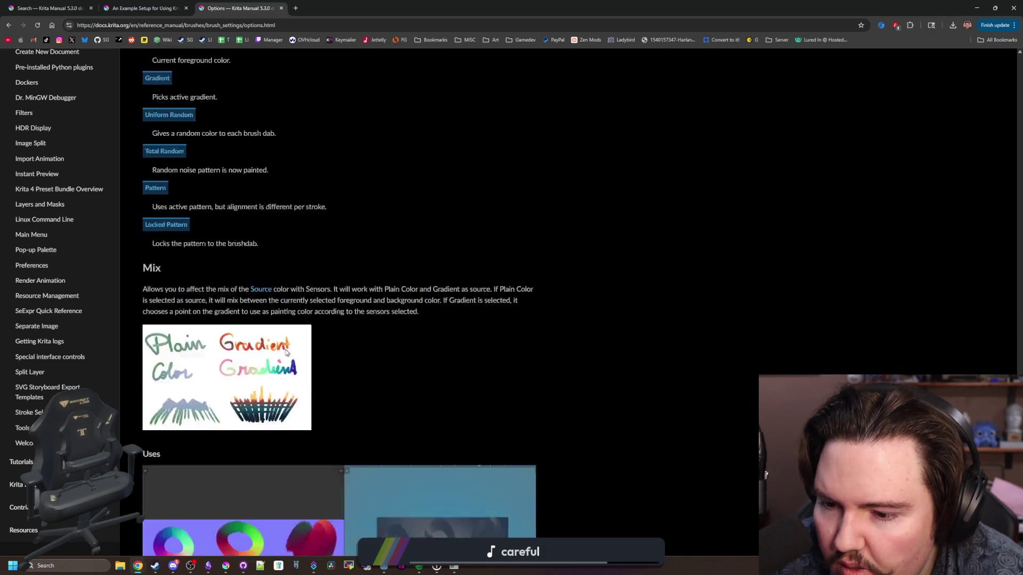
scroll(284, 352, down, 10)
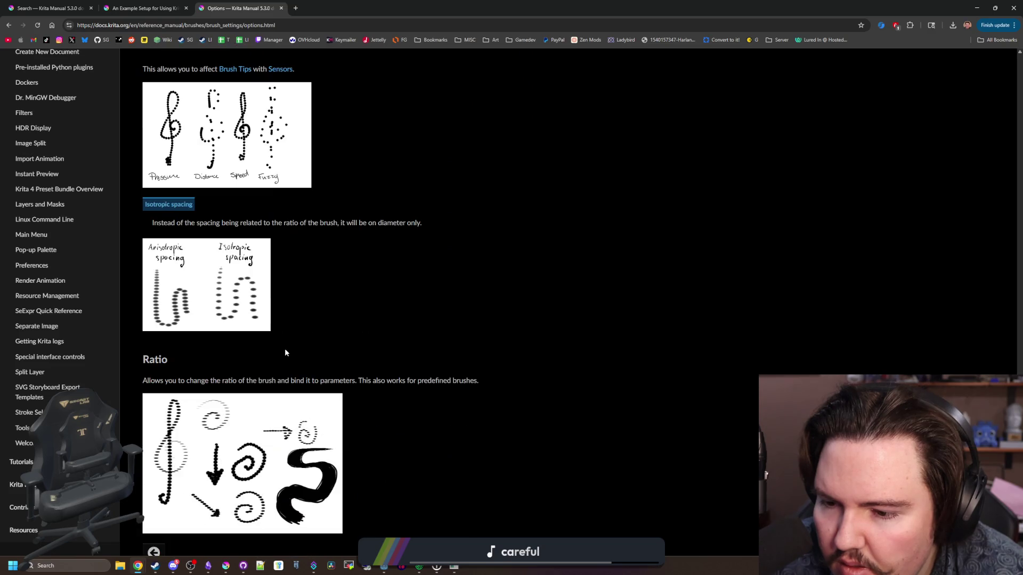
scroll(63, 260, up, 7)
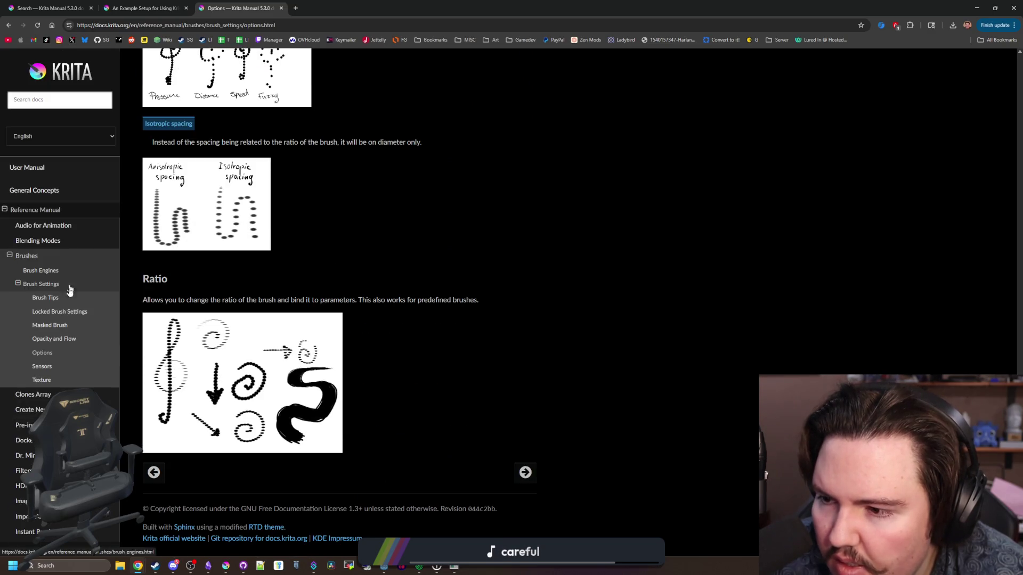
Step: Check the Sensors page, then open the Texture page at its Color Dodge and Burn modes
click(51, 364)
scroll(287, 331, down, 5)
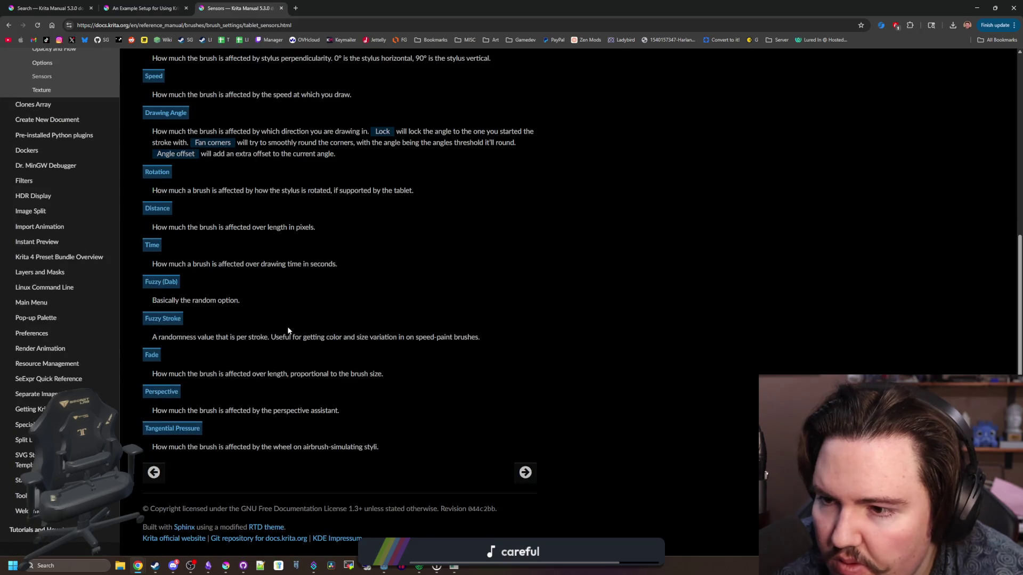
scroll(78, 313, up, 5)
click(35, 377)
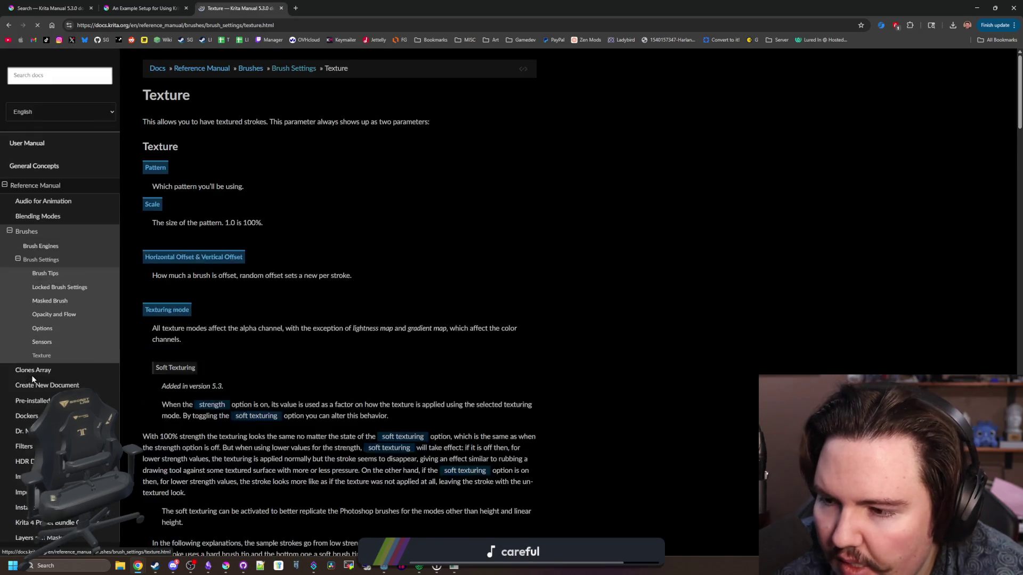
scroll(320, 299, down, 20)
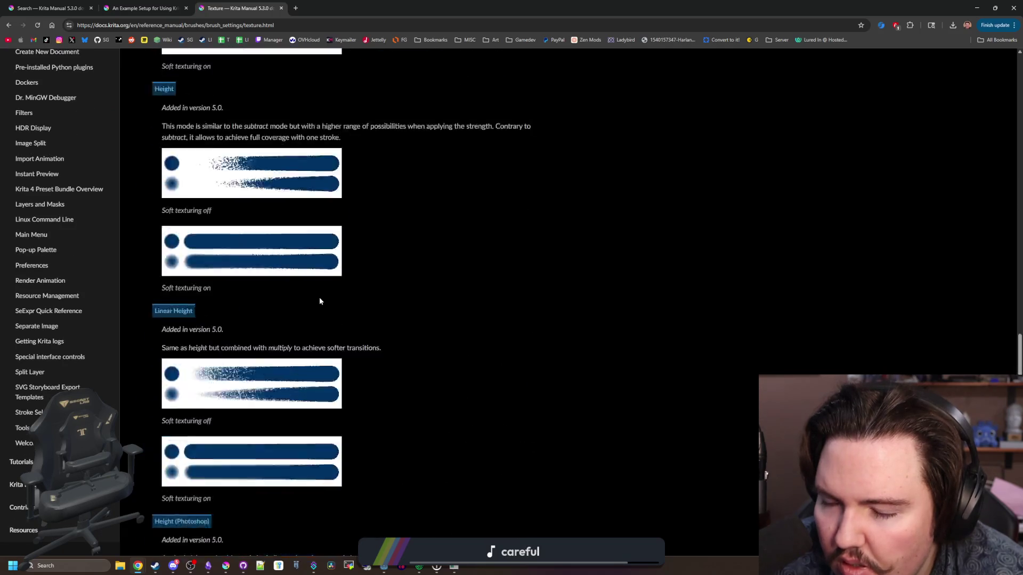
scroll(320, 301, up, 10)
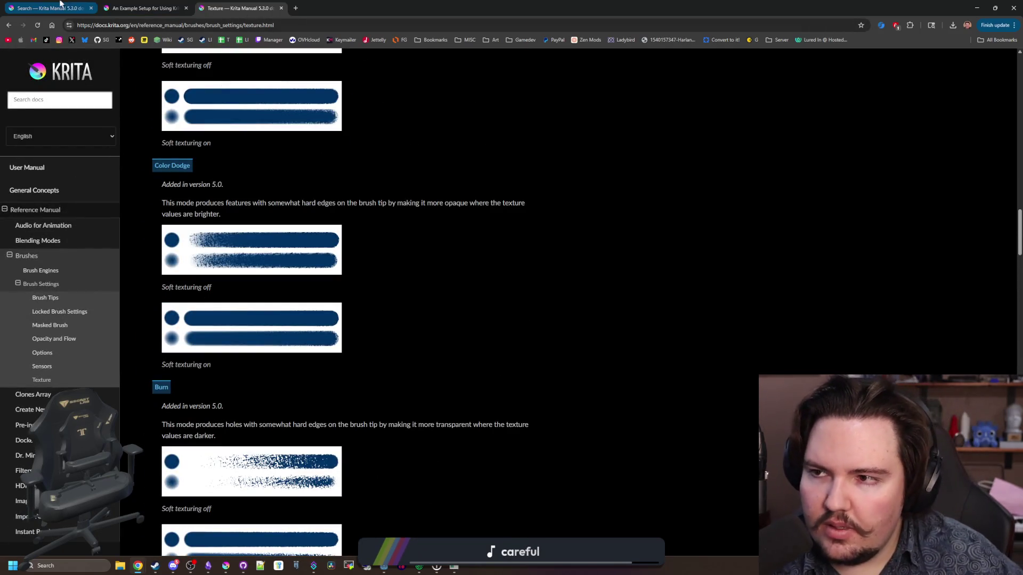
Step: In a new tab, search 'krita 5.3 changelog' and read the Krita 5.3 and 6.0 Release Notes
click(295, 8)
text(krita )
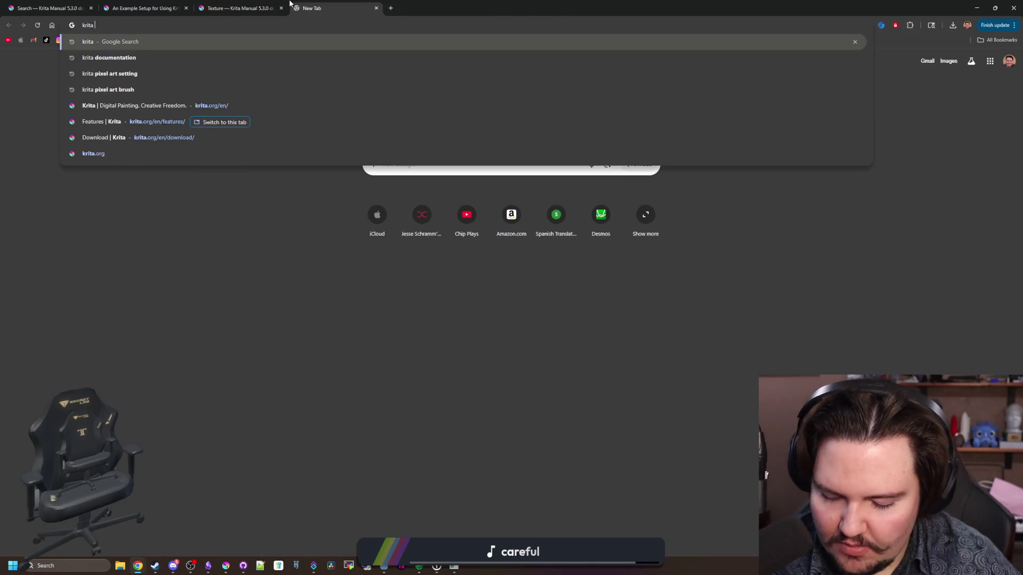
text(5.3 changelog)
key(Return)
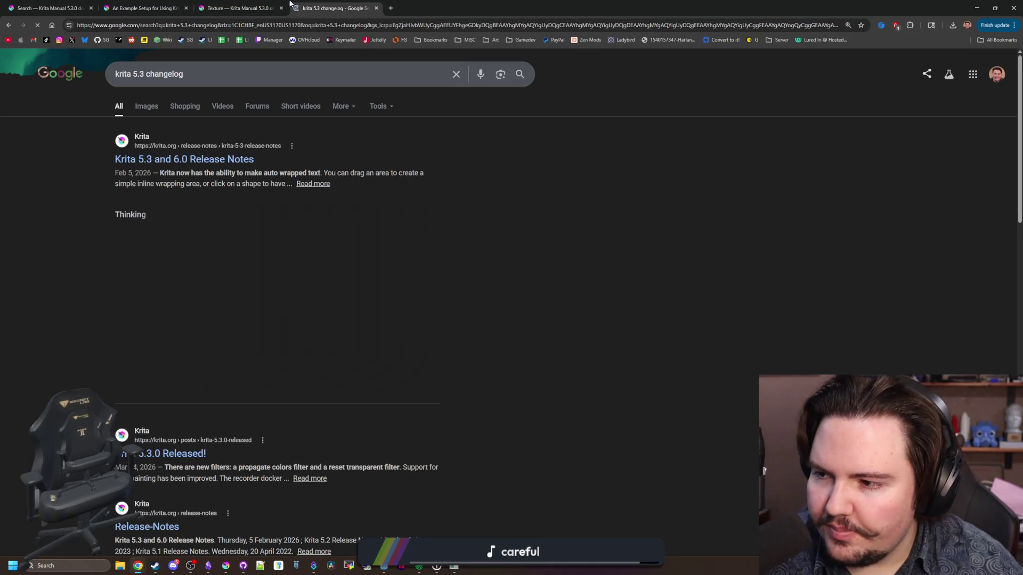
click(181, 158)
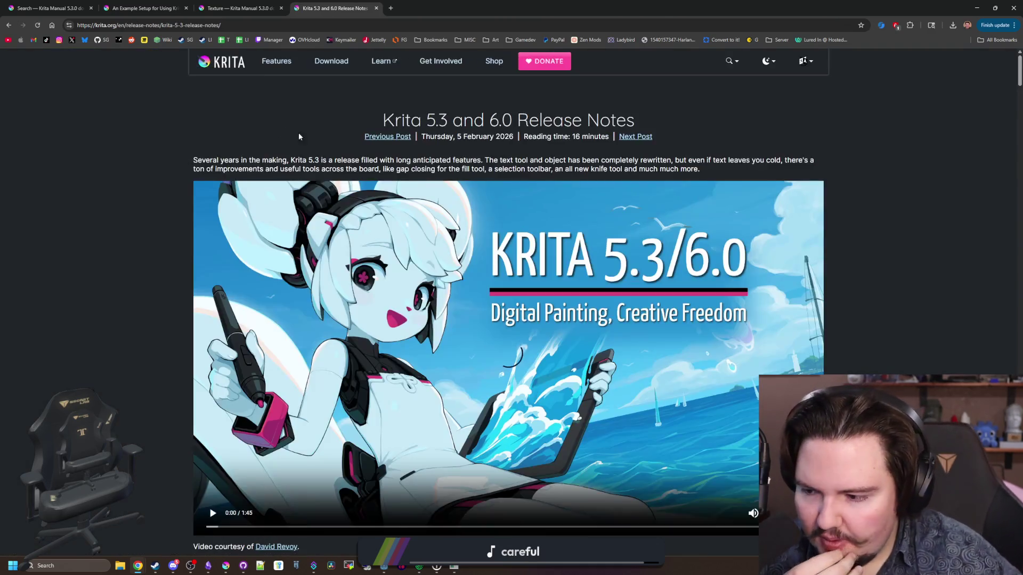
scroll(344, 159, down, 20)
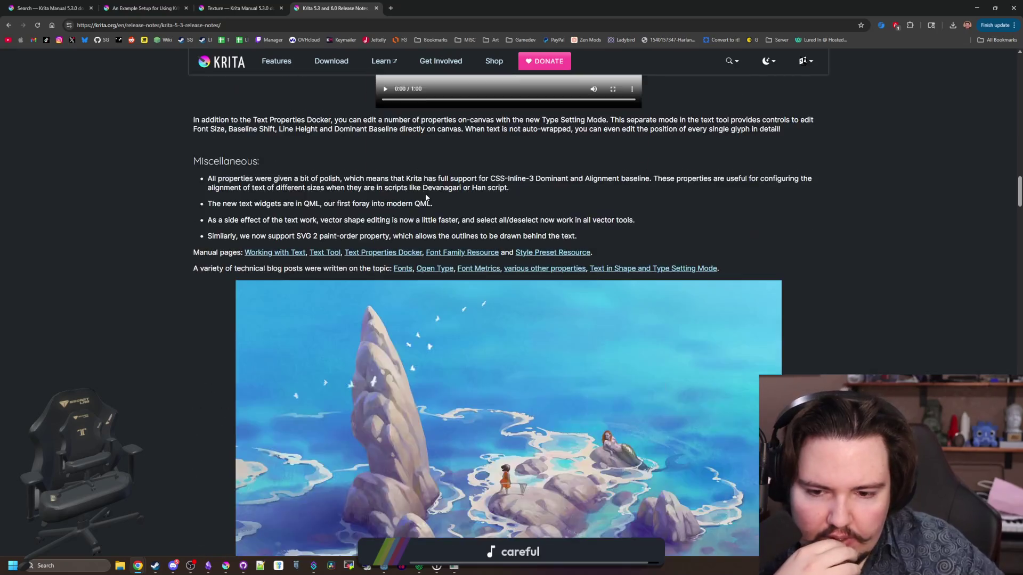
scroll(426, 189, down, 8)
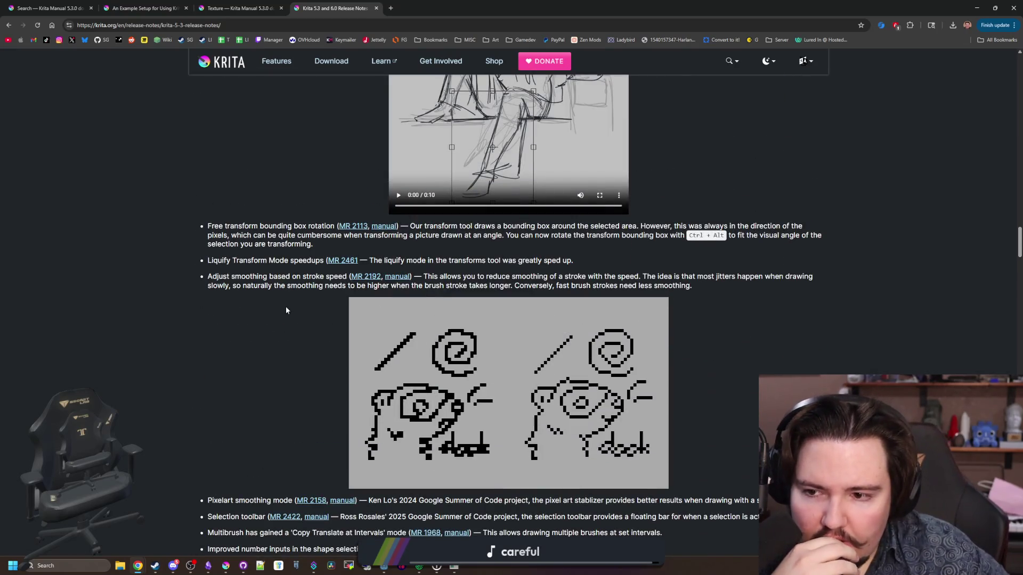
scroll(336, 282, down, 2)
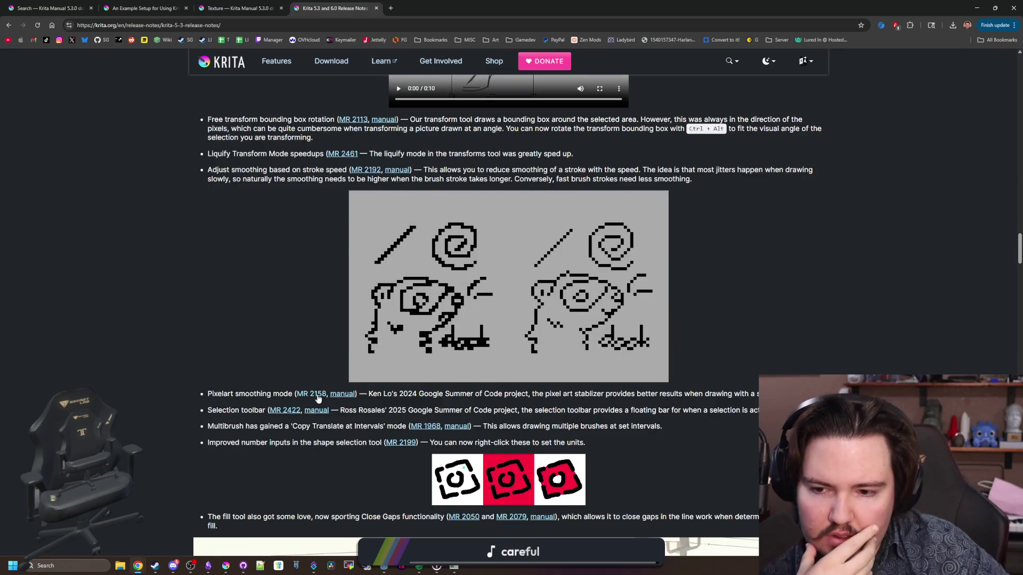
Step: Read the Freehand Brush Tool smoothing docs, then return to Krita's brush editor
key(ctrl+Tab)
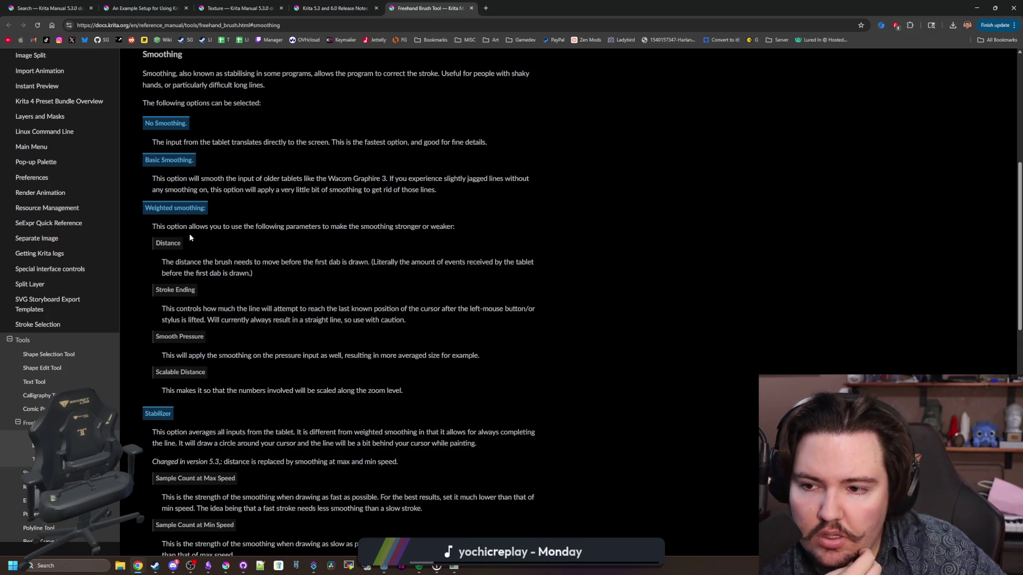
scroll(193, 320, down, 5)
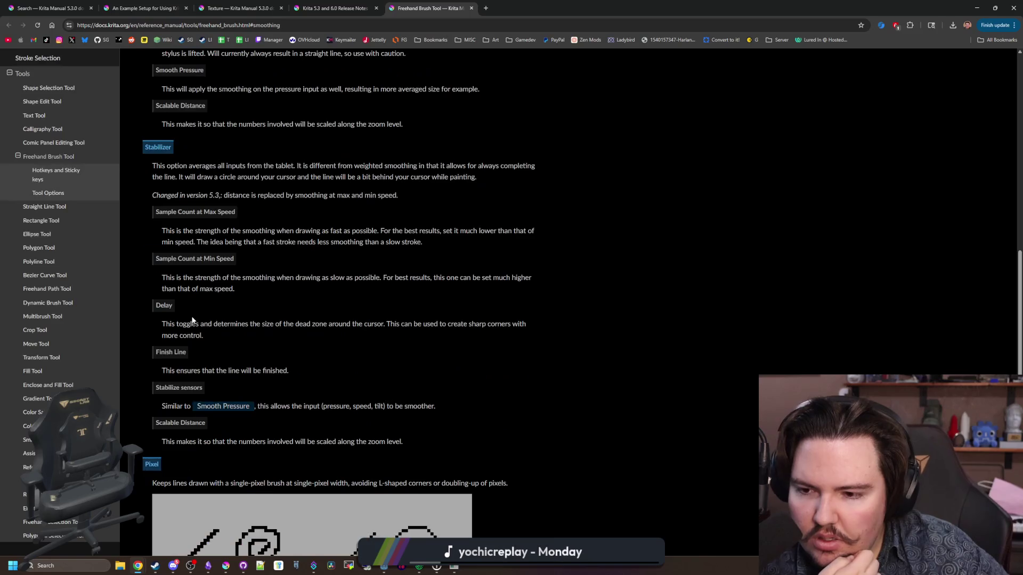
scroll(192, 320, down, 3)
key(alt+Tab)
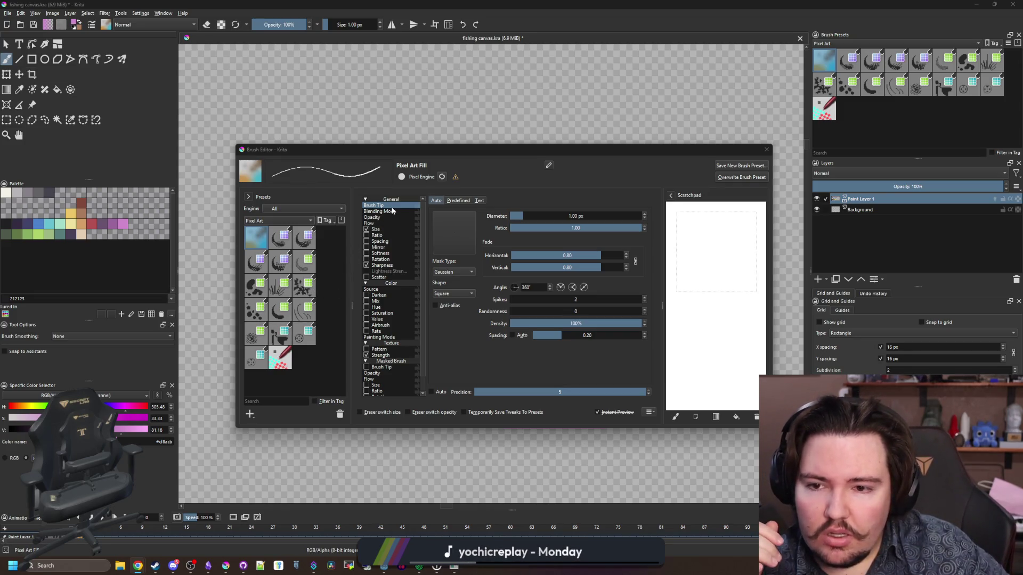
Step: Inspect the Pixel Art Fill tip settings: blending, flow, ratio, spacing, mirror, softness, rotation, sharpness
click(391, 211)
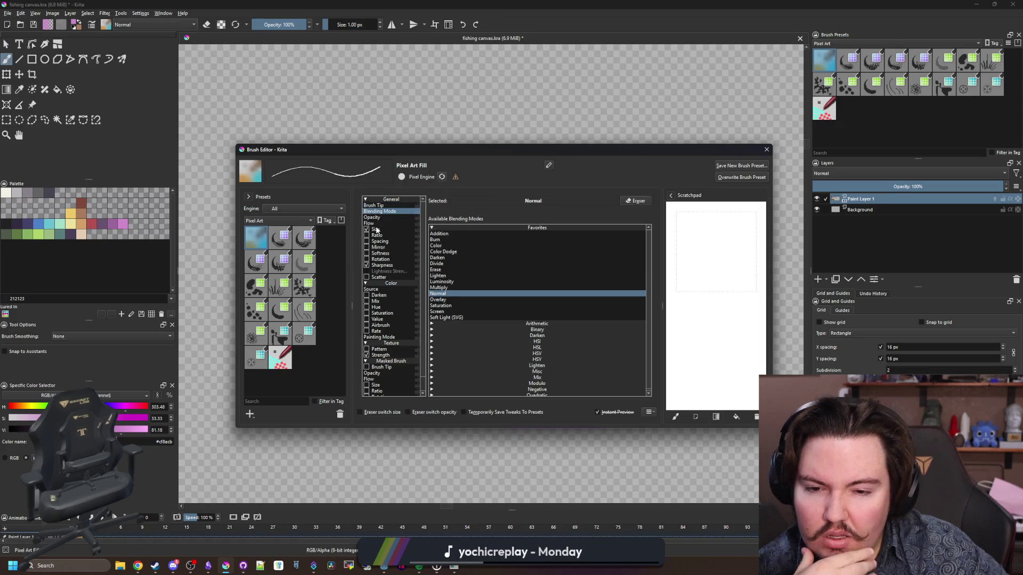
click(374, 222)
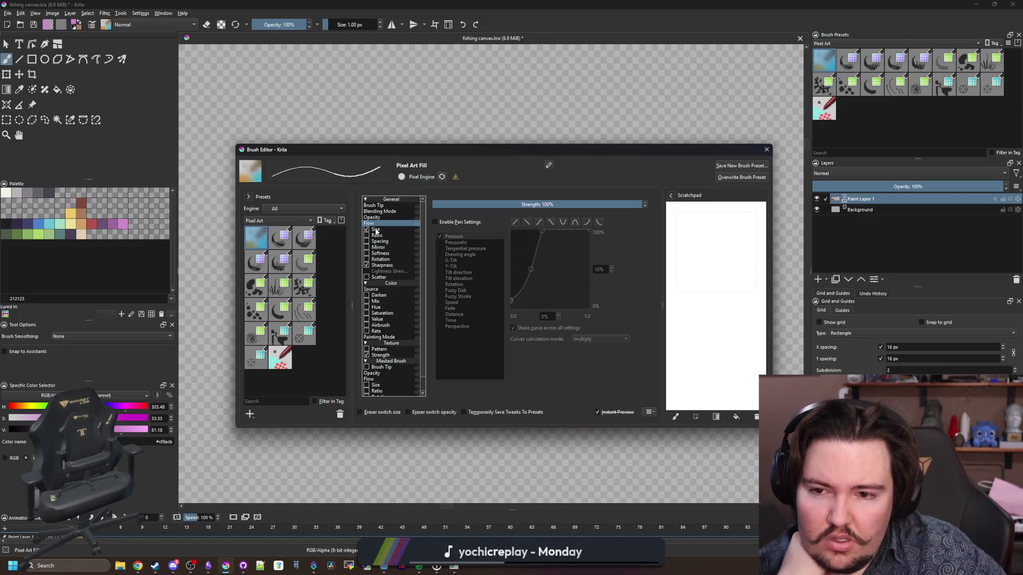
click(378, 235)
click(380, 241)
click(379, 247)
click(387, 253)
click(385, 260)
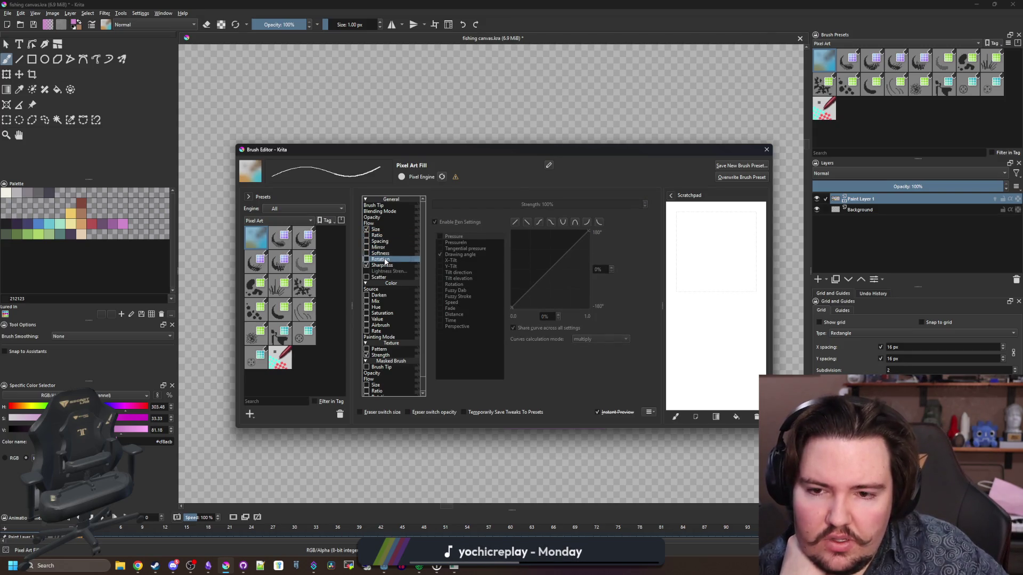
click(385, 266)
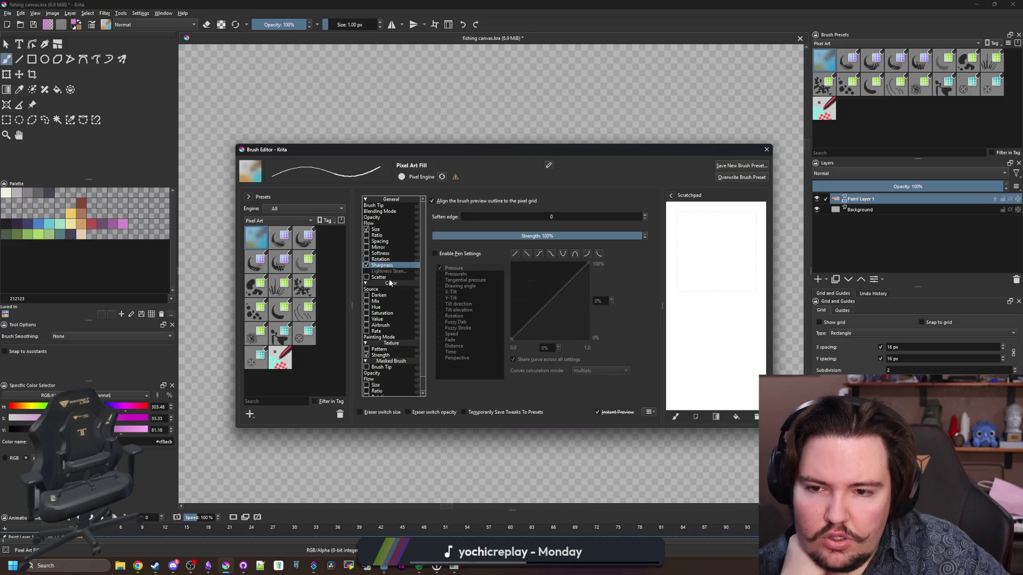
scroll(400, 308, down, 1)
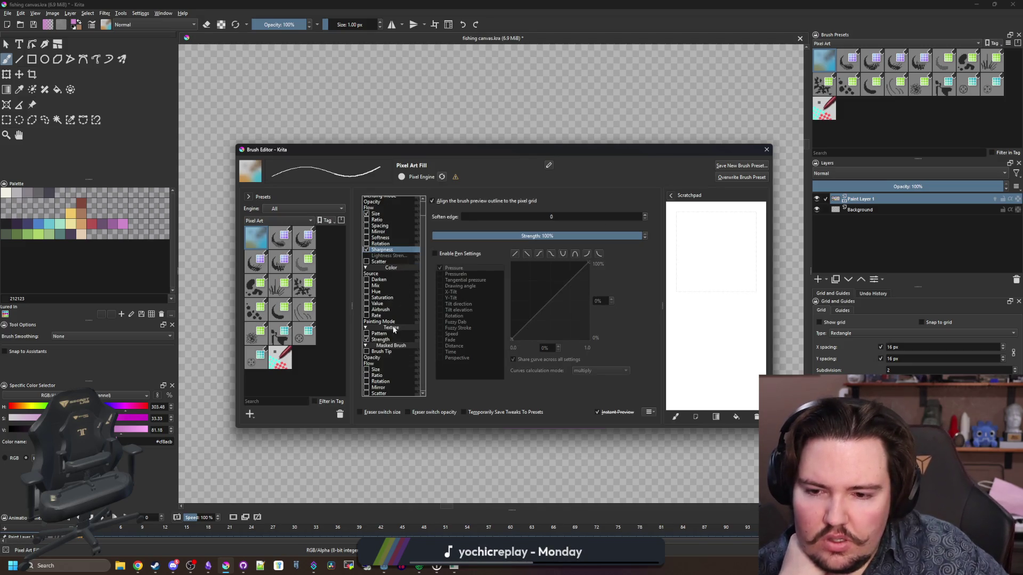
scroll(389, 335, up, 1)
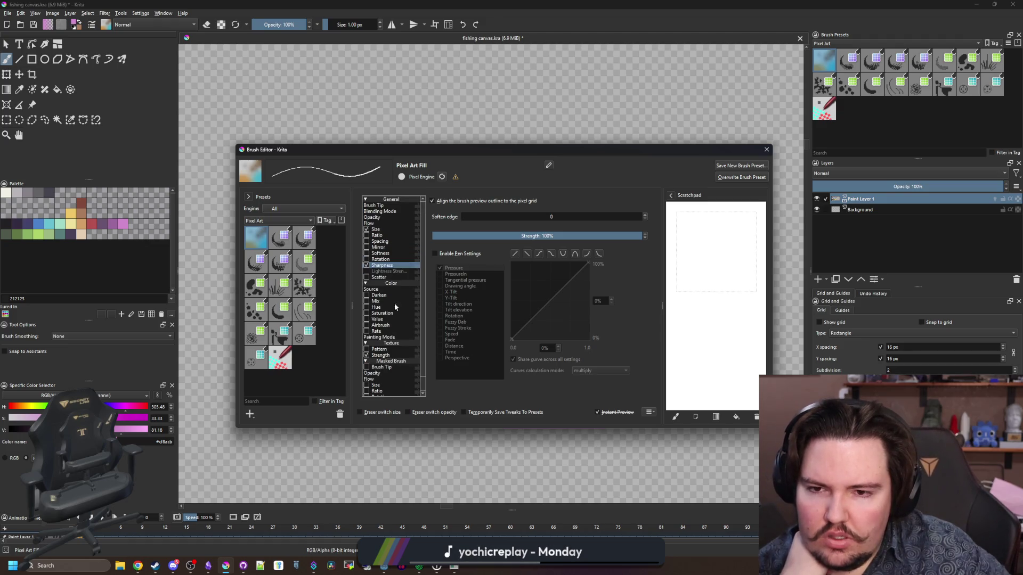
Step: Compare the predefined, text and auto brush tip types, then place the Freehand Brush Tool docs on the right
click(381, 206)
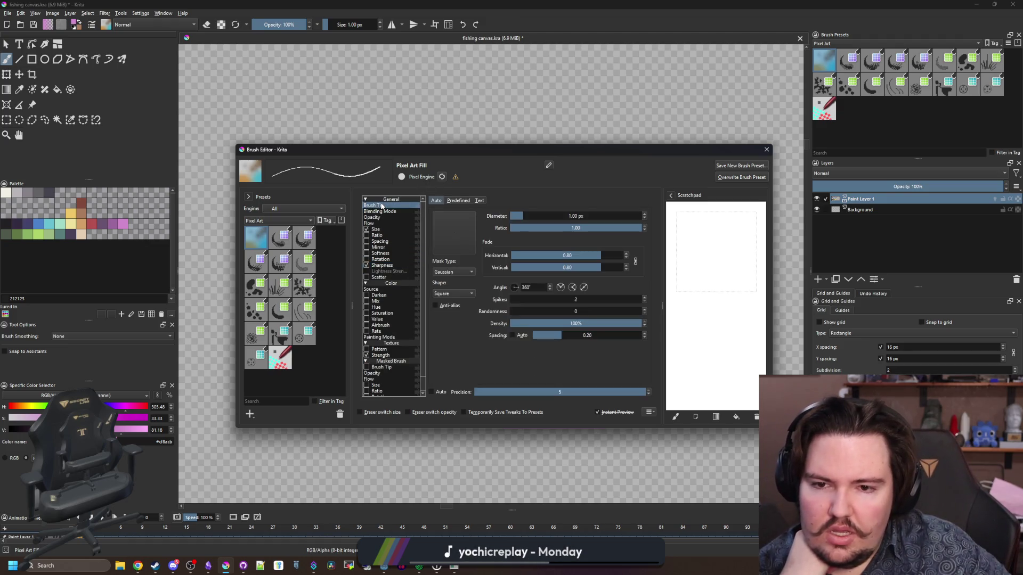
click(458, 200)
click(479, 200)
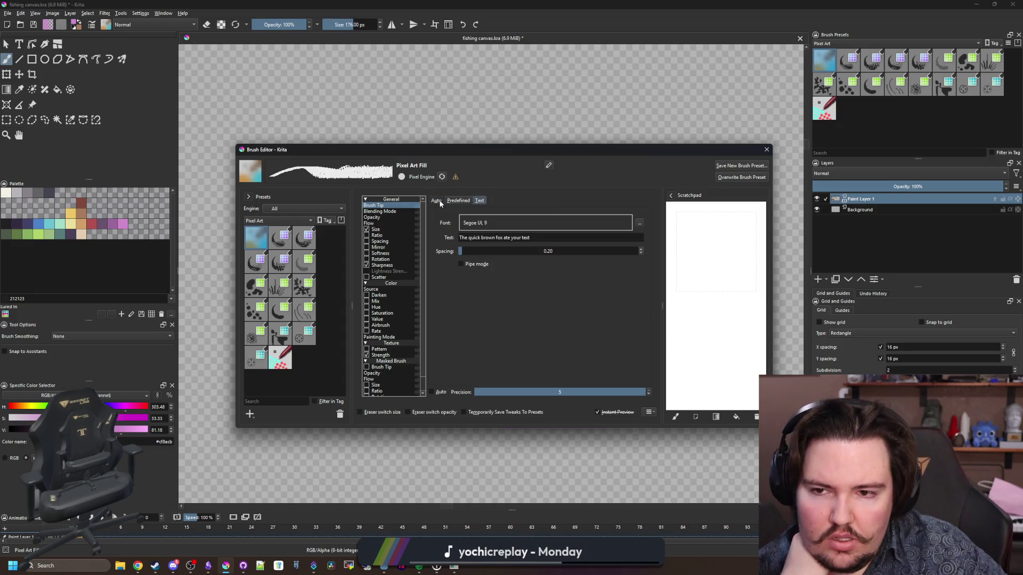
click(436, 202)
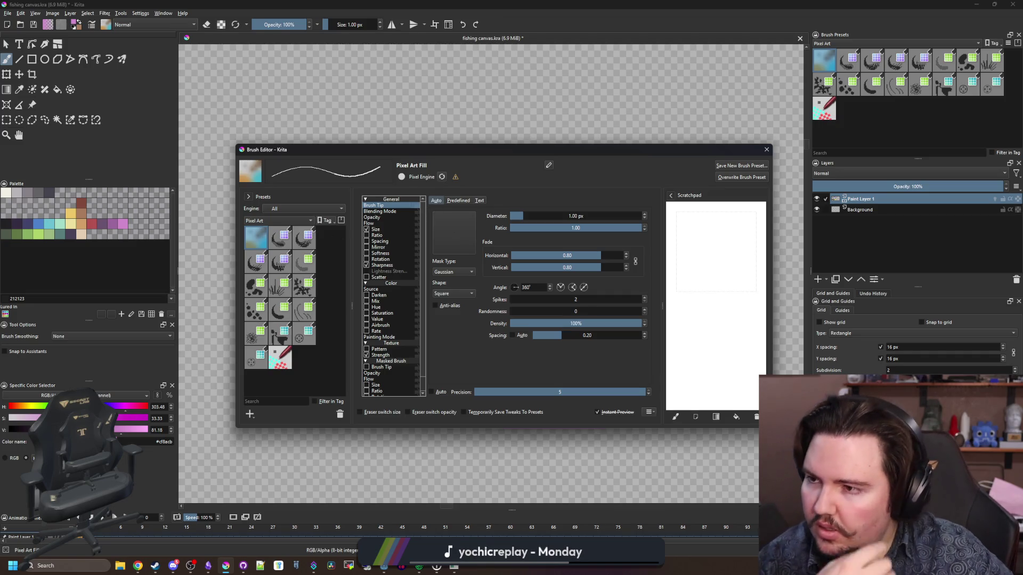
key(alt+Tab)
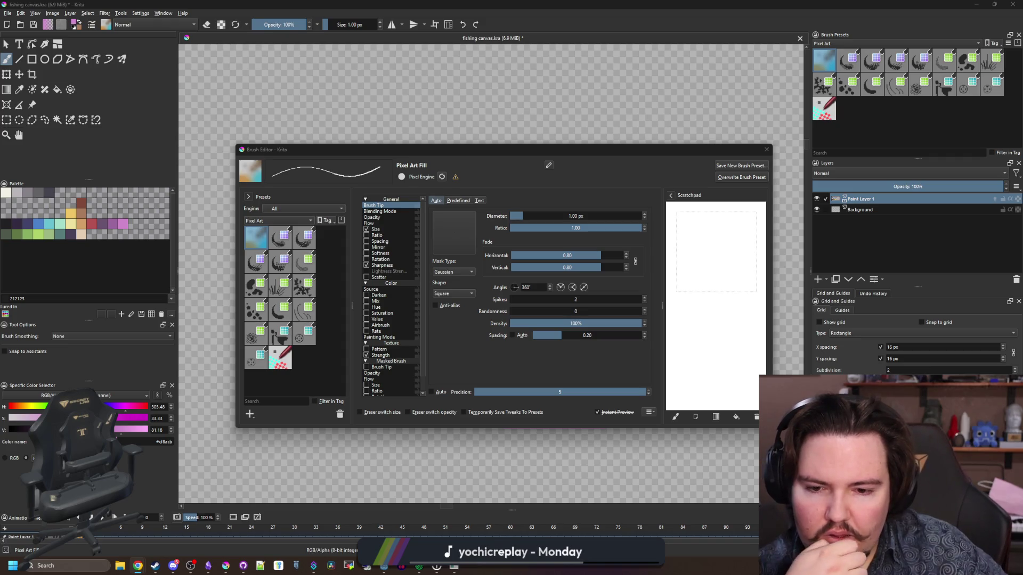
drag(572, 97, 756, 100)
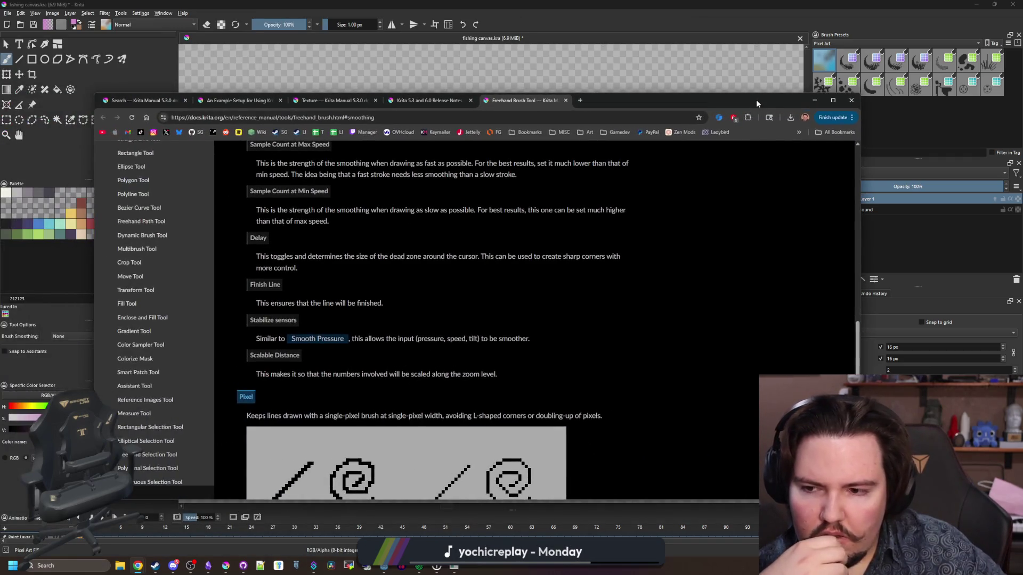
Step: Set Tool Options Brush Smoothing to Pixel and close the Brush Editor
scroll(254, 204, down, 5)
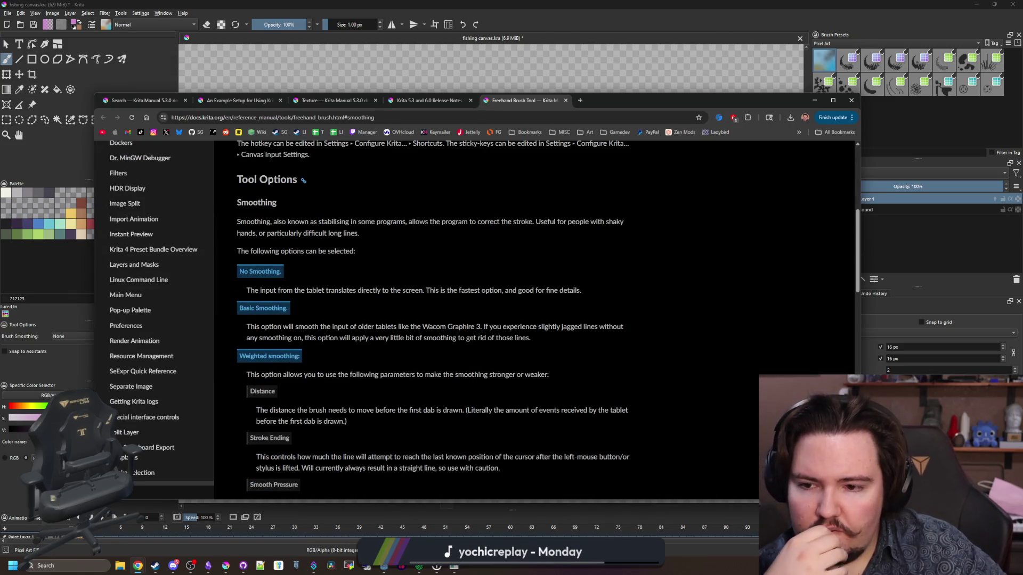
key(alt+Tab)
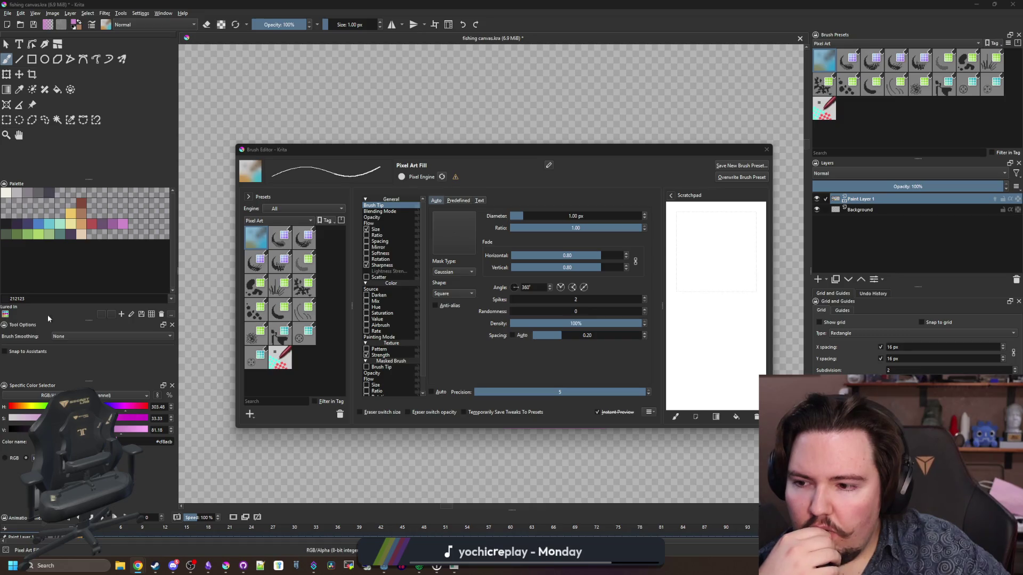
click(80, 336)
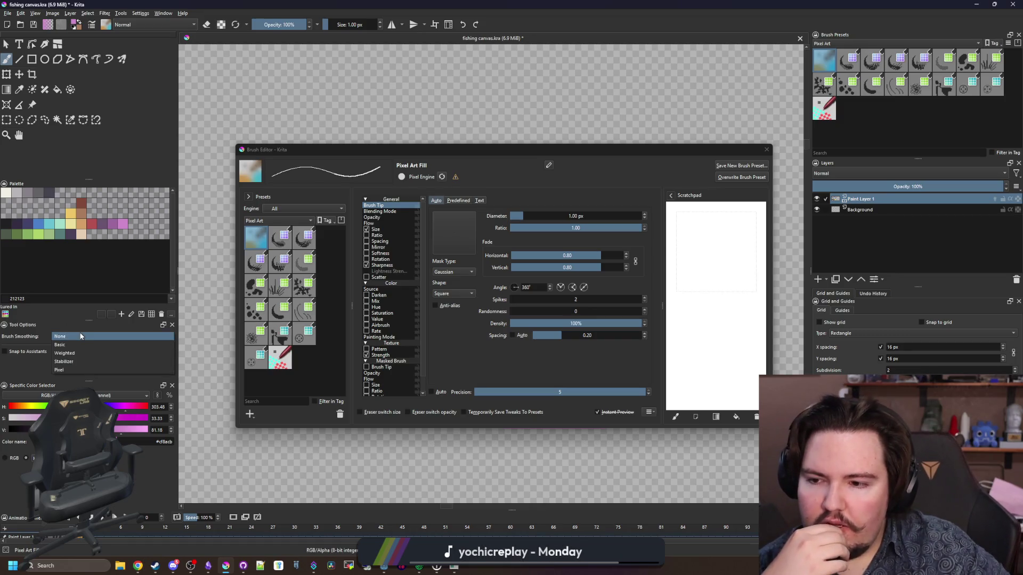
click(67, 368)
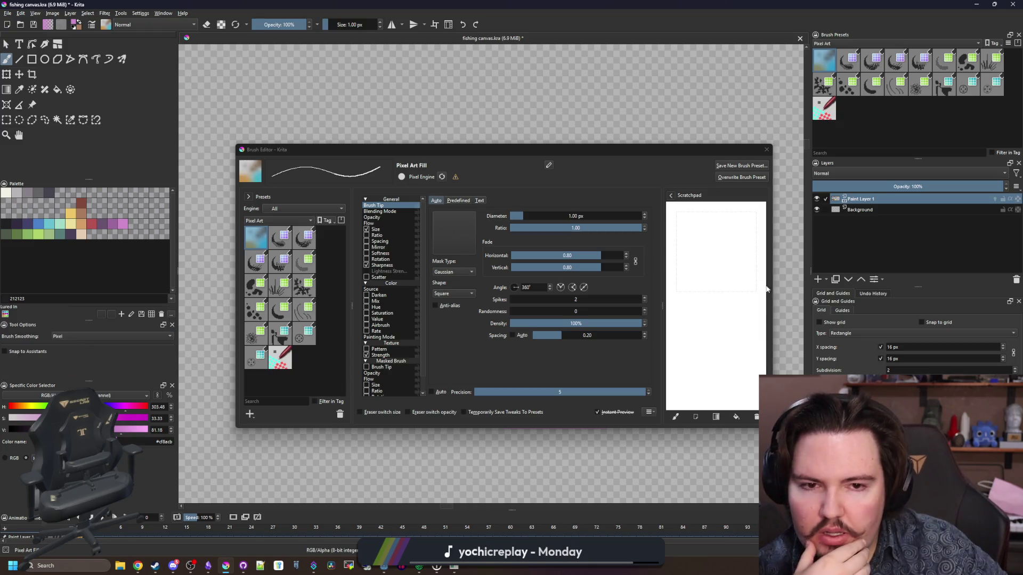
click(766, 150)
scroll(437, 293, down, 3)
Step: Paint a pink test arc, a square outline and a single pixel with the Pixel-smoothed brush
mouse_move(306, 377)
mouse_down()
mouse_move(437, 292)
mouse_move(535, 337)
mouse_move(656, 283)
mouse_move(525, 214)
mouse_move(352, 171)
mouse_move(586, 322)
mouse_move(395, 263)
mouse_up()
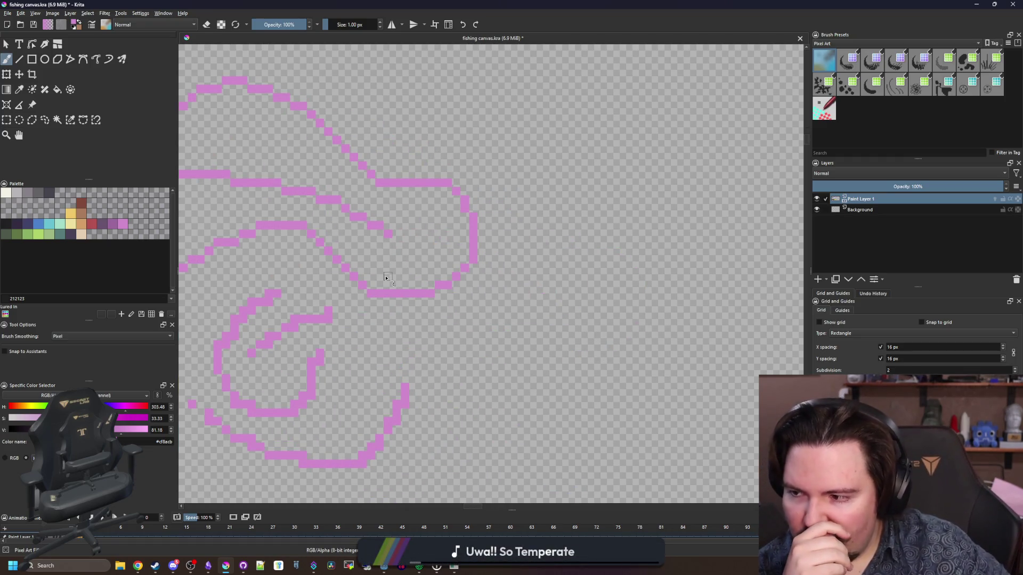
scroll(447, 340, up, 8)
mouse_move(431, 355)
mouse_down()
mouse_move(432, 275)
mouse_move(573, 254)
mouse_move(586, 277)
mouse_move(586, 368)
mouse_move(559, 405)
mouse_move(450, 403)
mouse_move(429, 349)
mouse_move(432, 404)
mouse_move(586, 404)
mouse_move(586, 251)
mouse_move(435, 261)
mouse_up()
scroll(434, 269, down, 1)
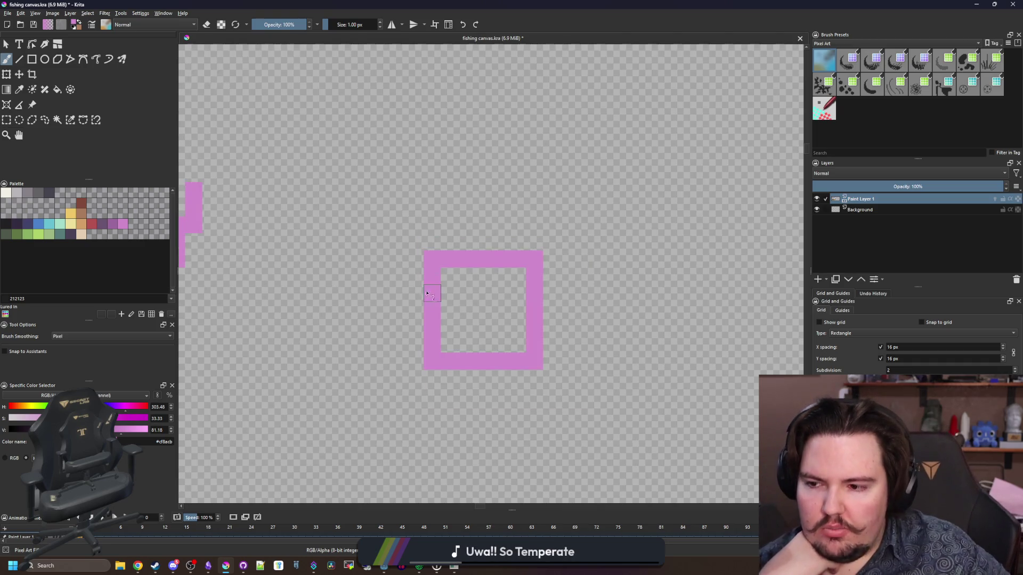
click(394, 349)
Step: Undo all three pink test strokes with Ctrl+Z
key(ctrl+z)
key(ctrl+z)
key(ctrl+z)
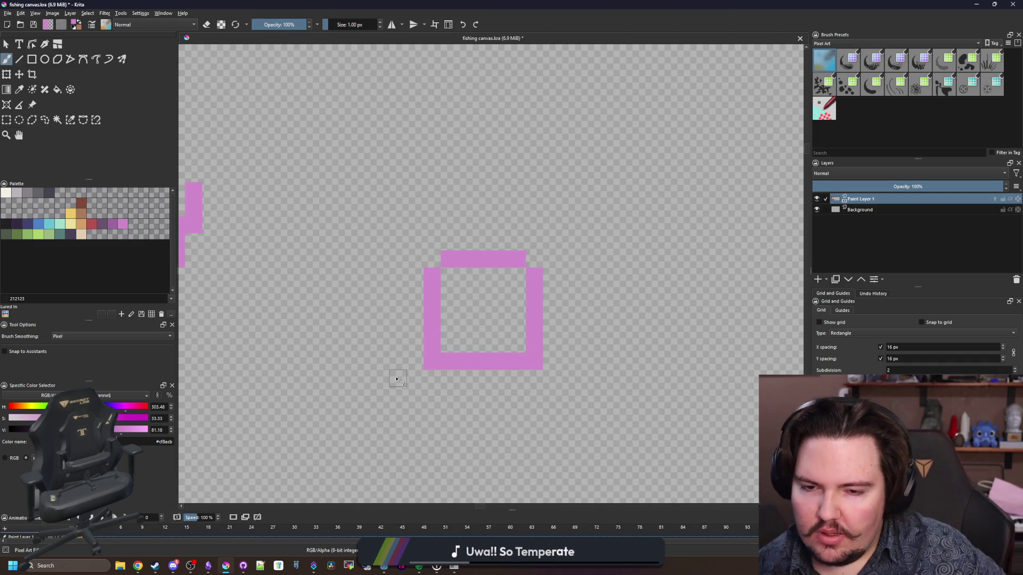
scroll(396, 379, down, 3)
key(ctrl+z)
key(ctrl+z)
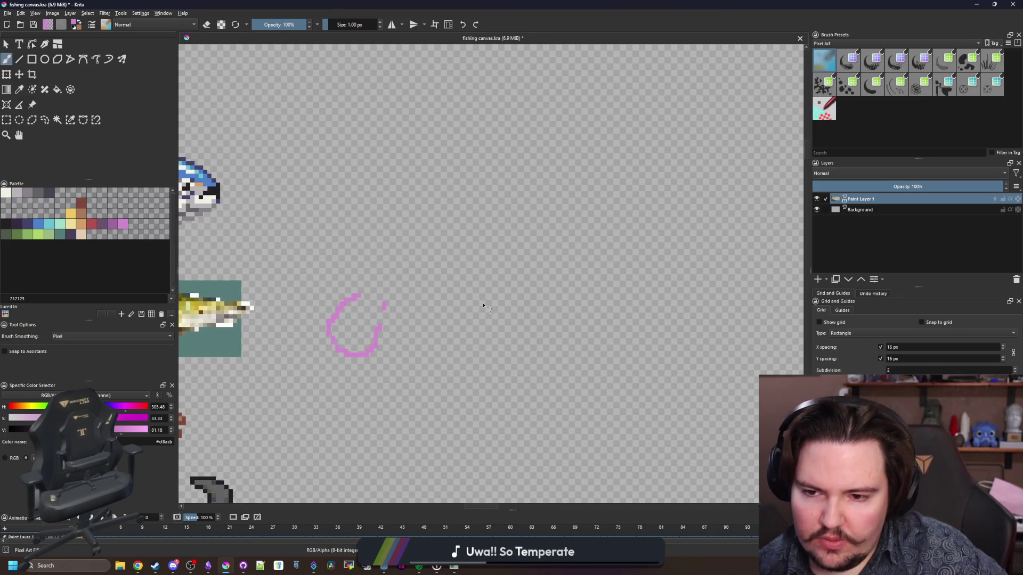
key(ctrl+z)
key(ctrl+z)
scroll(398, 258, down, 2)
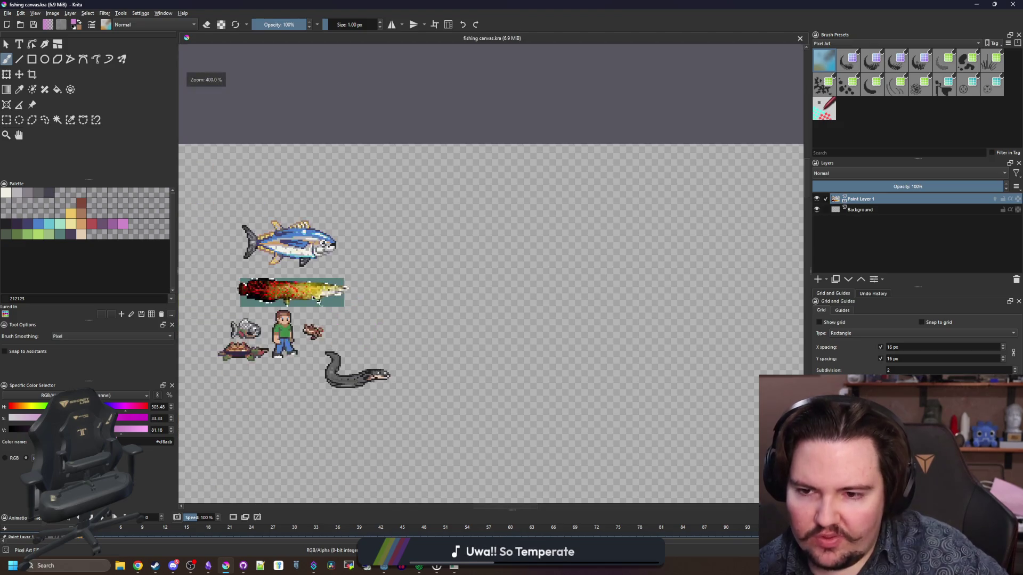
Step: Trace a trial pink outline along the long fish's belly, then undo it
scroll(302, 306, up, 5)
drag(302, 306, 490, 301)
mouse_move(639, 265)
mouse_down()
mouse_move(383, 322)
mouse_move(243, 308)
mouse_move(207, 260)
mouse_move(240, 230)
mouse_move(320, 216)
mouse_move(551, 240)
mouse_move(644, 264)
mouse_up()
scroll(430, 296, down, 1)
scroll(376, 291, up, 1)
key(ctrl+z)
scroll(377, 289, up, 1)
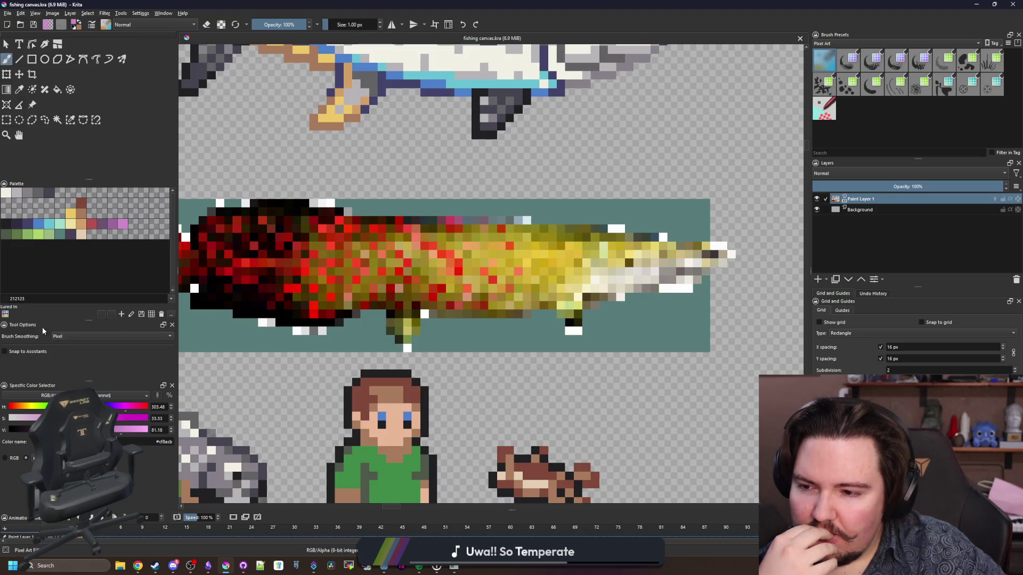
Step: Re-select Pixel in the Brush Smoothing list
click(70, 336)
click(72, 337)
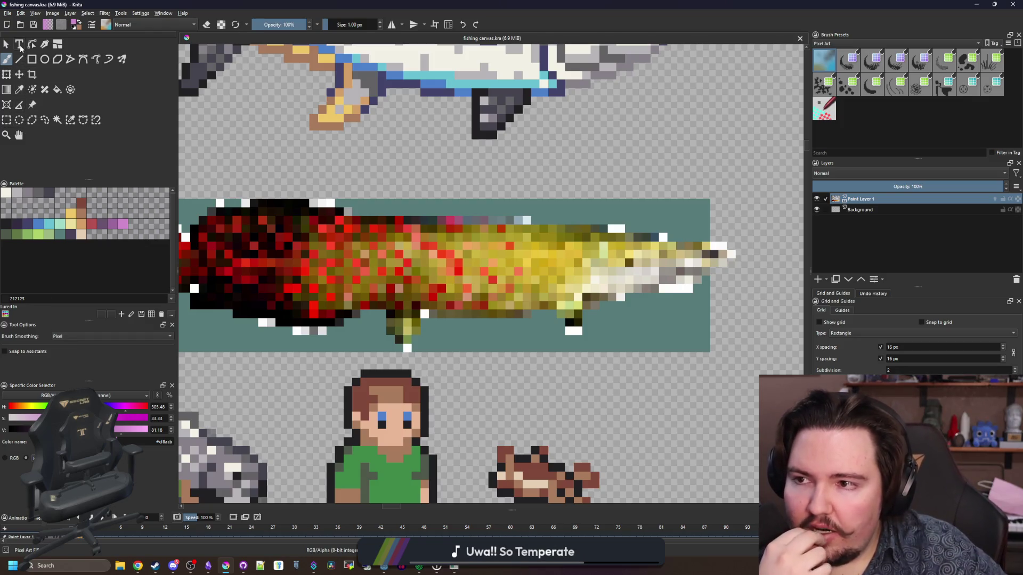
scroll(435, 238, down, 5)
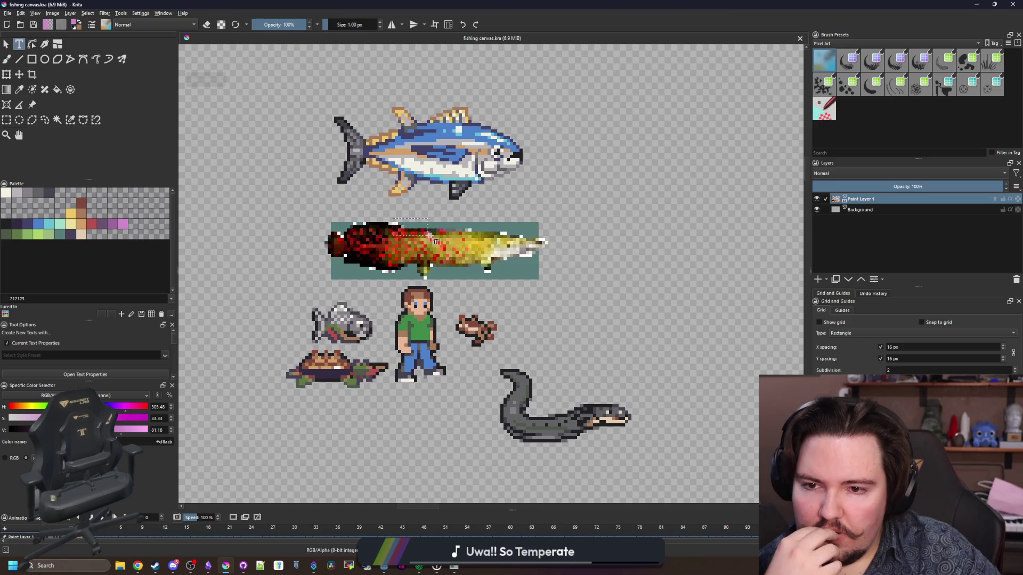
Step: Create a text shape on the canvas and replace its placeholder with 'dwasdwasdwasd'
click(395, 230)
click(535, 289)
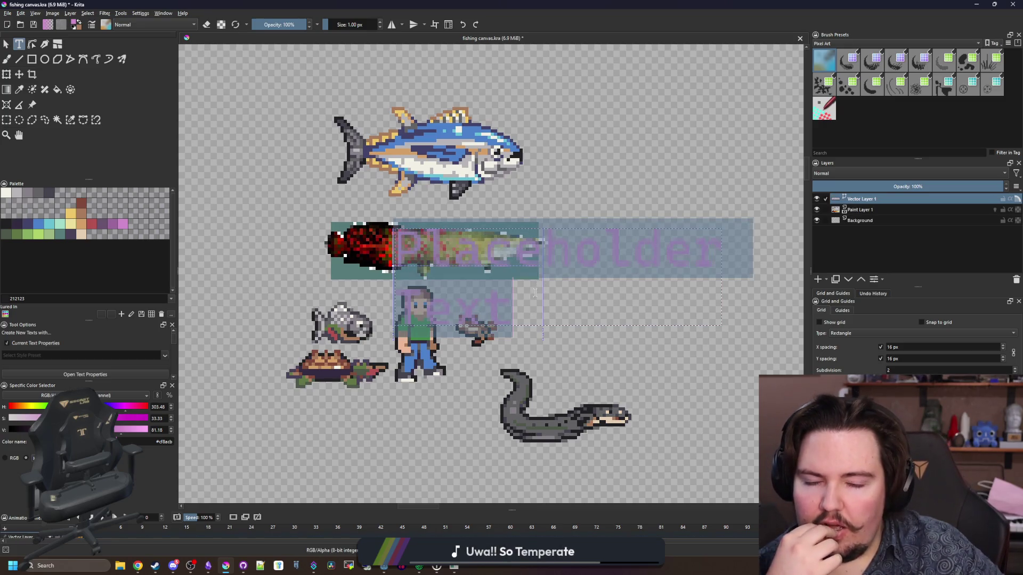
key(BackSpace)
key(BackSpace)
key(BackSpace)
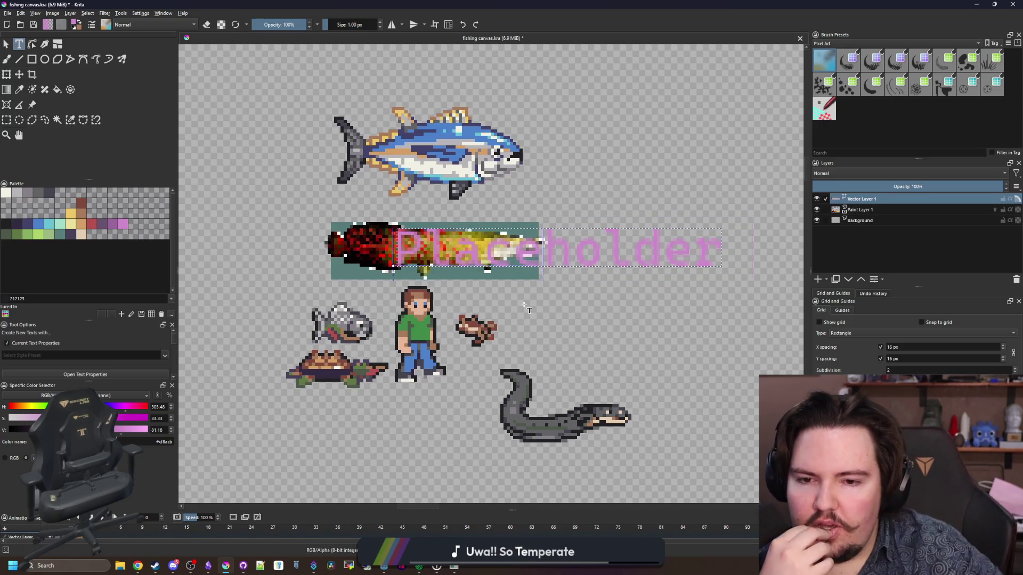
key(BackSpace)
key(BackSpace)
key(BackSpace)
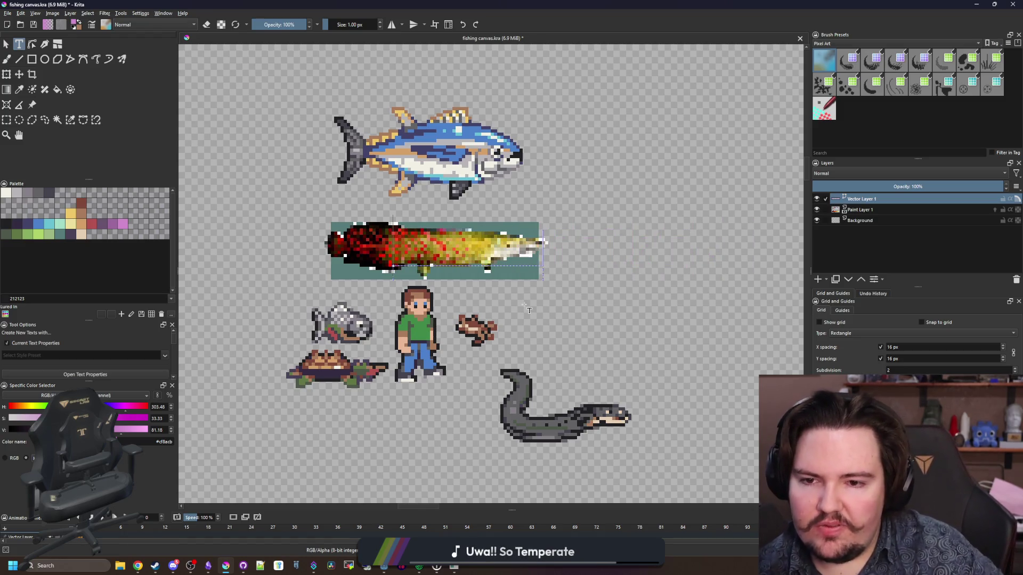
text(dwasdwasdwasd)
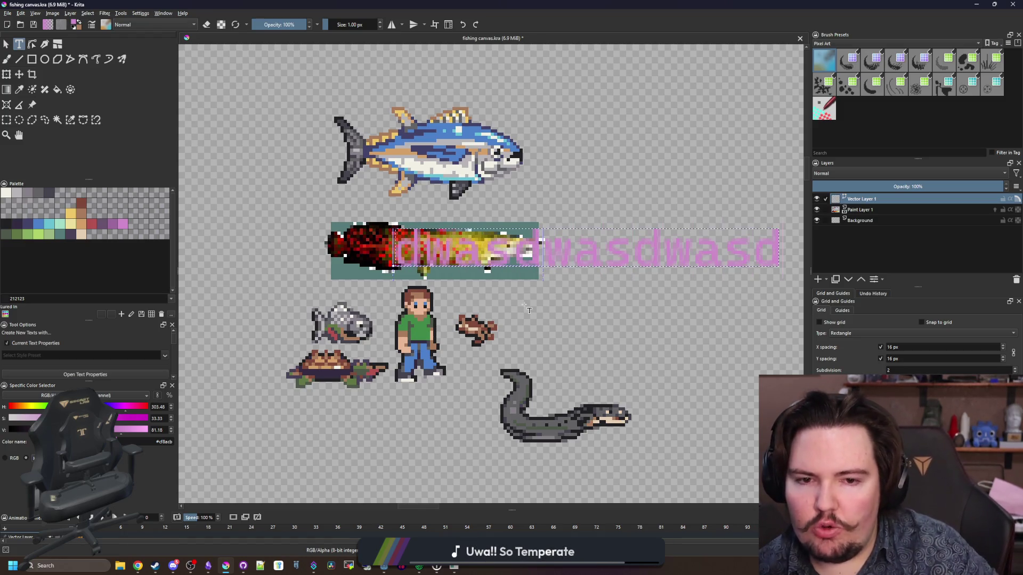
scroll(503, 299, down, 2)
scroll(647, 295, up, 1)
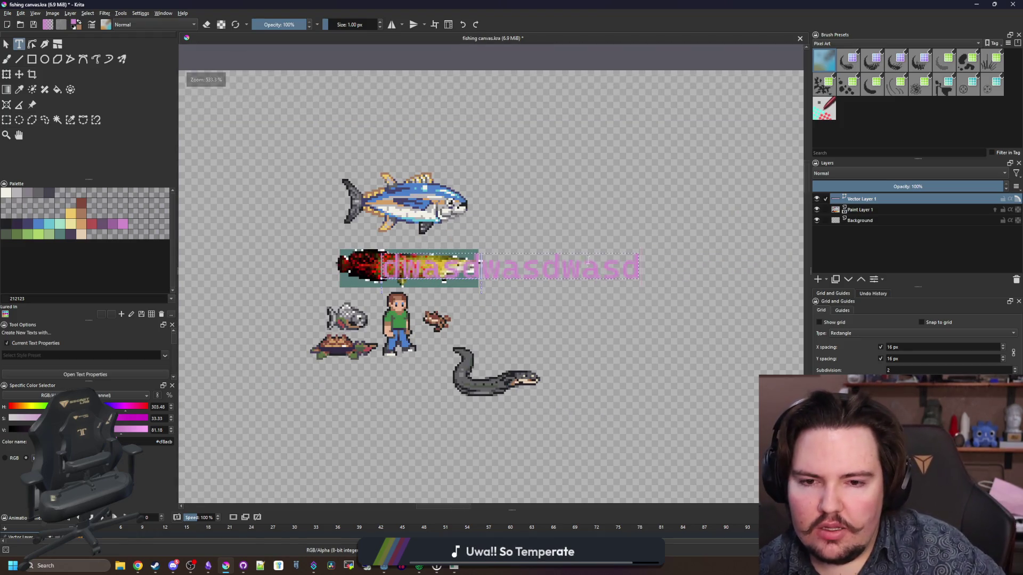
Step: Select all the 'dwasdwasdwasd' text and bring up its text properties
key(ctrl+a)
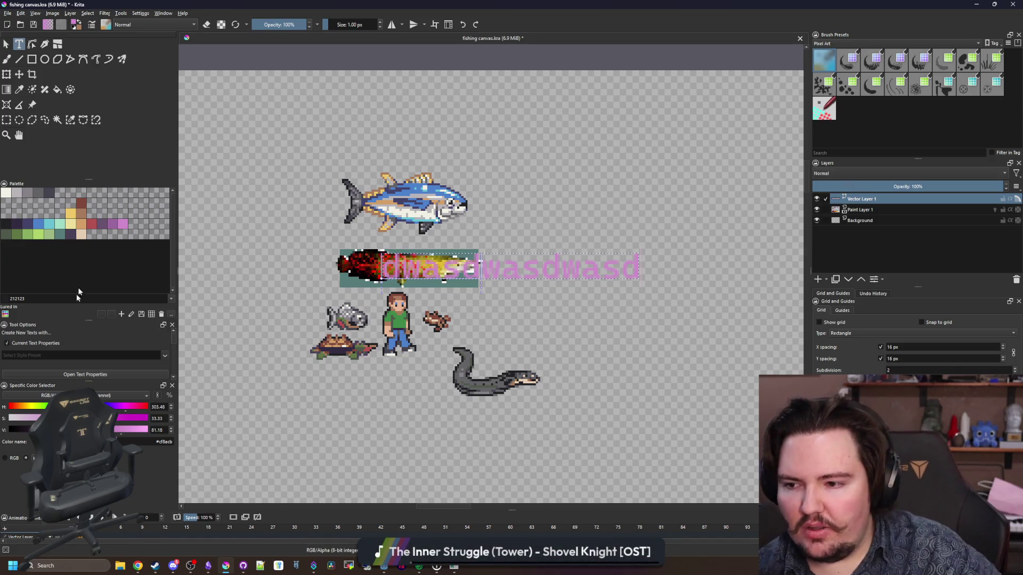
scroll(112, 346, down, 5)
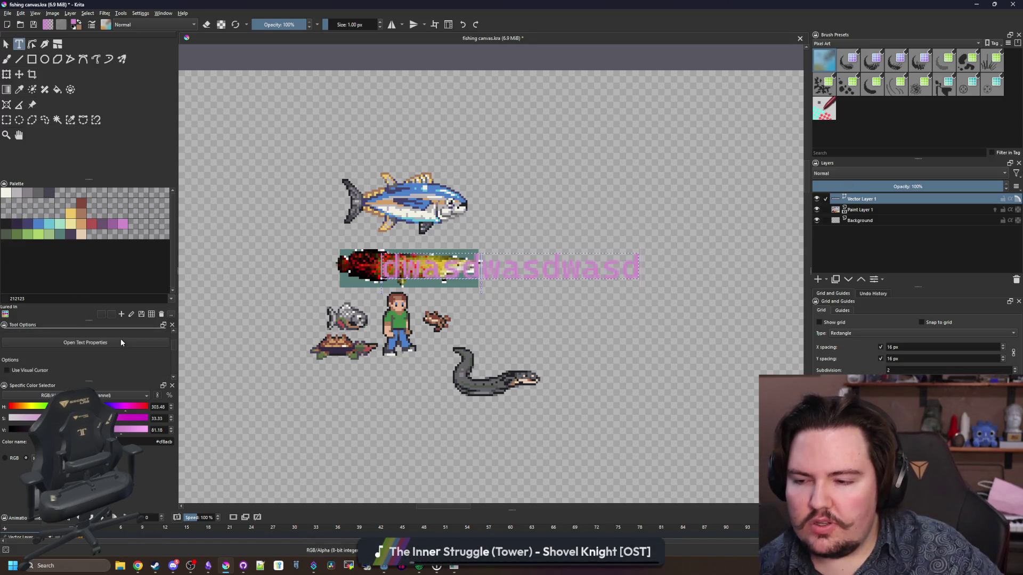
scroll(110, 351, down, 3)
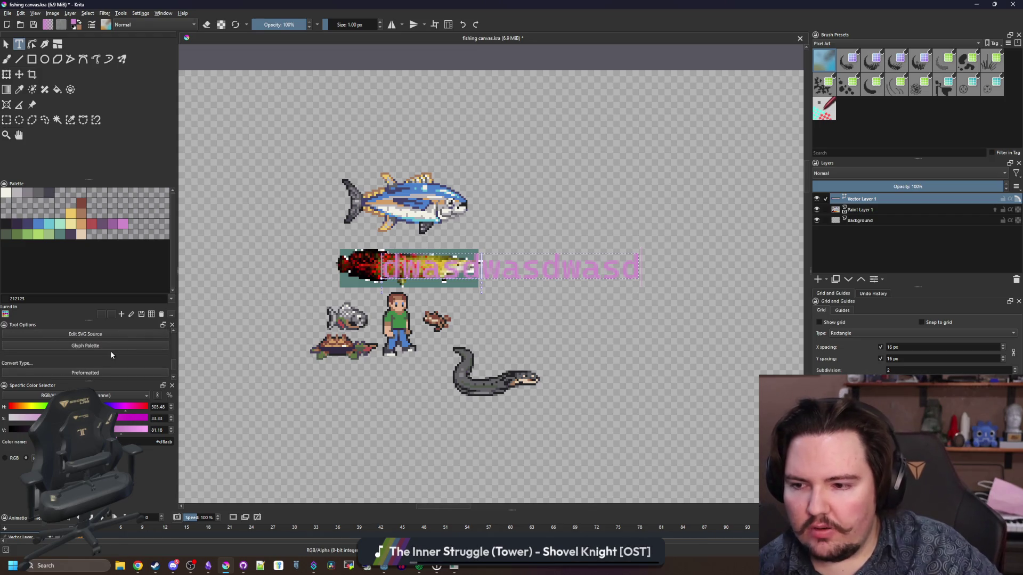
scroll(121, 339, up, 8)
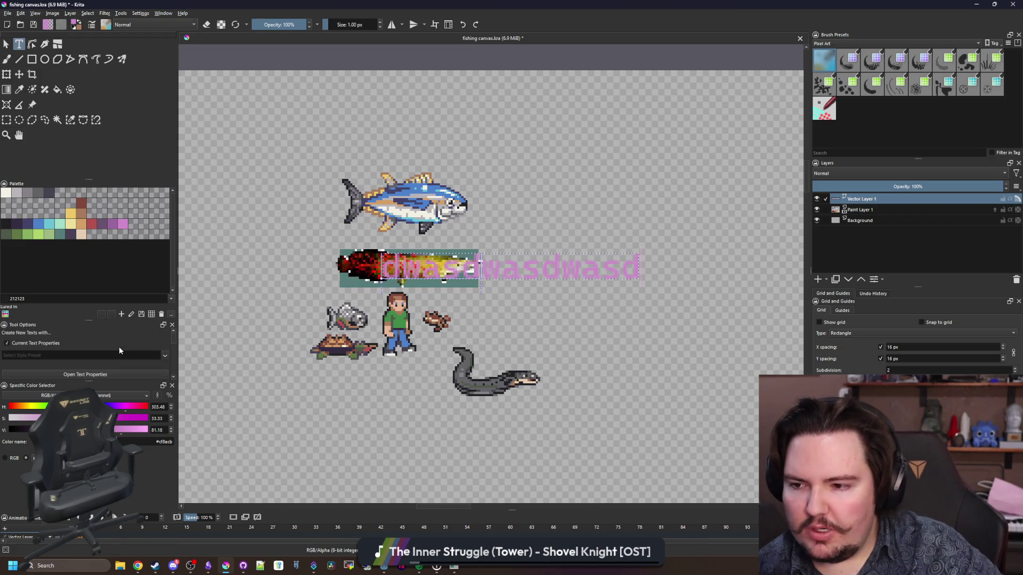
double_click(420, 269)
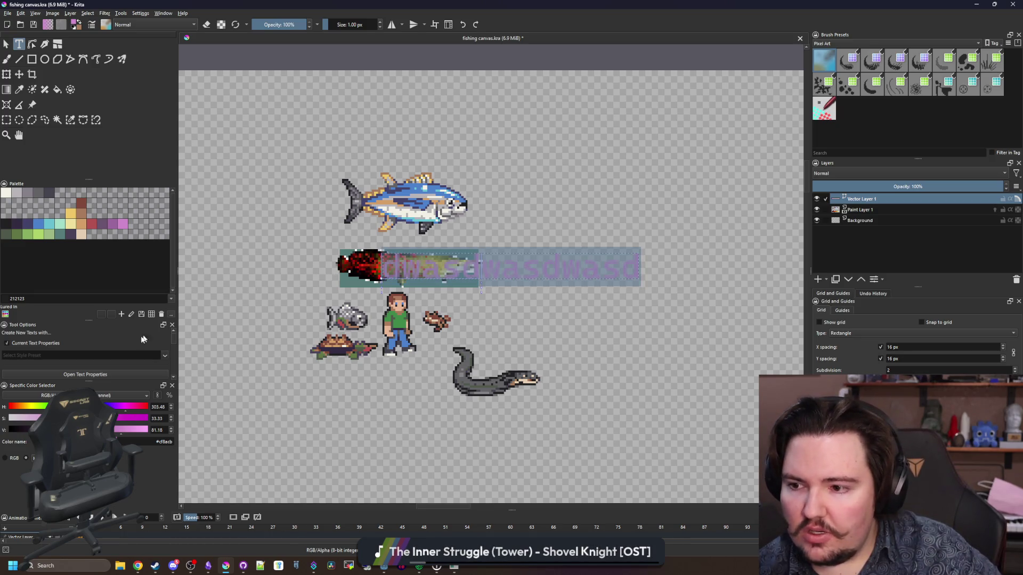
scroll(148, 336, down, 2)
click(95, 341)
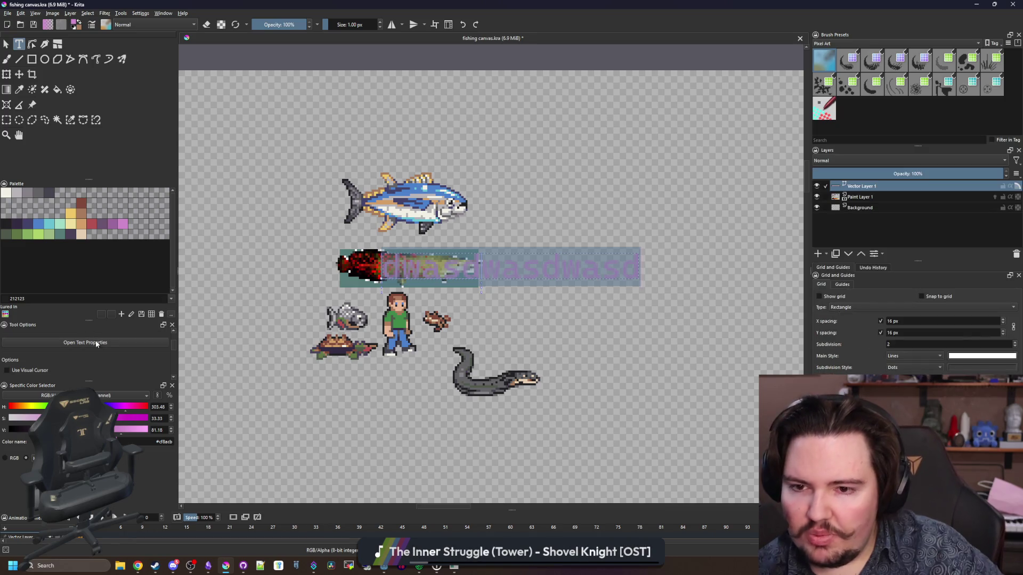
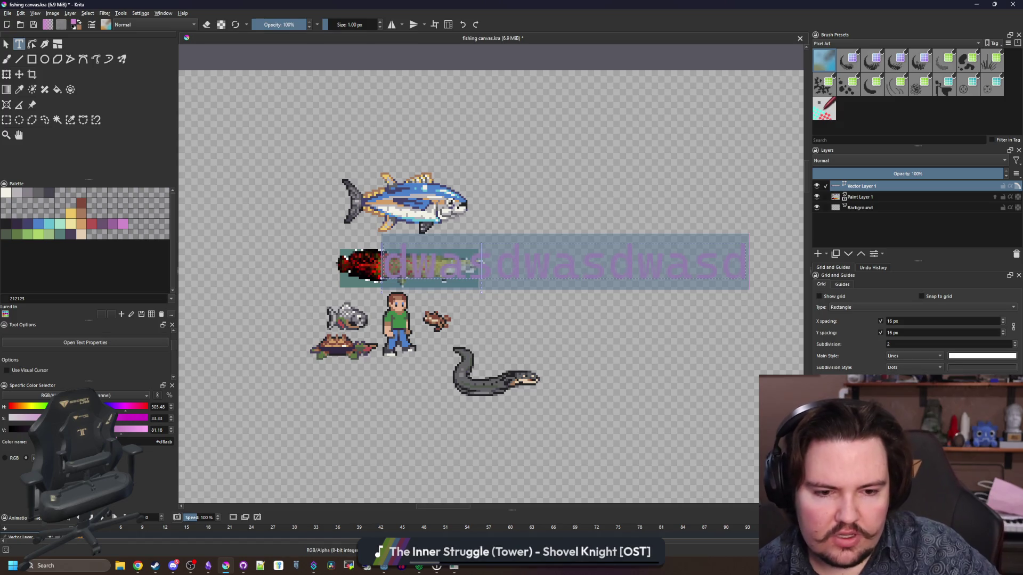
Step: Finish the dwasdwasdwasd test text and remove its vector layer
key(Escape)
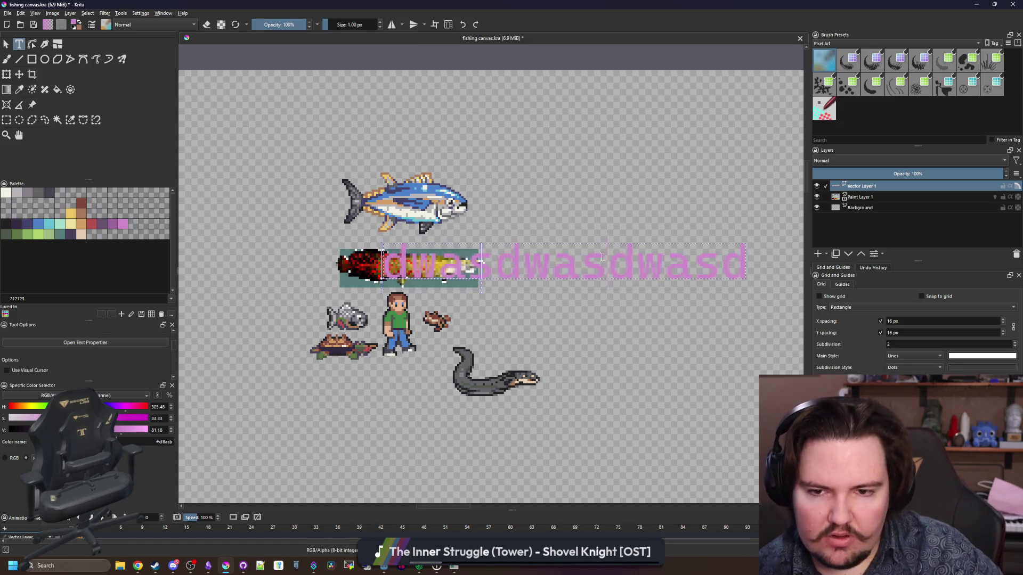
right_click(875, 187)
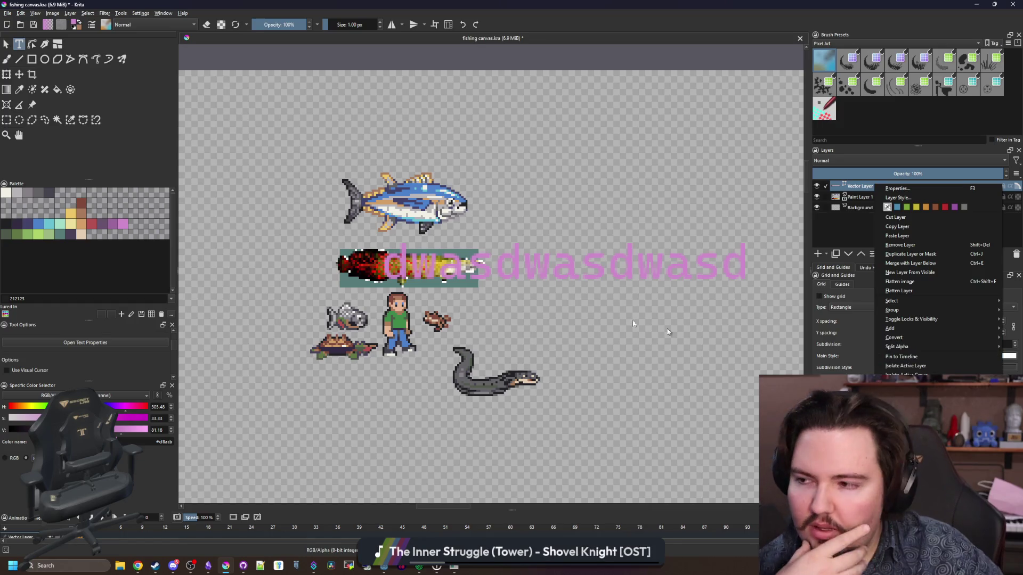
click(908, 245)
Step: Add a new empty paint layer, then make Paint Layer 1 active
scroll(425, 283, up, 3)
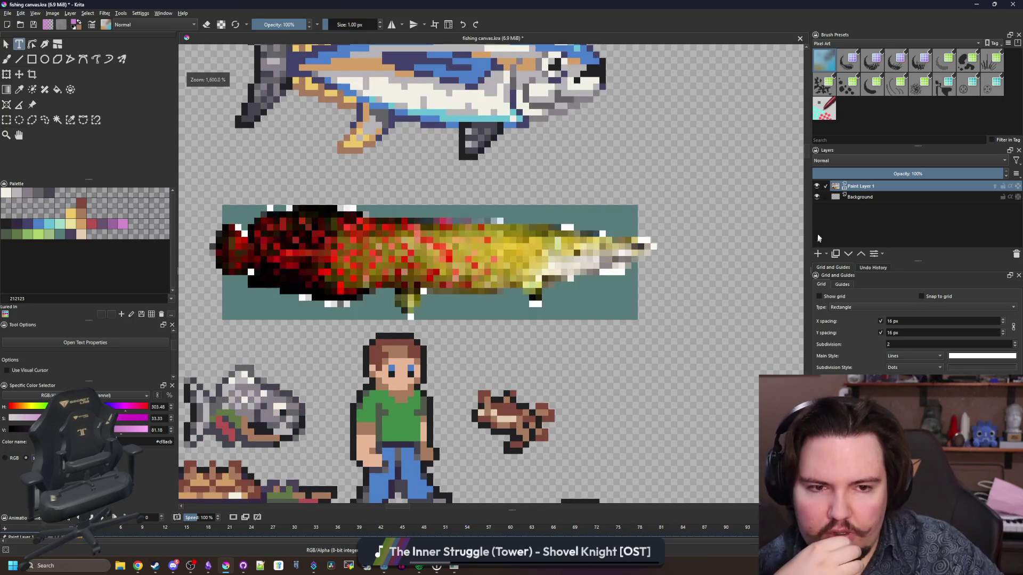
click(822, 254)
scroll(459, 306, down, 5)
scroll(460, 306, up, 4)
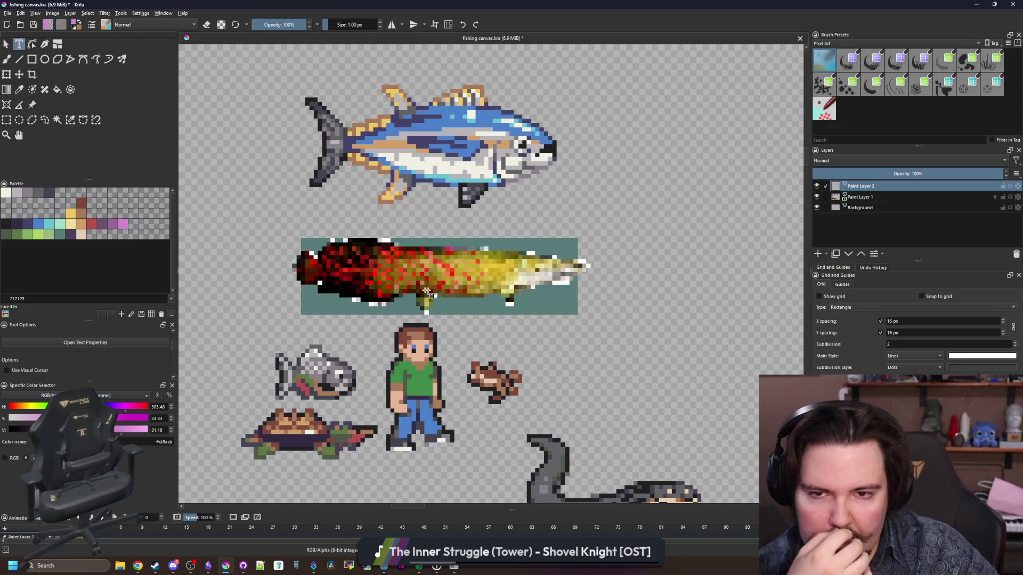
click(842, 198)
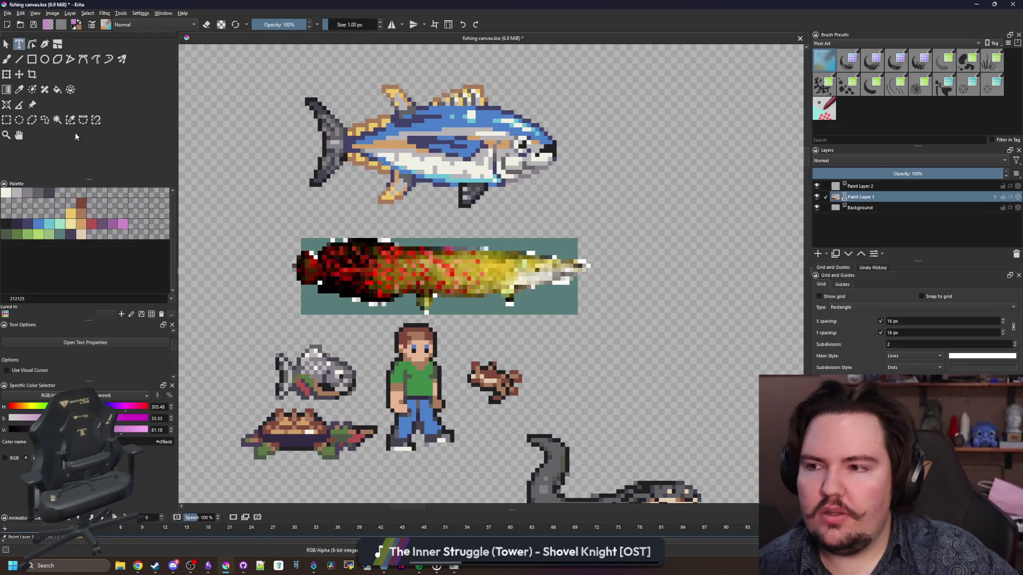
Step: Rectangle-select the area around the red-yellow fish
click(6, 120)
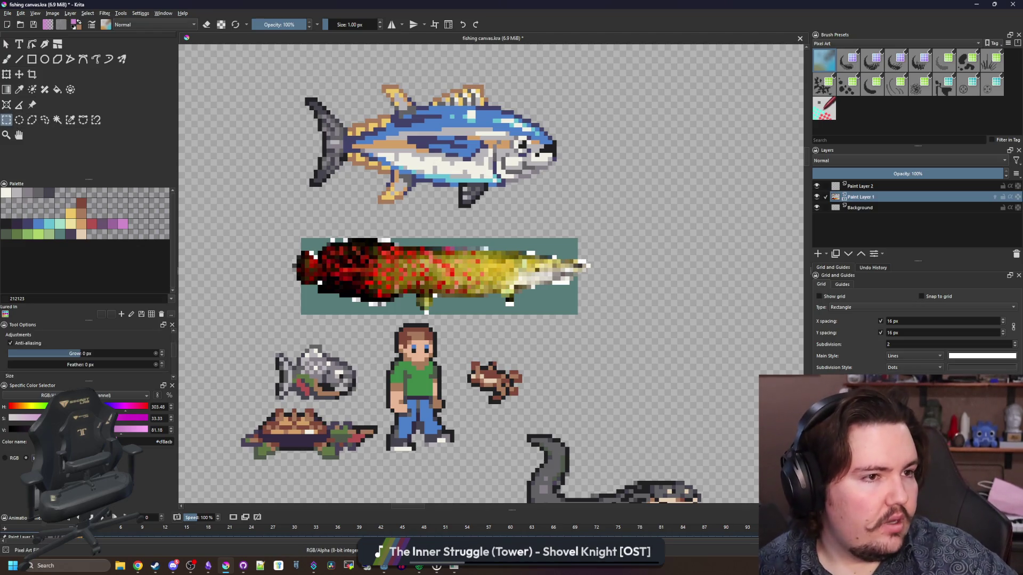
key(alt+Tab)
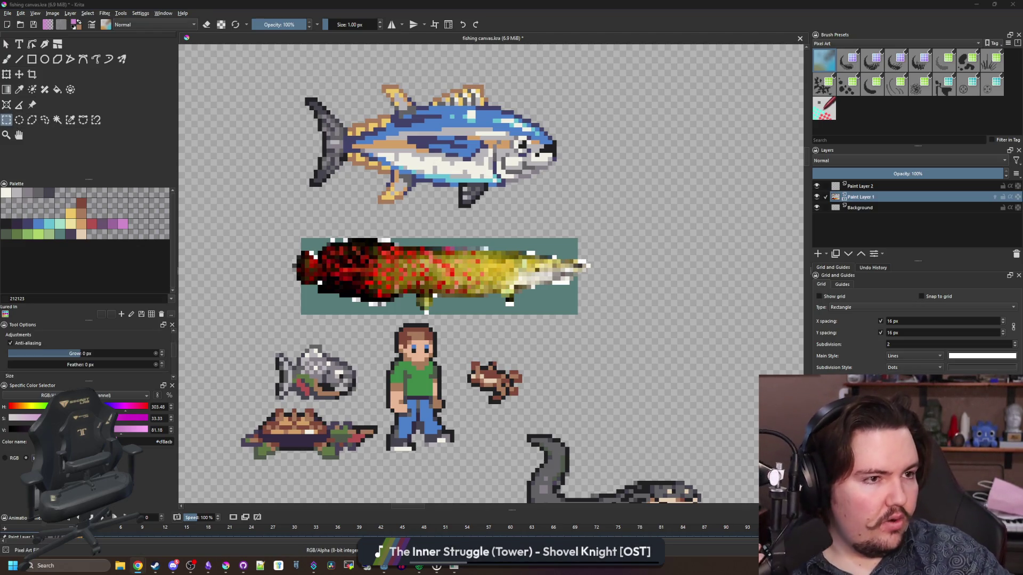
key(alt+Tab)
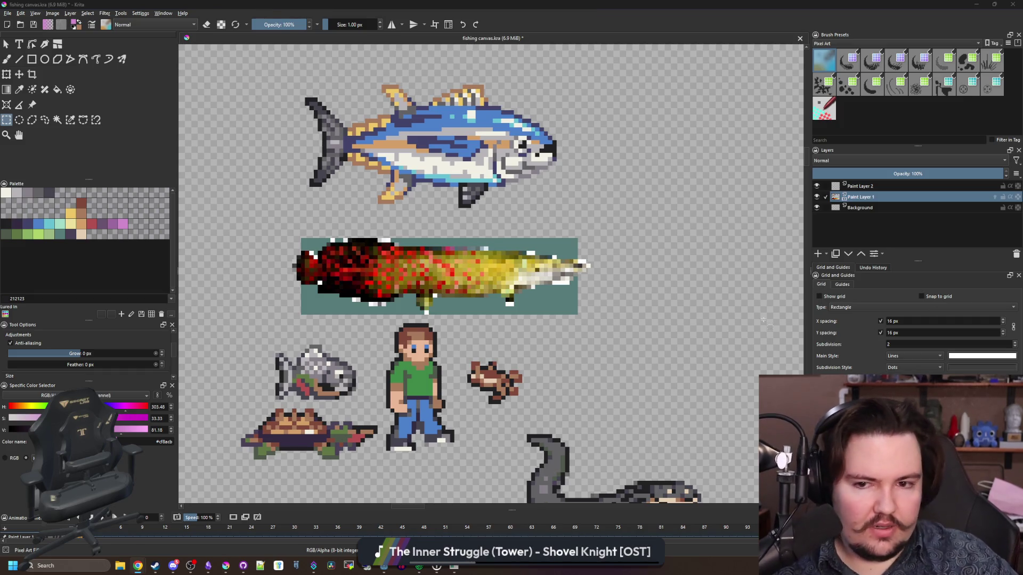
scroll(421, 244, up, 2)
scroll(387, 250, down, 1)
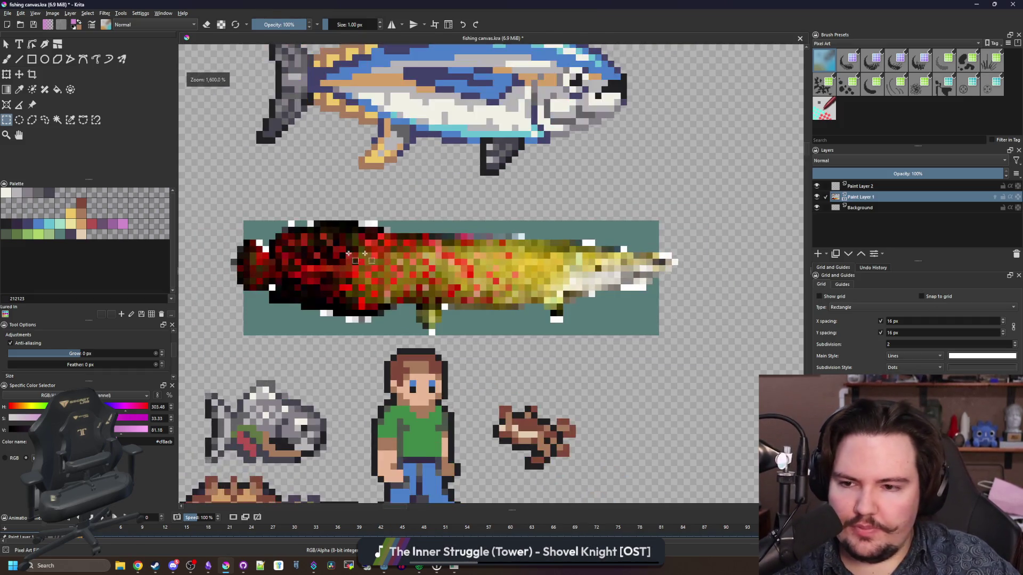
drag(231, 342, 703, 201)
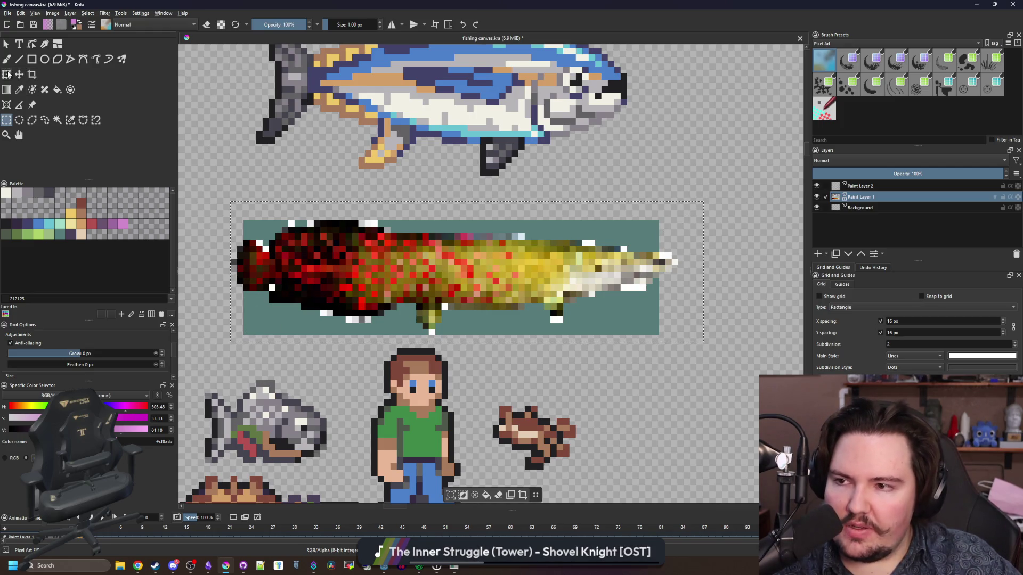
Step: Scale the fish narrower, reposition it in the teal box, and add Paint Layer 3 above it
click(6, 74)
key(minus)
drag(661, 264, 628, 266)
drag(520, 258, 536, 238)
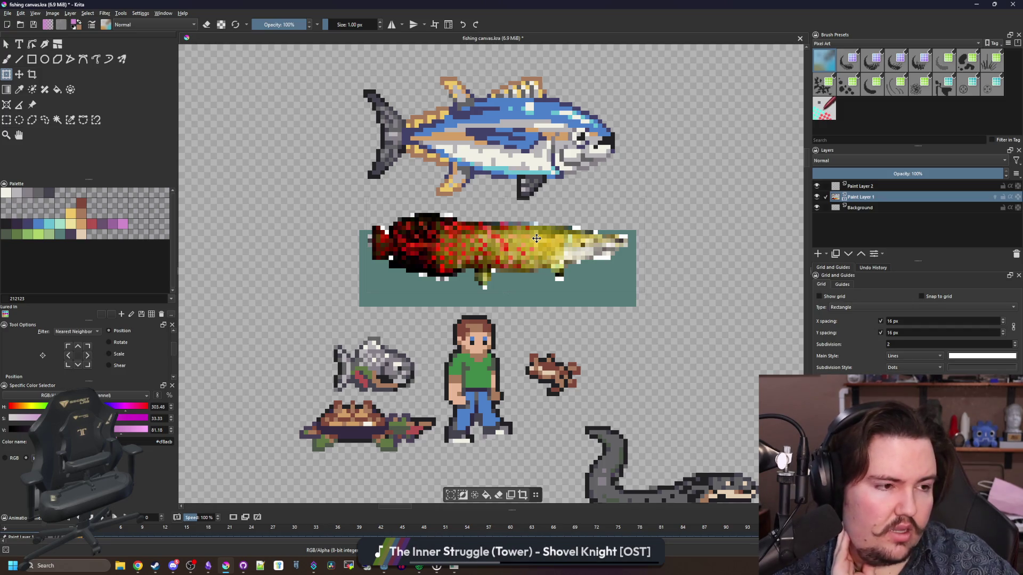
mouse_move(536, 238)
mouse_down()
mouse_move(494, 338)
mouse_move(512, 378)
mouse_move(523, 380)
mouse_move(545, 242)
mouse_up()
scroll(593, 257, up, 1)
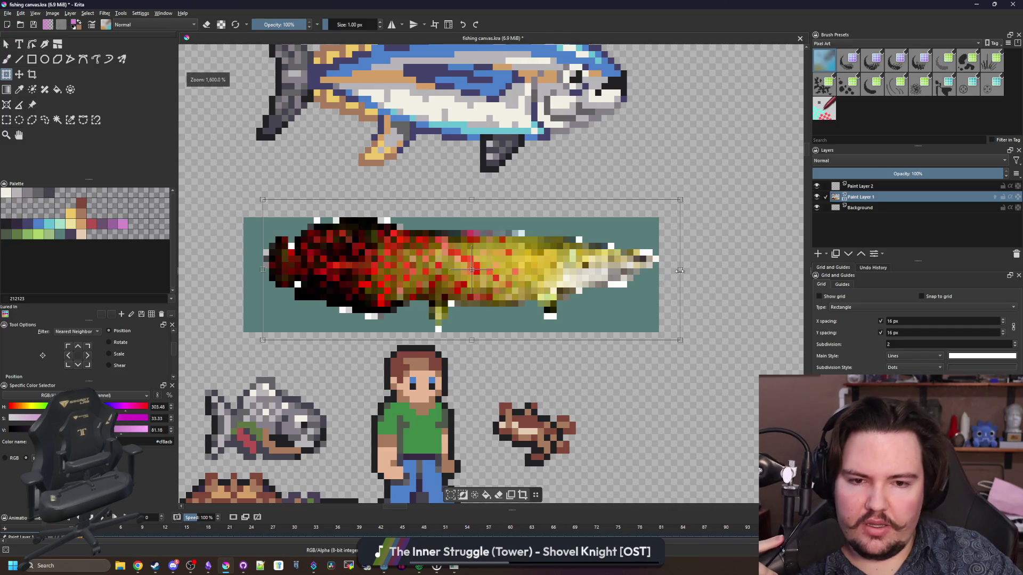
drag(680, 270, 673, 271)
key(Return)
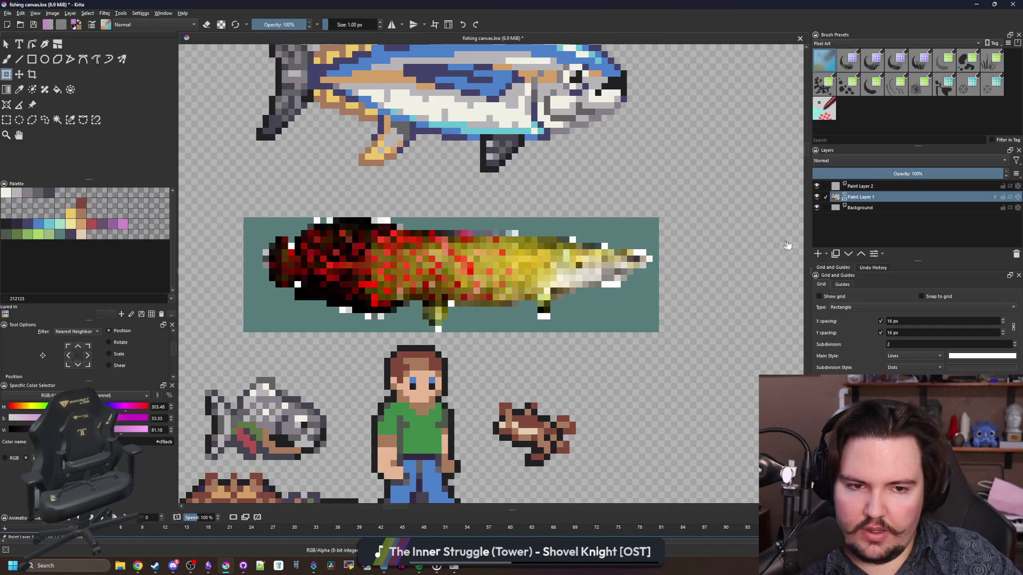
click(818, 254)
key(b)
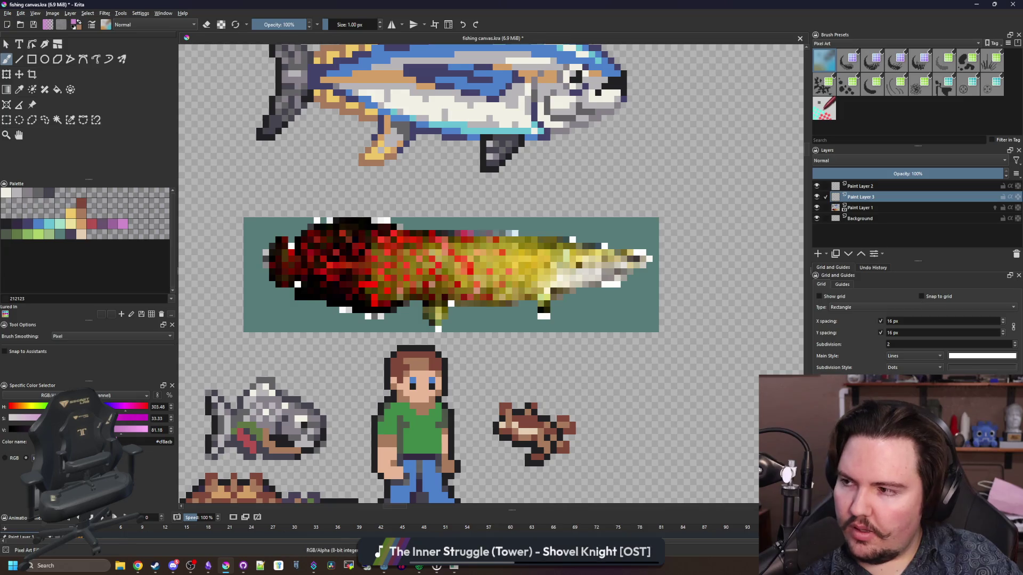
Step: Pick the #b45252 dusky red swatch and paint red cells across the fish's head
click(7, 225)
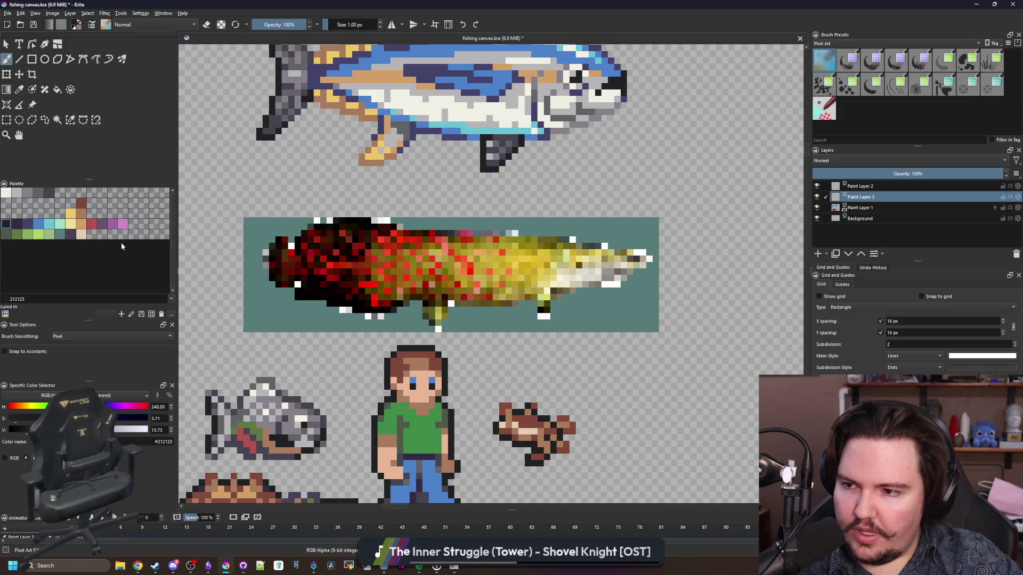
scroll(257, 261, up, 5)
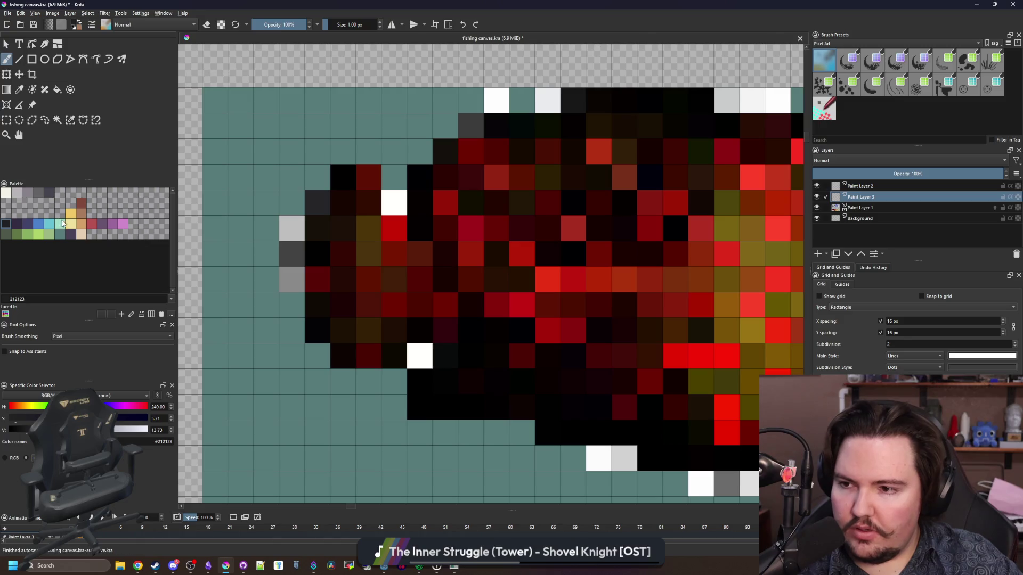
click(89, 226)
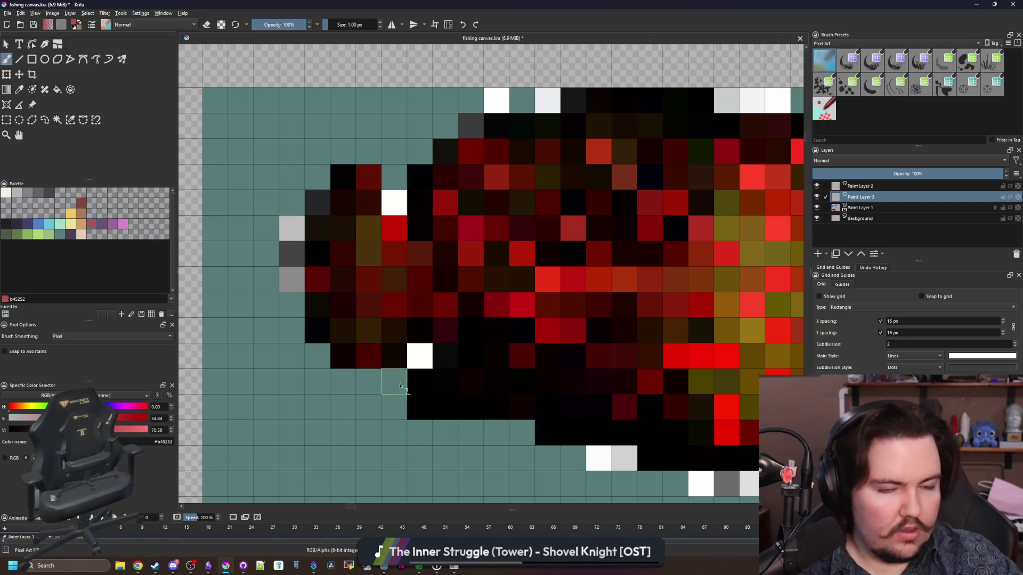
mouse_move(440, 309)
mouse_down()
mouse_move(367, 301)
mouse_move(520, 277)
mouse_move(343, 277)
mouse_move(332, 328)
mouse_up()
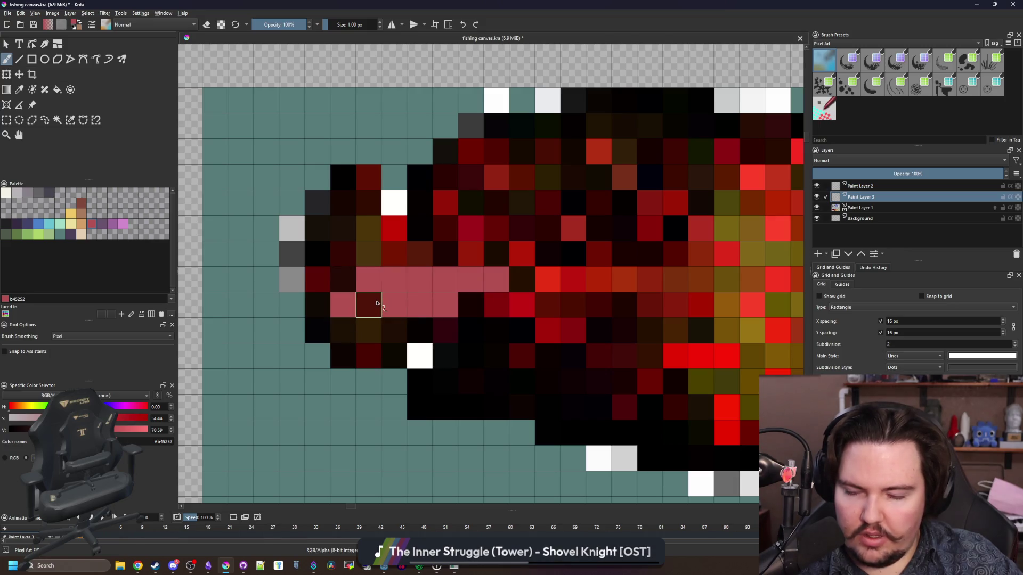
click(342, 280)
Step: Set Brush Smoothing to None and fill the dark and white head cells with red
click(72, 336)
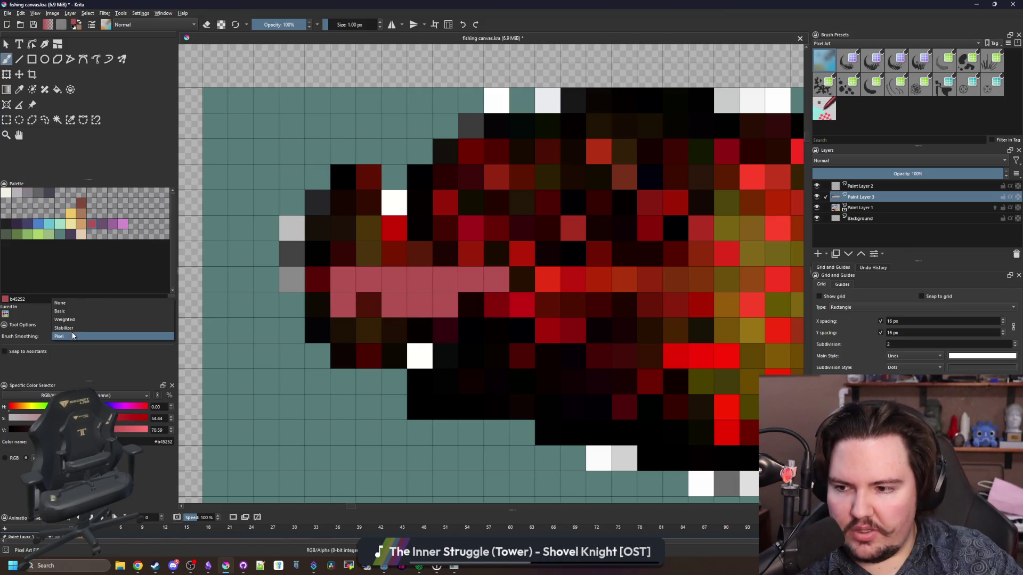
click(60, 302)
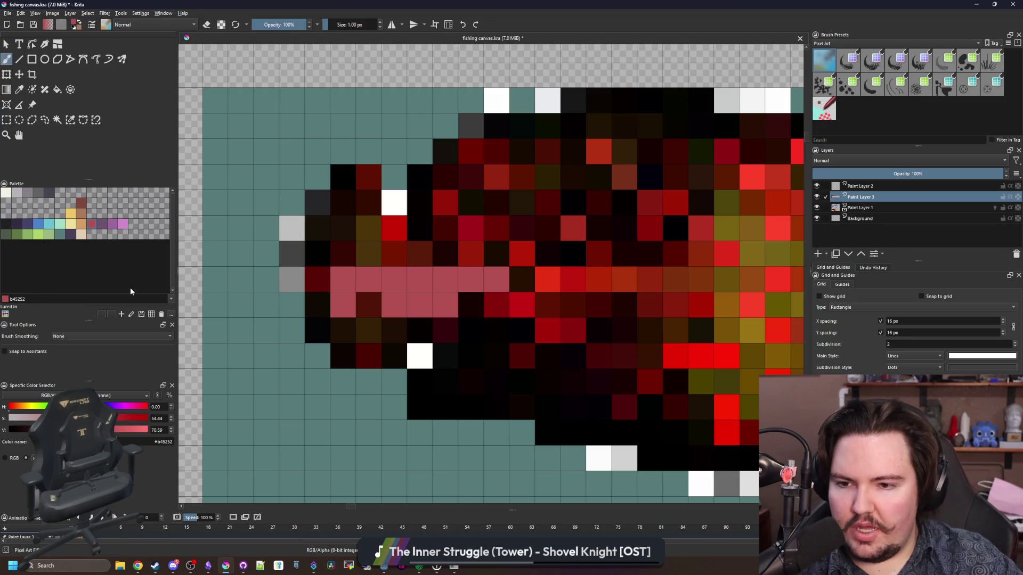
mouse_move(393, 302)
mouse_down()
mouse_move(343, 304)
mouse_move(317, 330)
mouse_up()
mouse_move(325, 267)
mouse_down()
mouse_move(343, 176)
mouse_move(342, 224)
mouse_move(446, 254)
mouse_move(418, 226)
mouse_move(418, 279)
mouse_move(367, 356)
mouse_move(343, 303)
mouse_move(338, 354)
mouse_up()
click(394, 202)
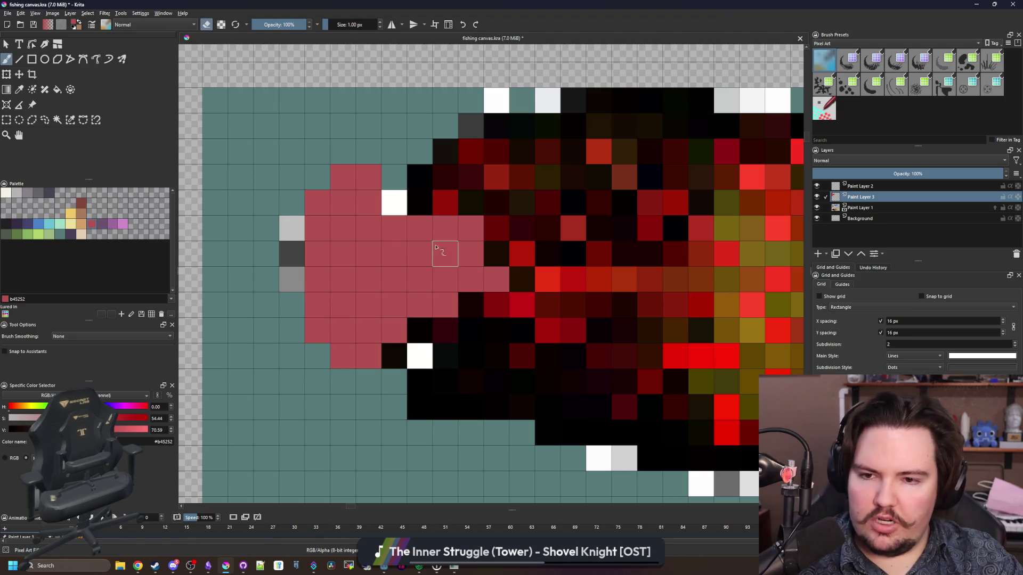
Step: Paint red cells along the head outline and bottom, undoing a stray stroke
key(e)
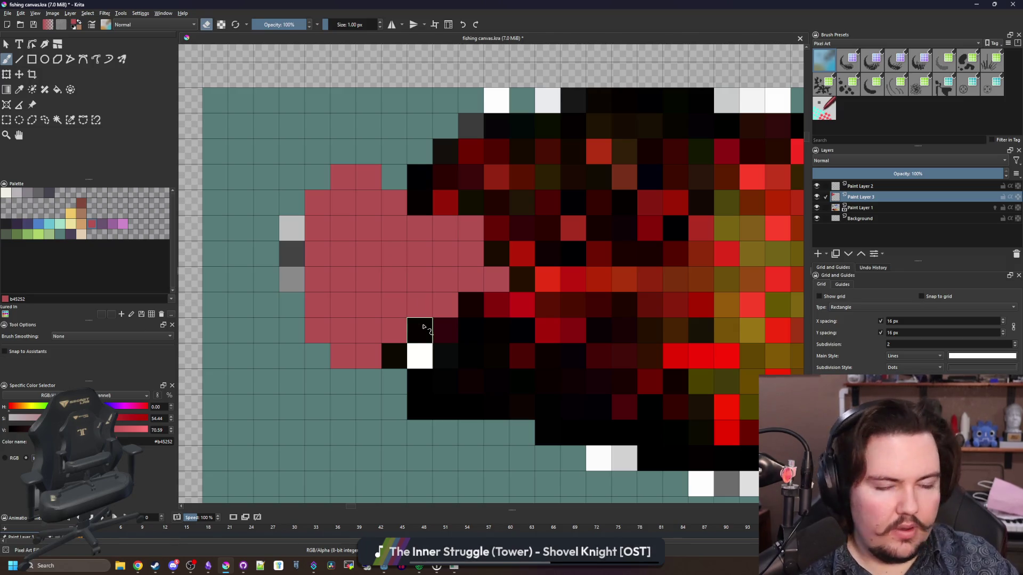
key(e)
click(343, 381)
click(317, 356)
click(317, 176)
click(343, 151)
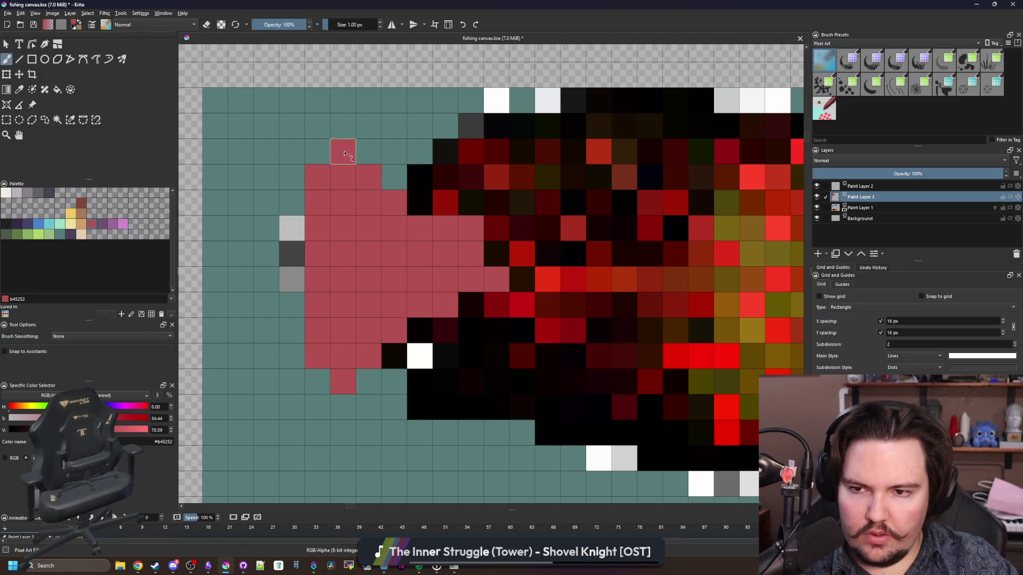
scroll(366, 297, down, 3)
scroll(365, 297, up, 2)
click(324, 334)
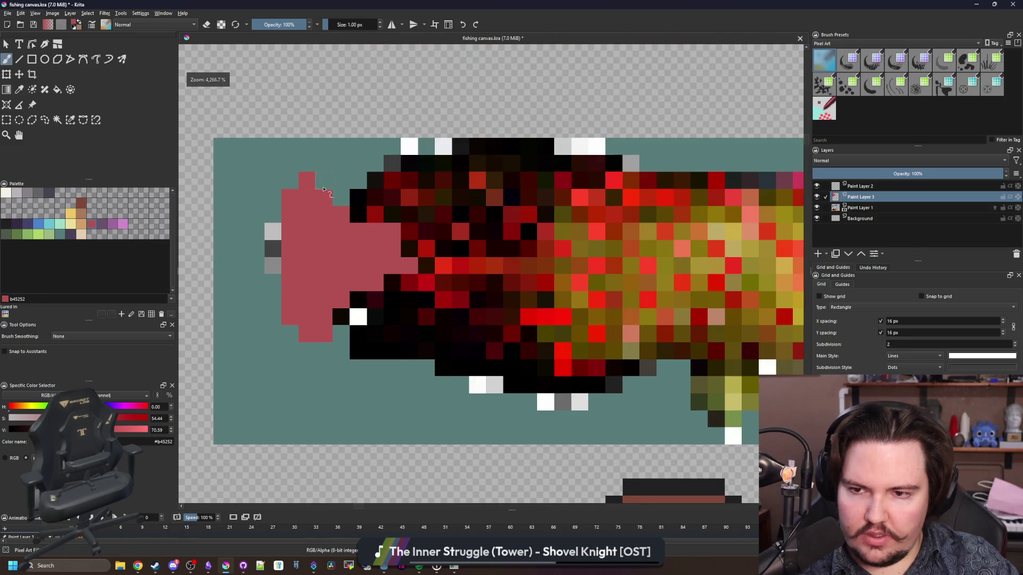
scroll(421, 229, down, 1)
scroll(279, 298, up, 1)
mouse_move(280, 298)
mouse_down()
mouse_move(376, 299)
mouse_move(298, 267)
mouse_move(466, 251)
mouse_move(335, 285)
mouse_up()
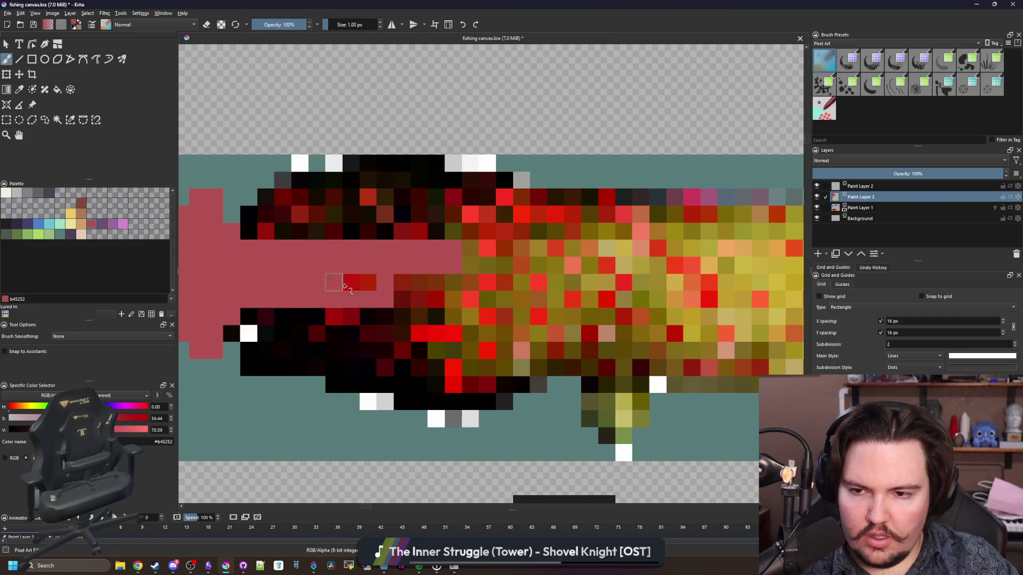
key(ctrl+z)
Step: Erase stray red cells over the body and extend the red head up to its top
key(e)
mouse_move(392, 299)
mouse_down()
mouse_move(351, 313)
mouse_move(373, 291)
mouse_move(341, 319)
mouse_up()
key(e)
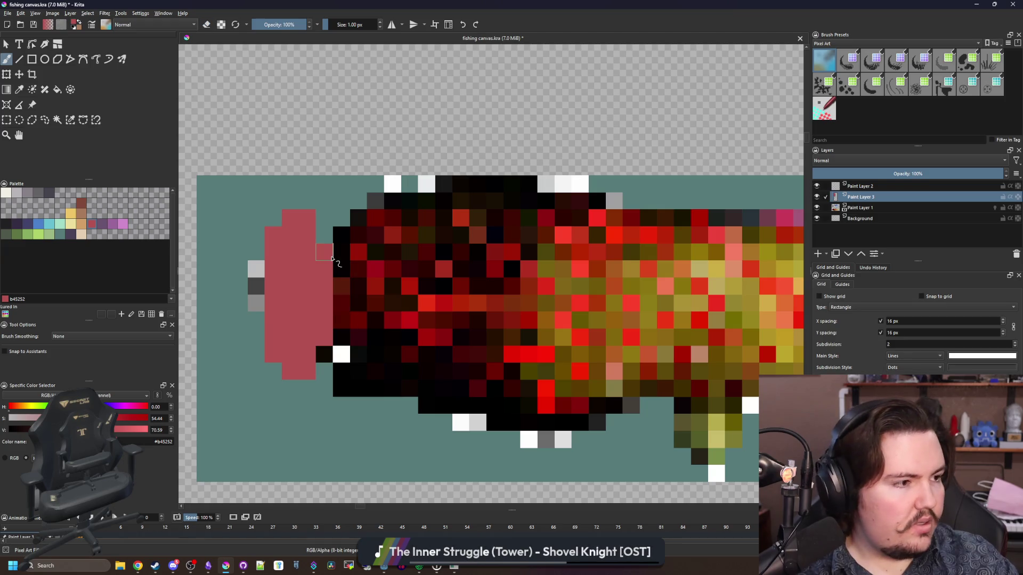
scroll(354, 354, up, 1)
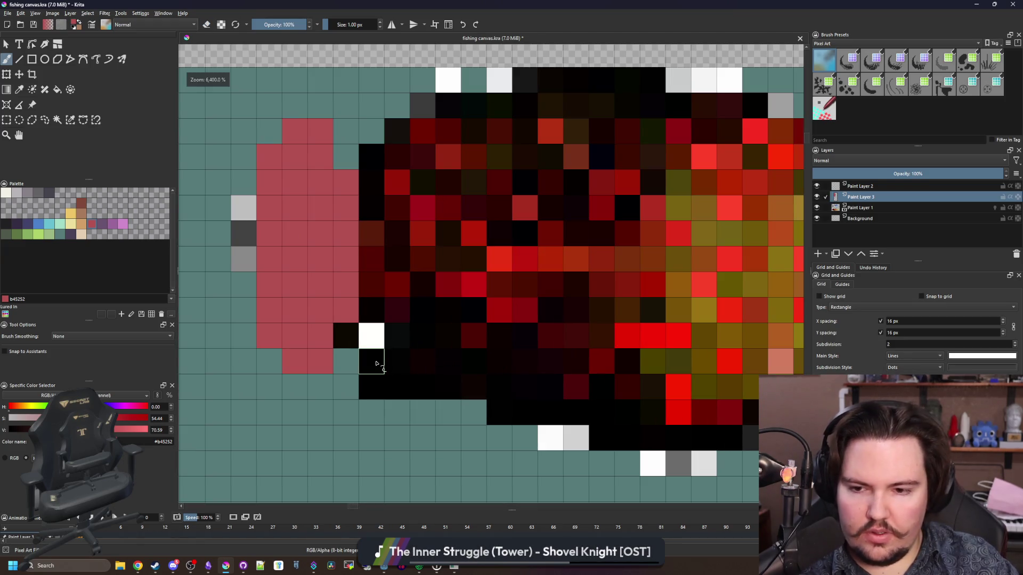
mouse_move(373, 363)
mouse_down()
mouse_move(405, 386)
mouse_move(463, 387)
mouse_move(396, 366)
mouse_up()
mouse_move(405, 342)
mouse_down()
mouse_move(440, 336)
mouse_move(382, 280)
mouse_move(381, 211)
mouse_move(420, 258)
mouse_move(432, 217)
mouse_up()
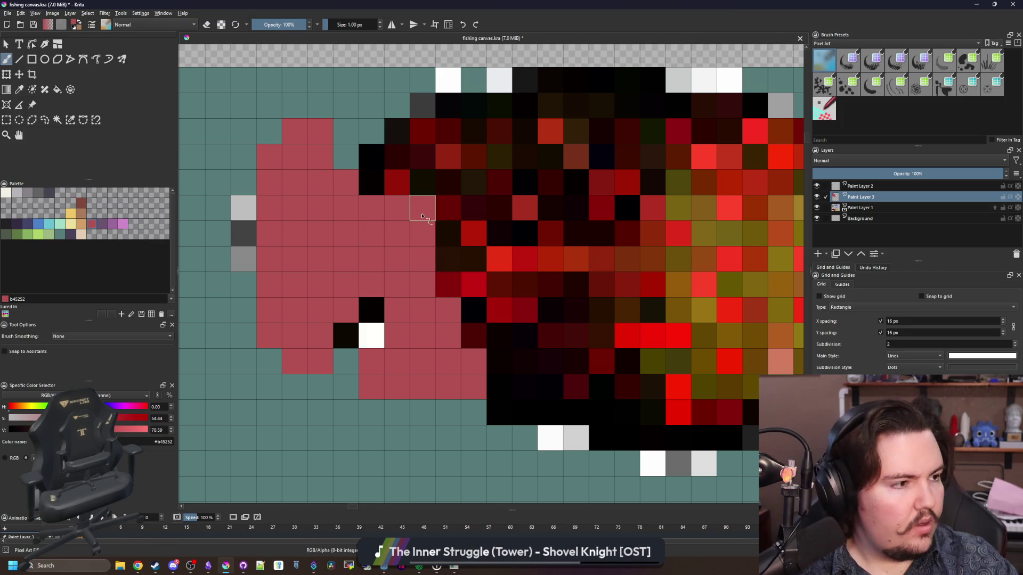
mouse_move(422, 182)
mouse_down()
mouse_move(398, 155)
mouse_move(397, 132)
mouse_move(450, 111)
mouse_up()
scroll(361, 213, down, 8)
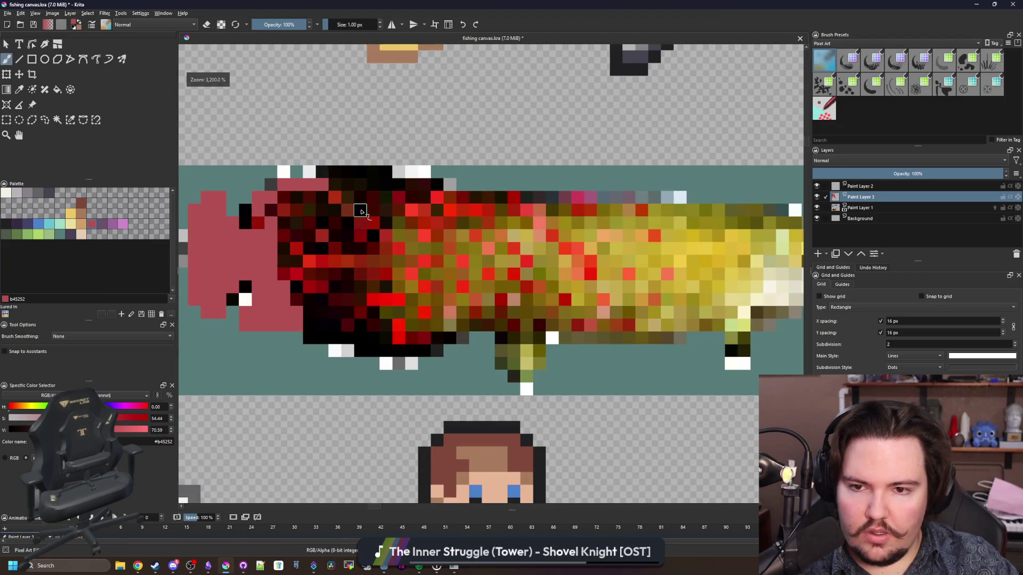
scroll(361, 210, up, 2)
scroll(361, 211, up, 4)
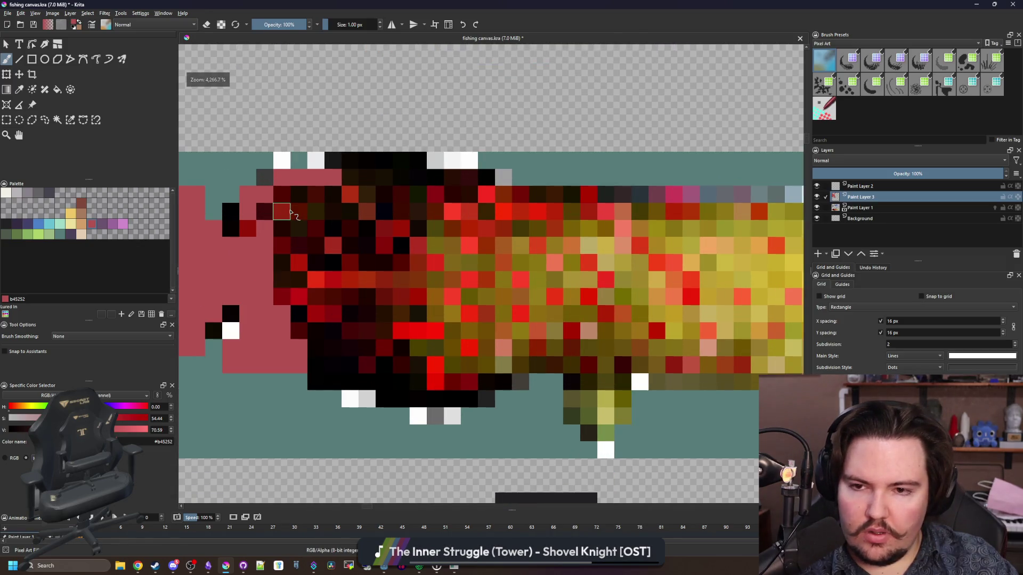
scroll(293, 210, down, 1)
click(23, 236)
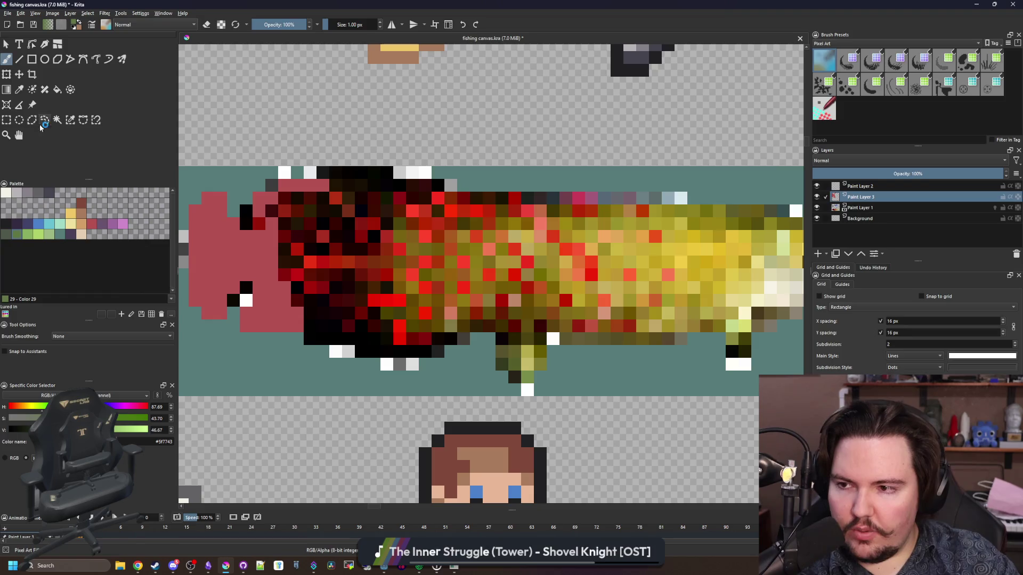
Step: Draw a long green rectangle bar across the body and brush green along the top rows
click(31, 59)
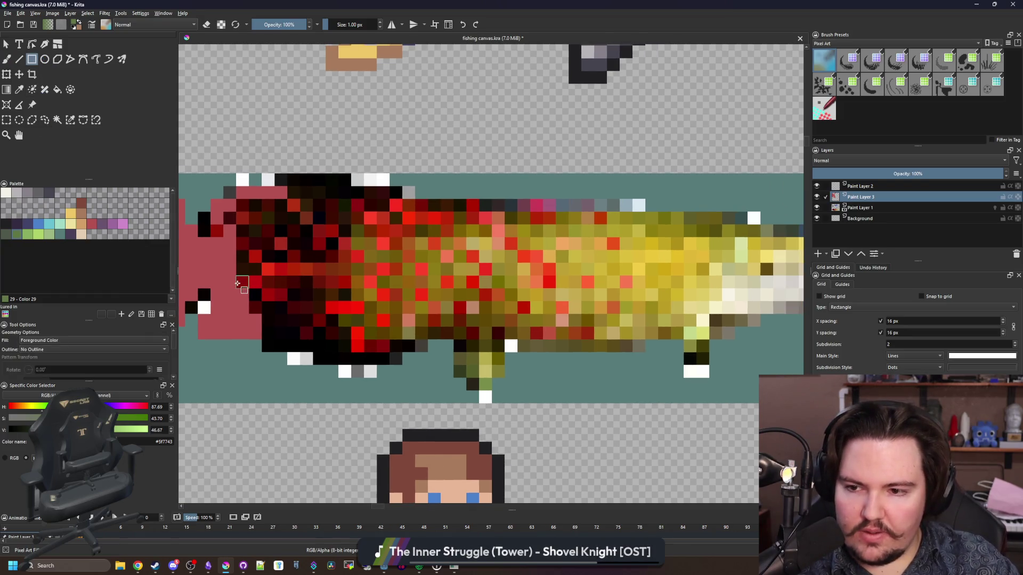
mouse_move(237, 287)
mouse_down()
mouse_move(760, 289)
mouse_move(627, 267)
mouse_move(533, 279)
mouse_up()
scroll(524, 272, up, 1)
key(b)
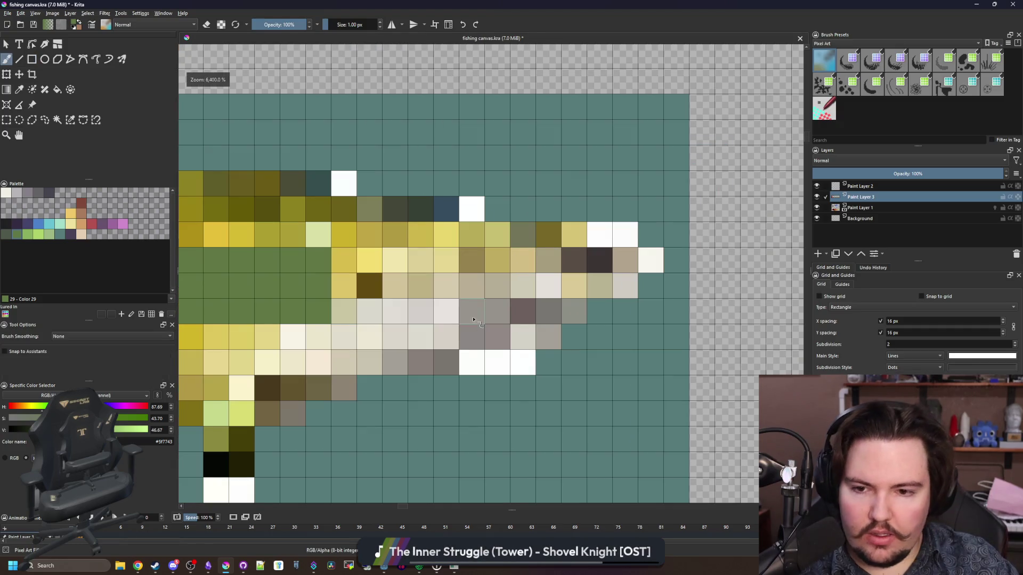
mouse_move(605, 291)
mouse_down()
mouse_move(599, 250)
mouse_move(570, 234)
mouse_move(368, 211)
mouse_move(655, 246)
mouse_move(341, 219)
mouse_move(673, 234)
mouse_move(543, 209)
mouse_move(275, 209)
mouse_move(652, 203)
mouse_move(538, 196)
mouse_move(418, 170)
mouse_up()
Step: Flood-fill the upper fish body with green, undoing the over-large fill attempts
key(f)
click(352, 258)
key(ctrl+z)
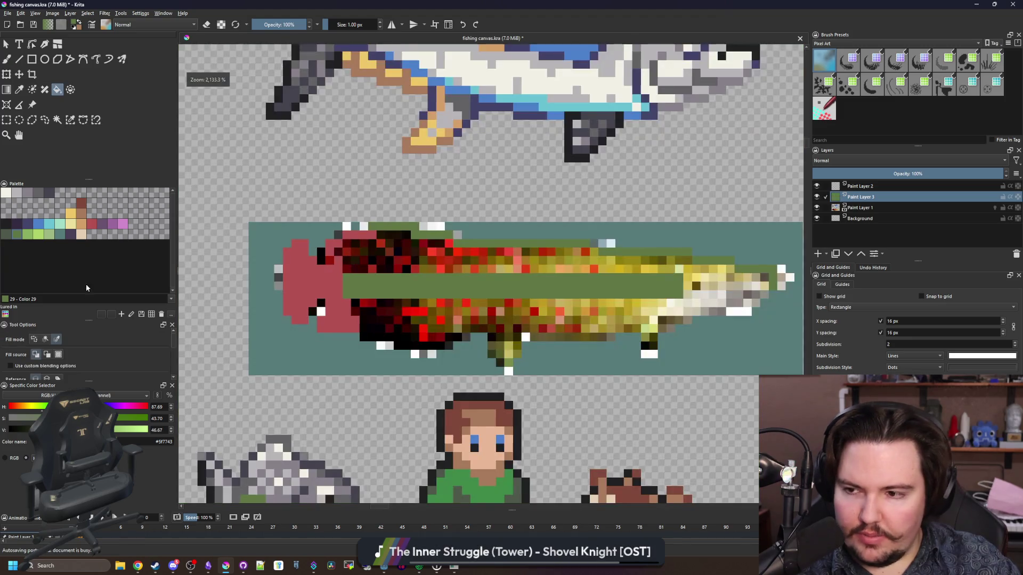
scroll(654, 277, down, 1)
click(654, 278)
key(ctrl+z)
scroll(767, 272, up, 1)
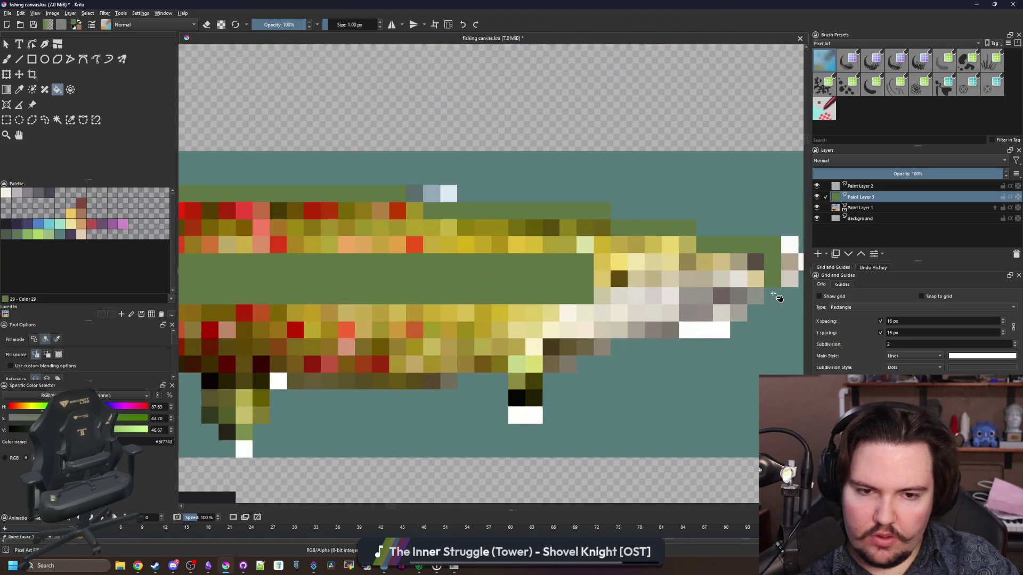
click(569, 245)
key(ctrl+z)
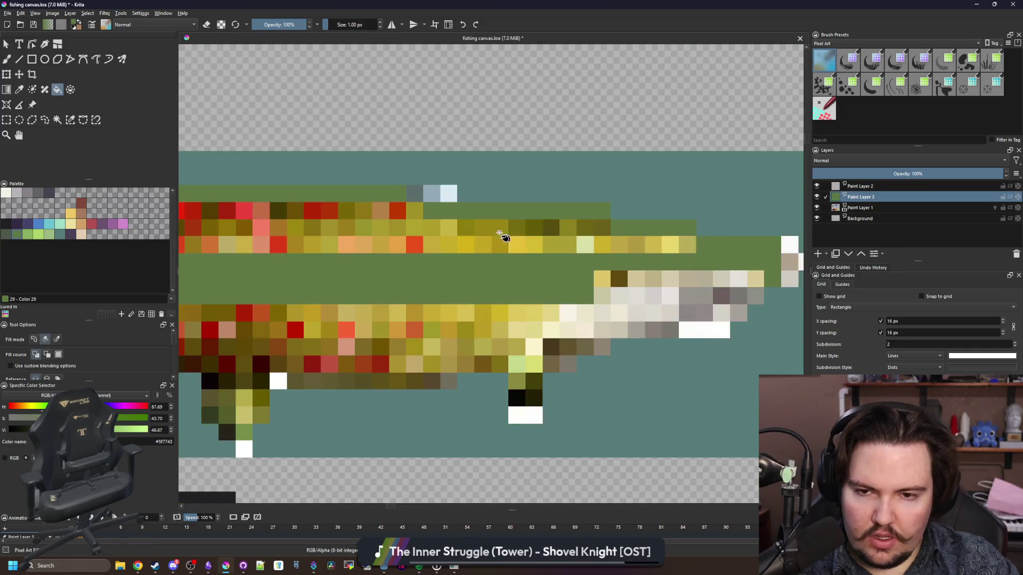
scroll(505, 235, down, 2)
scroll(421, 270, up, 2)
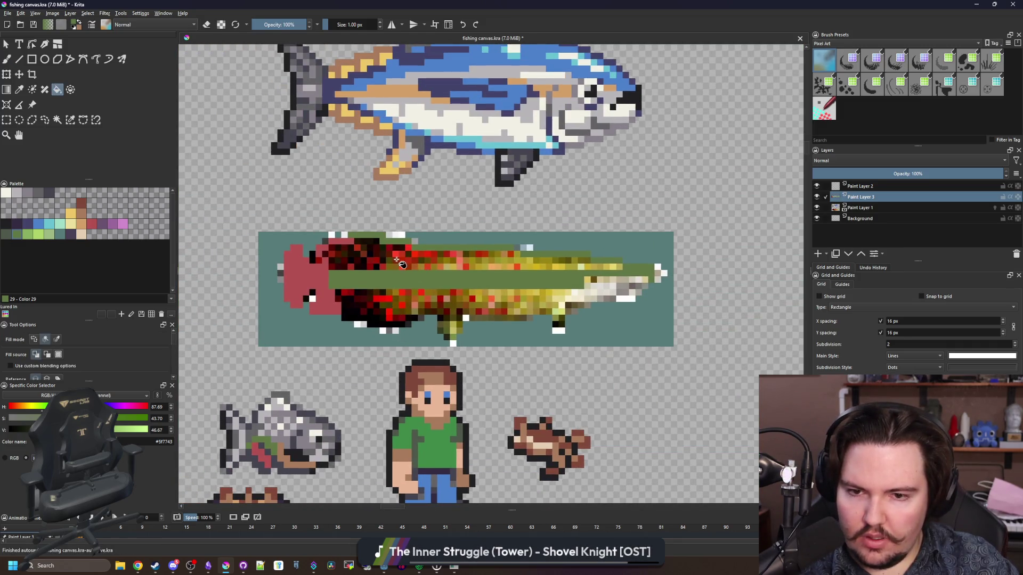
scroll(462, 265, up, 2)
key(ctrl+z)
click(481, 262)
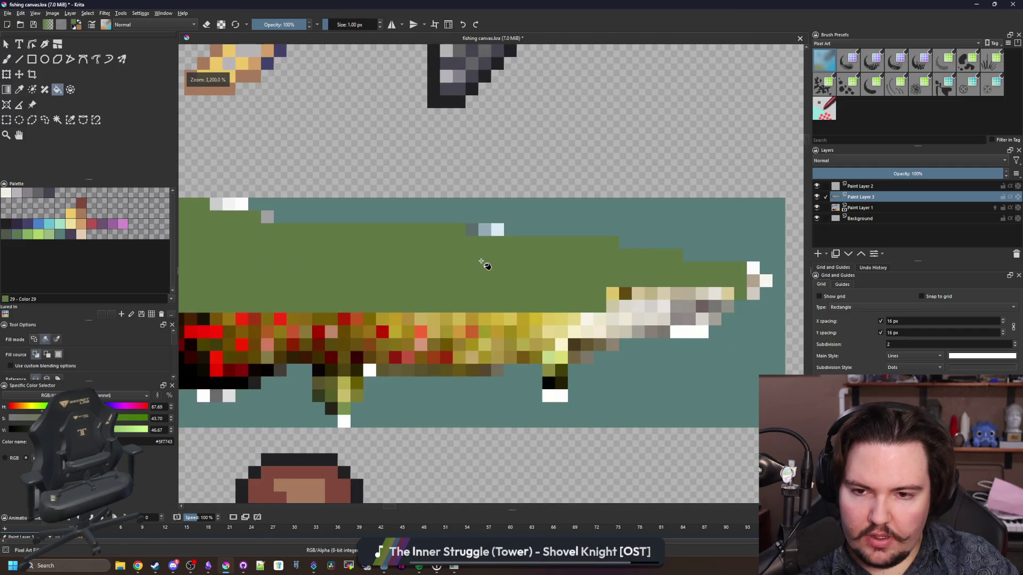
Step: Brush green over the lower rows toward the tail
scroll(485, 264, down, 2)
key(b)
scroll(531, 249, up, 2)
scroll(527, 247, up, 2)
mouse_move(391, 291)
mouse_down()
mouse_move(331, 293)
mouse_move(405, 266)
mouse_move(574, 265)
mouse_move(382, 332)
mouse_move(570, 282)
mouse_move(645, 232)
mouse_move(564, 232)
mouse_up()
Step: Paint the white and grey tail-end cells green, erasing stray and beige cells
drag(591, 255, 506, 328)
key(e)
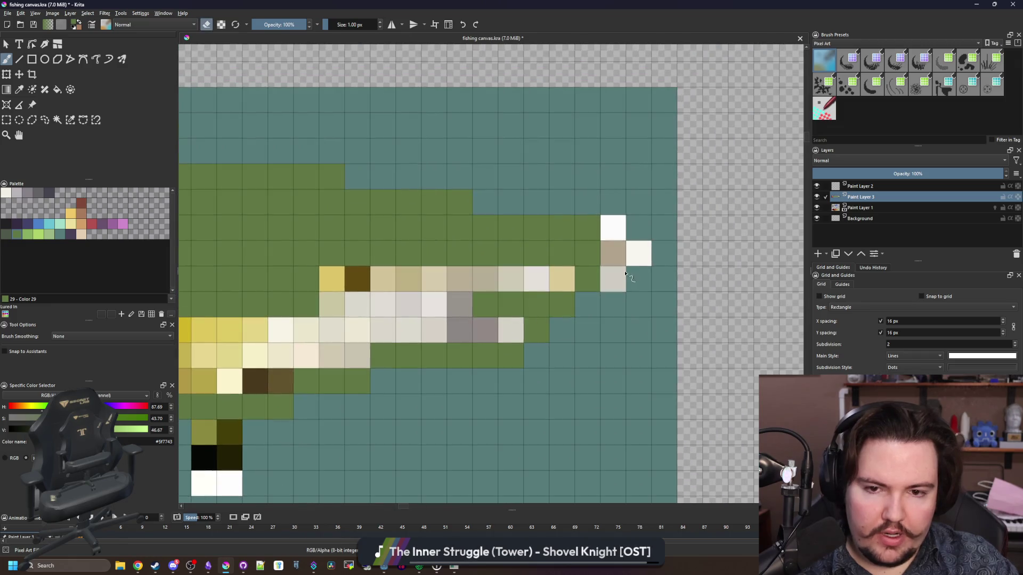
drag(587, 280, 568, 281)
click(485, 279)
mouse_move(467, 284)
mouse_down()
mouse_move(401, 296)
mouse_move(461, 305)
mouse_up()
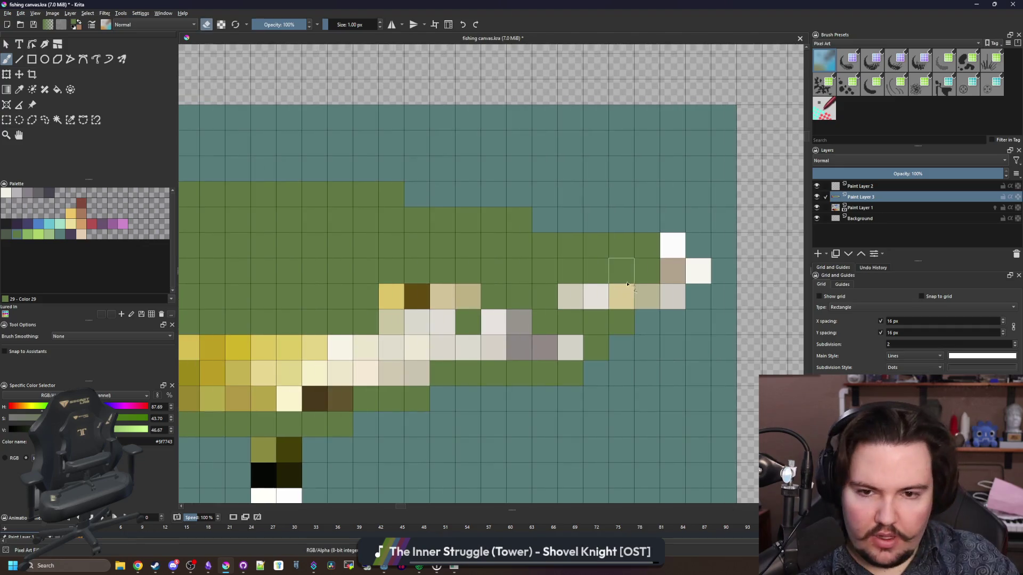
Step: Paint two cells near the tail dark brown and turn the light middle row green
click(651, 278)
click(621, 271)
click(570, 297)
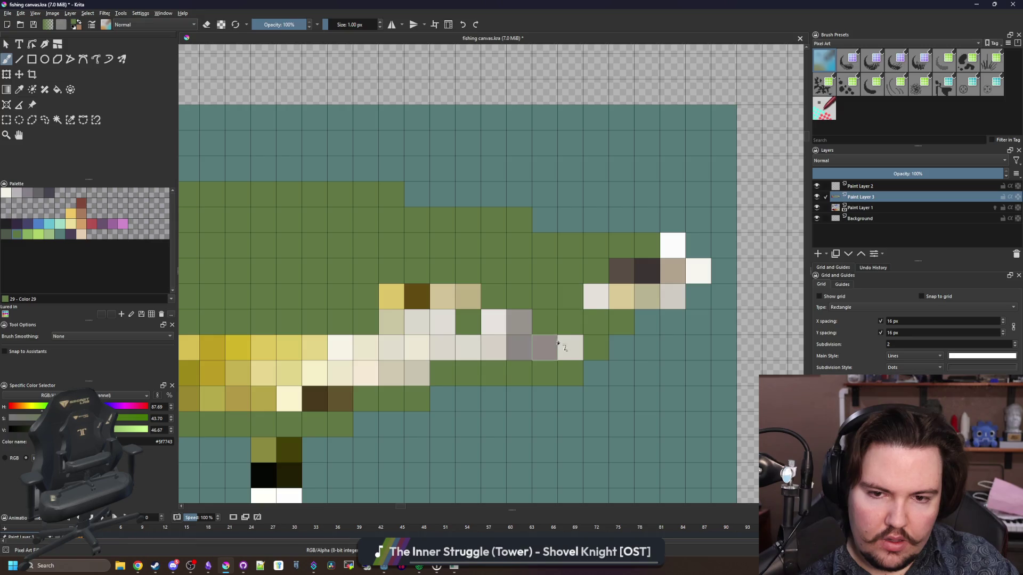
mouse_move(569, 346)
mouse_down()
mouse_move(495, 320)
mouse_move(348, 323)
mouse_move(421, 352)
mouse_move(466, 322)
mouse_move(480, 351)
mouse_move(402, 352)
mouse_up()
Step: Paint the speckled and lower body rows green, then fill the dark-red belly cells green
scroll(466, 322, down, 5)
scroll(574, 376, up, 3)
scroll(574, 376, up, 1)
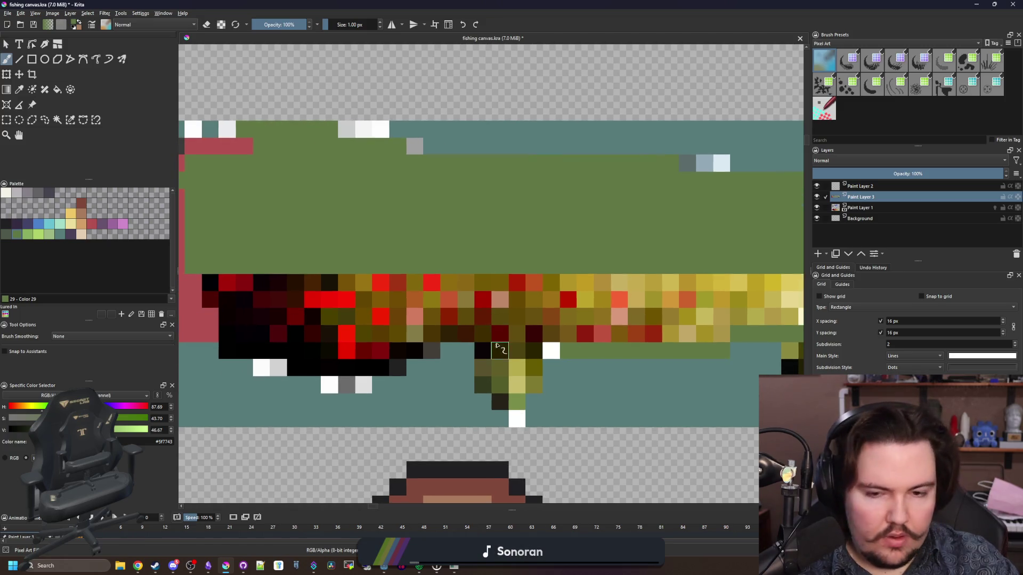
scroll(533, 331, up, 1)
drag(580, 326, 412, 327)
scroll(412, 328, down, 2)
scroll(479, 377, up, 2)
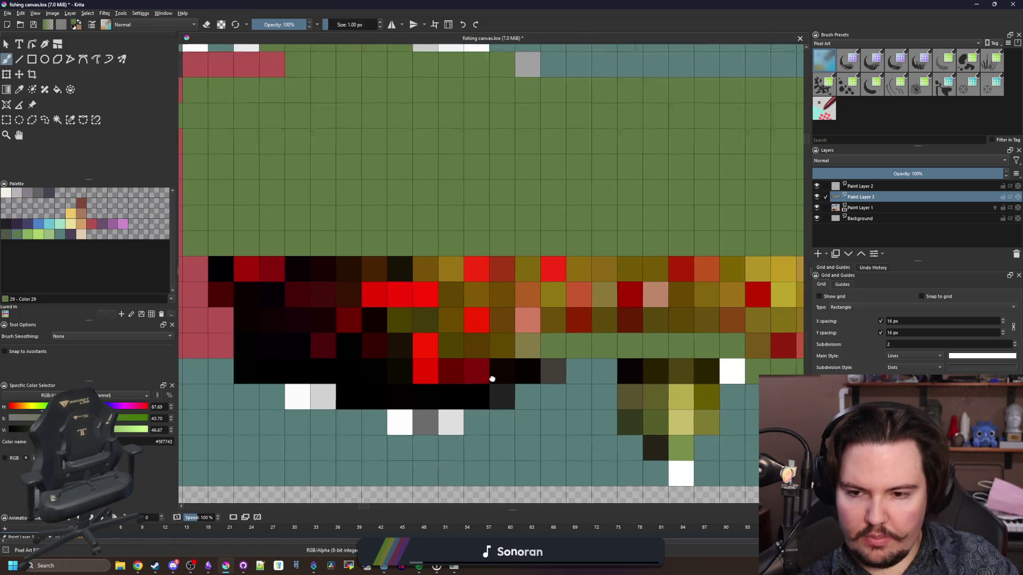
mouse_move(552, 365)
mouse_down()
mouse_move(491, 392)
mouse_move(348, 395)
mouse_move(485, 406)
mouse_up()
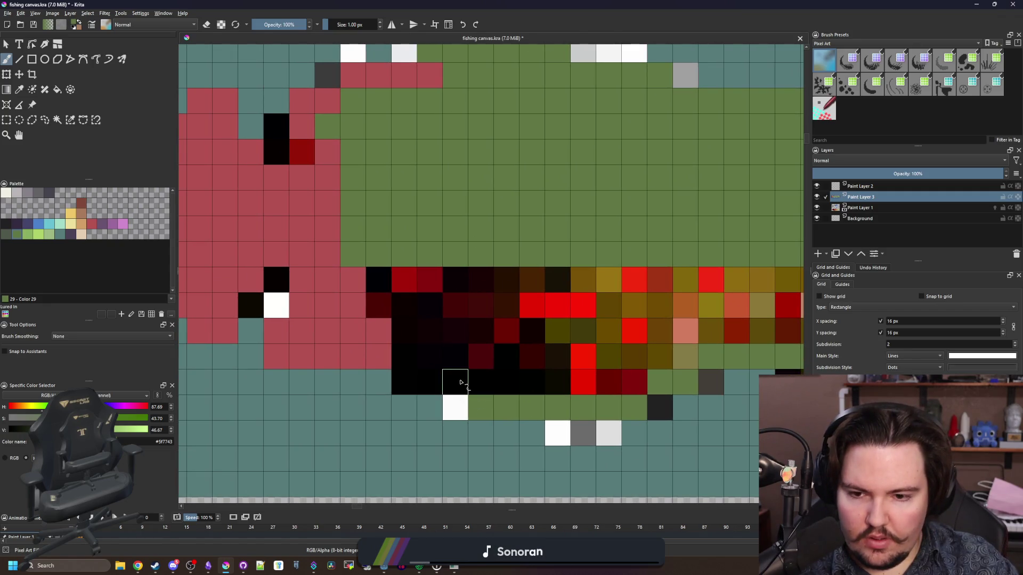
key(f)
click(486, 382)
scroll(385, 339, down, 2)
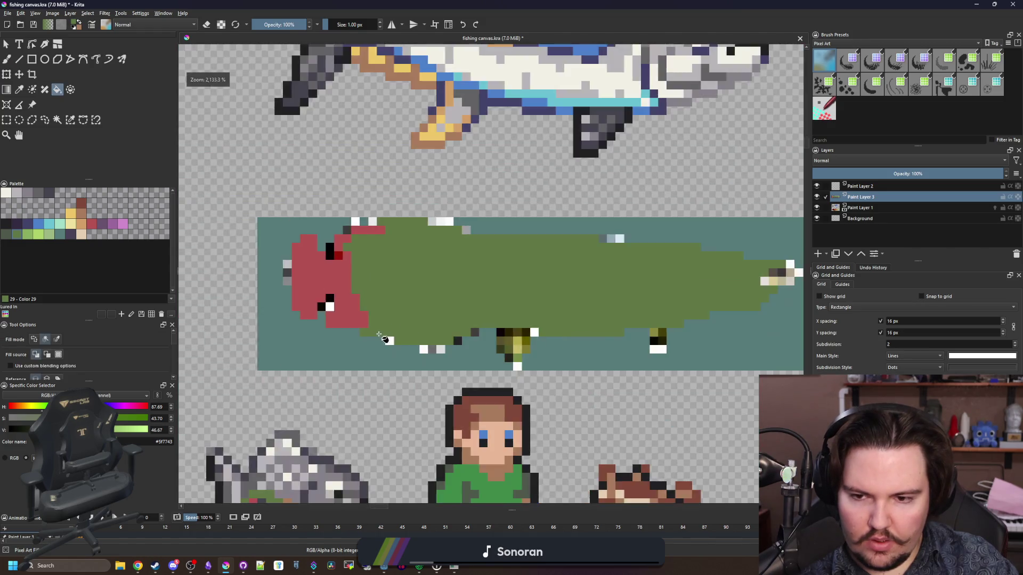
Step: Erase two cells along the fish's lower edge with the Freehand Brush in eraser mode
scroll(384, 339, up, 2)
key(b)
key(e)
click(434, 351)
click(461, 351)
scroll(418, 359, down, 2)
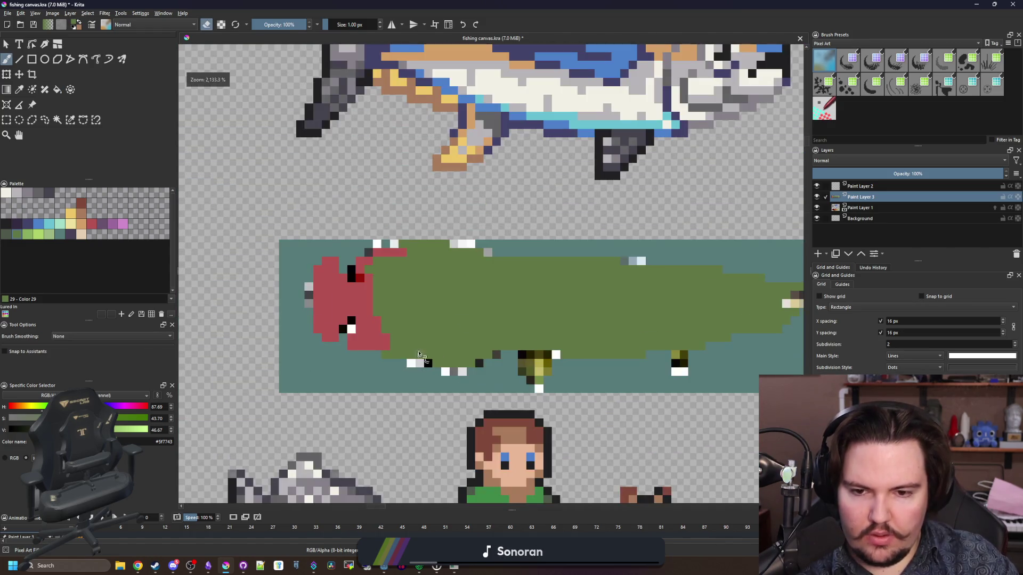
Step: Hide Paint Layer 1 and repaint part of the red head with the sampled body green
click(817, 207)
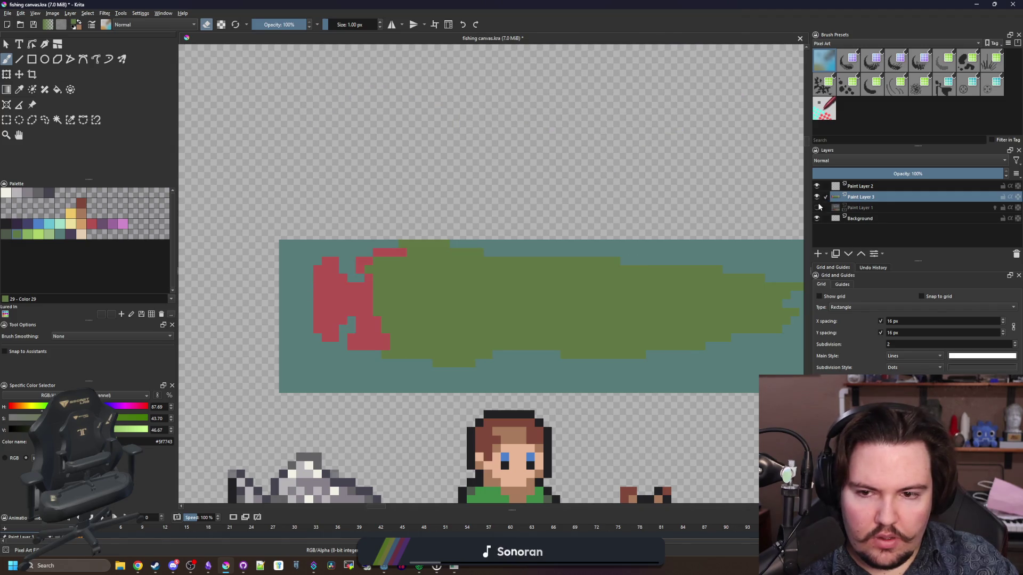
scroll(356, 305, up, 2)
ctrl+click(365, 297)
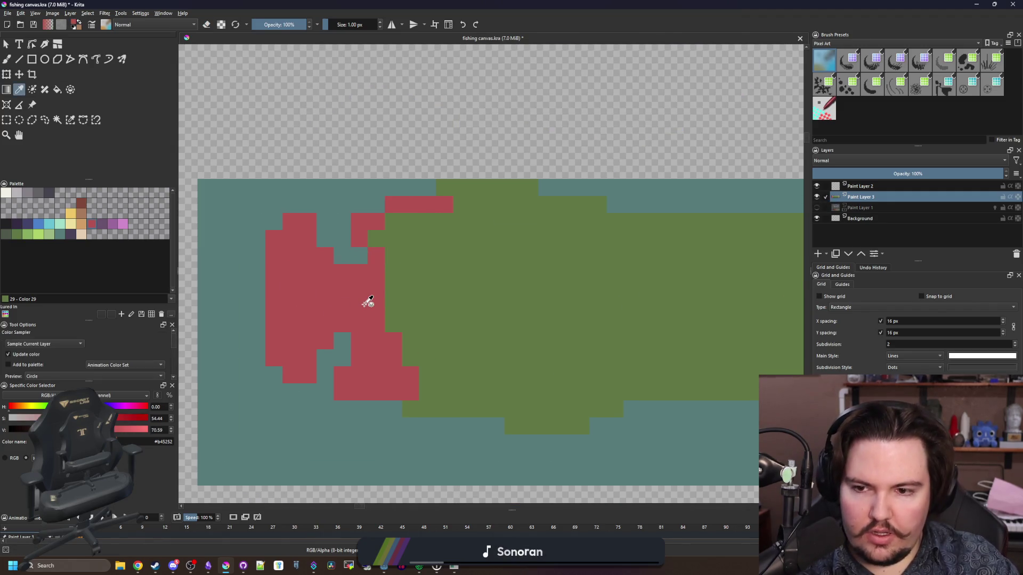
key(e)
ctrl+click(447, 293)
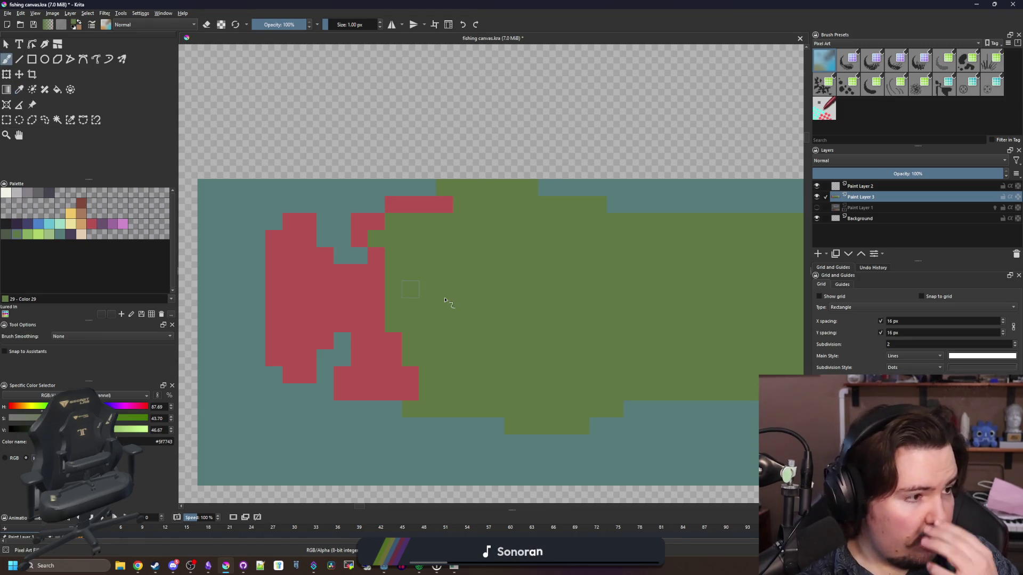
scroll(422, 318, up, 1)
mouse_move(353, 323)
mouse_down()
mouse_move(299, 327)
mouse_move(354, 274)
mouse_move(335, 255)
mouse_move(376, 247)
mouse_up()
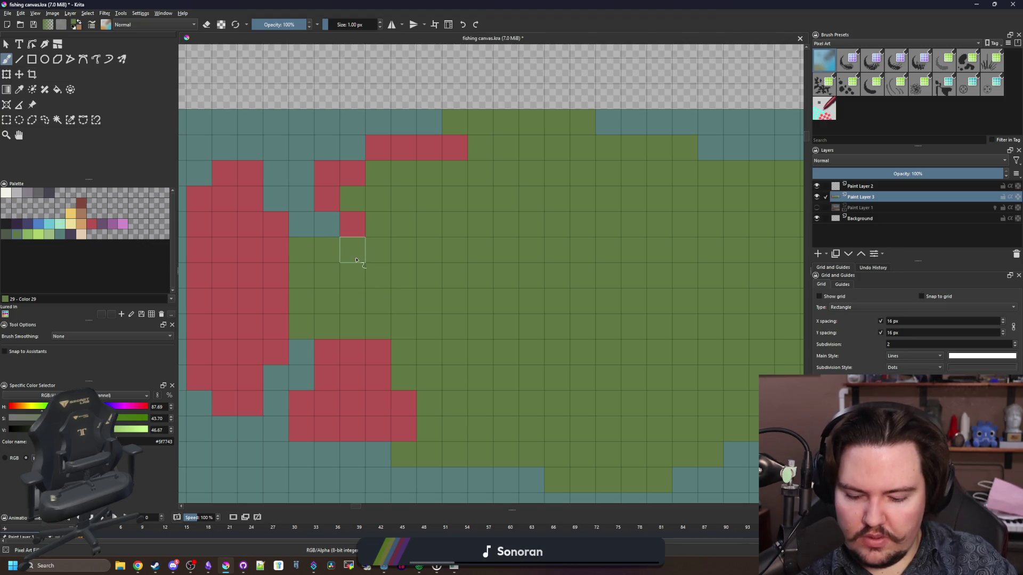
ctrl+click(354, 224)
drag(433, 230, 312, 293)
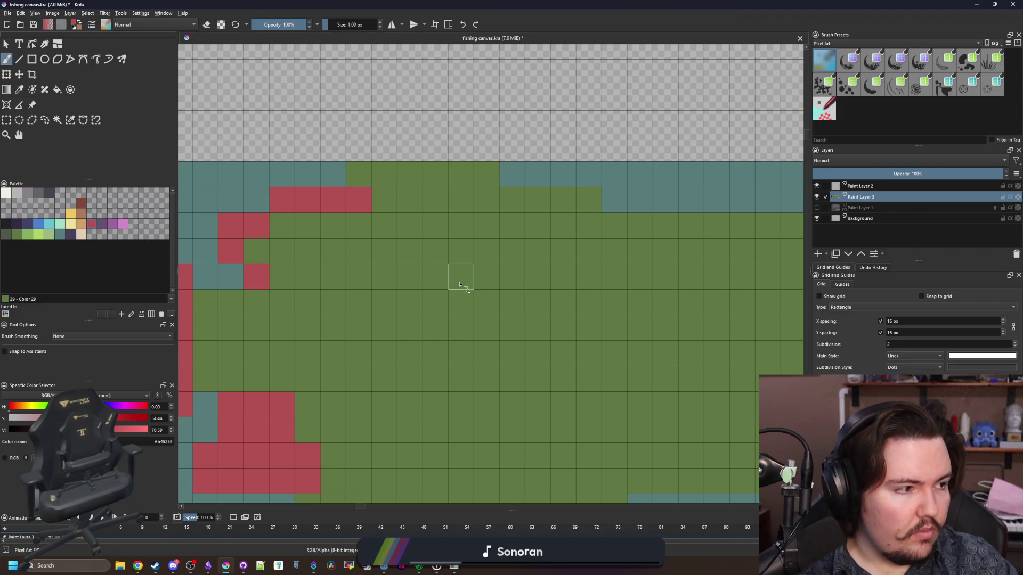
scroll(460, 284, down, 1)
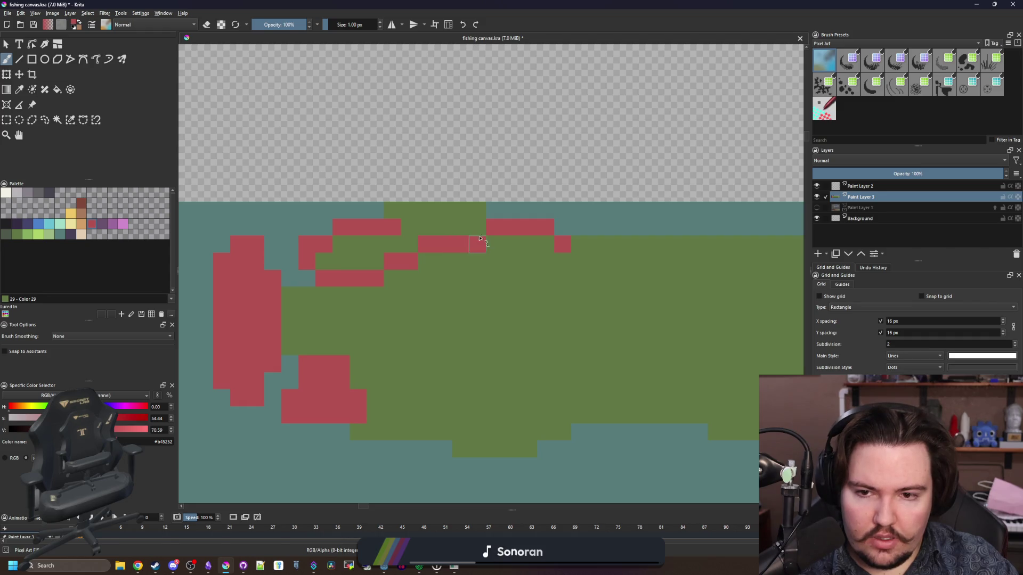
Step: Switch between the Fill and Freehand Brush tools while zooming around the sprite
key(f)
scroll(430, 224, down, 4)
scroll(469, 286, up, 6)
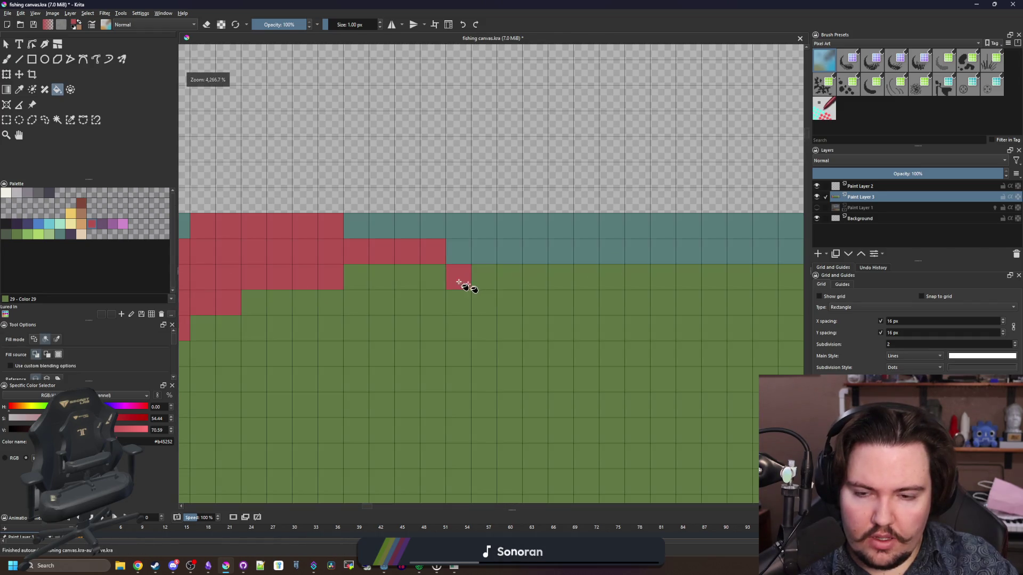
key(b)
scroll(304, 335, down, 2)
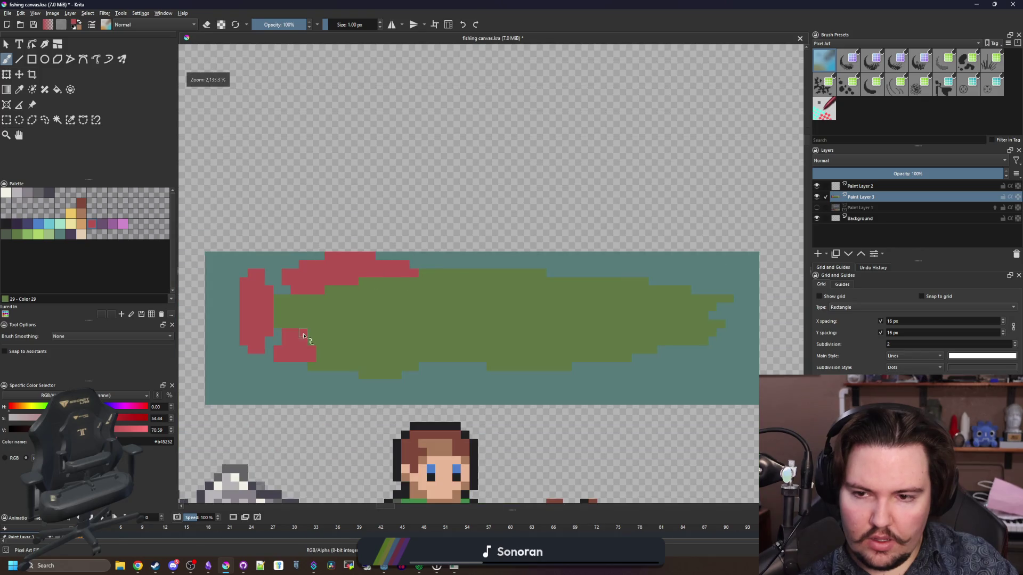
scroll(304, 335, up, 2)
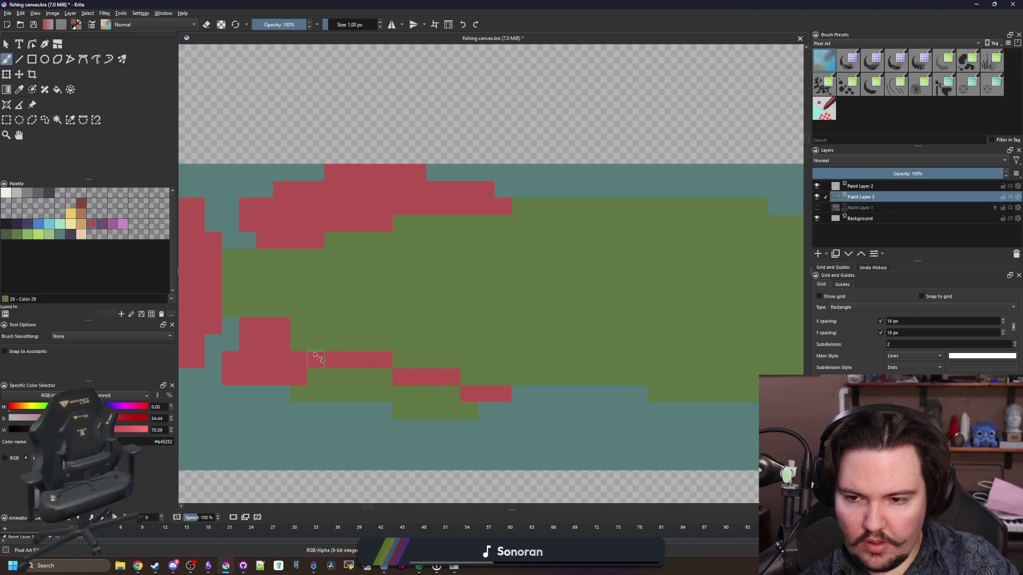
key(f)
scroll(346, 351, down, 5)
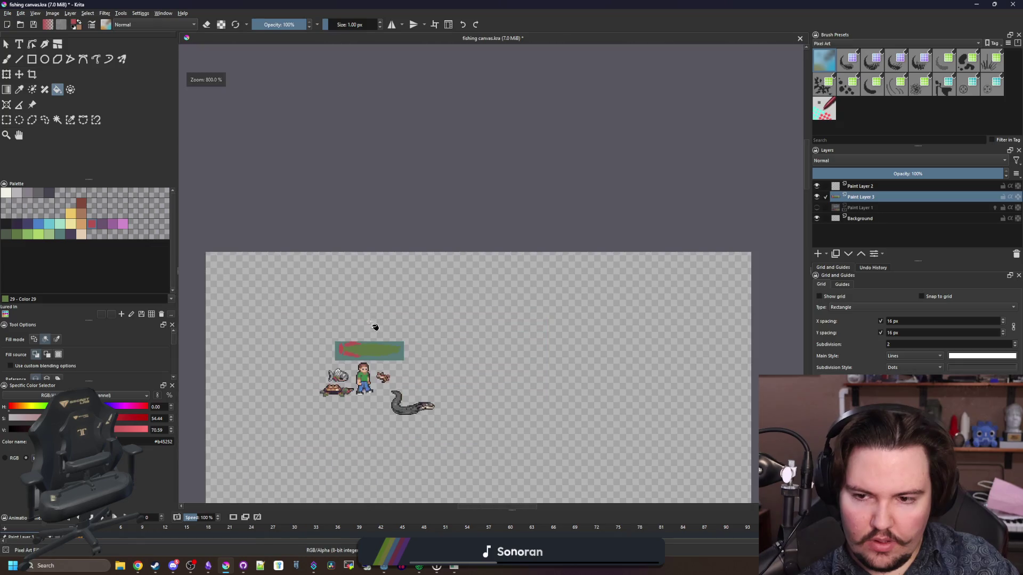
scroll(361, 343, up, 4)
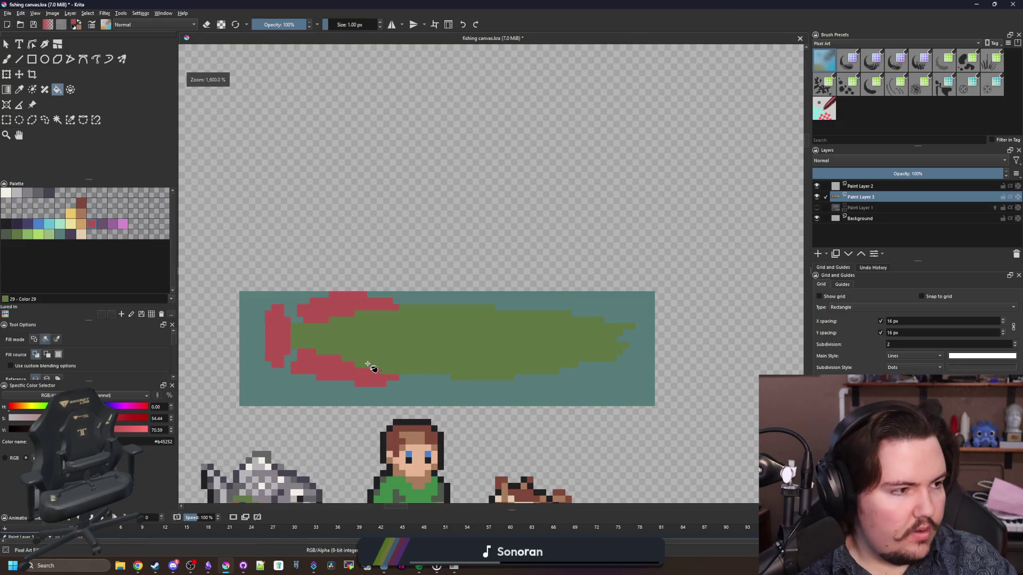
scroll(333, 369, up, 1)
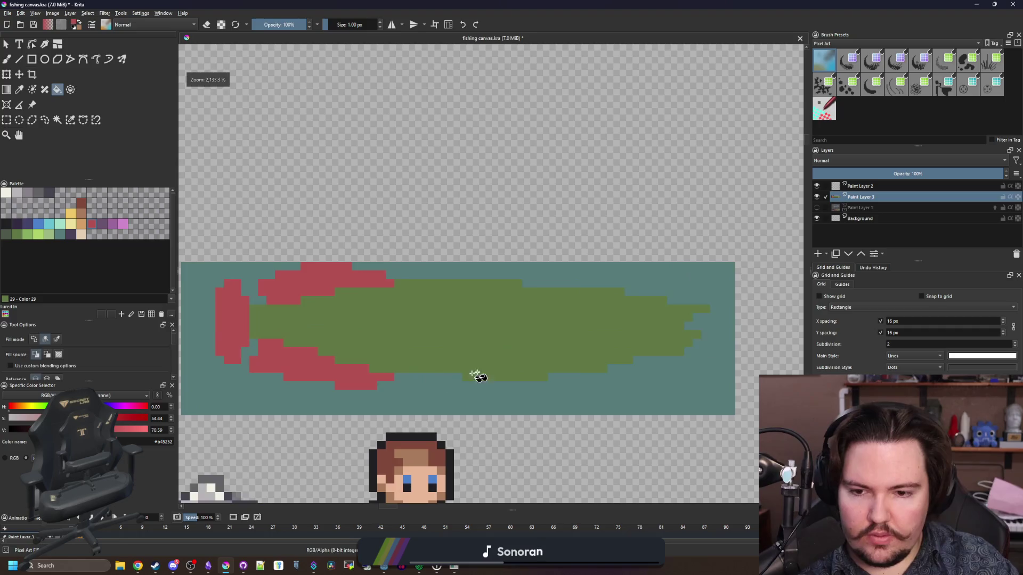
key(b)
Step: Show Paint Layer 1 again and paint red curves and blocks around the lower fin
click(817, 208)
scroll(463, 388, up, 2)
mouse_move(432, 358)
mouse_down()
mouse_move(431, 397)
mouse_move(406, 435)
mouse_move(355, 385)
mouse_move(406, 410)
mouse_up()
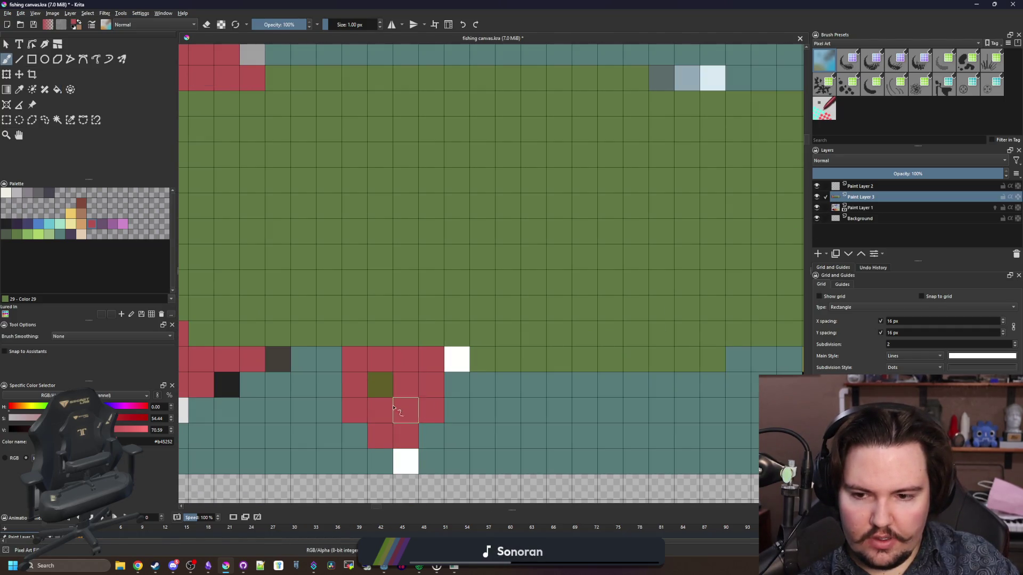
scroll(406, 410, down, 3)
scroll(518, 379, up, 3)
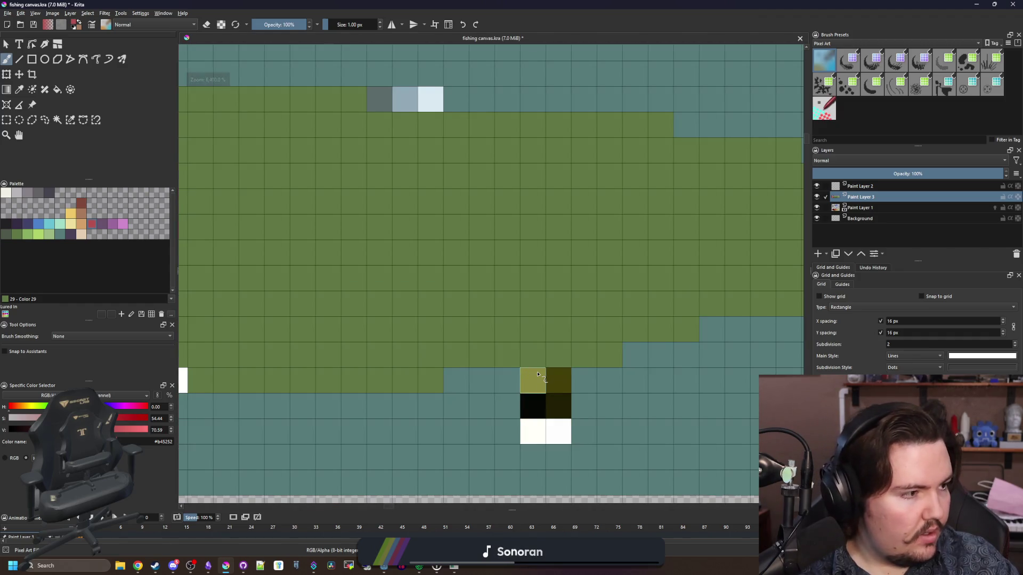
mouse_move(564, 385)
mouse_down()
mouse_move(507, 429)
mouse_move(530, 384)
mouse_up()
mouse_move(481, 406)
mouse_down()
mouse_move(481, 382)
mouse_move(481, 428)
mouse_up()
Step: Hide Paint Layer 1 again and paint a few more body cells red near the tail
key(e)
scroll(504, 356, down, 3)
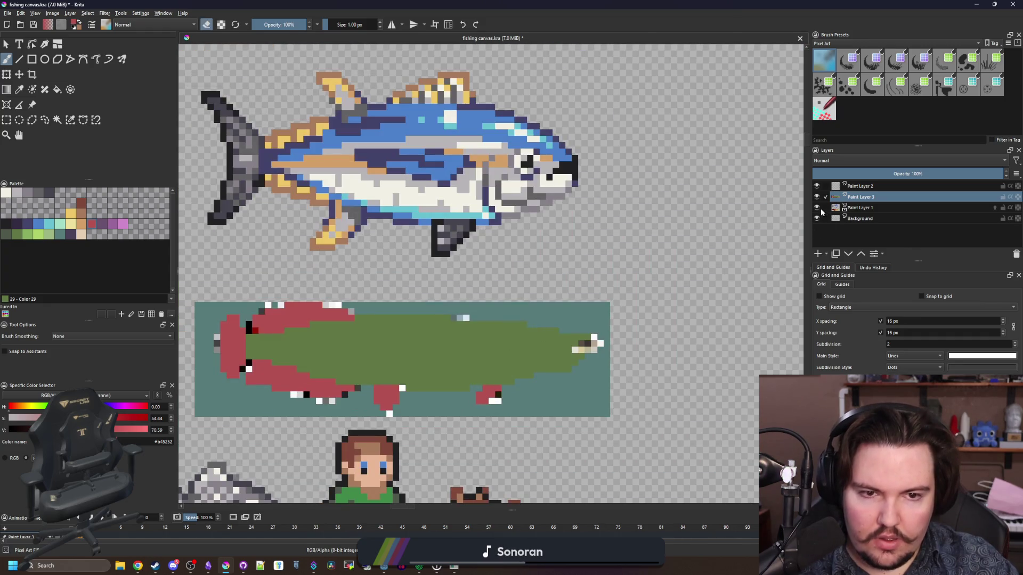
click(817, 207)
scroll(491, 244, down, 3)
scroll(490, 243, down, 1)
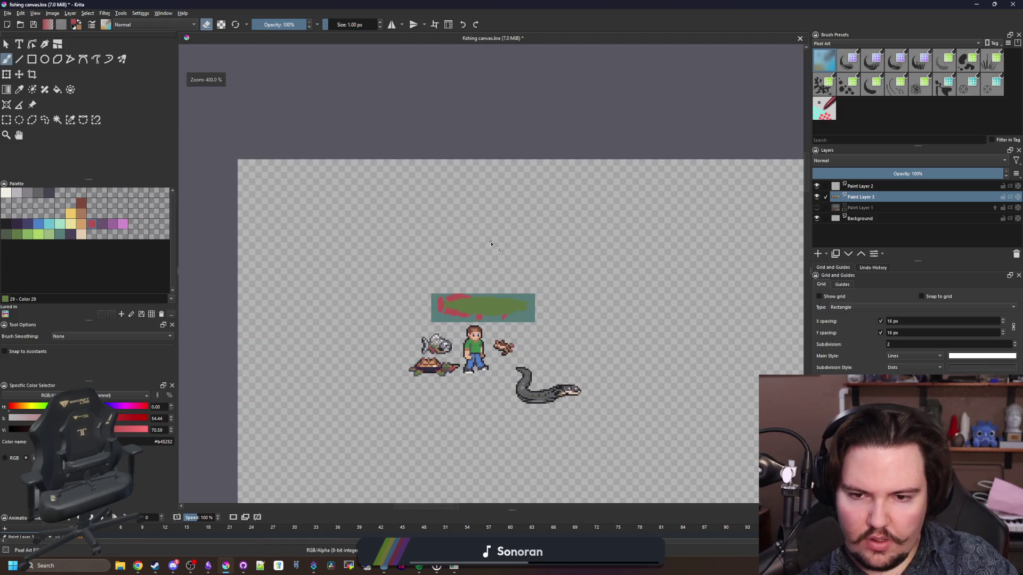
scroll(495, 302, up, 5)
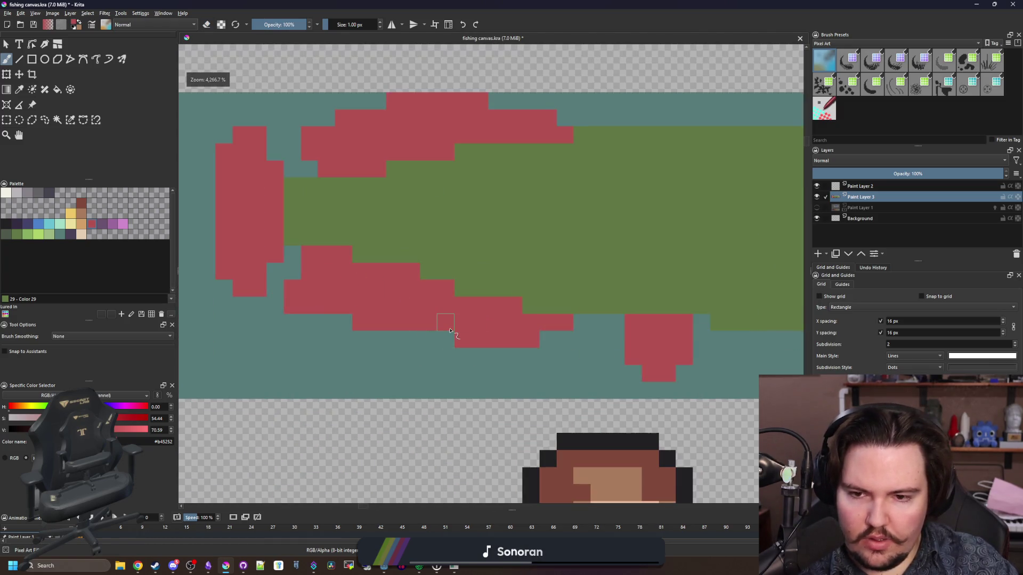
scroll(358, 334, up, 1)
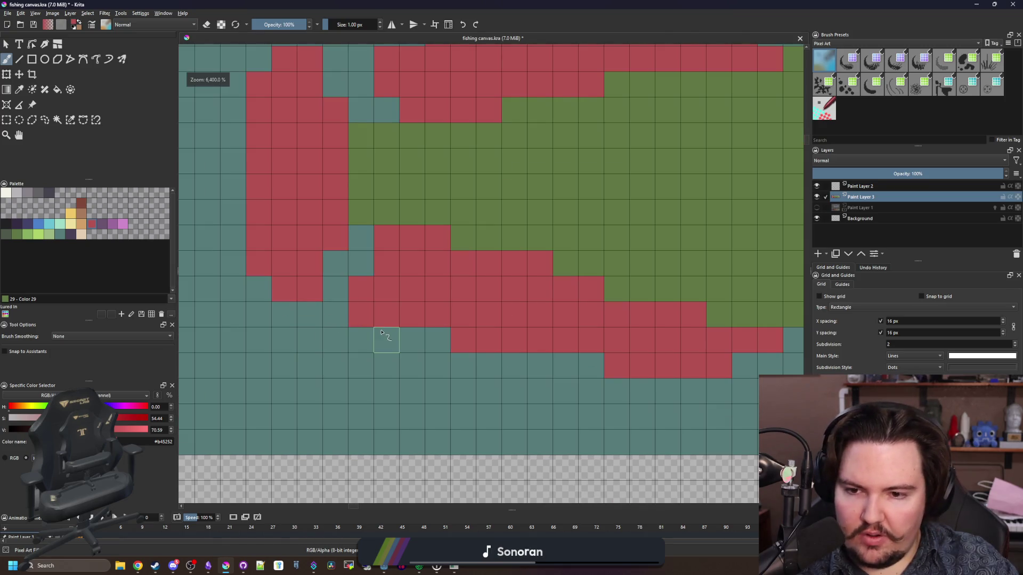
scroll(393, 338, down, 6)
scroll(393, 338, down, 2)
scroll(323, 315, up, 8)
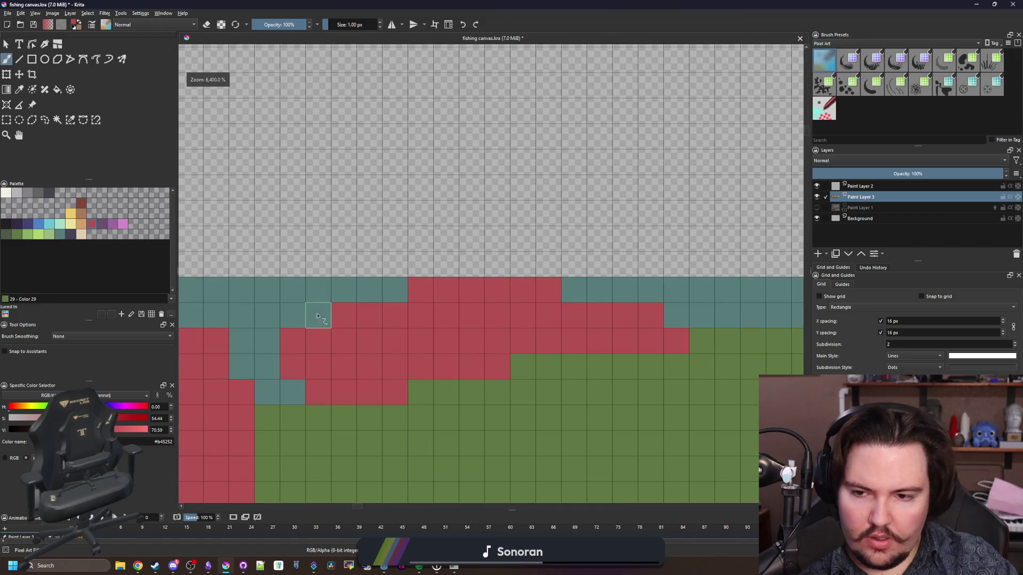
scroll(411, 313, down, 3)
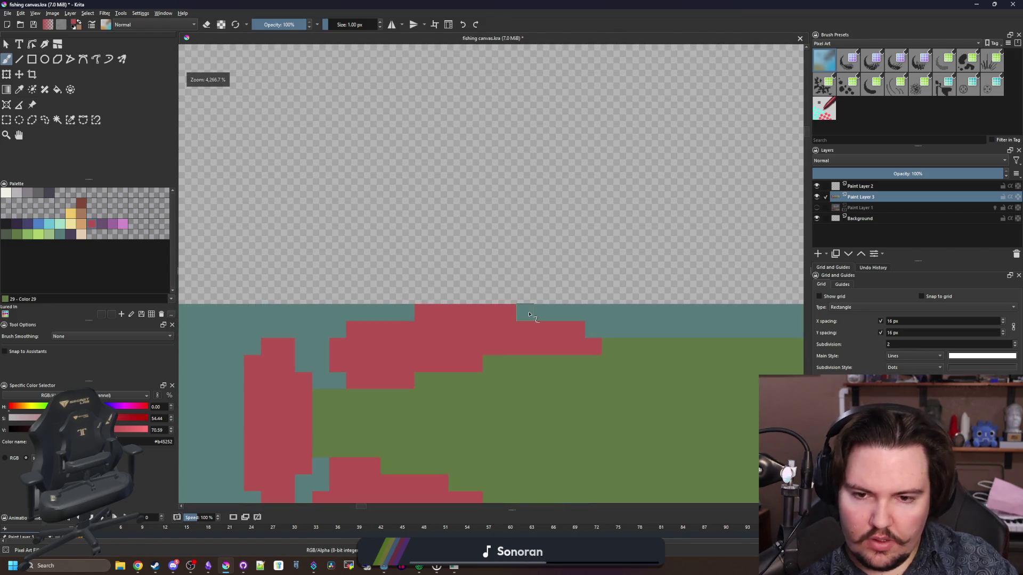
scroll(529, 314, down, 7)
scroll(346, 317, up, 9)
mouse_move(369, 294)
mouse_down()
mouse_move(388, 267)
mouse_move(390, 337)
mouse_up()
Step: Erase the stray red pixel, then turn eraser mode back off
key(p)
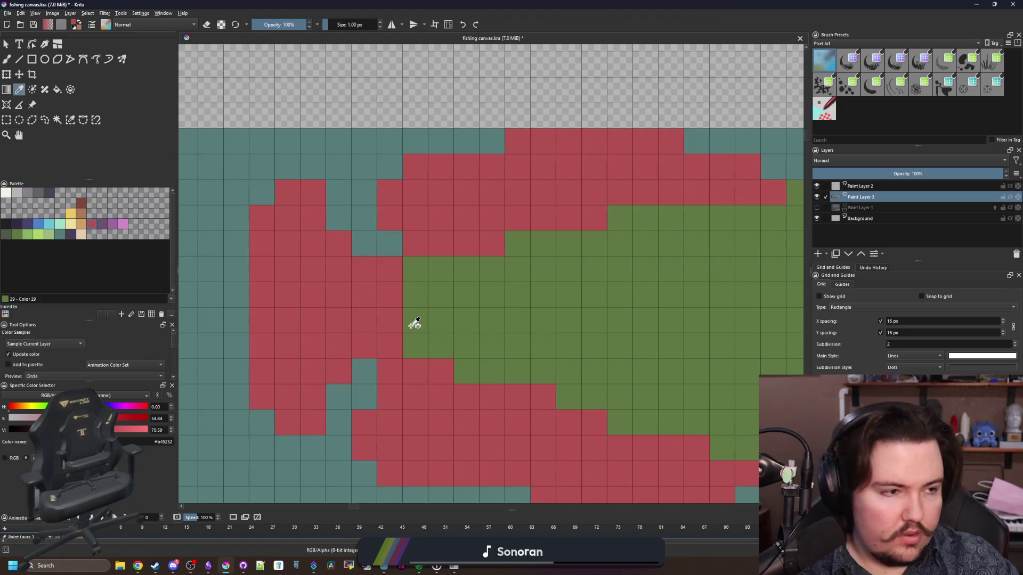
key(b)
key(e)
click(389, 373)
key(e)
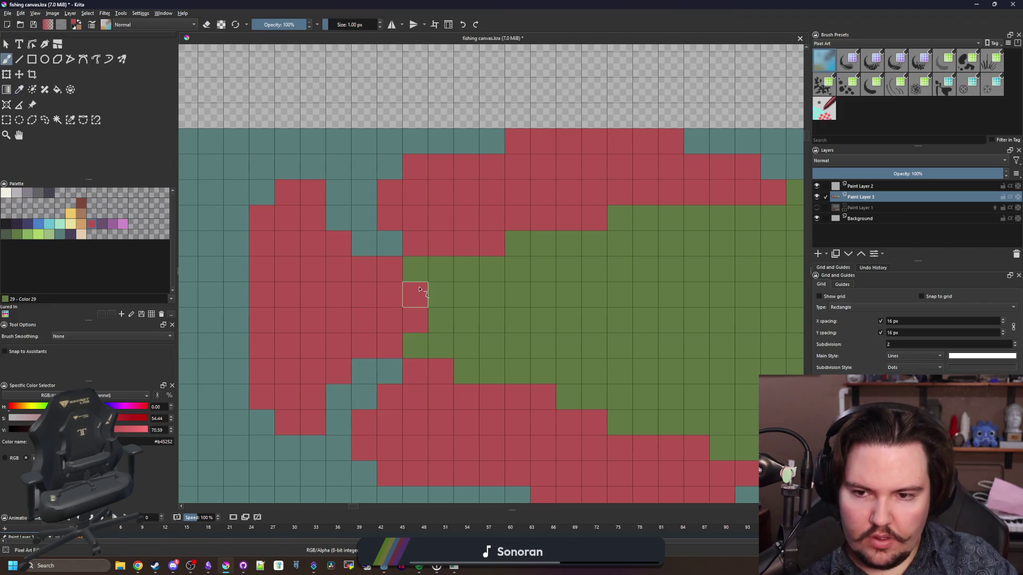
scroll(362, 256, down, 5)
scroll(312, 258, up, 1)
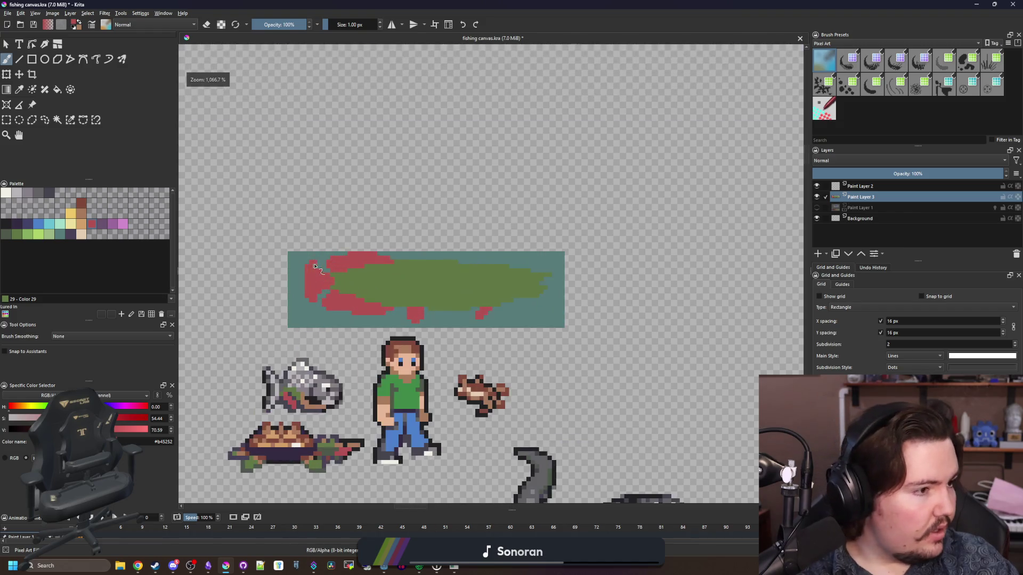
scroll(314, 294, up, 5)
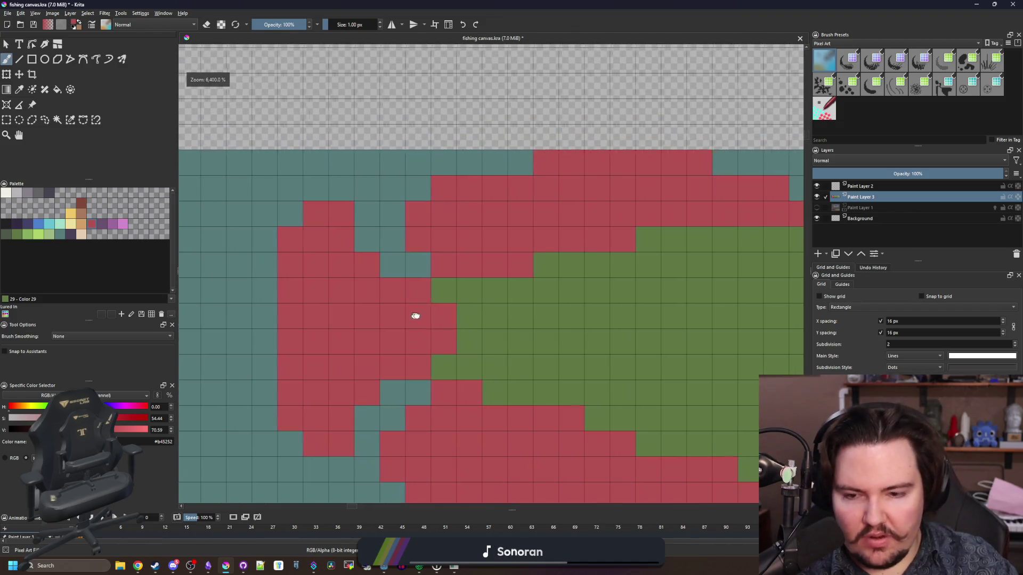
Step: Sample the body's dark green with the Color Sampler and return to the brush
key(p)
click(473, 316)
key(b)
scroll(348, 278, down, 4)
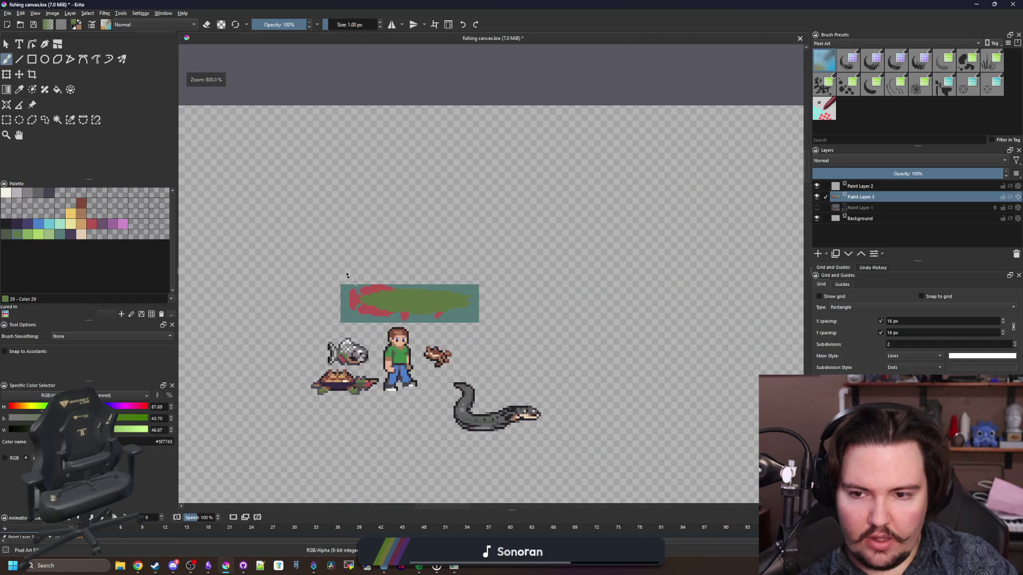
scroll(357, 271, up, 3)
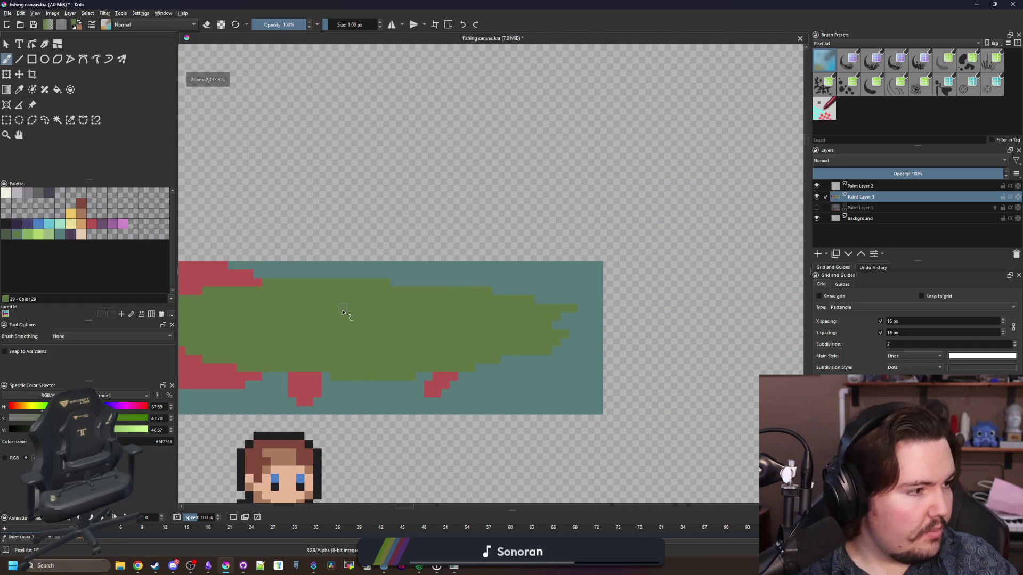
scroll(509, 350, up, 4)
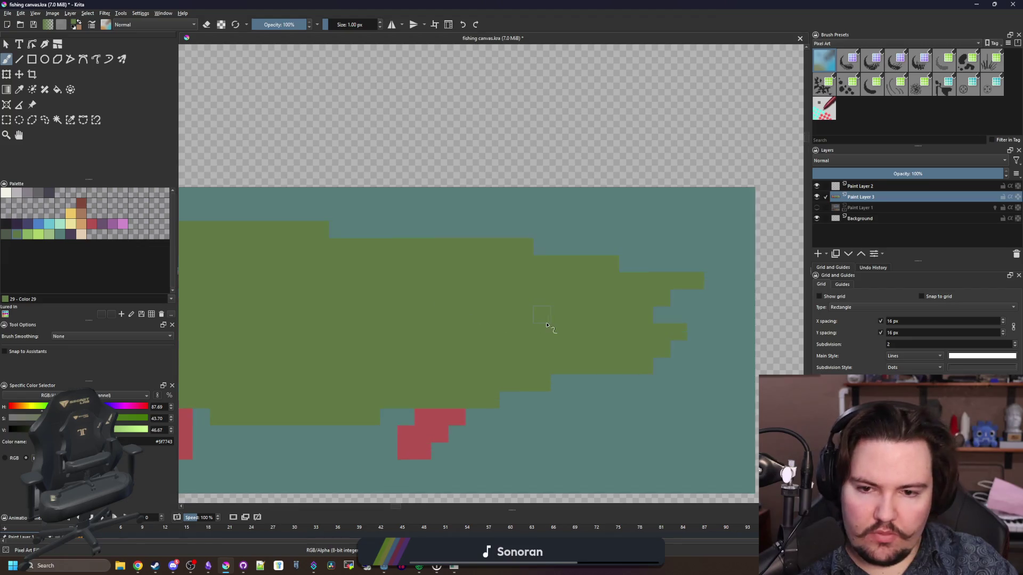
mouse_move(509, 350)
mouse_down()
mouse_move(474, 321)
mouse_move(419, 332)
mouse_up()
Step: Paint a dark purple gill line up the fish's head
key(p)
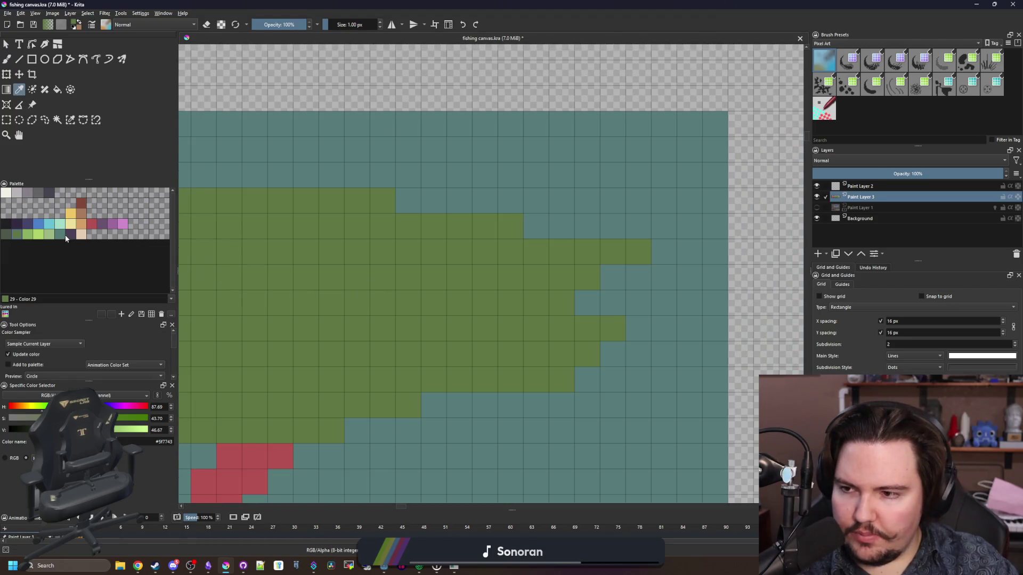
click(73, 237)
key(b)
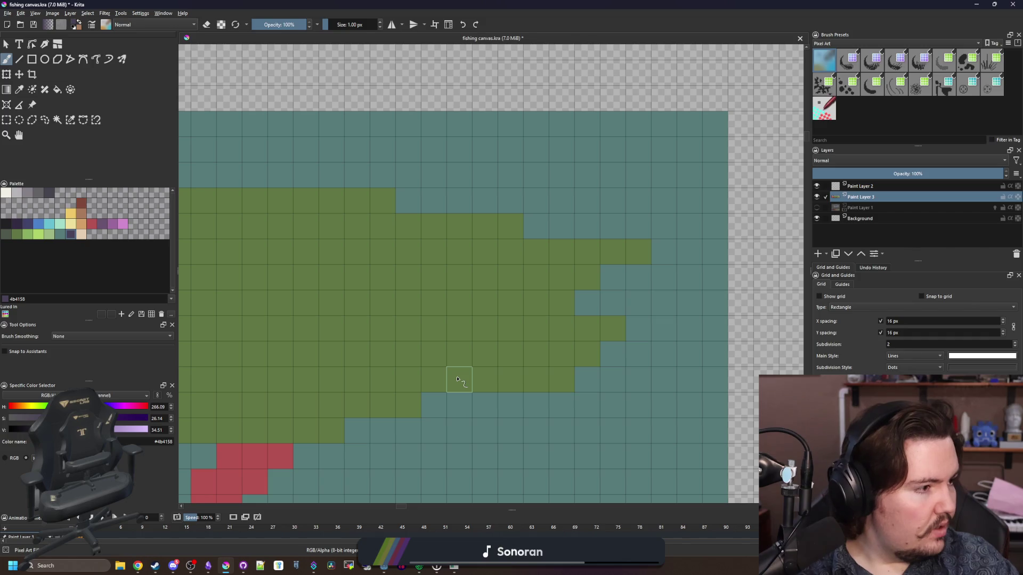
key(alt+Tab)
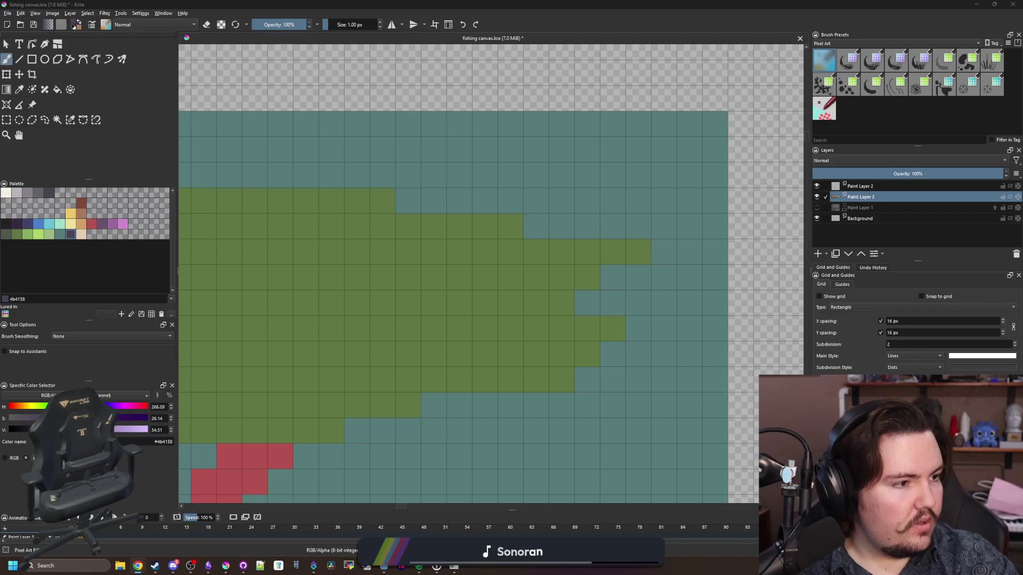
drag(475, 242, 632, 216)
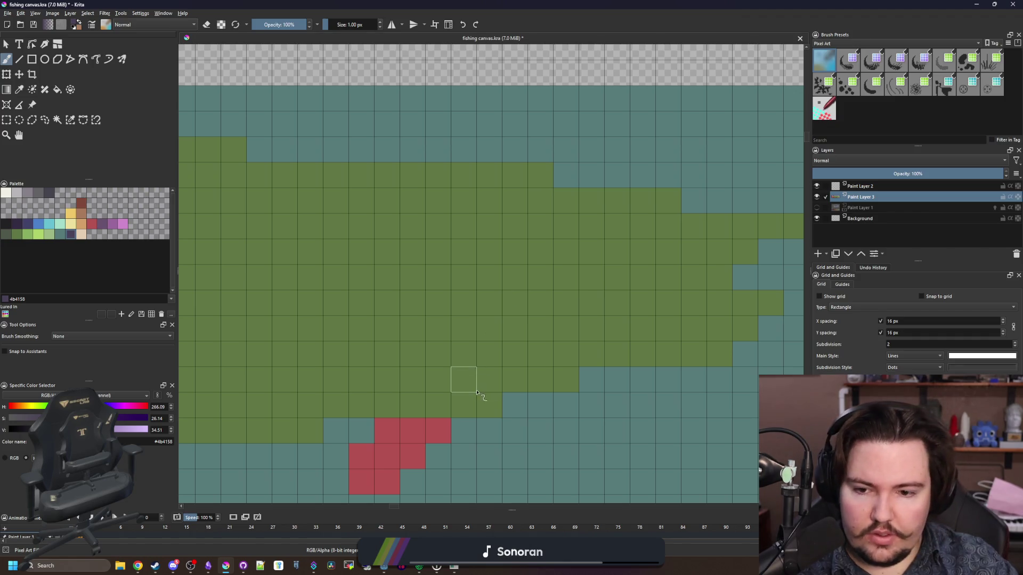
mouse_move(479, 403)
mouse_down()
mouse_move(462, 379)
mouse_move(446, 284)
mouse_move(461, 203)
mouse_up()
scroll(566, 224, right, 3)
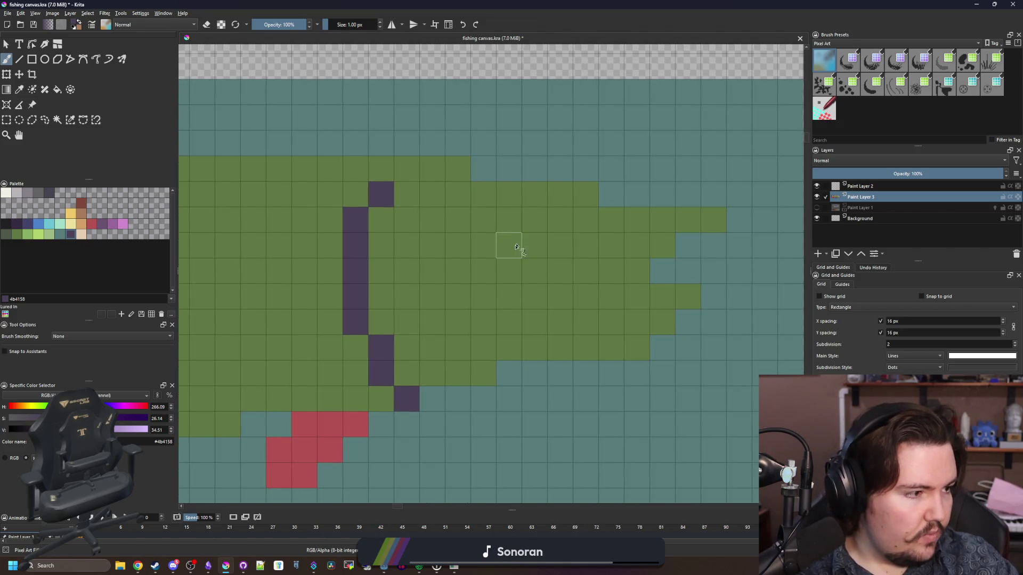
mouse_move(508, 358)
mouse_down()
mouse_move(459, 320)
mouse_move(457, 269)
mouse_move(475, 279)
mouse_up()
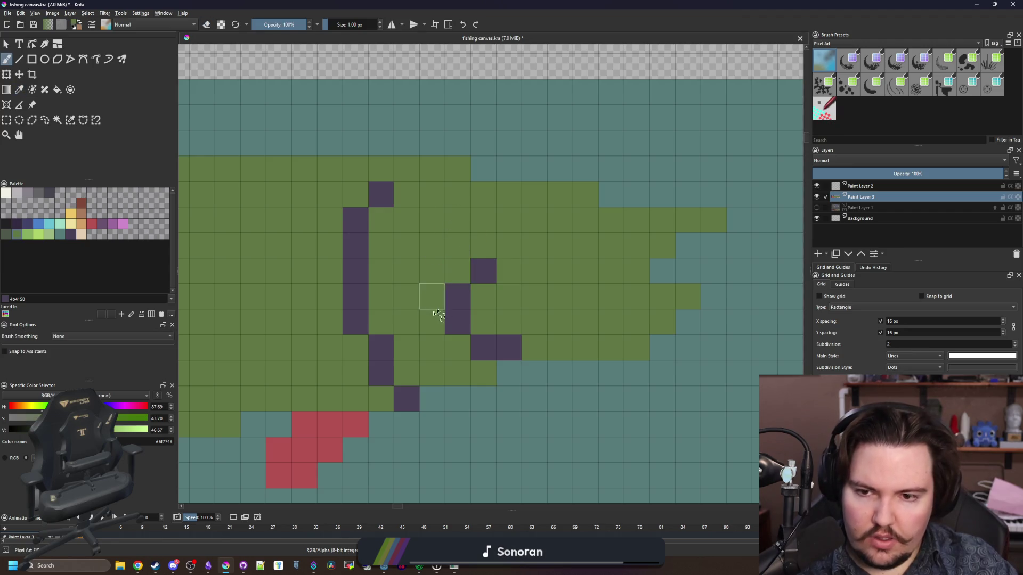
scroll(429, 292, down, 5)
scroll(446, 323, up, 5)
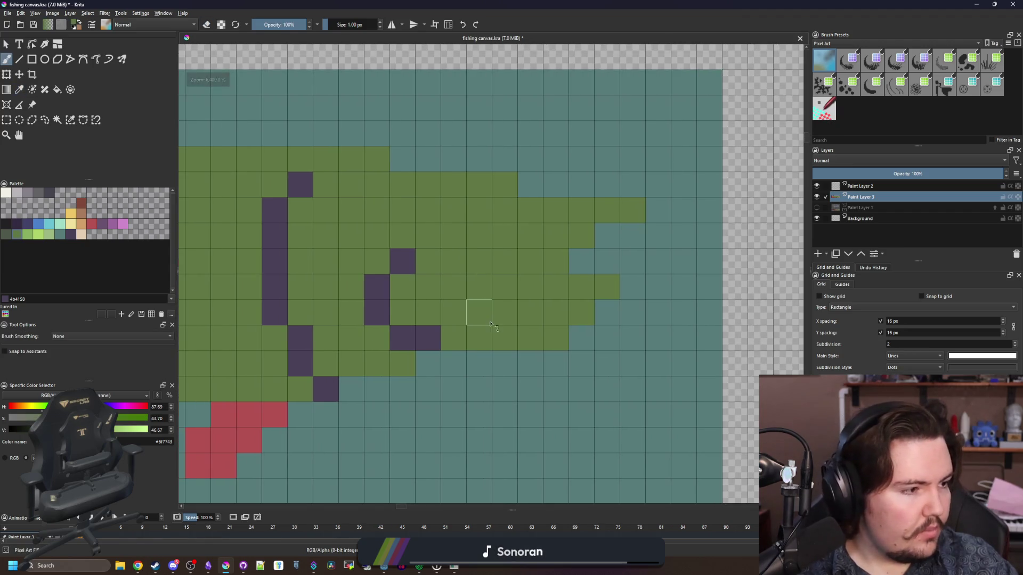
Step: Paint the jaw in rows of off-white cells with four peach cells
click(10, 197)
mouse_move(402, 363)
mouse_down()
mouse_move(373, 364)
mouse_move(370, 336)
mouse_move(324, 310)
mouse_up()
drag(453, 337, 533, 337)
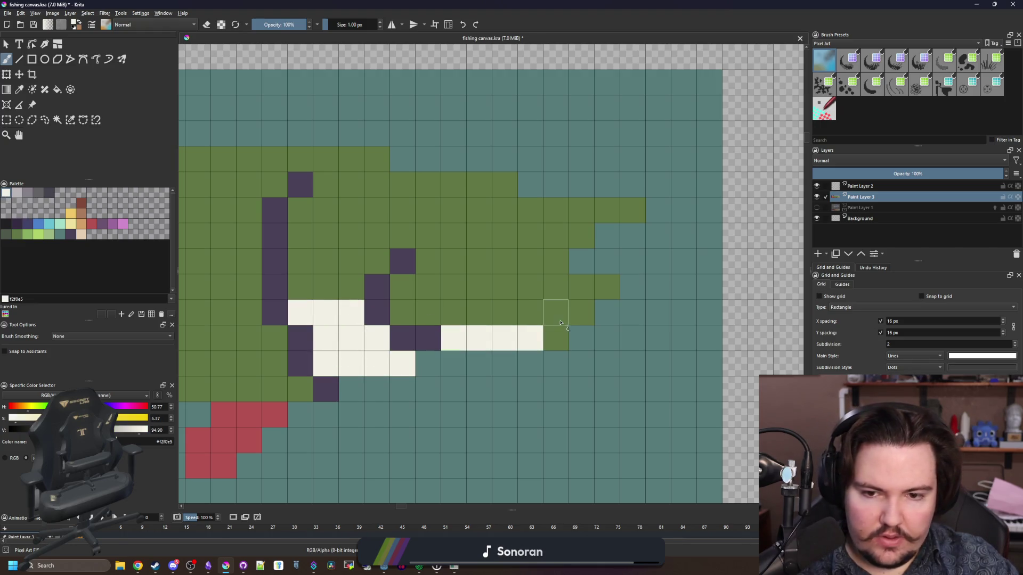
click(556, 335)
mouse_move(604, 294)
mouse_down()
mouse_move(499, 314)
mouse_move(571, 309)
mouse_move(443, 304)
mouse_move(458, 295)
mouse_up()
mouse_move(319, 294)
mouse_down()
mouse_move(348, 320)
mouse_move(362, 361)
mouse_move(349, 301)
mouse_move(375, 327)
mouse_move(354, 329)
mouse_move(350, 286)
mouse_up()
click(81, 235)
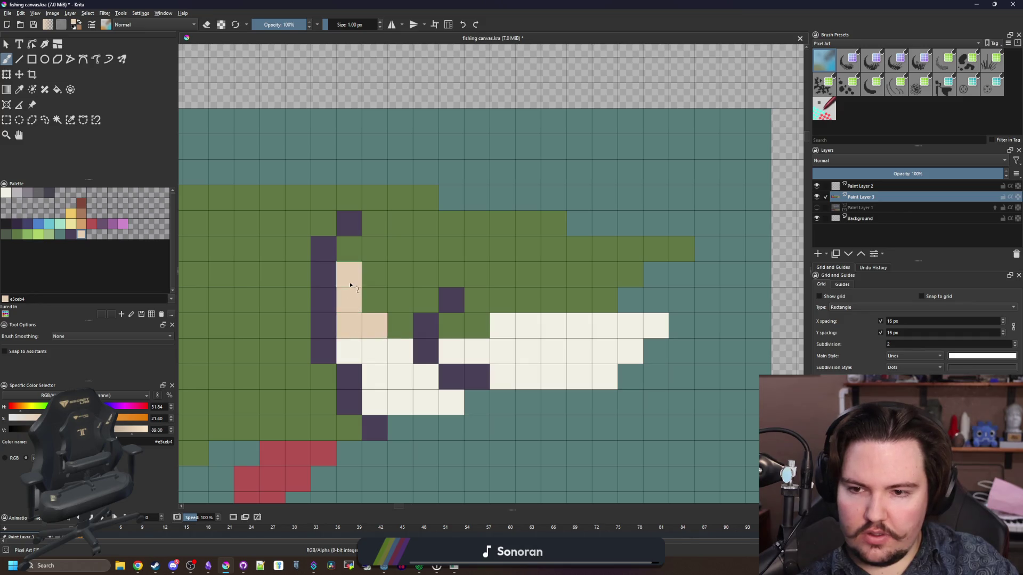
drag(376, 351, 400, 352)
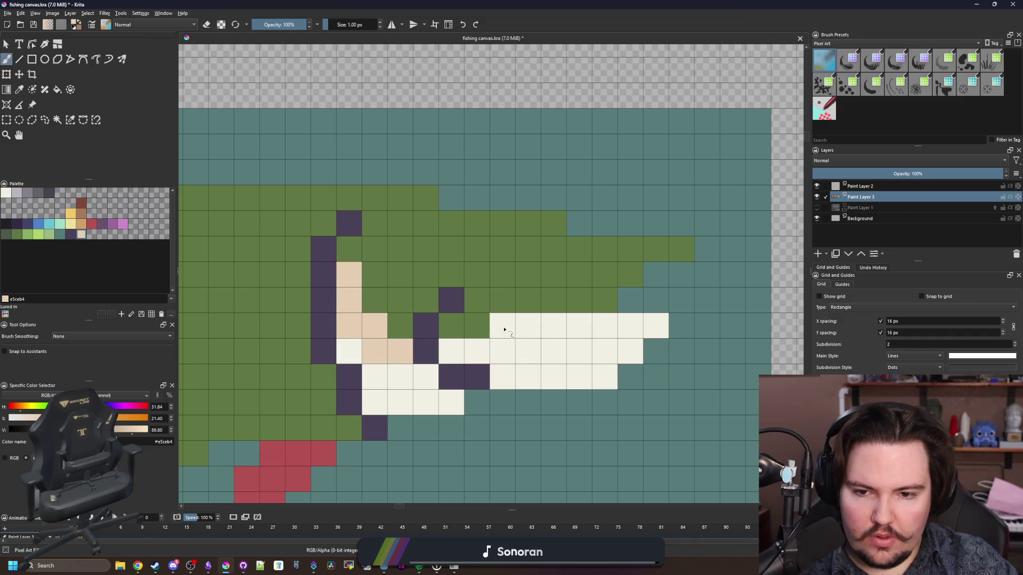
drag(502, 331, 519, 326)
Step: Recolour the head light green, filling the dark green area with the Fill tool
click(52, 236)
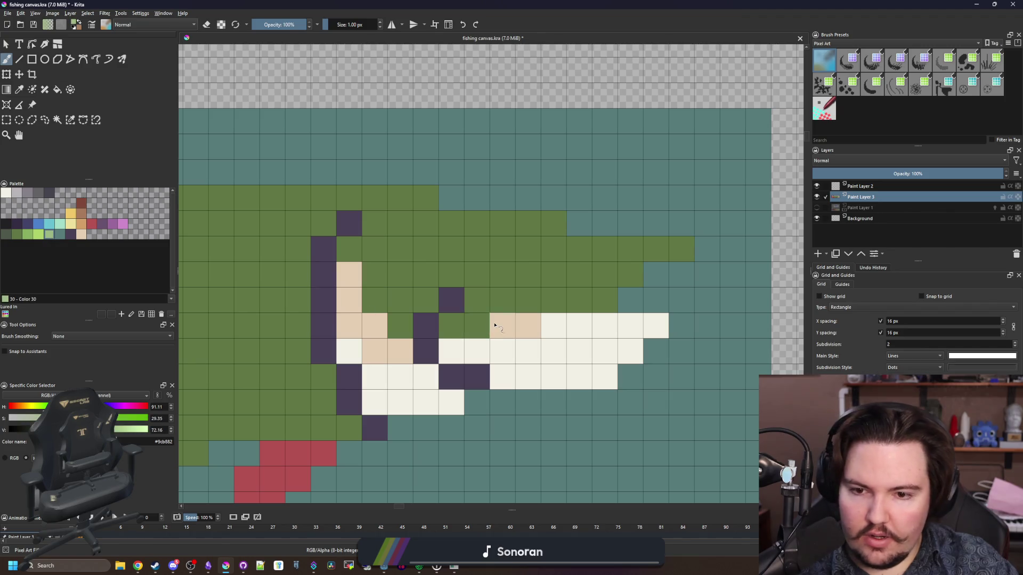
click(477, 325)
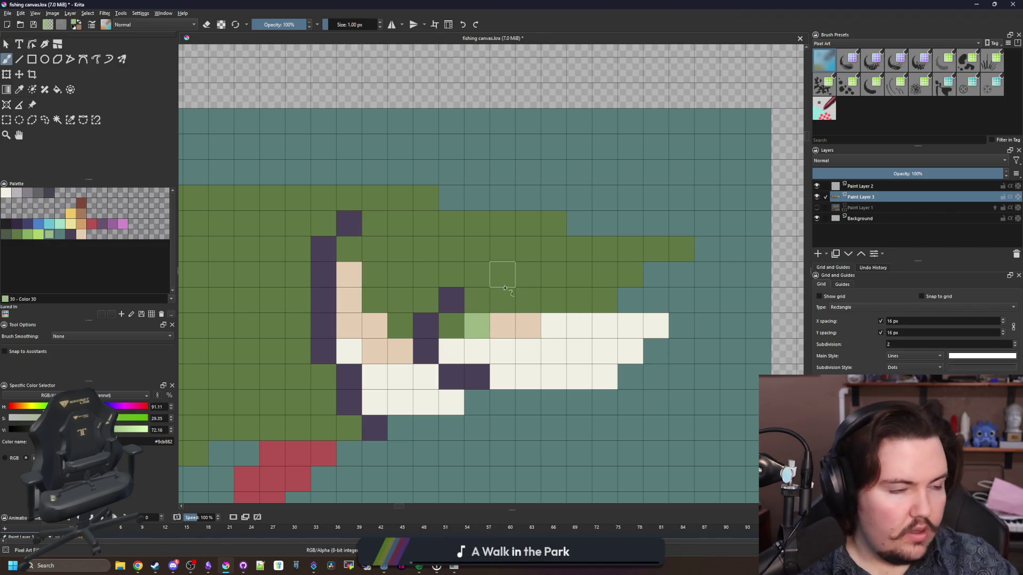
mouse_move(375, 249)
mouse_down()
mouse_move(352, 224)
mouse_move(399, 197)
mouse_up()
key(f)
click(435, 244)
scroll(436, 293, down, 3)
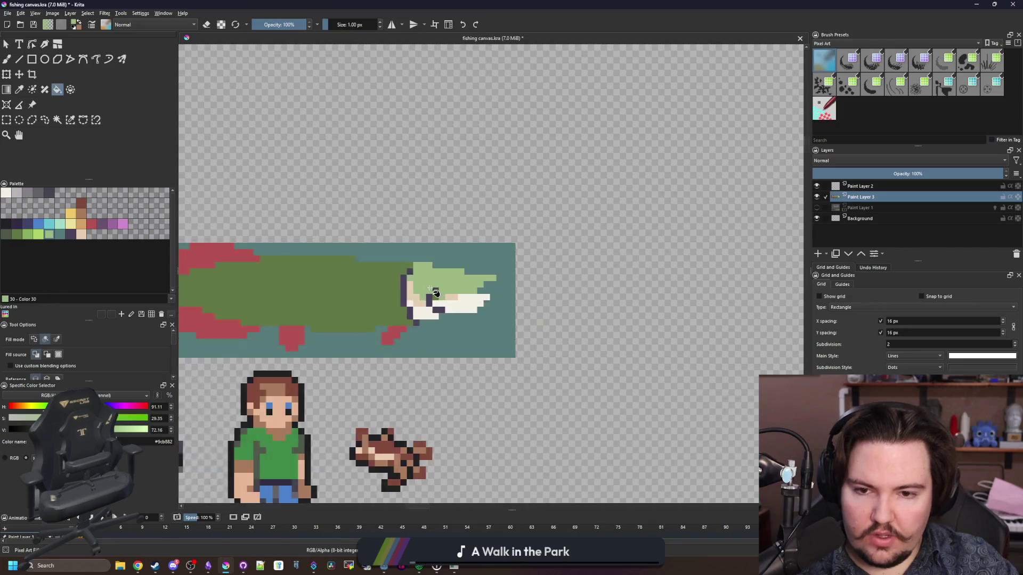
scroll(433, 294, up, 3)
key(b)
scroll(461, 287, down, 5)
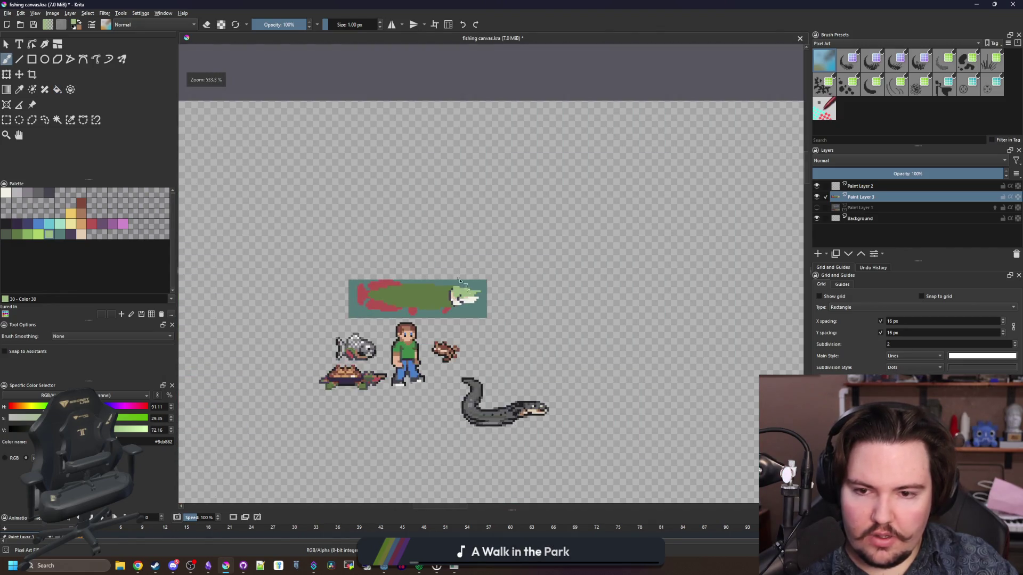
scroll(458, 274, up, 5)
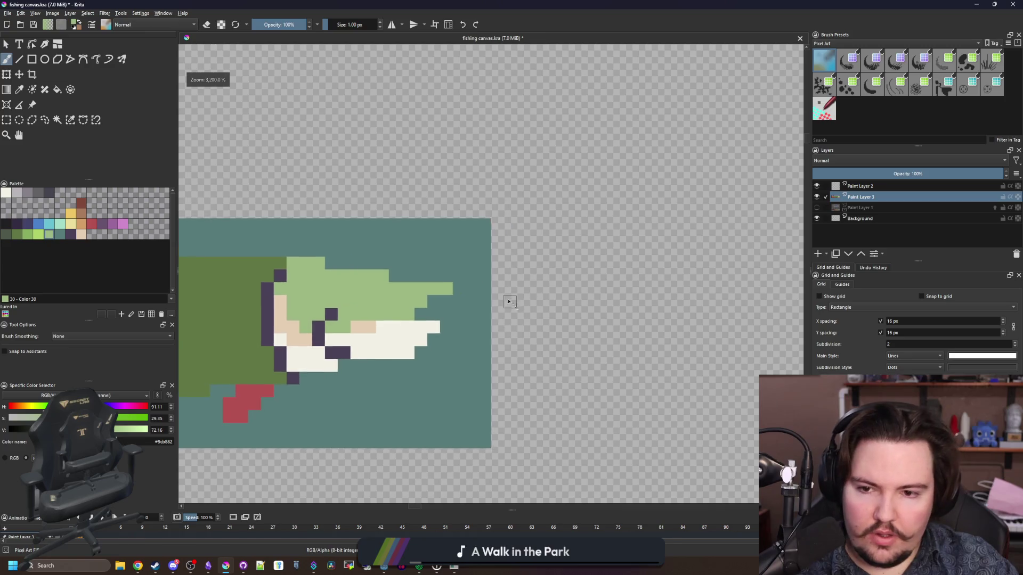
scroll(416, 302, up, 2)
Step: Paint teal notches into the head tip and hide the teal background layer
key(p)
click(393, 373)
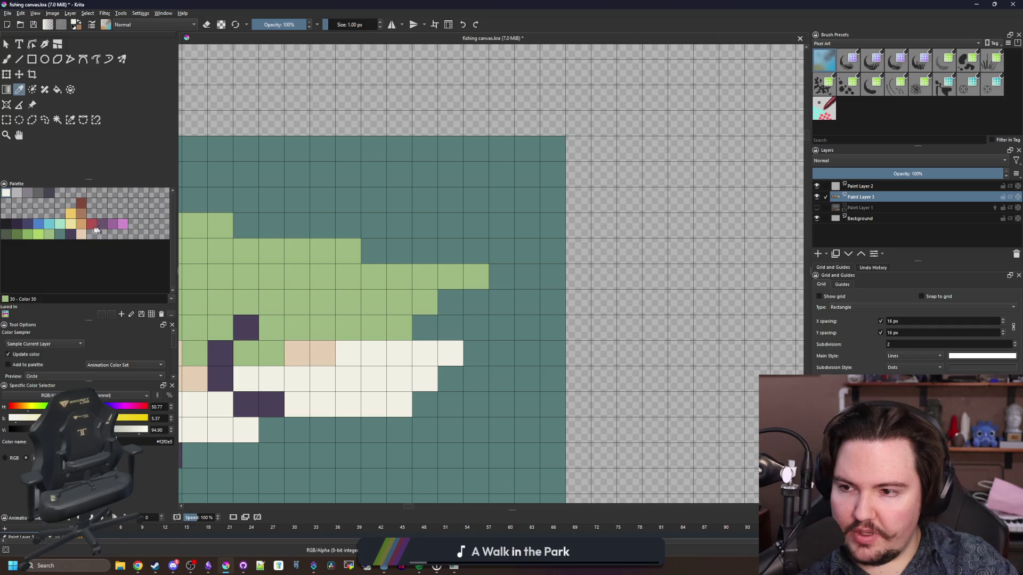
click(63, 235)
key(b)
mouse_move(372, 302)
mouse_down()
mouse_move(400, 302)
mouse_move(425, 277)
mouse_up()
scroll(498, 323, down, 6)
scroll(507, 298, up, 6)
key(e)
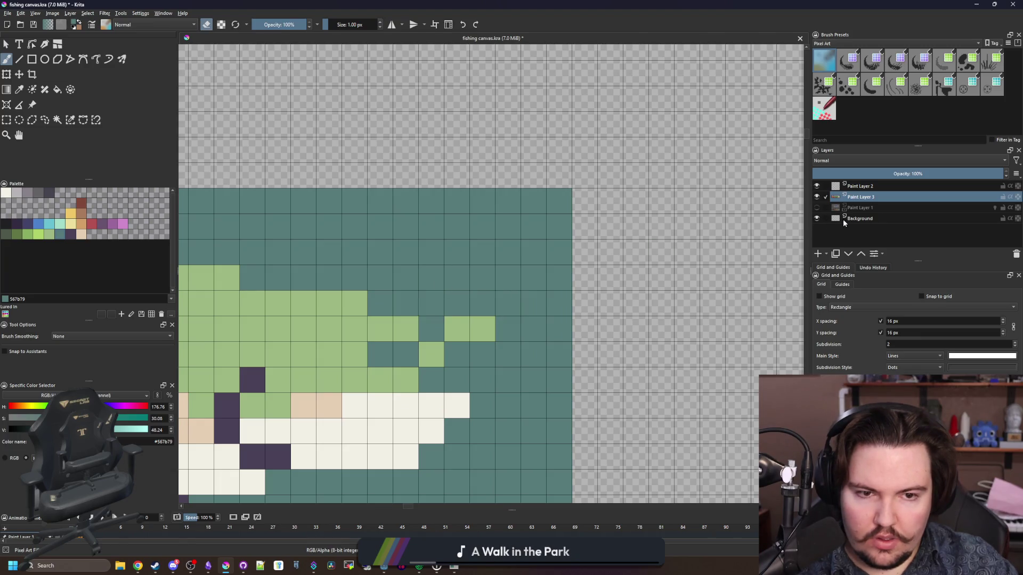
click(816, 217)
scroll(544, 265, down, 5)
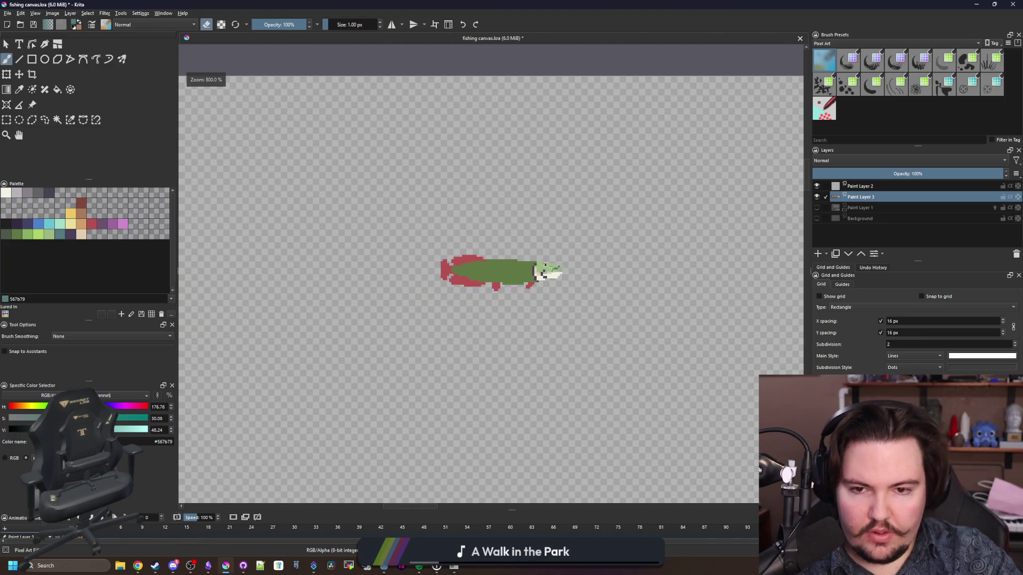
scroll(544, 265, up, 6)
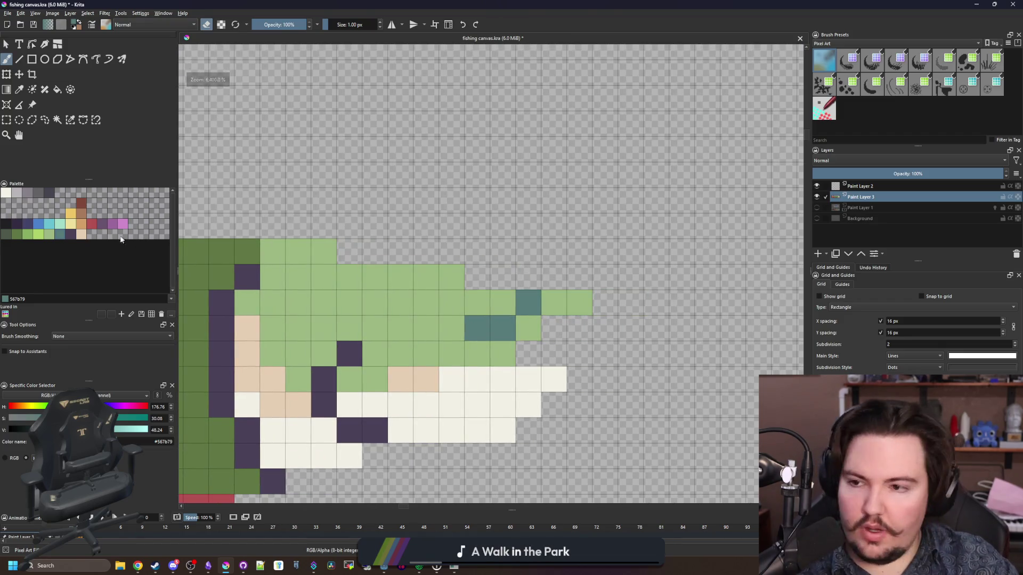
Step: Place the near-black eye pixel, undoing misplacements until it sits in the right cell
click(5, 224)
key(e)
click(455, 309)
key(ctrl+z)
click(426, 303)
scroll(511, 361, down, 1)
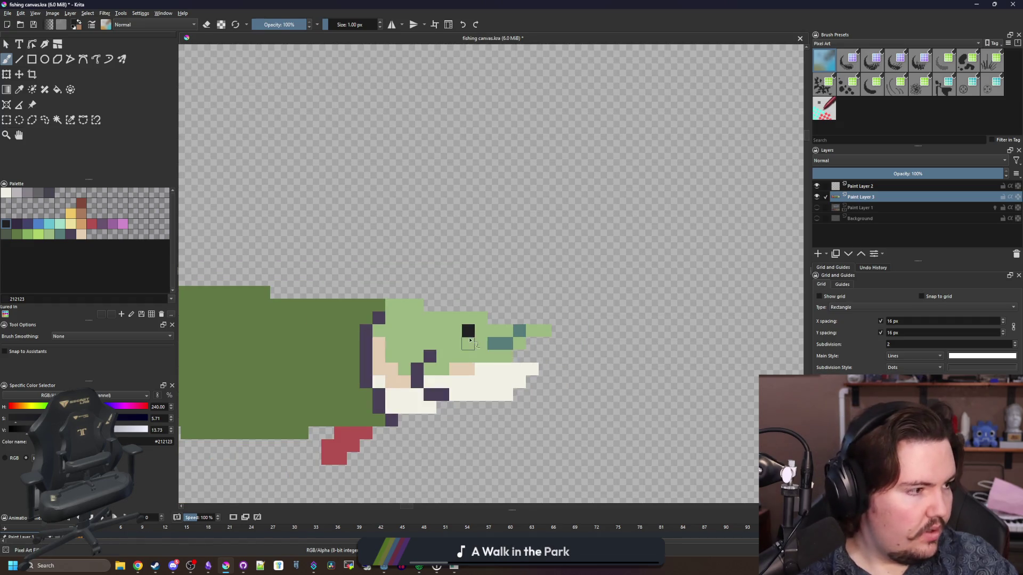
scroll(510, 361, up, 1)
key(ctrl+z)
click(492, 323)
key(ctrl+z)
click(517, 322)
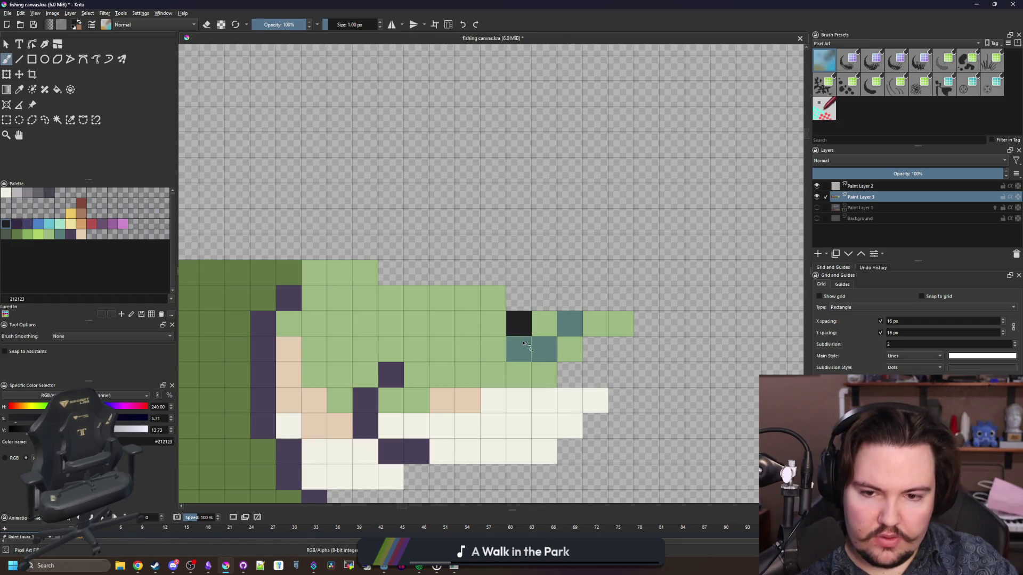
key(ctrl+z)
click(492, 323)
scroll(479, 314, down, 6)
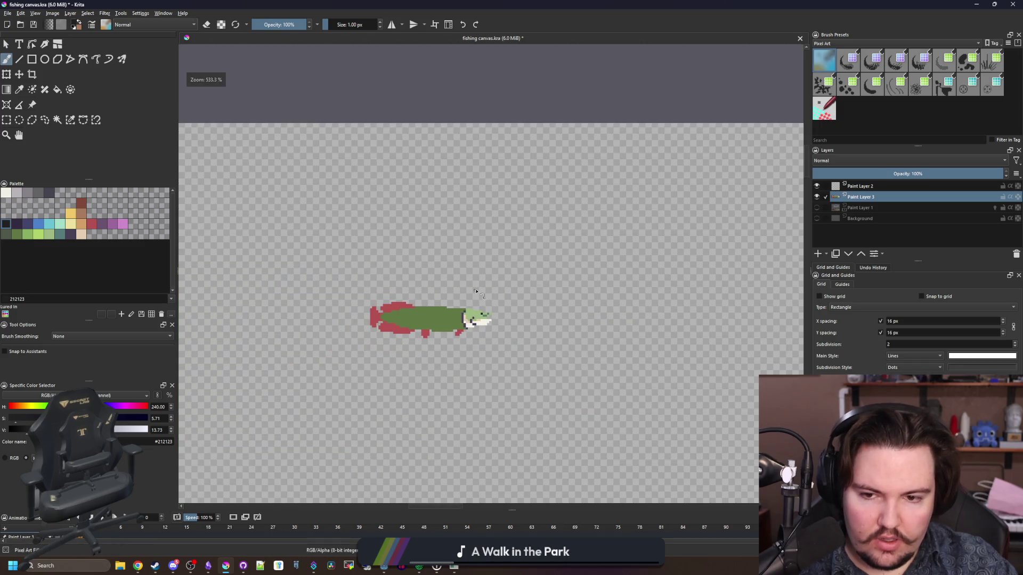
scroll(469, 311, up, 5)
Step: Make the pixel beside the eye light green and add a teal pixel next to it
click(495, 306)
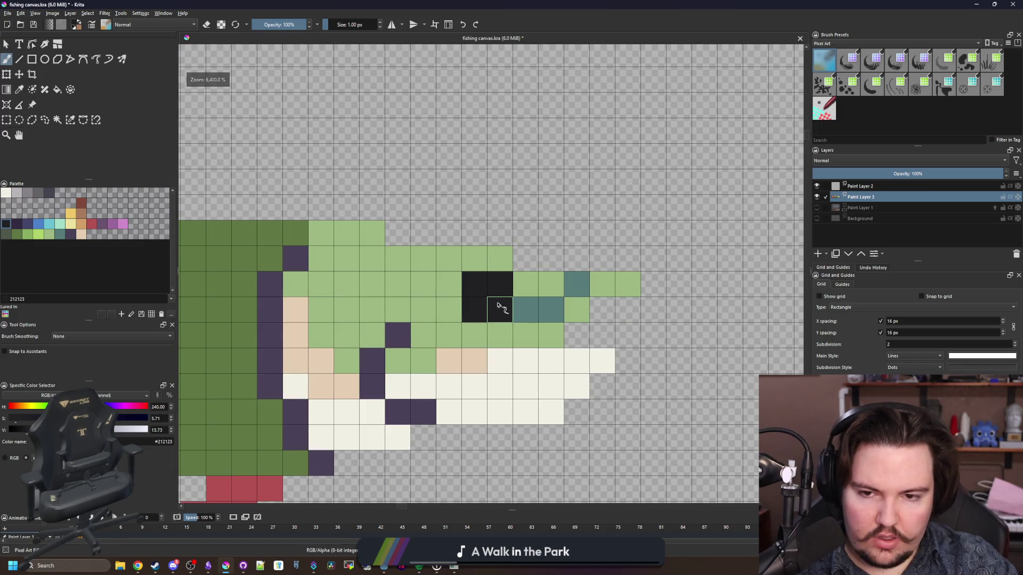
scroll(495, 306, down, 4)
scroll(481, 298, up, 4)
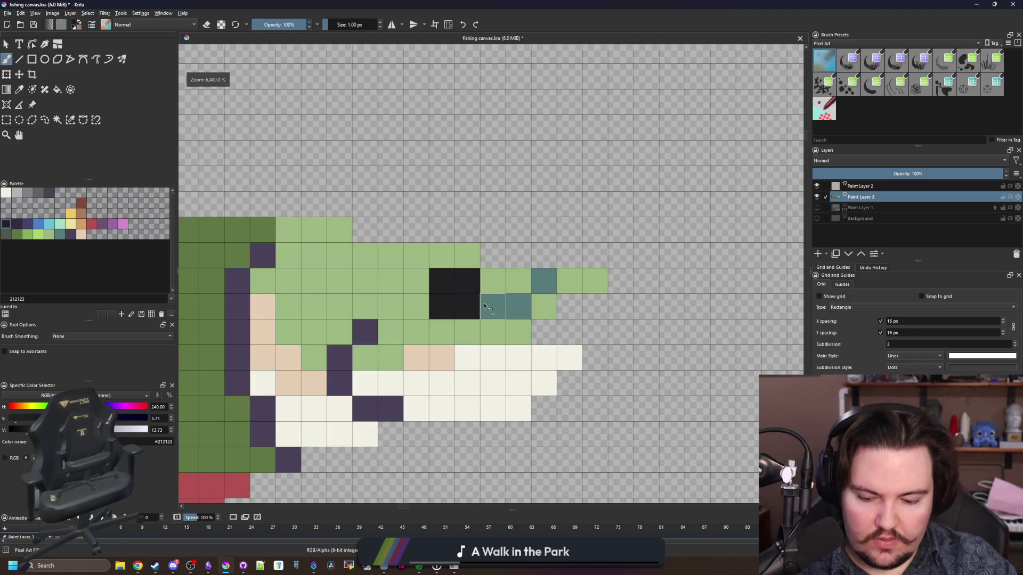
key(ctrl+z)
click(495, 306)
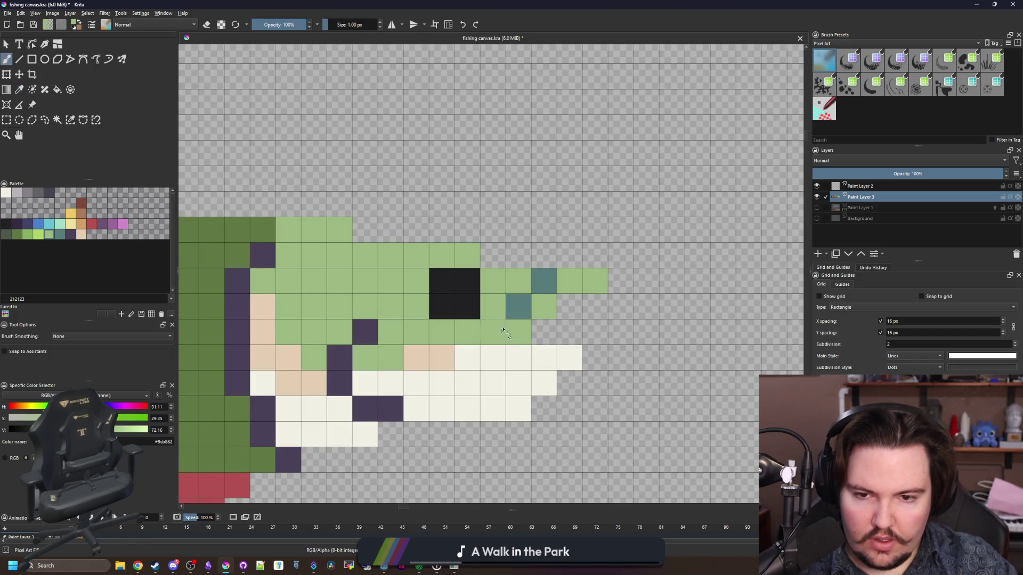
ctrl+click(544, 281)
click(569, 281)
scroll(509, 292, down, 5)
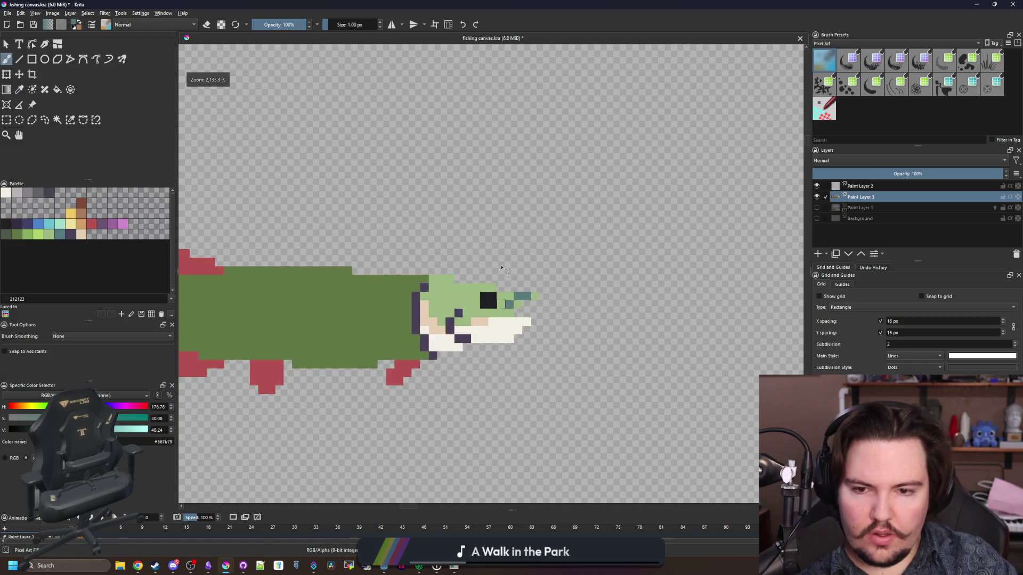
scroll(506, 294, up, 5)
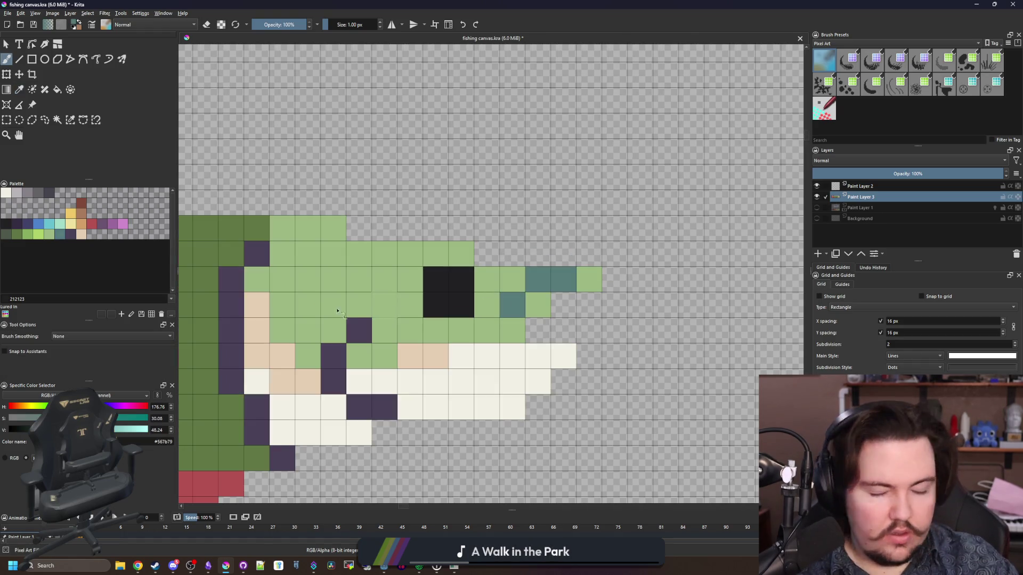
Step: Paint part of the black eye brown
click(83, 214)
click(435, 304)
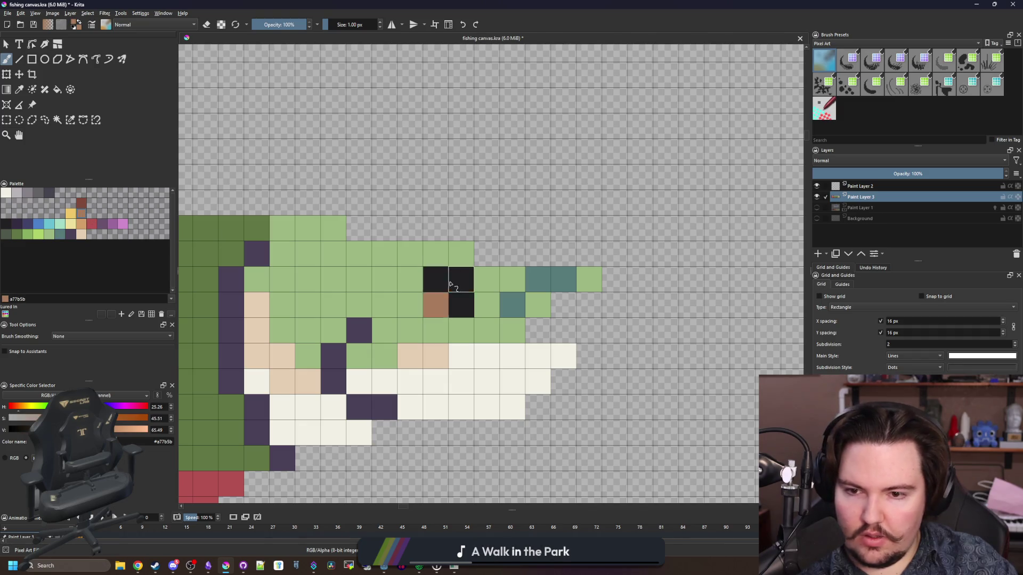
scroll(447, 292, down, 6)
scroll(285, 293, up, 3)
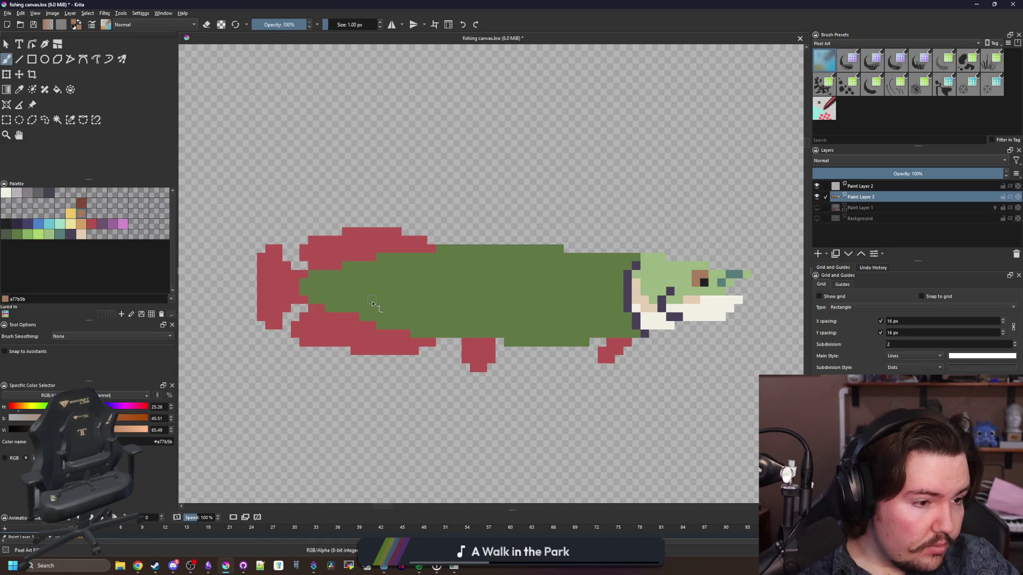
Step: Repaint a red lower-fin cell with the sampled body green
scroll(338, 334, up, 5)
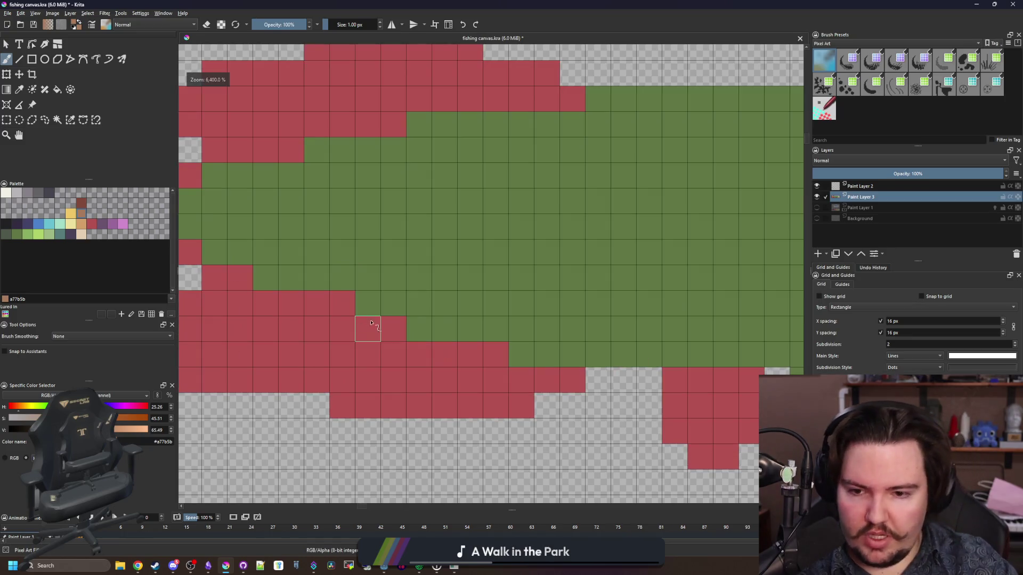
ctrl+click(535, 287)
click(445, 354)
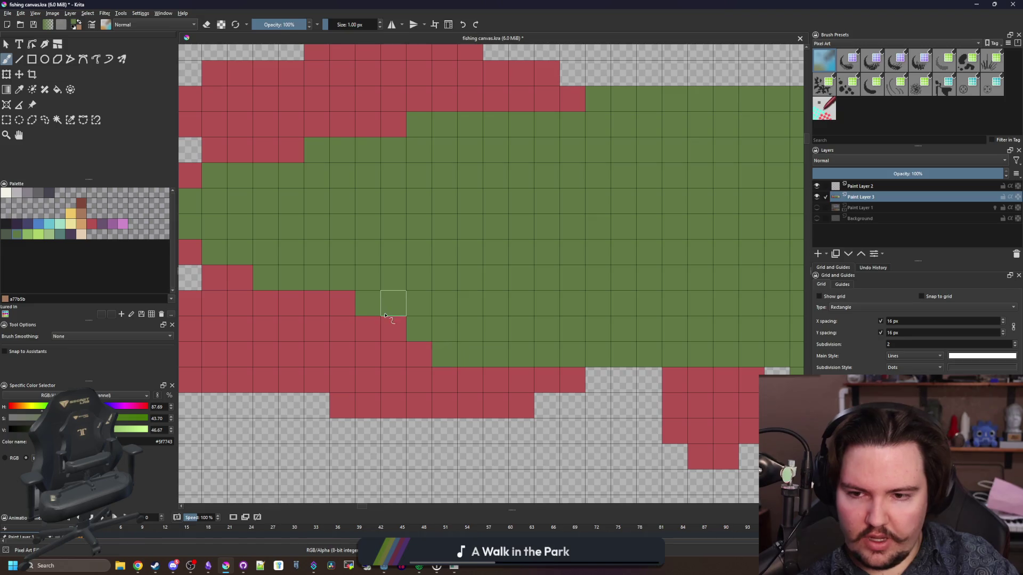
drag(392, 301, 438, 326)
ctrl+click(388, 359)
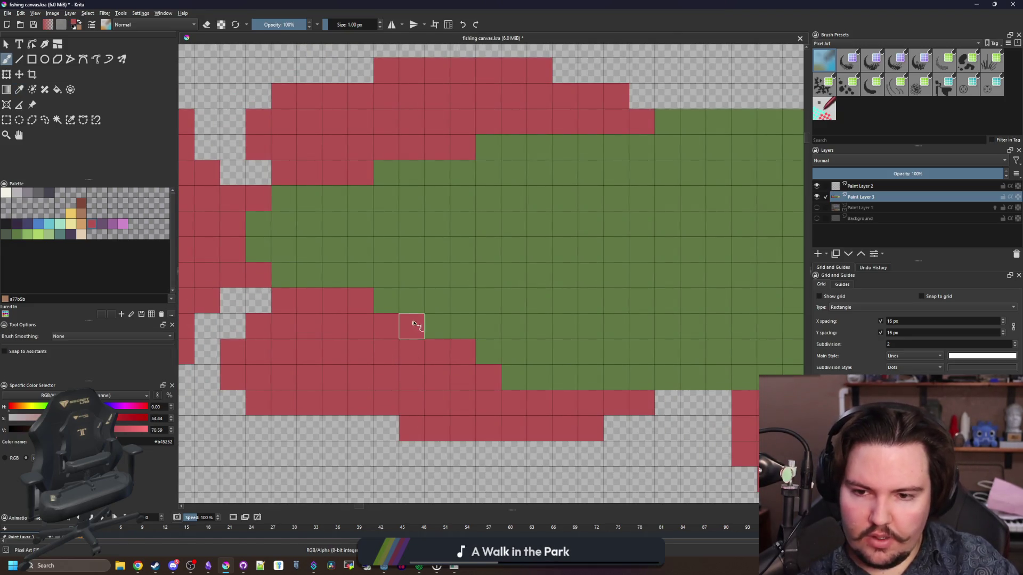
scroll(308, 327, down, 7)
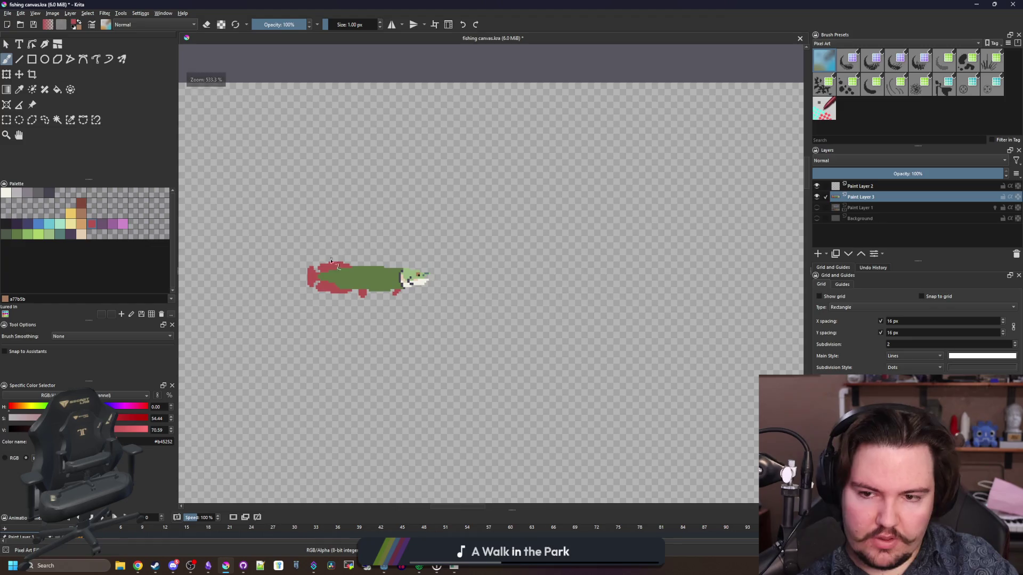
scroll(332, 258, up, 5)
scroll(326, 275, up, 4)
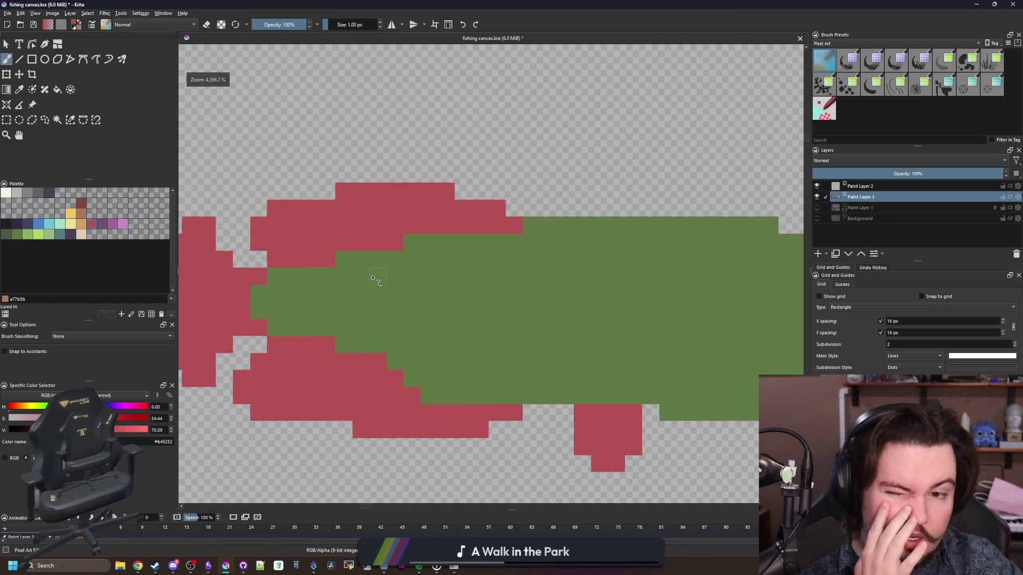
Step: Repaint the upper fin's right-edge red cells in body green, then switch to the reference images
ctrl+click(609, 244)
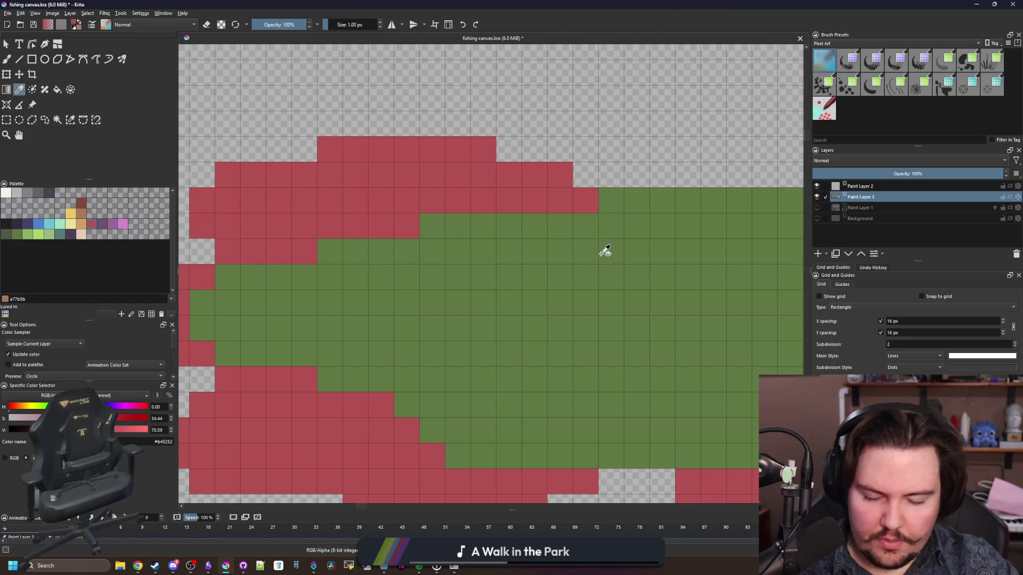
drag(583, 198, 551, 205)
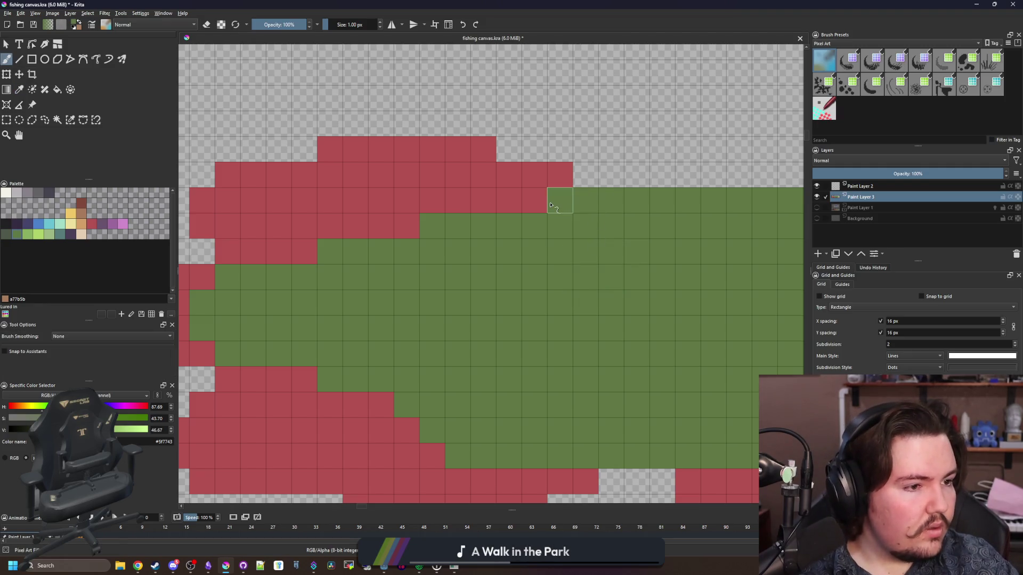
click(534, 201)
scroll(428, 239, down, 2)
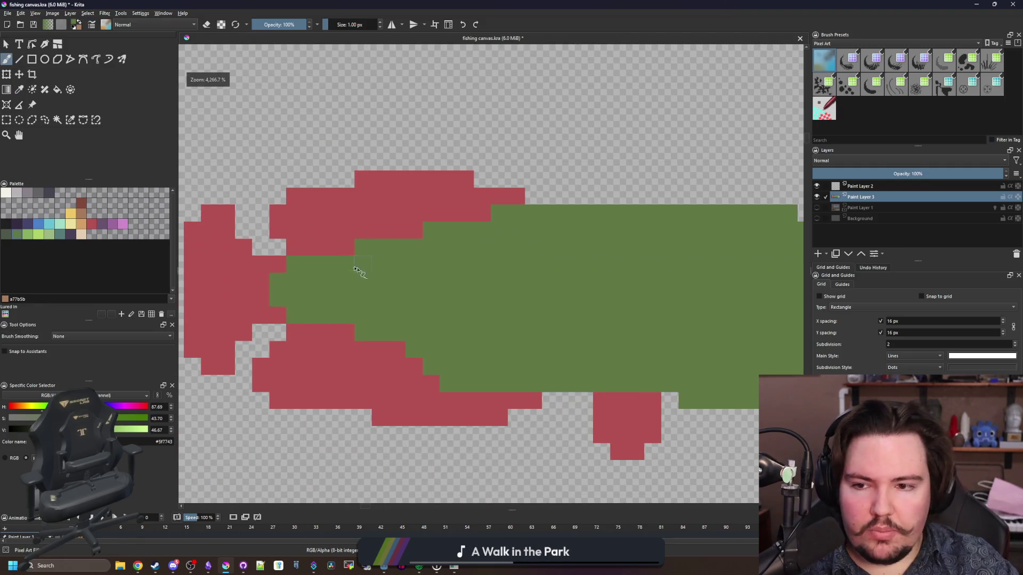
scroll(347, 252, down, 7)
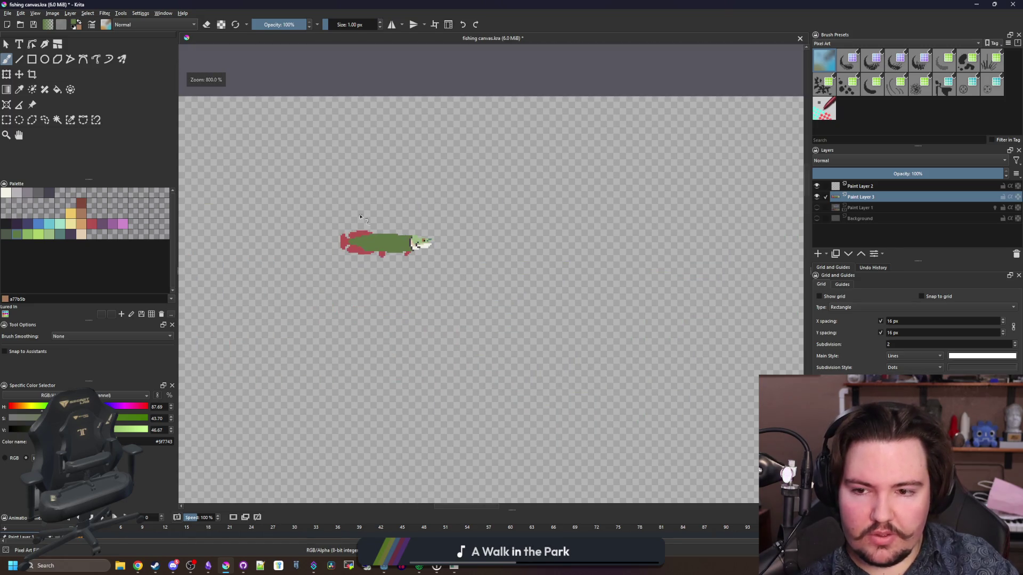
scroll(373, 240, up, 8)
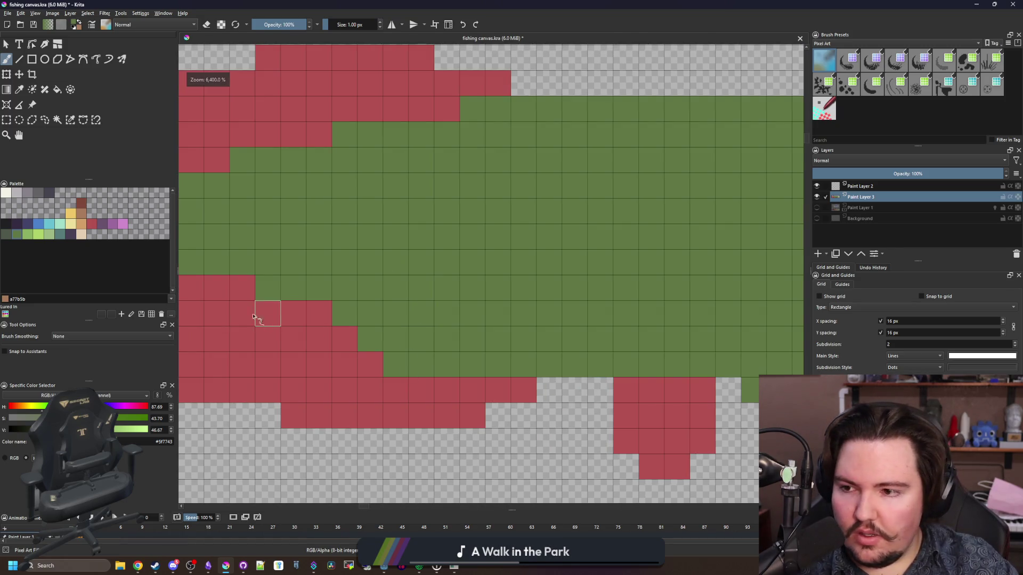
scroll(461, 327, down, 2)
scroll(465, 327, up, 1)
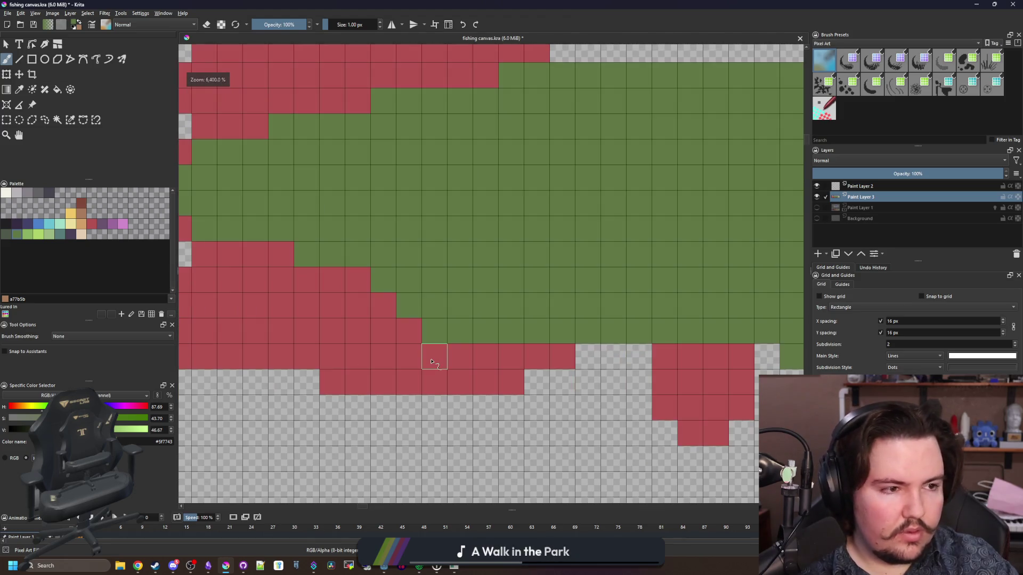
scroll(431, 361, down, 2)
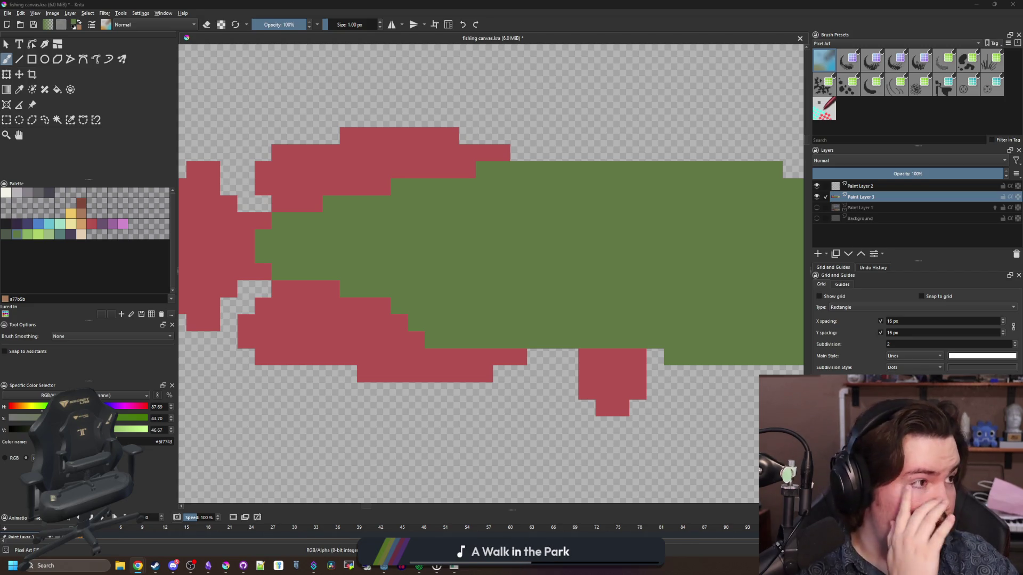
key(alt+Tab)
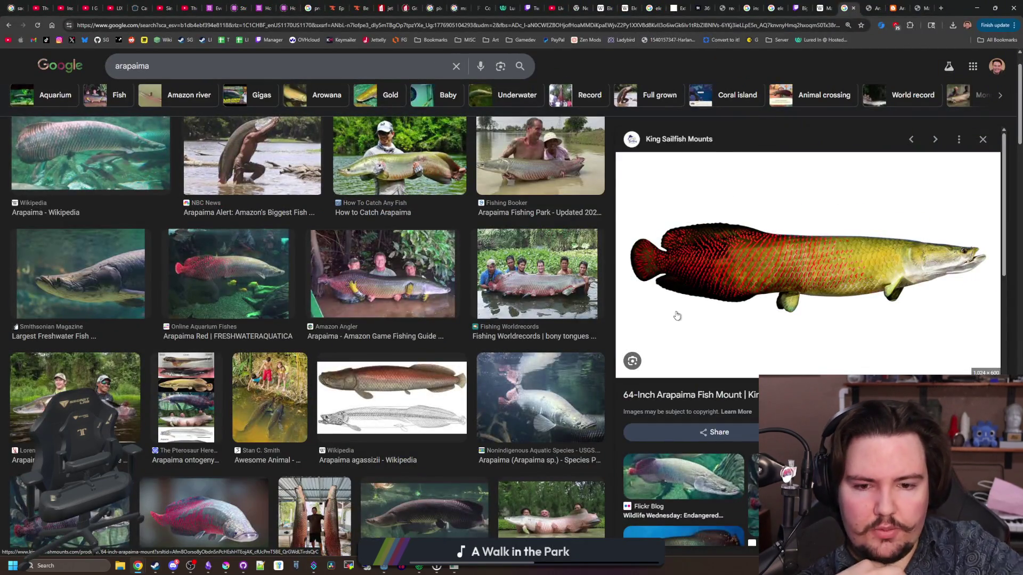
Step: Preview the red aquarium arapaima photo and open it in a new tab
scroll(601, 281, up, 1)
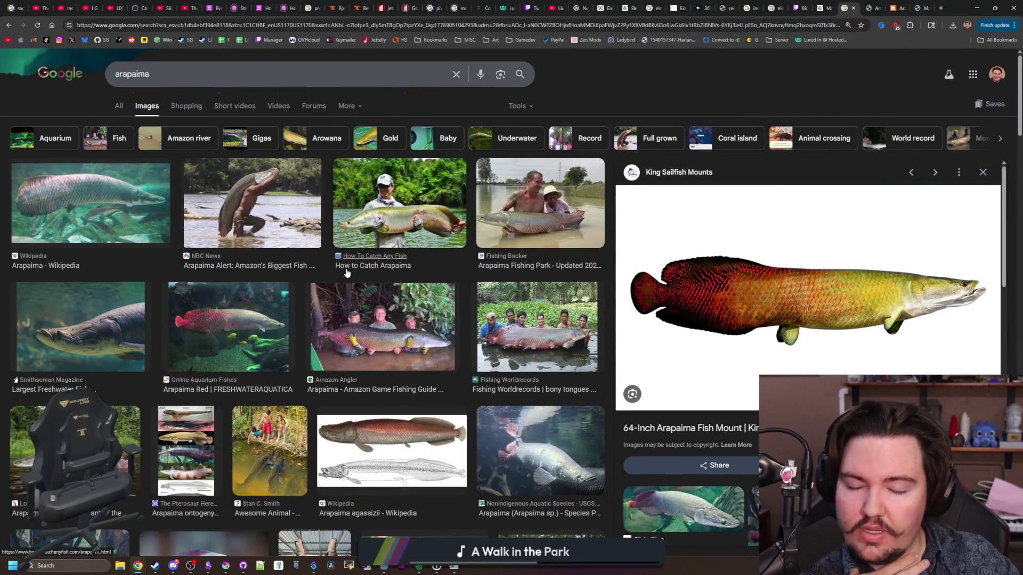
scroll(336, 248, down, 6)
scroll(337, 248, up, 5)
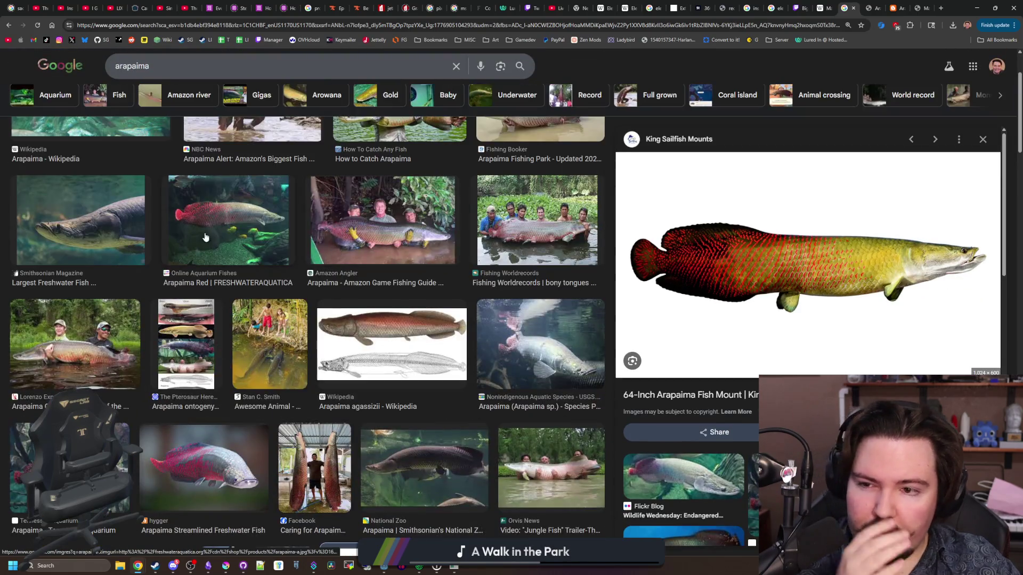
click(229, 221)
right_click(863, 315)
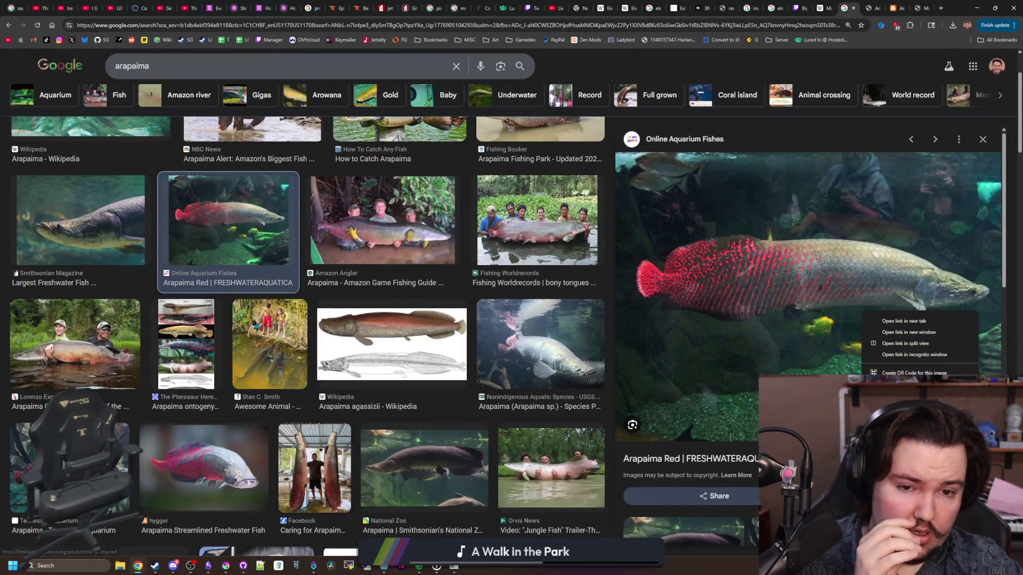
click(878, 317)
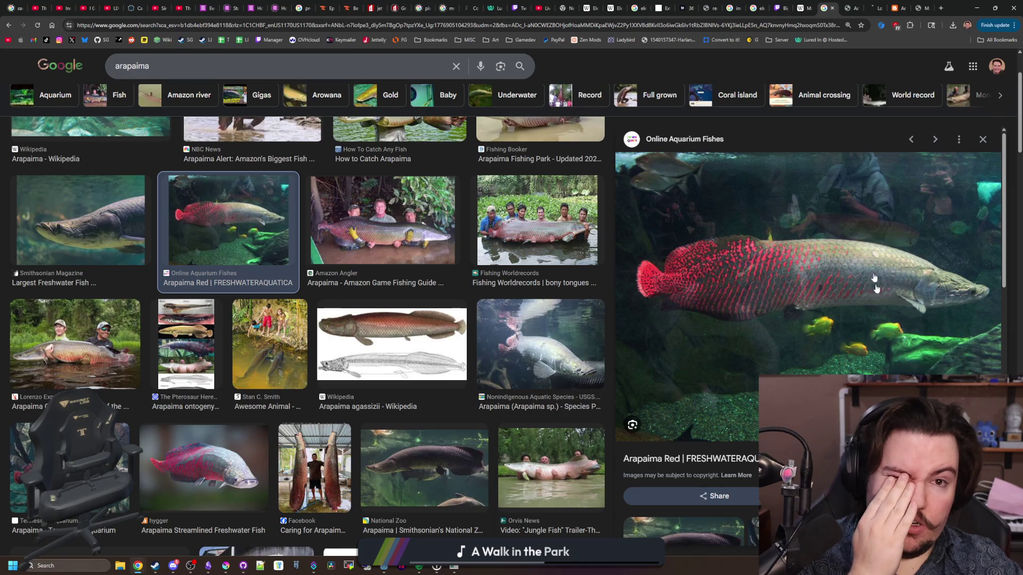
click(875, 7)
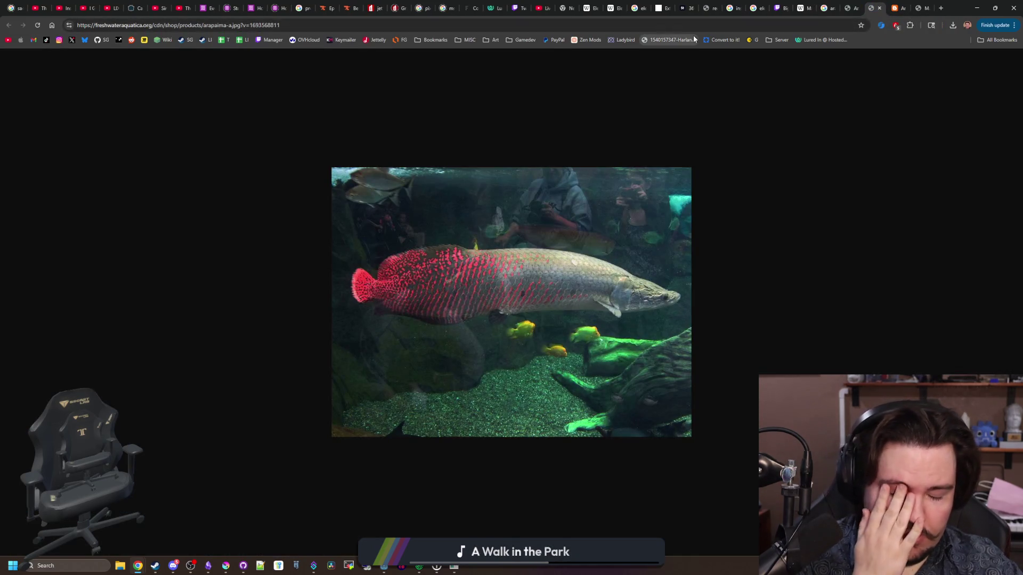
Step: Look over the arapaima and fish mount reference images, then return to Krita
scroll(518, 308, up, 4)
scroll(518, 311, up, 2)
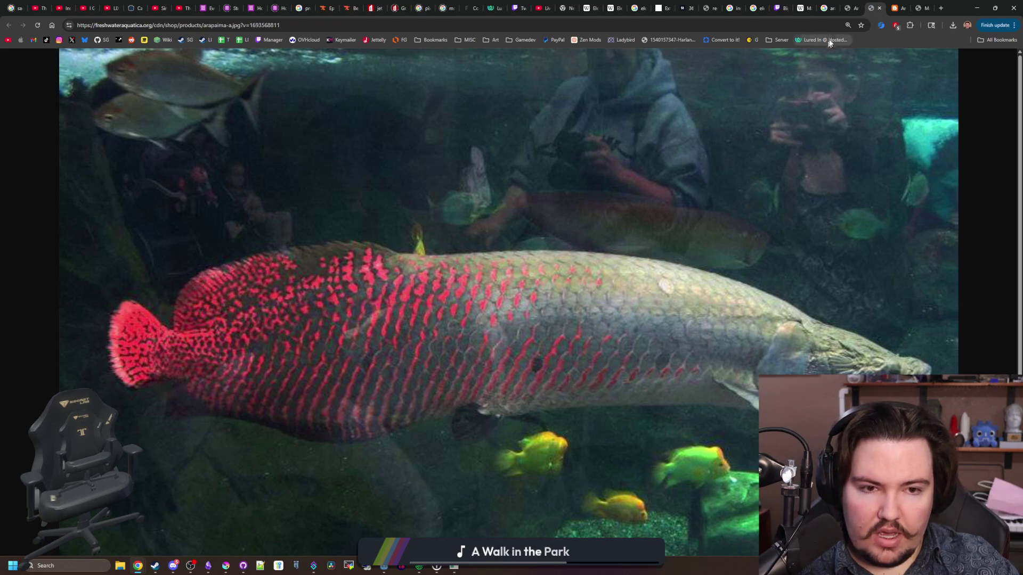
click(849, 5)
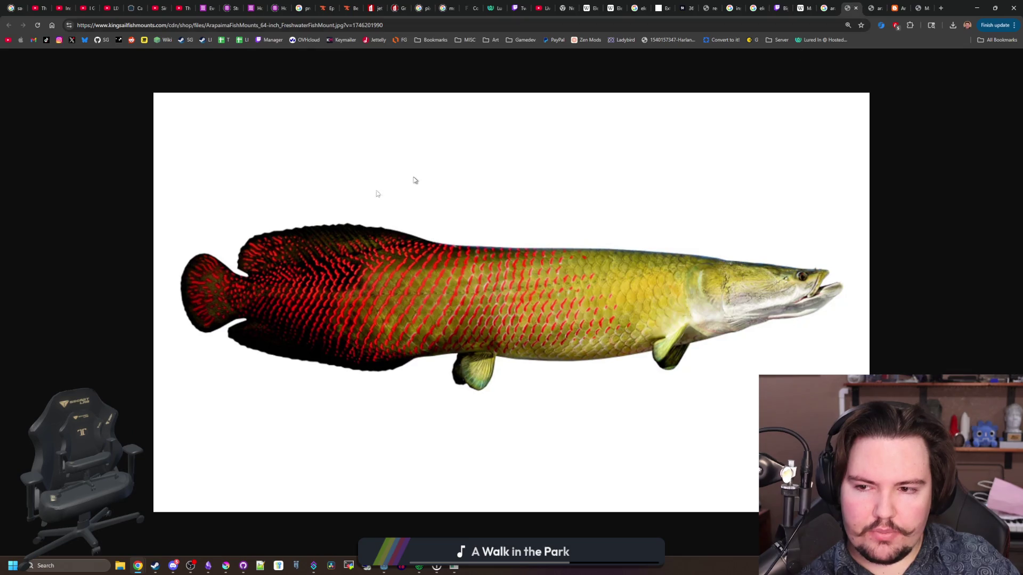
click(976, 8)
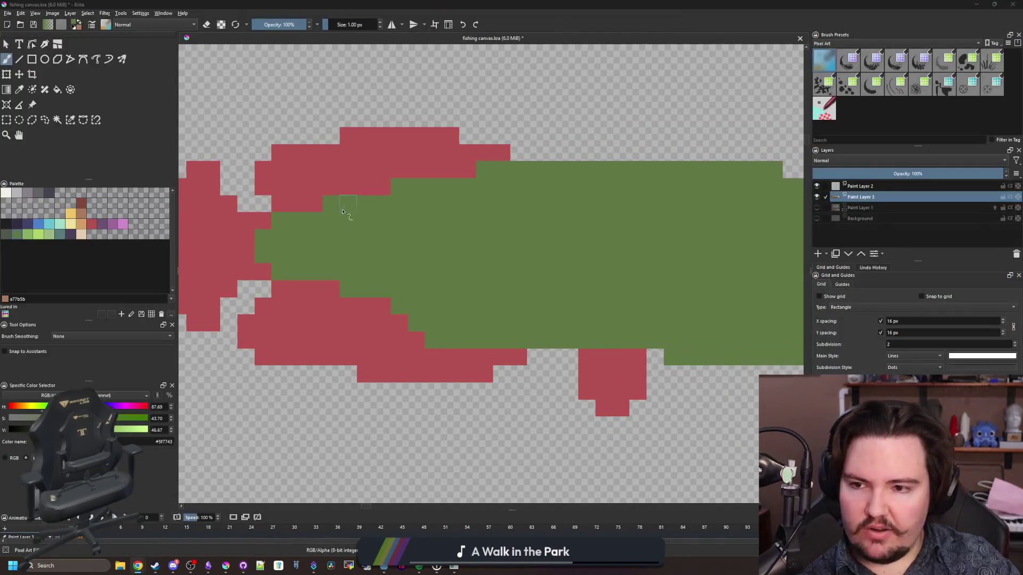
Step: Fill the upper and lower tail fins dark grey
click(49, 193)
key(f)
click(516, 366)
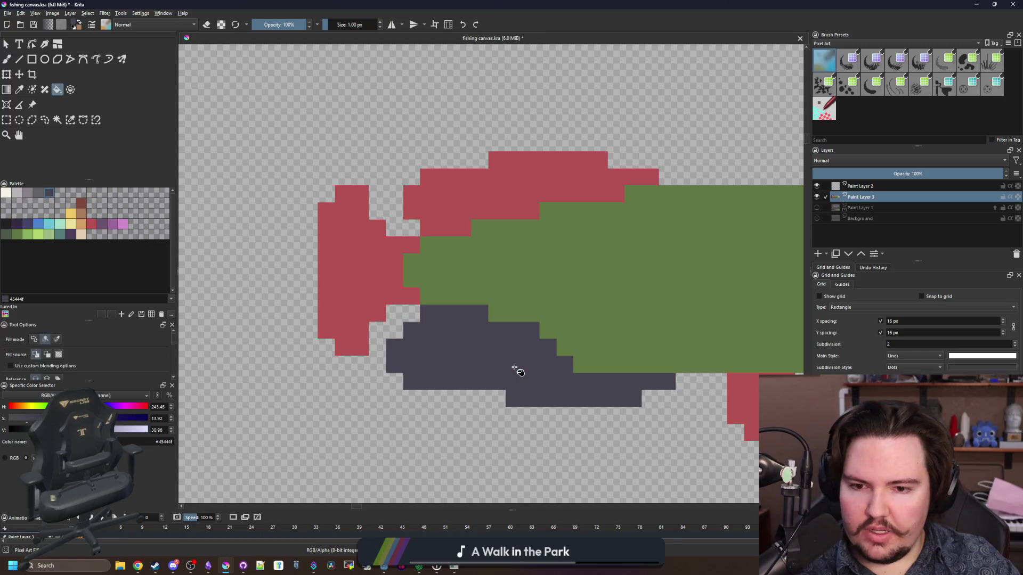
click(394, 251)
click(469, 200)
drag(568, 217, 382, 232)
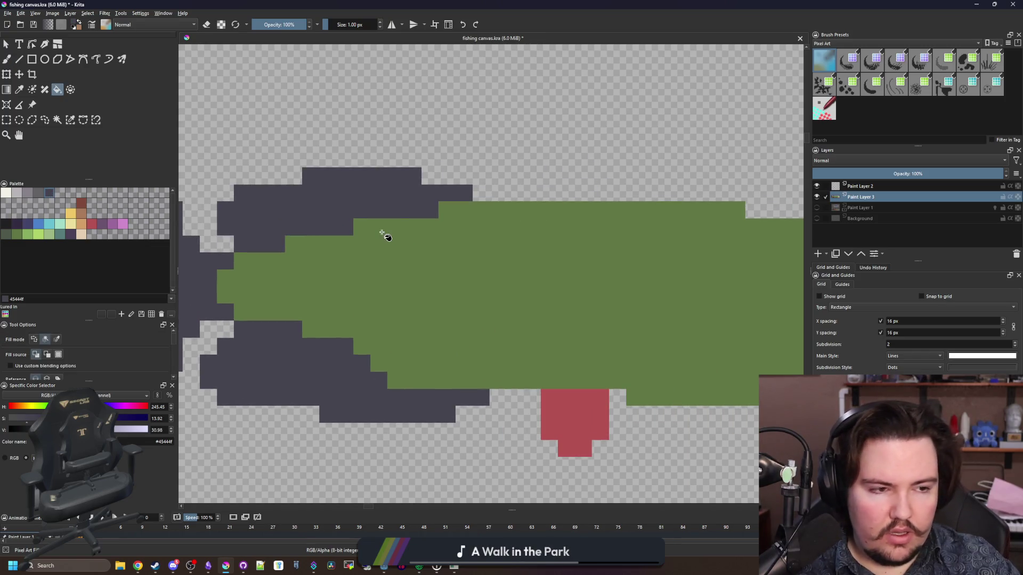
Step: Paint near-black stripes and edge cells across the tail
click(6, 224)
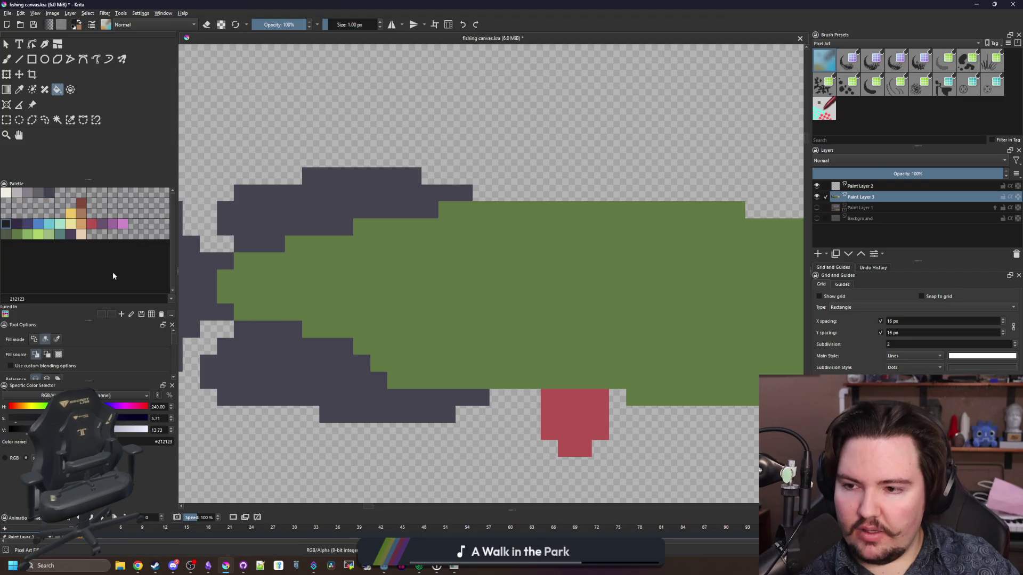
key(b)
scroll(255, 330, up, 1)
mouse_move(236, 327)
mouse_down()
mouse_move(314, 327)
mouse_move(381, 353)
mouse_up()
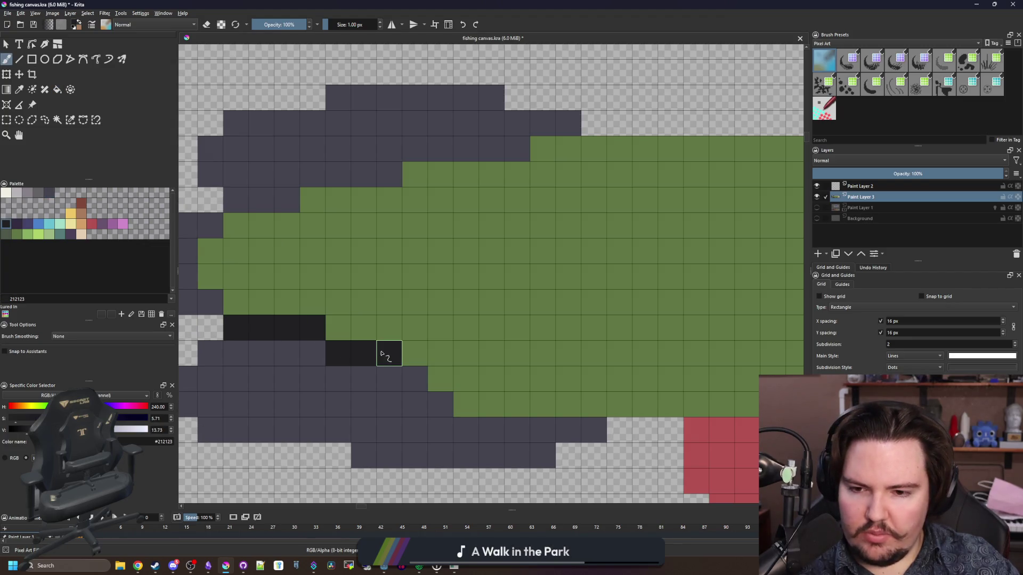
mouse_move(422, 385)
mouse_down()
mouse_move(465, 425)
mouse_move(513, 426)
mouse_up()
drag(313, 302, 419, 404)
drag(349, 303, 607, 245)
scroll(607, 245, down, 6)
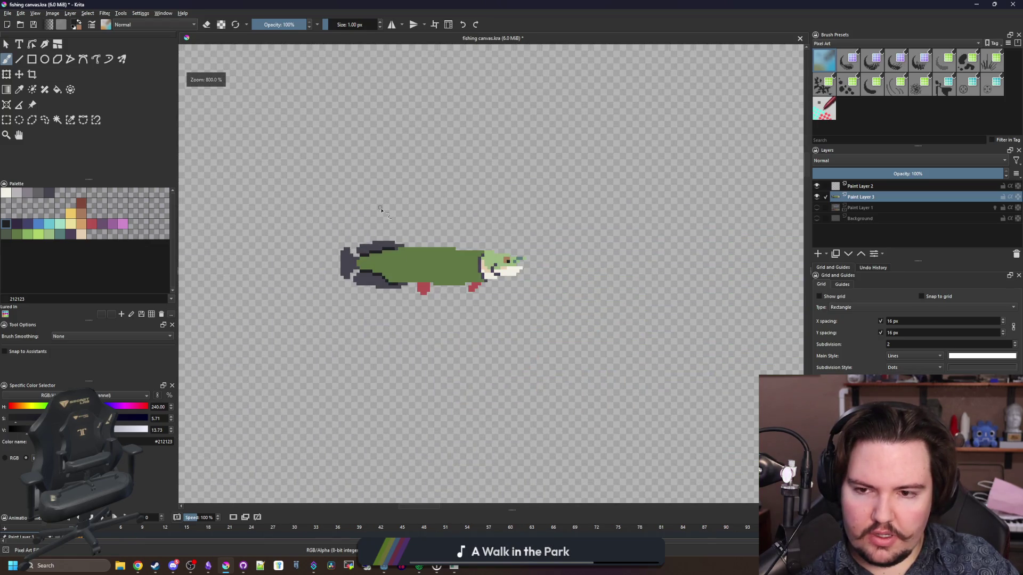
scroll(379, 260, up, 6)
scroll(378, 259, up, 2)
Step: Outline a new dark grey tail edge further forward and fill the green behind it grey
ctrl+click(217, 263)
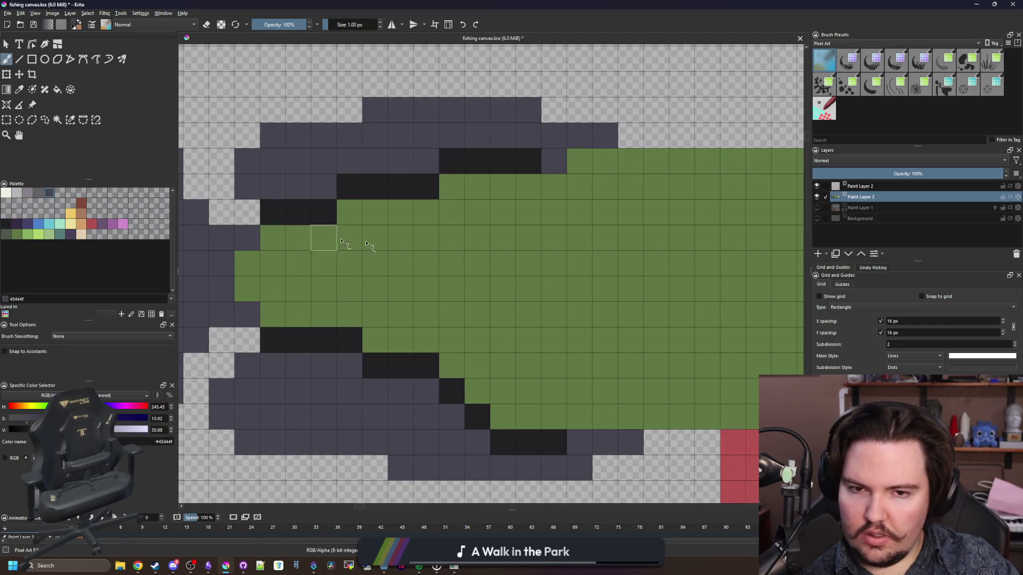
drag(500, 249, 482, 253)
scroll(483, 254, down, 3)
scroll(472, 258, up, 3)
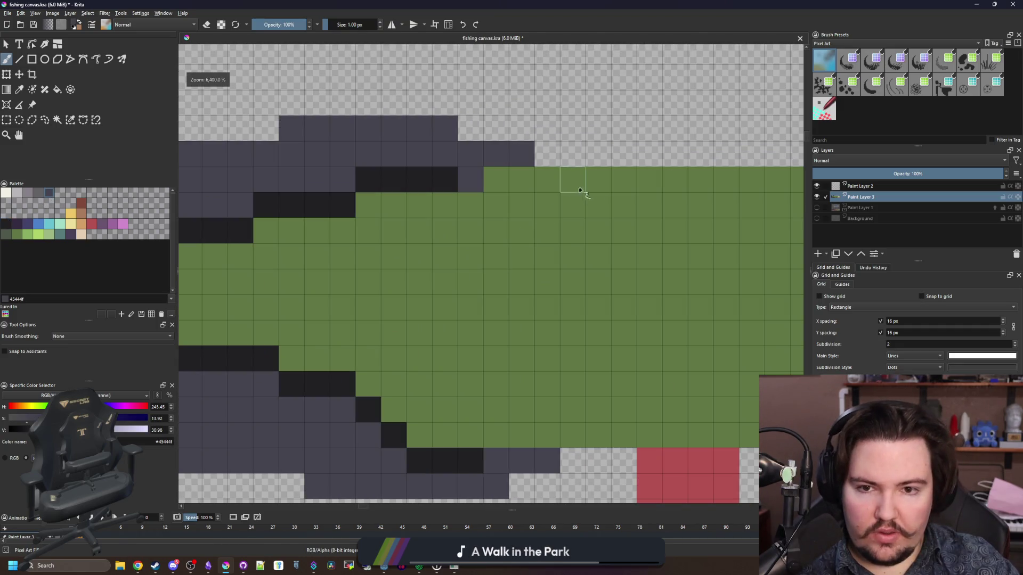
mouse_move(594, 187)
mouse_down()
mouse_move(471, 261)
mouse_move(503, 392)
mouse_move(575, 429)
mouse_up()
key(f)
click(432, 377)
scroll(426, 363, down, 3)
scroll(426, 351, up, 2)
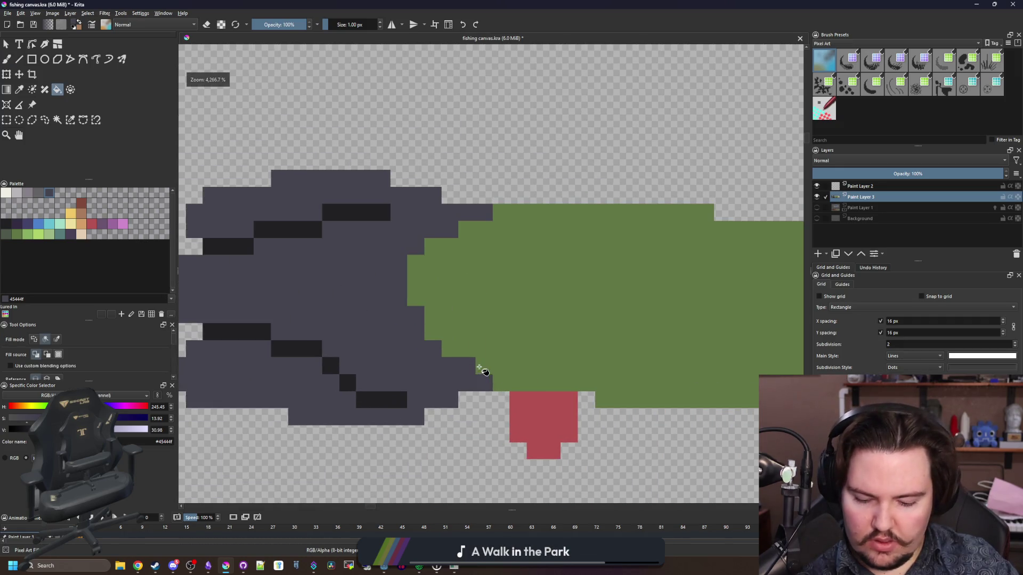
Step: Repaint the jagged grey edge cells with the sampled body green
key(p)
click(457, 346)
scroll(457, 346, up, 1)
key(b)
mouse_move(473, 368)
mouse_down()
mouse_move(424, 347)
mouse_move(394, 290)
mouse_up()
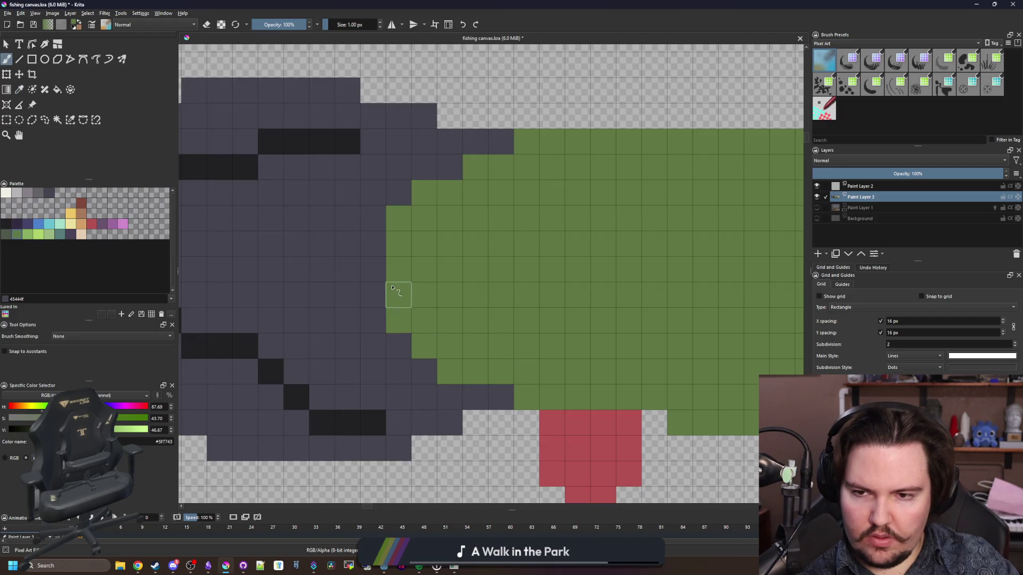
scroll(381, 300, down, 5)
scroll(423, 299, up, 4)
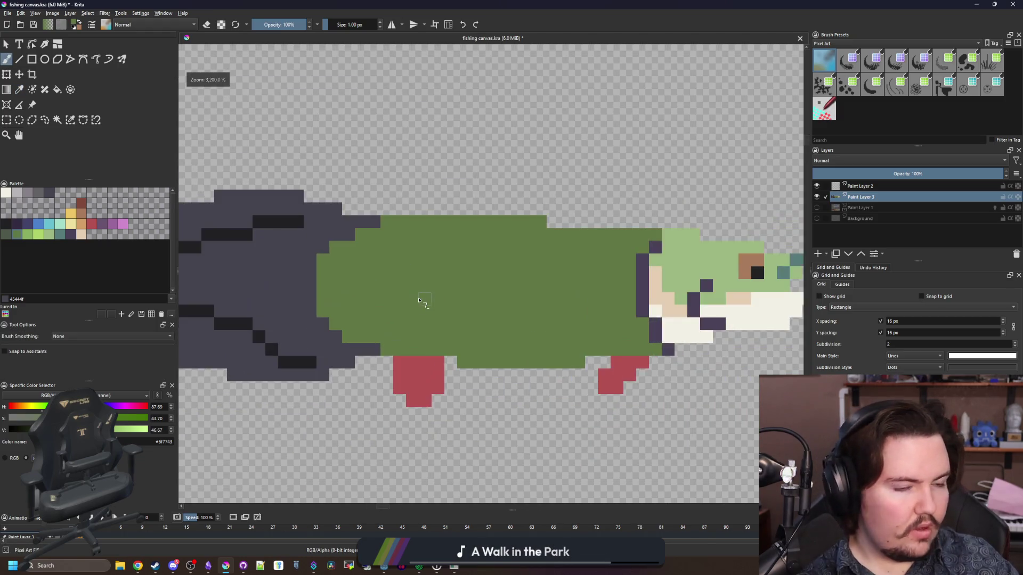
Step: Draw a vertical brown (#a77b5b) boundary up the body and fill the section behind it brown
click(81, 213)
mouse_move(340, 262)
mouse_down()
mouse_move(448, 304)
mouse_move(434, 338)
mouse_up()
key(ctrl+z)
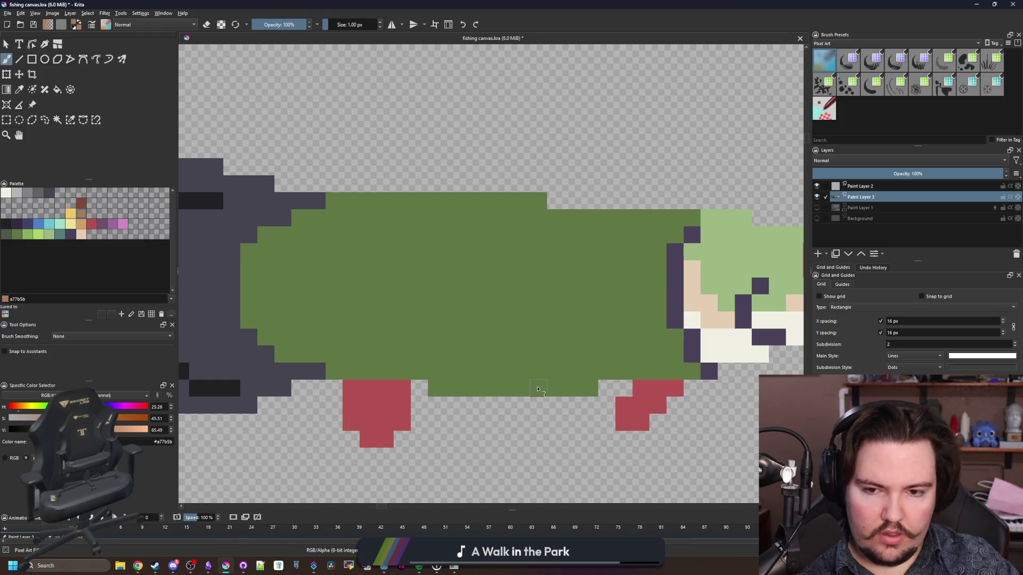
mouse_move(491, 346)
mouse_down()
mouse_move(499, 254)
mouse_move(539, 214)
mouse_up()
key(f)
click(456, 304)
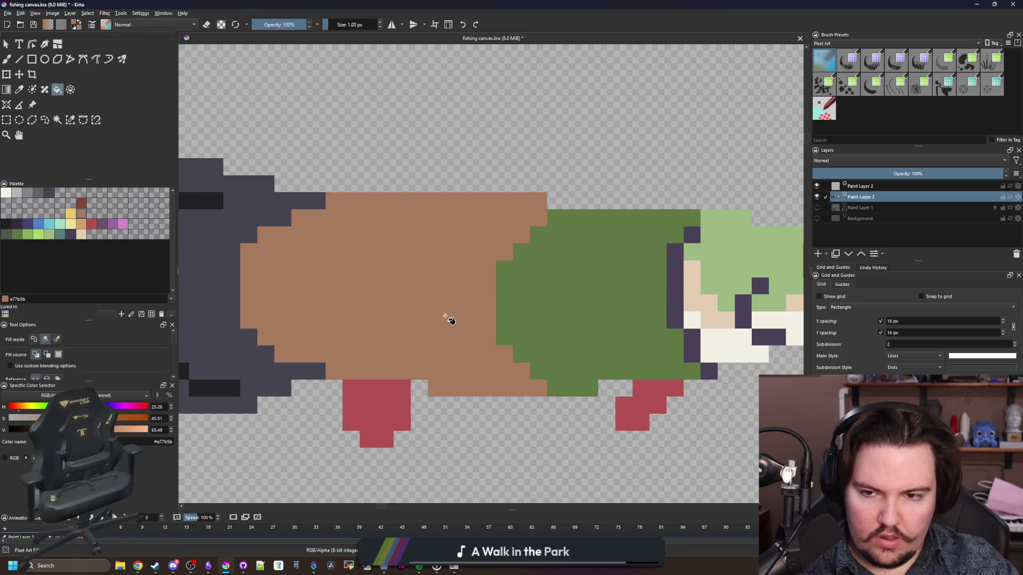
scroll(433, 290, down, 5)
scroll(410, 311, up, 6)
key(b)
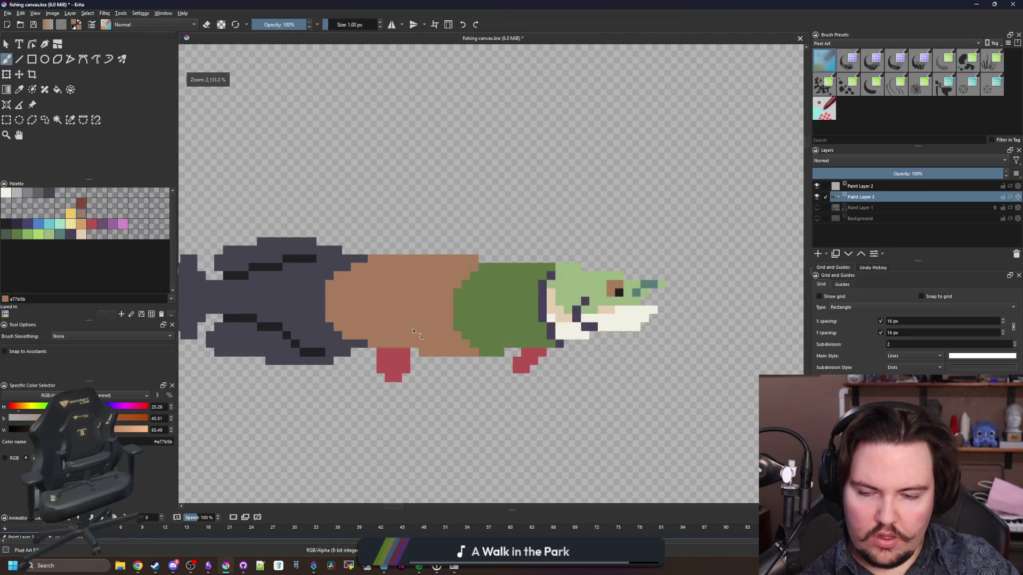
scroll(339, 304, up, 3)
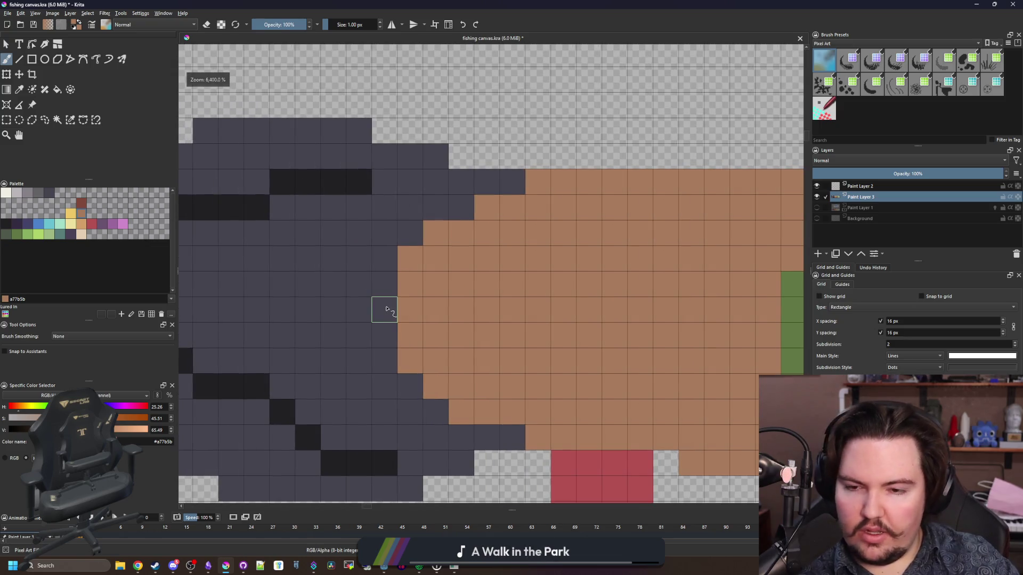
scroll(386, 309, down, 2)
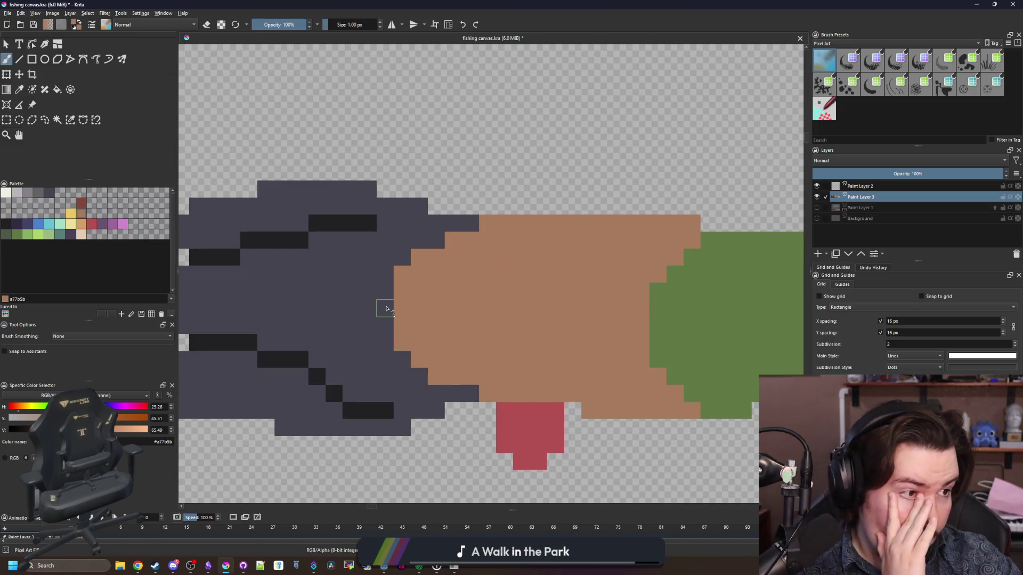
scroll(434, 315, up, 1)
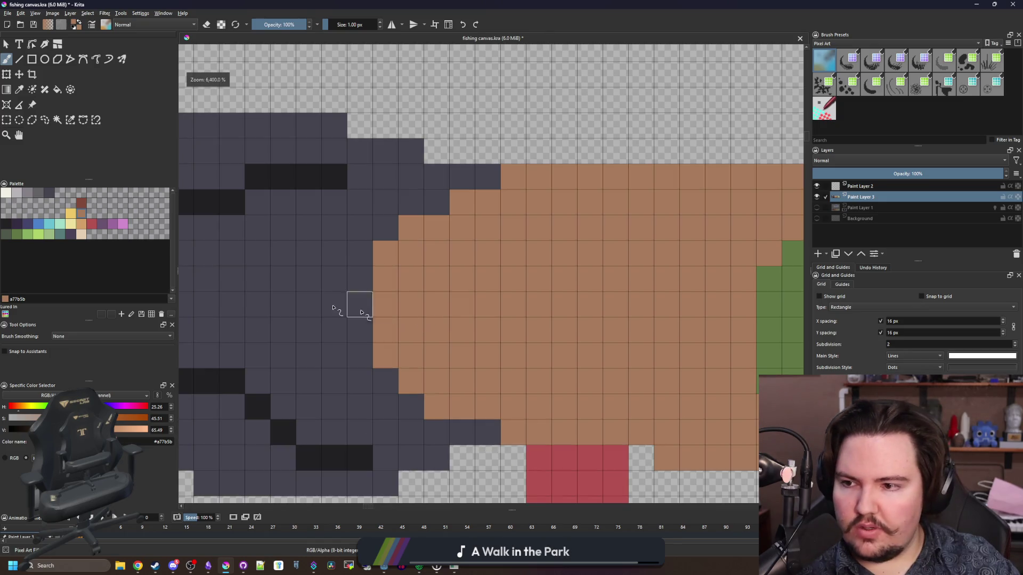
Step: Choose a darker reddish-brown, then sample the green body colour
click(82, 203)
scroll(382, 283, down, 3)
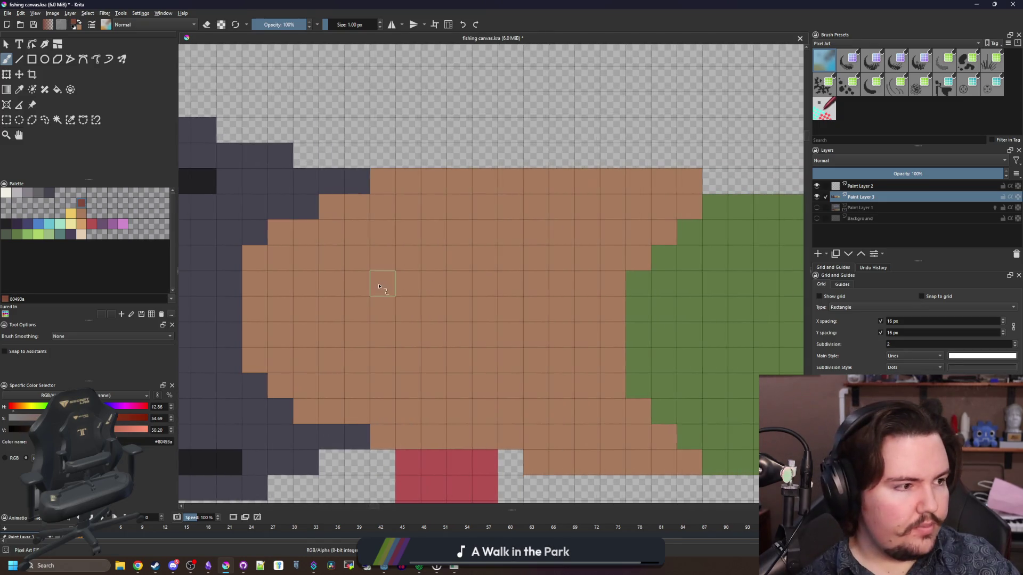
scroll(306, 292, up, 2)
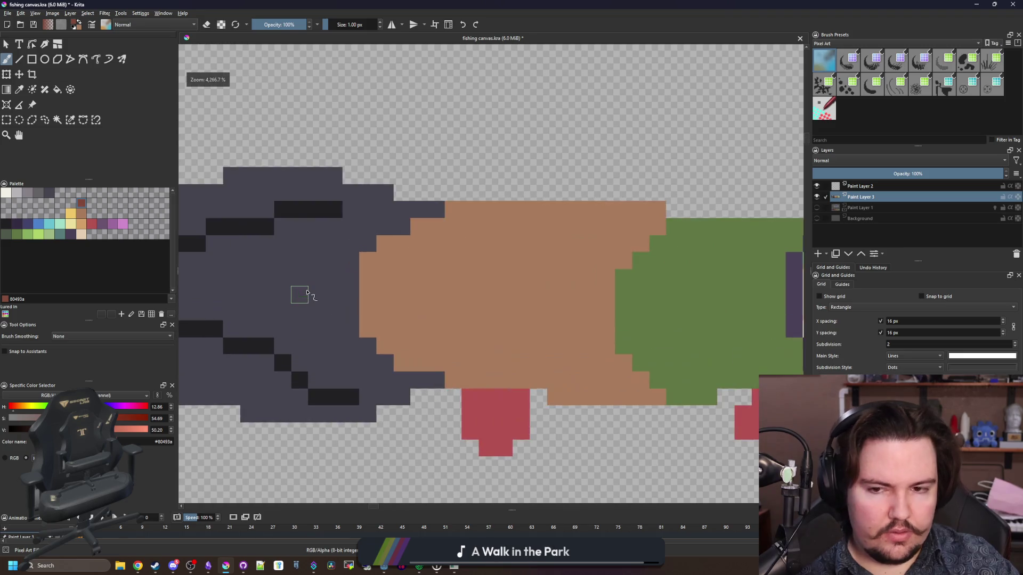
scroll(306, 292, up, 1)
scroll(306, 292, down, 3)
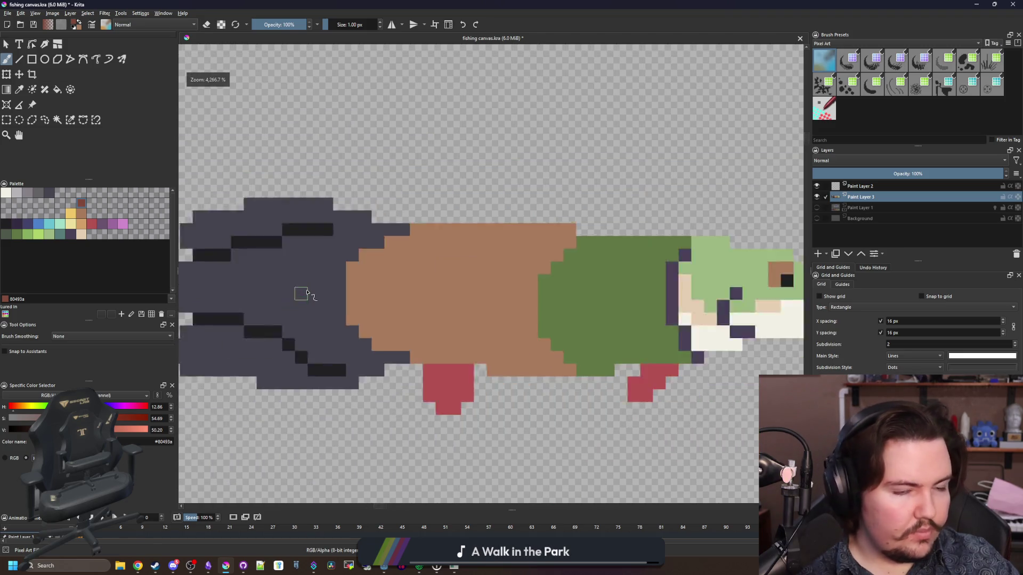
scroll(577, 298, up, 2)
key(p)
click(577, 299)
Step: Draw a green line through the brown band and fill the brown block ahead of it green
key(b)
drag(448, 376, 438, 297)
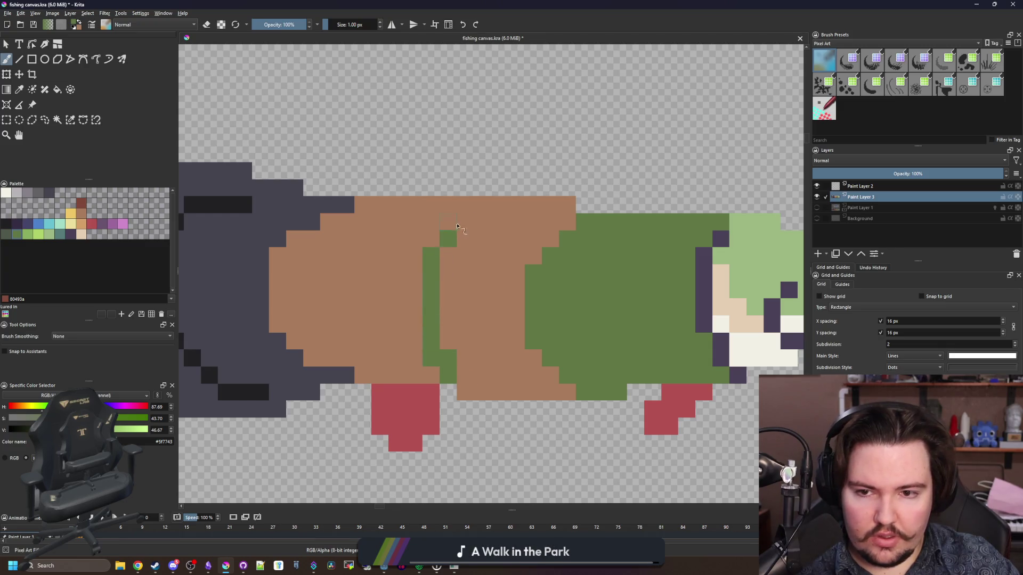
key(f)
click(485, 209)
scroll(470, 285, down, 1)
scroll(631, 279, up, 1)
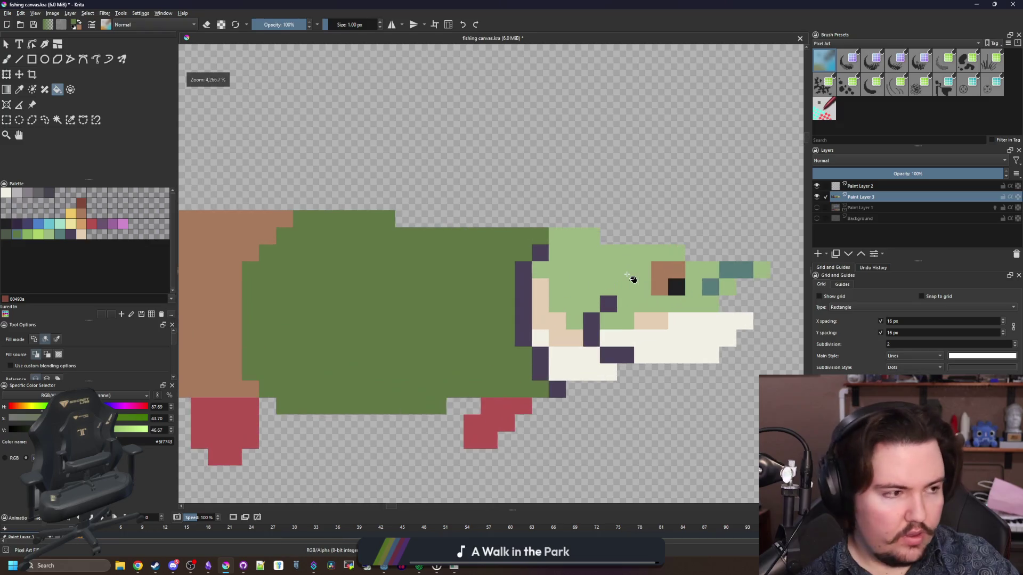
Step: Paint a plus-shaped light-green speckle on the green body
key(b)
scroll(559, 289, up, 1)
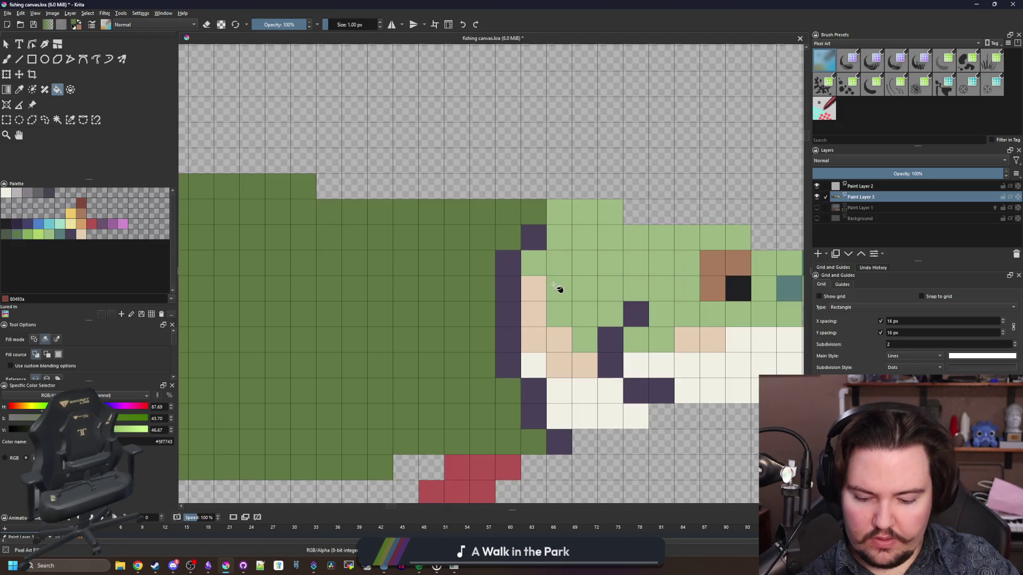
mouse_move(457, 352)
mouse_down()
mouse_move(458, 328)
mouse_move(482, 326)
mouse_up()
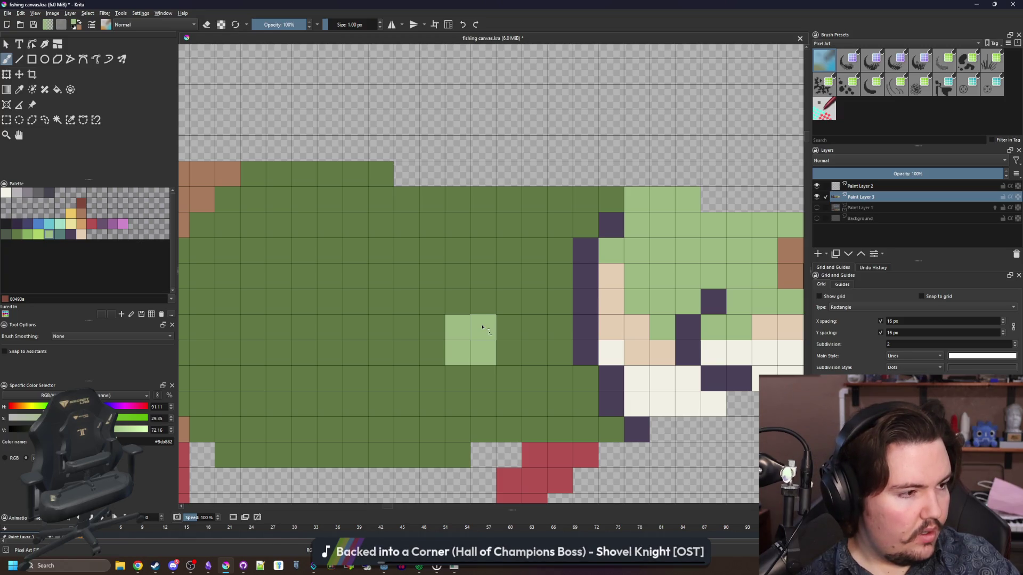
drag(458, 379, 458, 302)
drag(433, 353, 432, 302)
click(433, 378)
scroll(449, 358, down, 5)
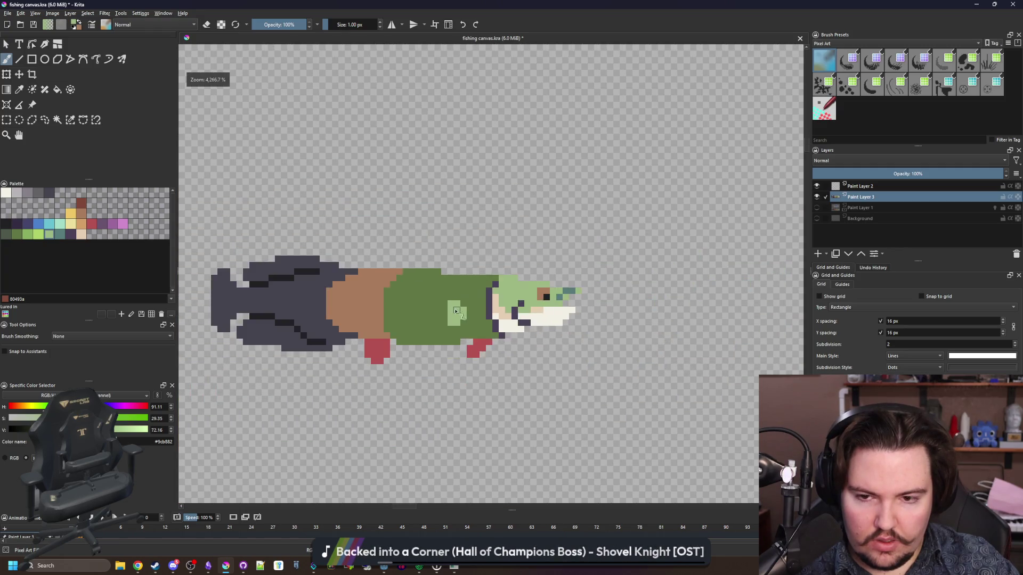
scroll(455, 312, down, 2)
scroll(440, 314, up, 5)
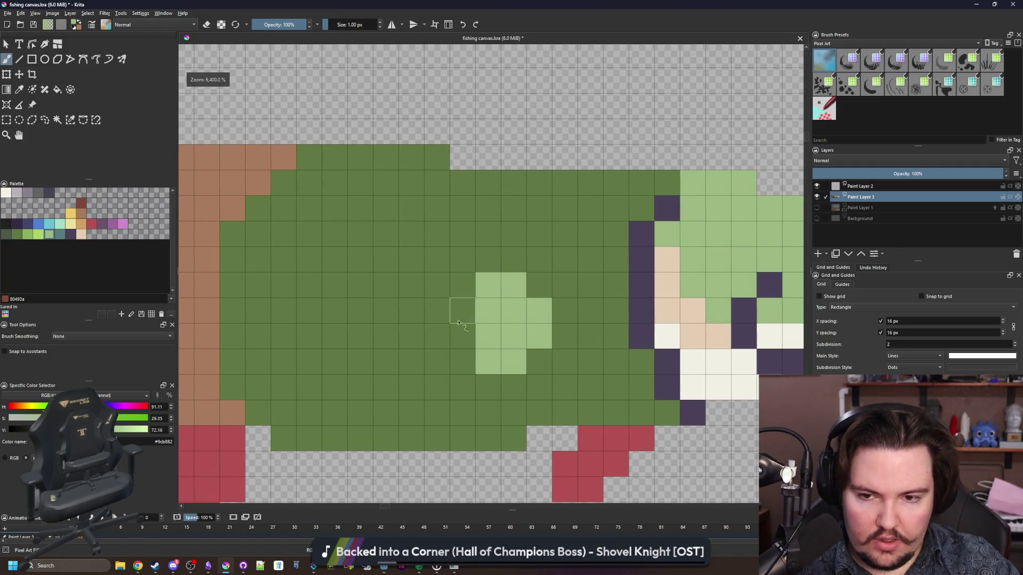
Step: Add a four-cell light-green column beside the speckle, undoing misplaced strokes
drag(442, 383, 436, 356)
key(ctrl+z)
mouse_move(437, 413)
mouse_down()
mouse_move(445, 349)
mouse_move(459, 391)
mouse_up()
scroll(444, 343, down, 3)
scroll(441, 341, up, 2)
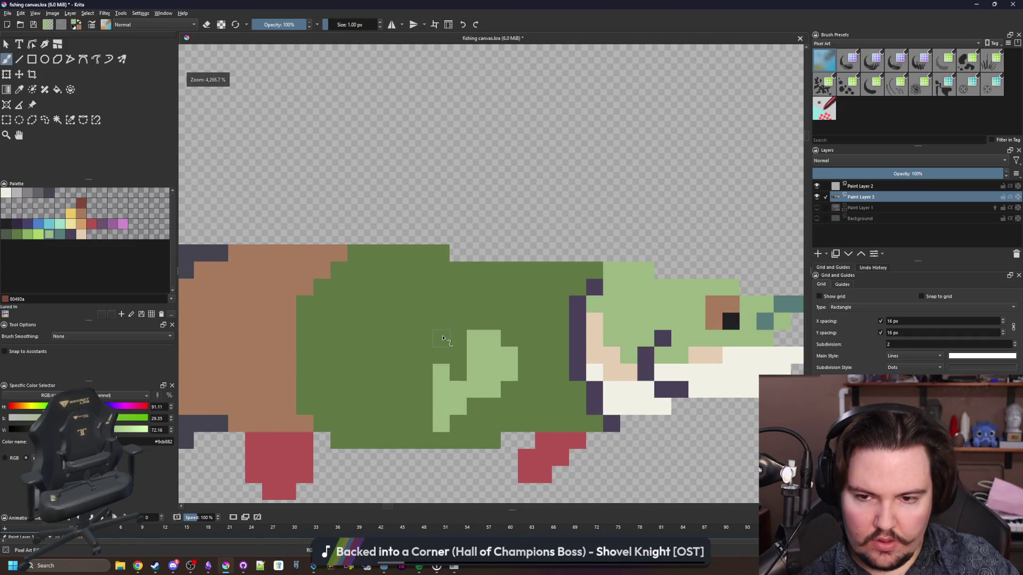
scroll(453, 290, down, 6)
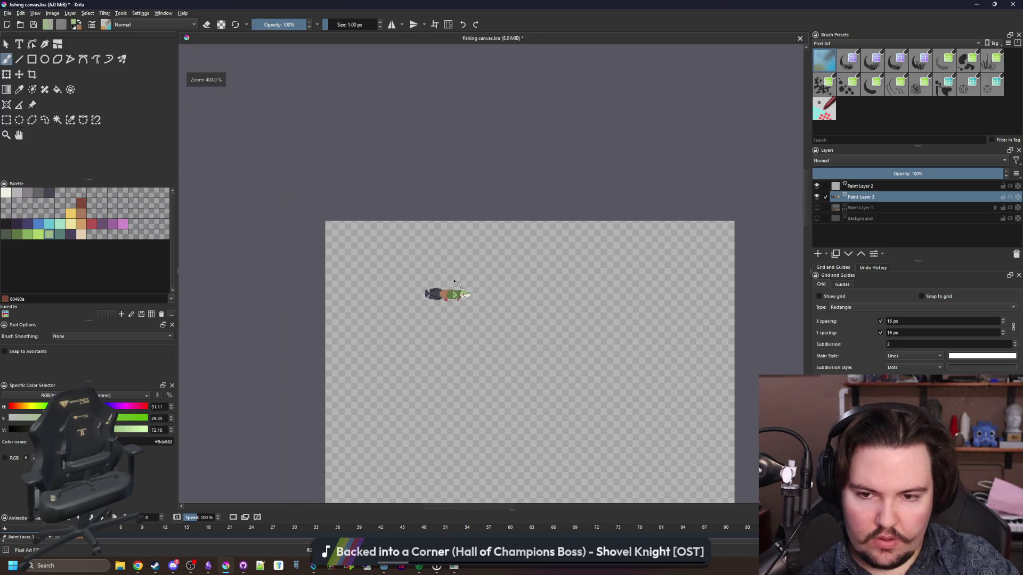
scroll(454, 282, up, 8)
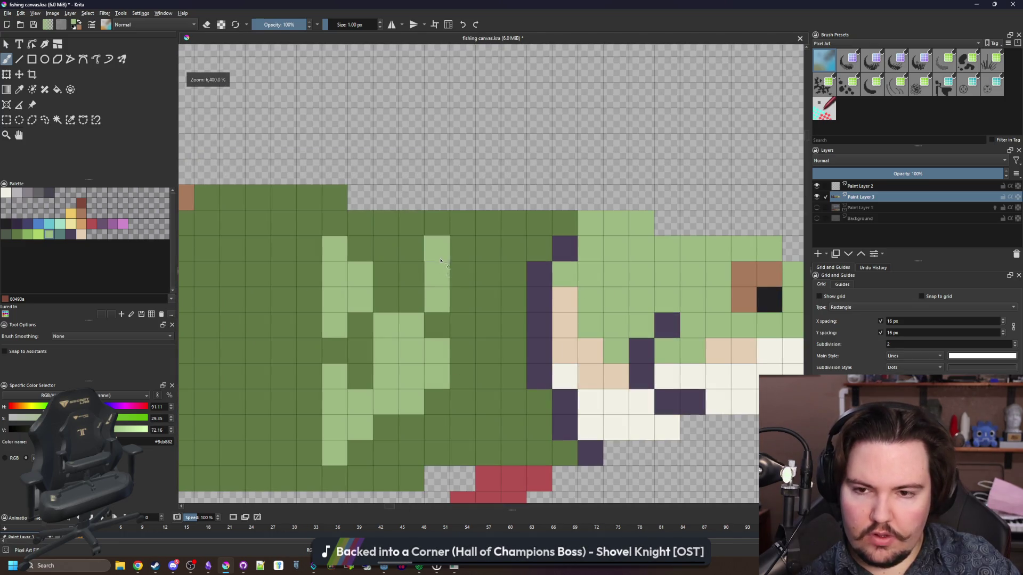
mouse_move(424, 291)
mouse_down()
mouse_move(424, 260)
mouse_move(449, 307)
mouse_move(440, 254)
mouse_move(466, 295)
mouse_up()
key(ctrl+z)
key(ctrl+z)
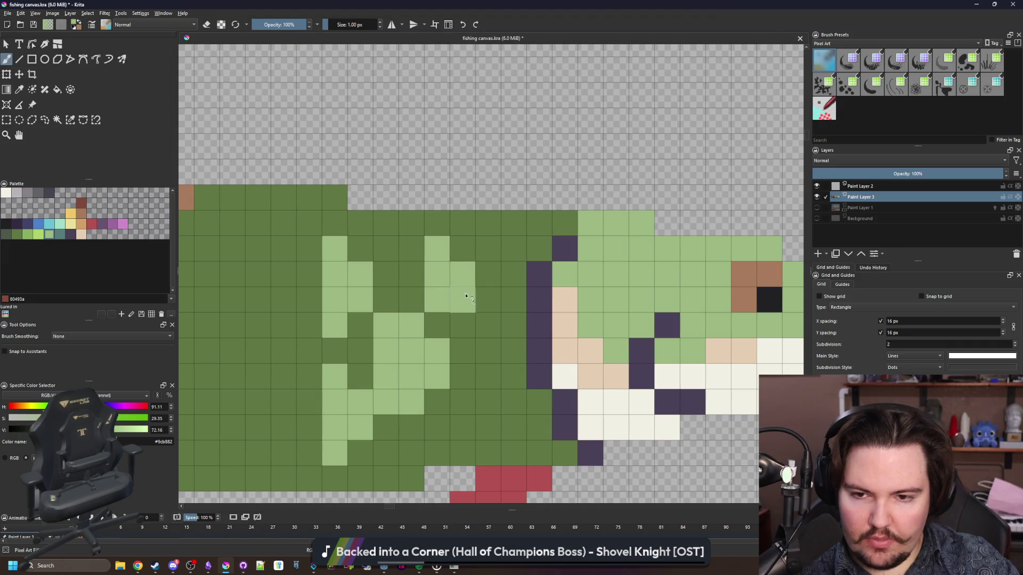
scroll(434, 421, down, 10)
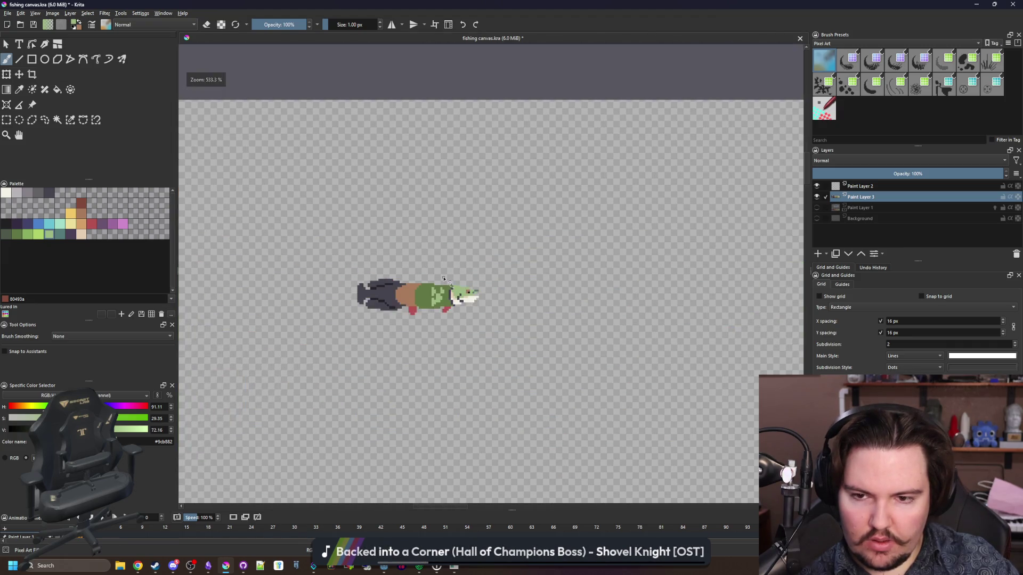
scroll(442, 284, up, 10)
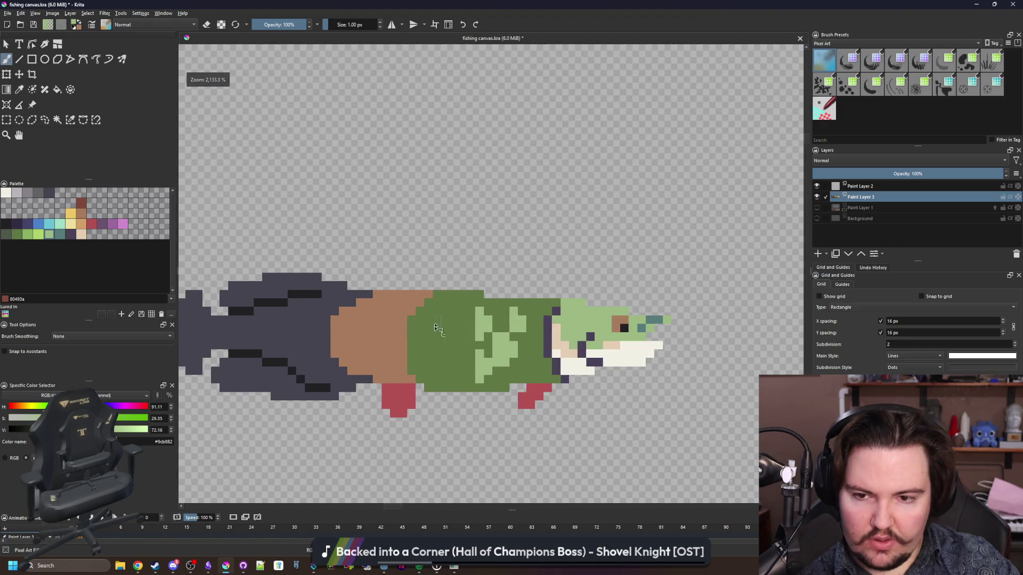
Step: Add a block of light-green markings and darken two corners to leave a plus
mouse_move(475, 342)
mouse_down()
mouse_move(454, 316)
mouse_move(455, 351)
mouse_move(453, 290)
mouse_move(435, 359)
mouse_up()
scroll(435, 359, down, 8)
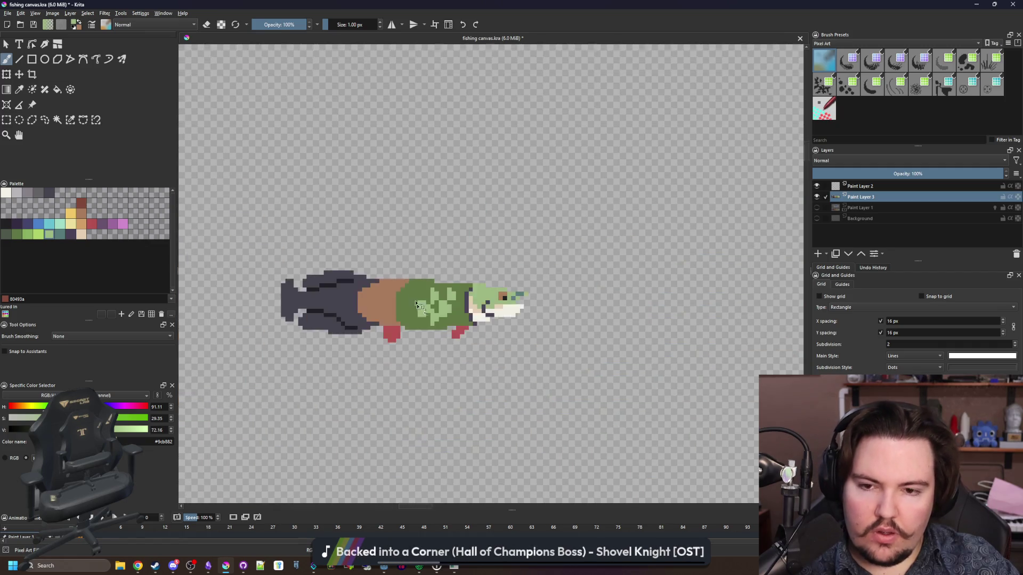
scroll(399, 253, up, 8)
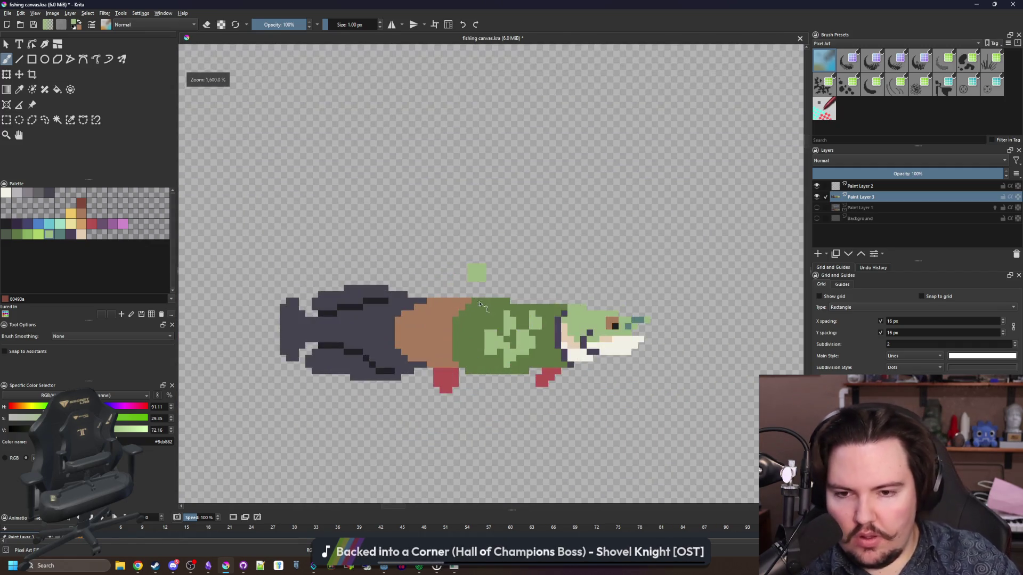
click(519, 352)
click(519, 333)
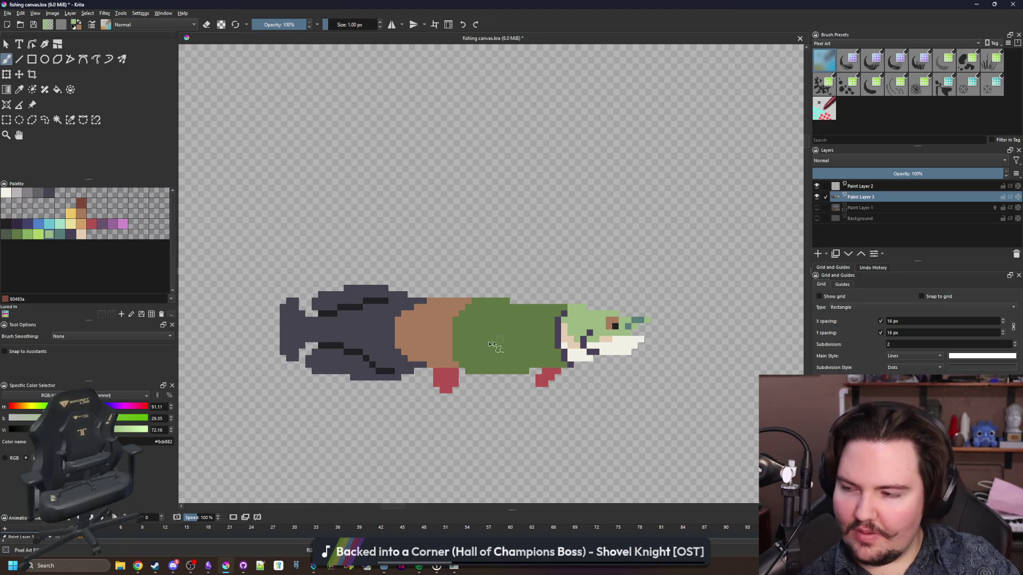
Step: Fill the tail tip with red b45252 as a fin and extend its edge by two pixels
scroll(500, 343, up, 8)
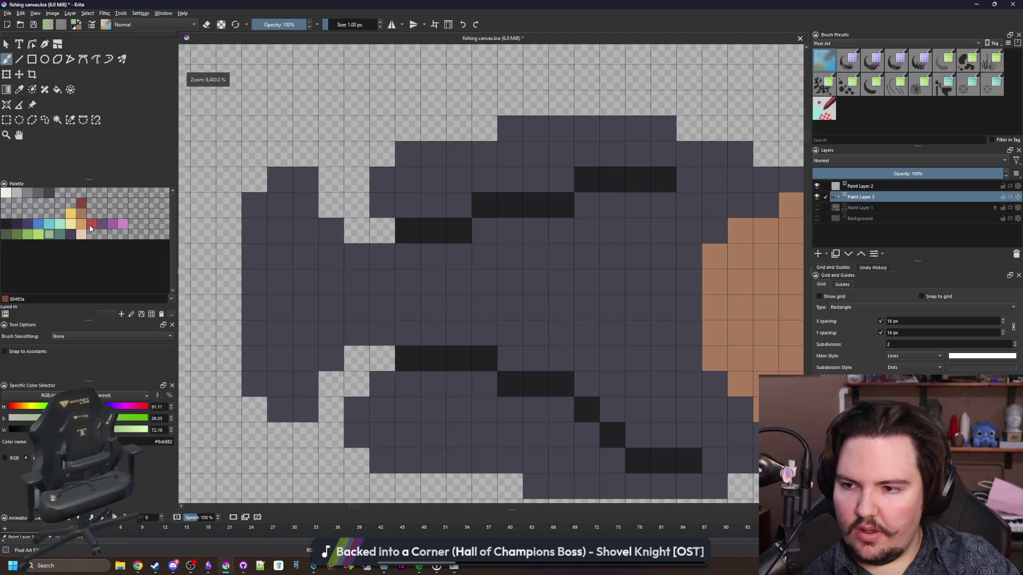
click(90, 226)
drag(331, 363, 331, 228)
key(f)
click(291, 265)
scroll(296, 270, down, 2)
key(b)
drag(318, 267, 318, 283)
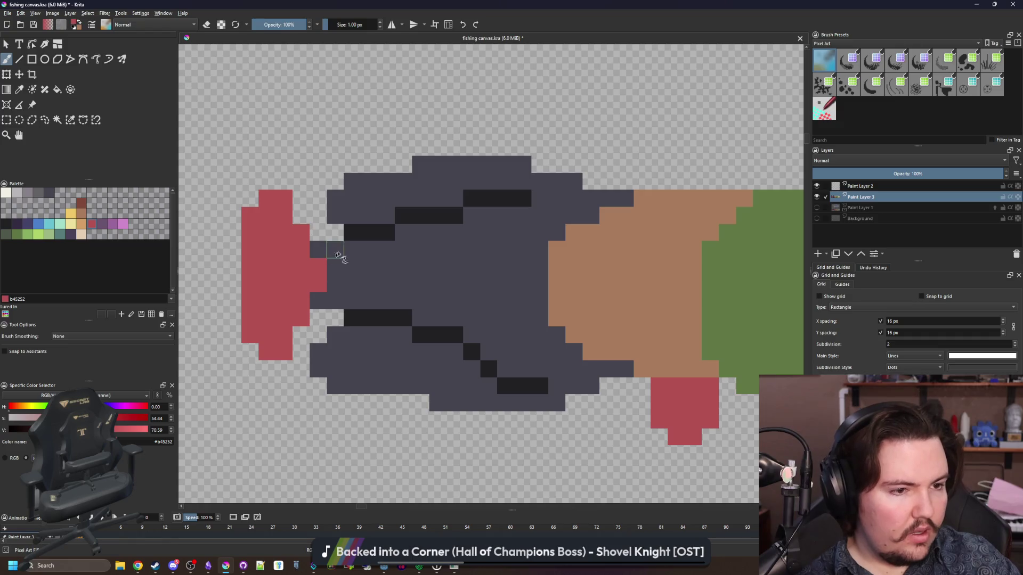
Step: Add red pixels beside the tail fin and the first L-shaped speckles on the dark tail
scroll(335, 257, up, 1)
click(357, 250)
click(356, 327)
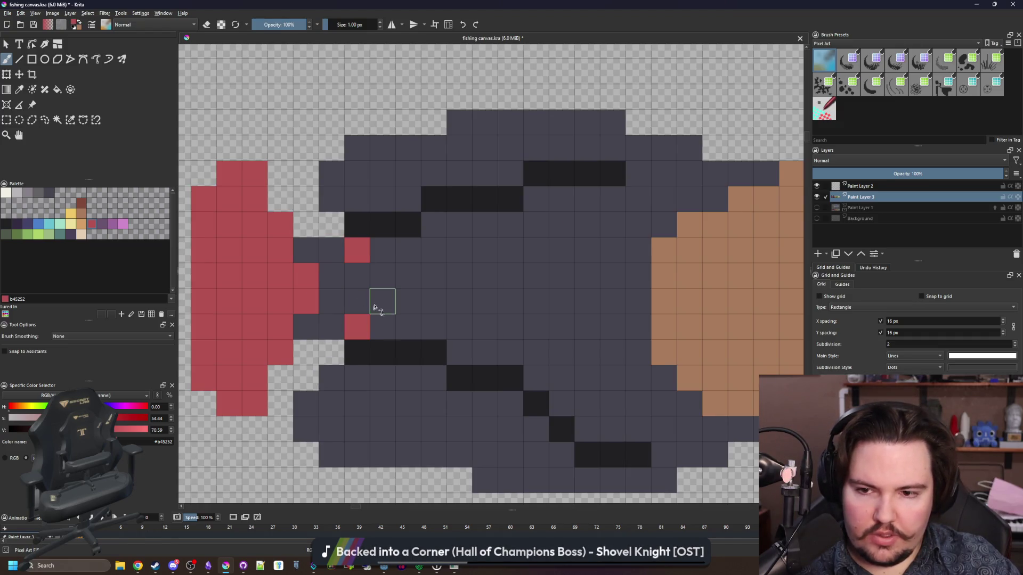
click(375, 308)
mouse_move(442, 261)
mouse_down()
mouse_move(436, 226)
mouse_move(461, 225)
mouse_up()
drag(454, 324, 480, 299)
mouse_move(539, 353)
mouse_down()
mouse_move(556, 351)
mouse_move(535, 327)
mouse_up()
drag(534, 257, 565, 228)
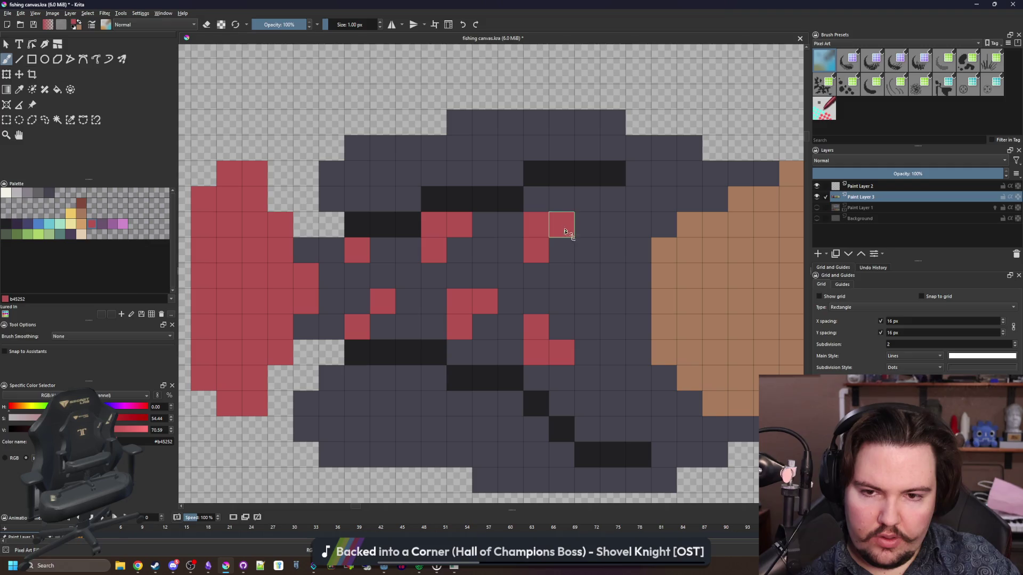
Step: Scatter more L-shaped red speckles further along the dark grey tail
mouse_move(616, 320)
mouse_down()
mouse_move(593, 326)
mouse_move(587, 301)
mouse_up()
mouse_move(612, 249)
mouse_down()
mouse_move(612, 224)
mouse_move(638, 225)
mouse_up()
mouse_move(643, 394)
mouse_down()
mouse_move(571, 374)
mouse_move(542, 350)
mouse_up()
drag(651, 326, 542, 330)
mouse_move(500, 374)
mouse_down()
mouse_move(481, 384)
mouse_move(481, 360)
mouse_up()
mouse_move(506, 308)
mouse_down()
mouse_move(481, 308)
mouse_move(485, 280)
mouse_up()
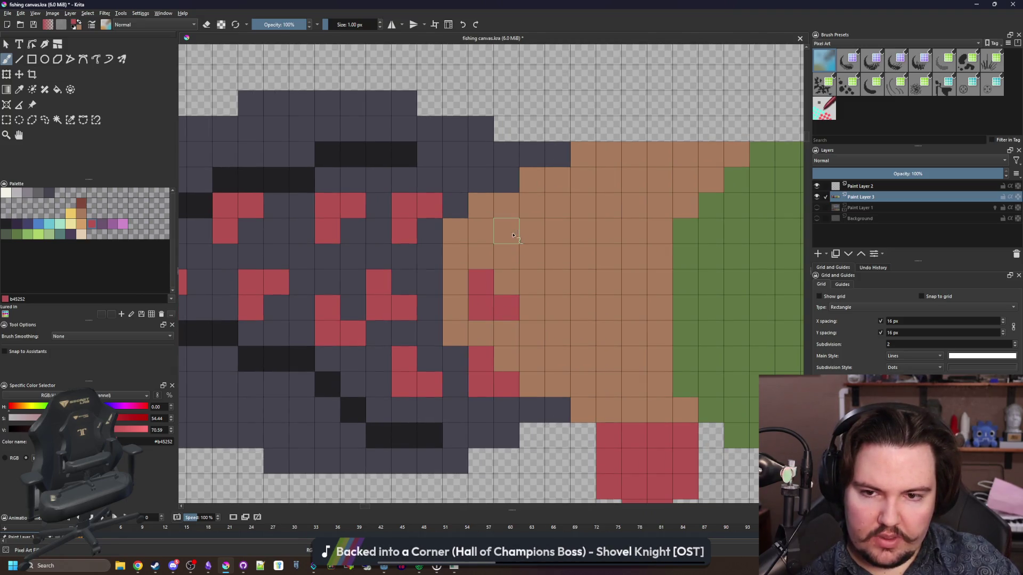
Step: Speckle red L-shapes where the tail meets the brown band and across the band
drag(506, 231, 532, 204)
drag(586, 180, 608, 154)
drag(455, 153, 481, 128)
drag(547, 280, 460, 277)
mouse_move(497, 382)
mouse_down()
mouse_move(470, 382)
mouse_move(470, 355)
mouse_up()
drag(469, 302, 496, 278)
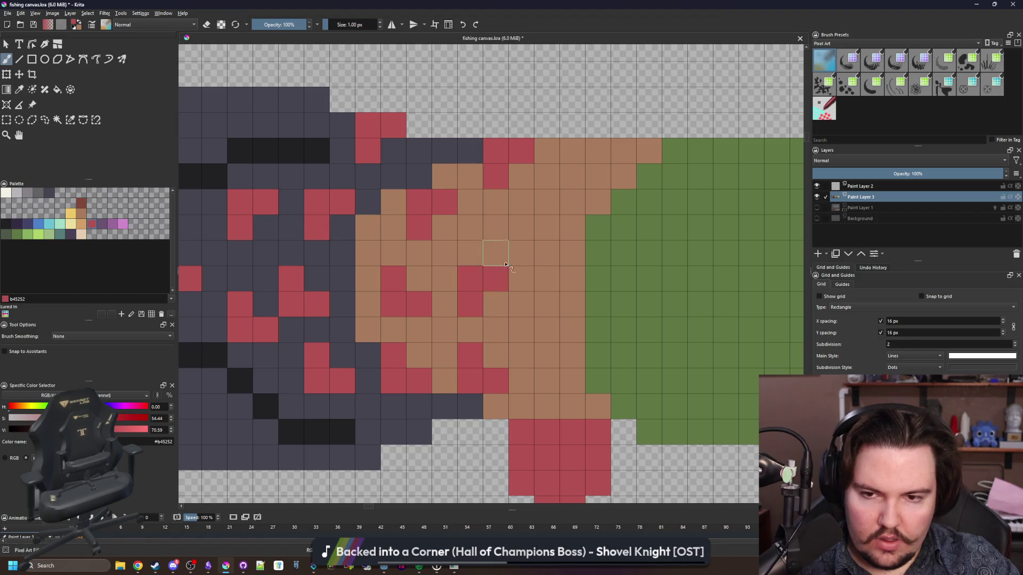
drag(521, 228, 544, 202)
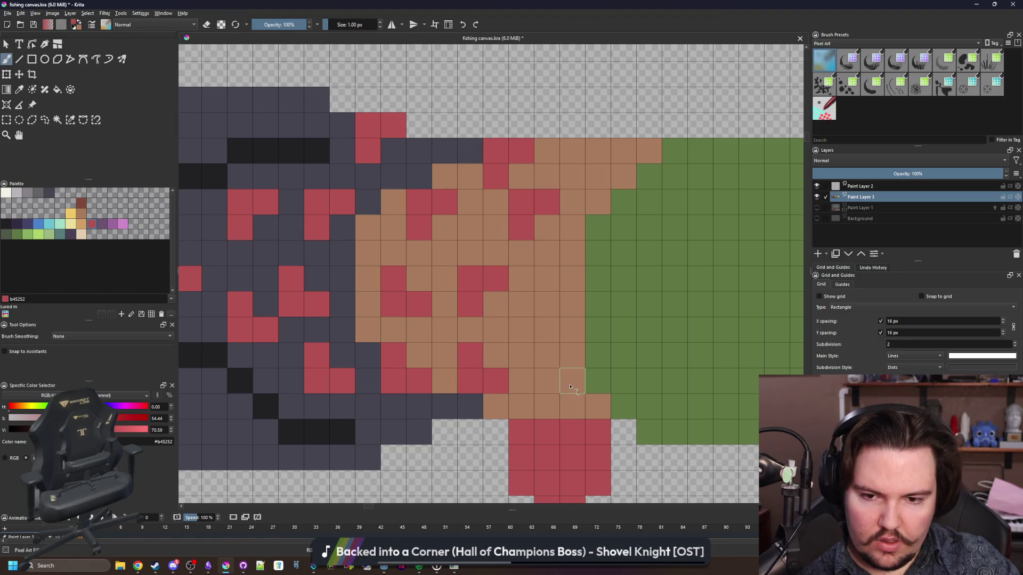
mouse_move(572, 305)
mouse_down()
mouse_move(598, 279)
mouse_move(527, 308)
mouse_move(398, 308)
mouse_up()
mouse_move(423, 218)
mouse_down()
mouse_move(441, 188)
mouse_move(518, 163)
mouse_up()
Step: Dot the green body section with red speckles, a short stripe and single pixels
drag(465, 265, 492, 239)
drag(472, 393, 441, 366)
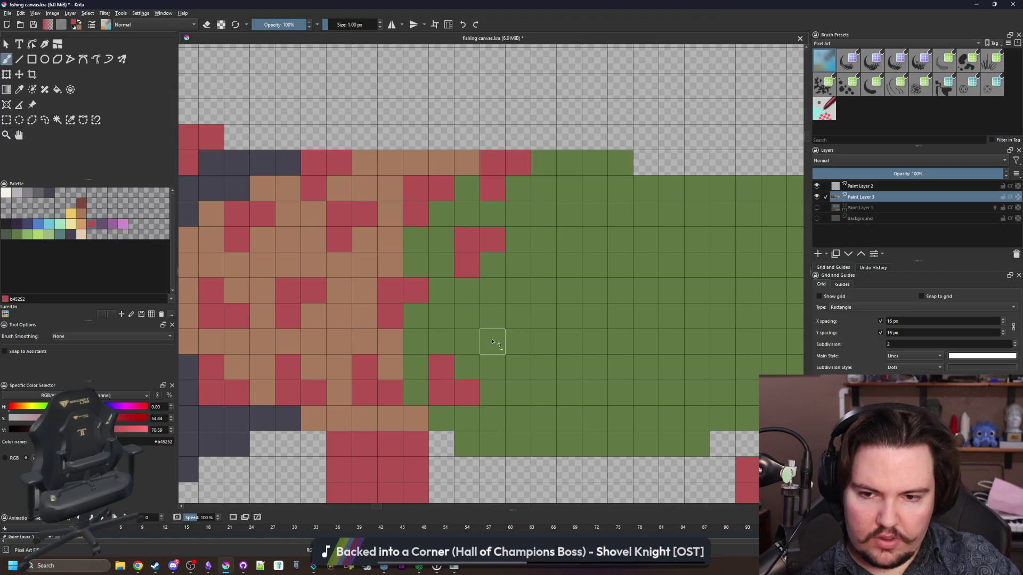
drag(565, 267, 569, 239)
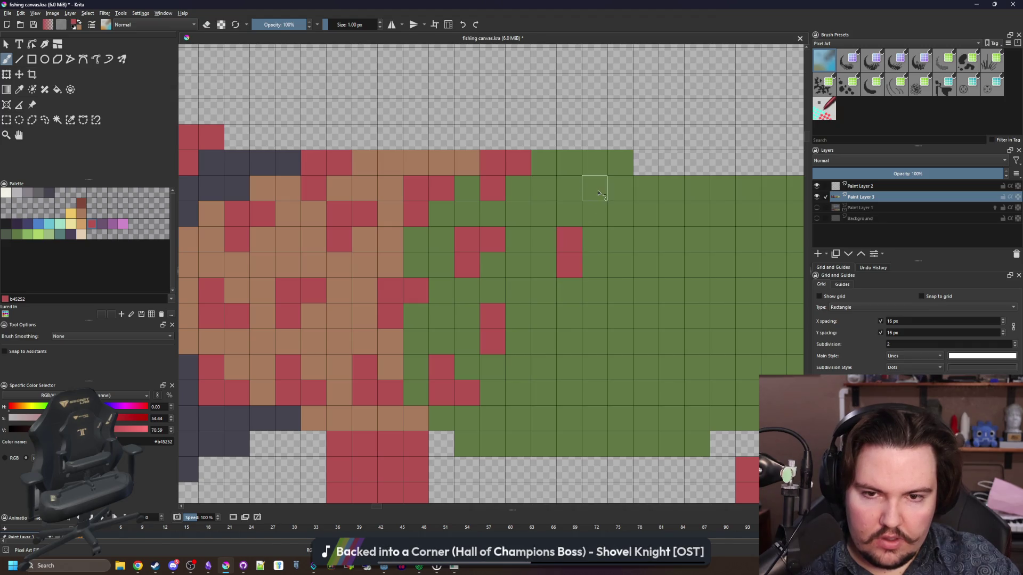
drag(568, 342, 568, 367)
click(620, 214)
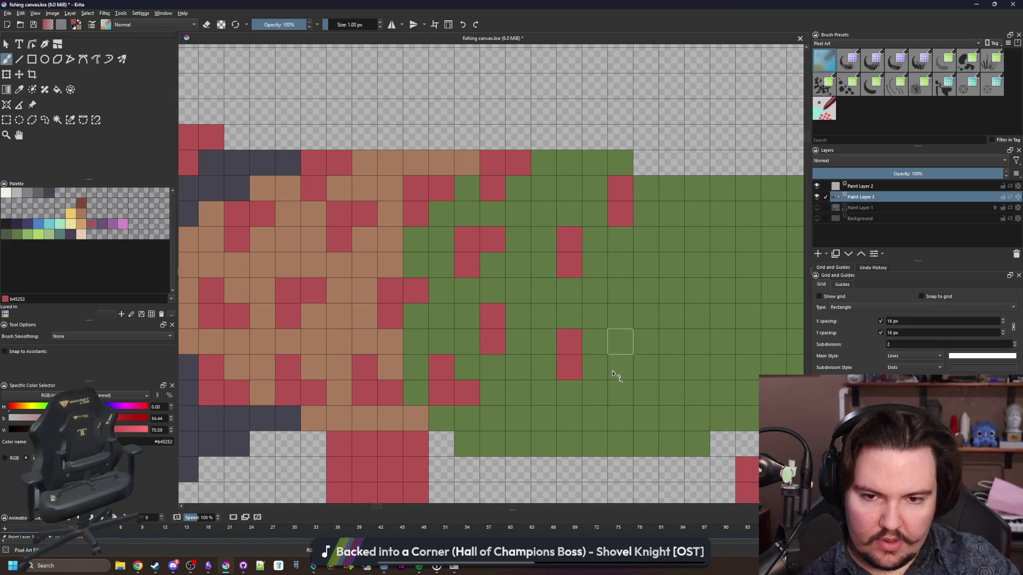
click(672, 316)
scroll(443, 292, down, 5)
scroll(448, 268, up, 2)
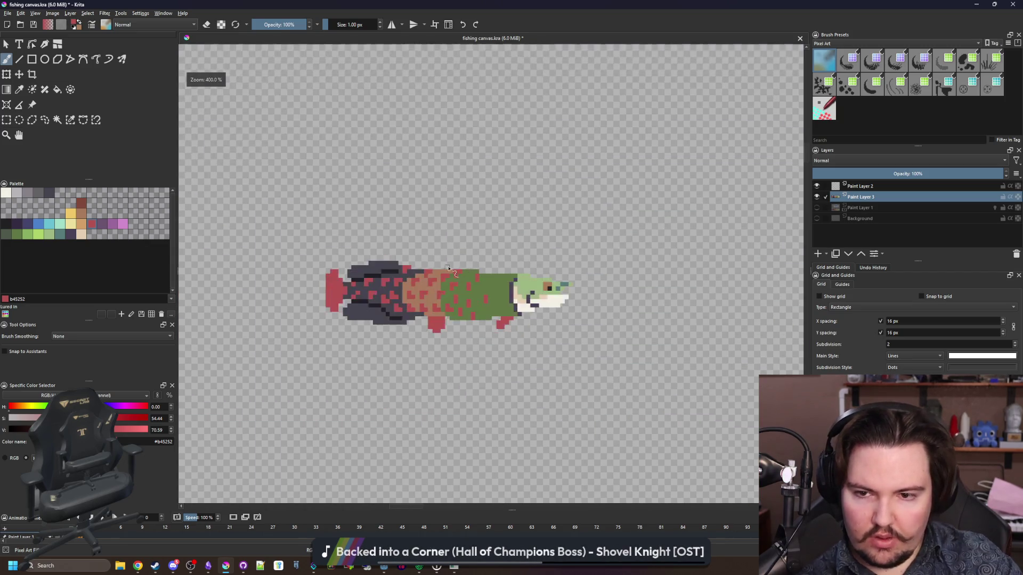
Step: Paint red pixels along the tail's top edge, undoing and repainting a few
scroll(362, 274, up, 5)
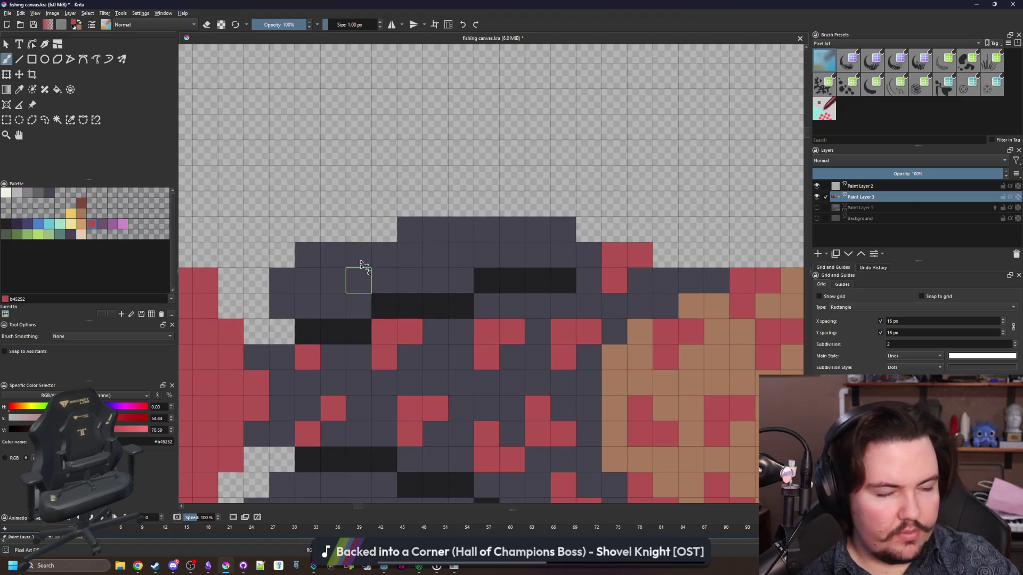
click(343, 298)
click(304, 278)
click(356, 278)
click(330, 256)
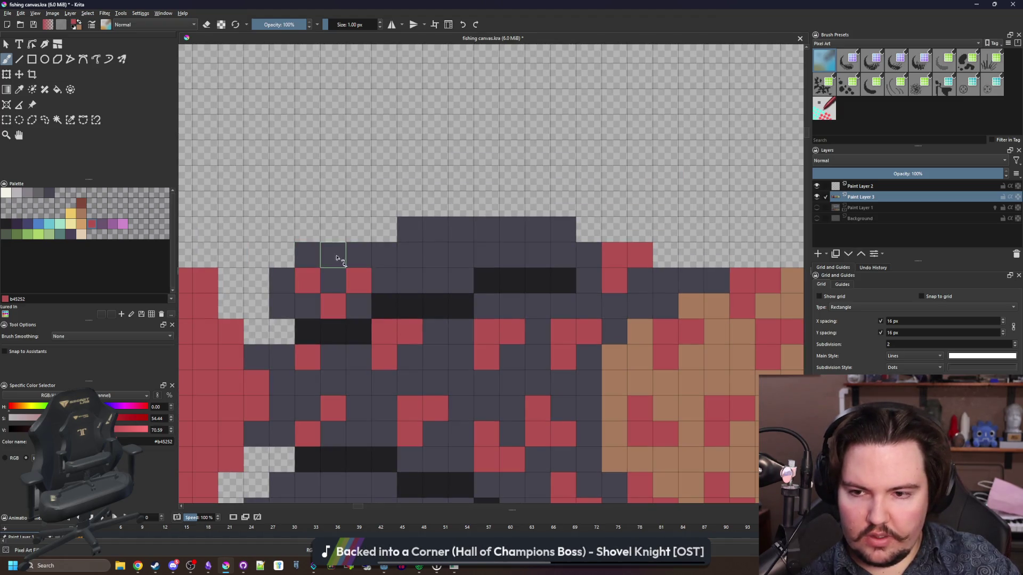
key(ctrl+z)
key(ctrl+z)
click(384, 280)
click(356, 256)
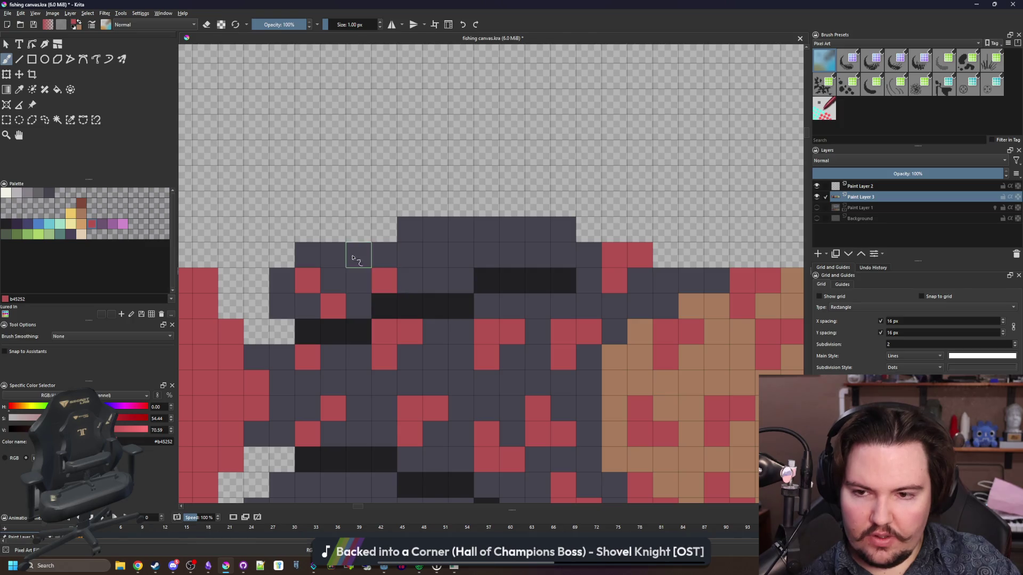
click(460, 279)
Step: Fill in more red speckles across the tail's upper rows
click(439, 261)
click(410, 229)
click(461, 254)
click(435, 229)
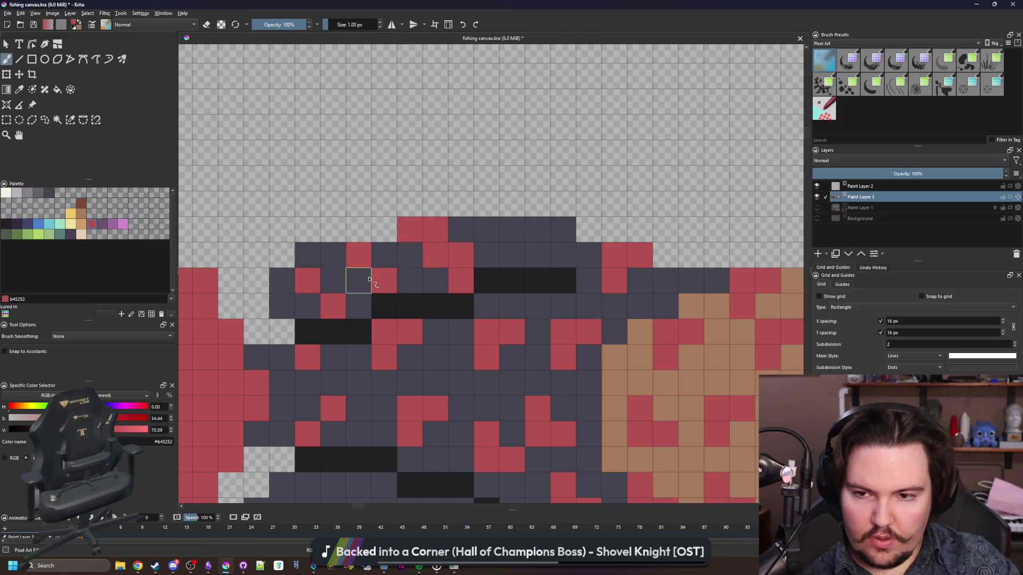
click(410, 280)
click(384, 255)
click(355, 306)
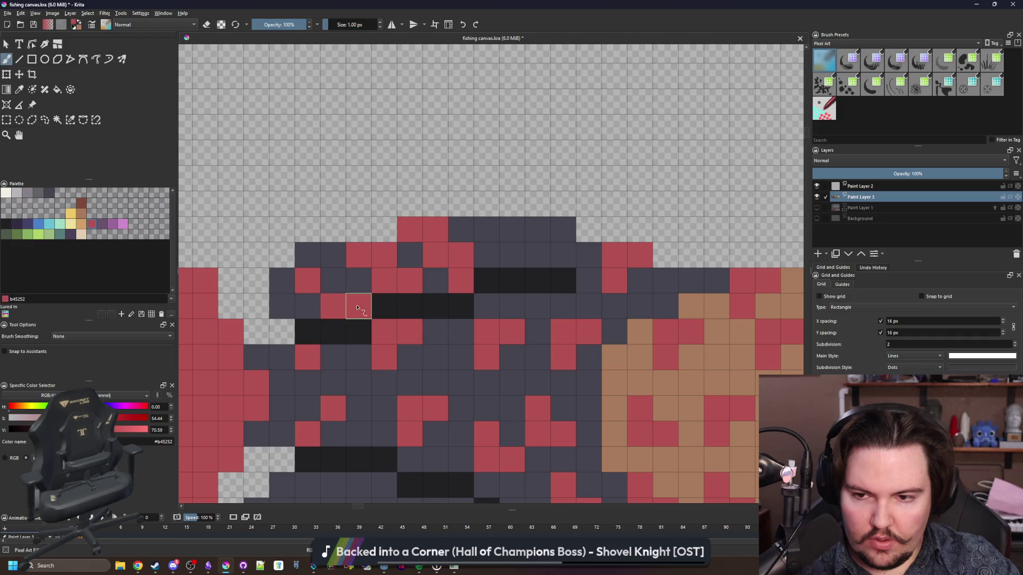
click(333, 281)
click(314, 256)
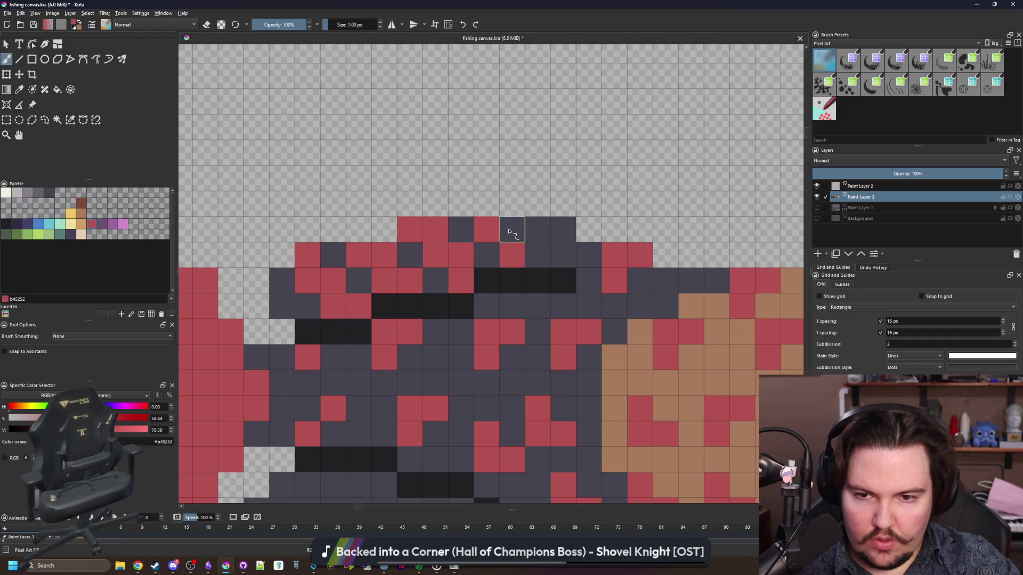
Step: Turn grey edge pixels red in a staircase along the tail's underside
scroll(394, 387, down, 1)
scroll(394, 388, up, 1)
click(294, 363)
click(320, 337)
click(320, 388)
click(370, 388)
click(370, 363)
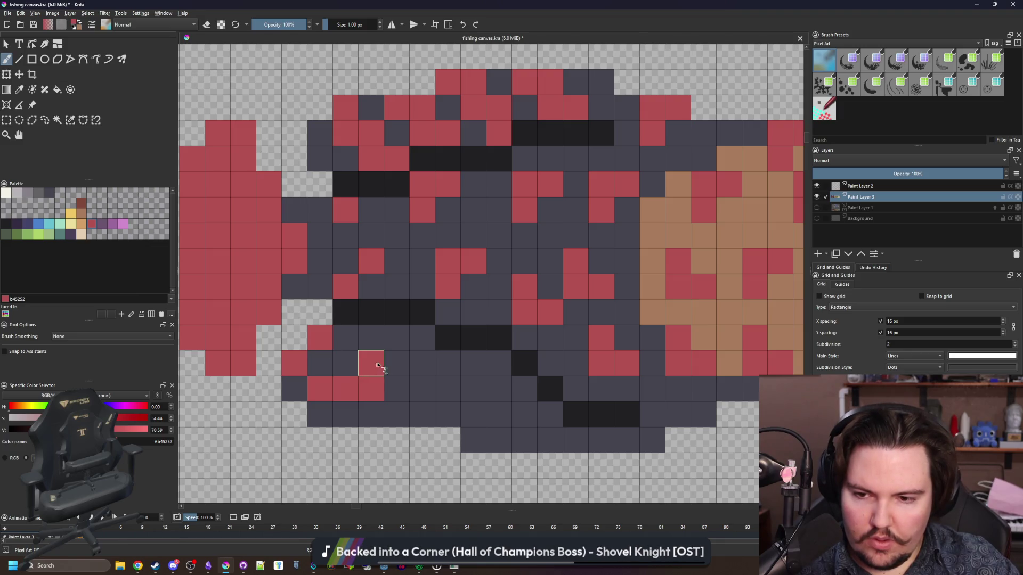
click(396, 362)
click(397, 337)
click(422, 338)
click(320, 414)
click(345, 414)
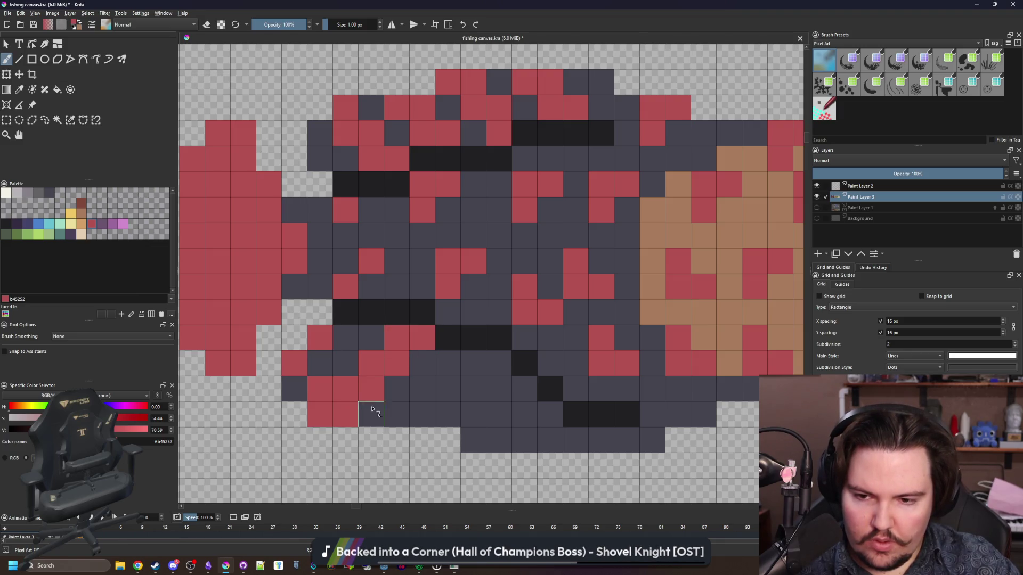
Step: Continue red speckles along the tail's bottom row, then pick dark brown 80493a
click(422, 414)
click(448, 414)
click(447, 389)
click(473, 389)
click(473, 363)
click(499, 363)
click(499, 440)
click(524, 440)
click(524, 414)
click(549, 414)
scroll(525, 421, right, 3)
click(525, 440)
click(550, 441)
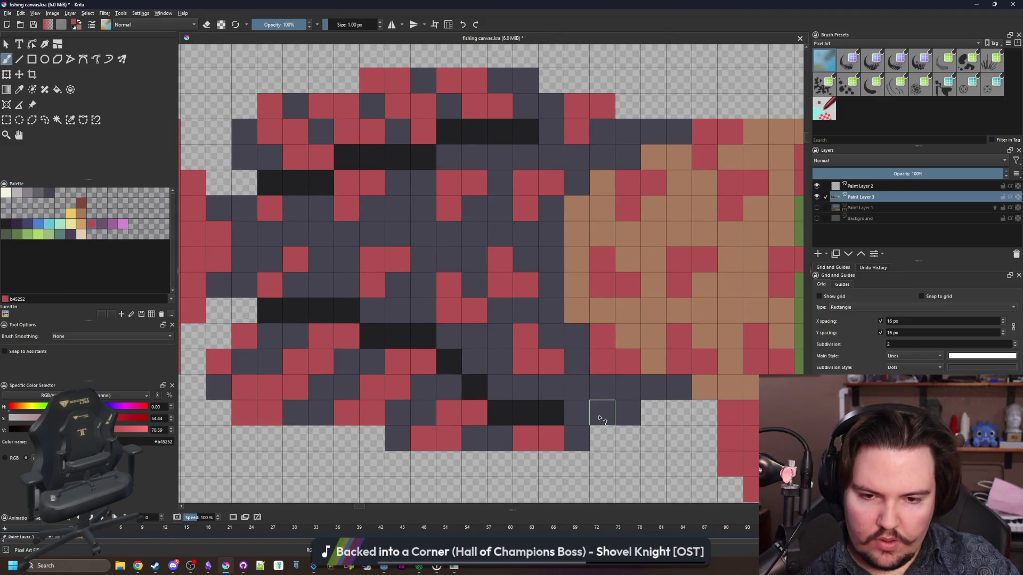
scroll(623, 413, down, 10)
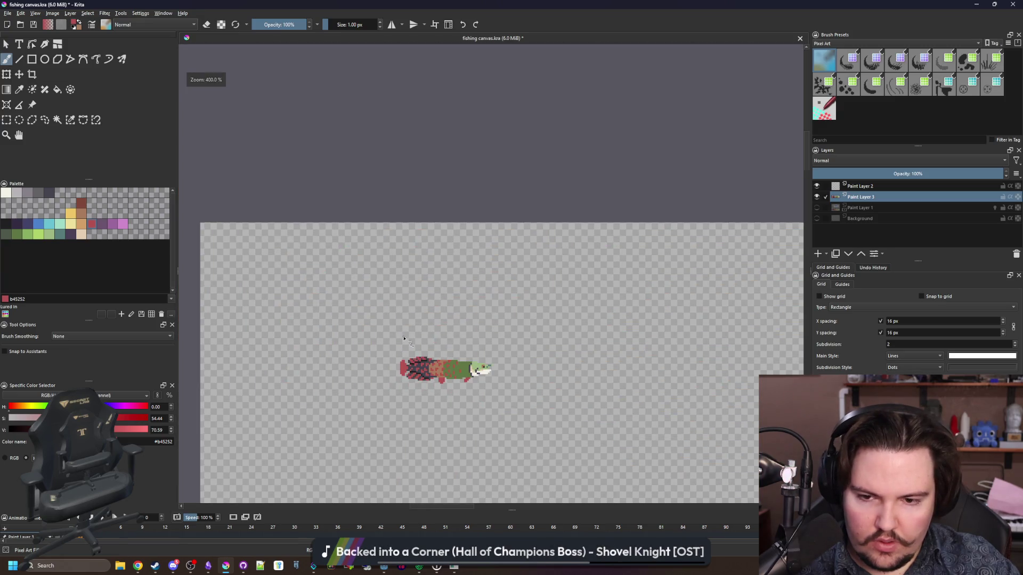
scroll(403, 339, up, 10)
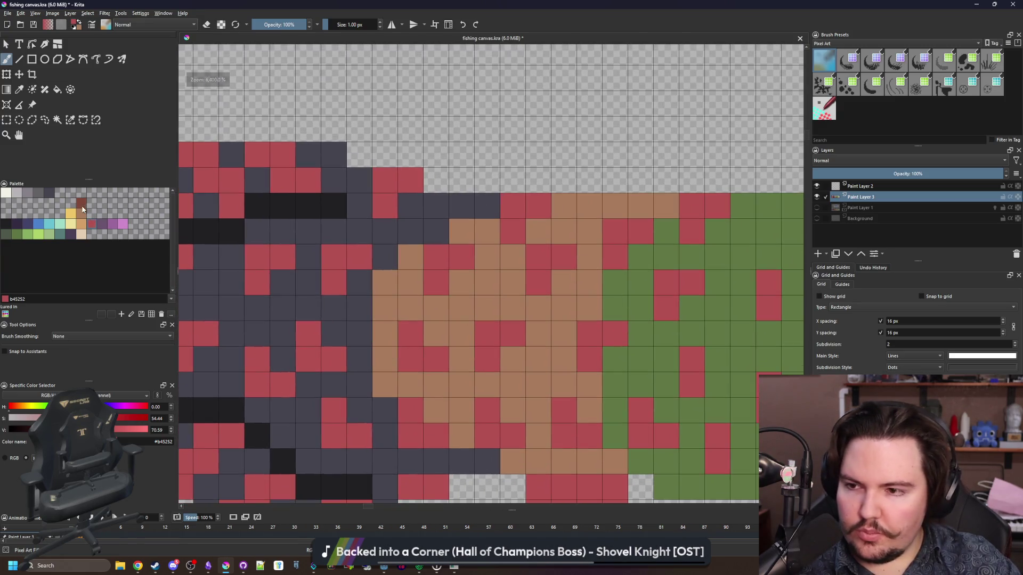
click(82, 206)
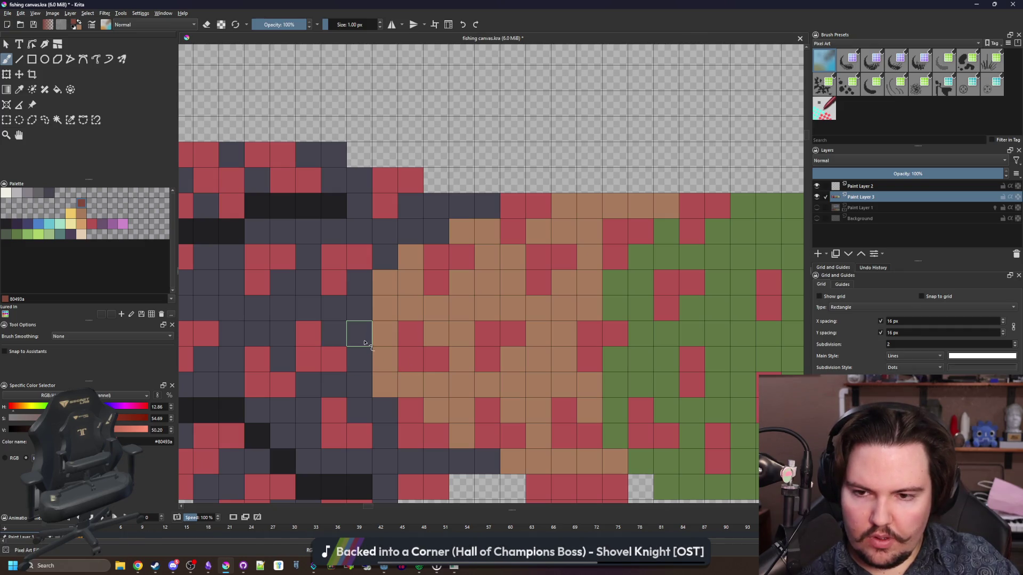
Step: Fill the brown body band with darker red-brown 80493a
key(f)
click(406, 309)
scroll(394, 309, down, 10)
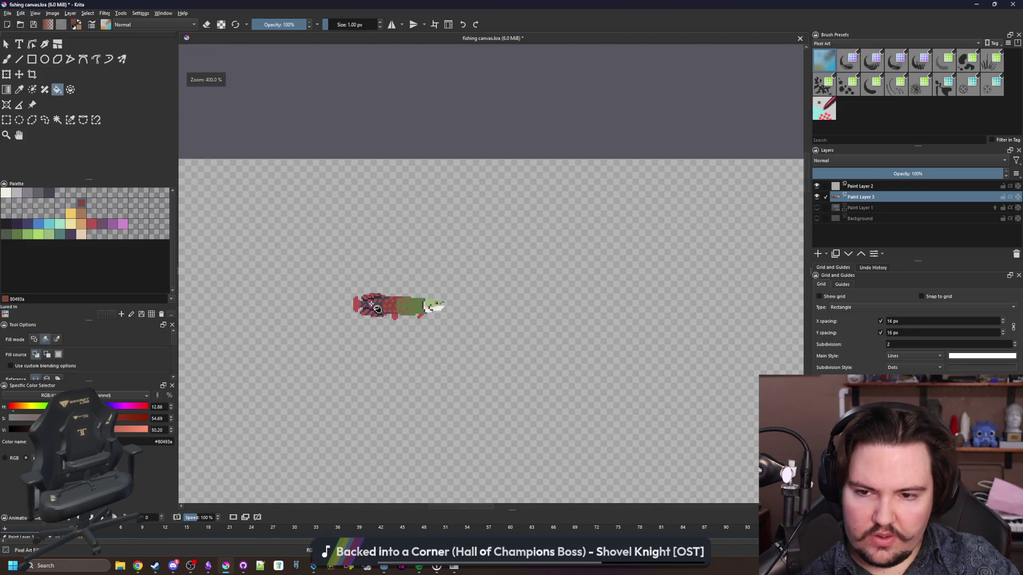
scroll(377, 309, down, 2)
scroll(365, 297, up, 8)
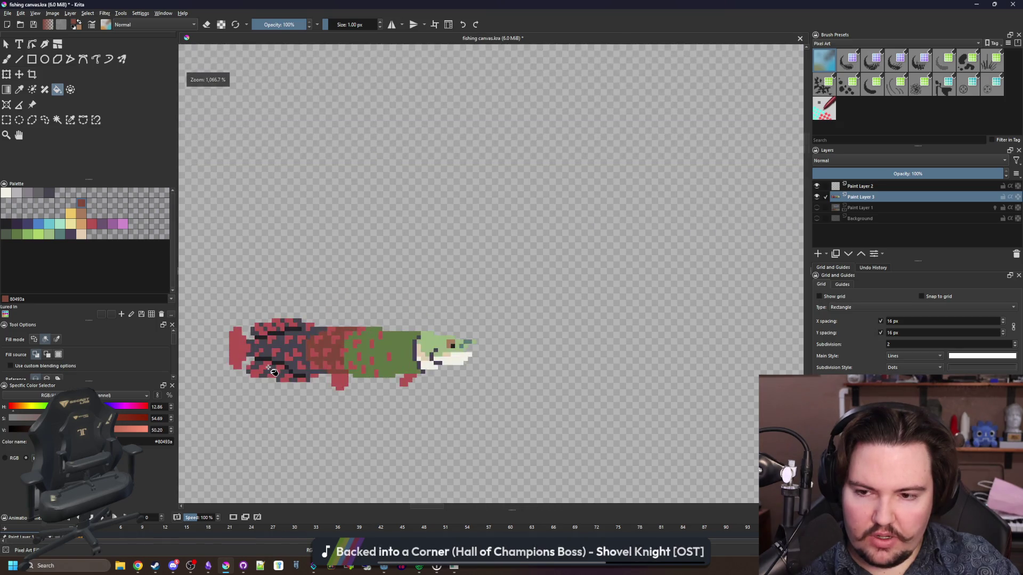
scroll(362, 337, up, 2)
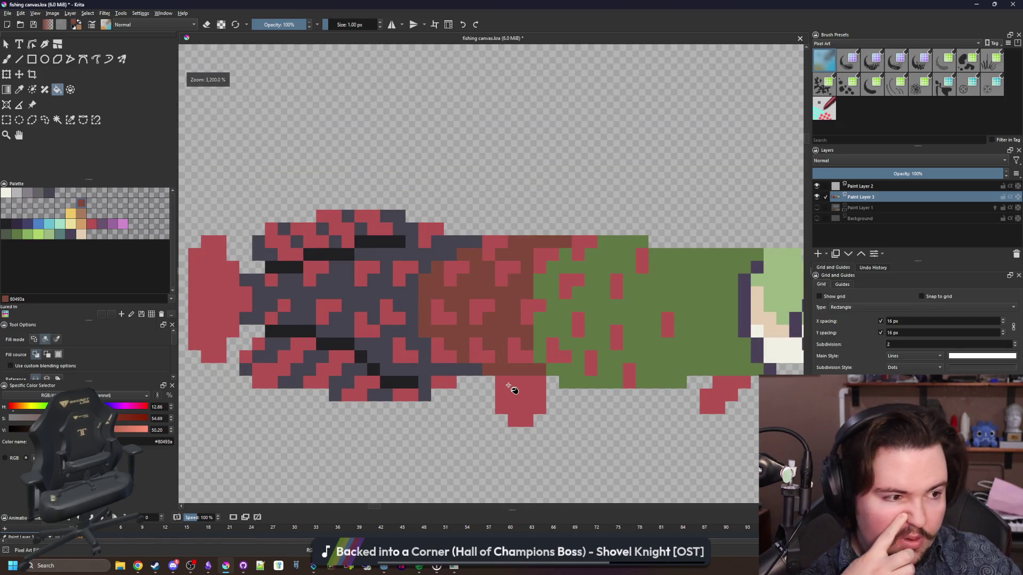
Step: Sample the body's green and fill the red rear belly fin with it
key(p)
click(634, 333)
scroll(503, 395, up, 1)
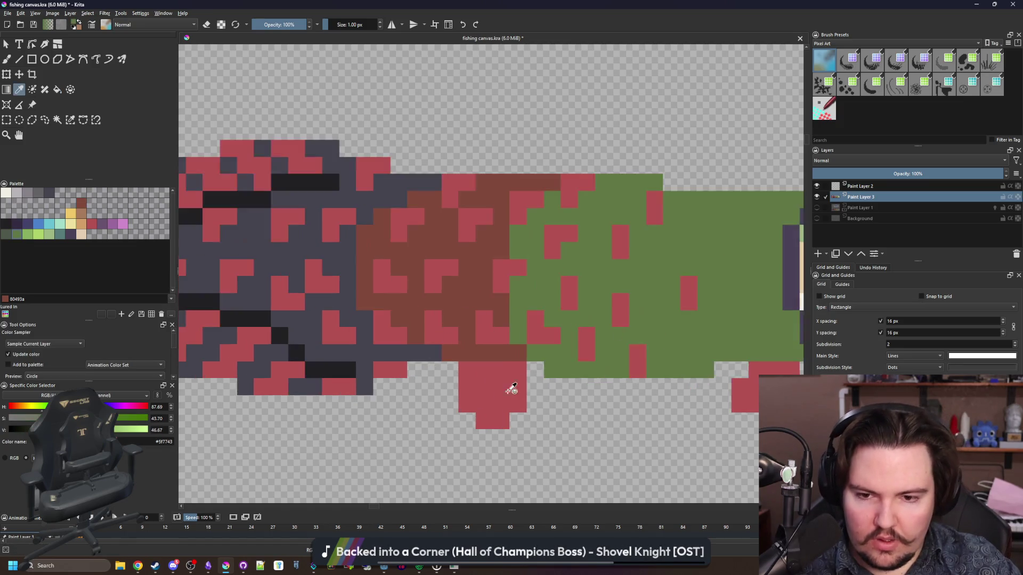
key(f)
click(479, 402)
scroll(584, 389, down, 4)
scroll(554, 383, up, 4)
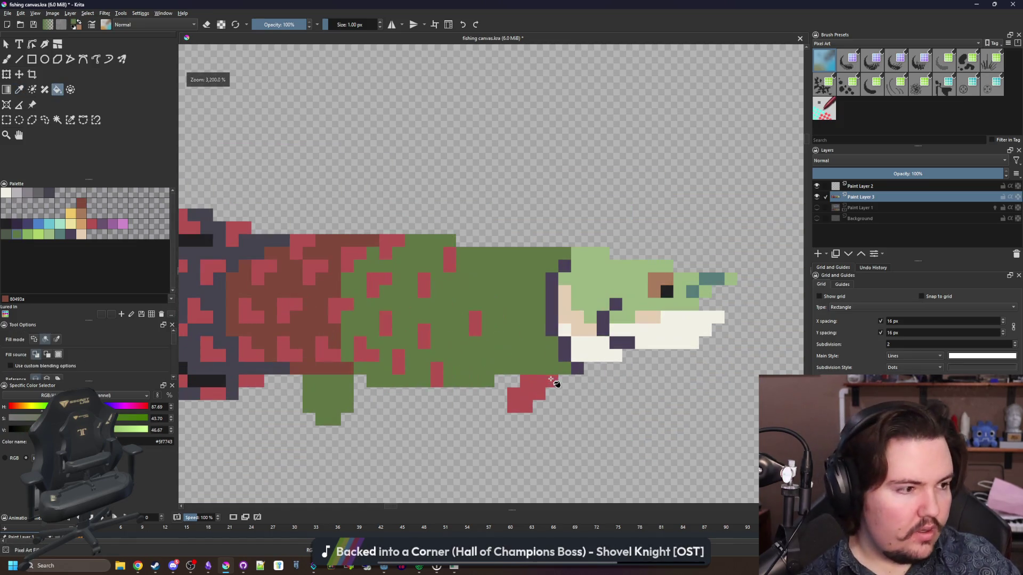
scroll(554, 383, up, 1)
Step: Sample the head's light green and fill the front belly fin with it
key(p)
click(591, 280)
key(f)
click(516, 387)
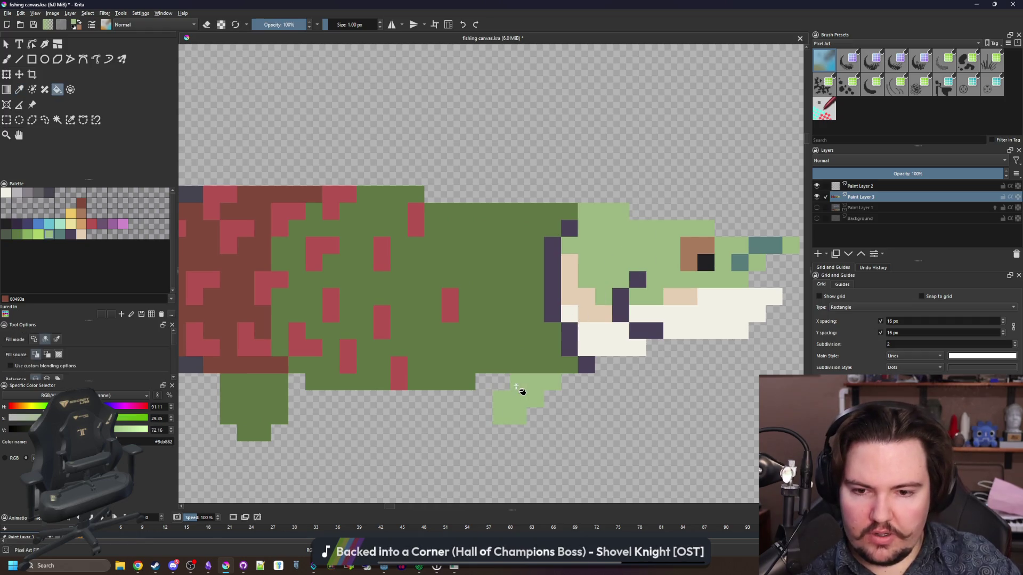
scroll(473, 322, down, 4)
scroll(457, 326, down, 2)
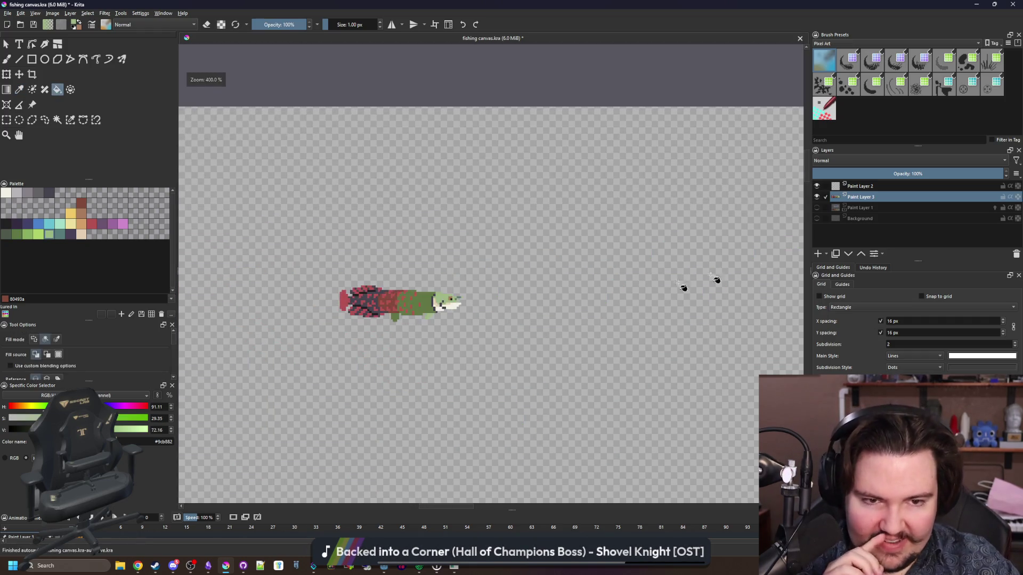
Step: Turn on the Background layer so the other sprites show behind the fish
click(817, 219)
click(816, 218)
click(816, 219)
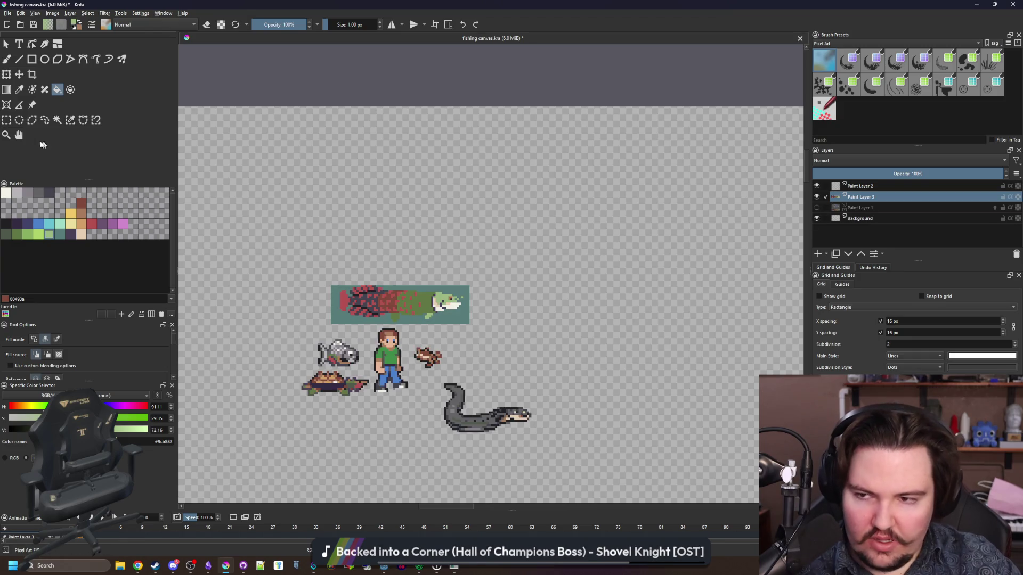
Step: Delete the teal rectangle behind the fish from the Background layer, keeping the fish intact
click(6, 120)
scroll(282, 283, up, 2)
mouse_move(336, 258)
mouse_down()
mouse_move(653, 320)
mouse_move(703, 368)
mouse_up()
key(Delete)
key(ctrl+z)
click(884, 218)
key(Delete)
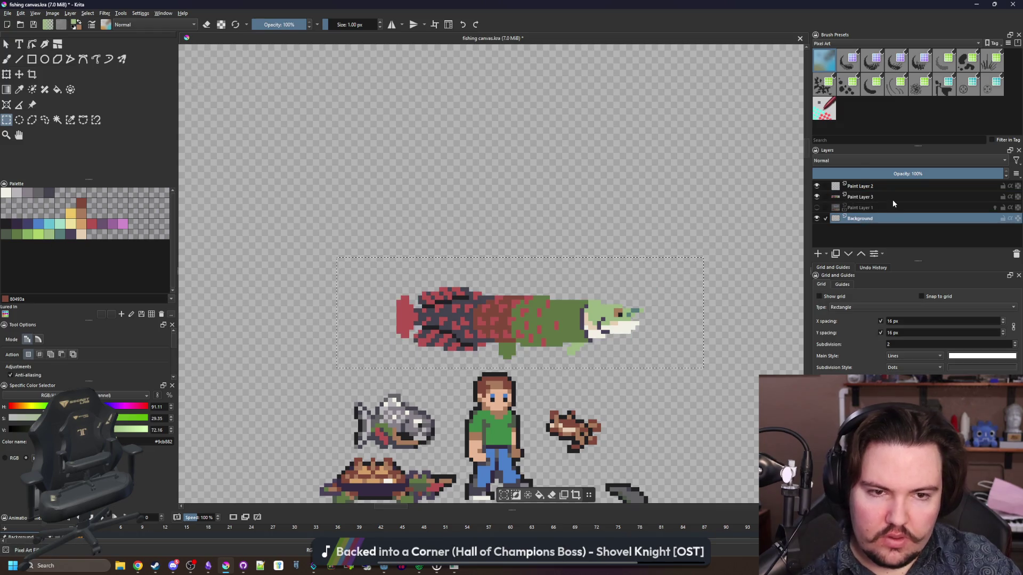
click(893, 197)
key(ctrl+shift+a)
key(b)
Step: Paint a dark grey pixel into the red tail fin using the tail's grey
scroll(426, 319, up, 5)
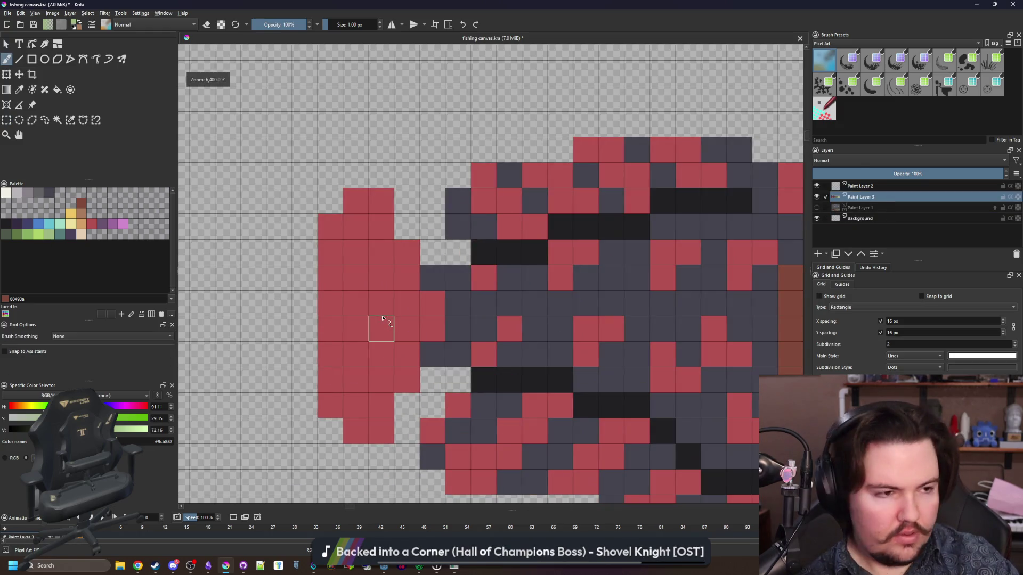
ctrl+click(453, 319)
click(381, 277)
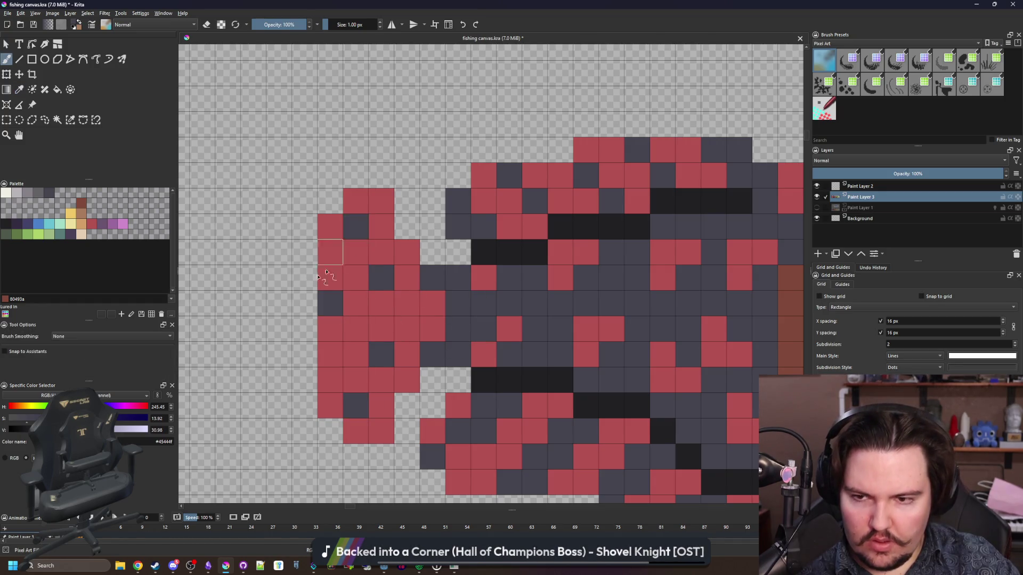
scroll(285, 224, down, 5)
scroll(286, 223, down, 2)
scroll(278, 238, up, 8)
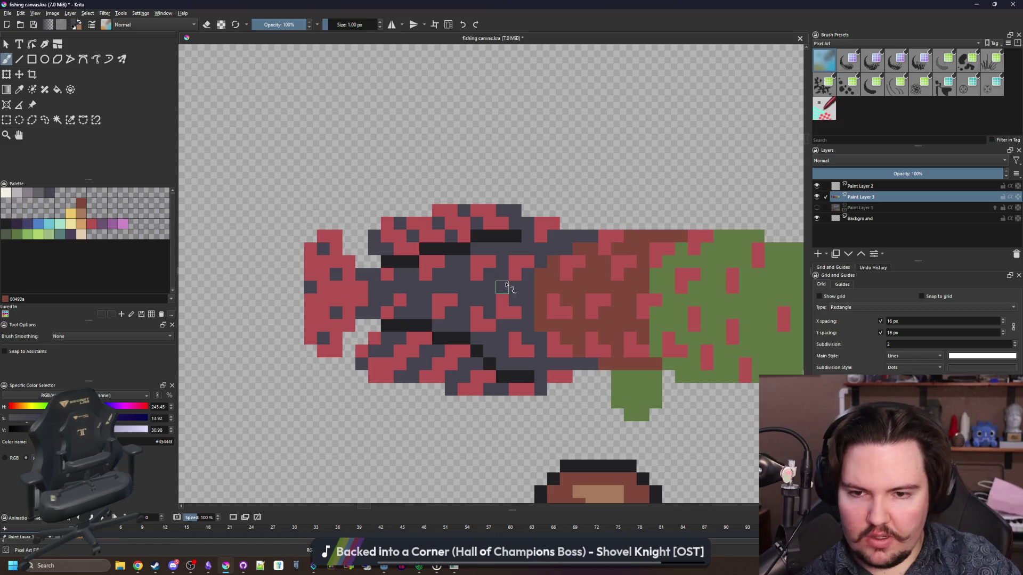
scroll(506, 286, up, 4)
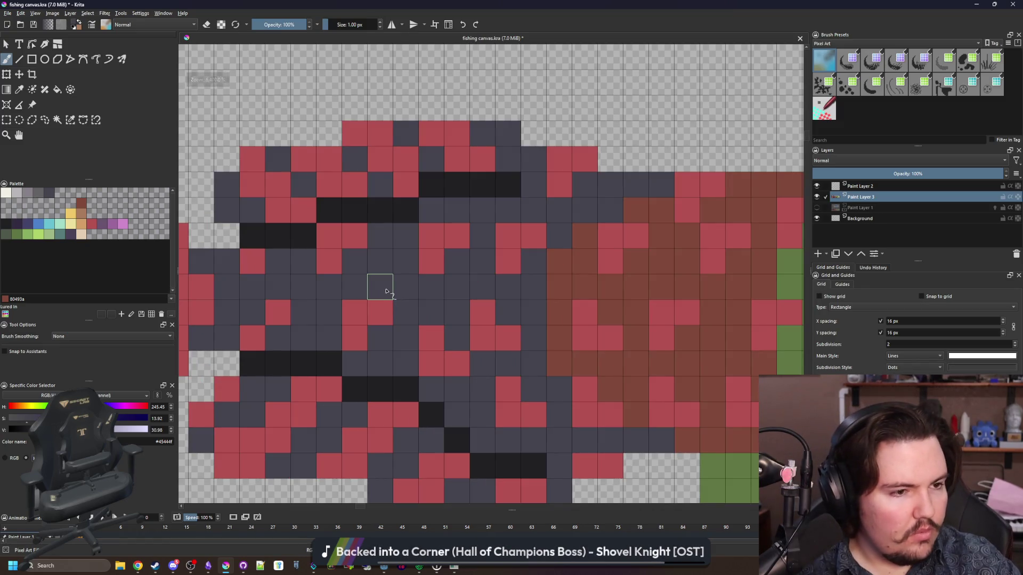
scroll(386, 302, down, 1)
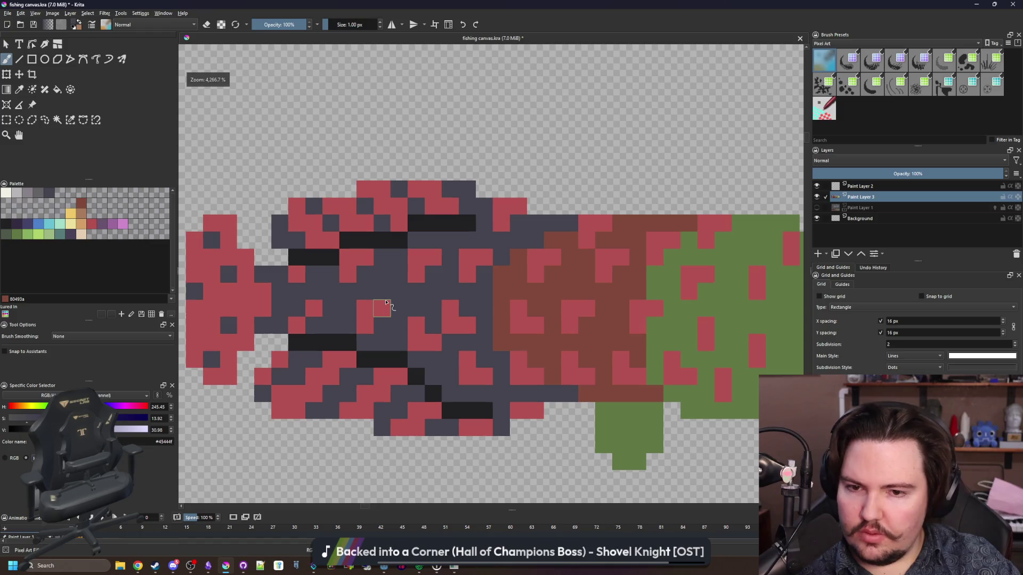
Step: Refill the tail's grey section with a lighter grey, then bring up the browser reference photo
click(38, 193)
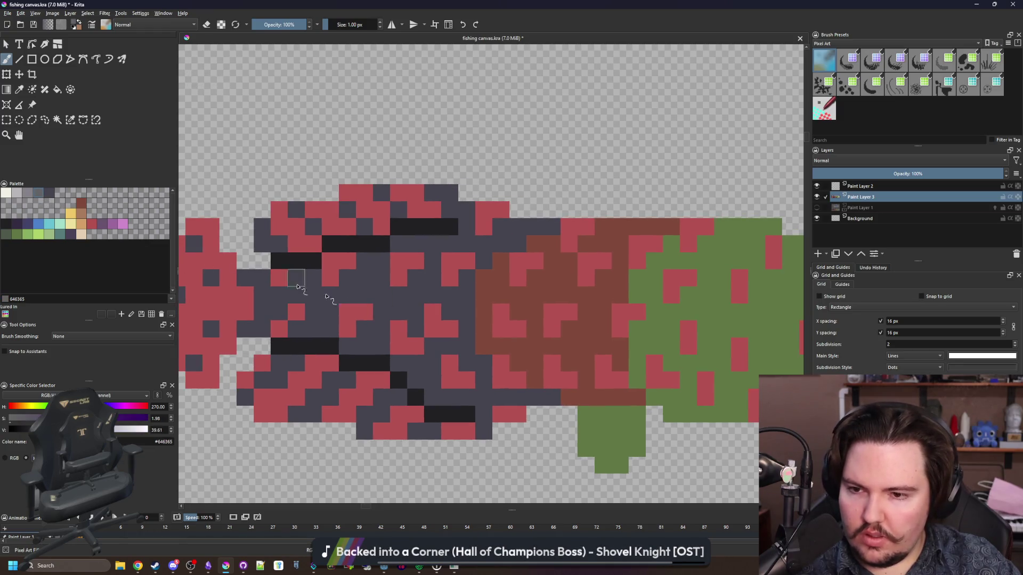
key(f)
click(416, 315)
scroll(414, 303, down, 5)
click(415, 295)
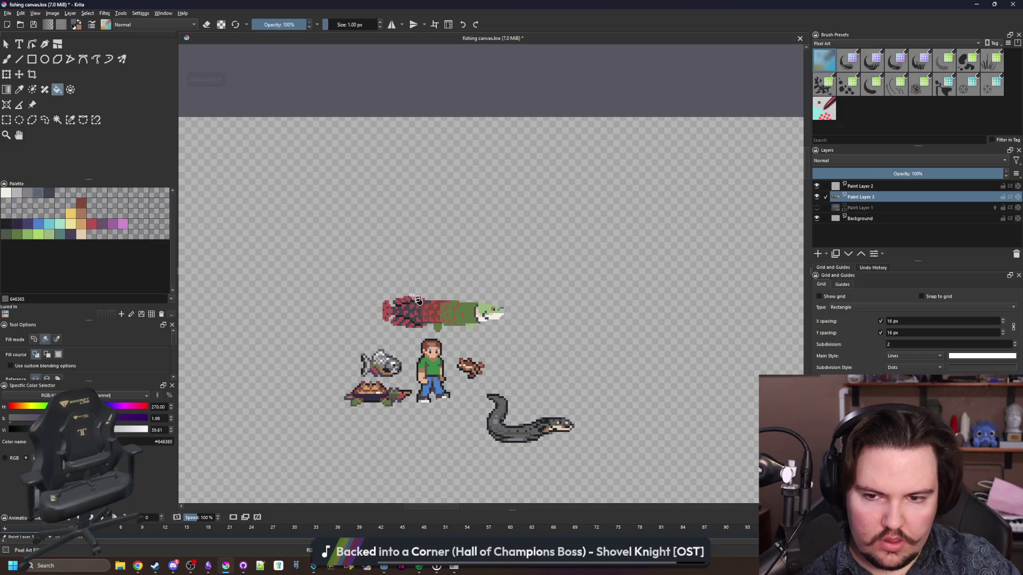
scroll(417, 315, up, 5)
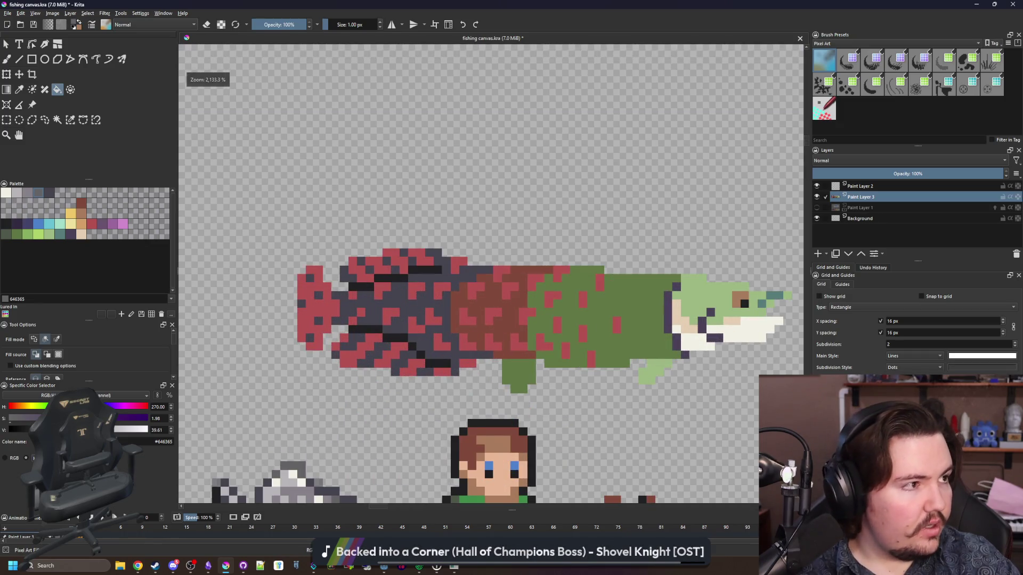
key(alt+Tab)
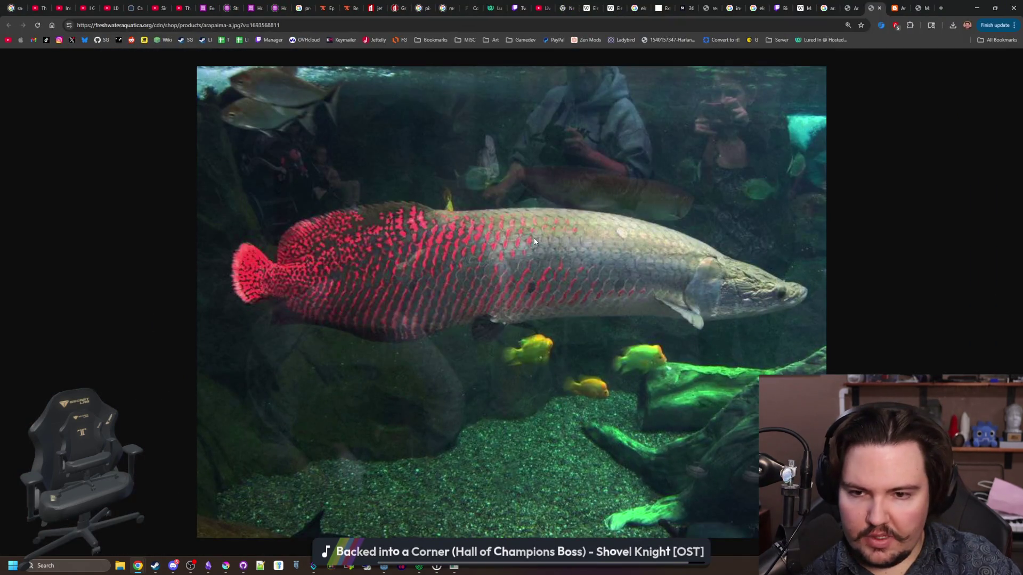
Step: Return to the 'arapaima' image results and preview several photos, ending on Britannica's
ctrl+scroll(534, 242, up, 3)
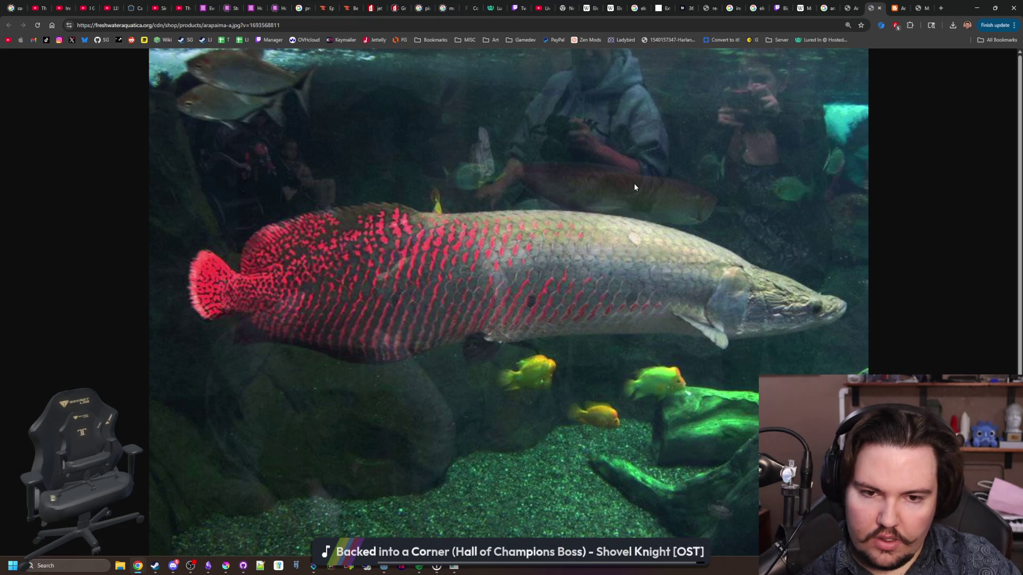
click(857, 5)
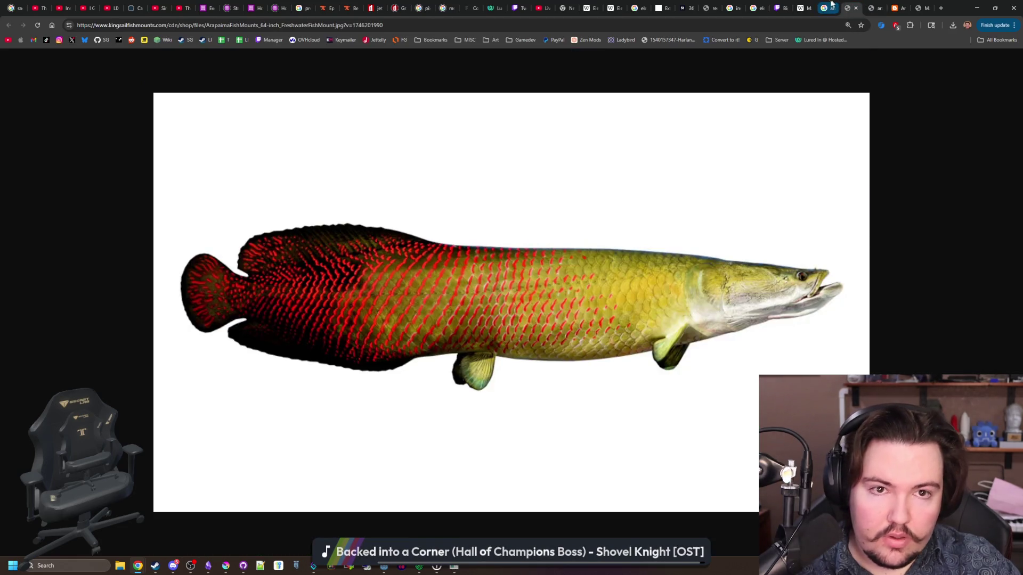
click(834, 4)
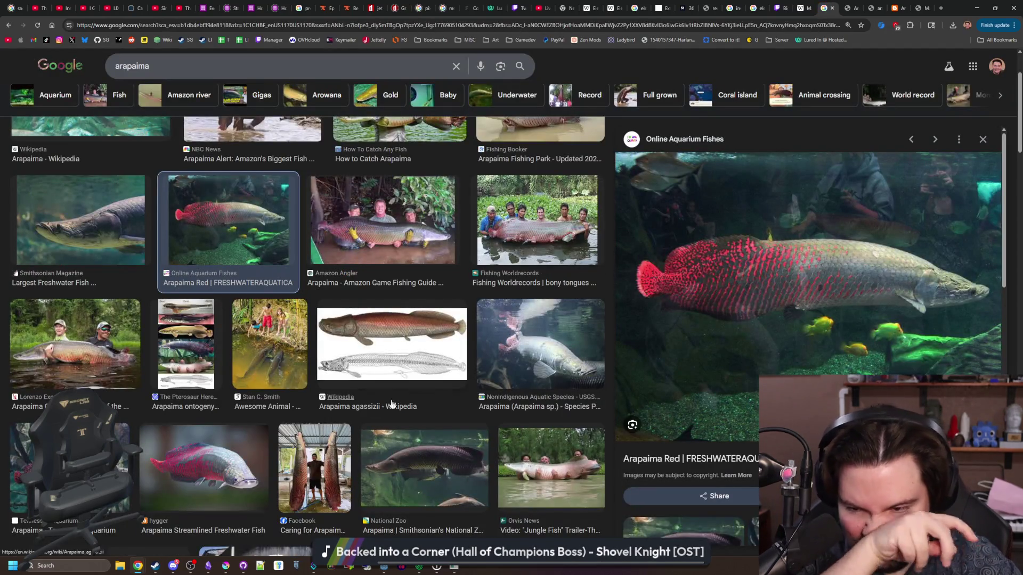
click(186, 473)
click(450, 450)
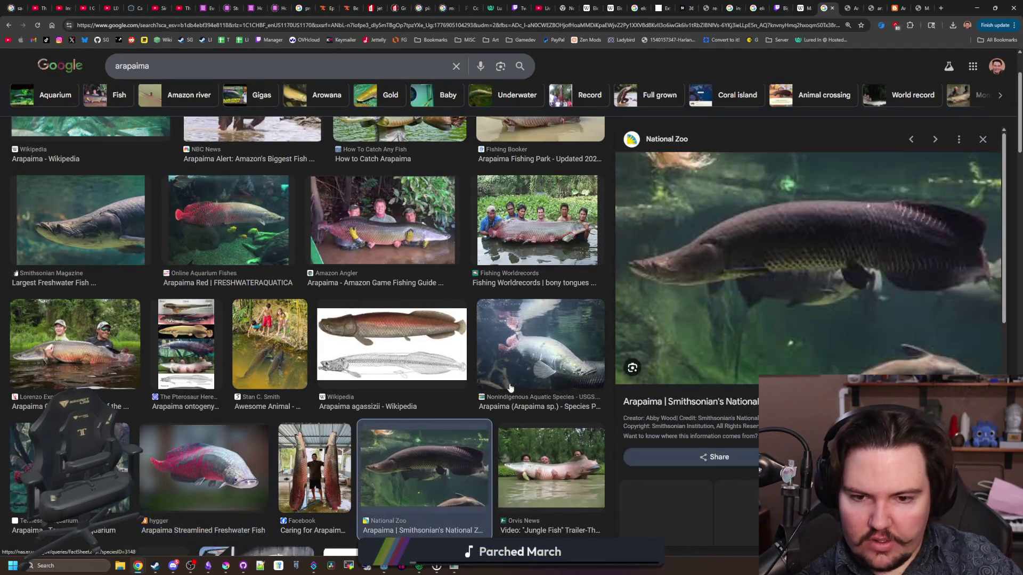
scroll(402, 325, down, 5)
click(402, 324)
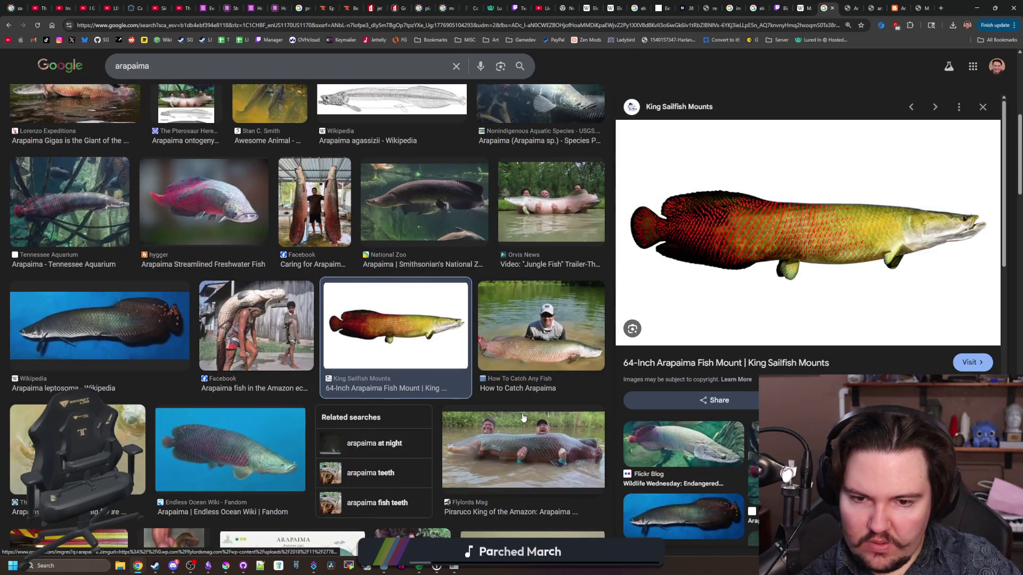
scroll(523, 418, down, 4)
scroll(523, 418, down, 2)
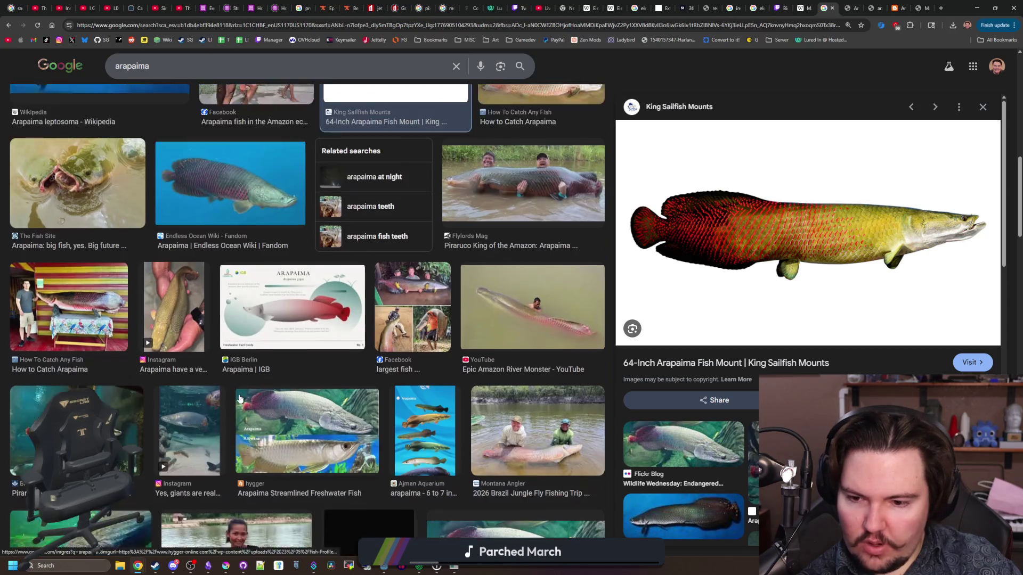
click(77, 378)
Step: Open the Britannica arapaima photo in its own tab, zoom in, then minimize Chrome
right_click(829, 226)
click(863, 336)
click(874, 4)
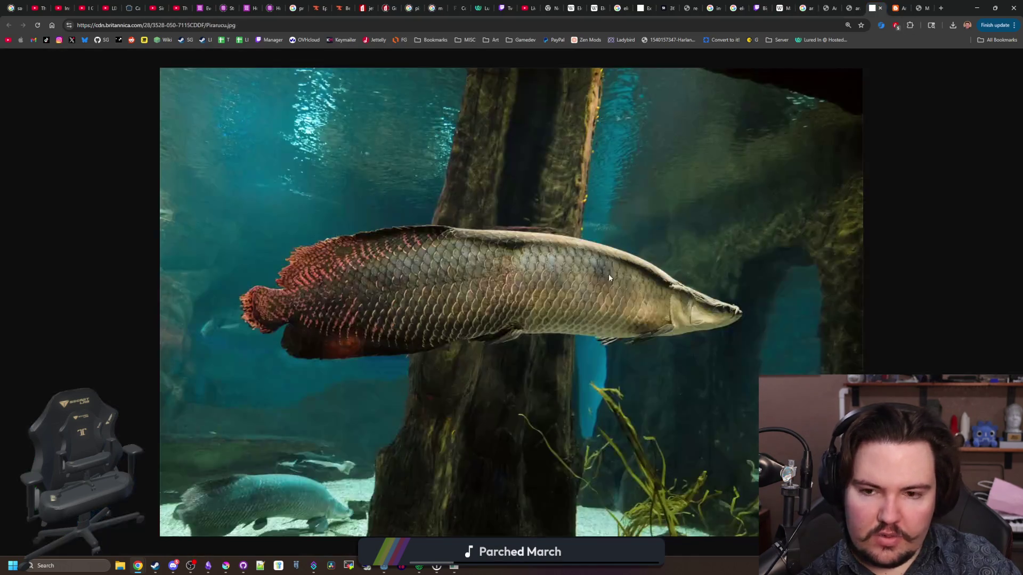
ctrl+scroll(544, 317, up, 3)
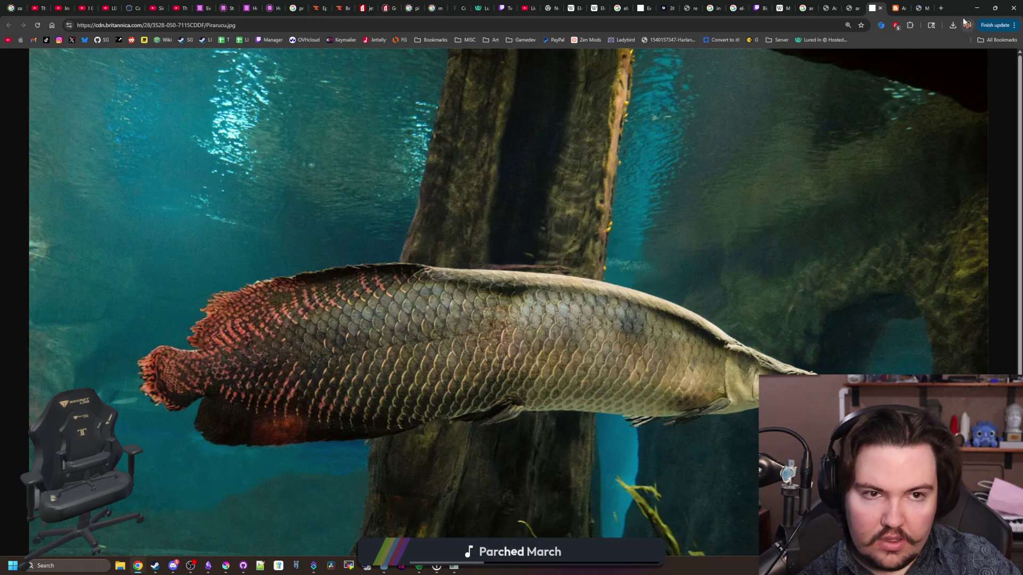
click(977, 8)
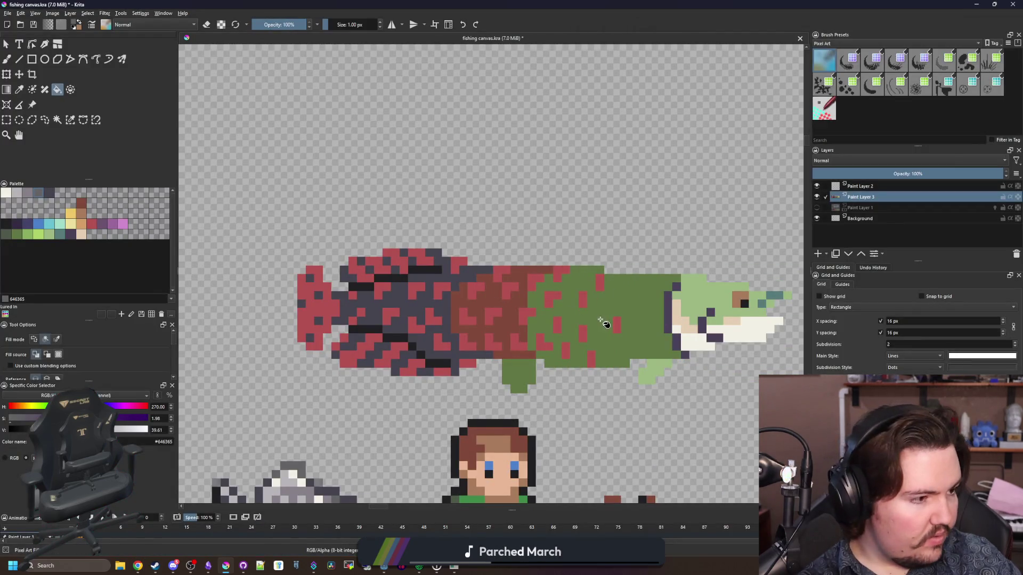
Step: Sample greens from the sprite and palette, try a light green stroke, then undo it
scroll(605, 343, up, 1)
scroll(491, 319, up, 1)
key(p)
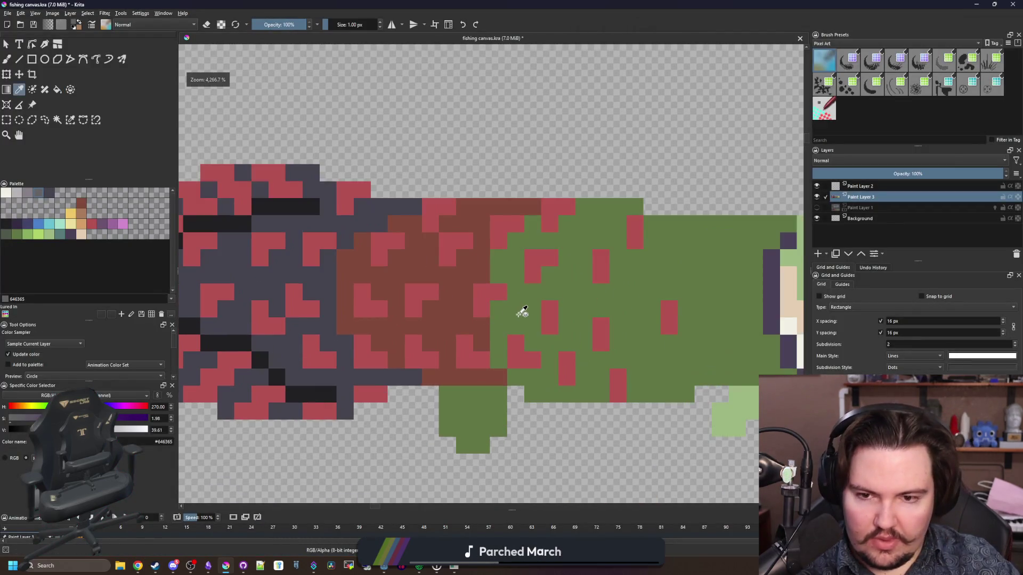
click(522, 311)
click(730, 411)
scroll(468, 304, up, 1)
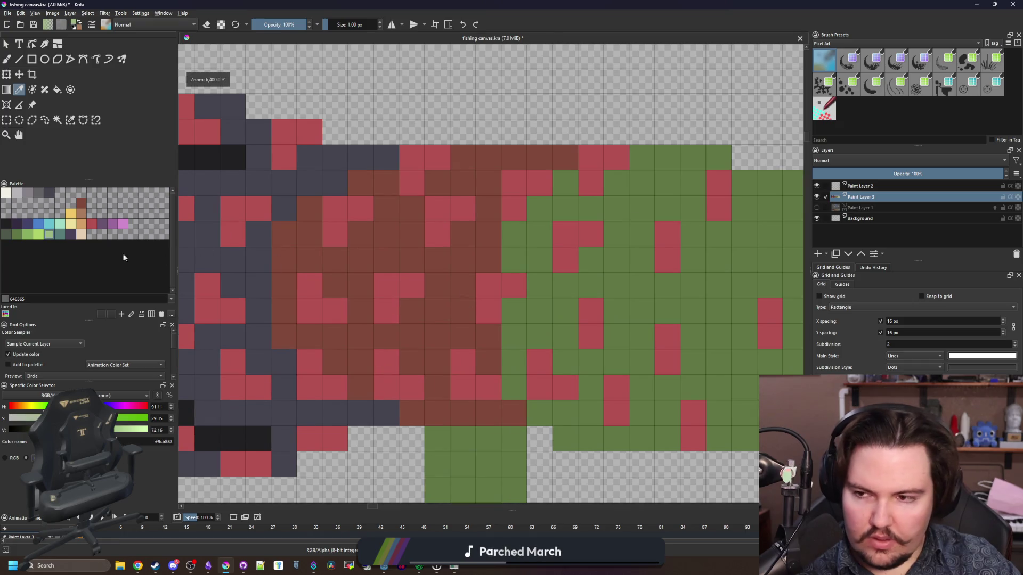
click(47, 233)
key(b)
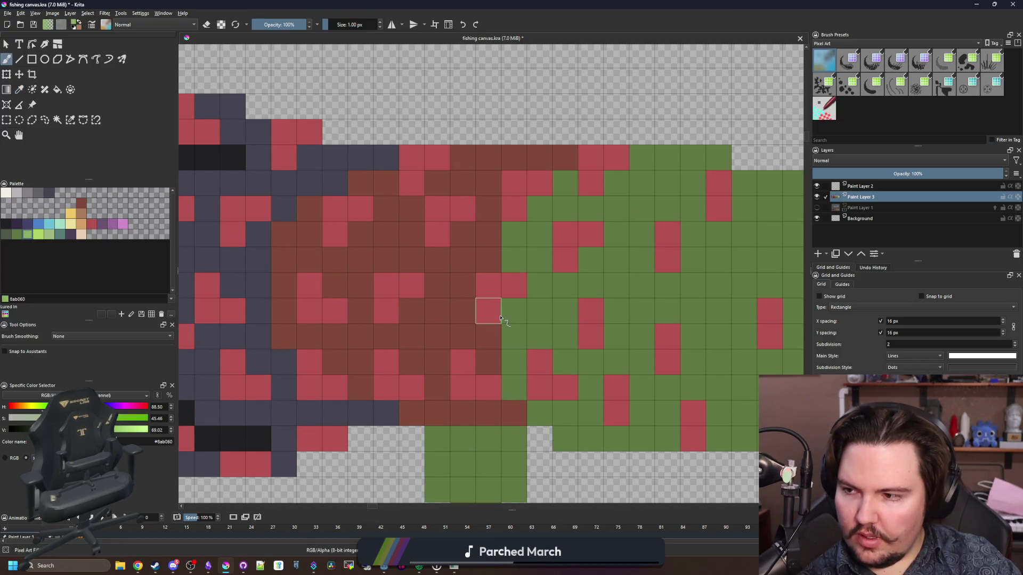
mouse_move(490, 343)
mouse_down()
mouse_move(464, 336)
mouse_move(467, 317)
mouse_up()
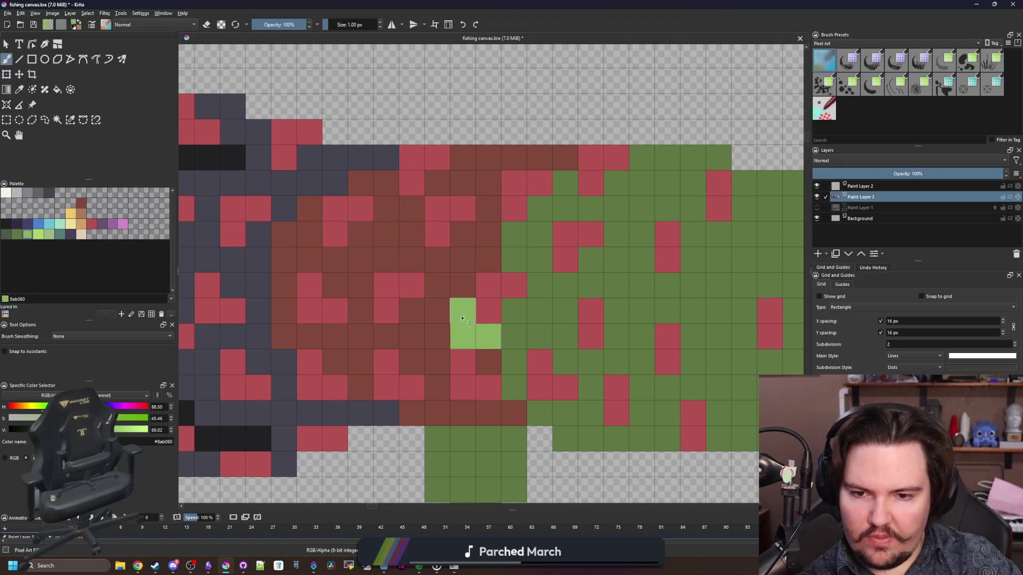
key(ctrl+z)
Step: Dot dark green pixels throughout the brown-red body band
ctrl+click(536, 331)
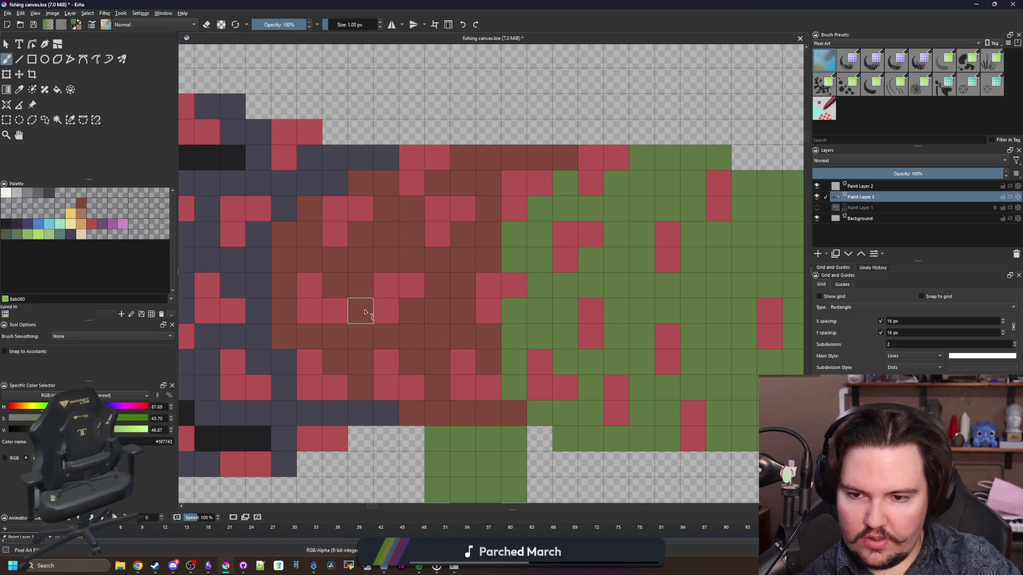
drag(408, 311, 411, 337)
click(462, 235)
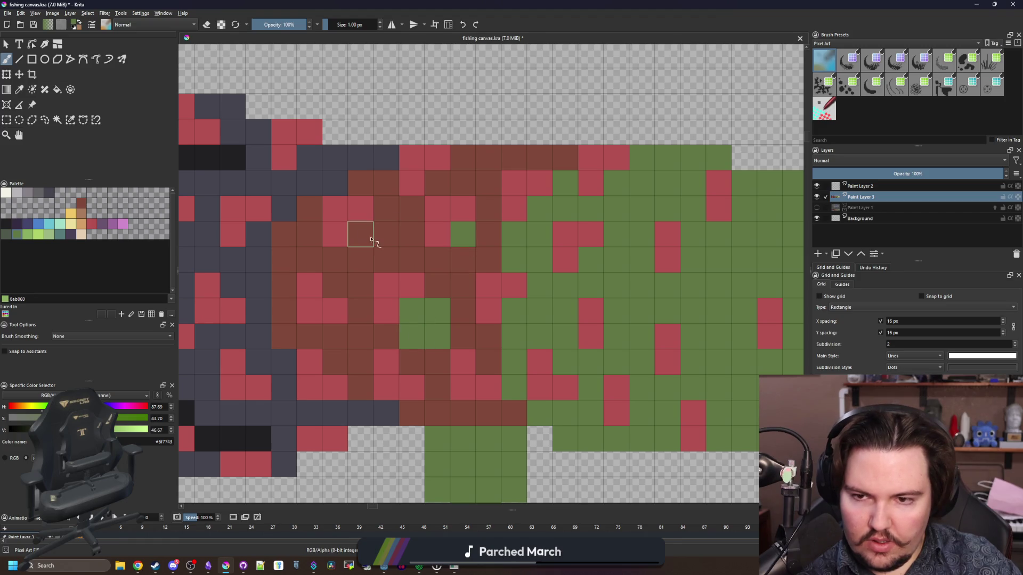
drag(358, 230, 360, 260)
drag(437, 183, 462, 158)
drag(335, 361, 358, 383)
drag(283, 337, 407, 354)
Step: Sample the body's brown-red and scatter brown pixels into the grey tail
key(p)
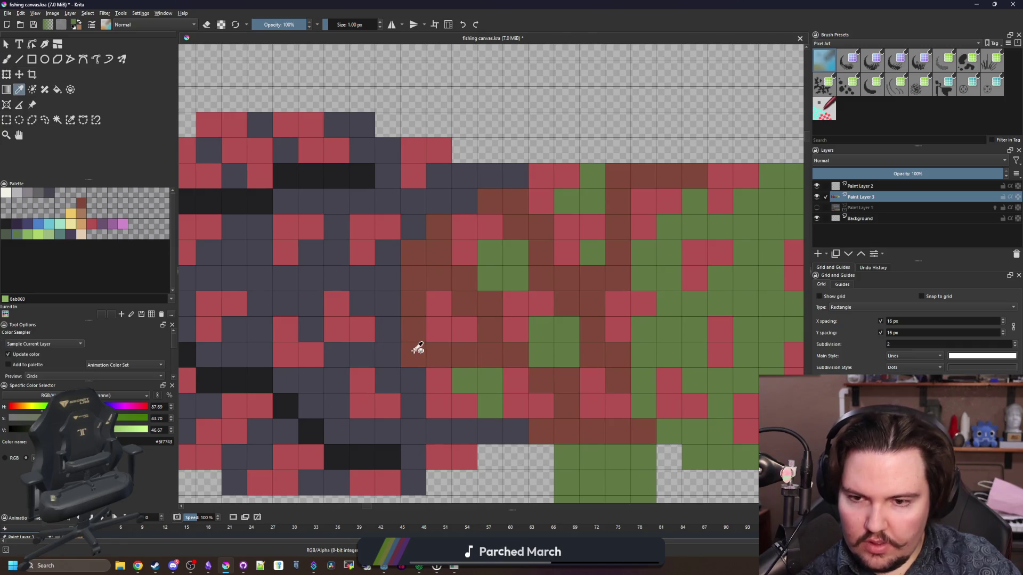
click(417, 347)
key(b)
drag(359, 303, 331, 304)
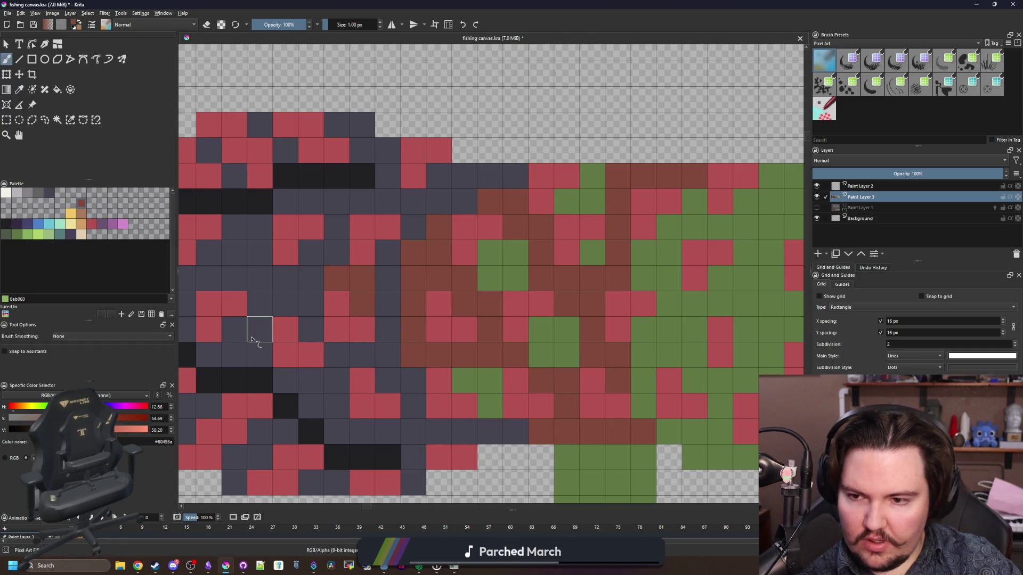
drag(252, 338, 234, 333)
drag(344, 413, 337, 373)
drag(259, 250, 257, 224)
drag(341, 227, 343, 201)
Step: Bring up the Lured In notes window from the taskbar
scroll(344, 202, down, 6)
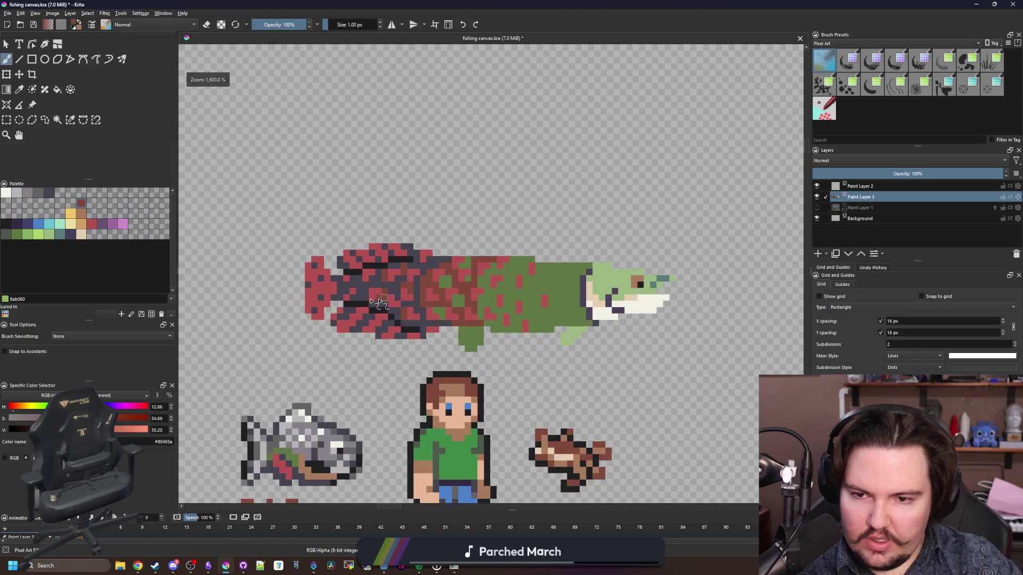
scroll(348, 296, up, 2)
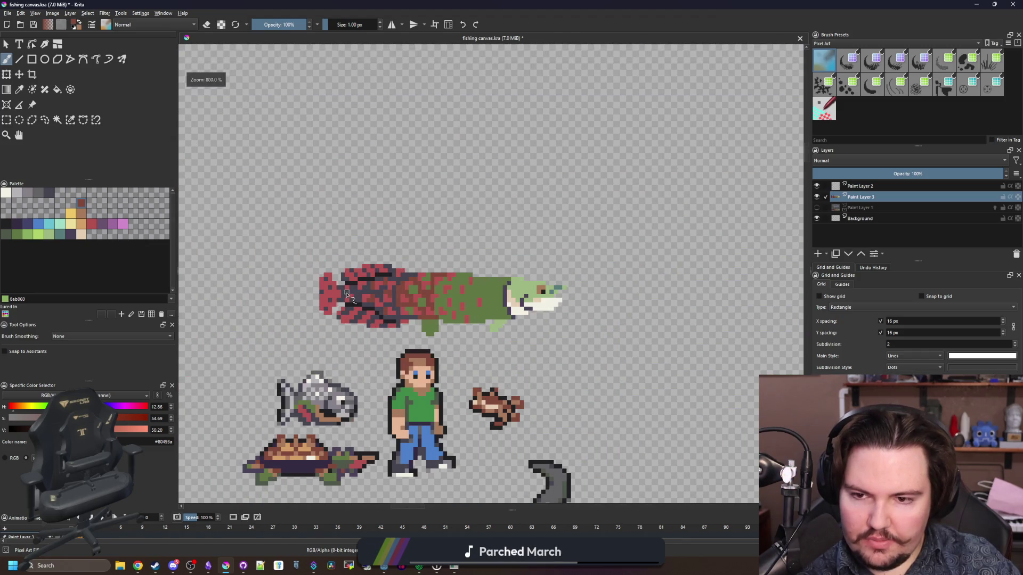
click(209, 565)
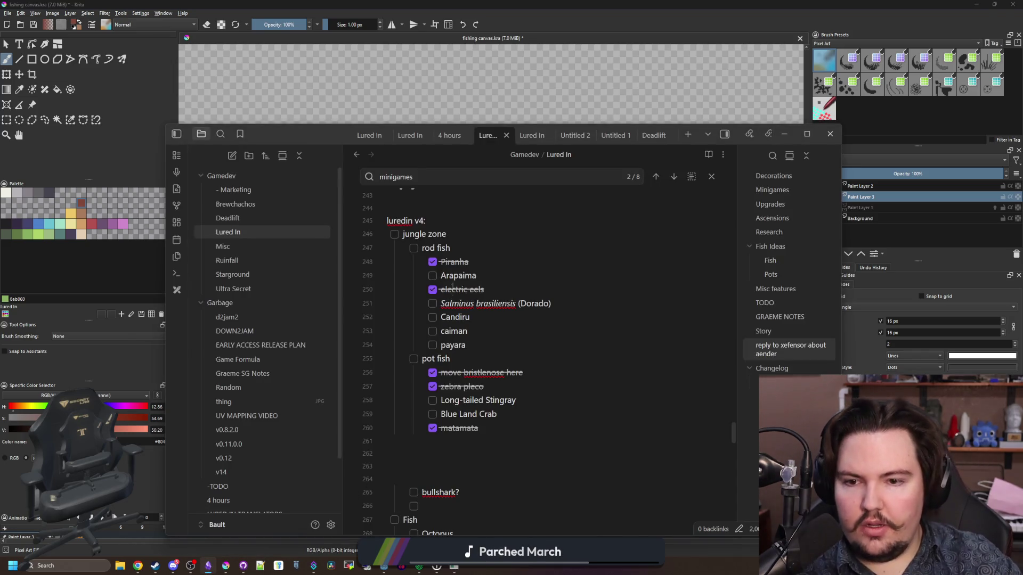
Step: Highlight the Arapaima entry in the Lured In note, then minimize Obsidian and zoom the Krita canvas
drag(446, 275, 472, 276)
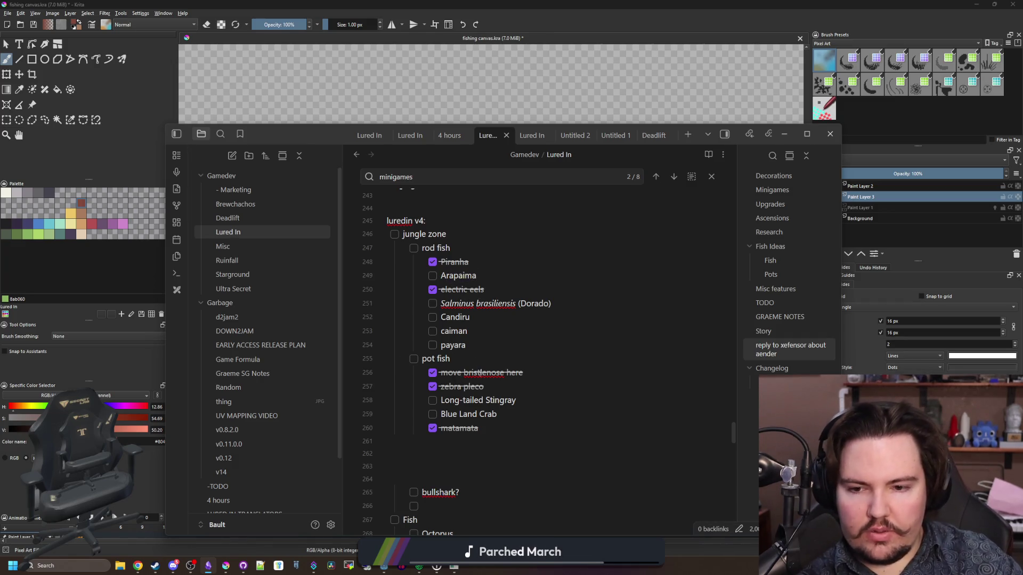
click(551, 102)
scroll(458, 309, up, 4)
scroll(458, 309, down, 1)
scroll(458, 309, up, 1)
key(p)
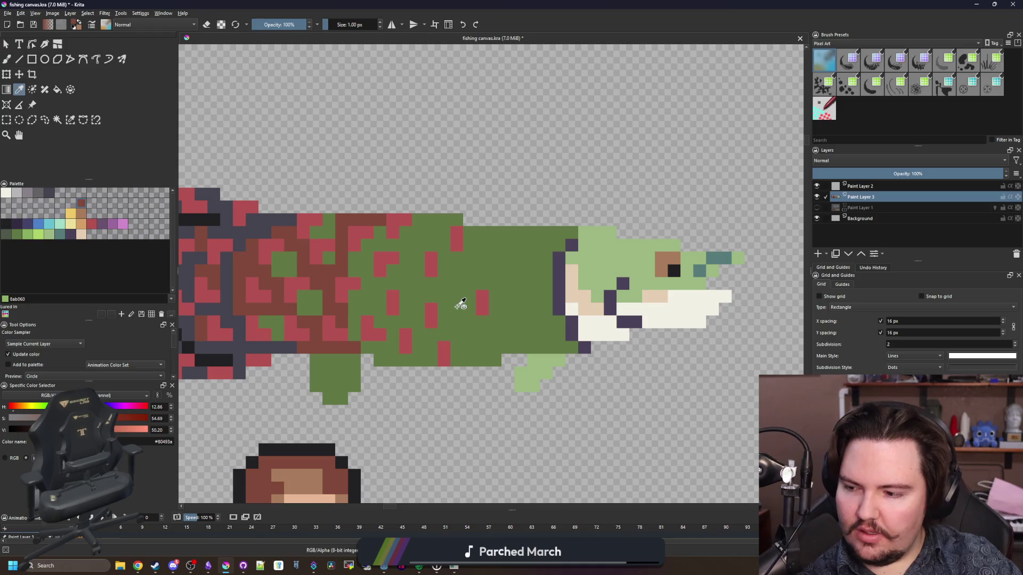